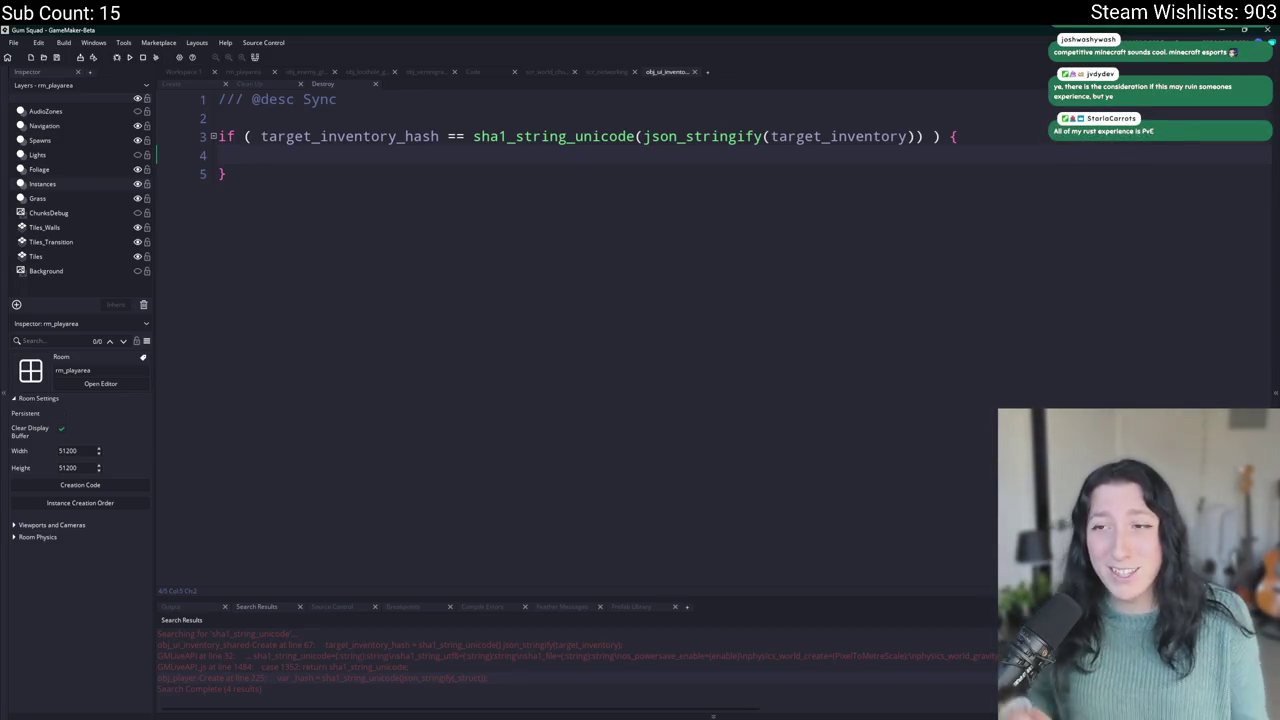
- Change the inventory hash check on line 3 to != and begin typing network_ inside it
right_click(268, 152)
left_click(232, 161)
left_click(267, 160)
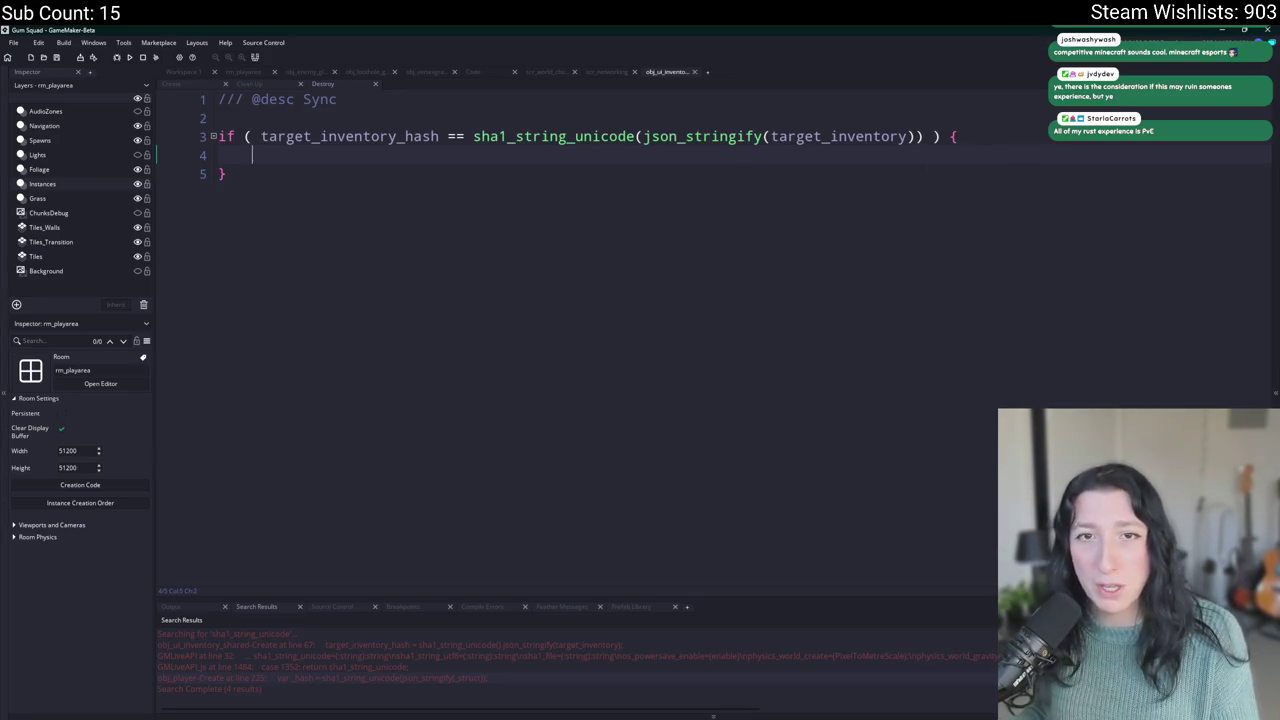
right_click(344, 152)
left_click(291, 152)
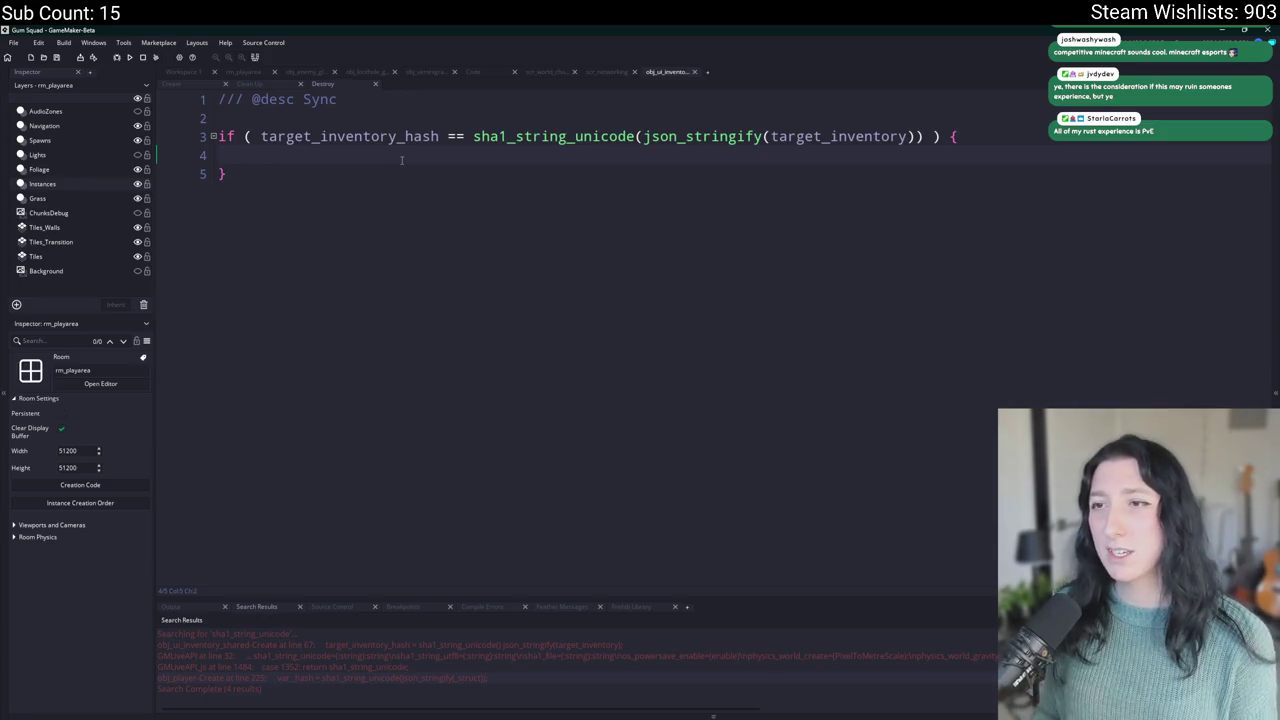
left_click(455, 136)
key("BackSpace")
type("!")
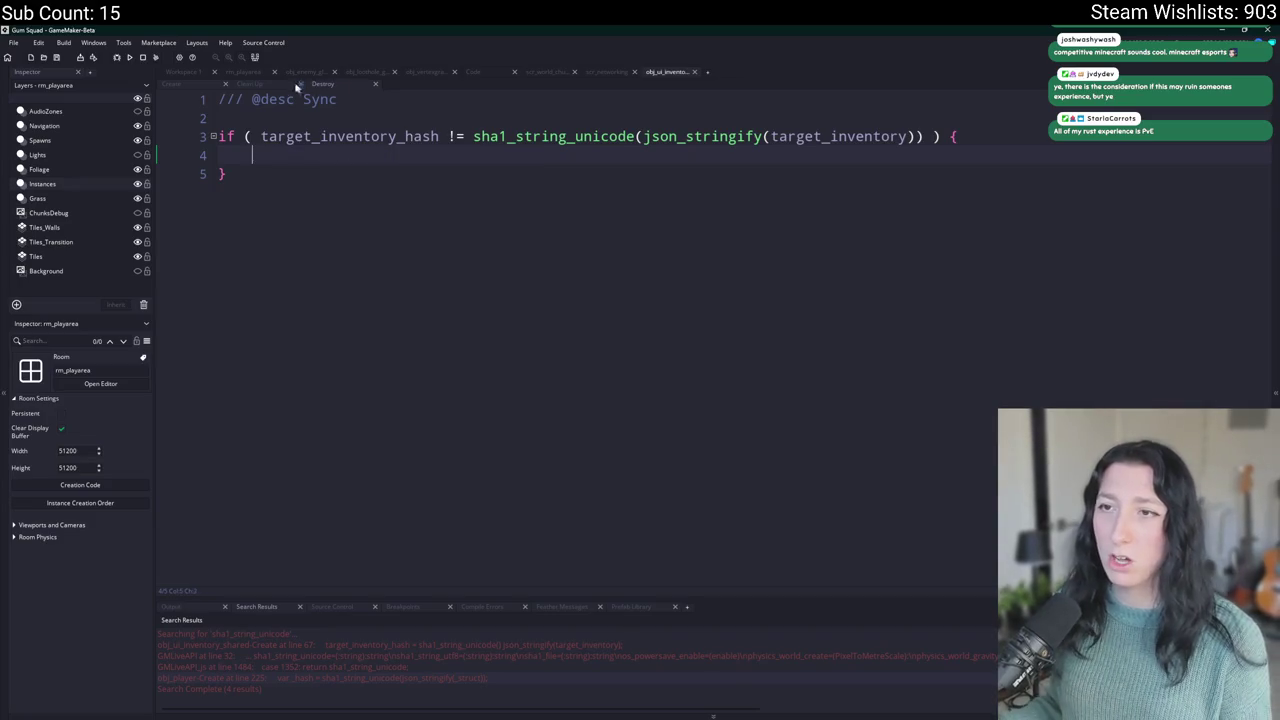
type("netwo")
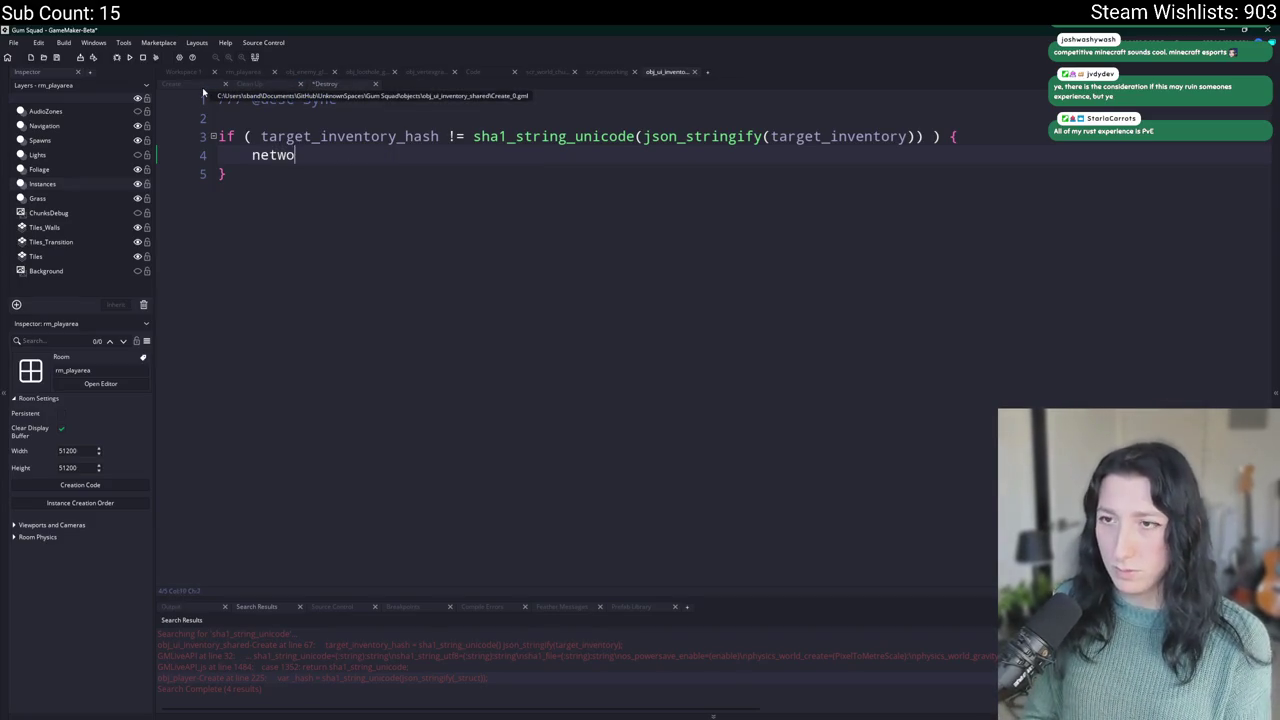
type("rk_")
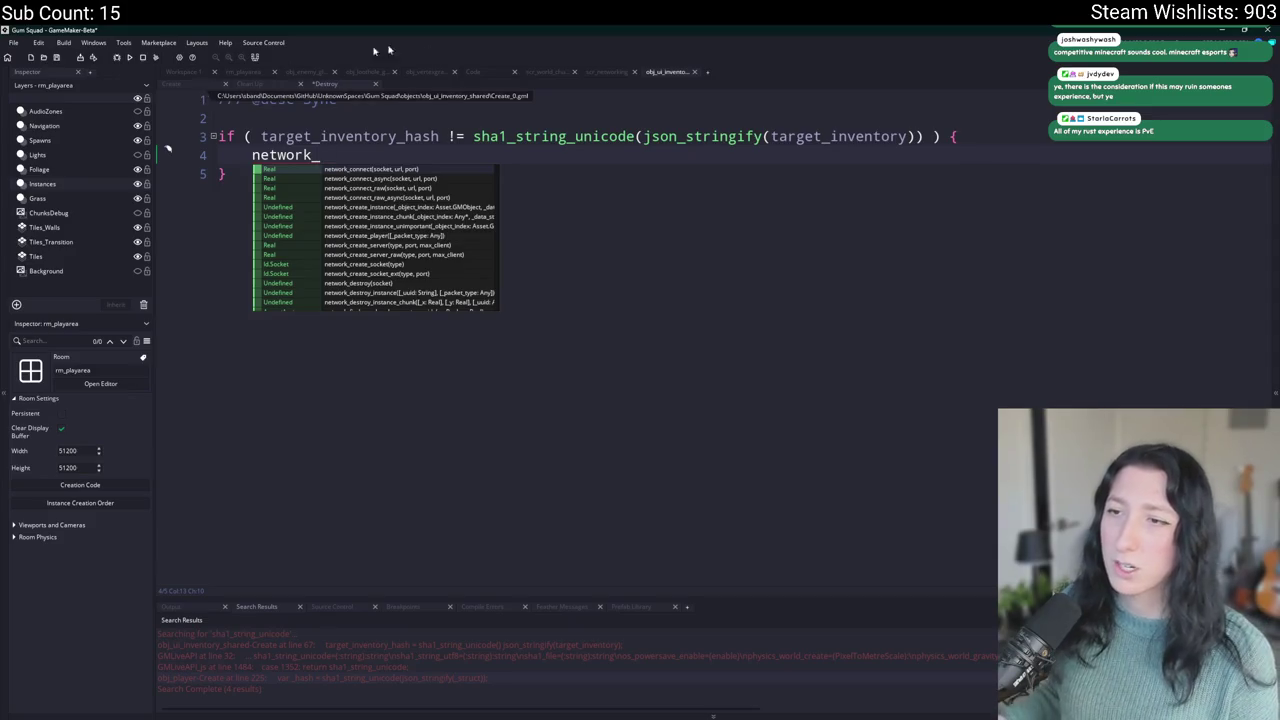
- Insert network_update_instance() from autocomplete and jump to its definition in scr_networking
scroll(403, 246, "down", 3)
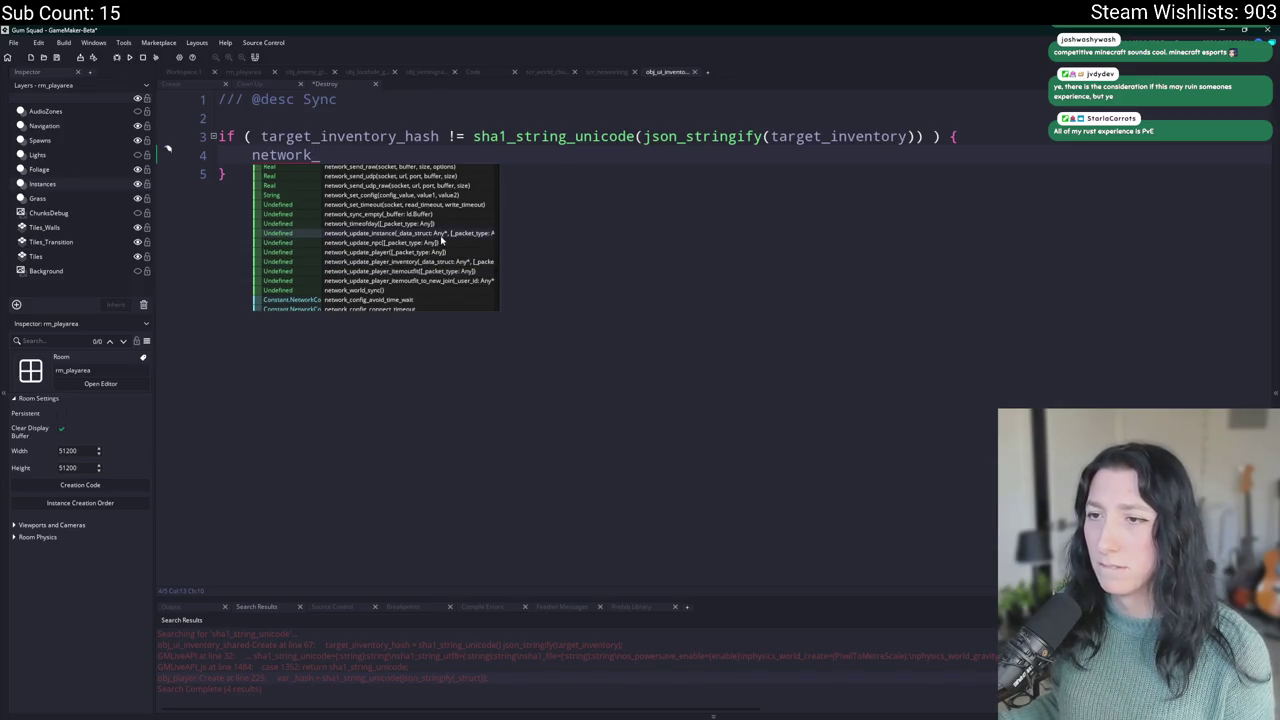
left_click(441, 235)
middle_click(387, 155)
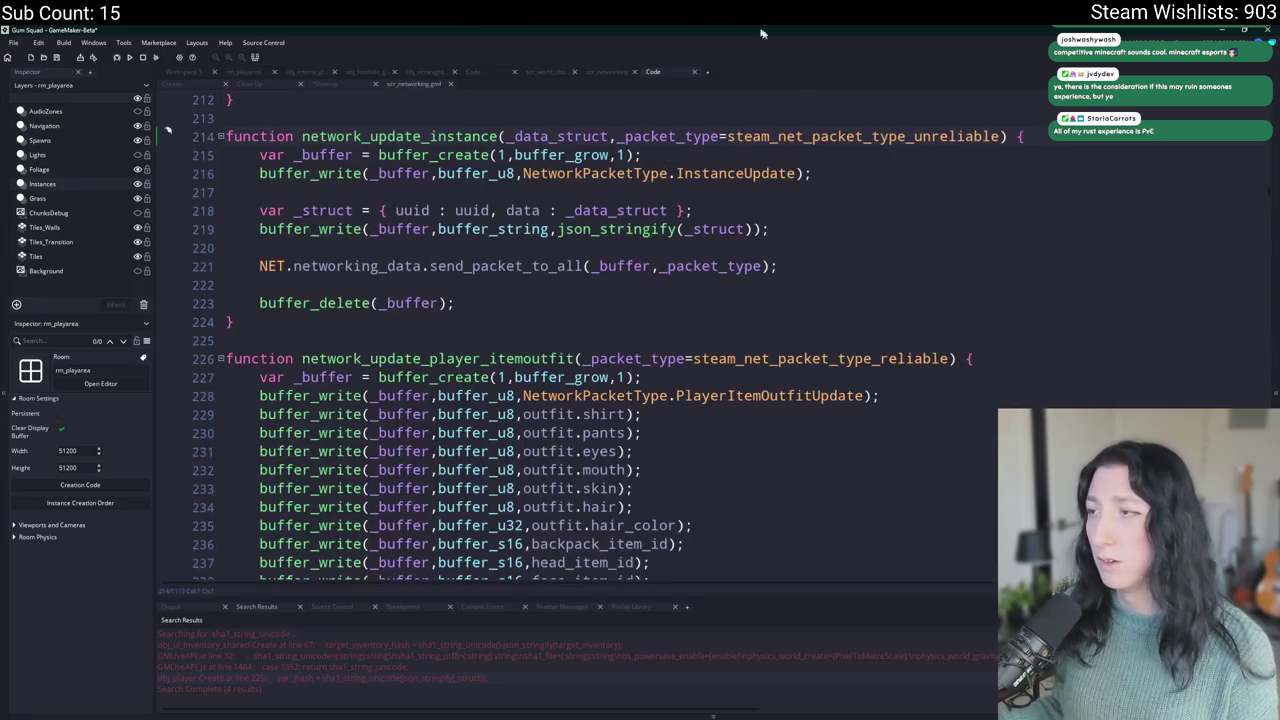
- Look over the full network_update_instance function body in scr_networking
key("Down")
key("Down")
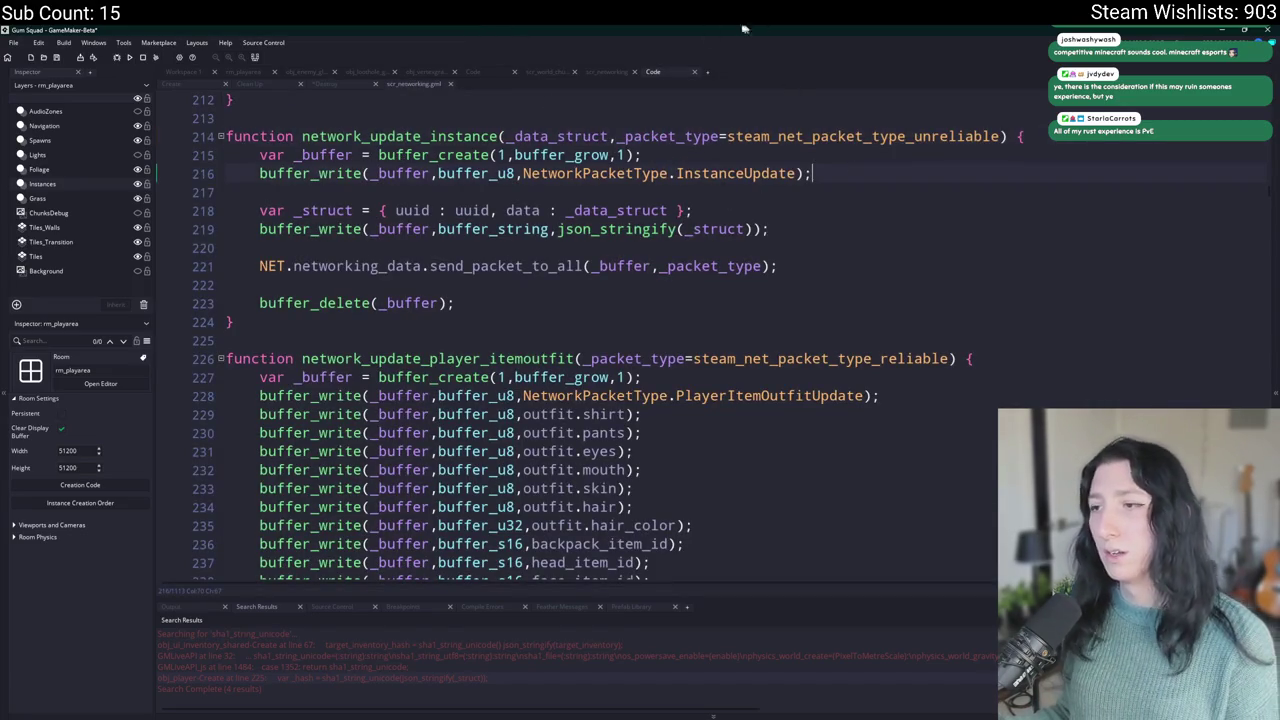
scroll(493, 157, "up", 2)
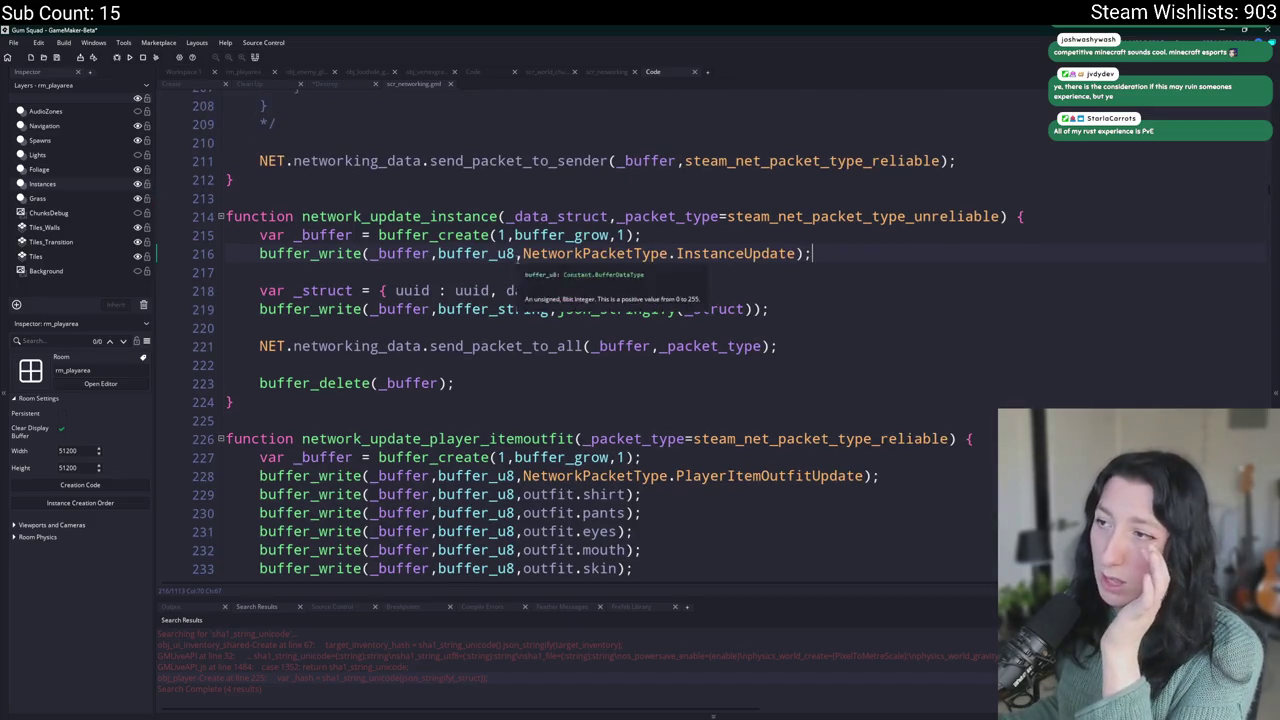
scroll(449, 340, "up", 2)
scroll(450, 340, "up", 4)
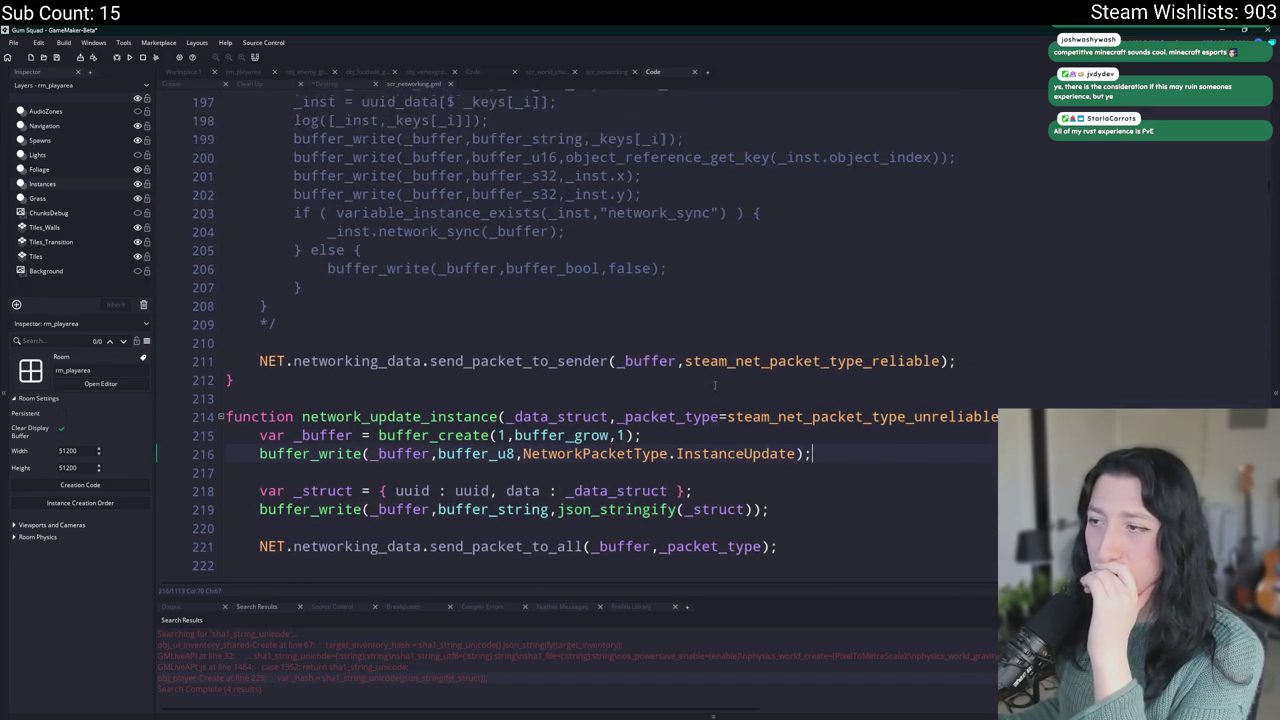
scroll(551, 385, "up", 7)
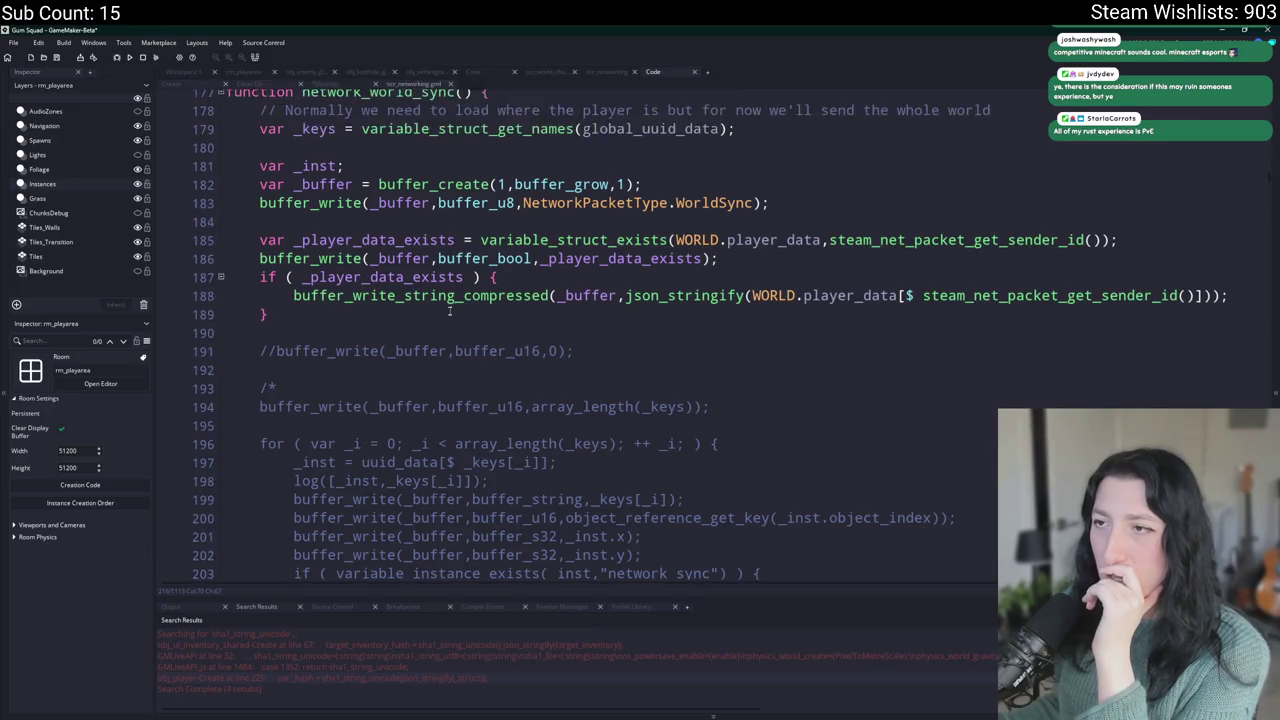
scroll(469, 308, "down", 9)
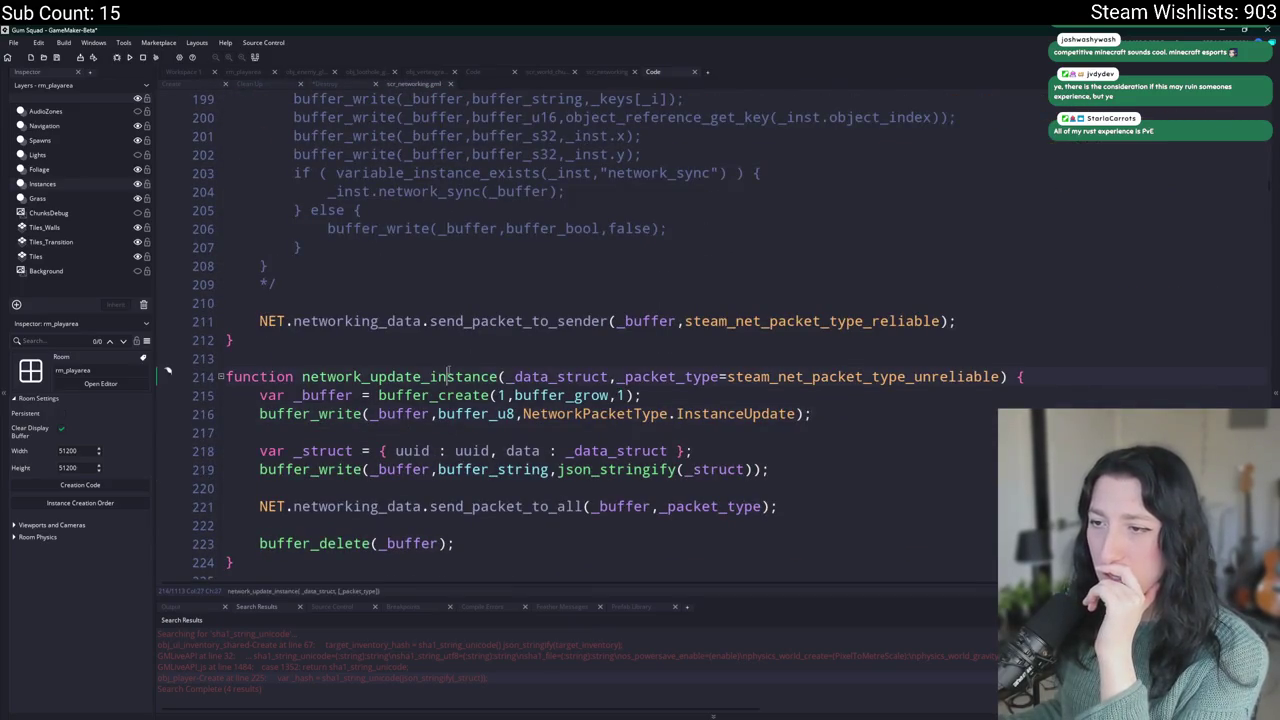
left_click(503, 377)
scroll(450, 410, "down", 2)
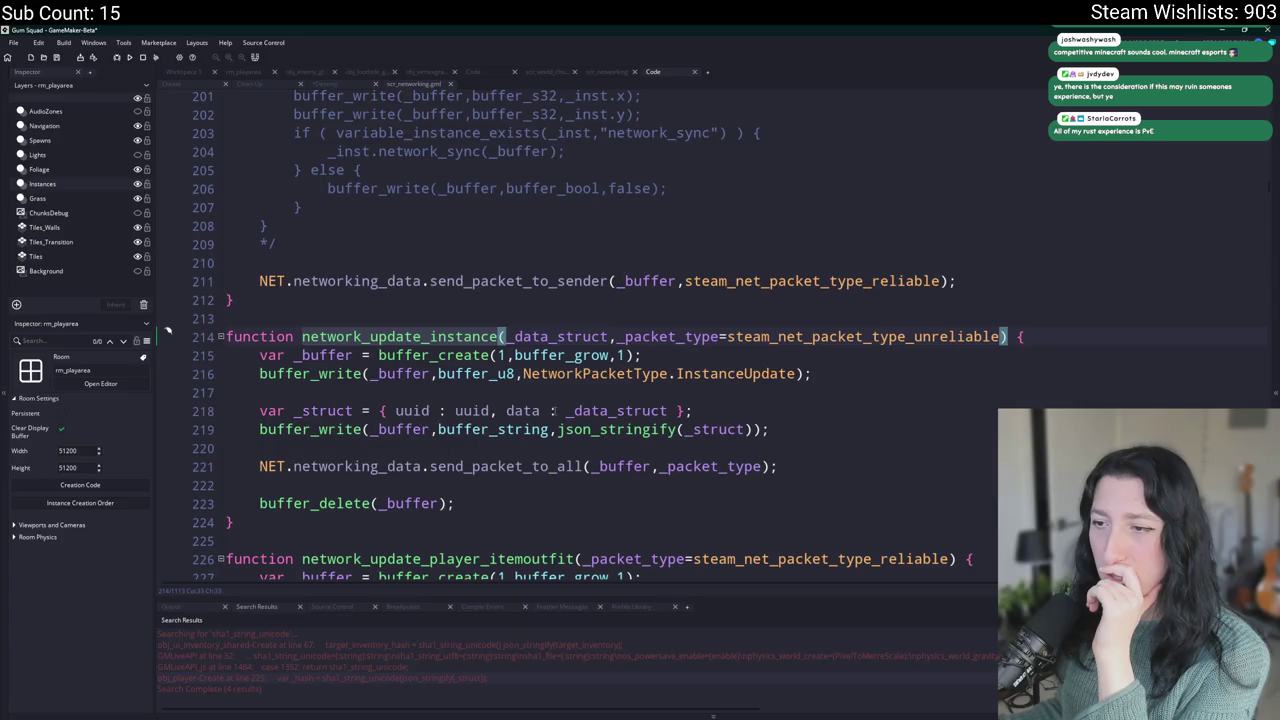
scroll(562, 464, "down", 1)
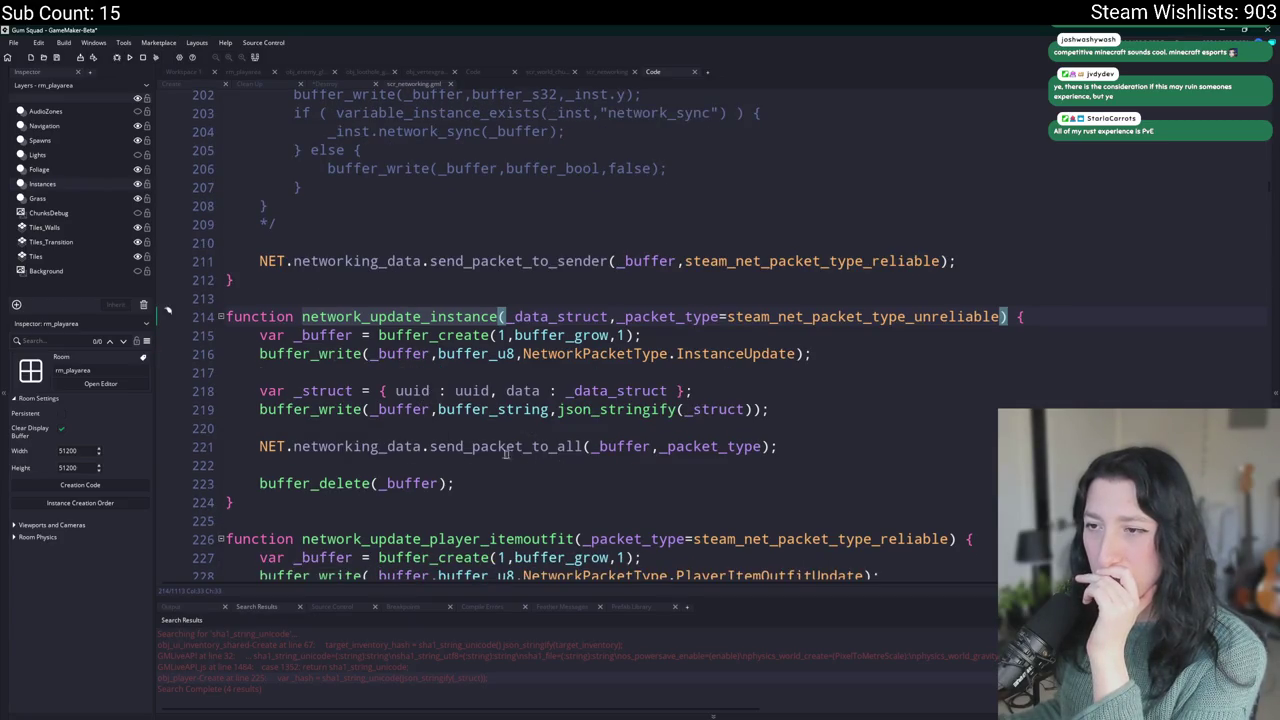
left_click_drag(236, 507, 222, 298)
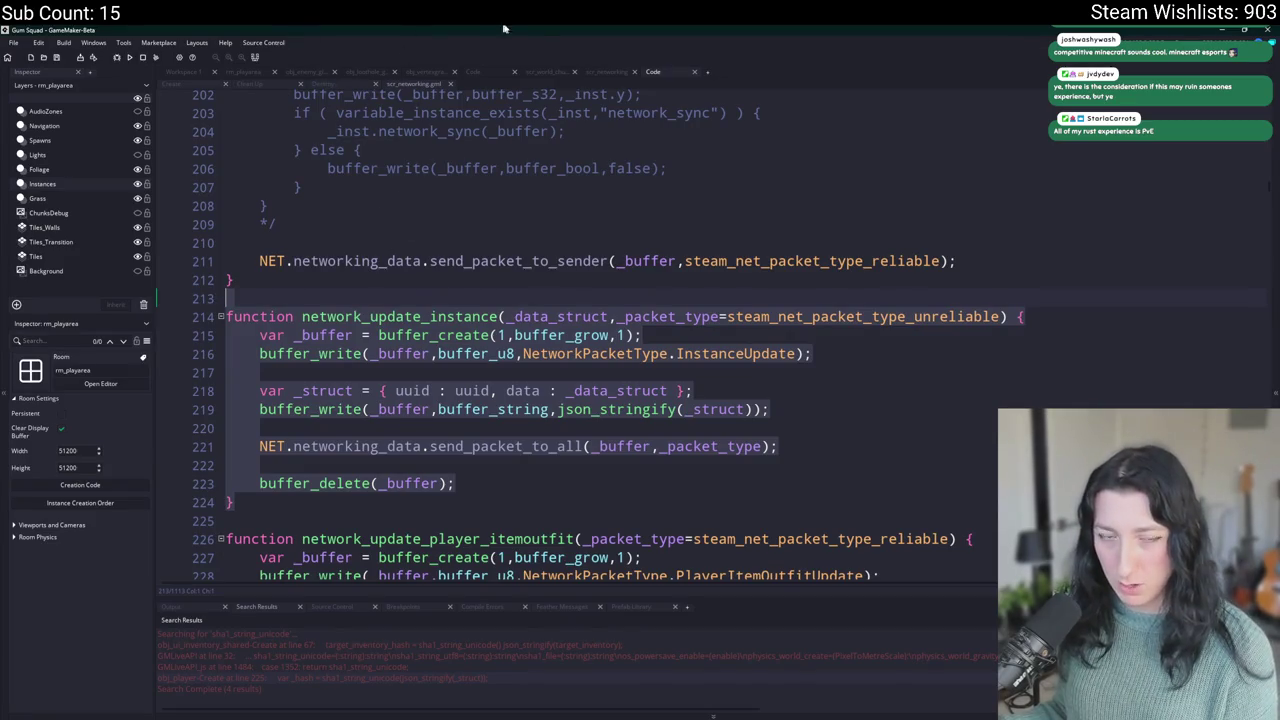
scroll(452, 108, "down", 2)
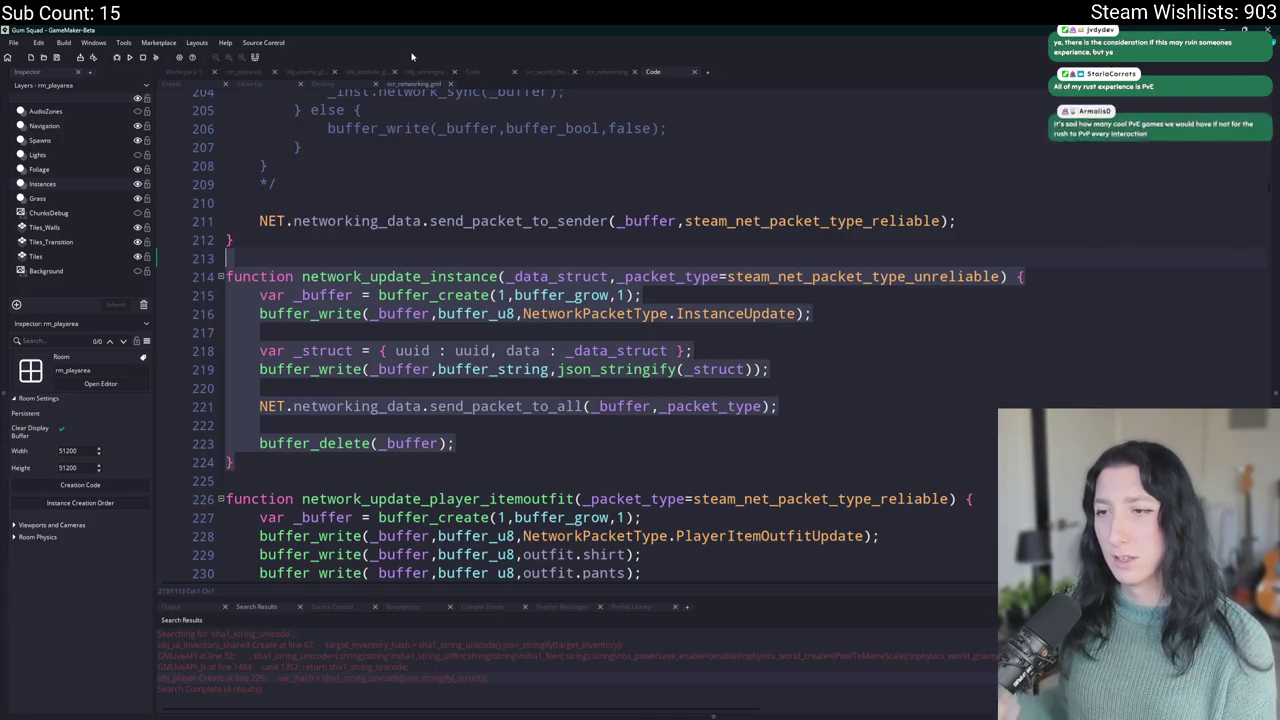
left_click(867, 385)
left_click(870, 367)
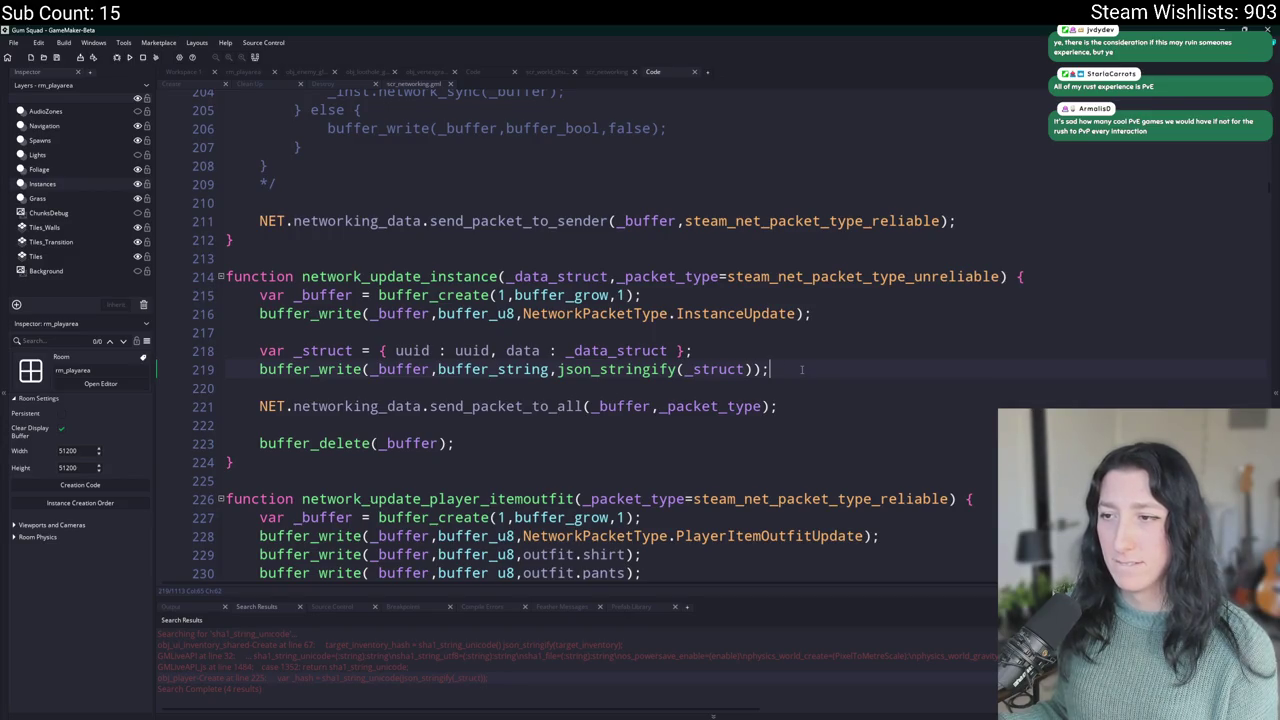
left_click(265, 453)
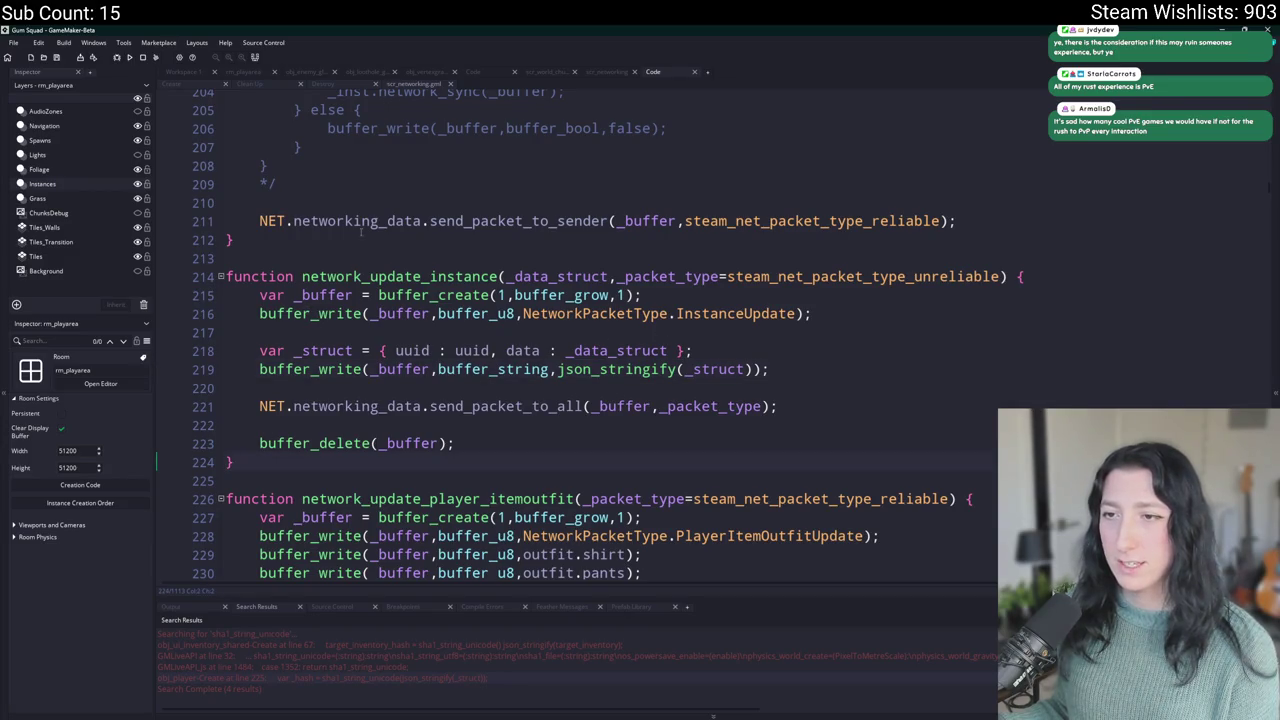
- Find all project uses of network_update_instance, listing its 2 matches
double_click(365, 276)
key("ctrl+shift+f")
key("Return")
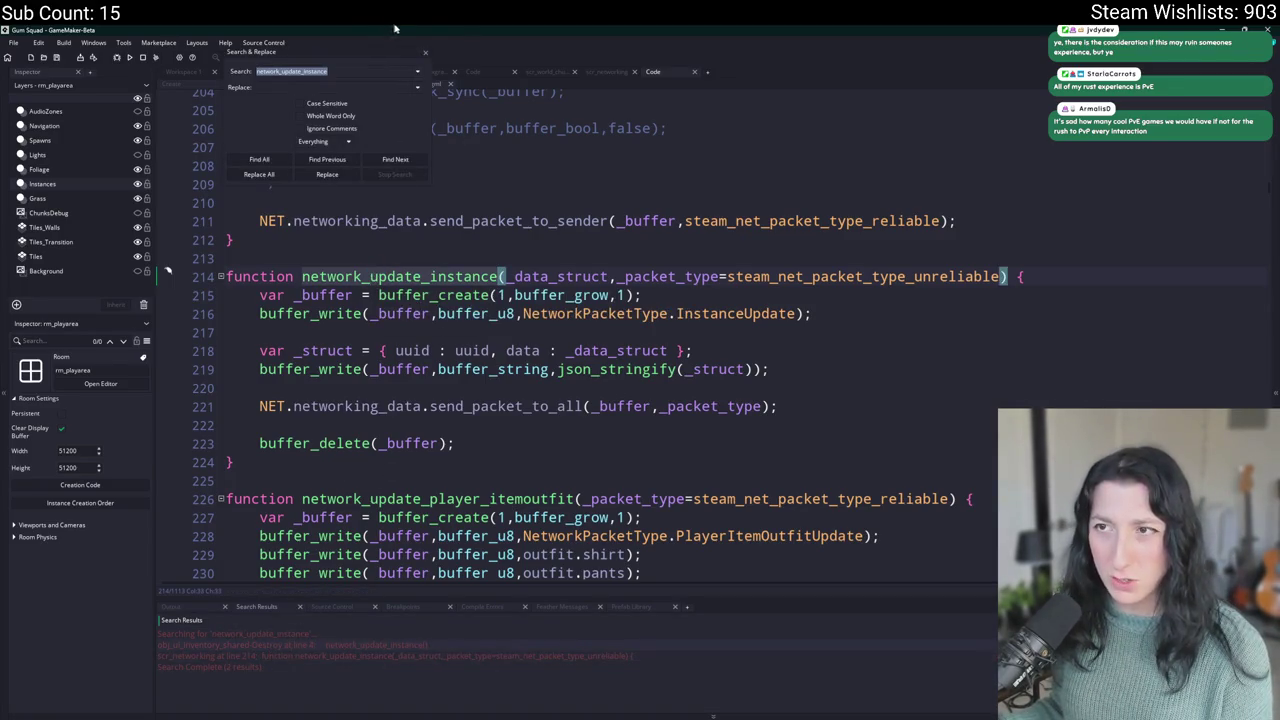
- Close the search results and scroll scr_networking to network_update_instance at line 214
left_click(425, 52)
scroll(537, 404, "down", 5)
scroll(537, 404, "down", 15)
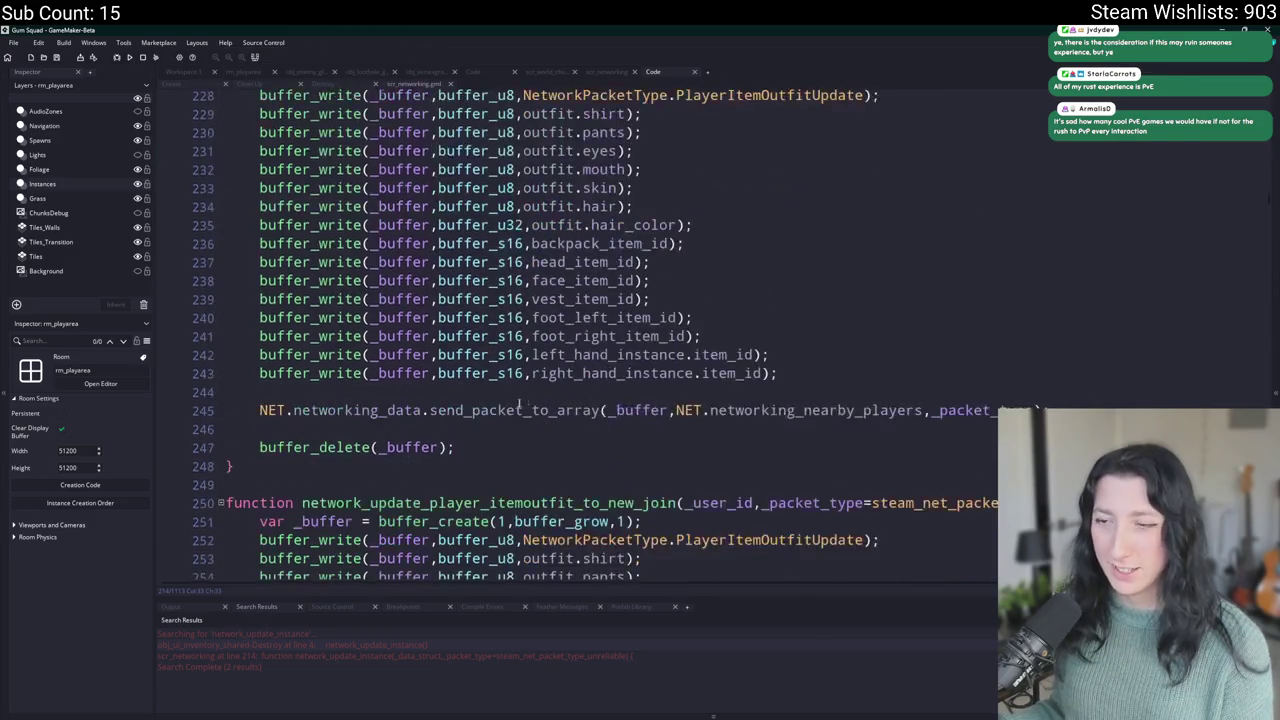
scroll(528, 453, "down", 17)
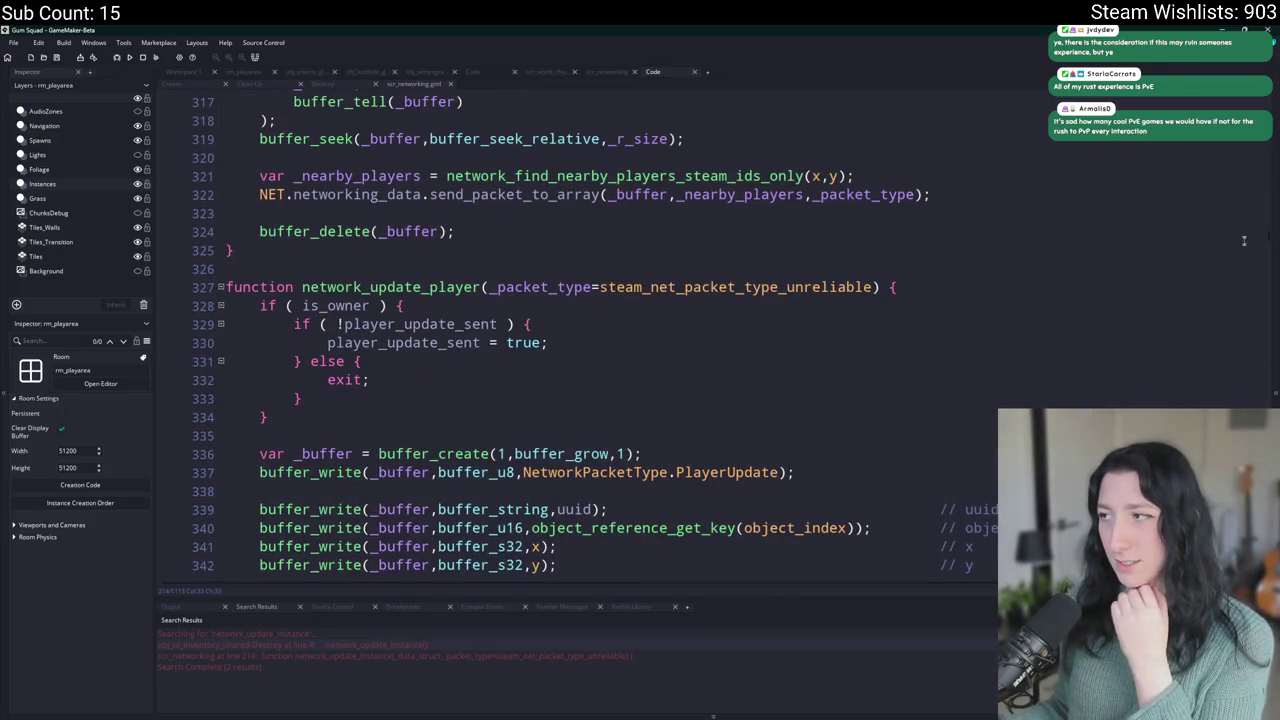
mouse_move(1268, 241)
left_mouse_down()
mouse_move(1274, 366)
mouse_move(1274, 104)
mouse_move(1274, 127)
left_mouse_up()
scroll(1216, 164, "down", 20)
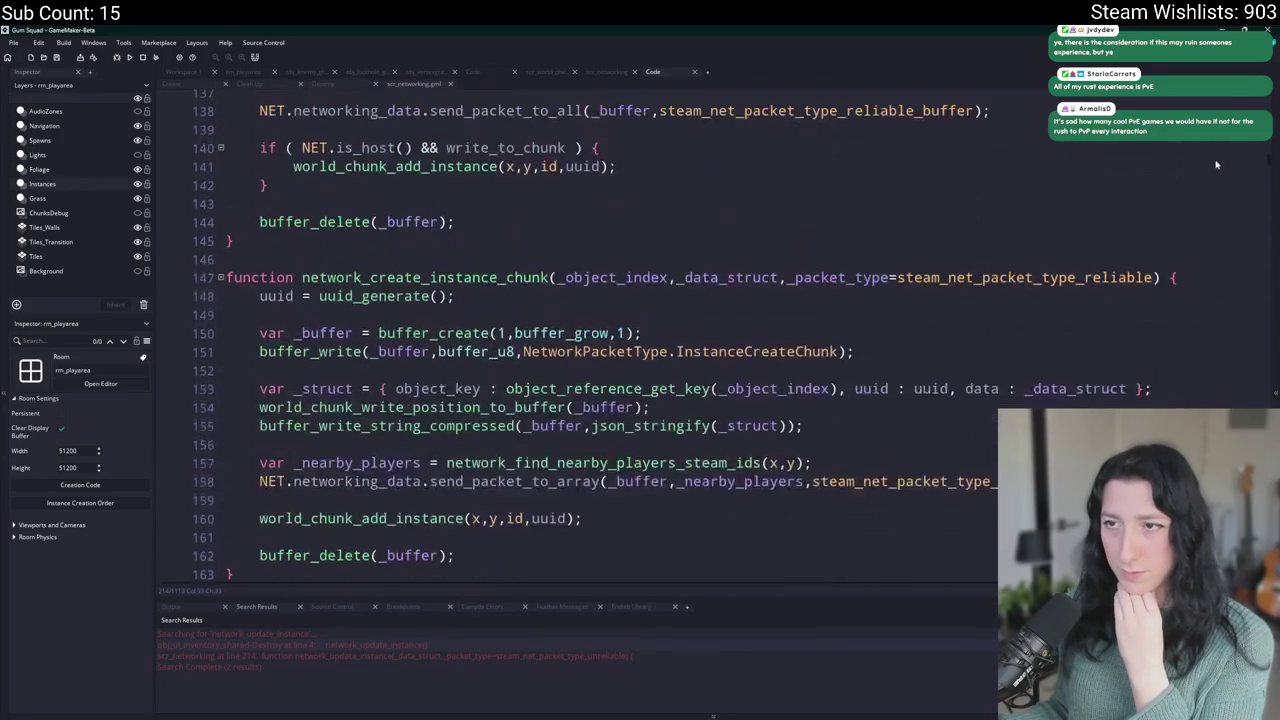
scroll(1216, 166, "down", 4)
scroll(1216, 169, "down", 18)
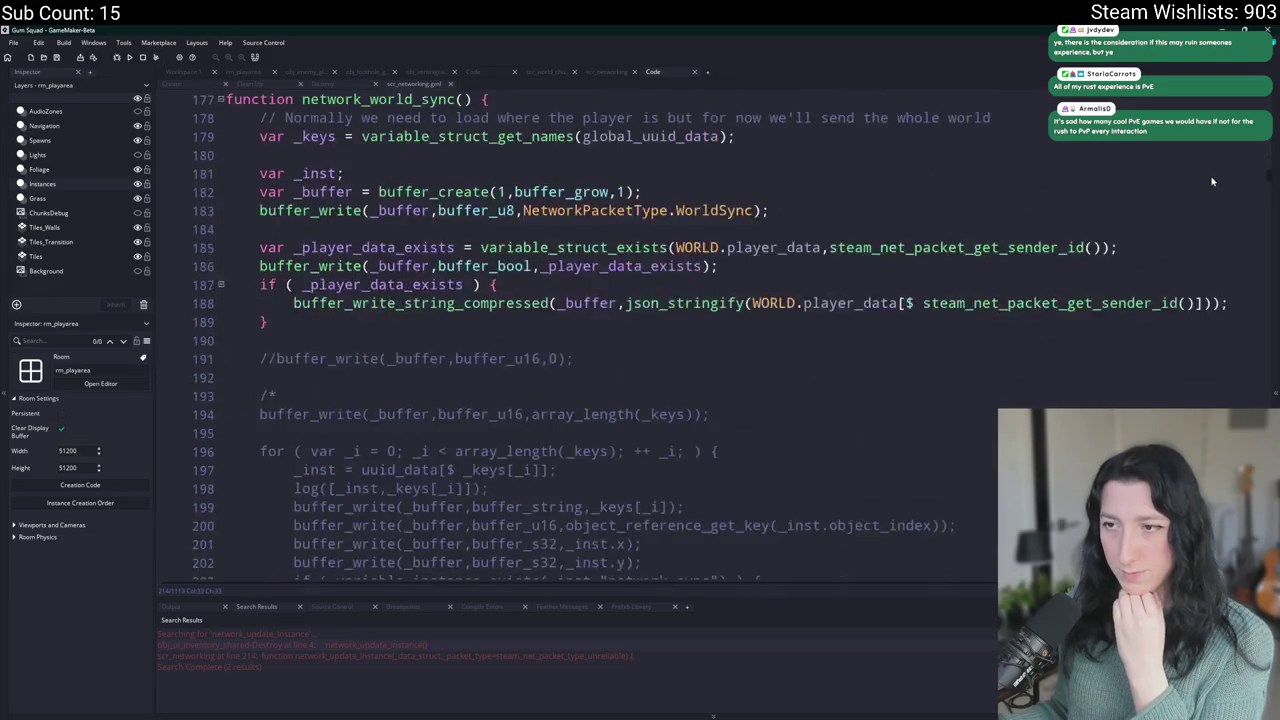
scroll(1206, 192, "up", 3)
scroll(1206, 192, "up", 3)
scroll(1190, 185, "down", 1)
scroll(1166, 177, "up", 3)
scroll(1043, 216, "down", 3)
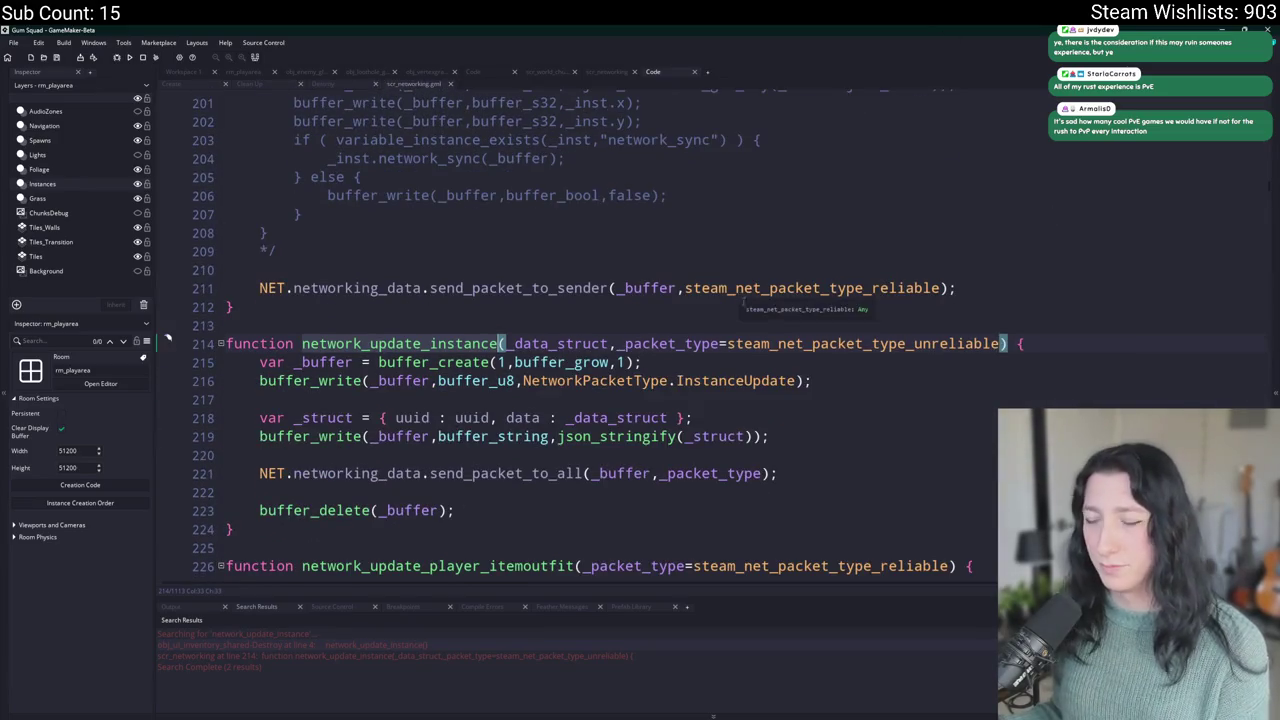
scroll(734, 337, "down", 1)
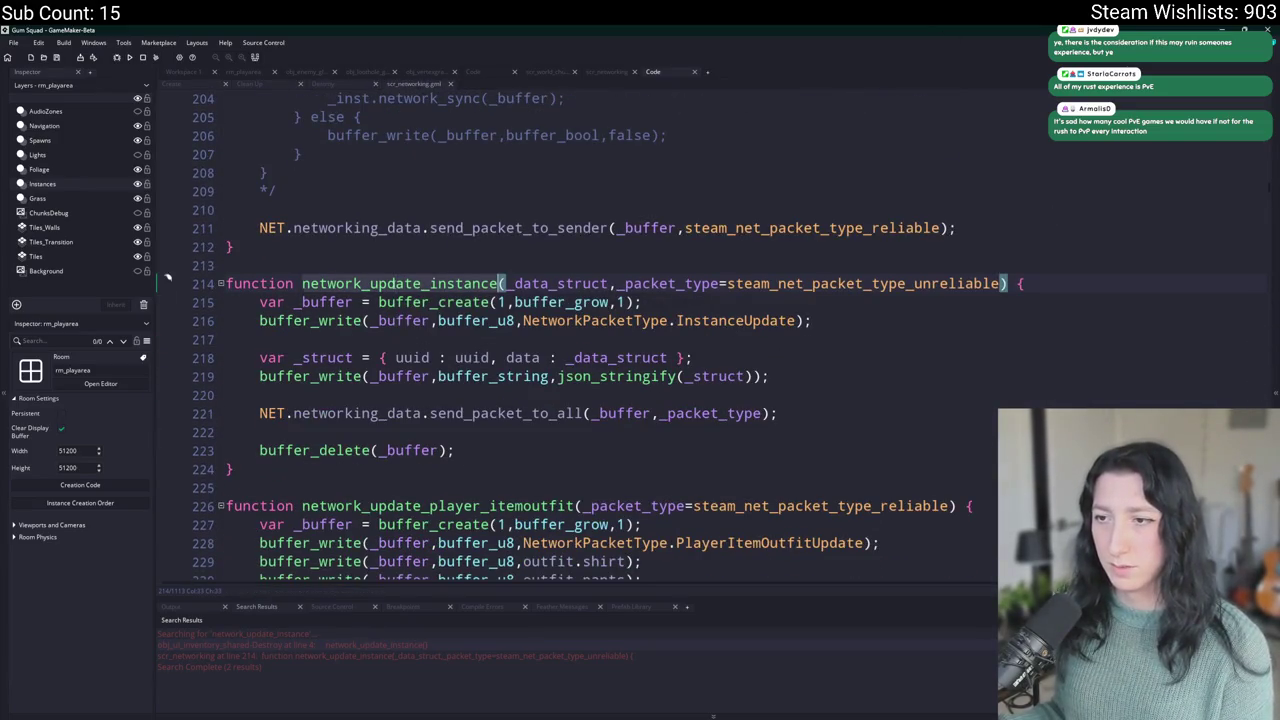
mouse_move(398, 293)
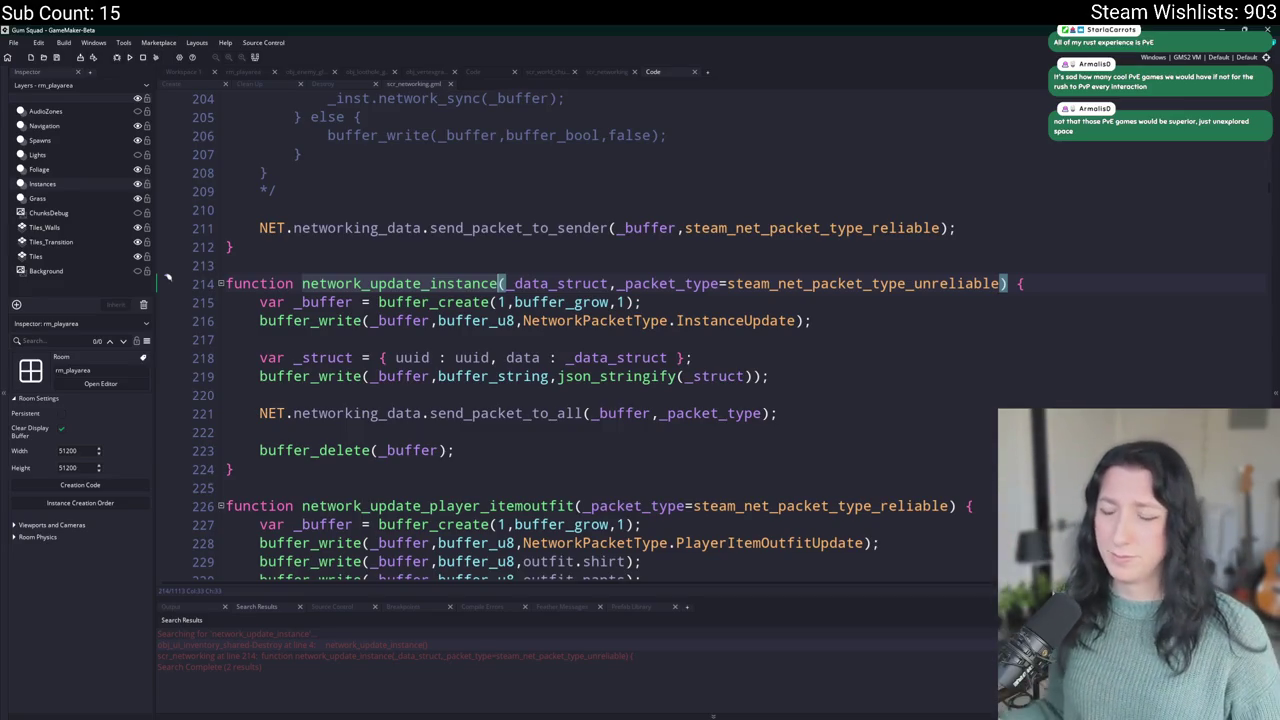
- Trace how it writes uuid and _data_struct into an InstanceUpdate packet
left_click(776, 337)
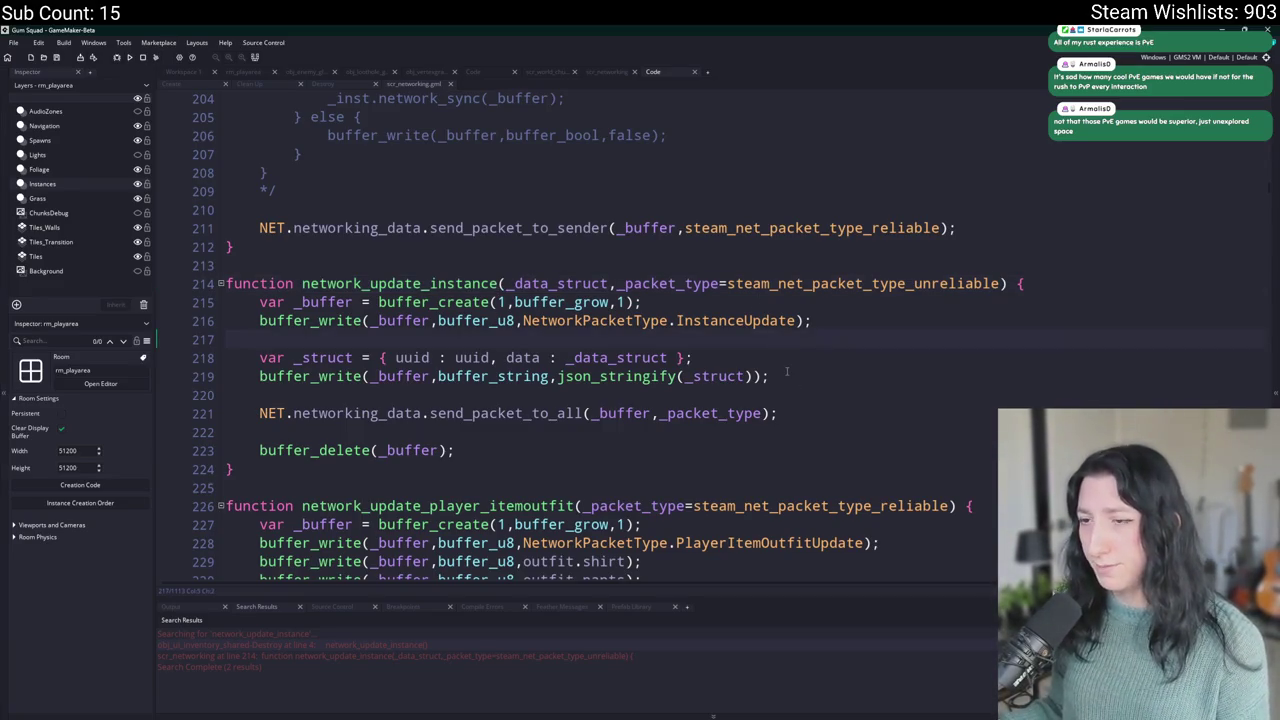
left_click(793, 354)
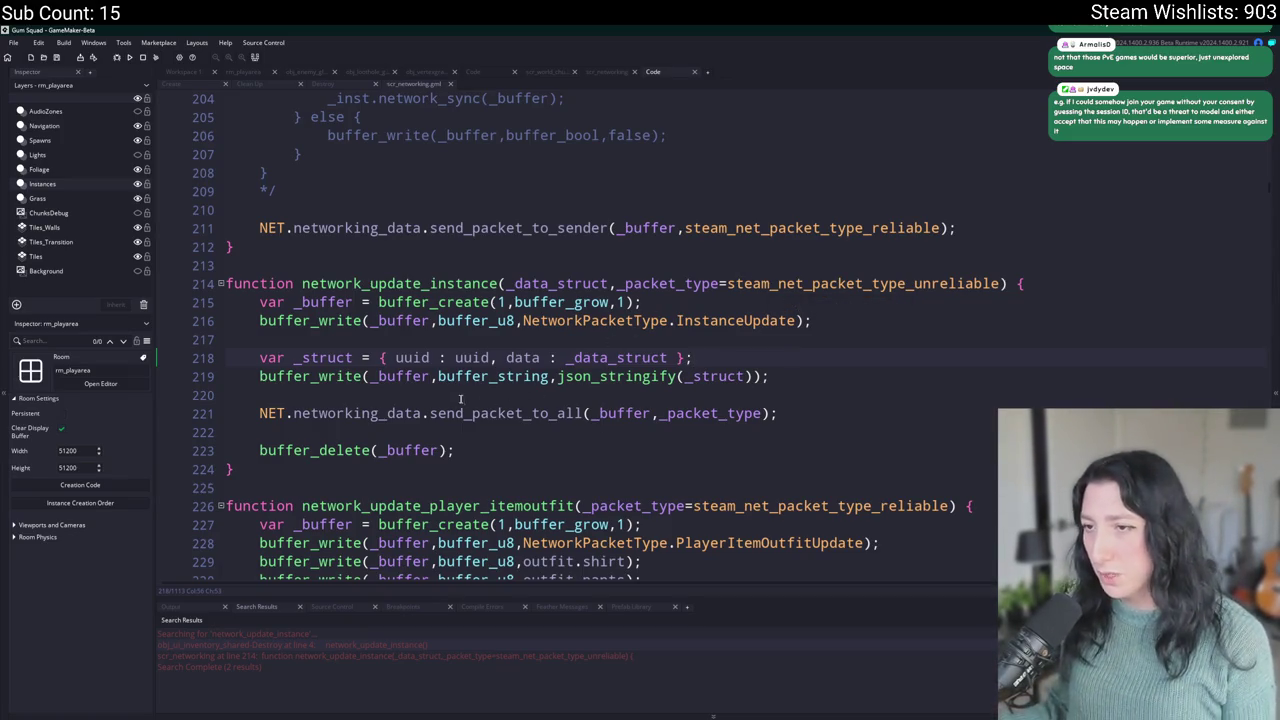
left_click(602, 288)
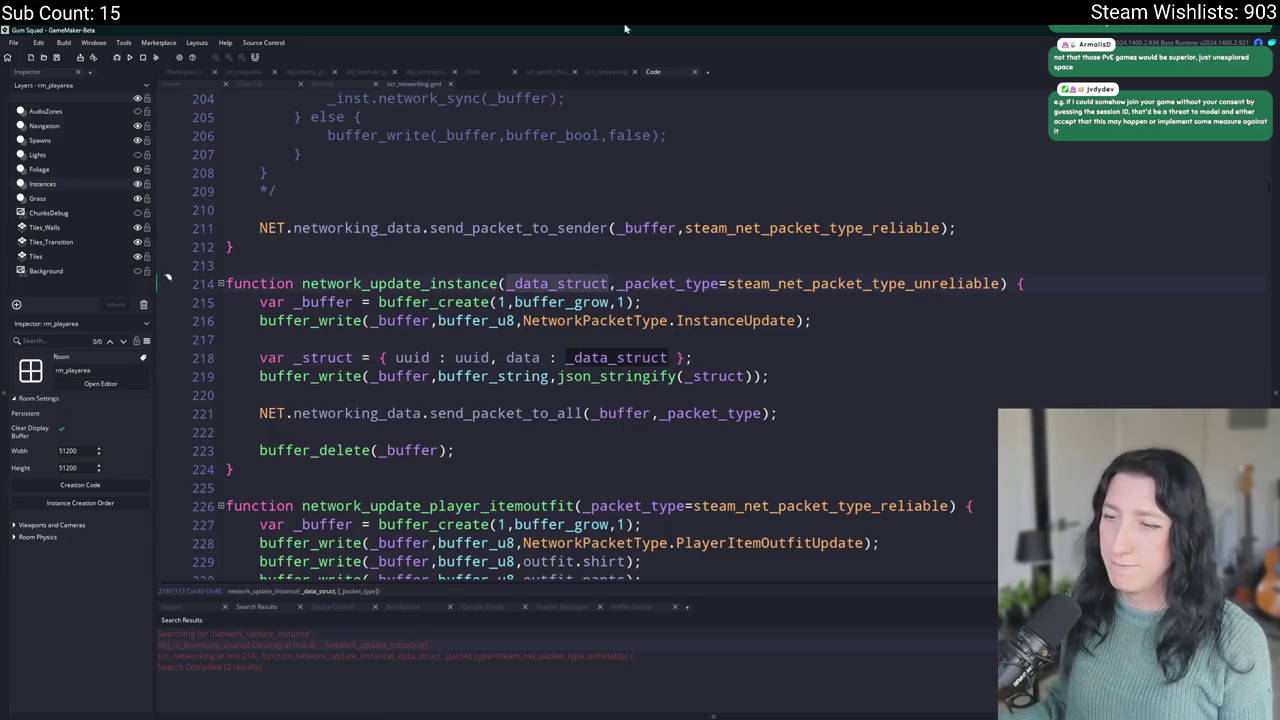
left_click(488, 357)
left_click(499, 283)
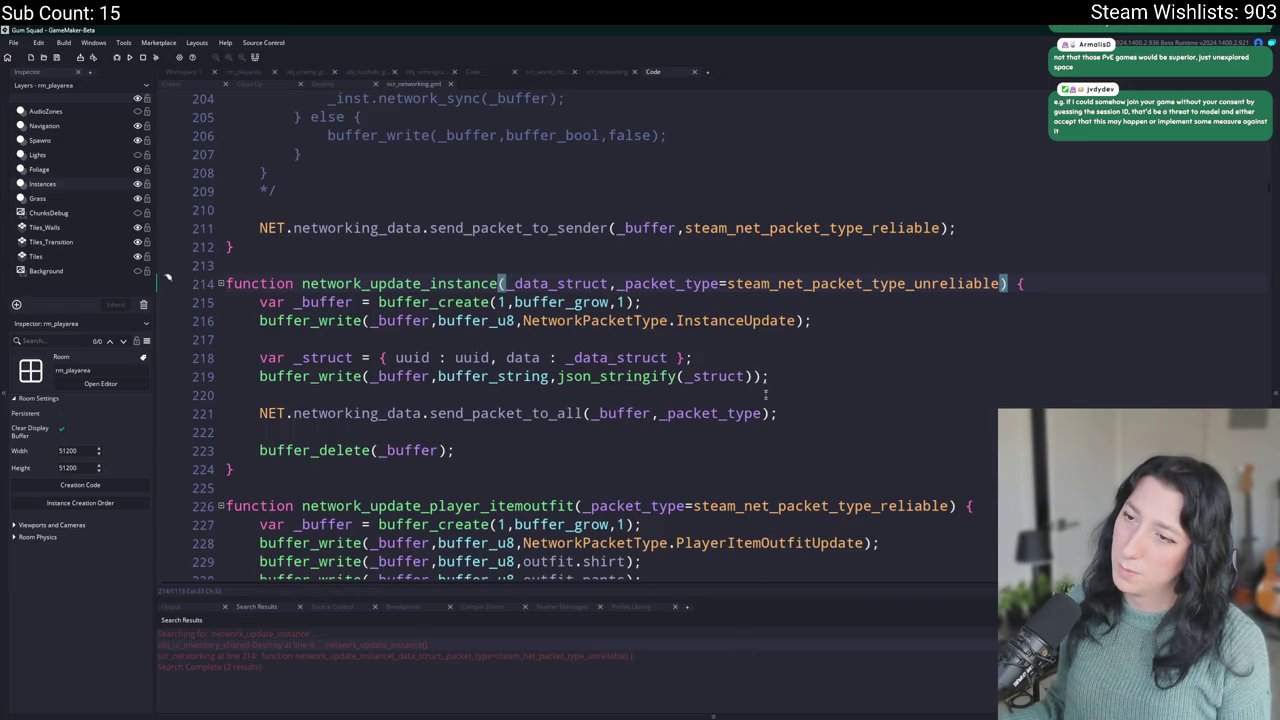
double_click(771, 325)
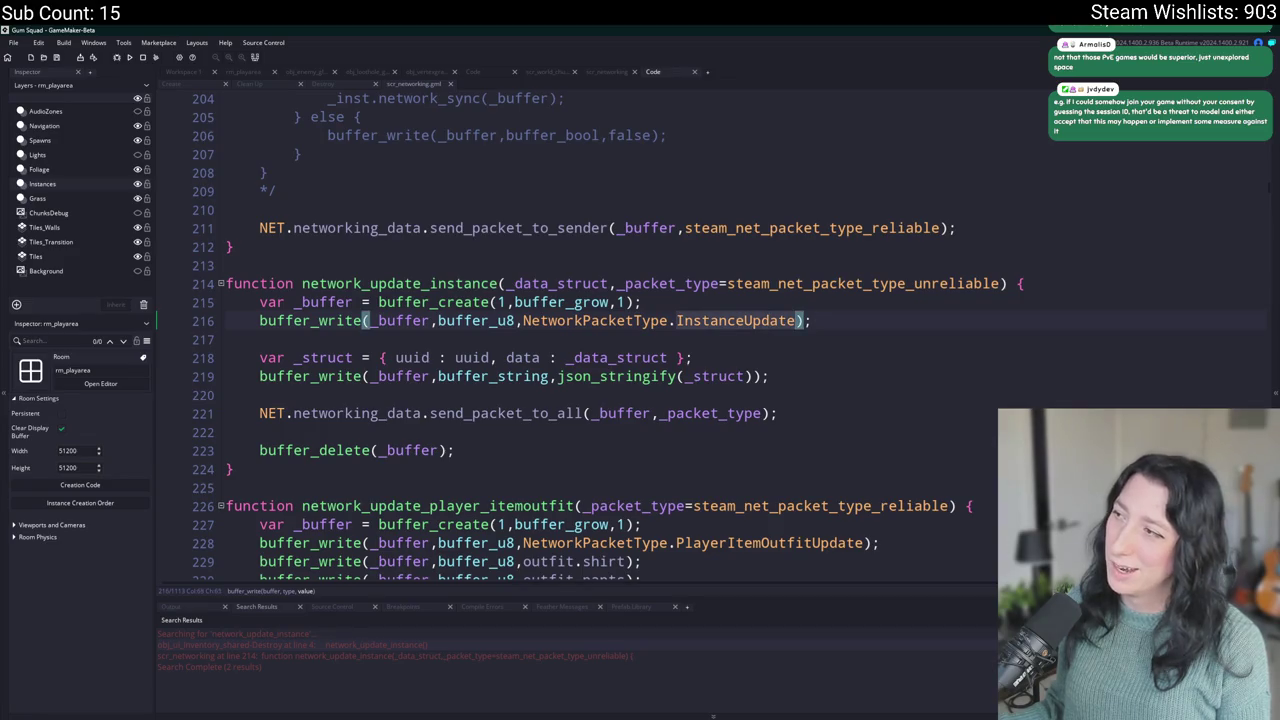
- Add a MapEntityUpdate packet type to the enum by duplicating the InstanceUpdate entry
key("F3")
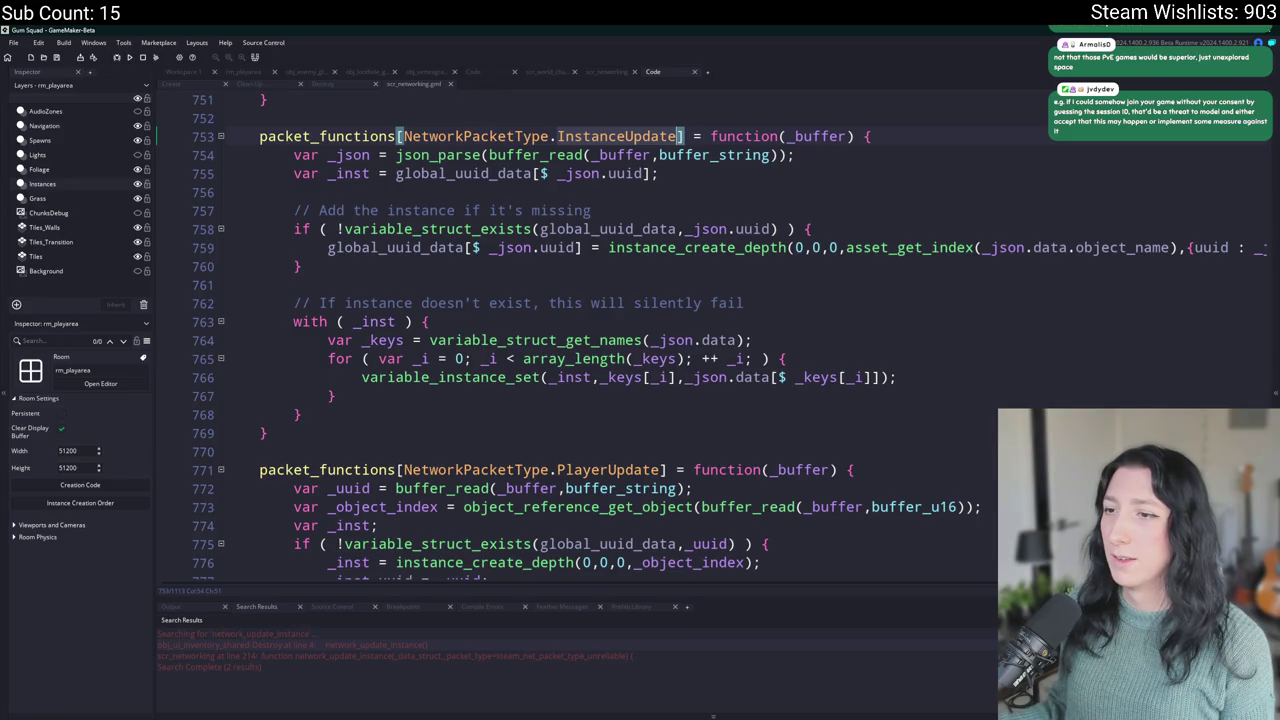
key("F3")
key("F3")
key("shift+F3")
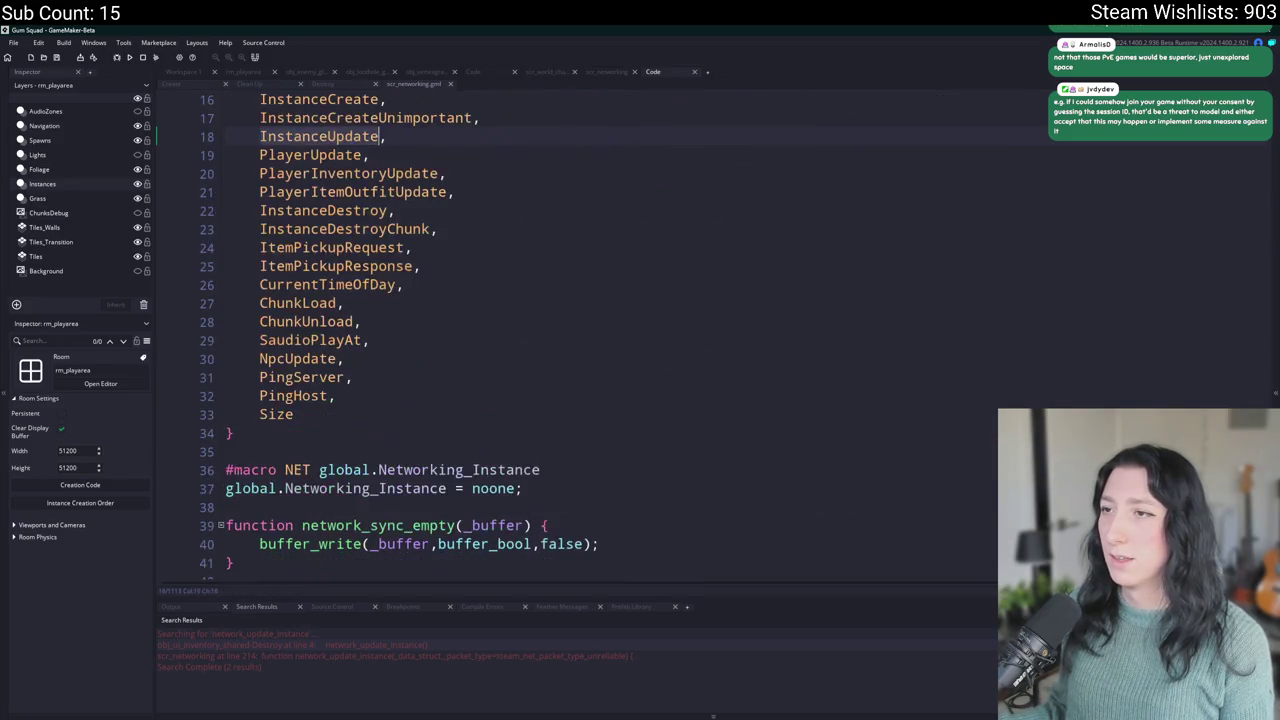
left_click(504, 156)
left_click(516, 140)
scroll(516, 140, "up", 2)
key("ctrl+d")
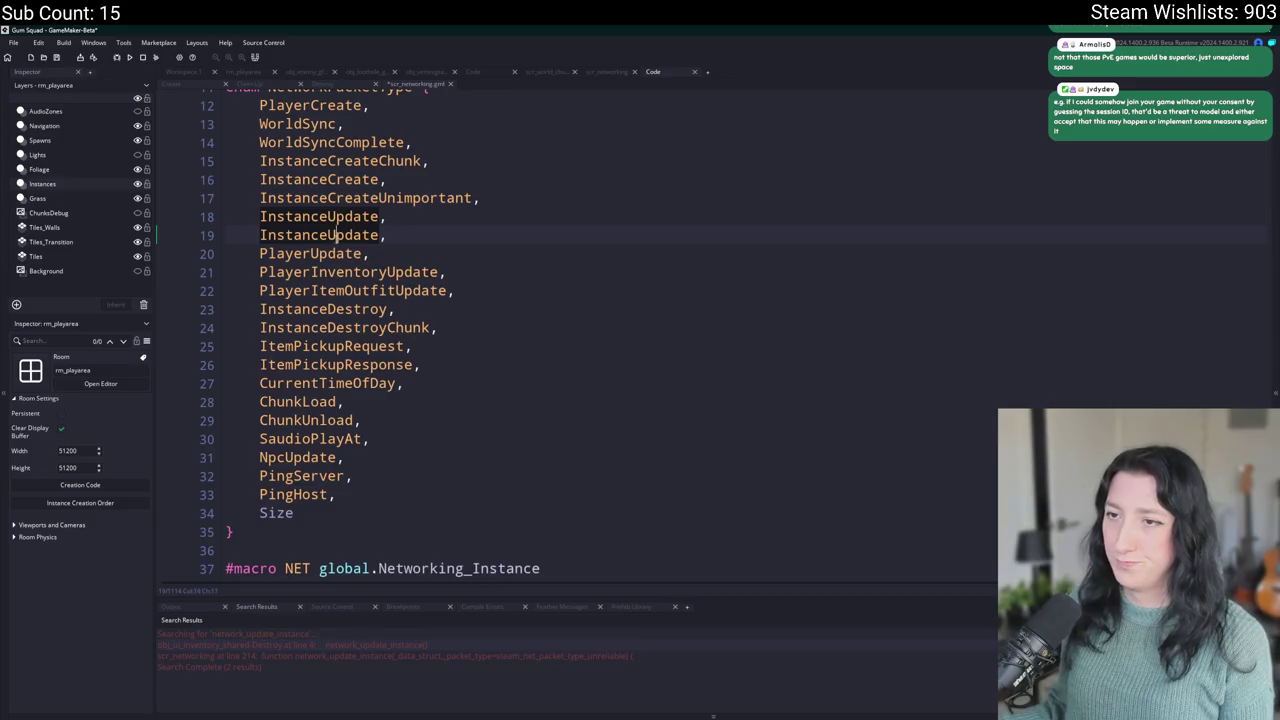
mouse_move(336, 241)
type("MapEntityUp")
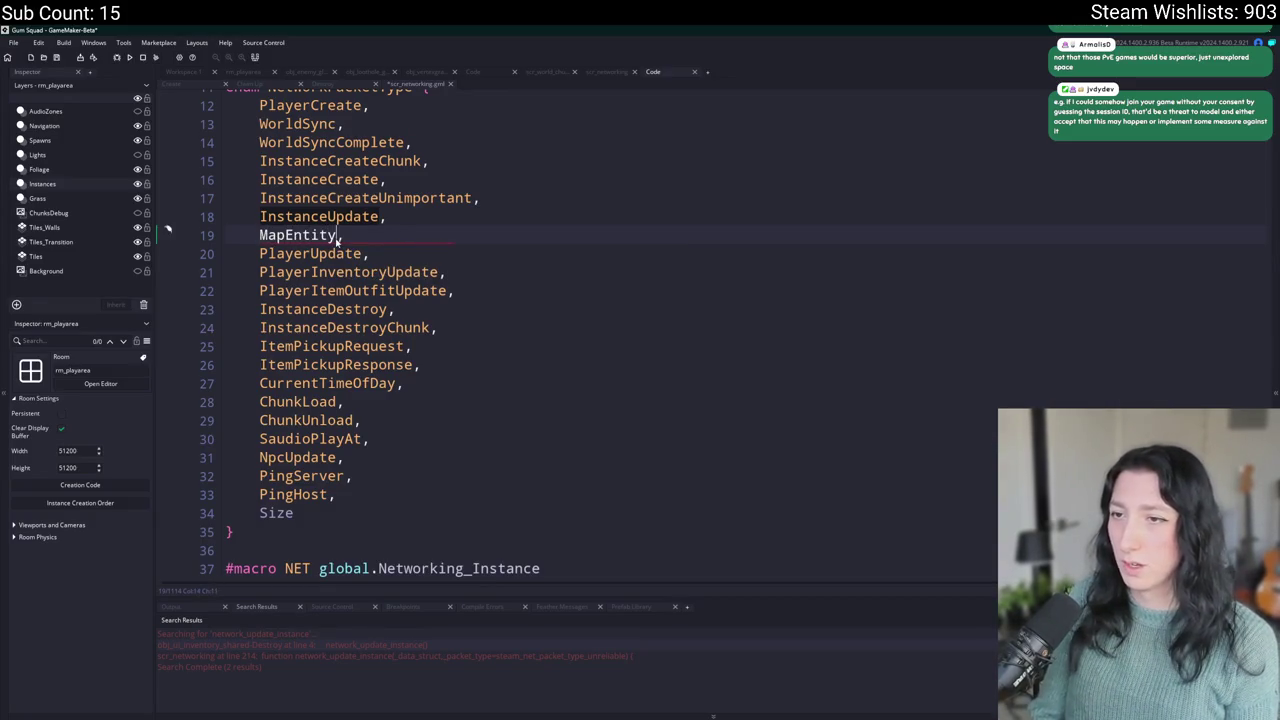
type("date")
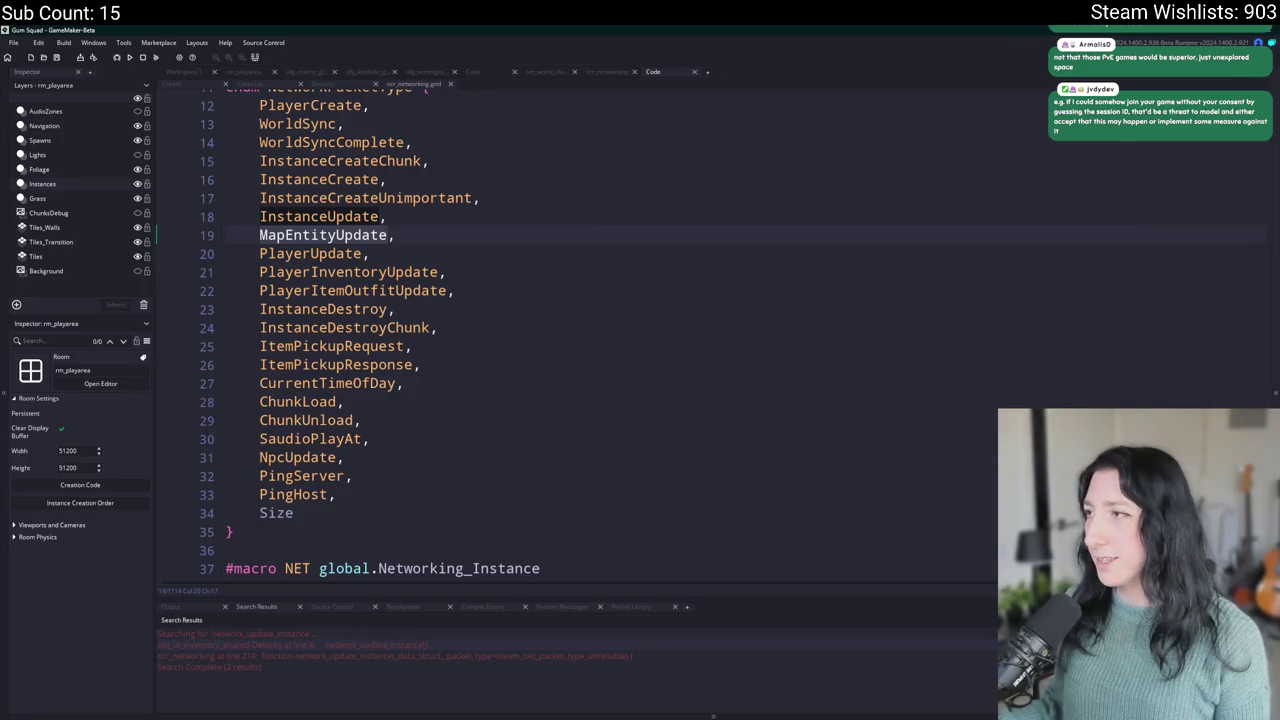
- Duplicate network_update_instance and make the copy write a MapEntityUpdate packet
key("alt+Left")
scroll(272, 357, "up", 2)
left_click(283, 346)
left_click_drag(272, 357, 284, 142)
key("ctrl+d")
scroll(424, 213, "down", 5)
scroll(424, 213, "up", 3)
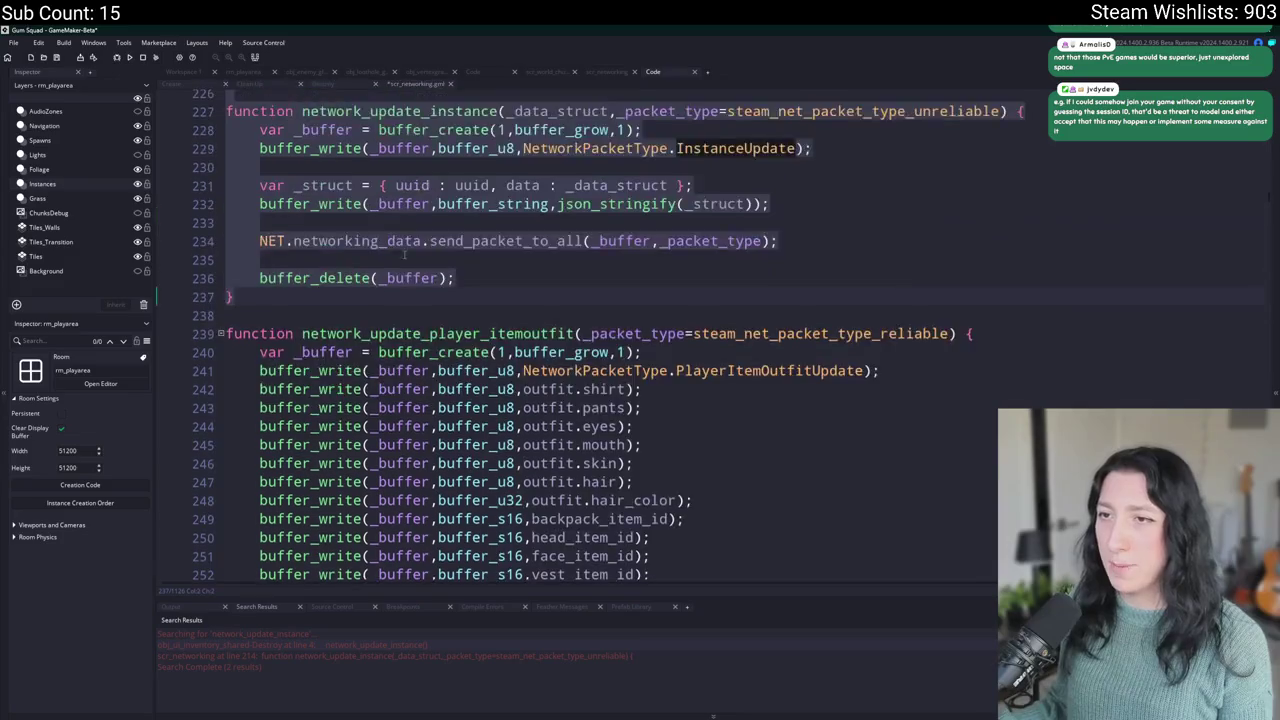
double_click(424, 213)
type("MapEntityUpdate")
key("ctrl+z")
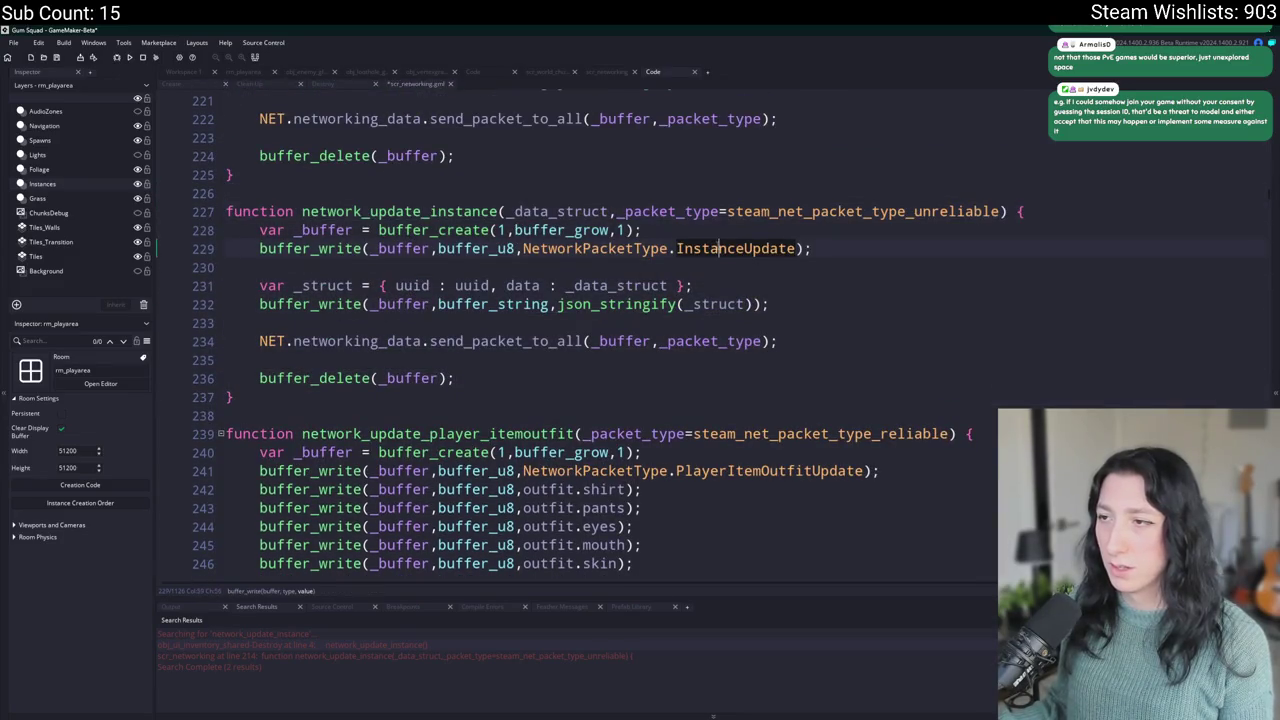
double_click(735, 248)
type("MapEntityUpdate")
- Rename the copy network_update_map_entity with default packet type steam_net_packet_type_reliable_buffer
left_click_drag(496, 212, 430, 212)
type("map_entity")
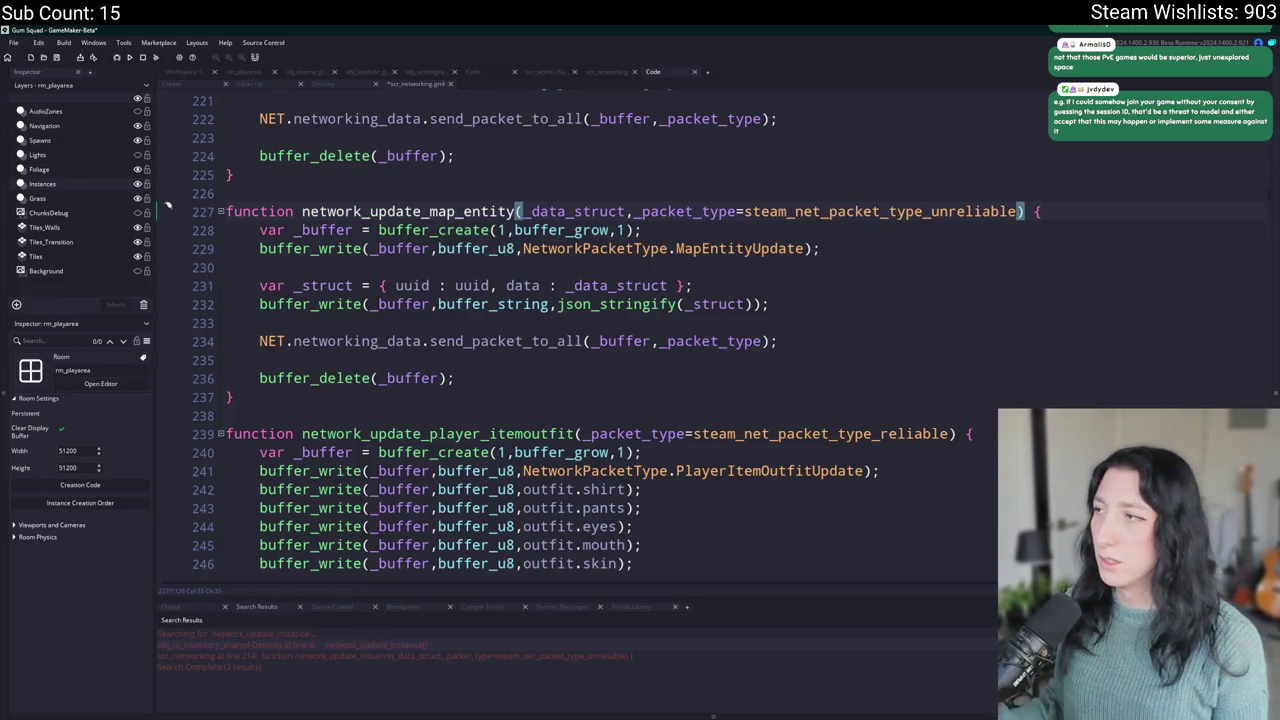
left_click(947, 211)
key("BackSpace")
key("BackSpace")
type("_buffer")
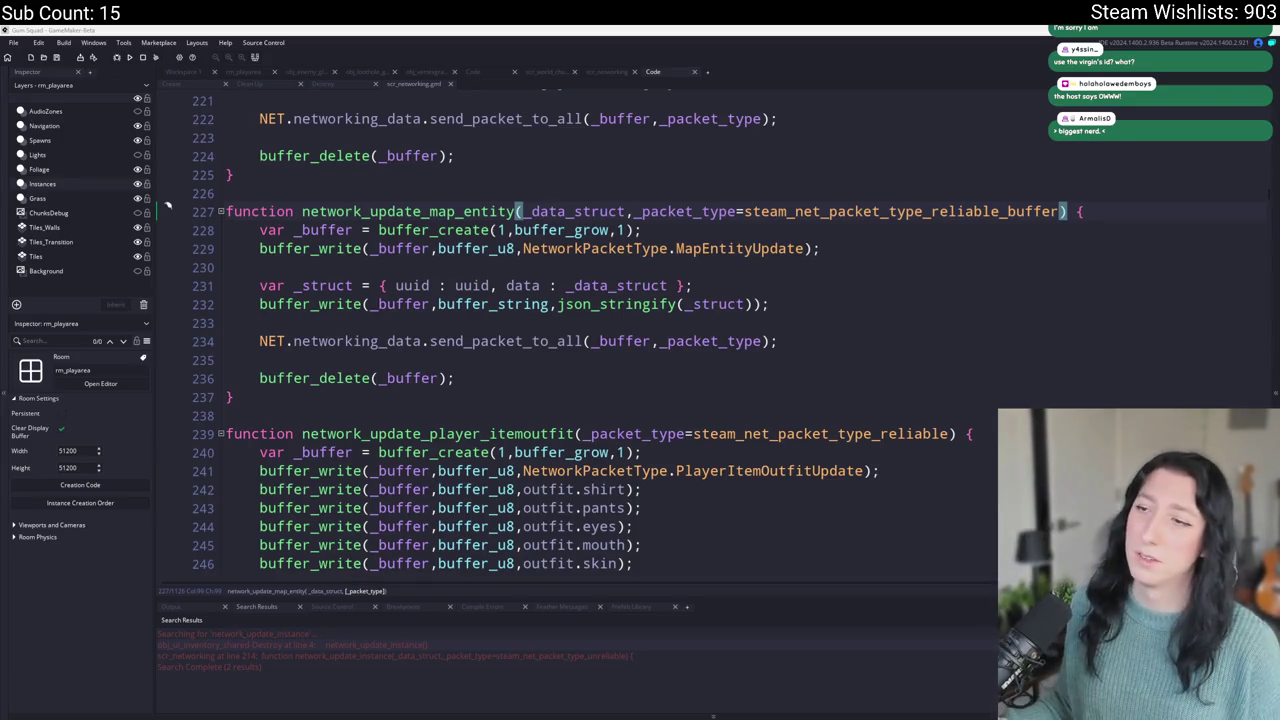
left_click(494, 284)
type("boolk")
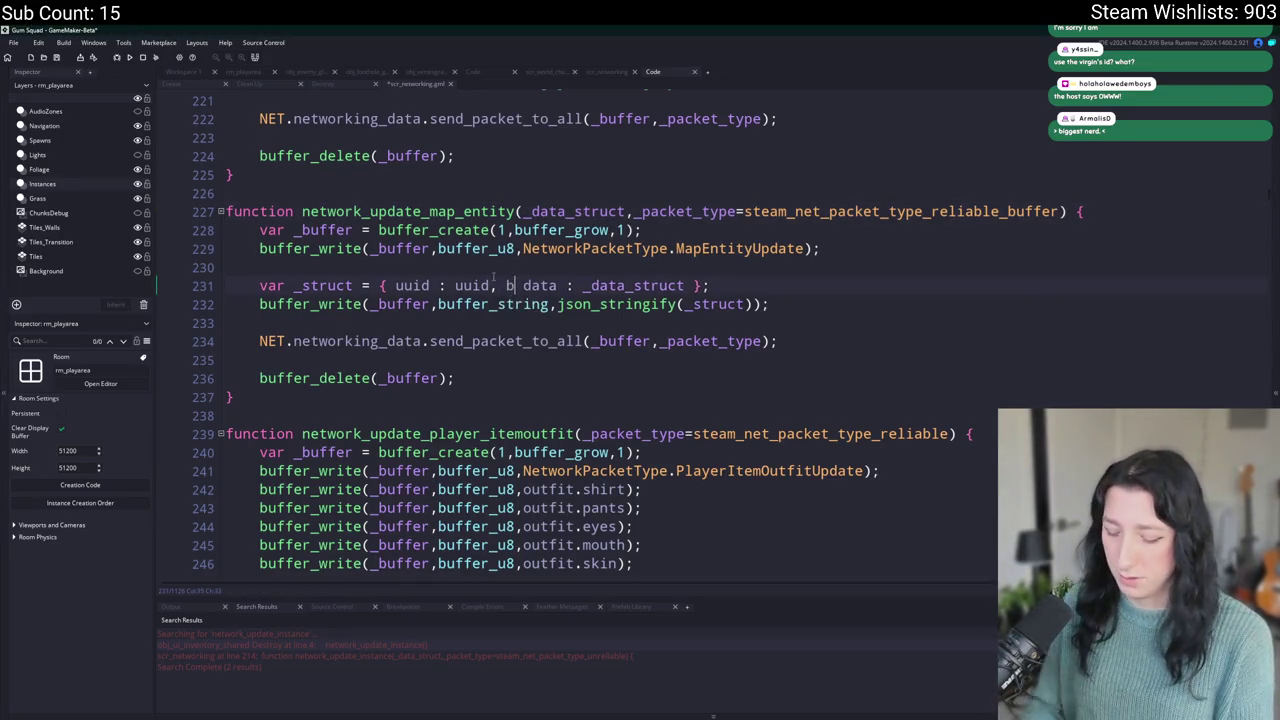
key("BackSpace")
key("BackSpace")
key("BackSpace")
type("contains_data :")
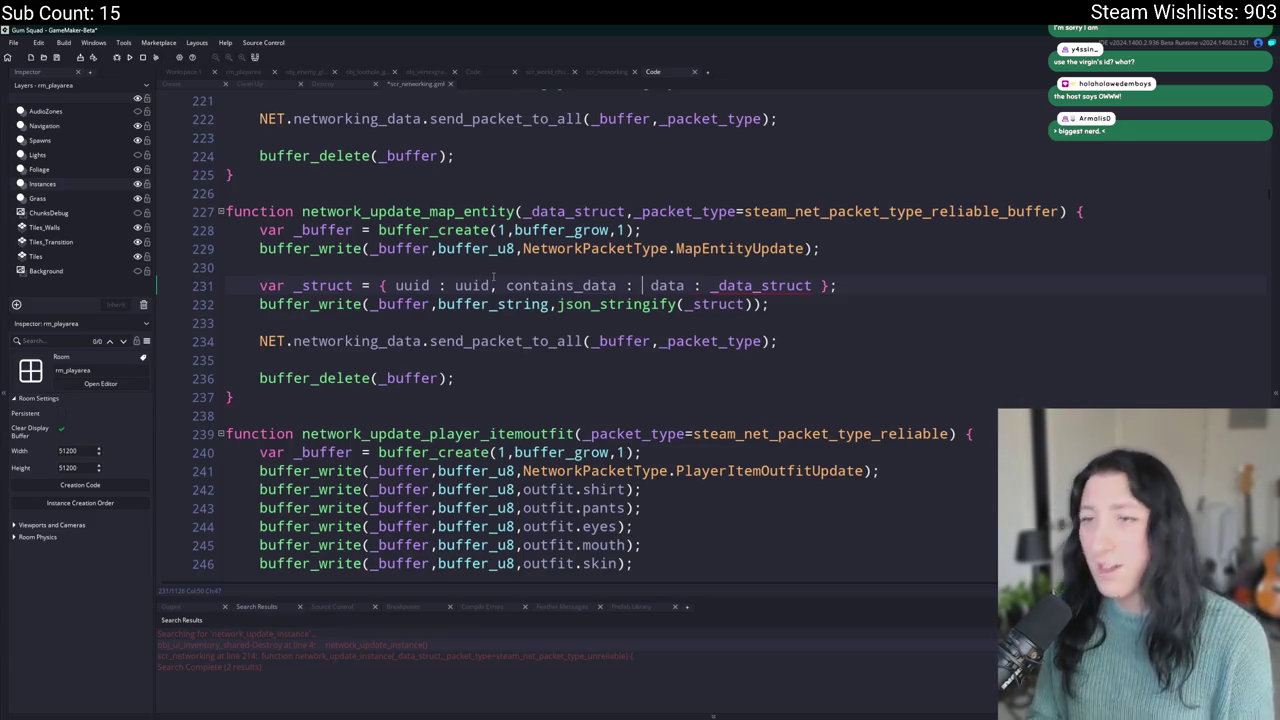
double_click(577, 287)
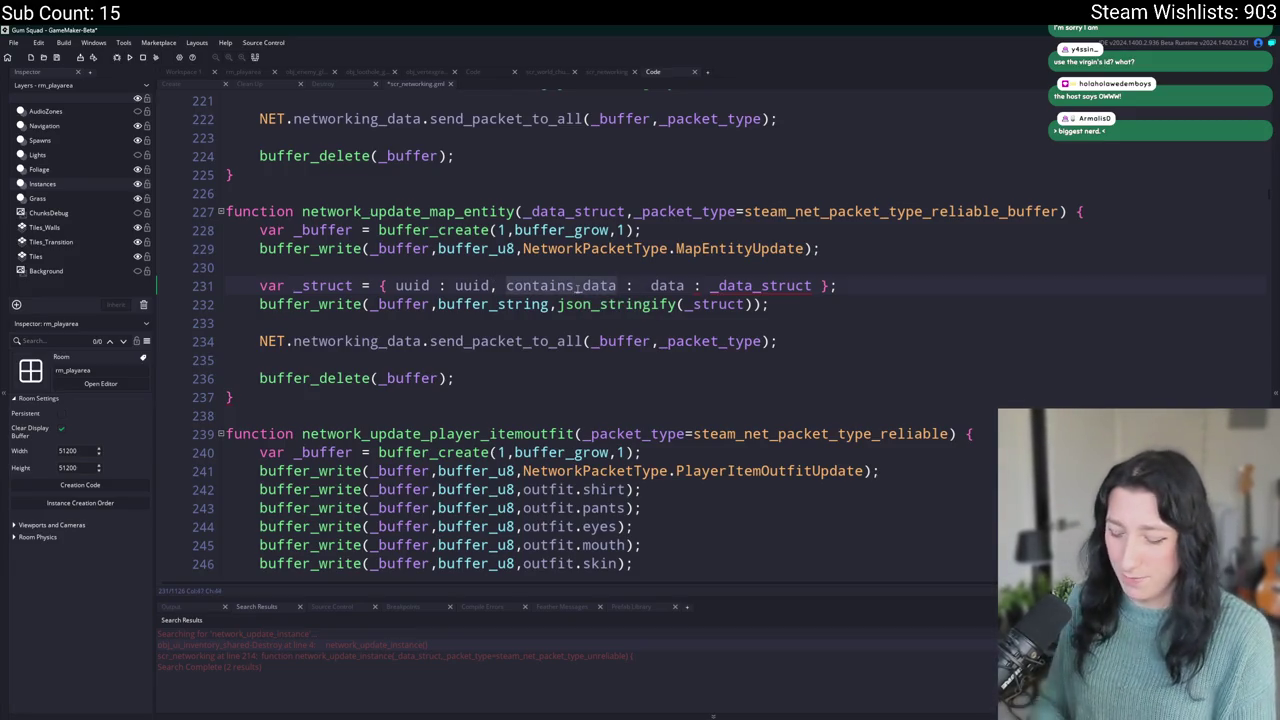
type("is_")
key("BackSpace")
key("BackSpace")
key("BackSpace")
type("has_data : ")
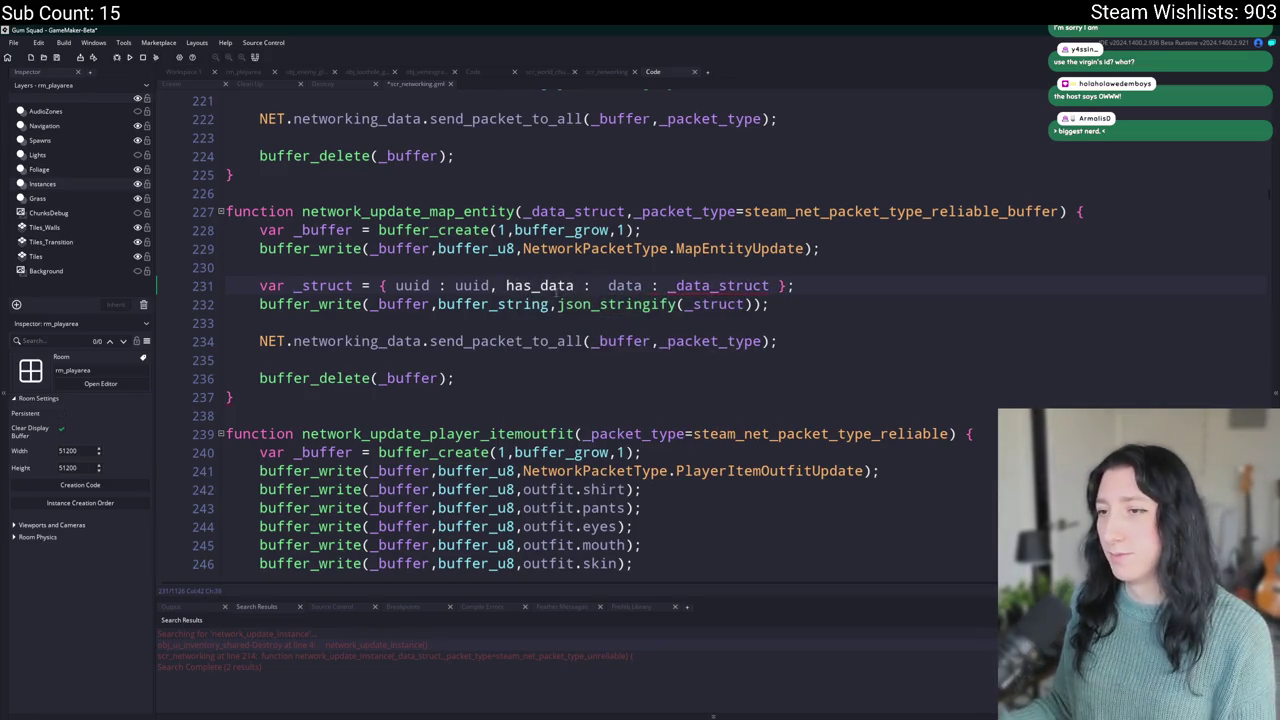
type("_ ")
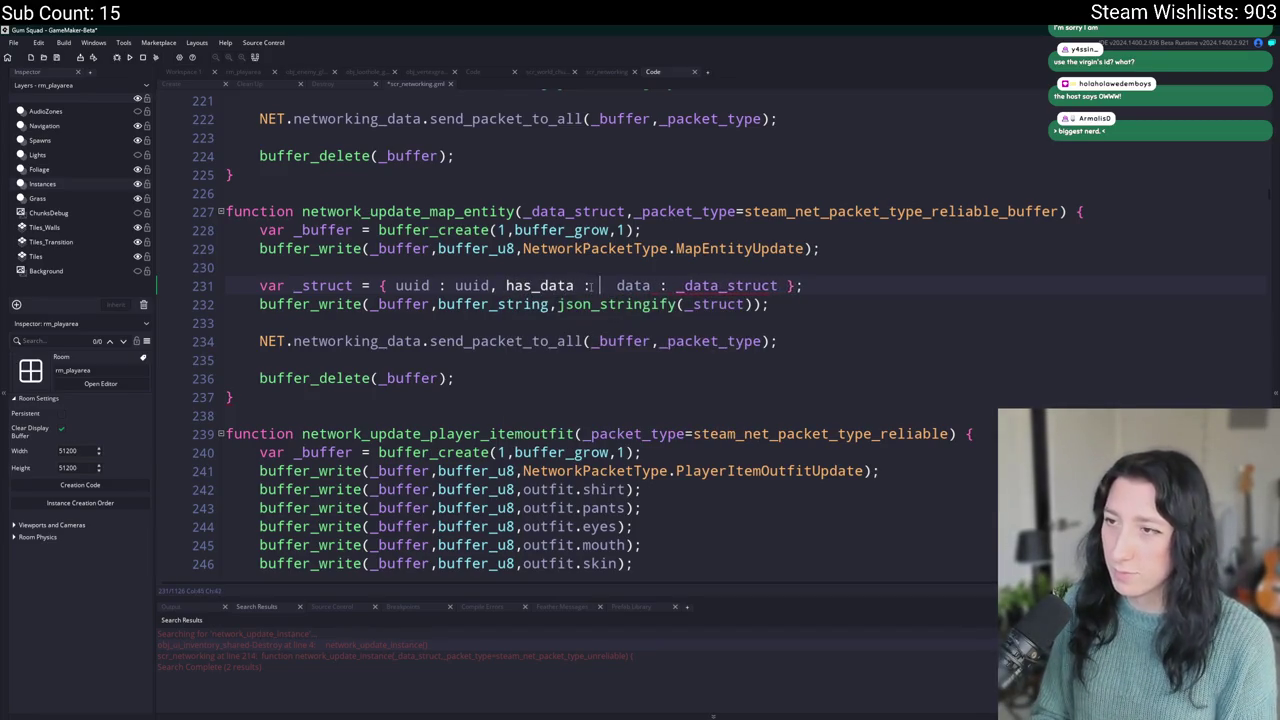
type("has_data,")
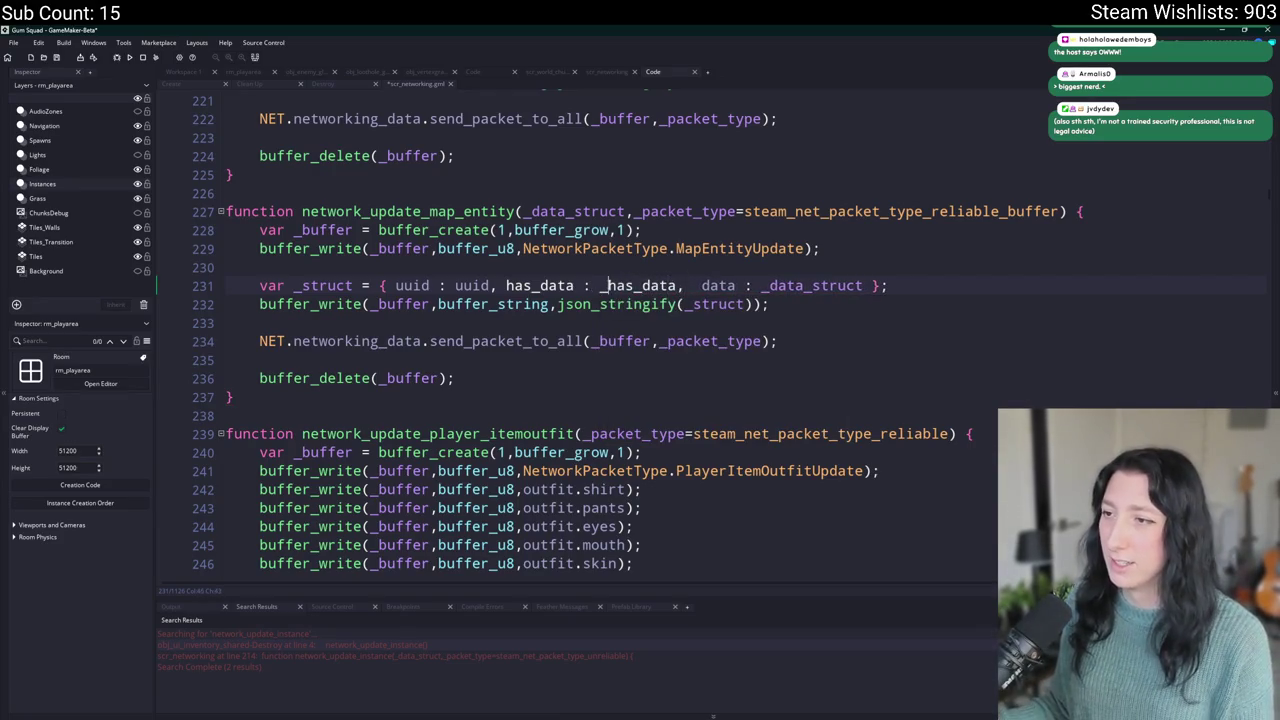
left_click_drag(702, 286, 497, 287)
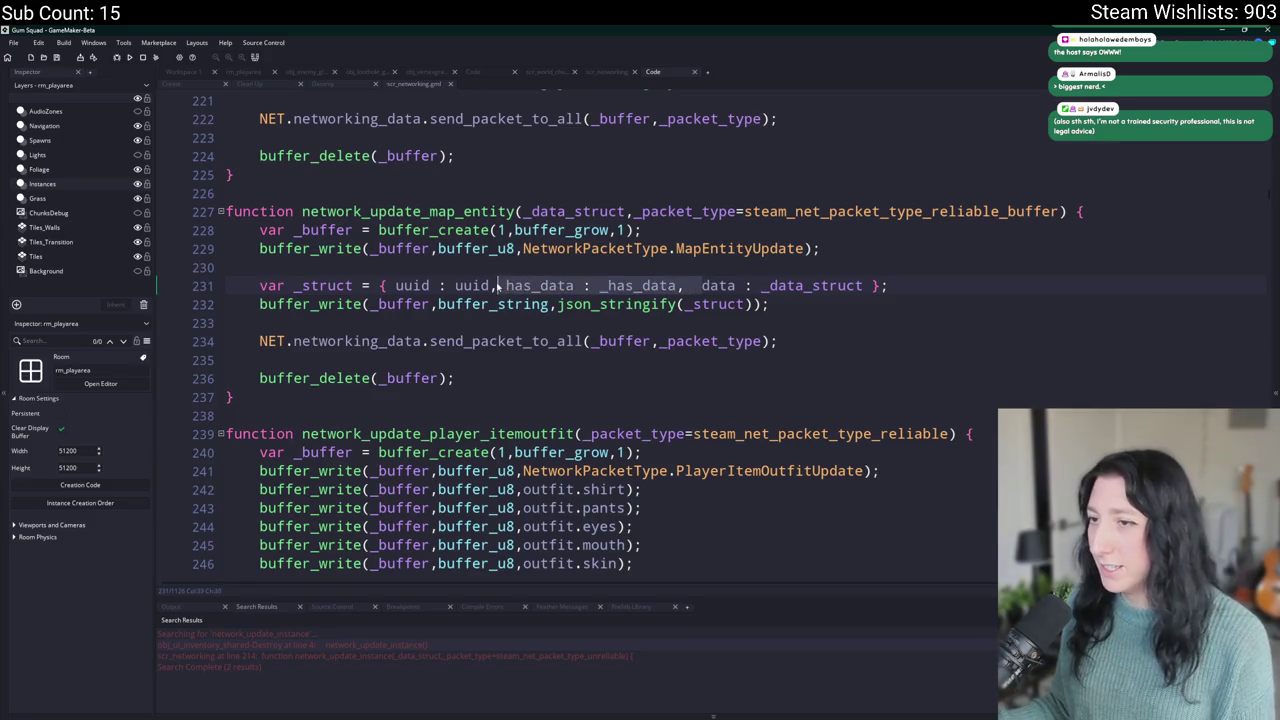
key("BackSpace")
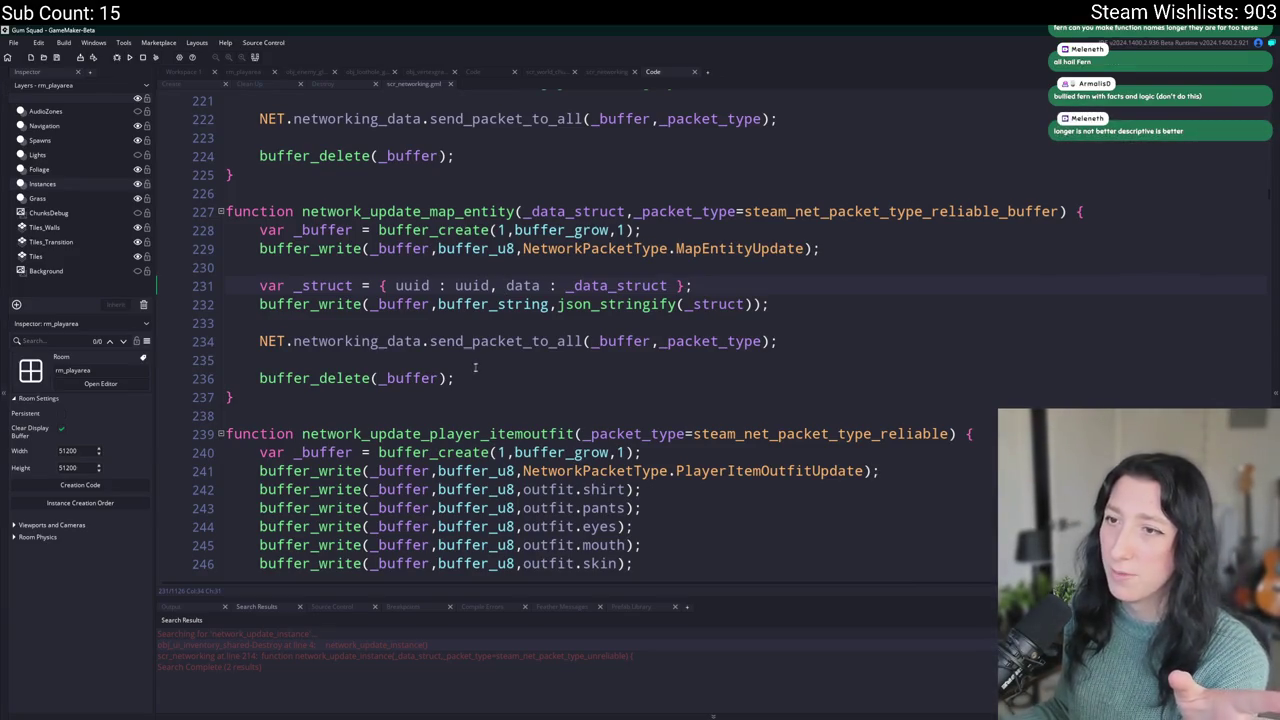
left_click(364, 230)
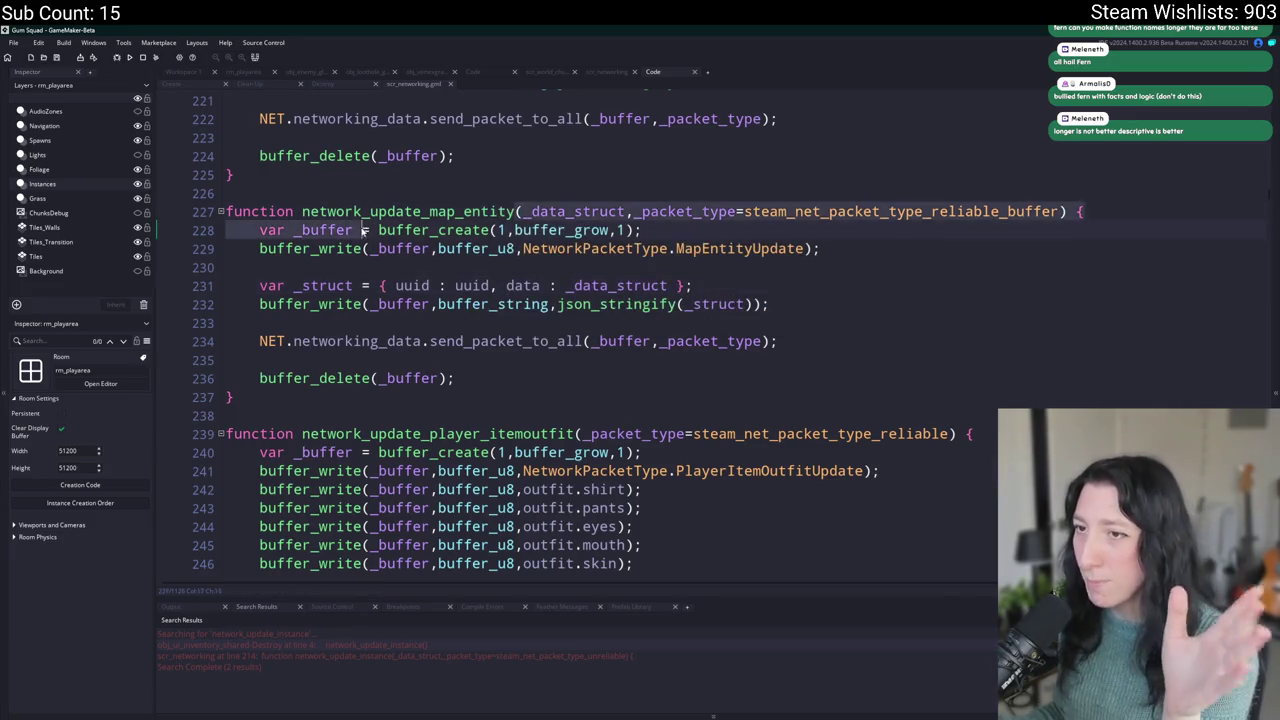
left_click(330, 212)
left_click(997, 213)
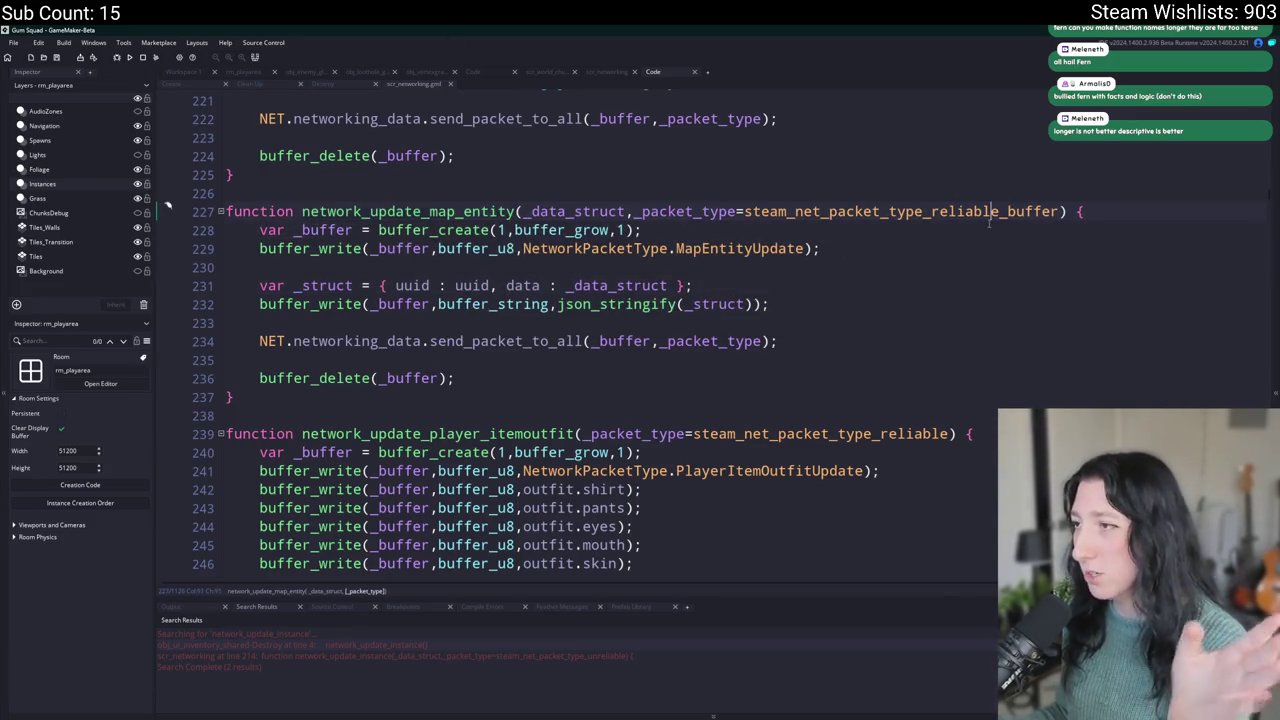
left_click(744, 212)
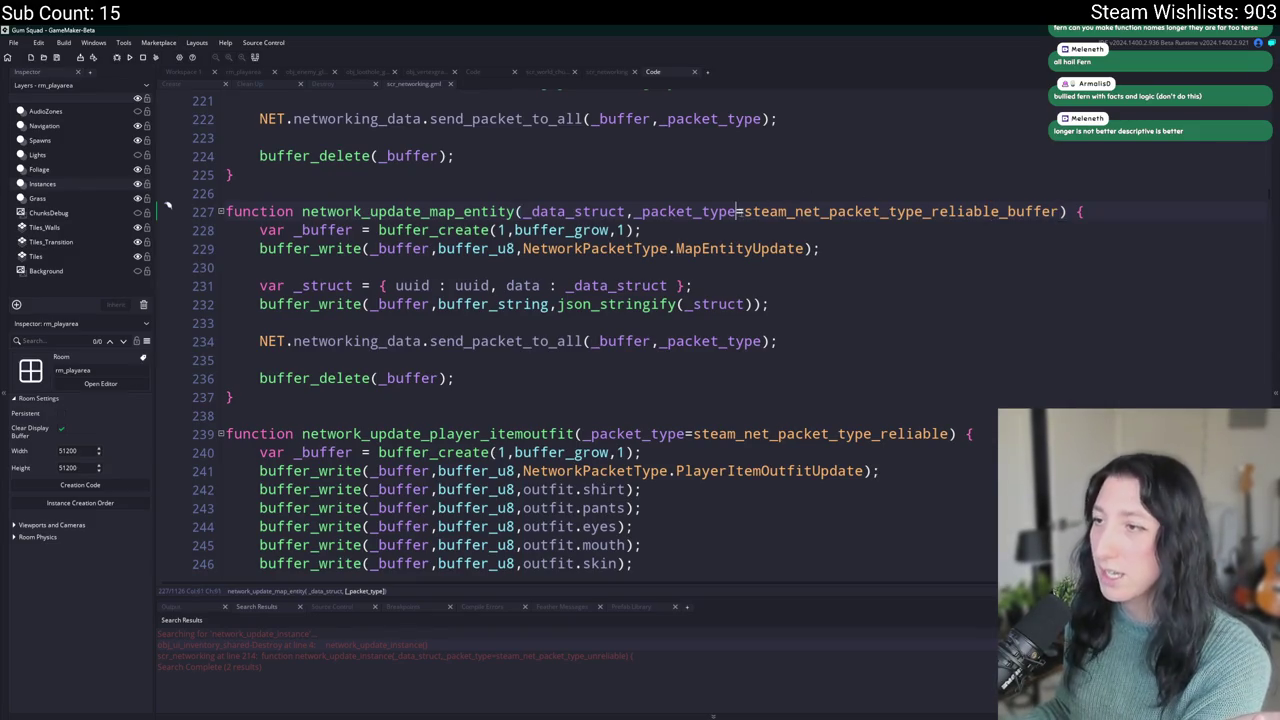
left_click(882, 211)
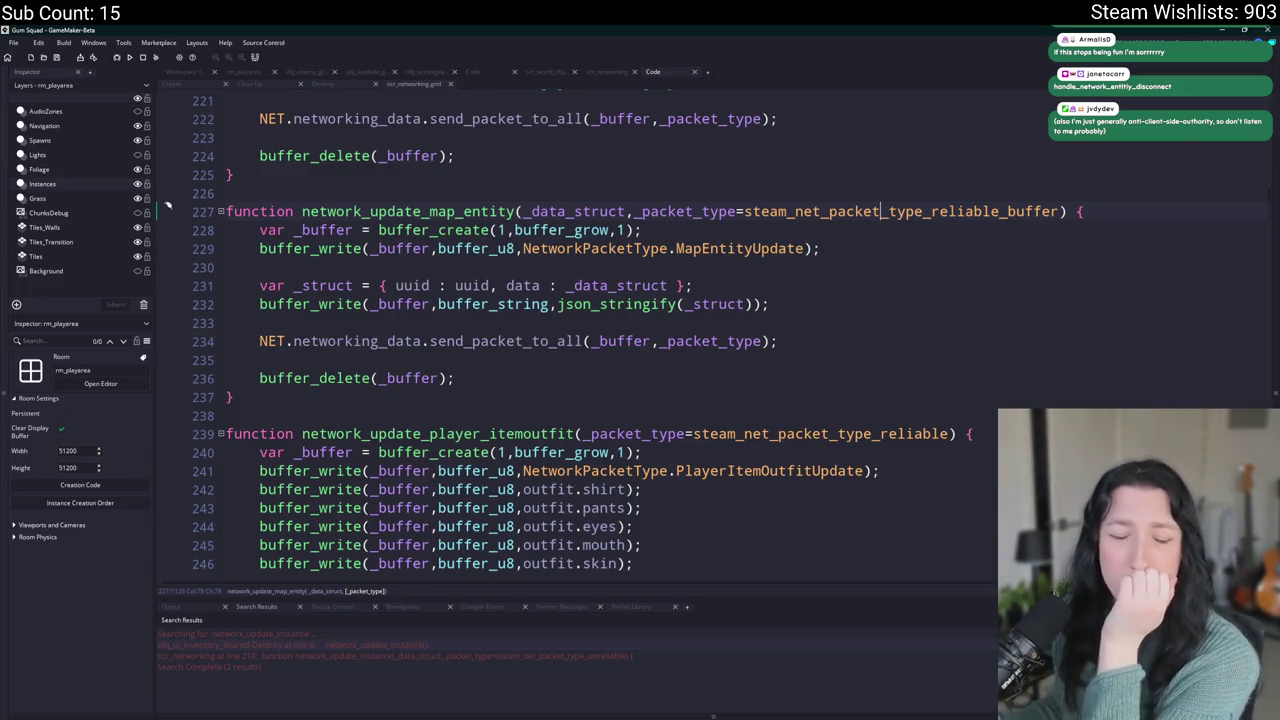
left_click(869, 252)
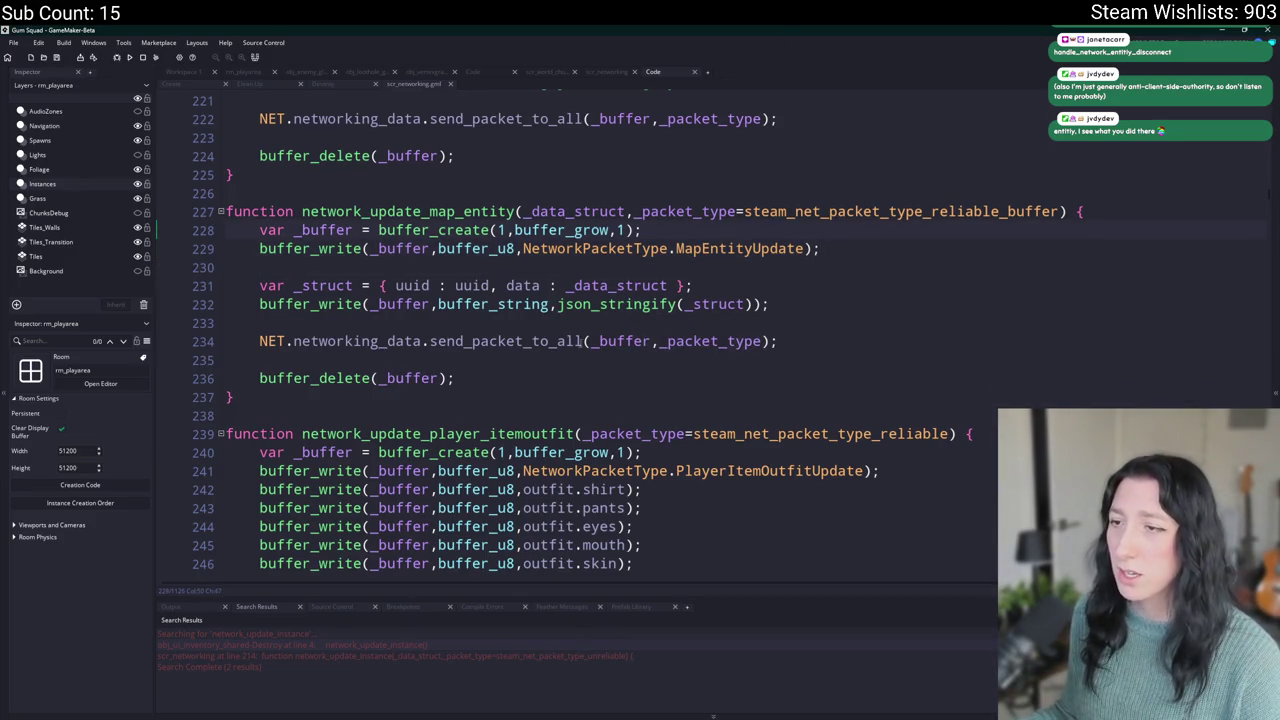
left_click(559, 342)
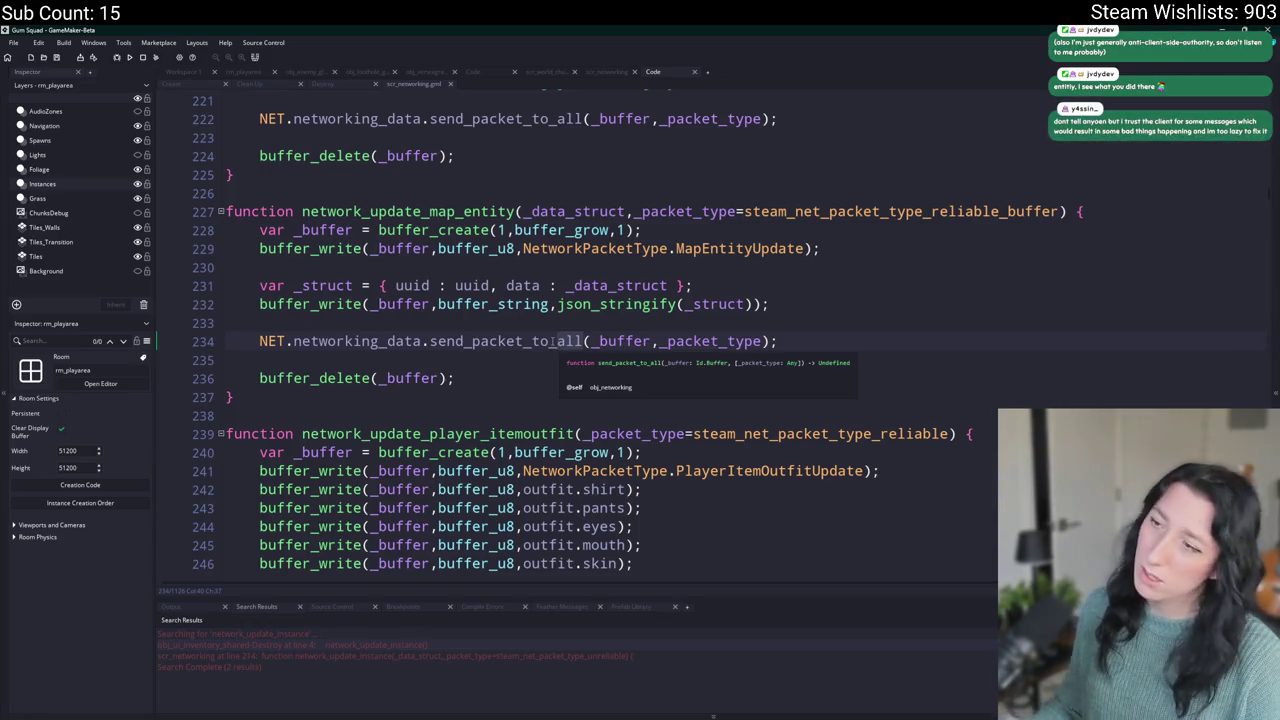
- Make network_update_map_entity send its packet only to the host via send_packet_to_host
type("host")
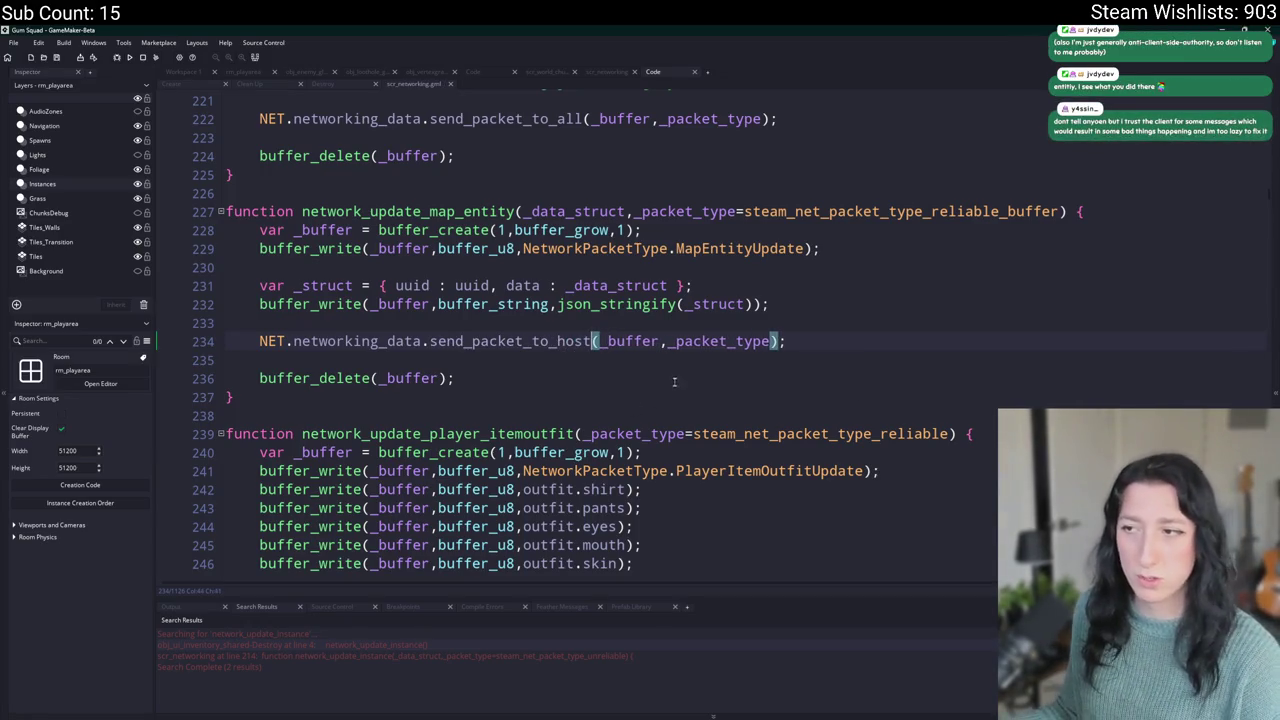
mouse_move(550, 342)
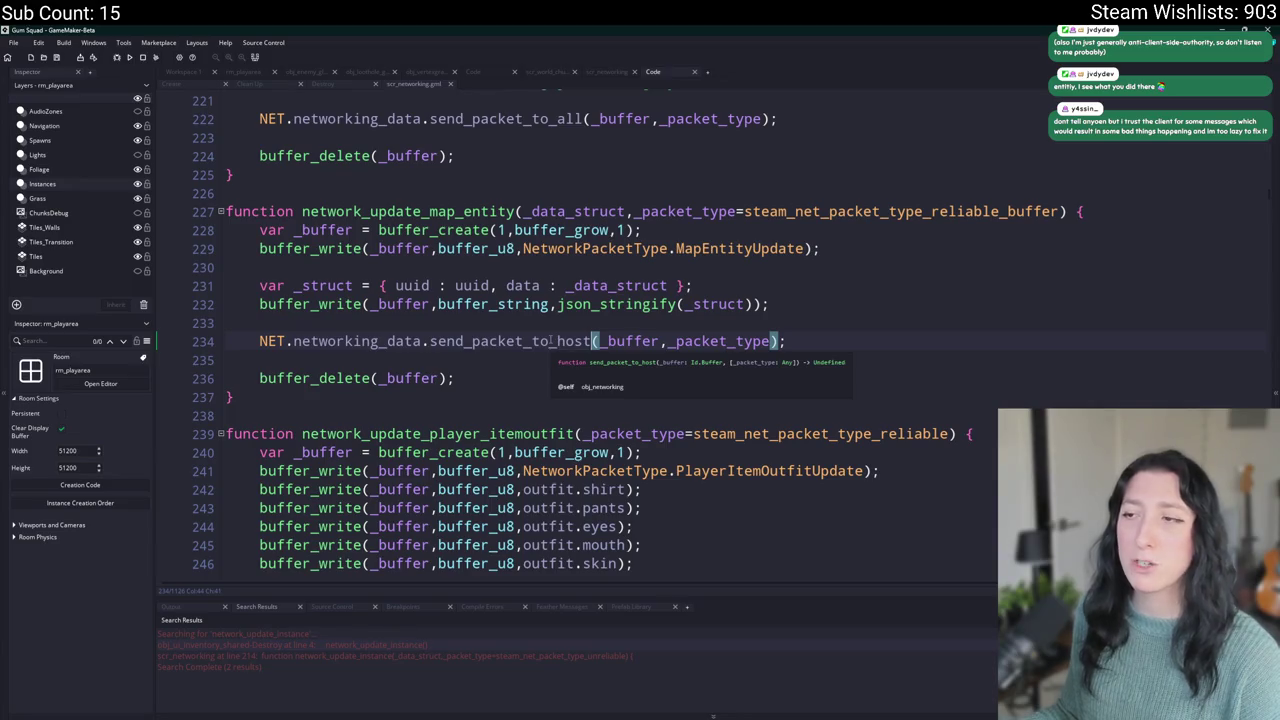
key("ctrl+z")
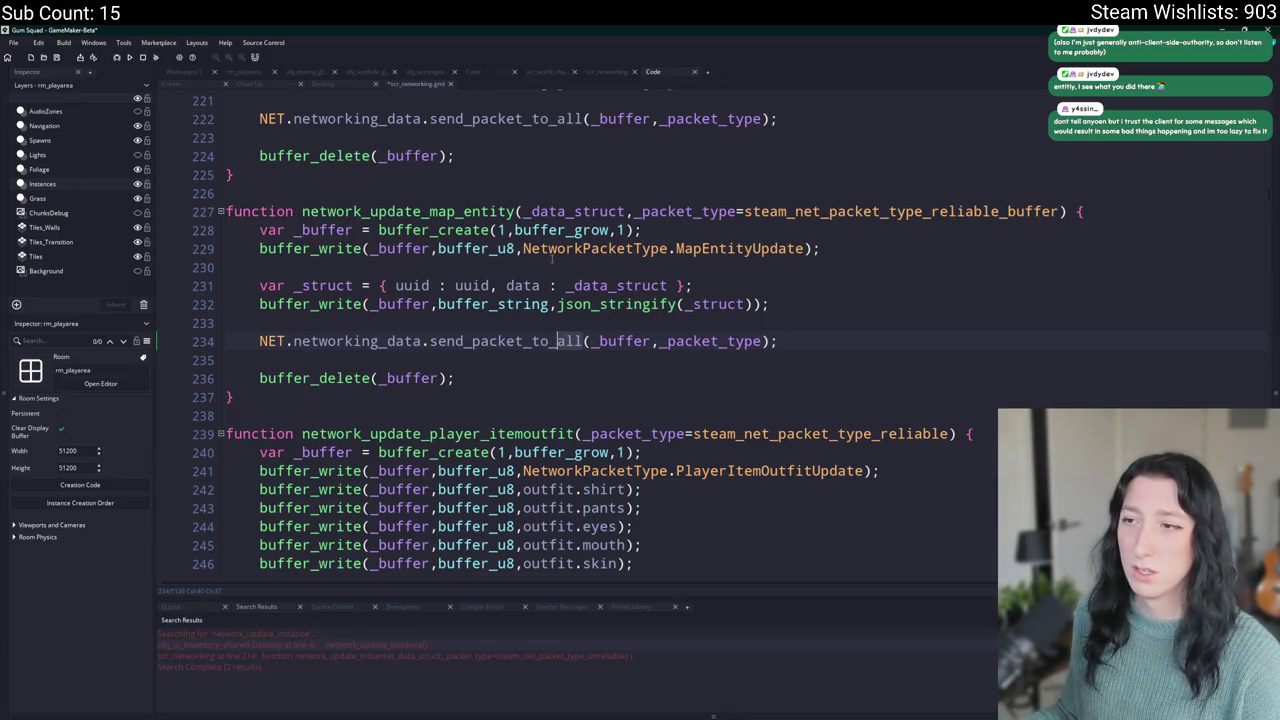
key("ctrl+y")
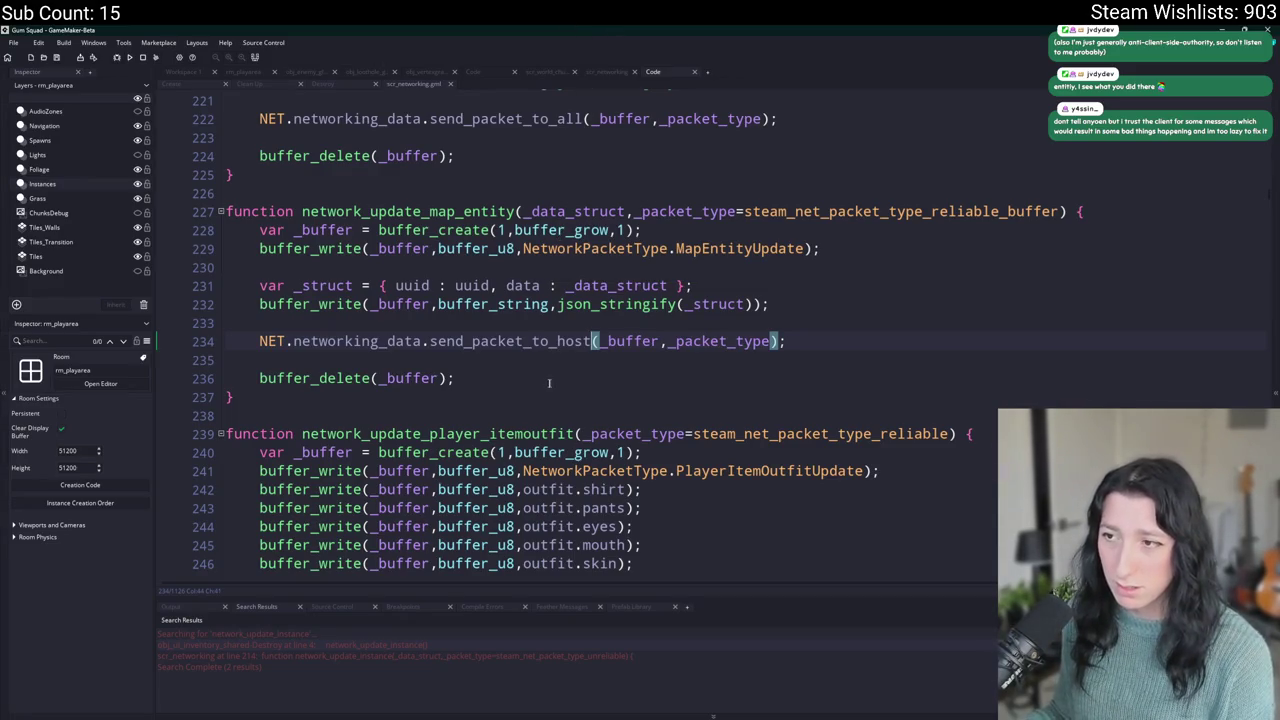
left_click(558, 343)
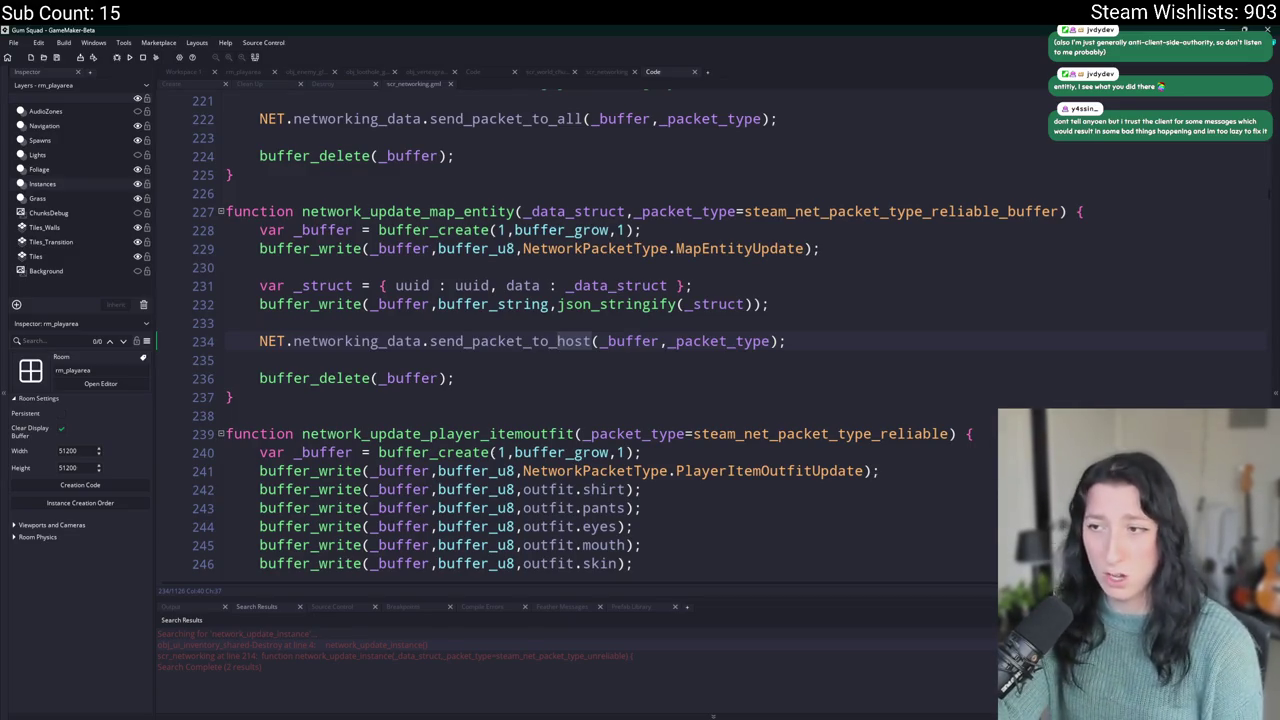
- Review its json_stringify call and signature, then switch to the loothole object's Create event code
left_click(797, 341)
right_click(797, 341)
key("Escape")
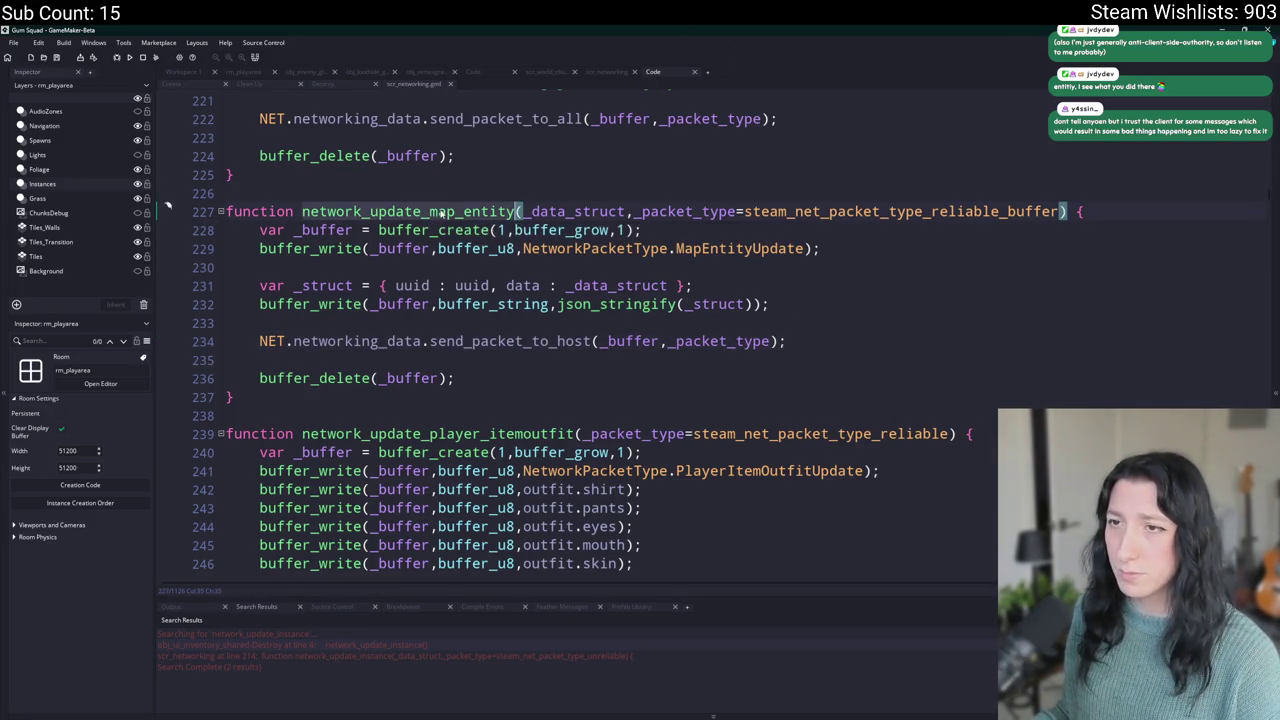
left_click(679, 323)
left_click(584, 304)
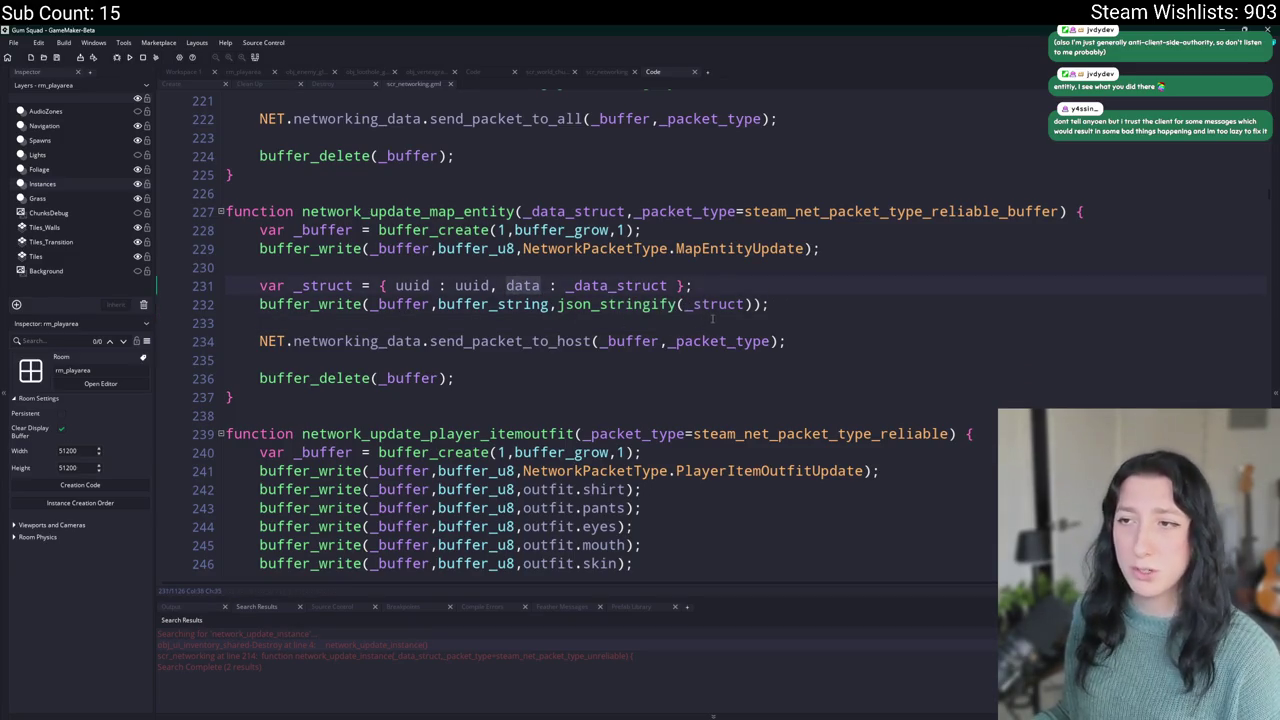
left_click(744, 229)
left_click(490, 211)
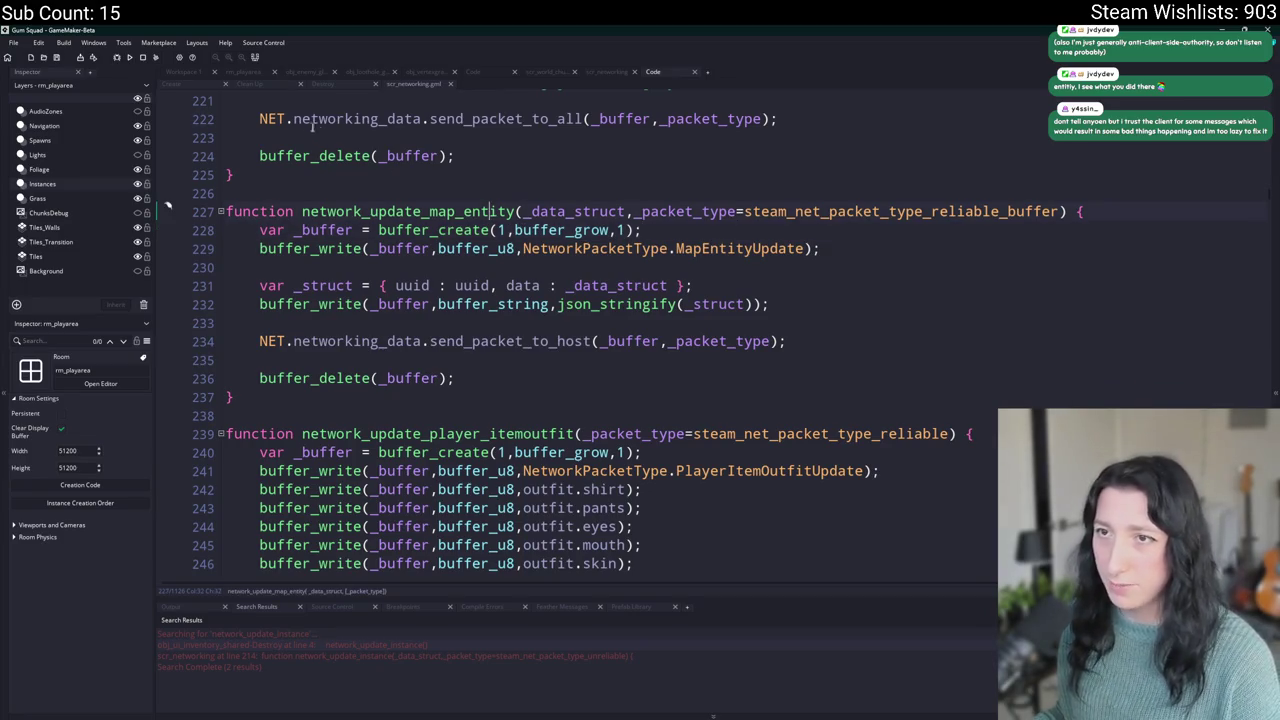
left_click(285, 85)
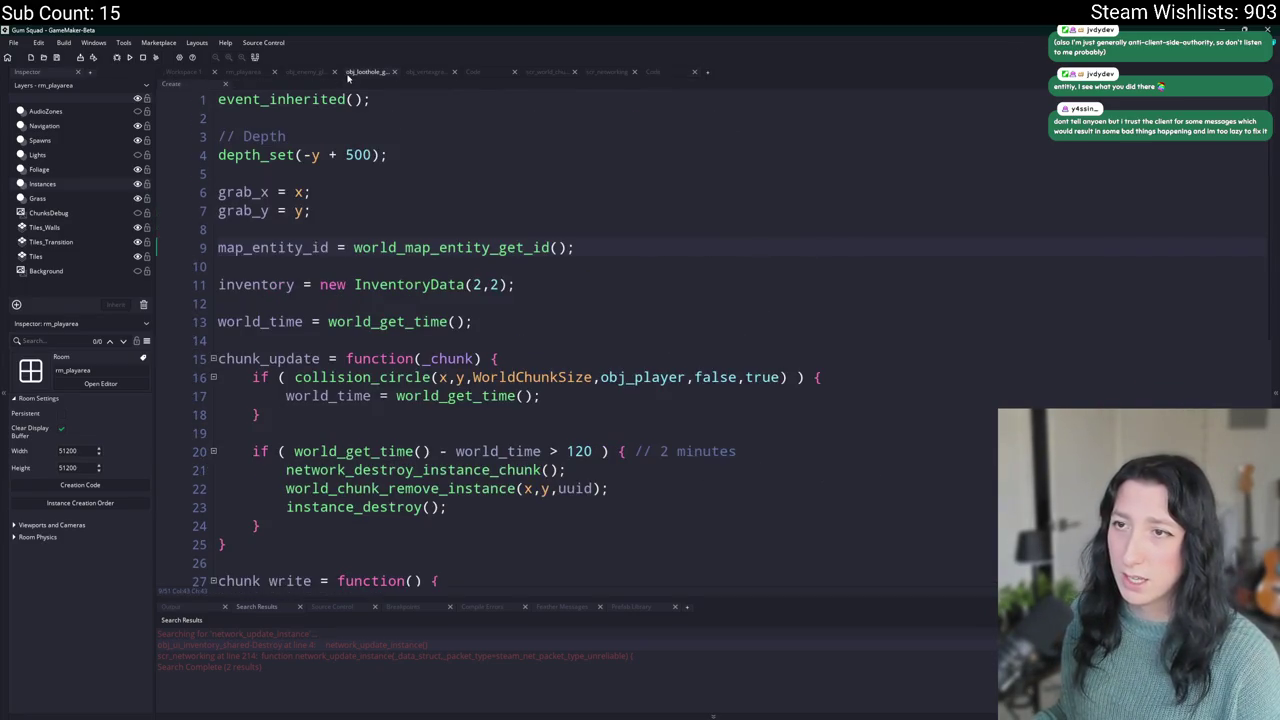
- Open the Destroy event's Sync code and add var _data = {}; below line 2
left_click(245, 86)
double_click(429, 220)
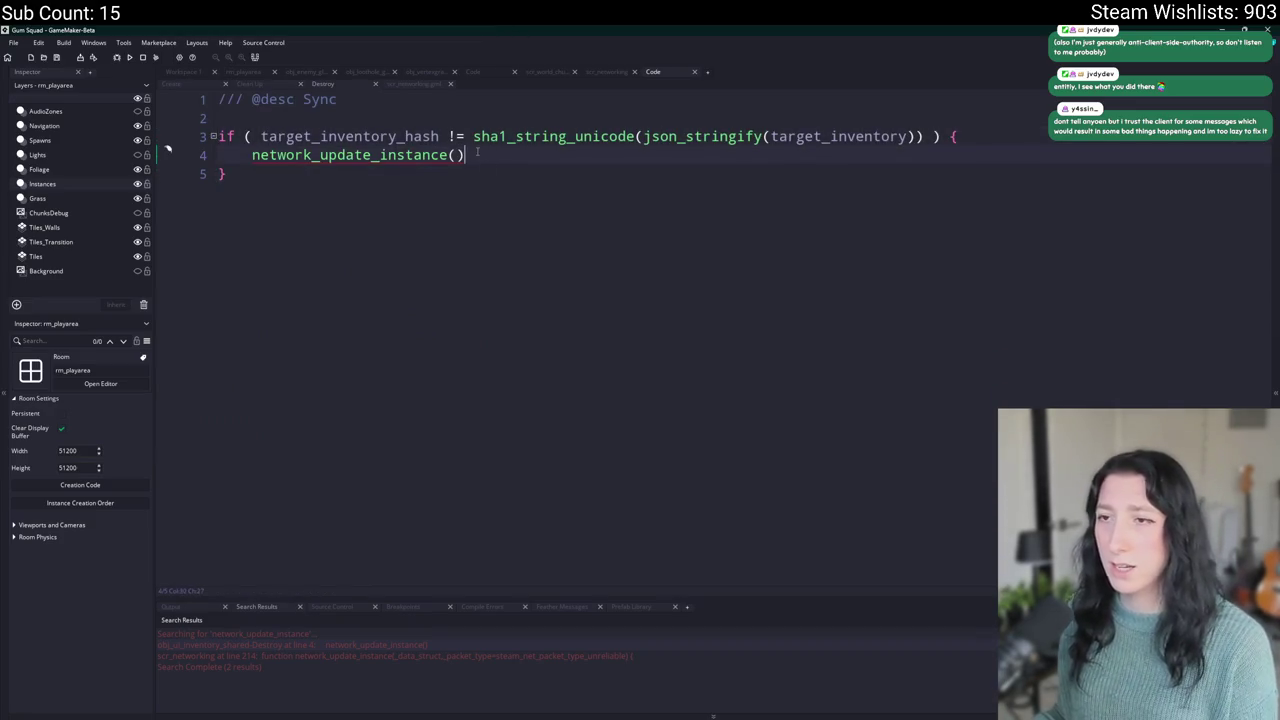
left_click(535, 124)
key("Return")
type("var _da")
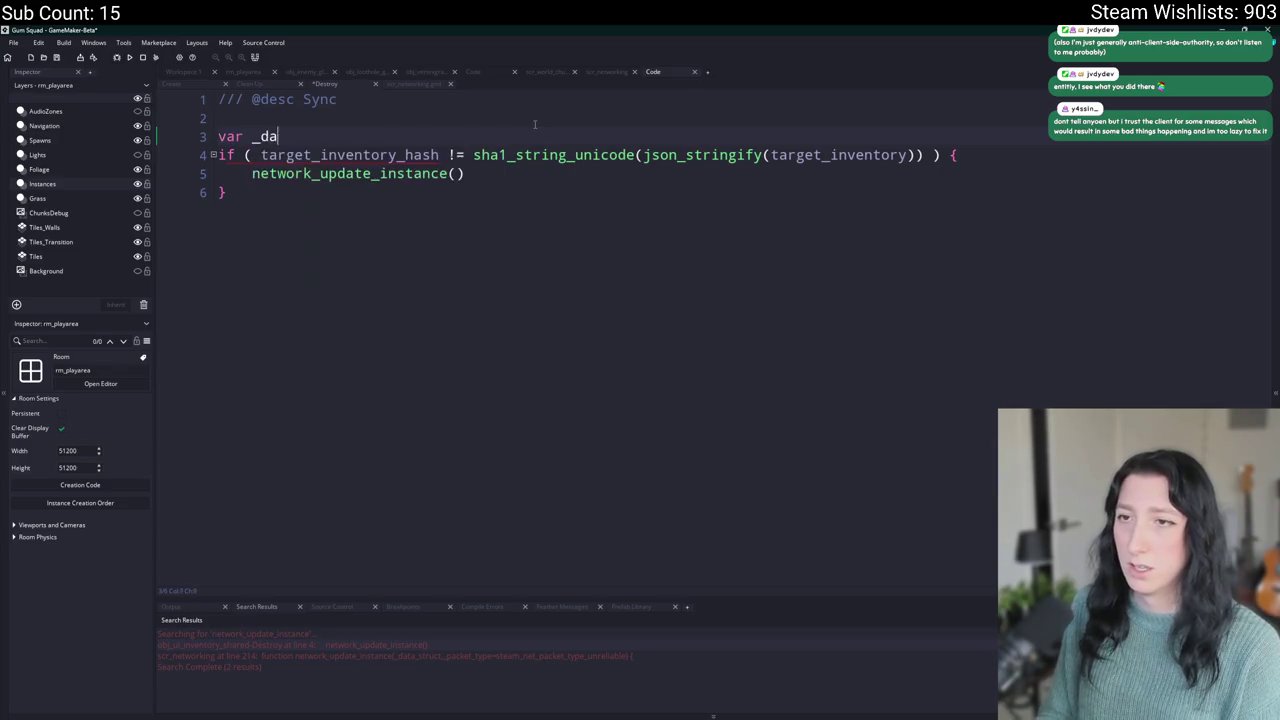
type("ta = {};")
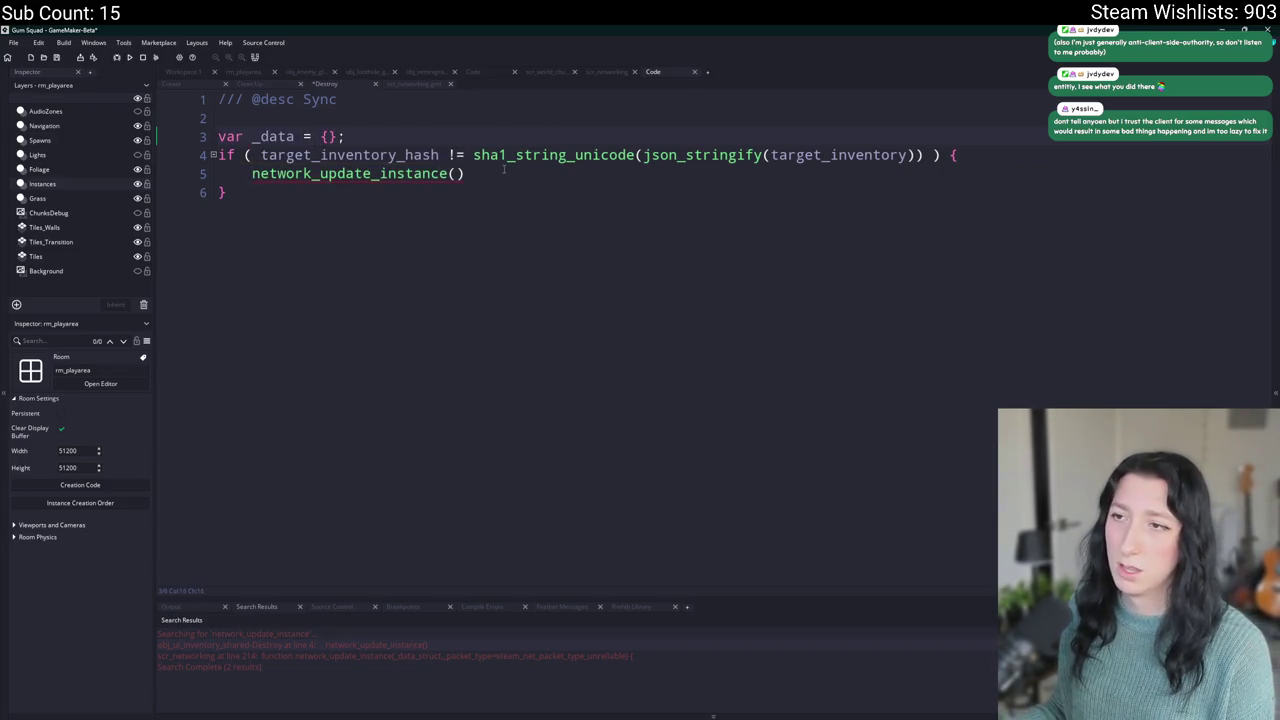
- Pass _data to the call inside the if-block and copy that call below the block
left_click(252, 173)
key("shift+End")
key("ctrl+x")
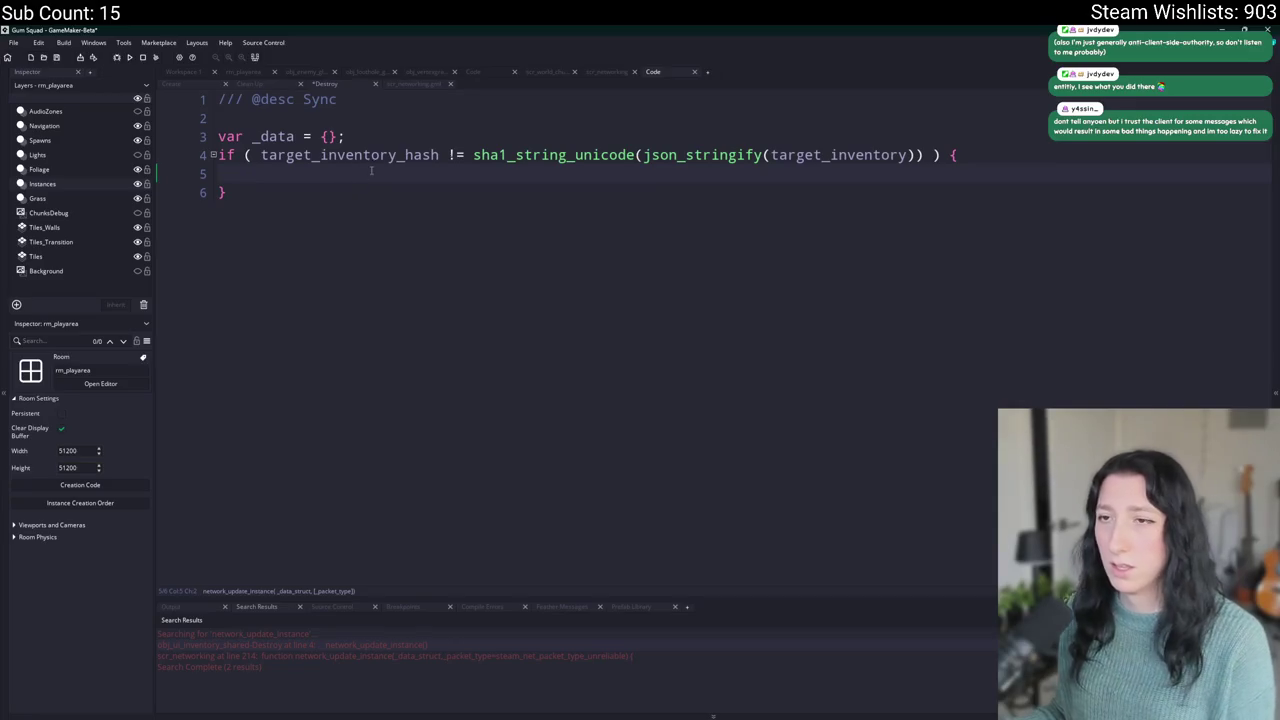
key("ctrl+v")
key("Left")
type("_d")
key("Return")
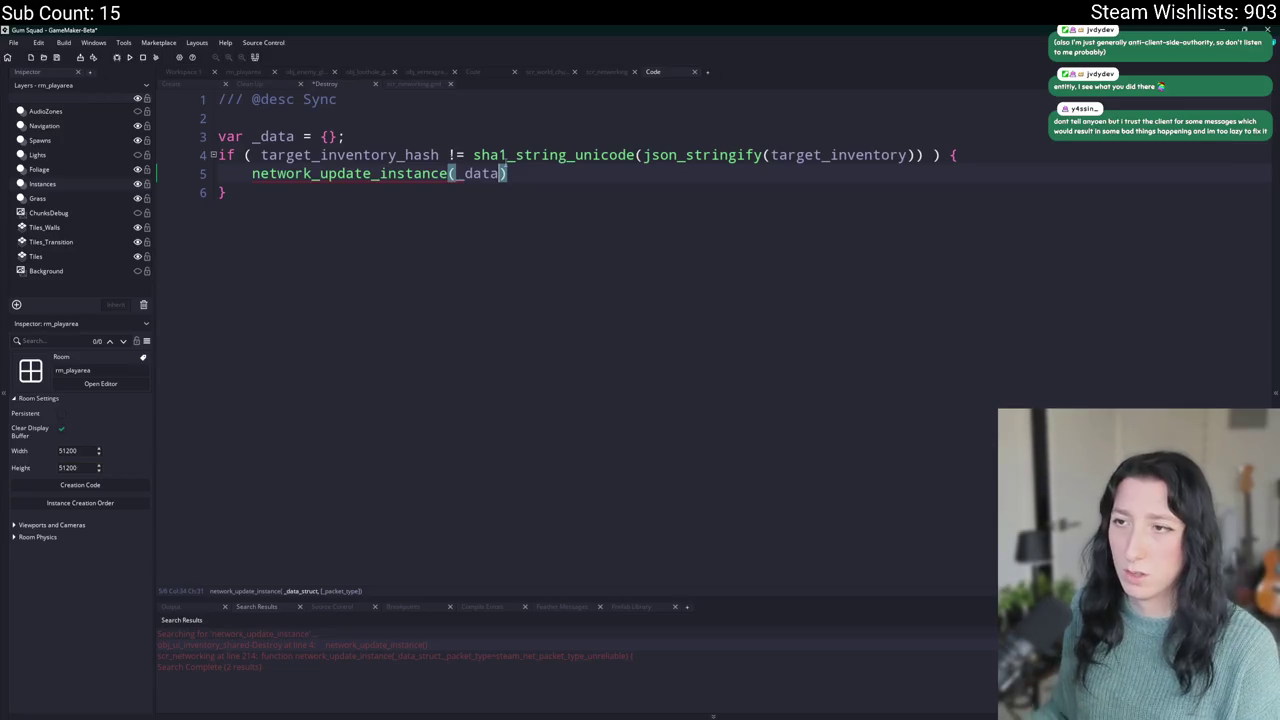
key("shift+Home")
key("ctrl+c")
key("Down")
key("End")
key("Return")
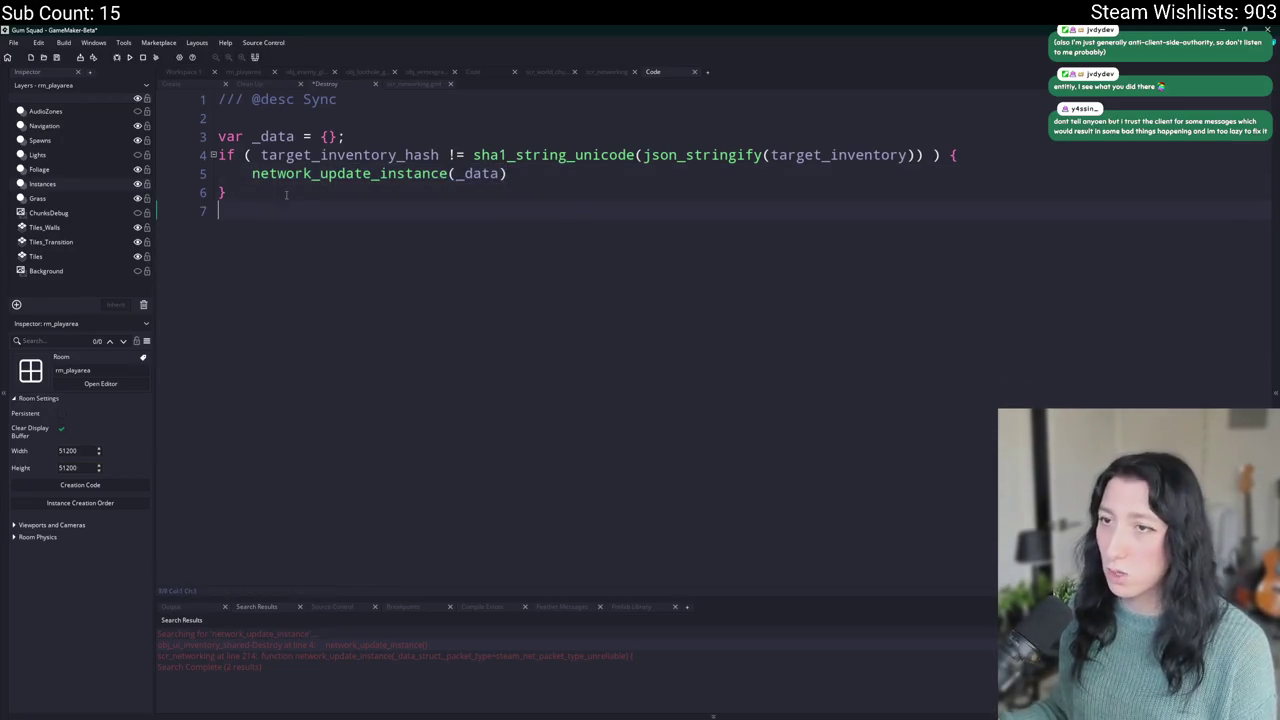
key("Return")
key("ctrl+v")
- Rename the copied call to network_update_map_entity and turn the in-block line into a _data = assignment
left_click(497, 173)
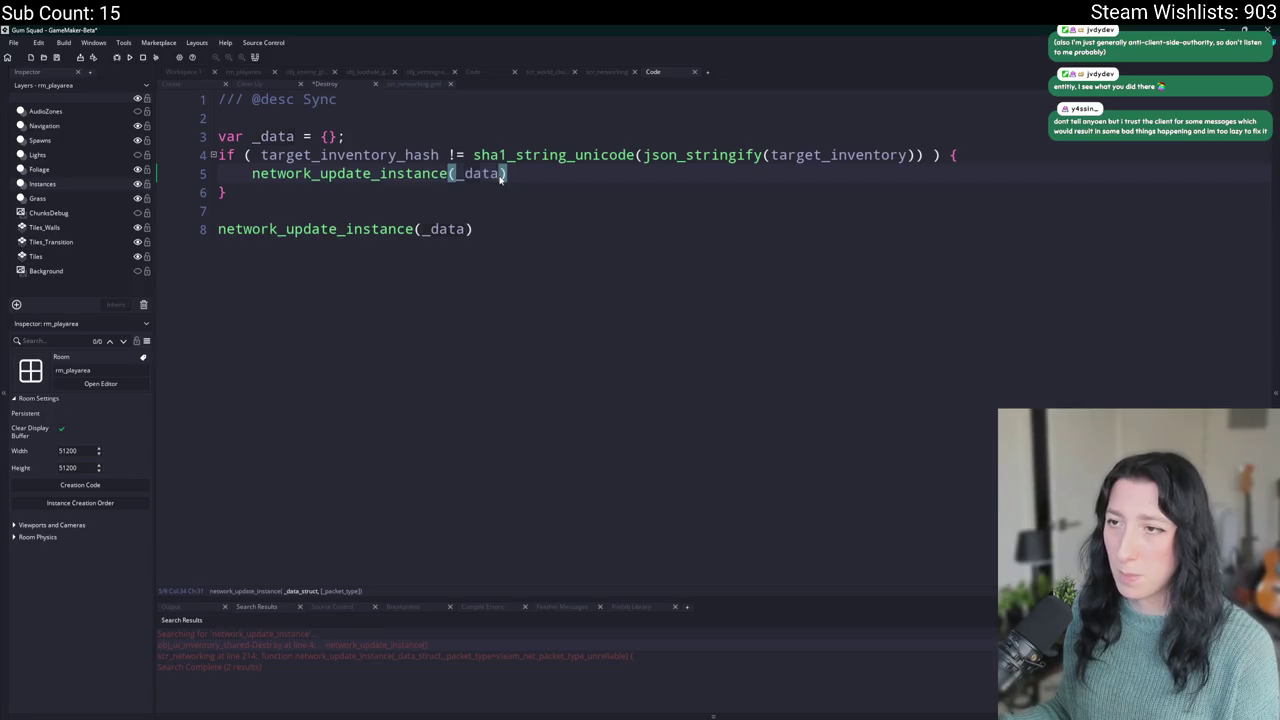
left_click(449, 173)
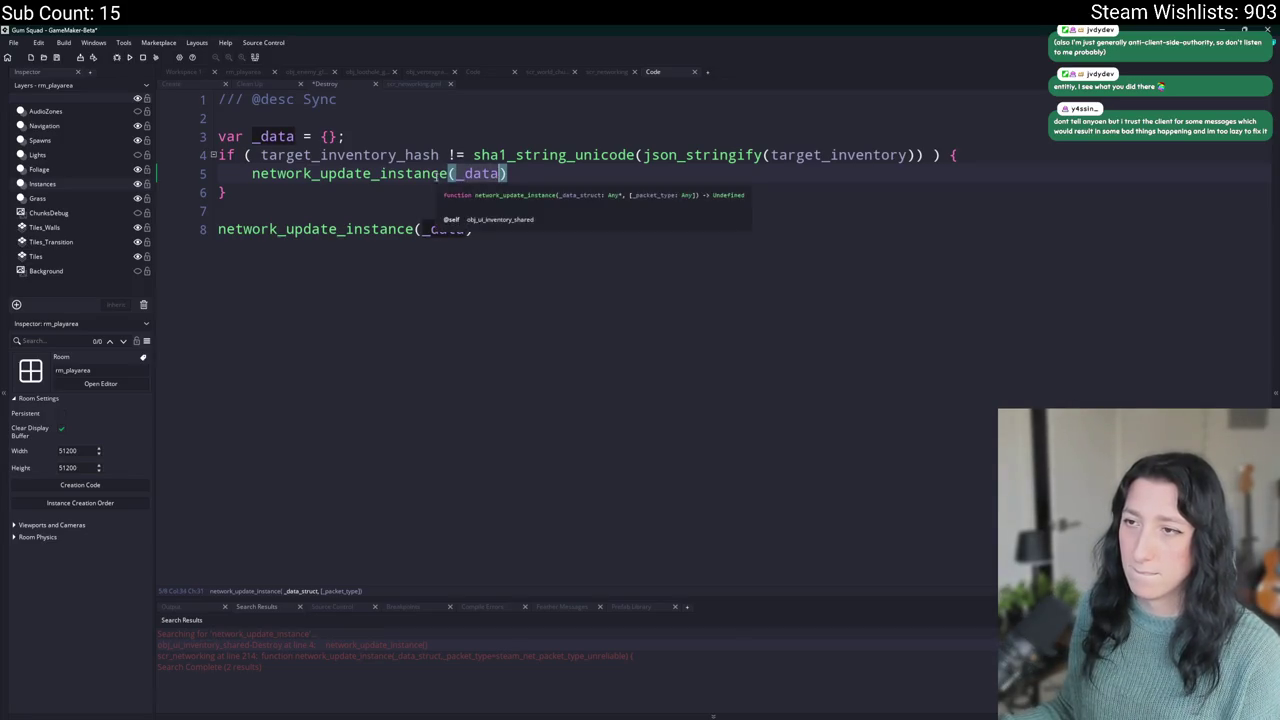
key("BackSpace")
key("BackSpace")
key("BackSpace")
type("m")
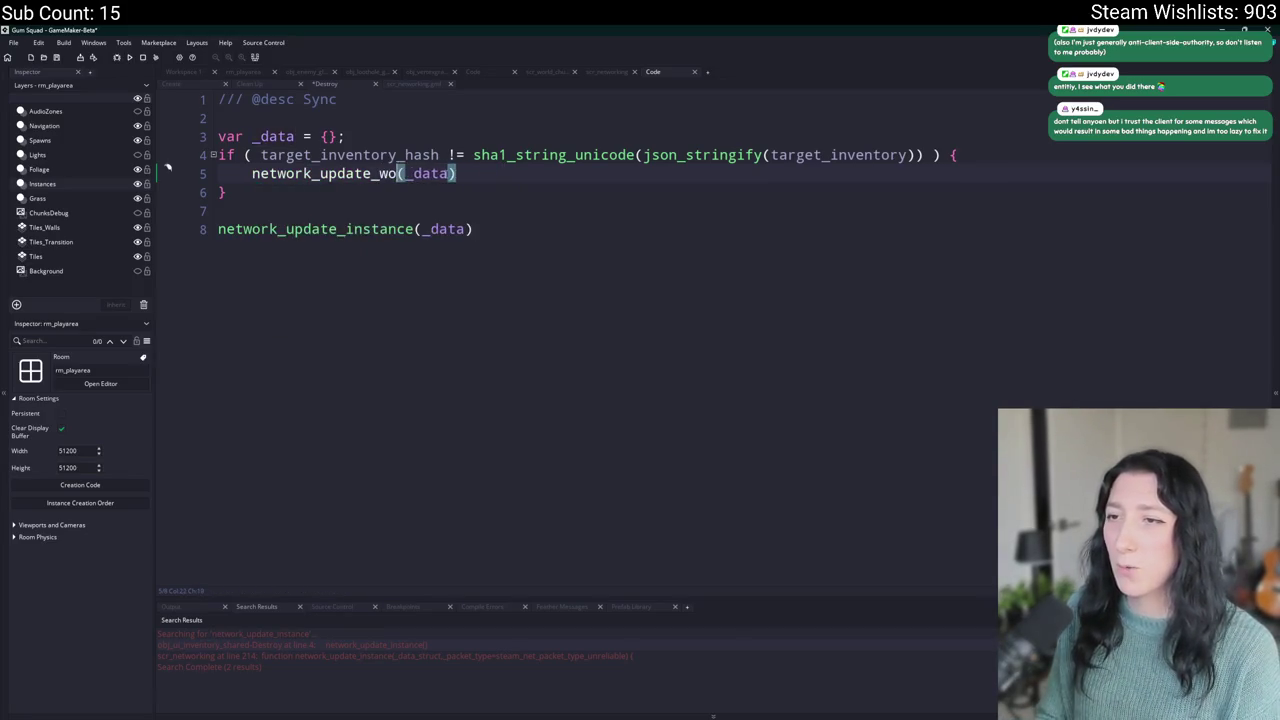
key("Return")
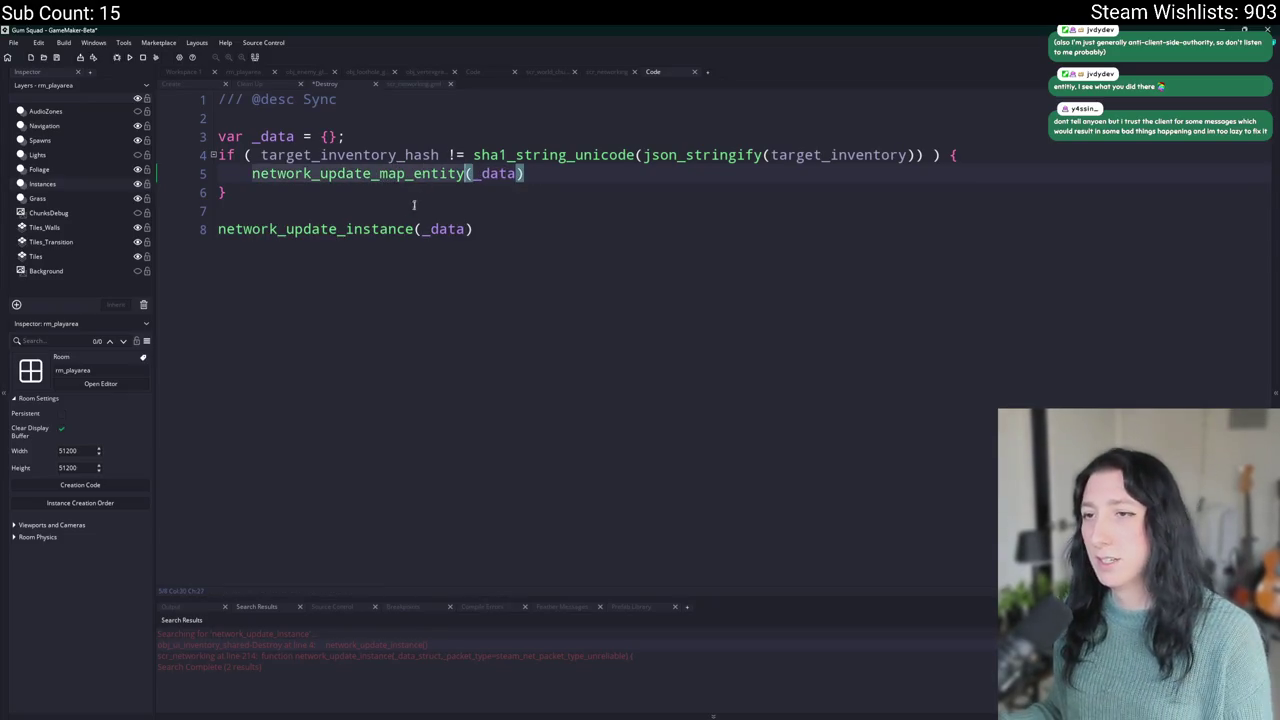
double_click(440, 173)
key("ctrl+c")
double_click(348, 229)
key("ctrl+v")
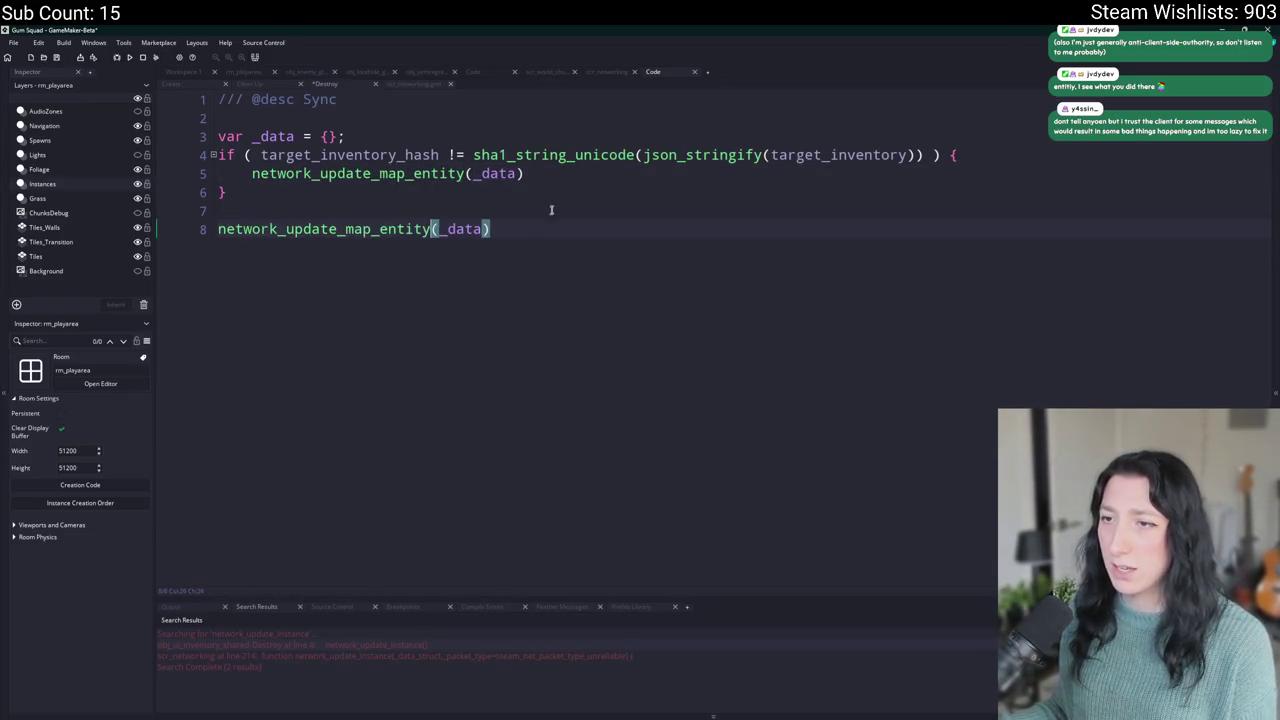
left_click(253, 180)
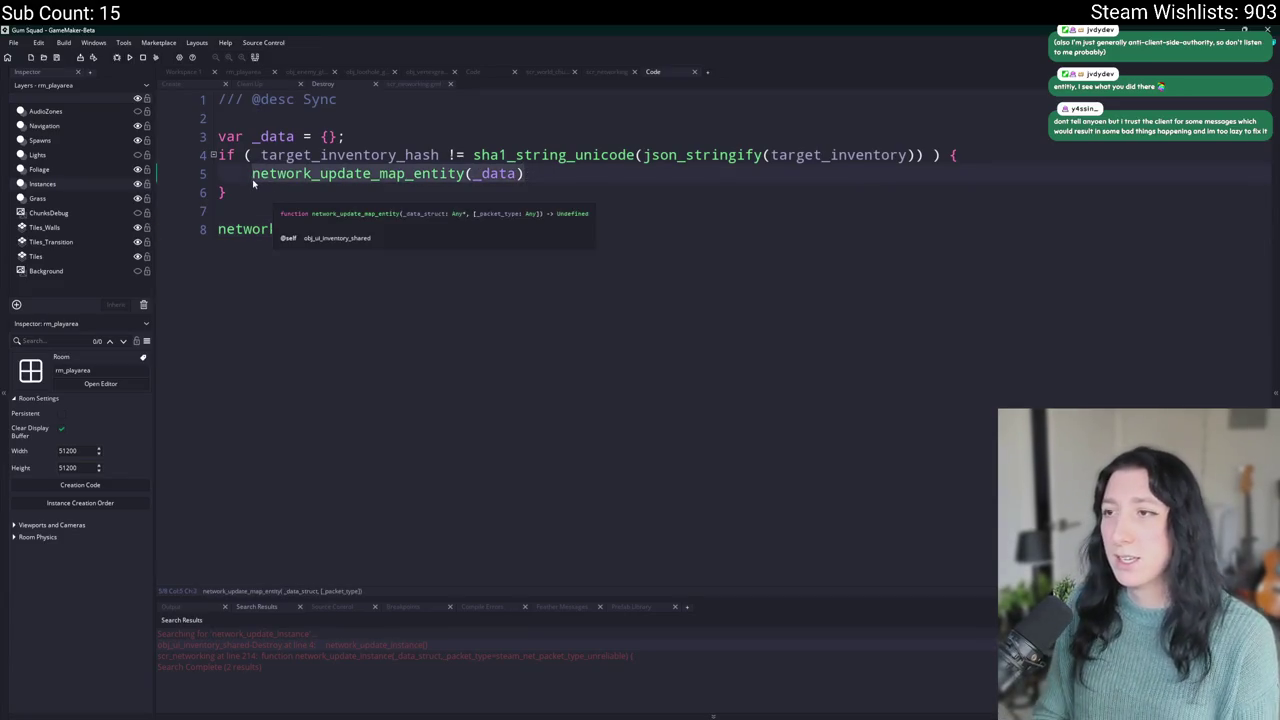
key("shift+End")
type("_data =")
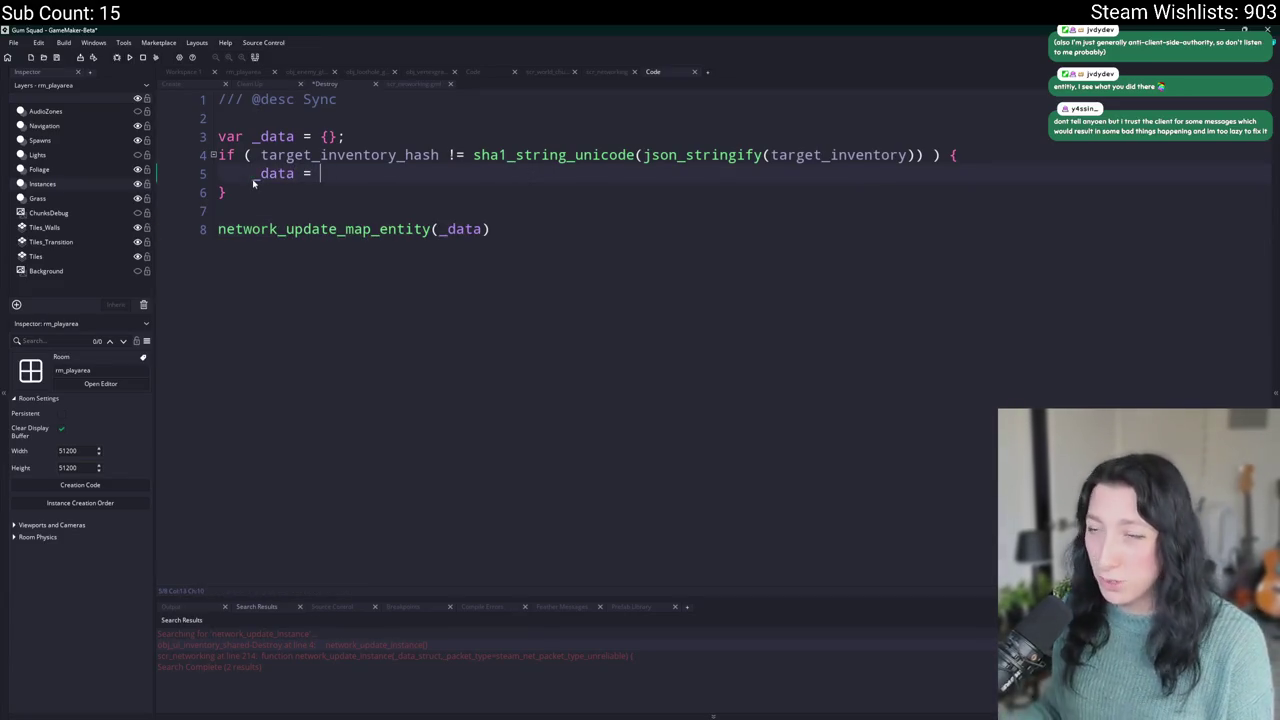
- Cache json_stringify(target_inventory) as var _json_inventory and use it in the hash check and _data assignment
left_click(428, 155)
left_click(830, 155)
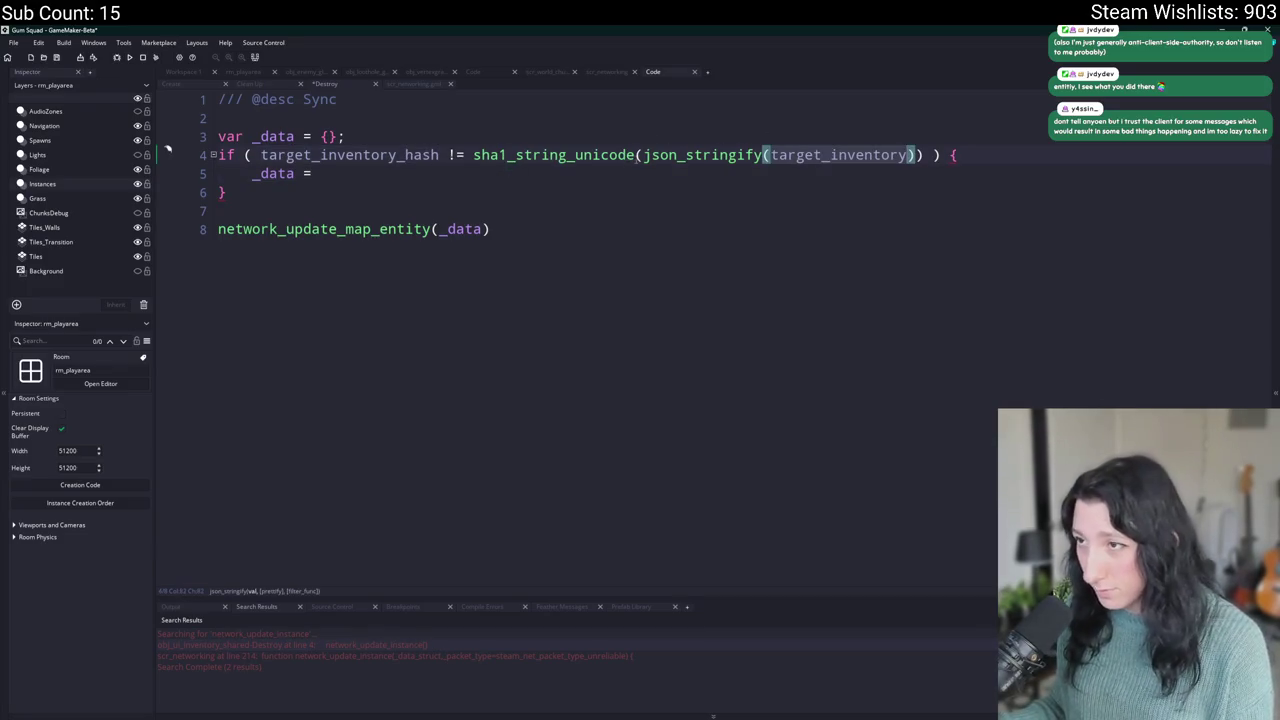
left_click(903, 136)
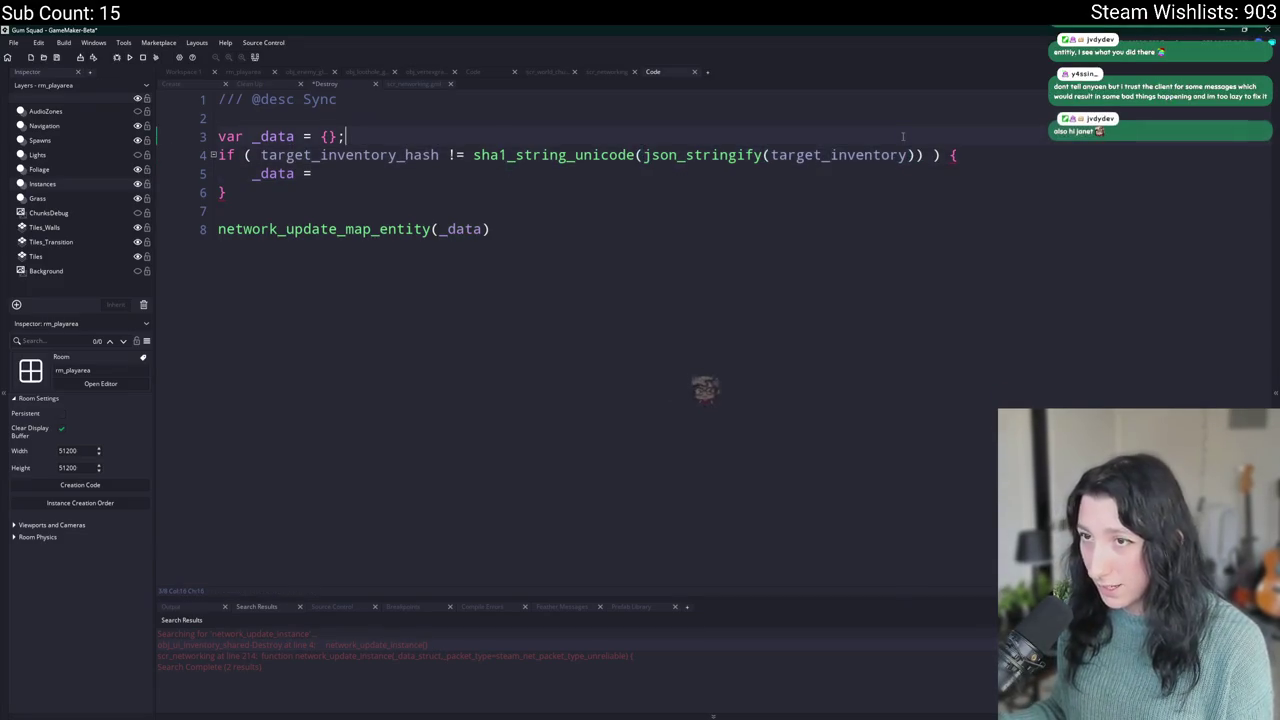
key("Return")
type("var _json_inventory")
key("BackSpace")
key("BackSpace")
key("BackSpace")
type("entory =")
key("ctrl+v")
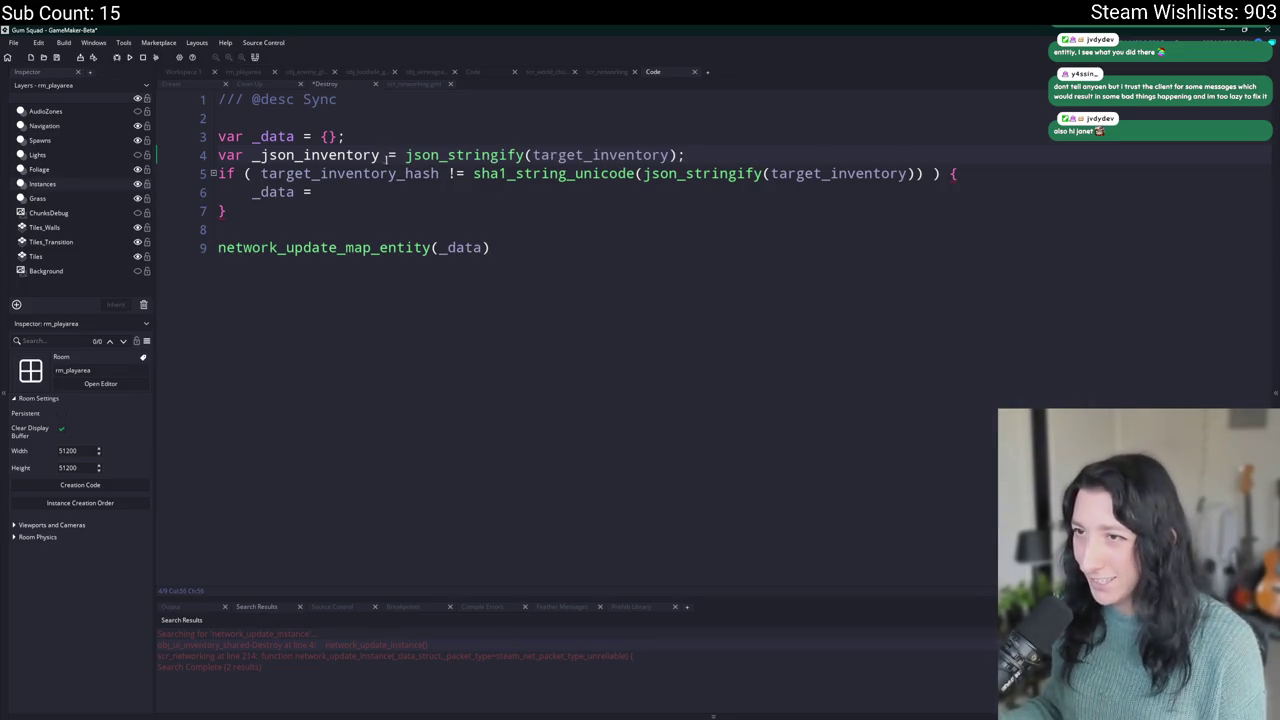
double_click(380, 155)
left_click(636, 173)
left_click_drag(636, 173, 922, 173)
key("ctrl+v")
left_click(338, 192)
key("ctrl+v")
type(";")
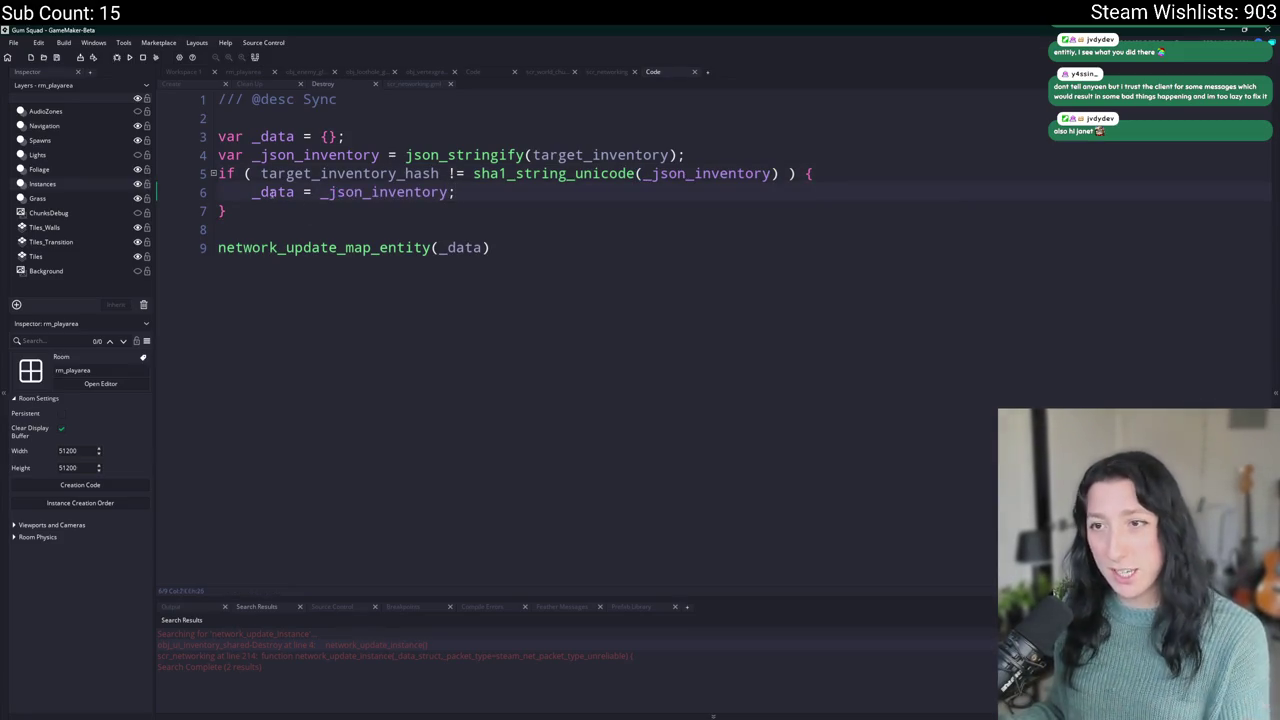
double_click(272, 192)
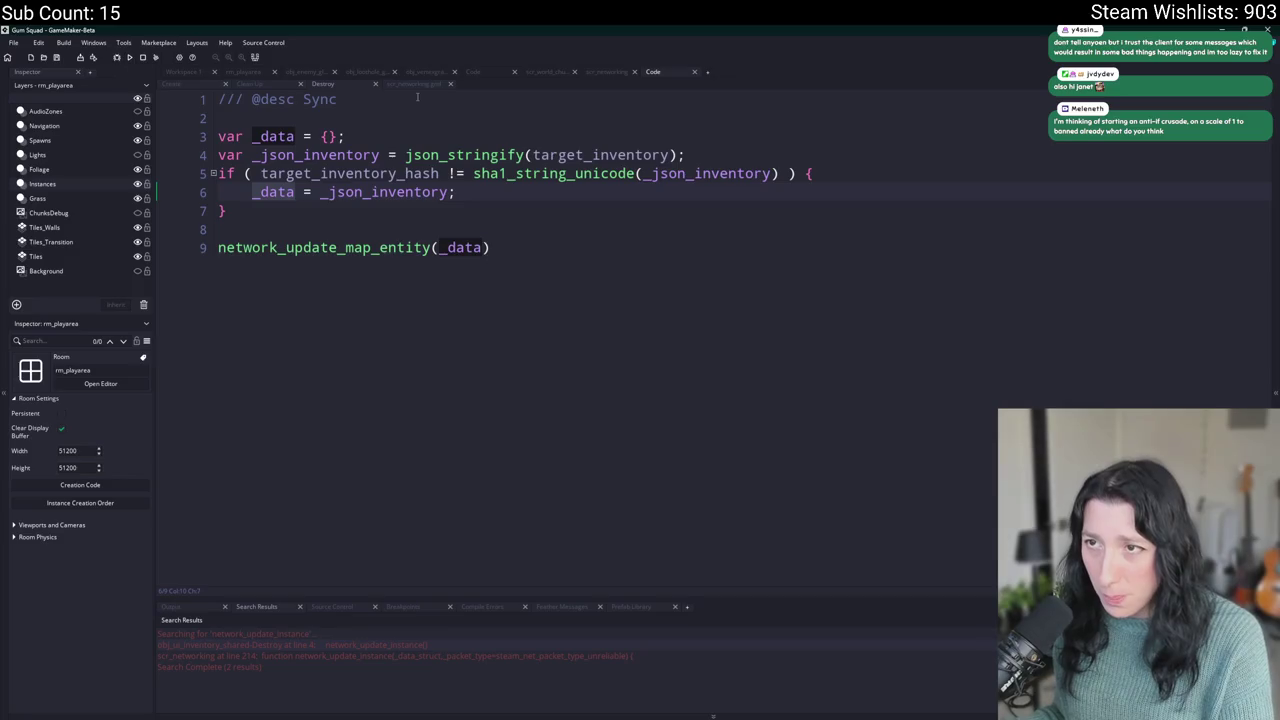
- Set uuid in network_update_map_entity's payload on line 231 to world_map_entity_get_id()
middle_click(405, 247)
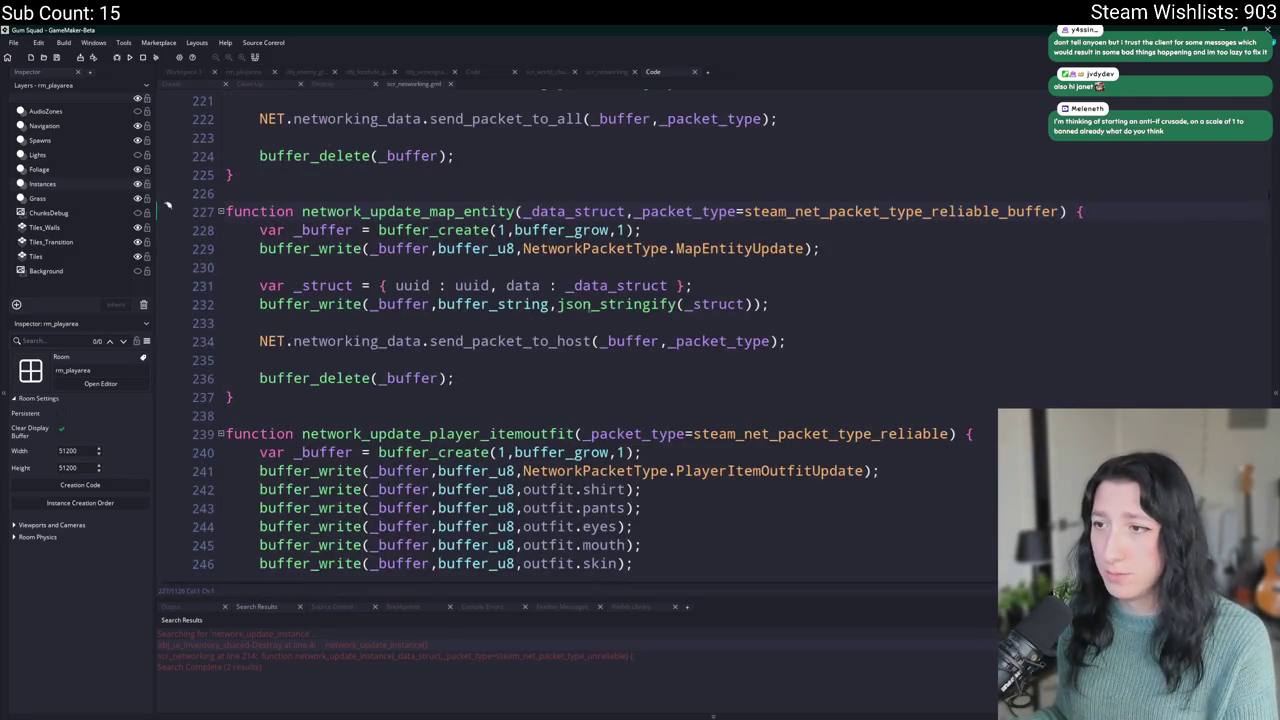
left_click(492, 286)
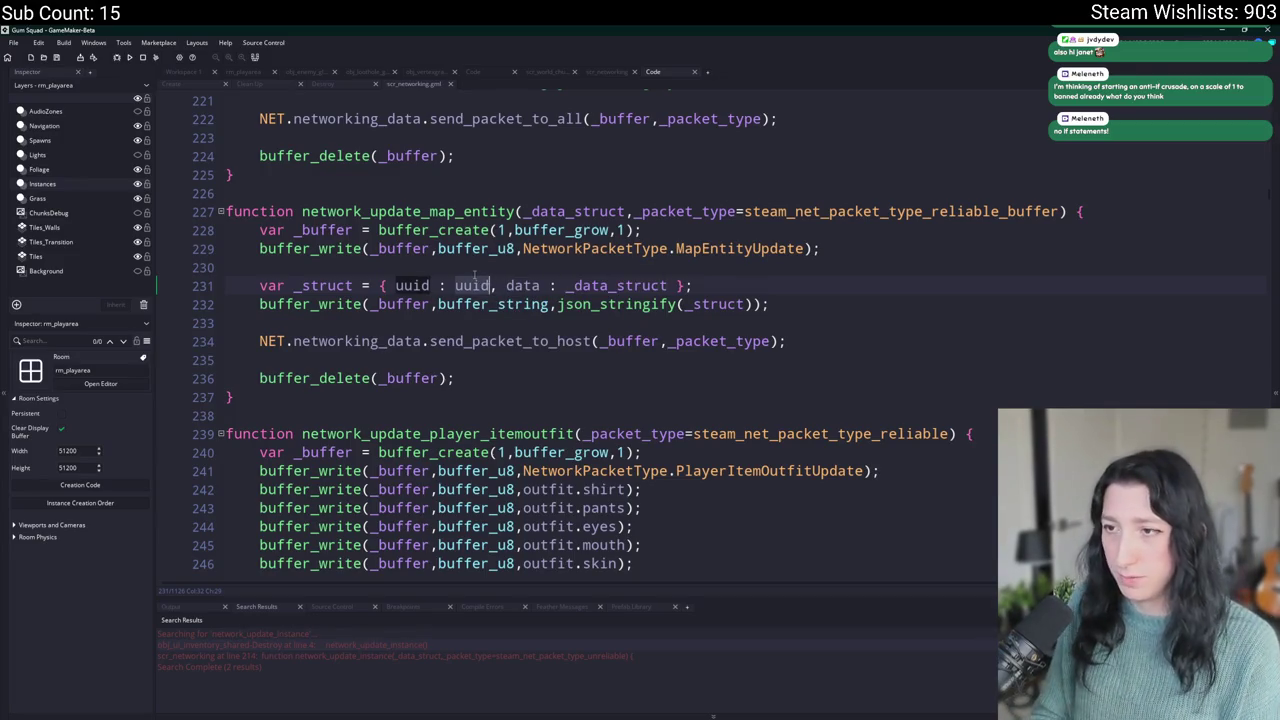
key("BackSpace")
key("BackSpace")
key("BackSpace")
type("m")
key("BackSpace")
type("entity_m")
key("BackSpace")
key("Return")
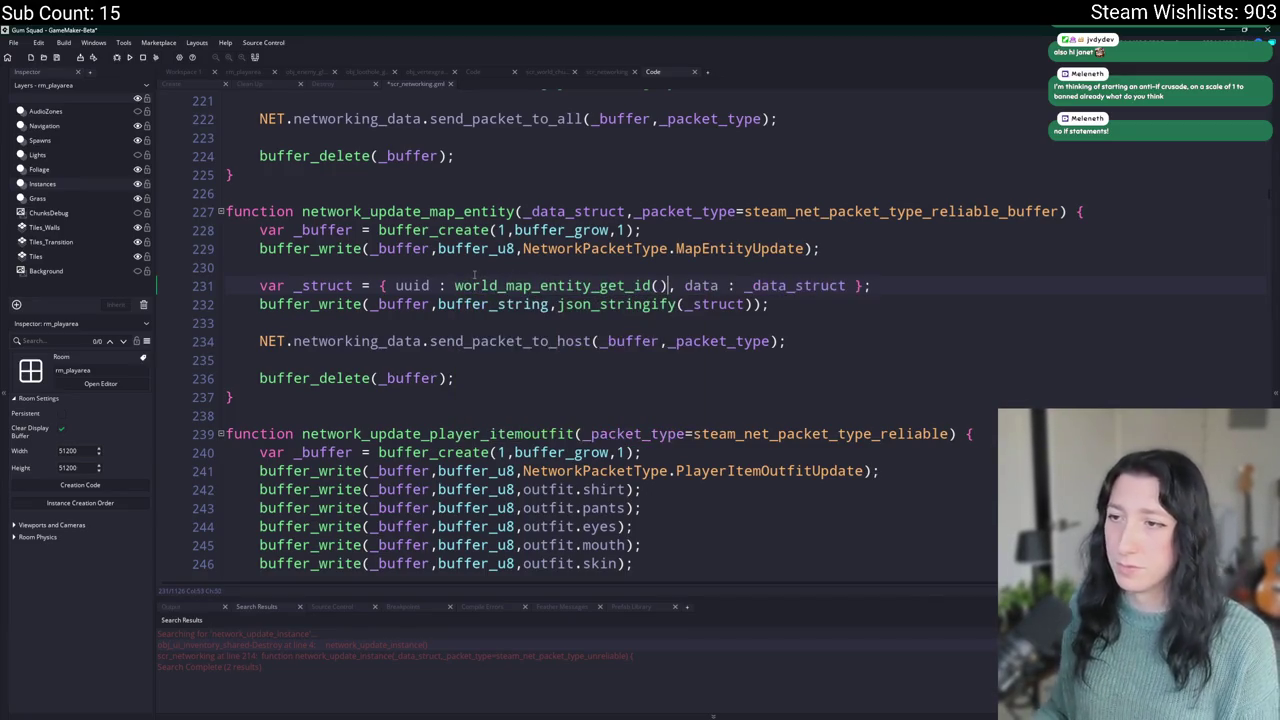
left_click(484, 286)
key("Left")
key("Left")
key("Left")
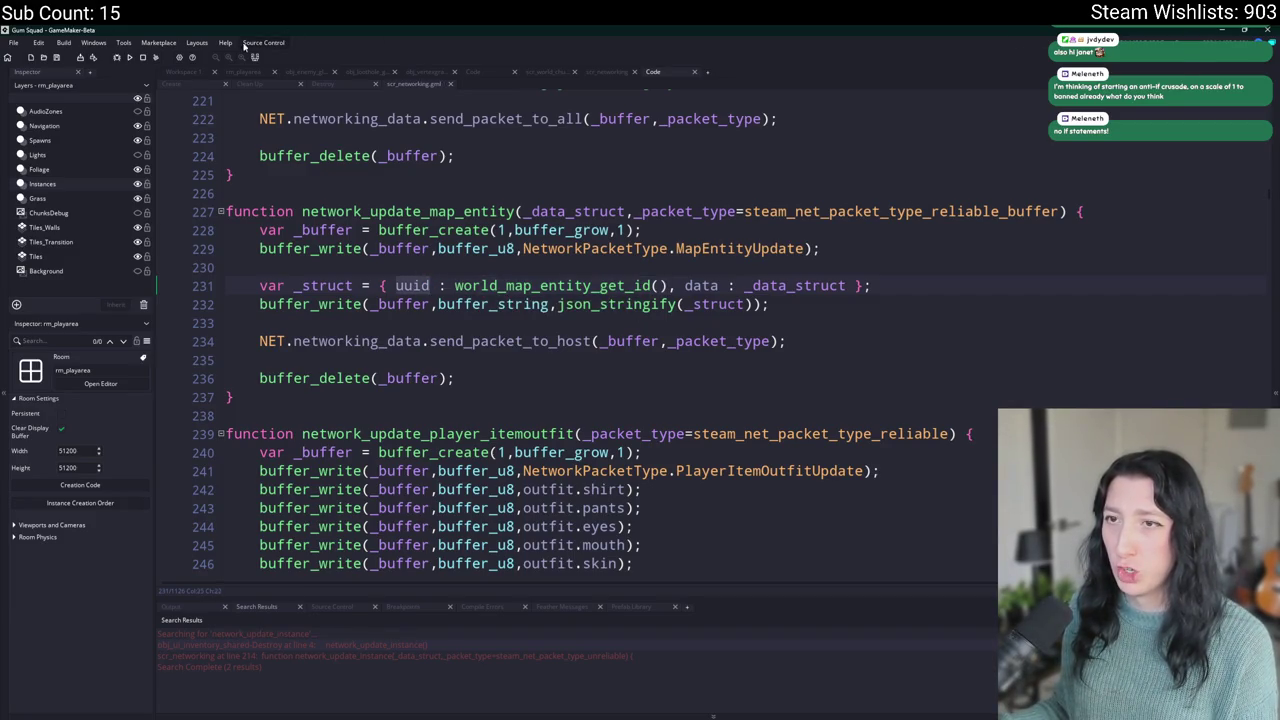
- In the inventory Create code, search the whole project for target_inventory from line 67
left_click(188, 87)
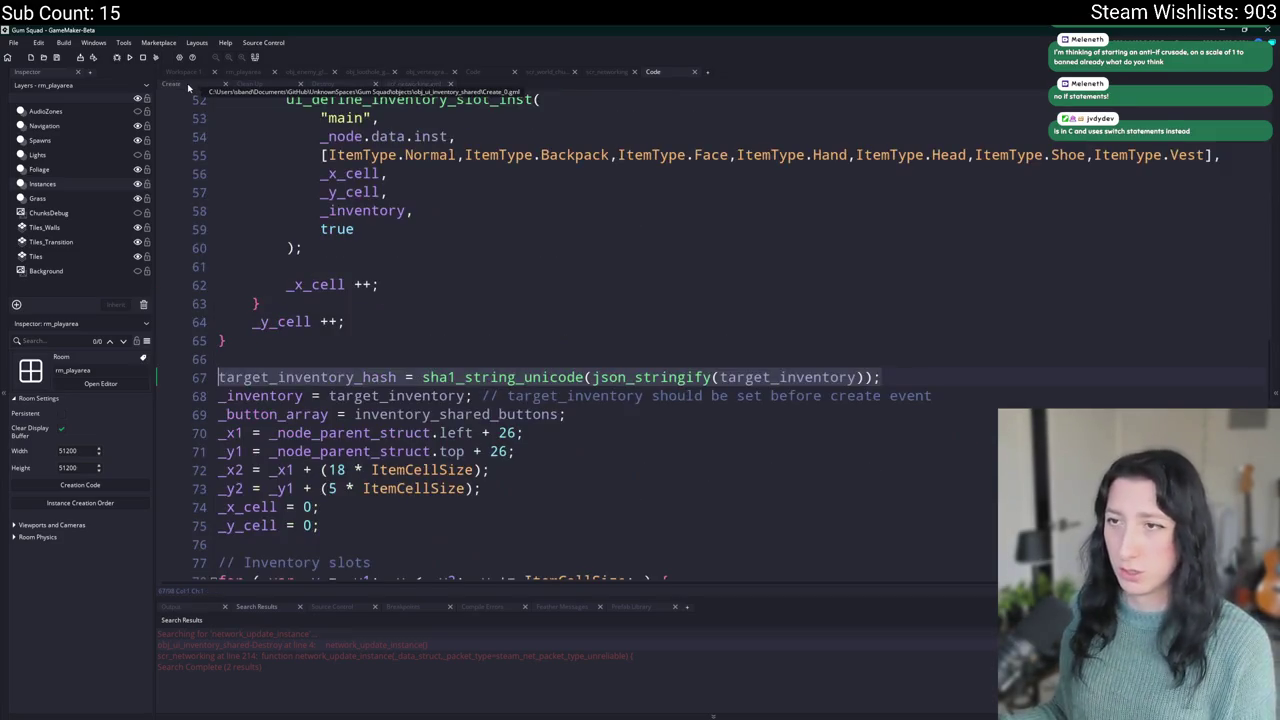
scroll(902, 412, "up", 10)
scroll(902, 412, "down", 12)
key("End")
key("Left")
key("Left")
key("Left")
scroll(508, 256, "up", 1)
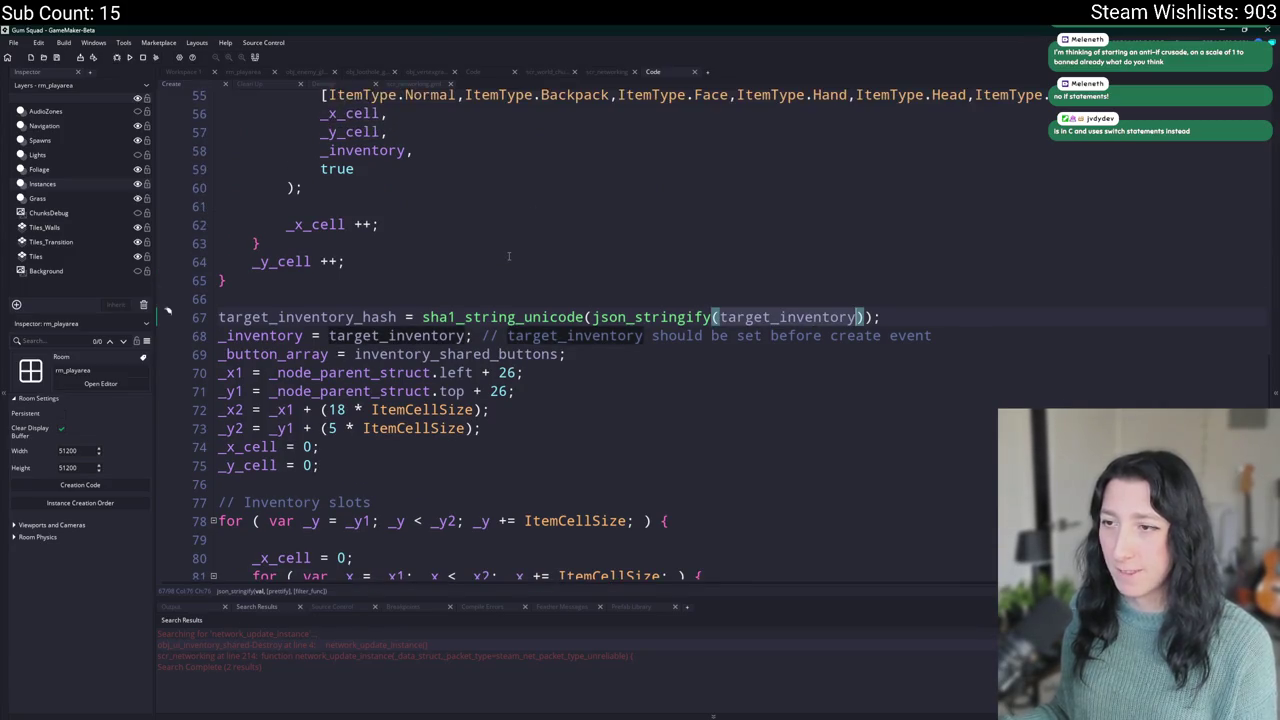
key("ctrl+shift+f")
- List every target_inventory occurrence and open the first match at line 79
left_click(348, 71)
key("Return")
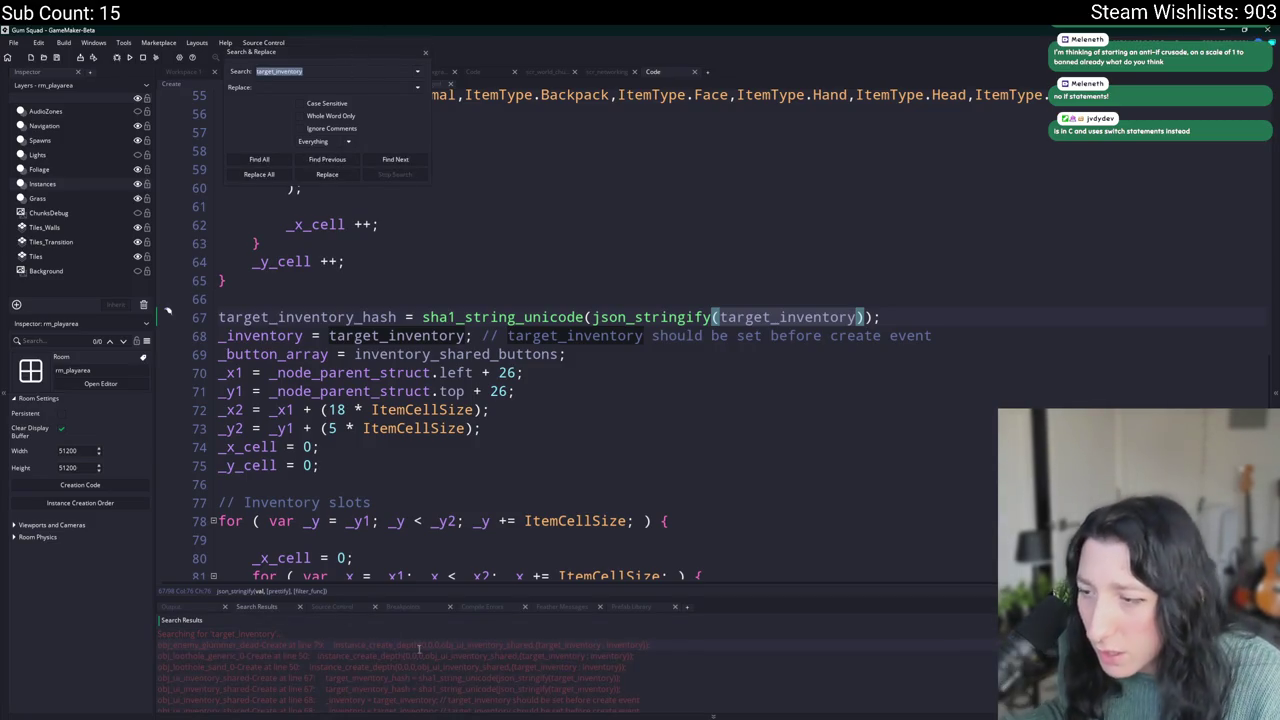
double_click(445, 647)
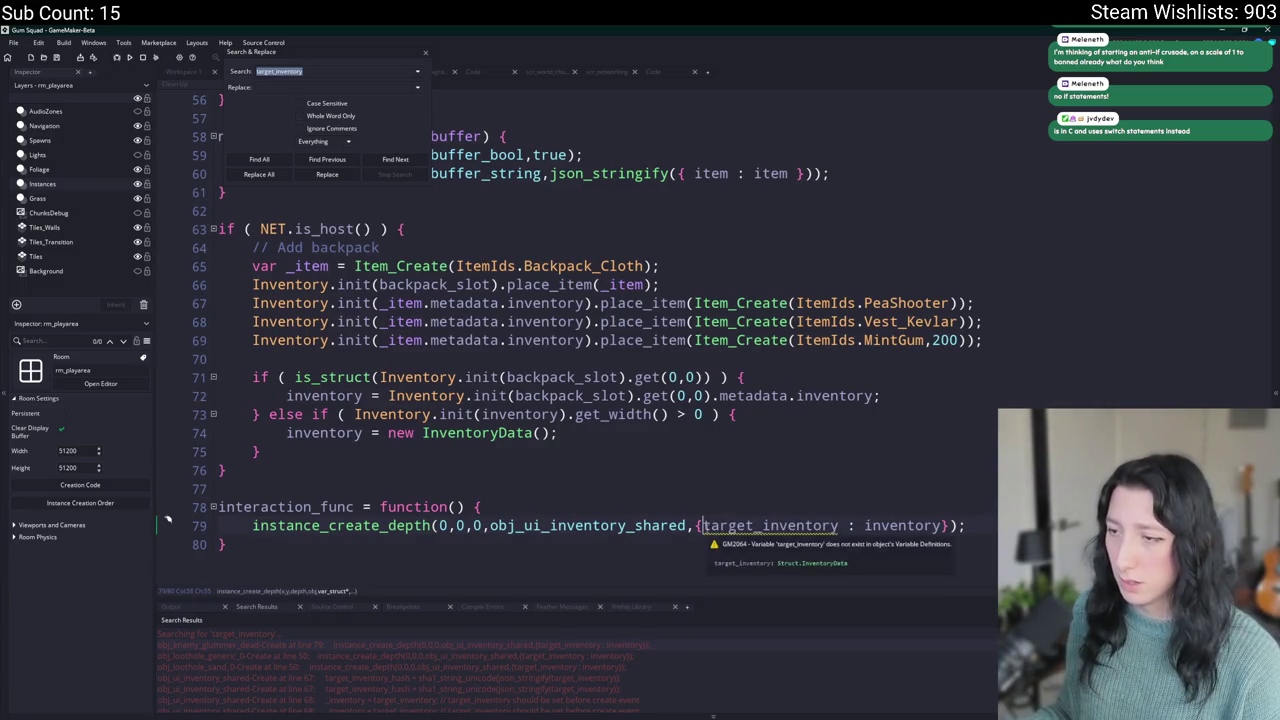
- Insert a new 'parent_entity : id,' key before target_inventory on line 79
type("entity")
key("BackSpace")
key("BackSpace")
key("BackSpace")
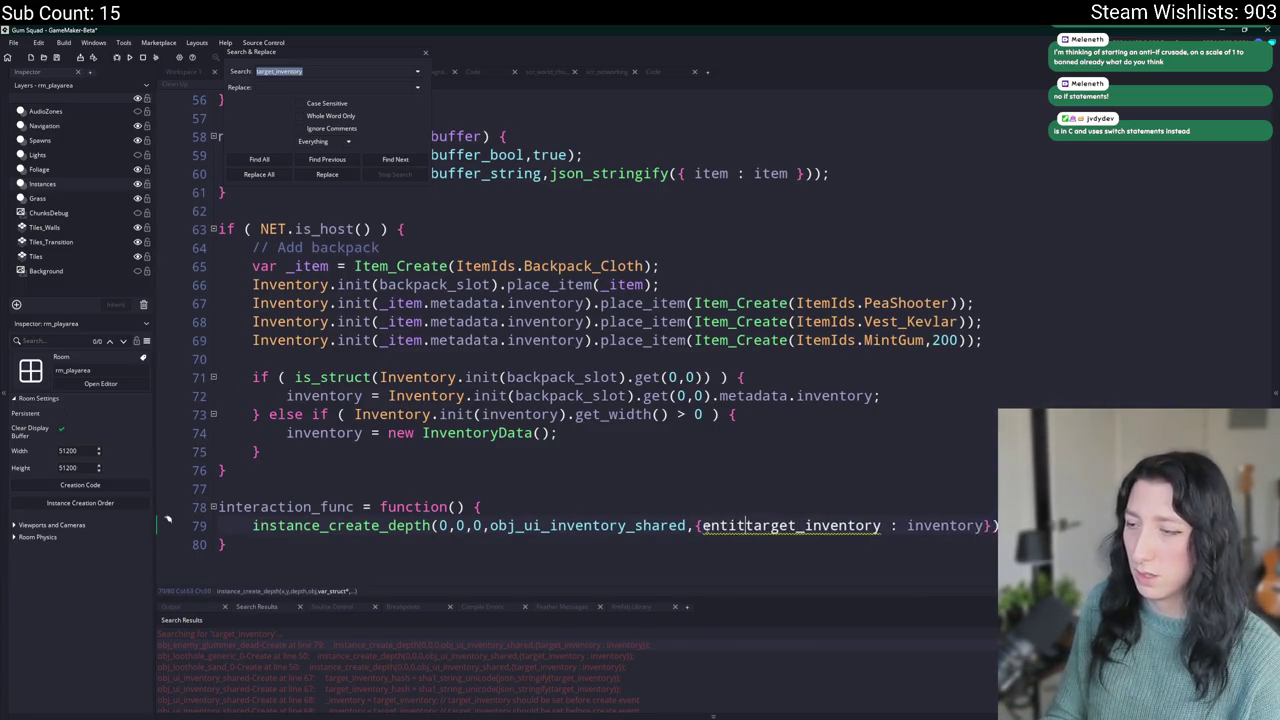
key("BackSpace")
type("parent_neit")
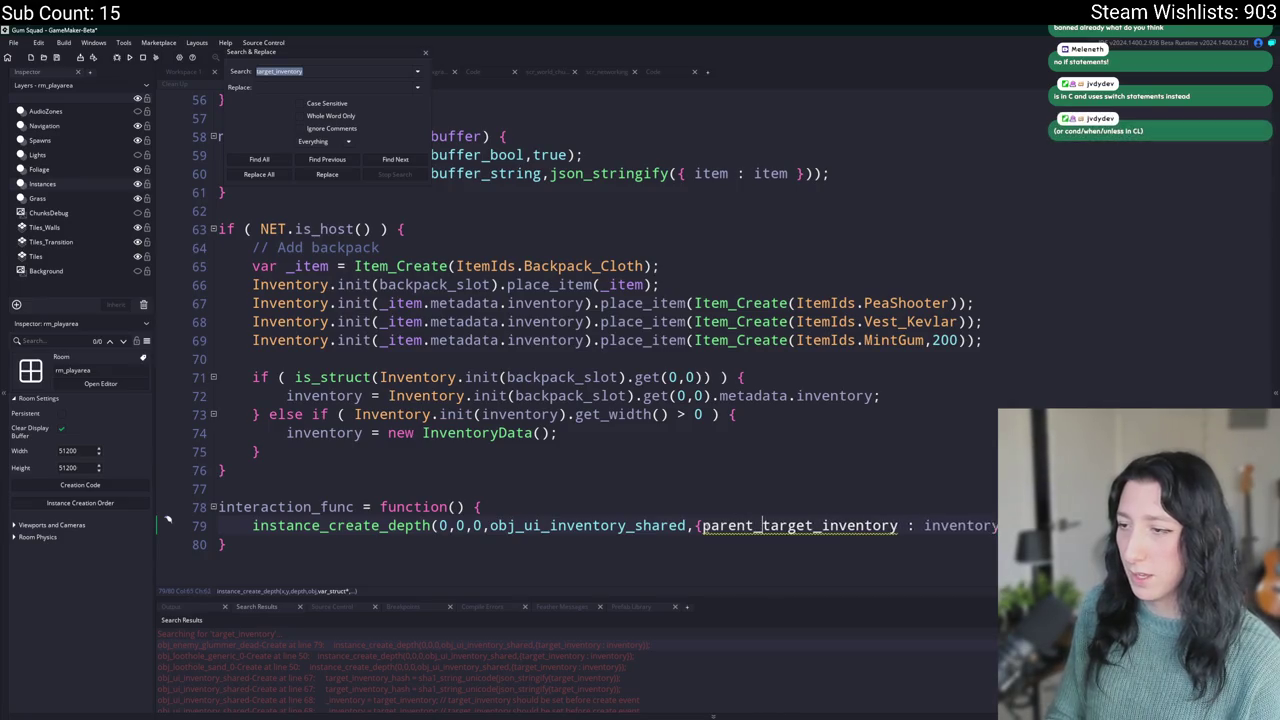
key("BackSpace")
key("BackSpace")
key("BackSpace")
type("entity")
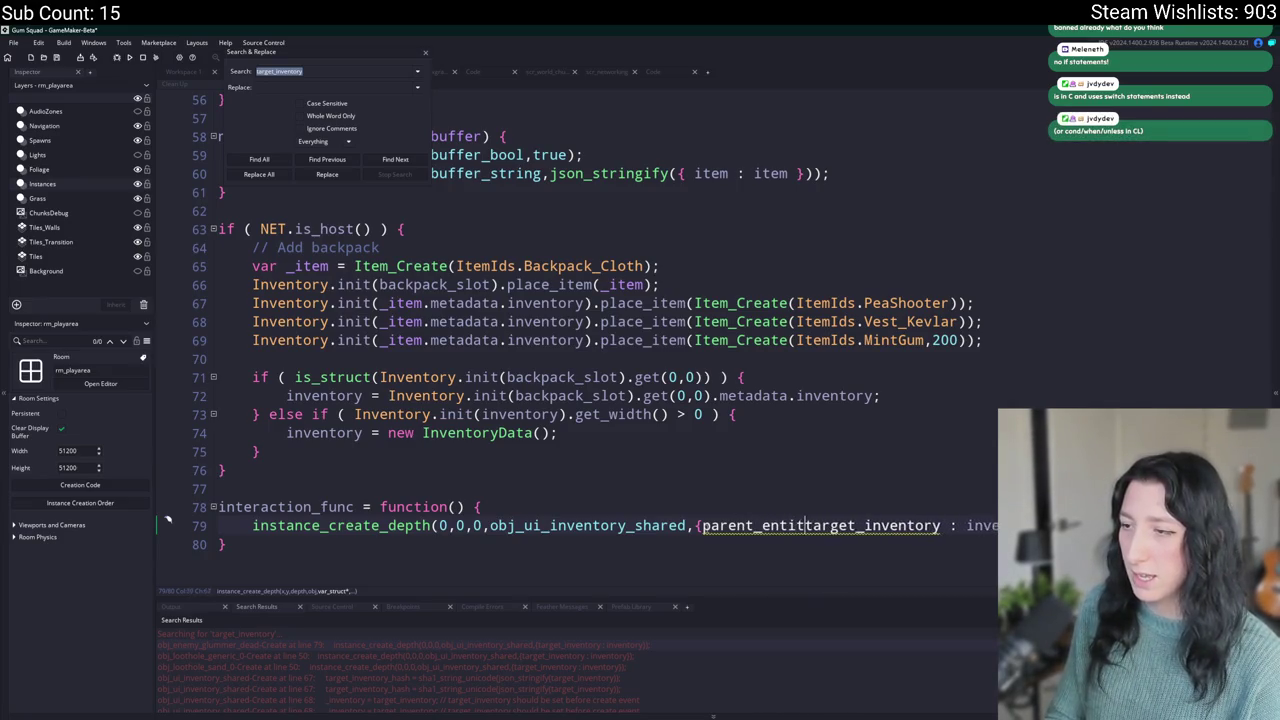
type(" : id,")
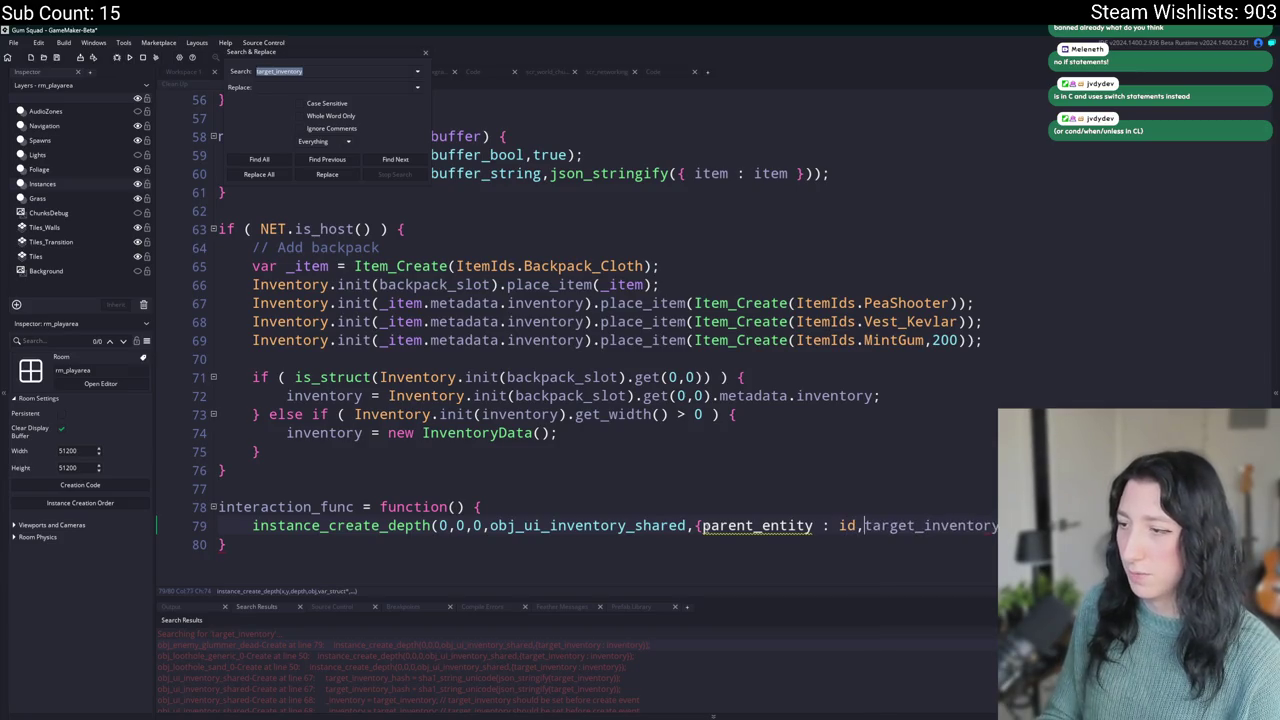
- Rename the new key to target_instance so line 79 passes target_instance : id
left_click_drag(870, 527, 702, 526)
left_click_drag(812, 527, 762, 527)
type("instak")
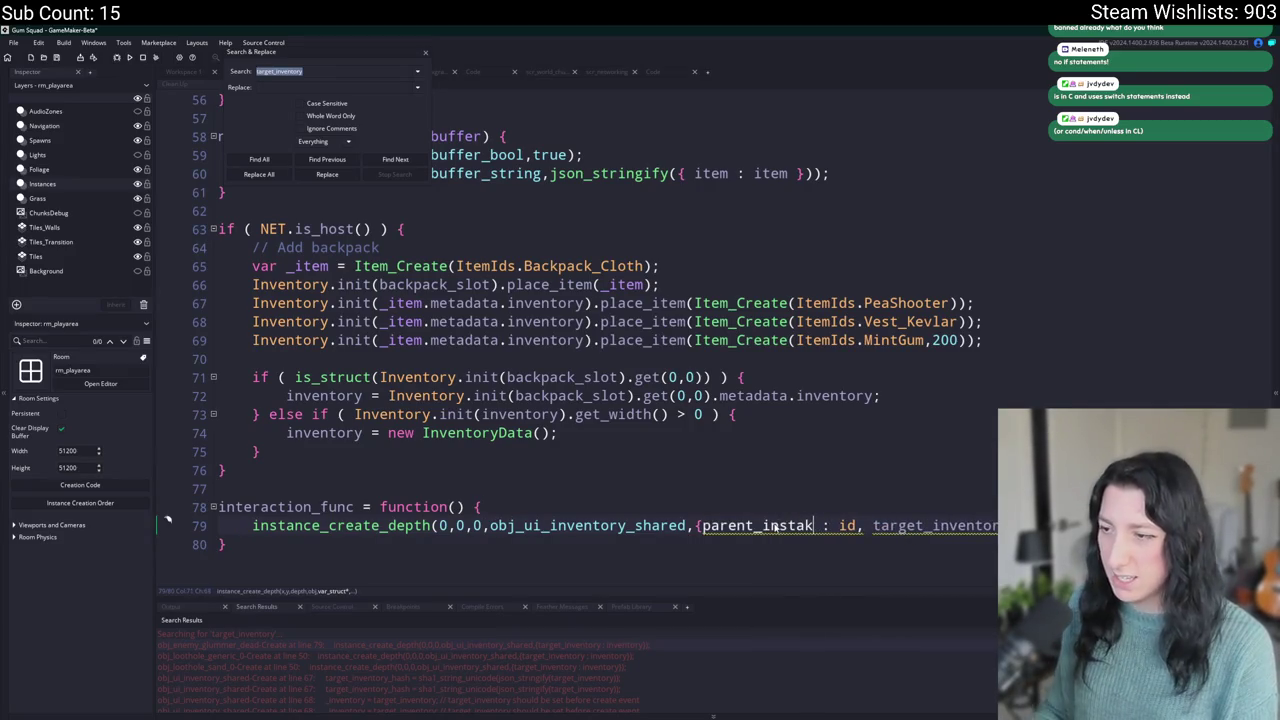
key("BackSpace")
type("nce")
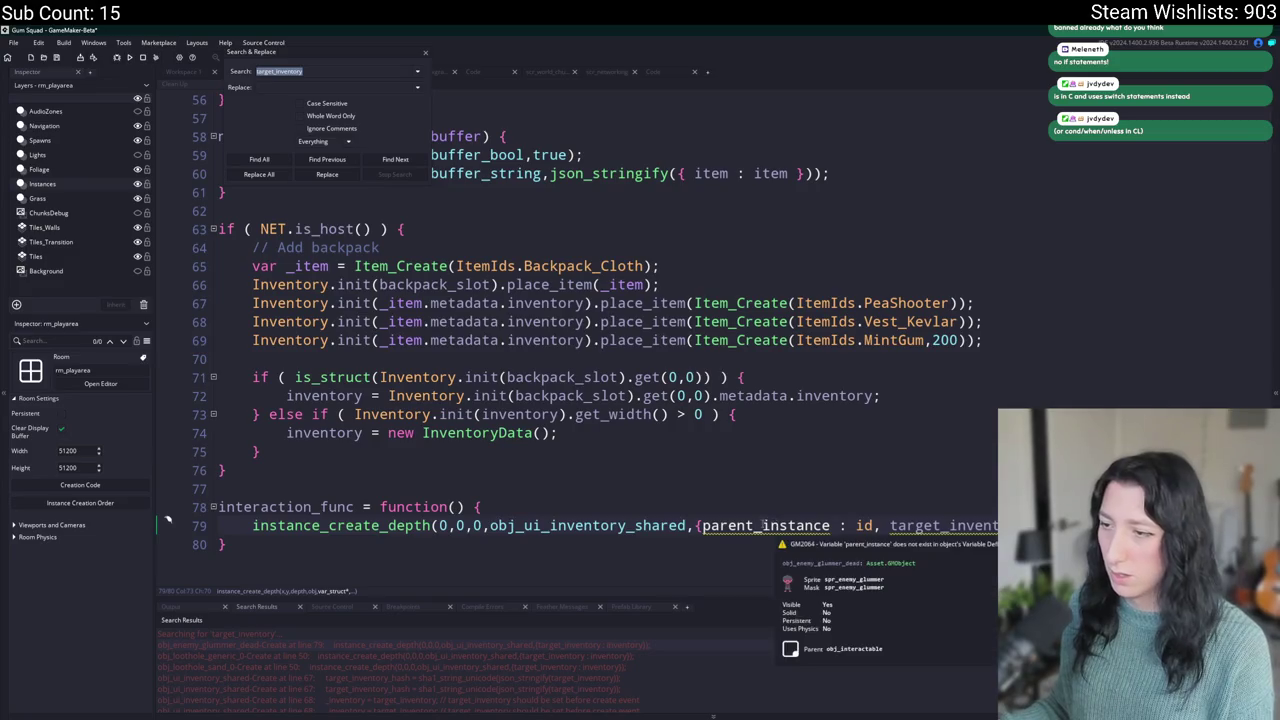
key("BackSpace")
key("BackSpace")
key("BackSpace")
key("Delete")
key("Delete")
type("target")
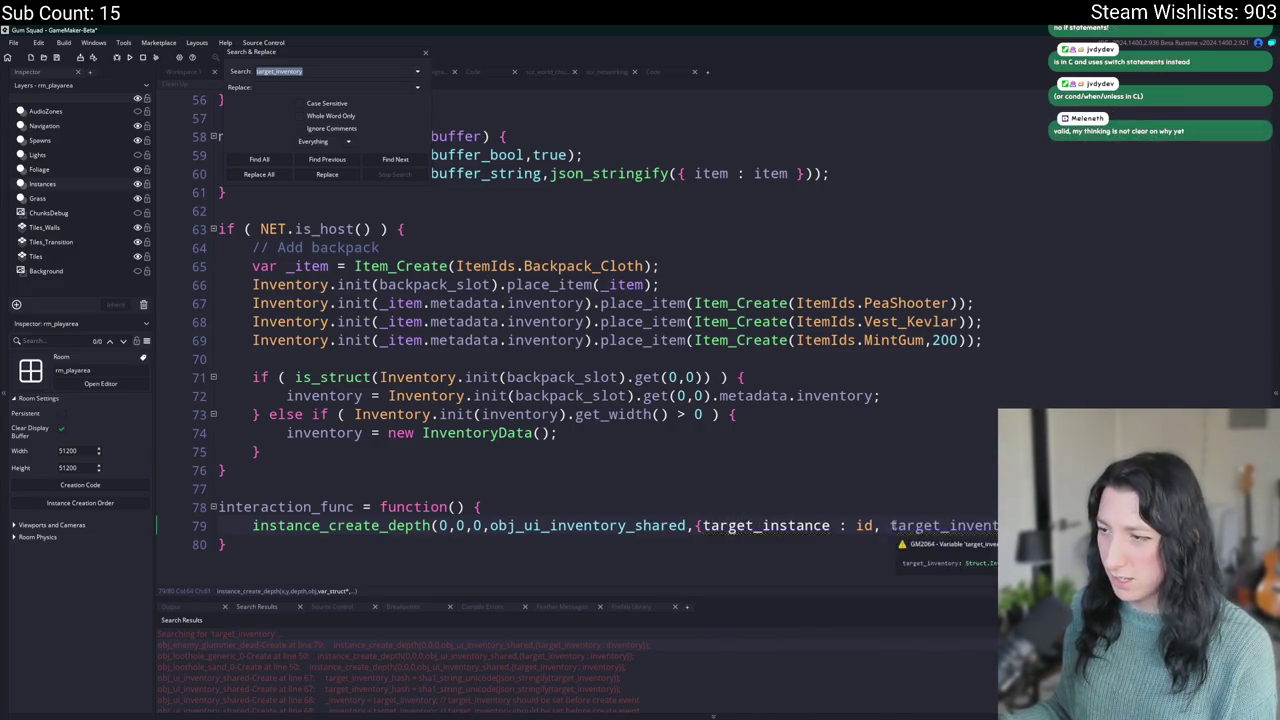
- Add 'target_instance : id,' before target_inventory on line 50 of the loothole match
double_click(458, 655)
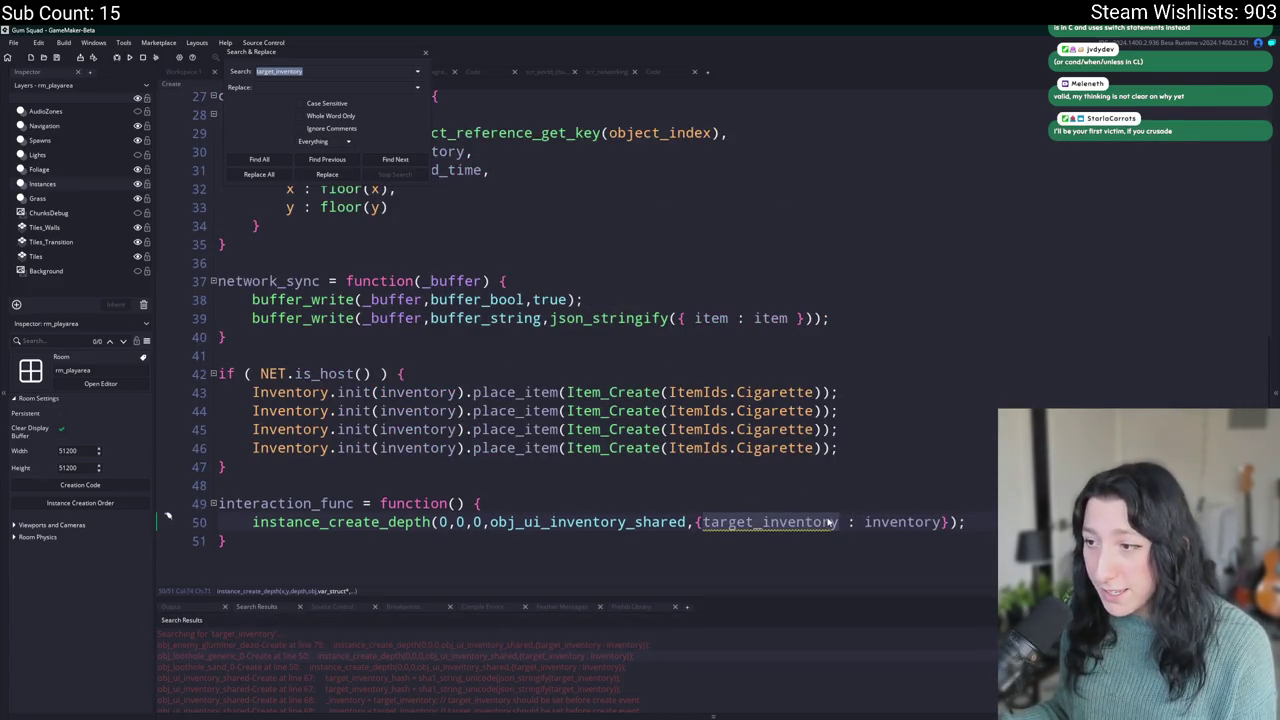
type("target_instance : id, target_")
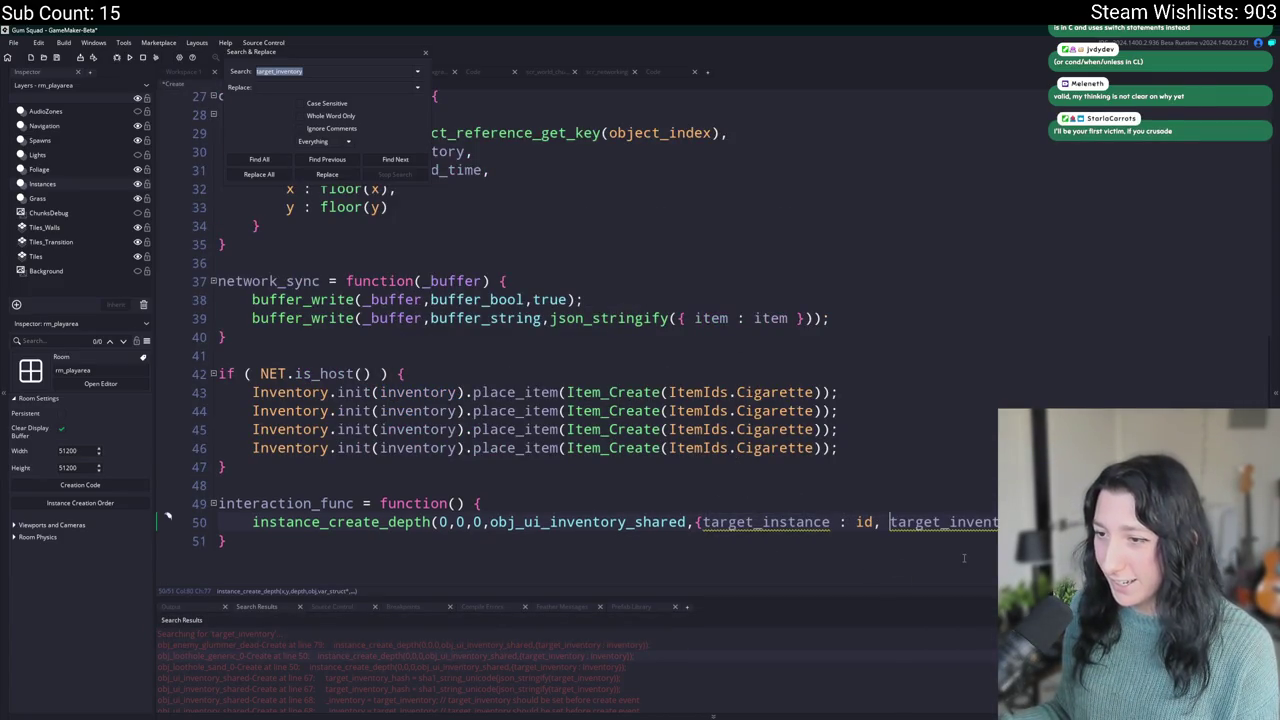
key("ctrl+Left")
key("ctrl+Left")
key("ctrl+Left")
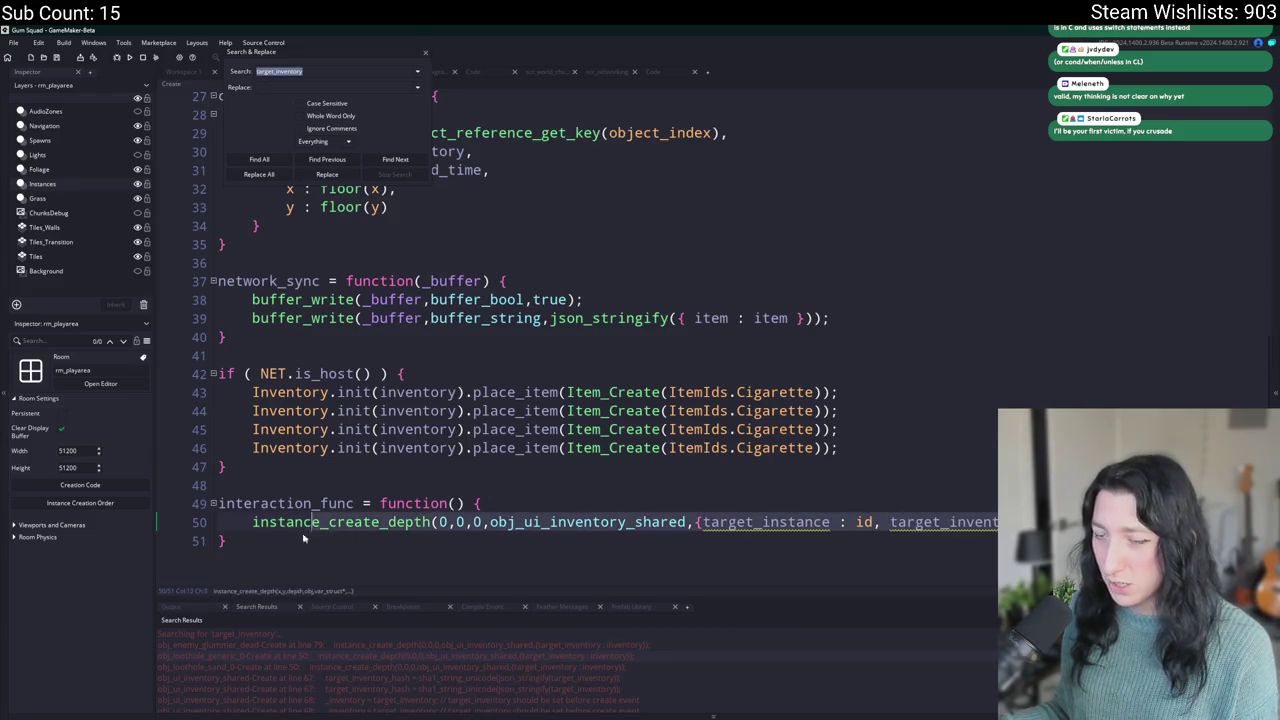
- Replace all remaining copies of the old inventory call with the updated line 50 project-wide
key("shift+Return")
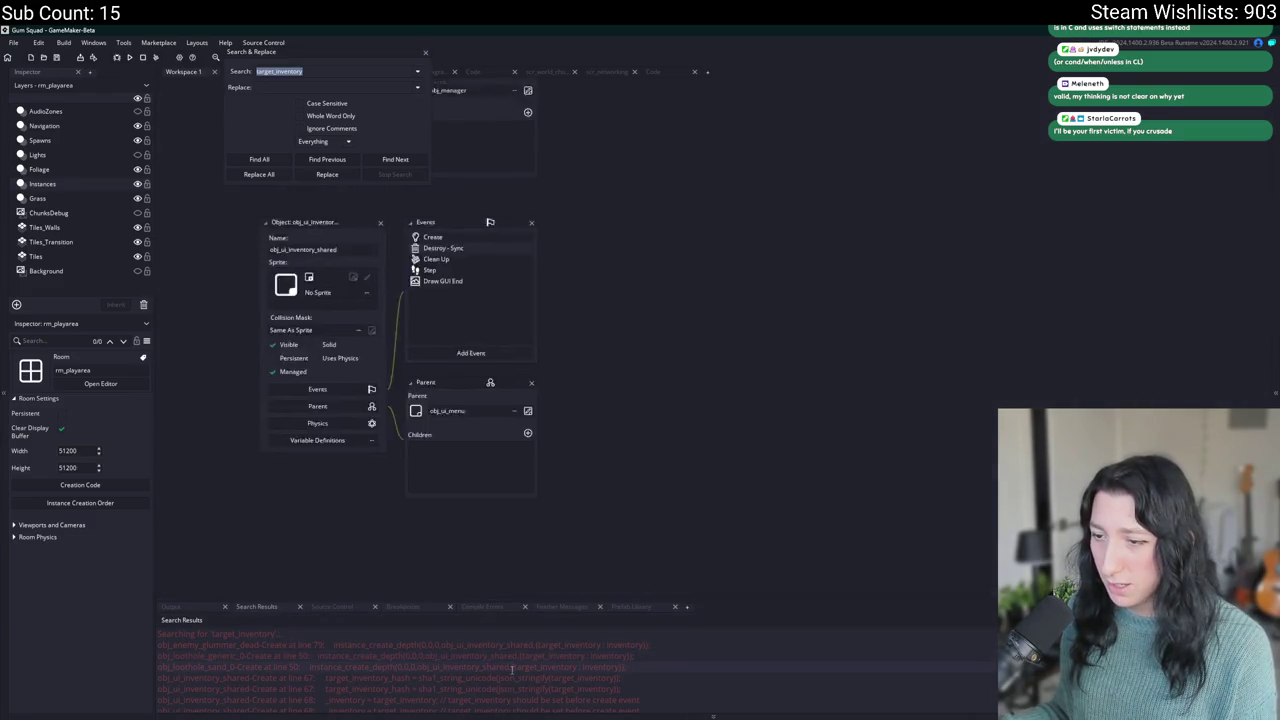
key("End")
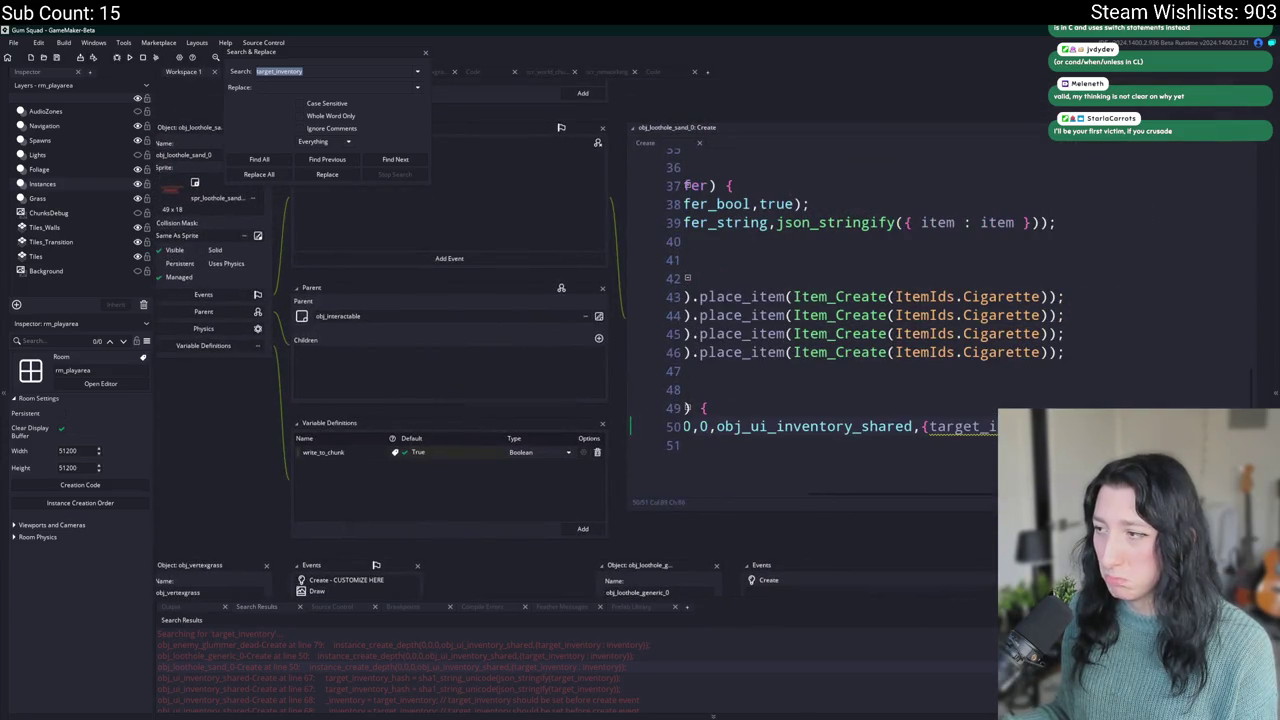
key("shift+Home")
key("ctrl+f")
left_click(350, 87)
key("ctrl+v")
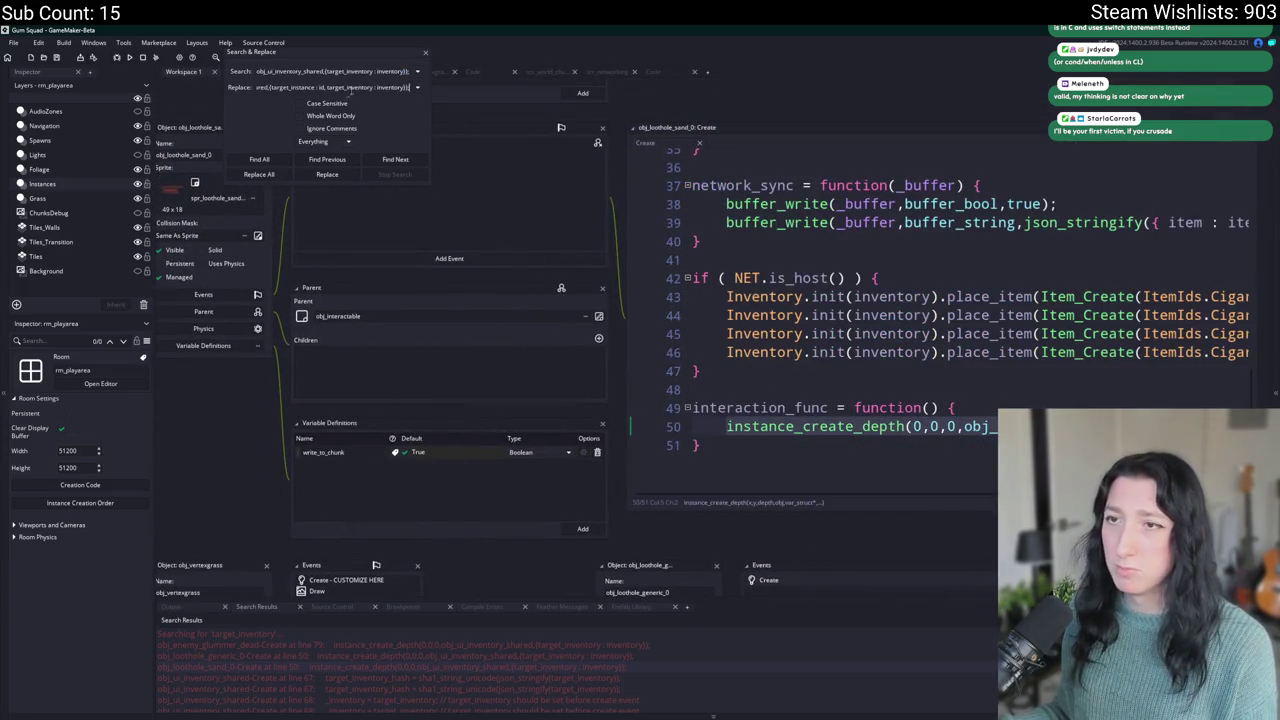
scroll(550, 660, "down", 1)
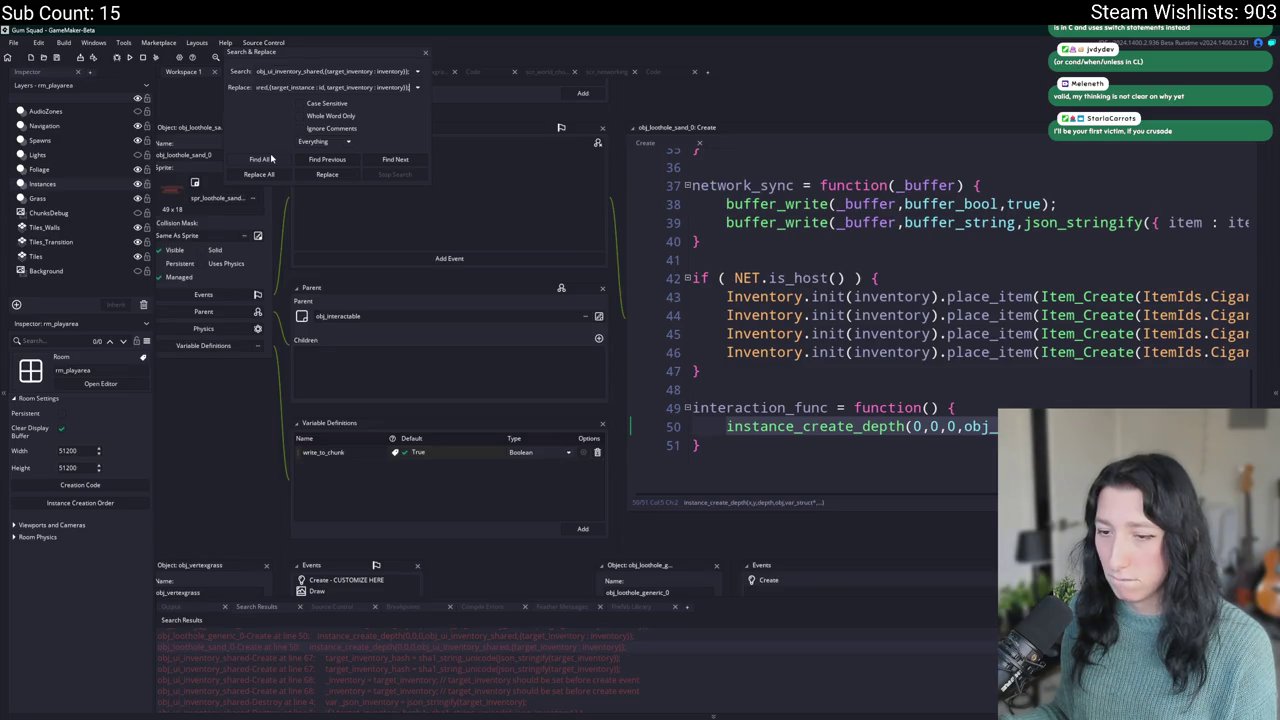
left_click(271, 158)
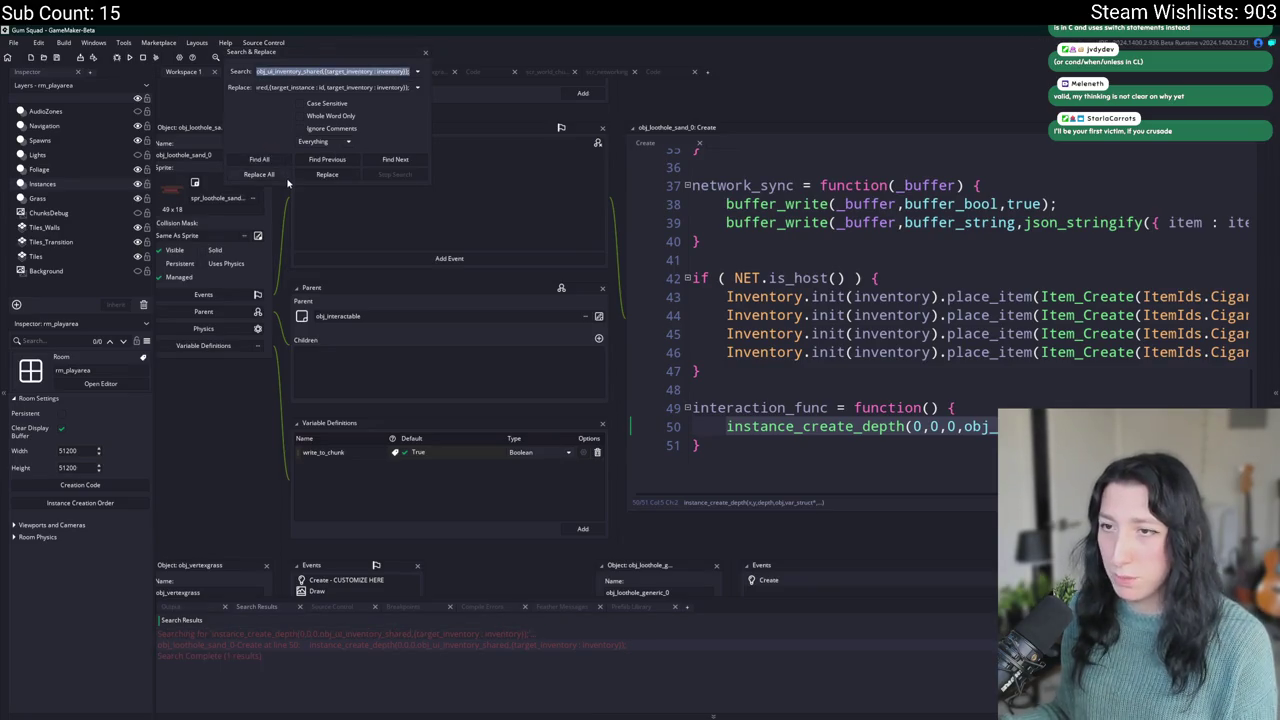
left_click(276, 175)
left_click(679, 404)
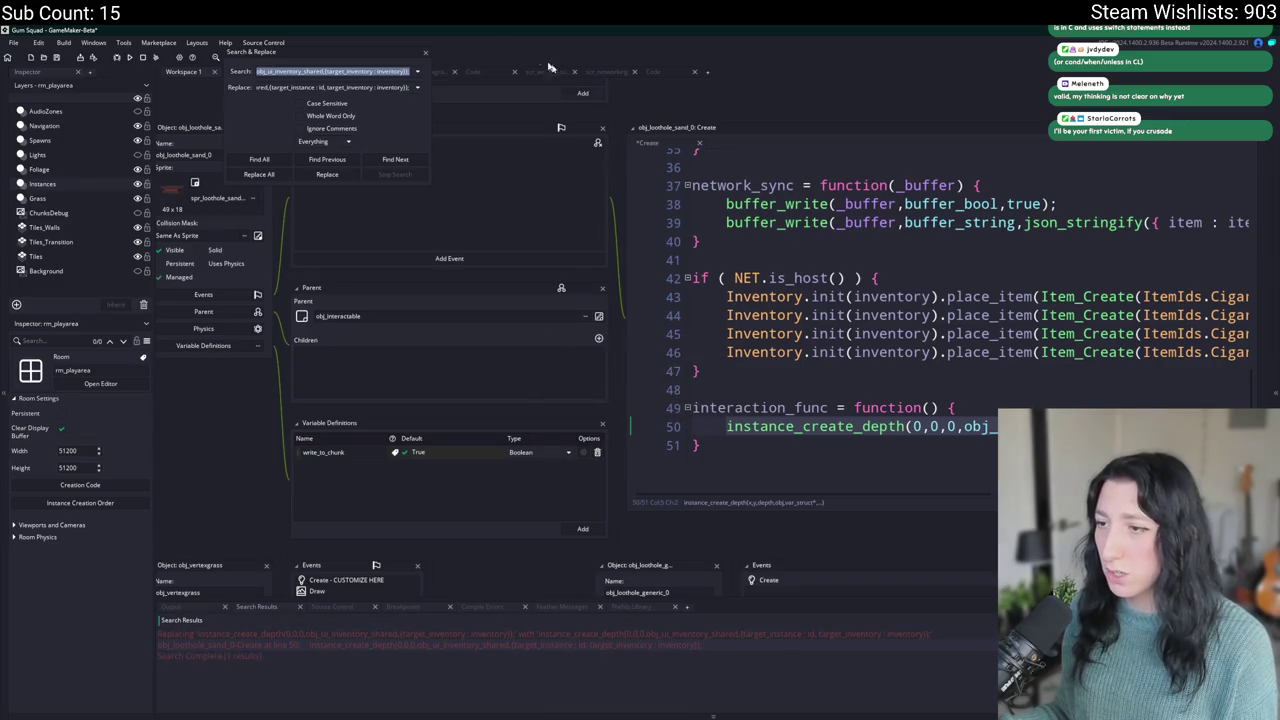
key("Escape")
key("End")
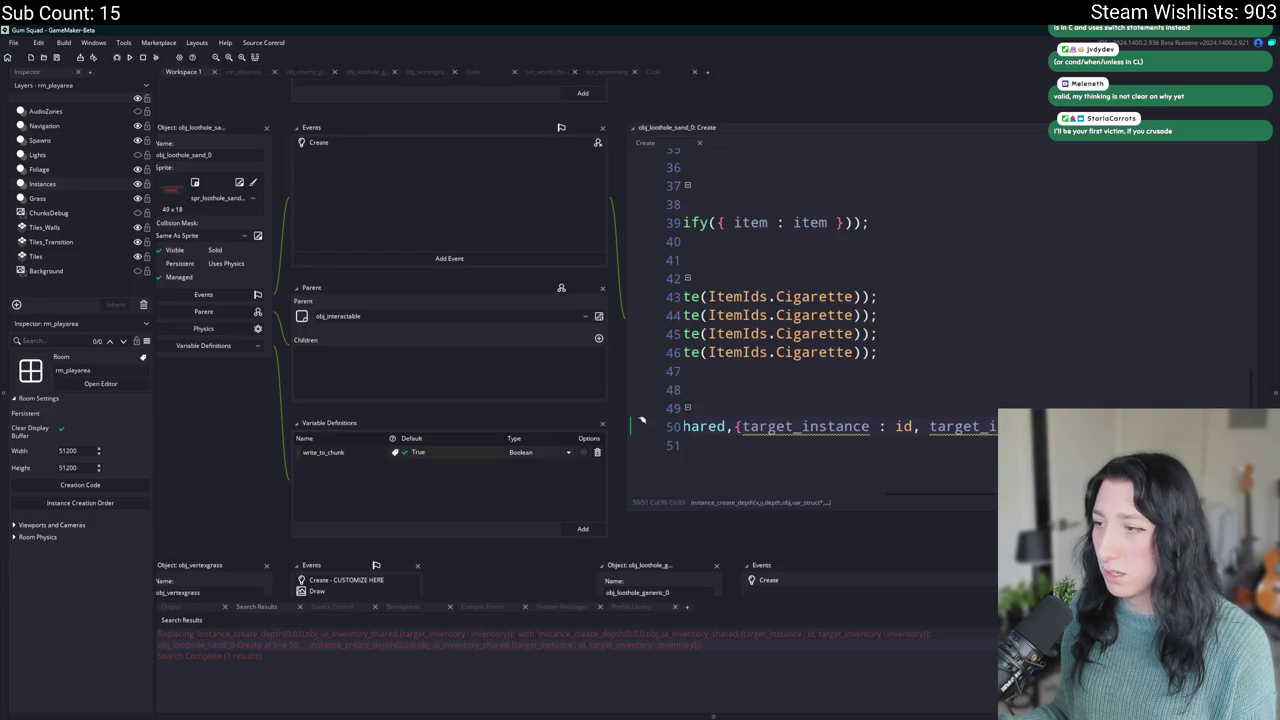
- Find obj_ui_inventory_shared via asset search 'inventory_sh' and open its Destroy - Sync event code
left_click(653, 71)
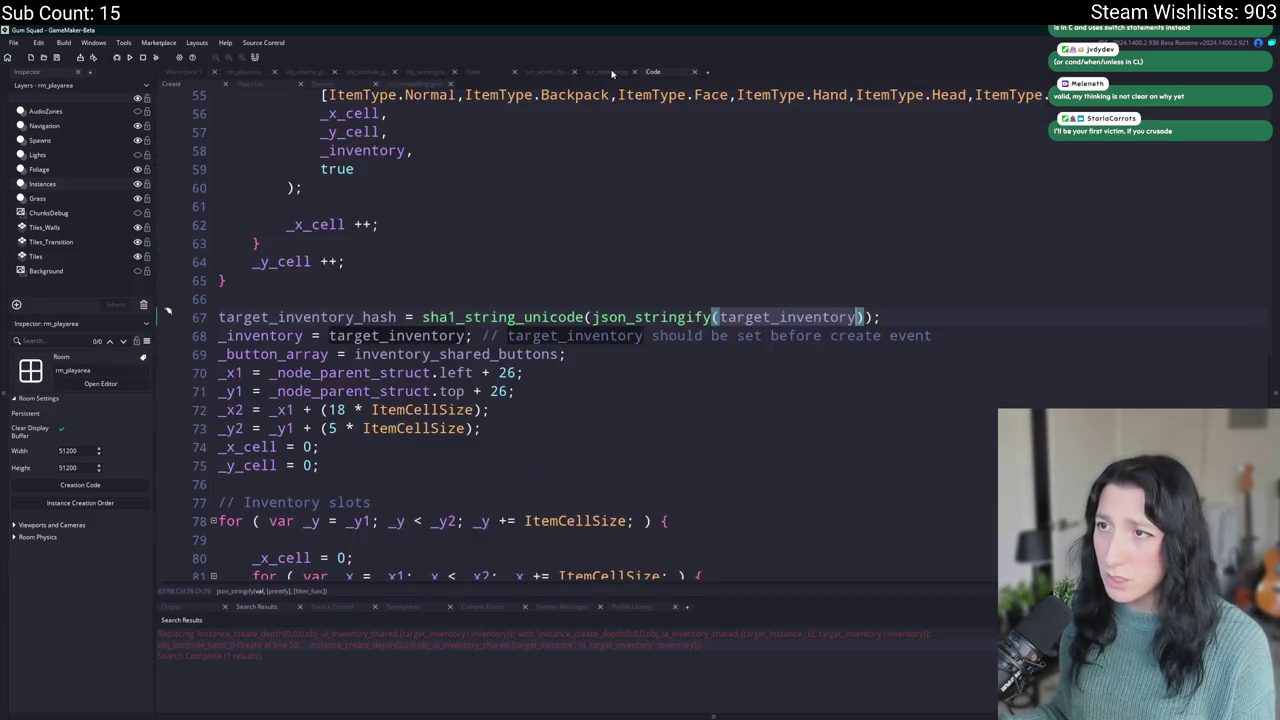
left_click(639, 374)
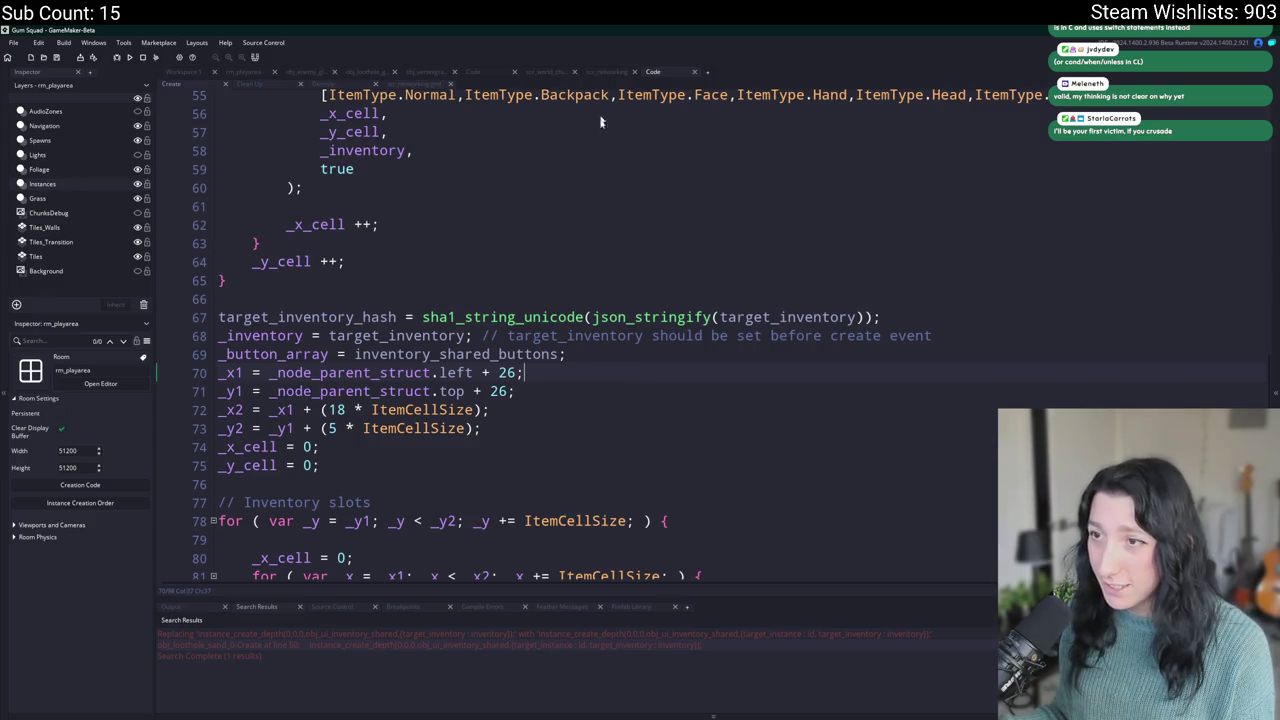
left_click(185, 73)
scroll(694, 286, "down", 8)
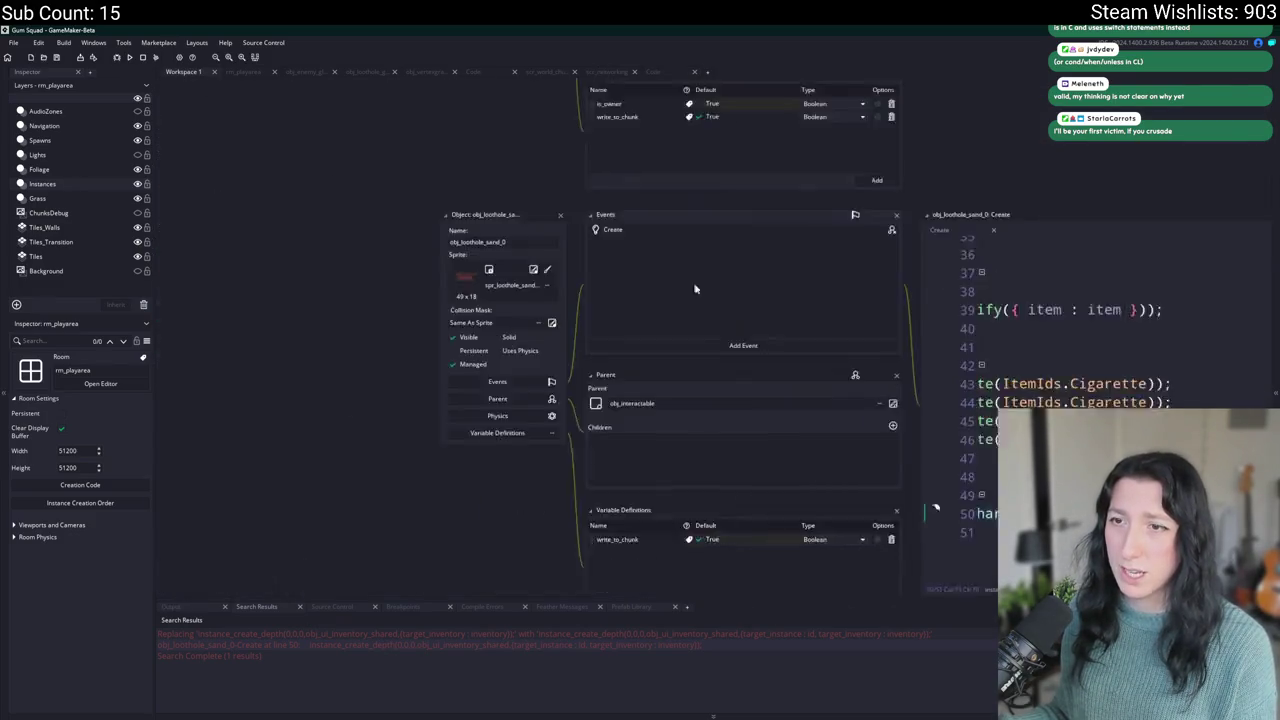
scroll(531, 375, "up", 8)
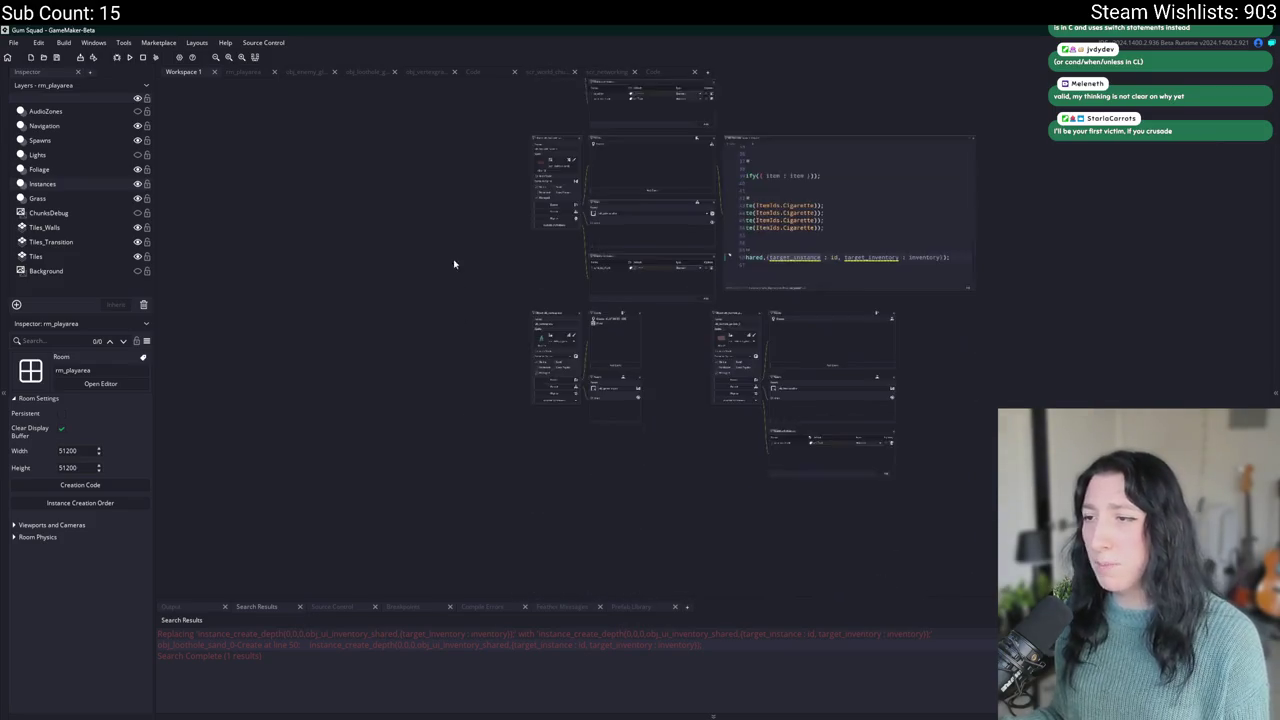
scroll(500, 400, "up", 1)
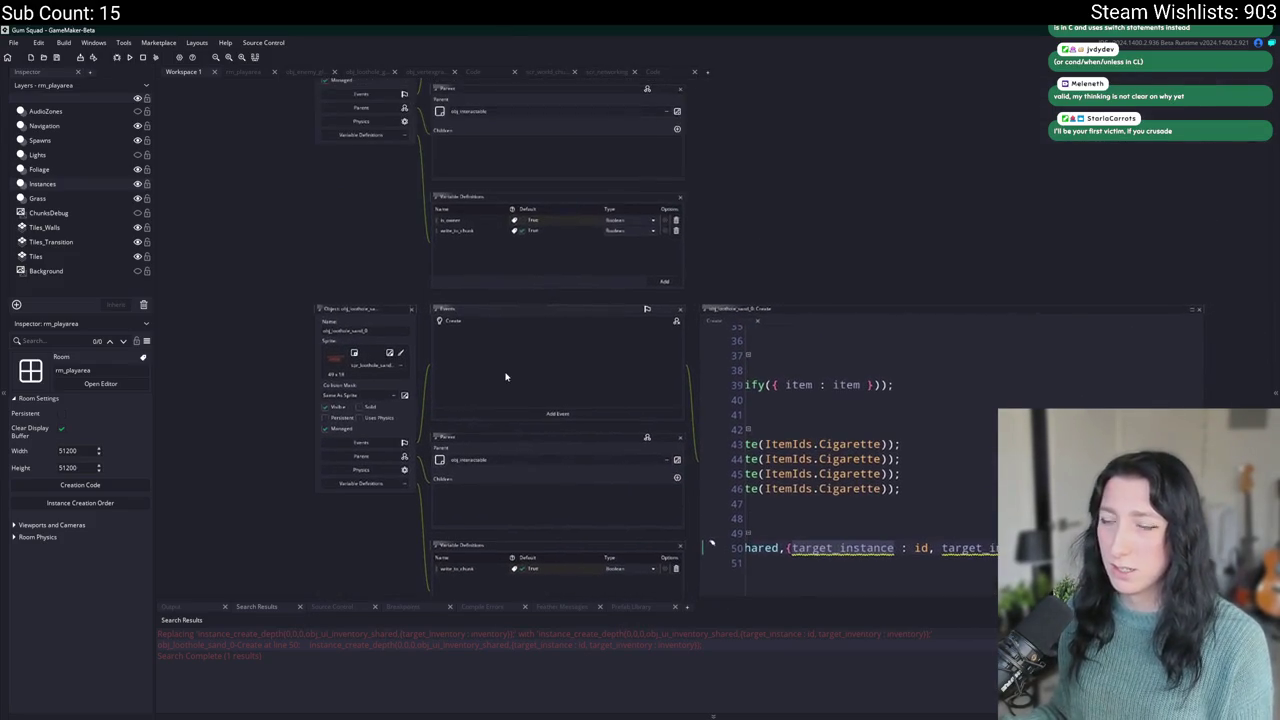
key("ctrl+t")
type("inventory_sh")
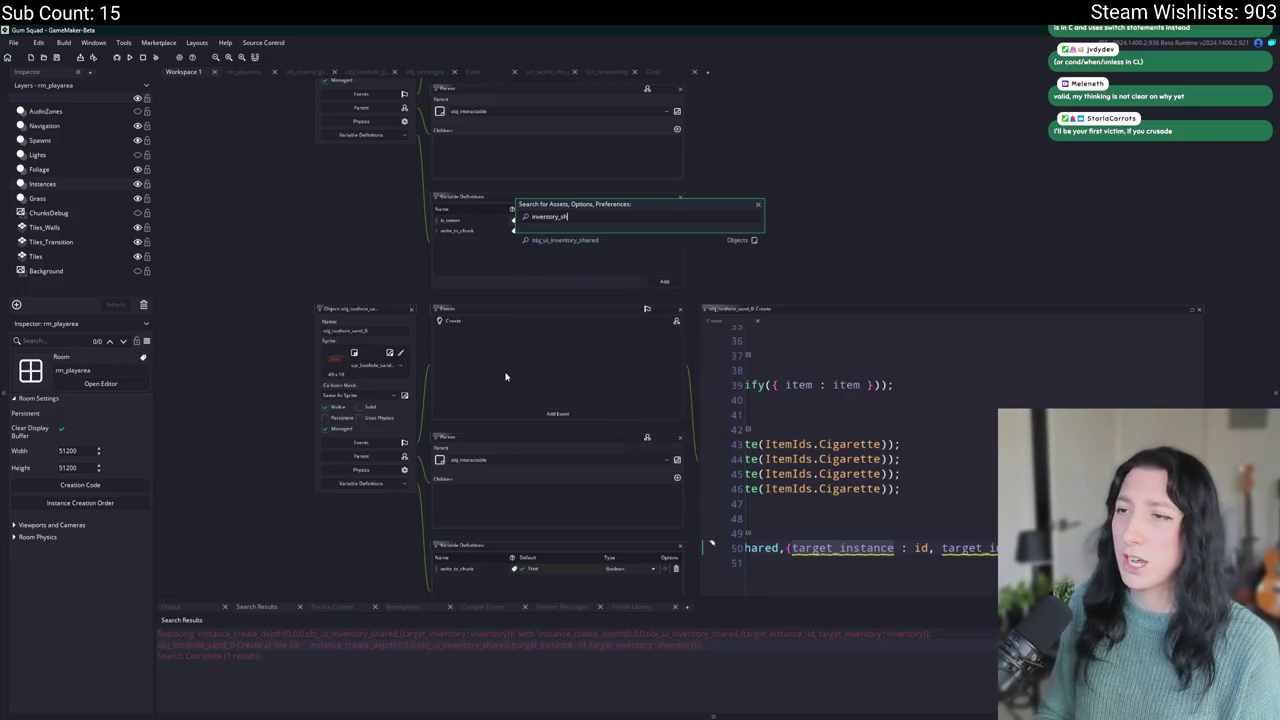
key("Return")
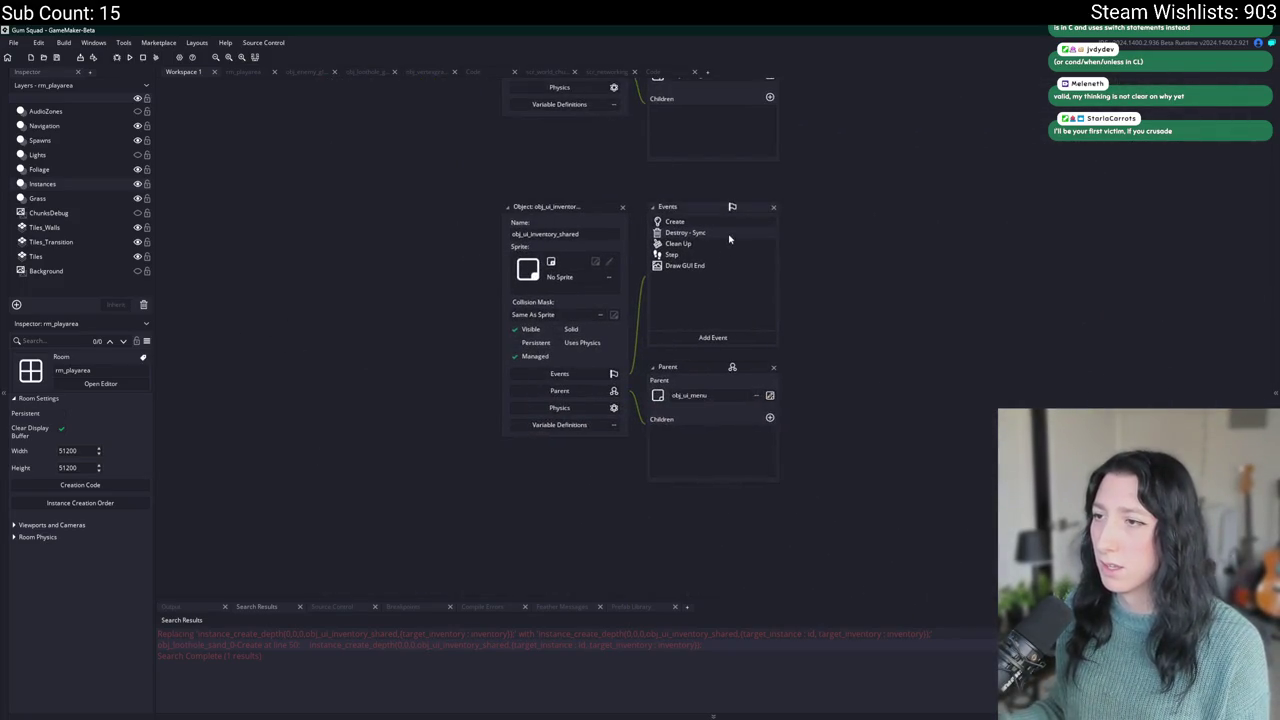
double_click(728, 234)
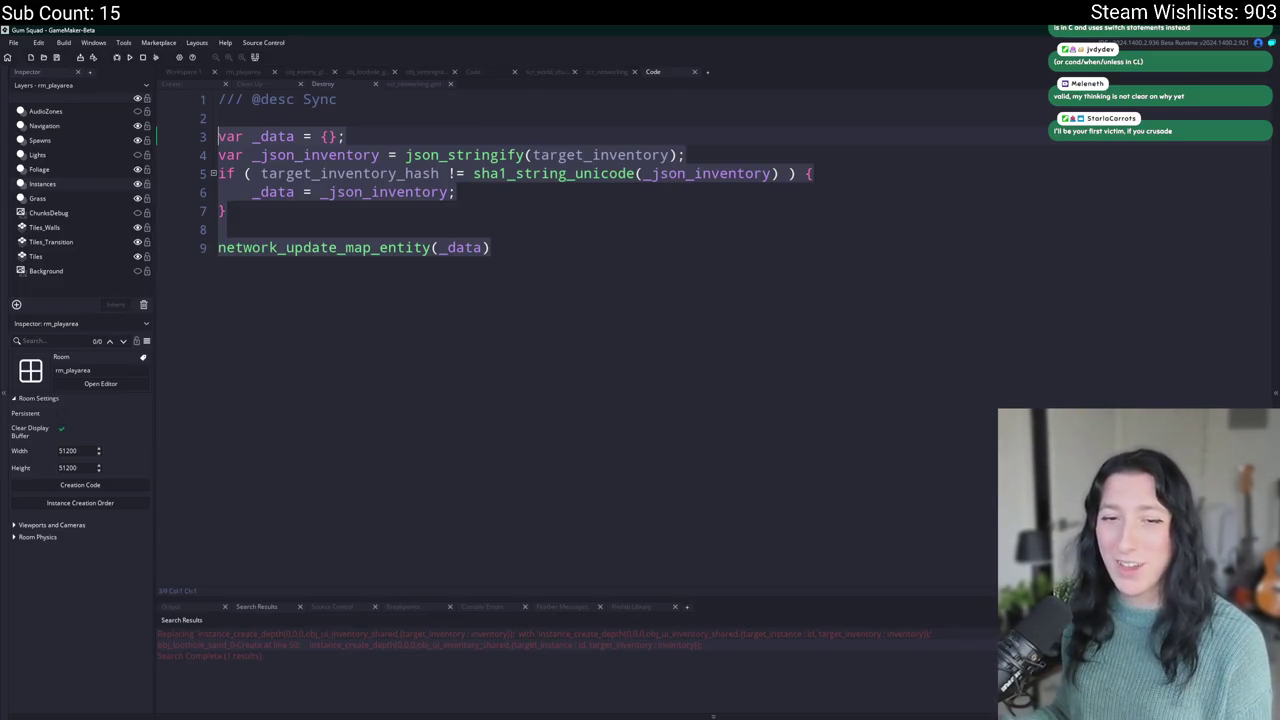
key("Tab")
- Replace the Sync code from line 3 with a 'with ( target_instance ) {' block
key("shift+Tab")
key("shift+Up")
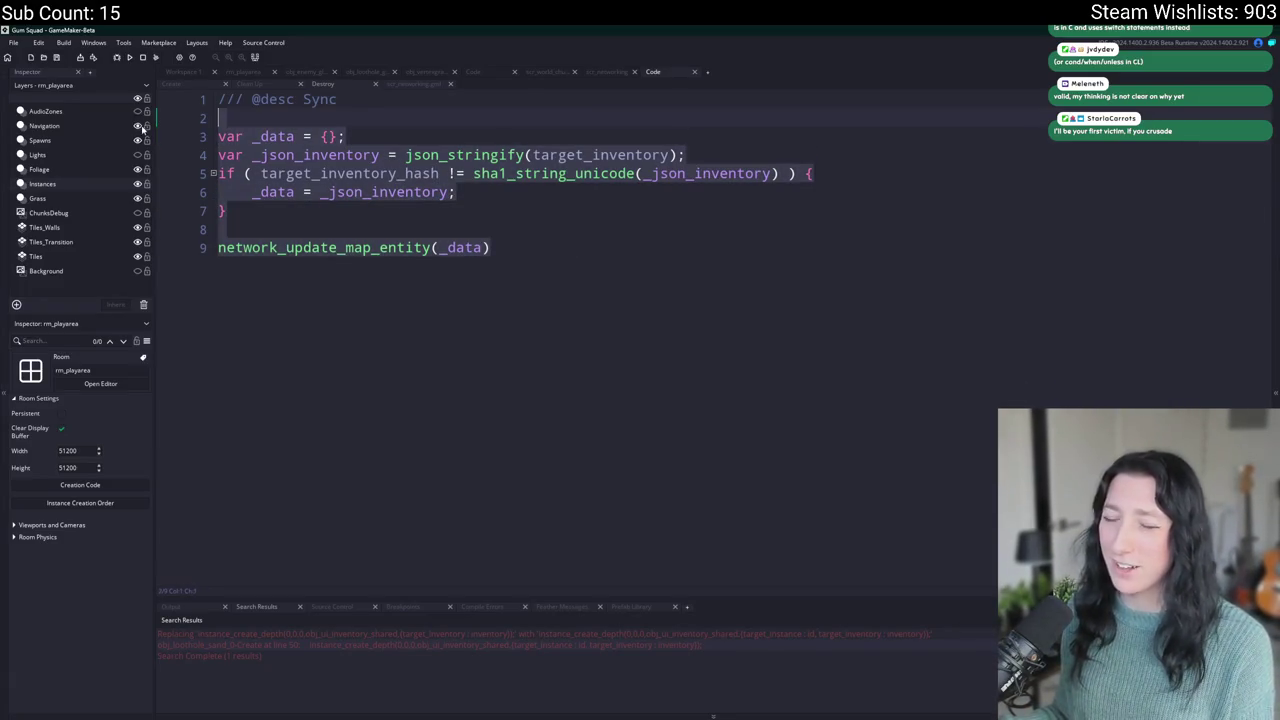
left_click(605, 290, "shift")
type("with ( i")
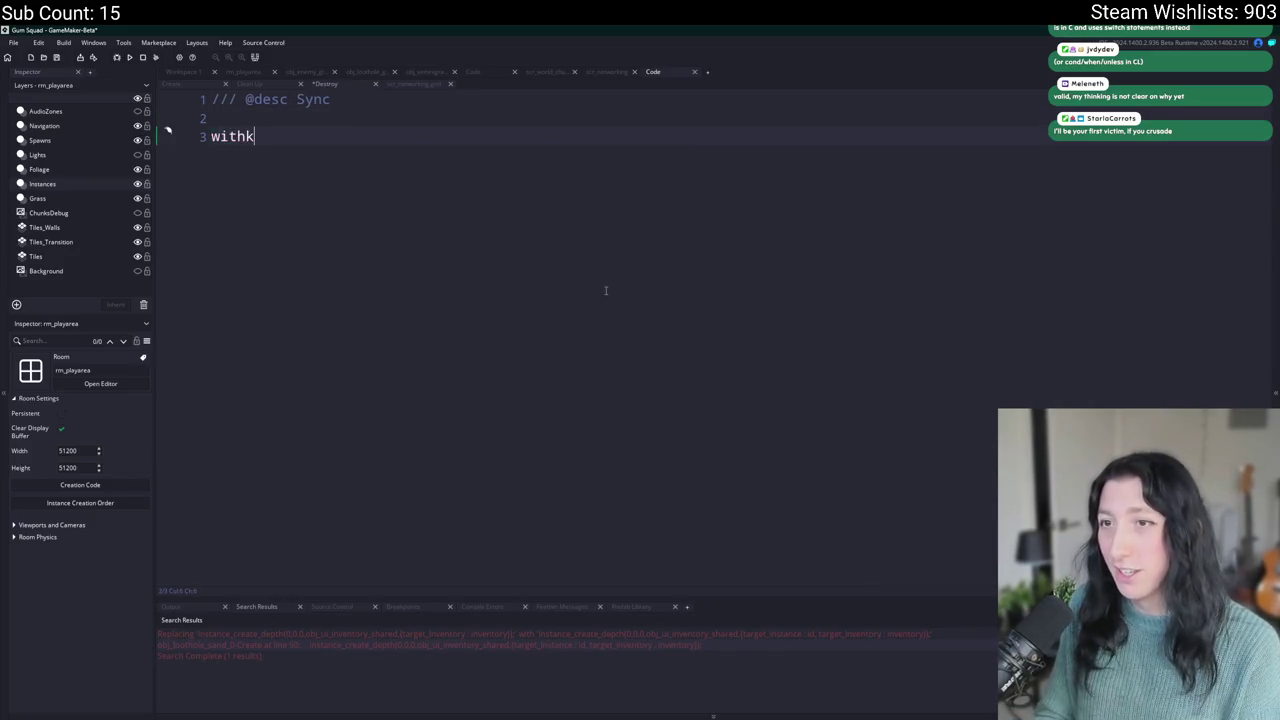
key("BackSpace")
type("paren")
key("BackSpace")
key("BackSpace")
key("BackSpace")
key("BackSpace")
type("target_instance ) {")
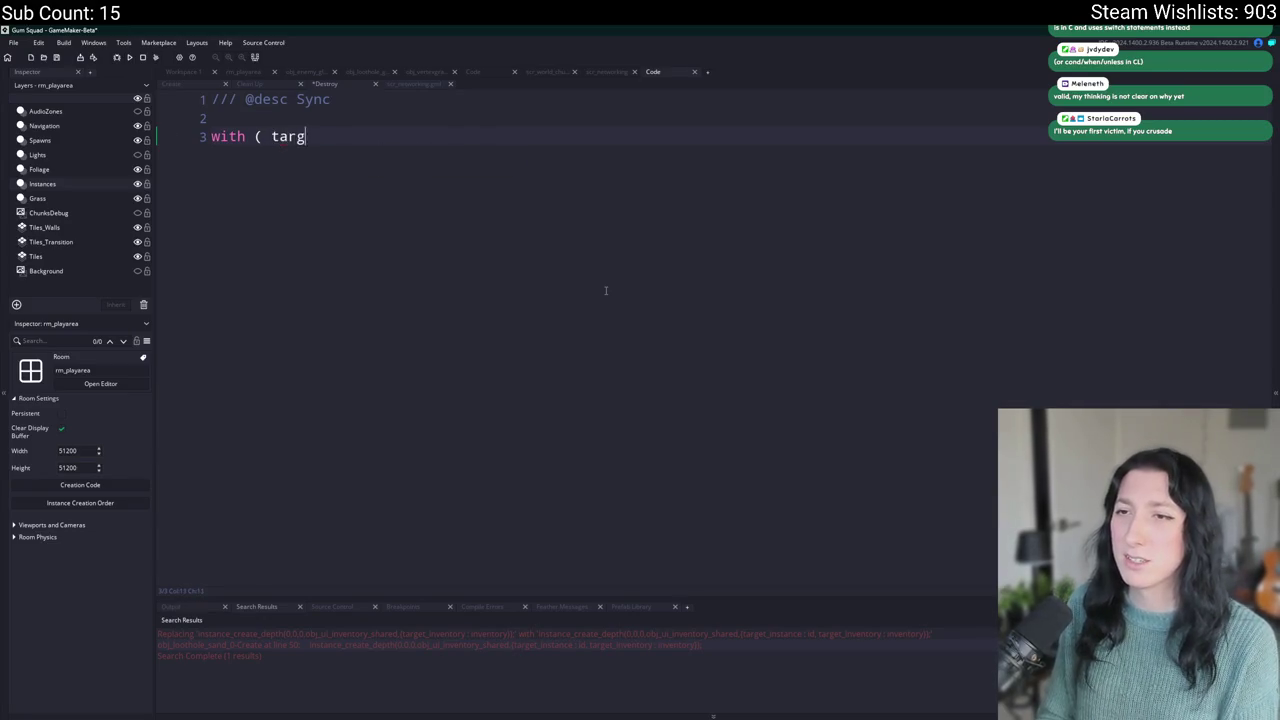
key("Return")
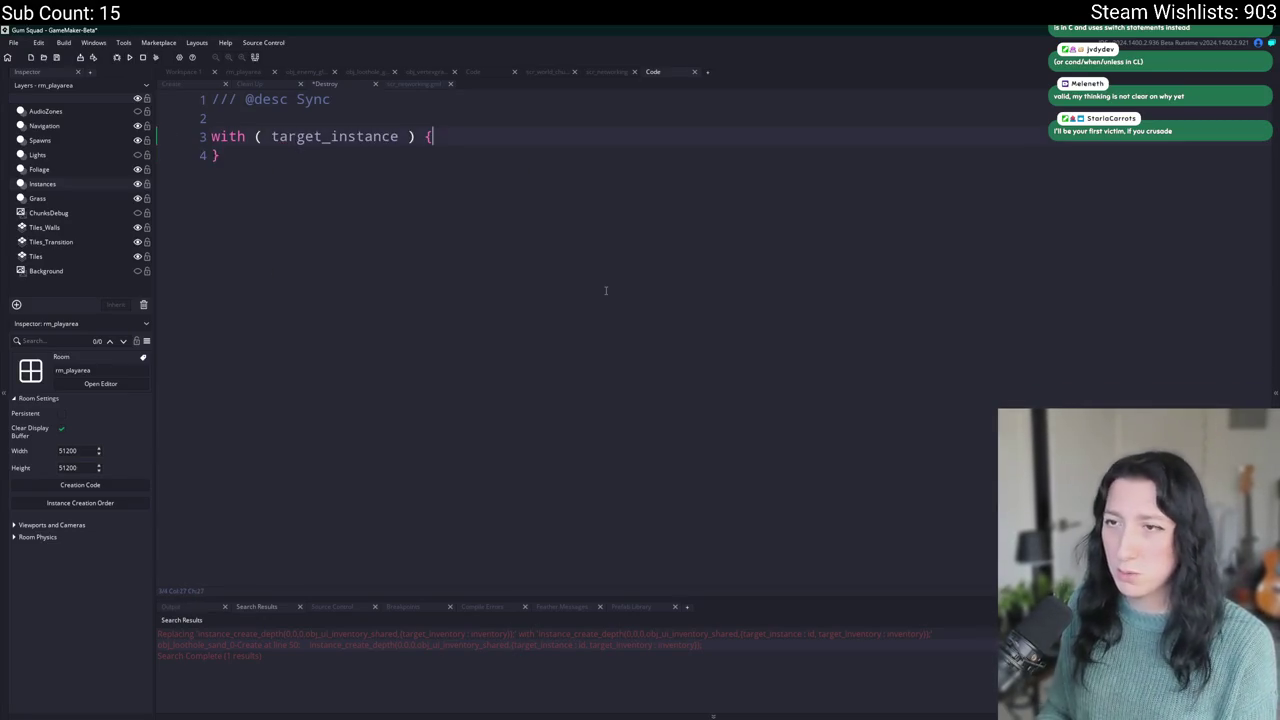
- Call instance_sync(); inside the with block
key("Return")
type("iek")
key("BackSpace")
key("BackSpace")
key("BackSpace")
type("inventory_sync();")
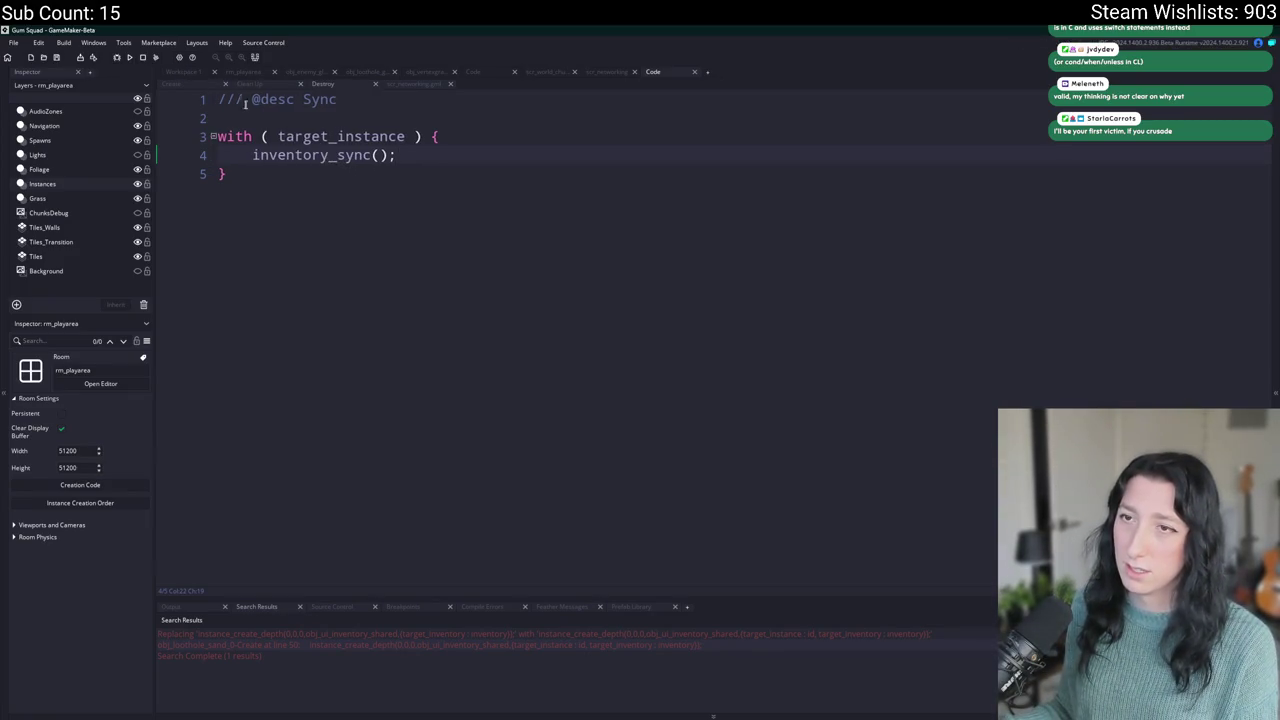
left_click_drag(333, 146, 253, 155)
type("instance")
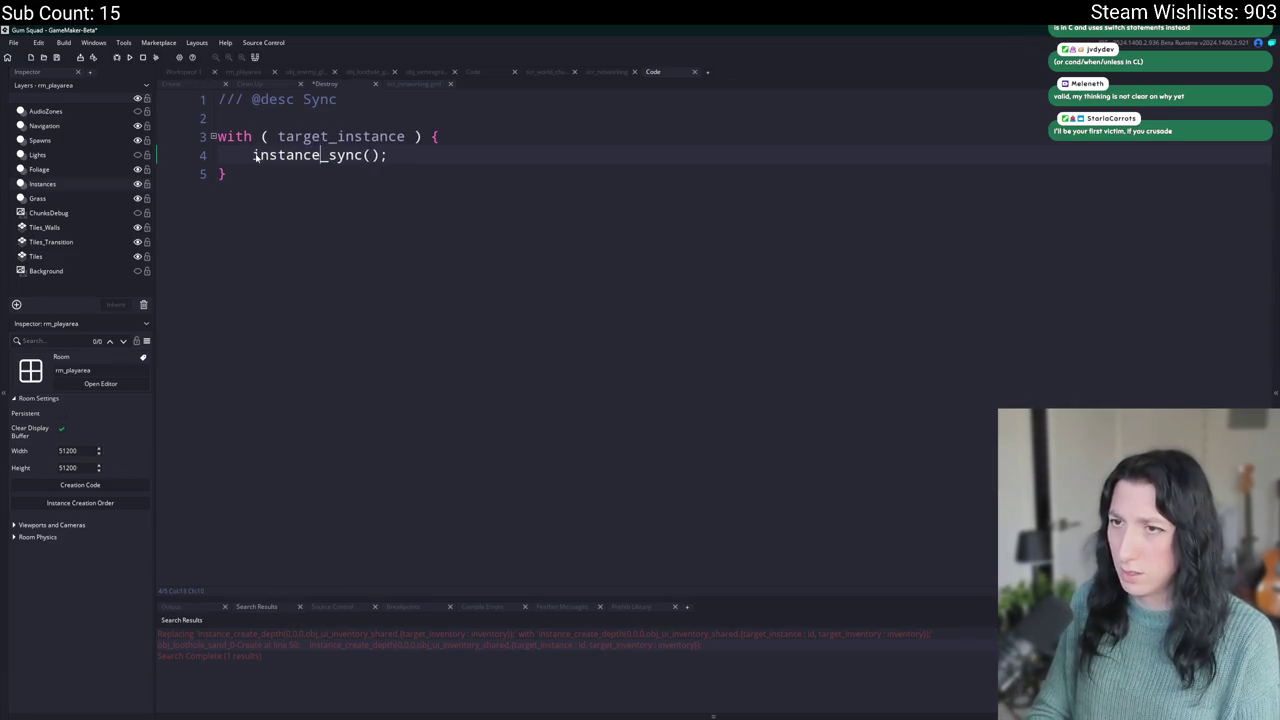
left_click(189, 73)
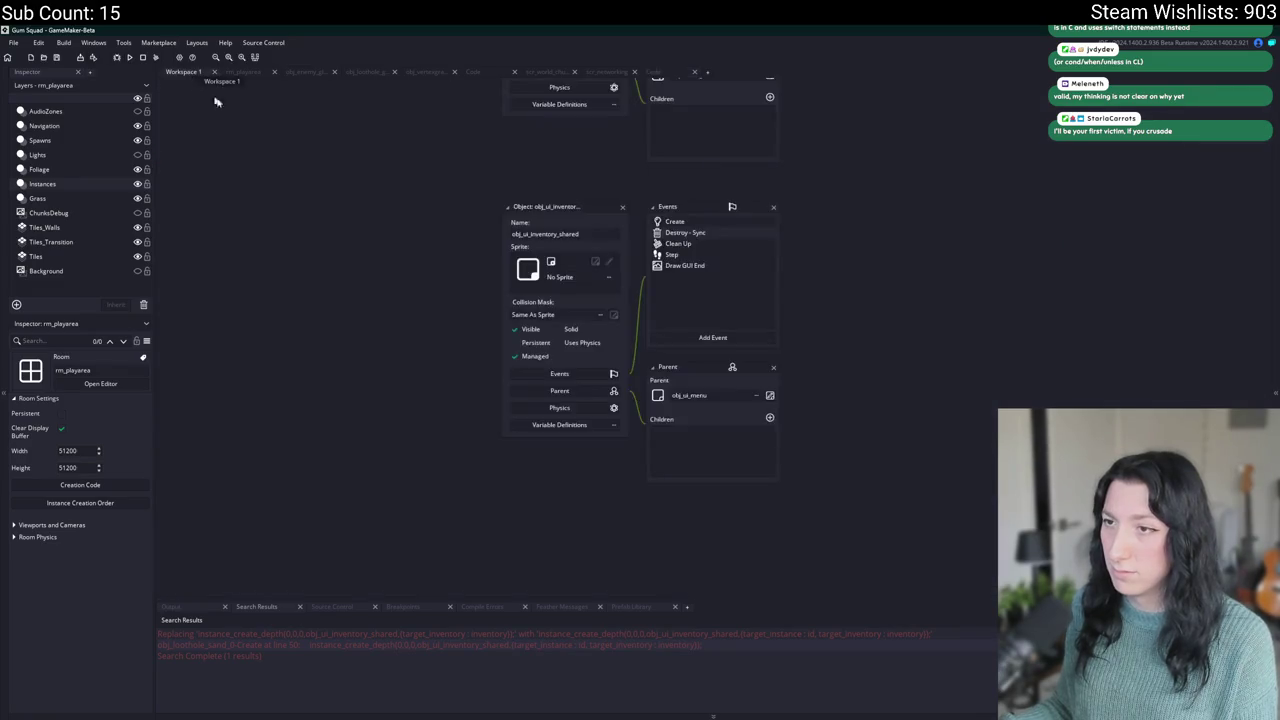
- Open obj_enemy_glummer_dead's Create event code through the asset search
key("ctrl+t")
type("glummer_de")
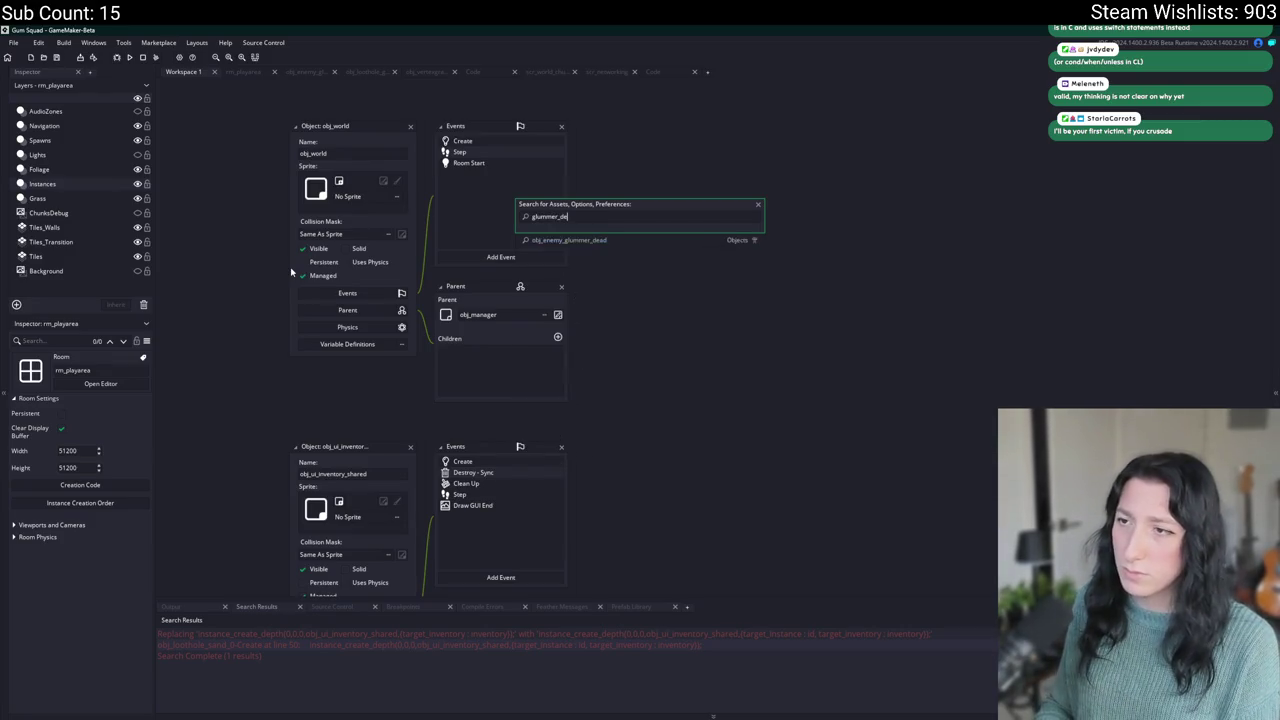
key("Return")
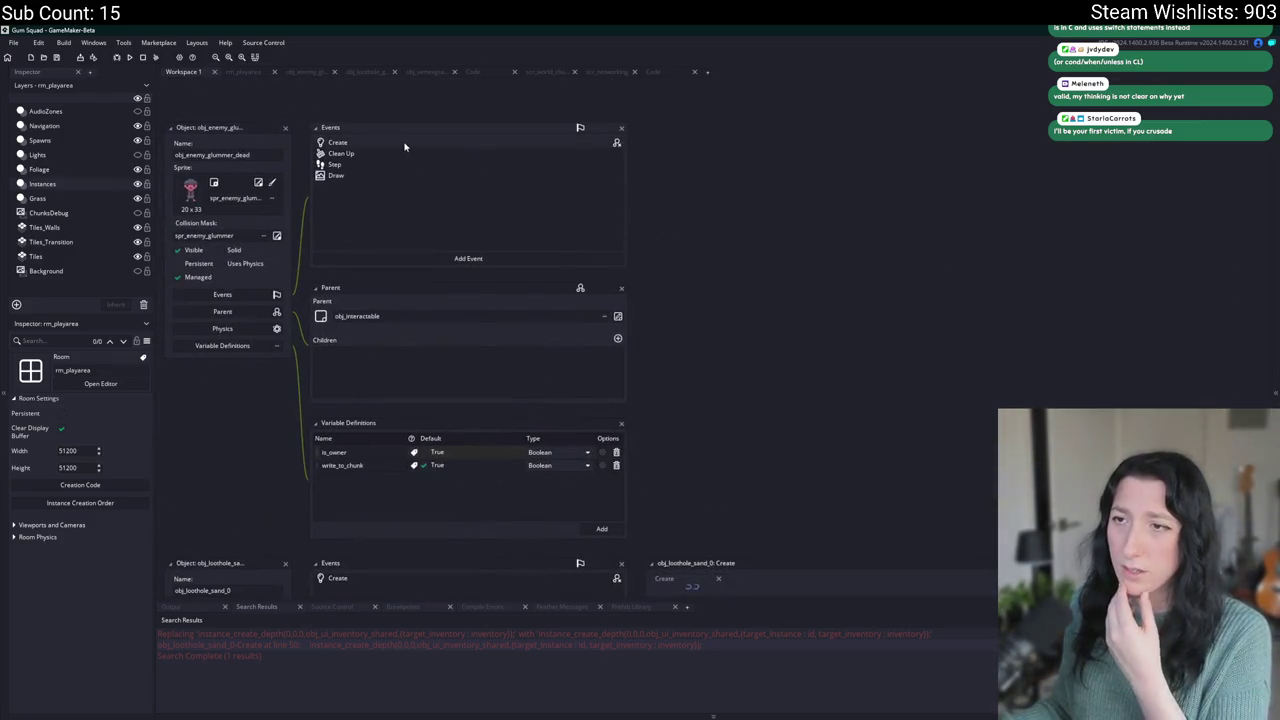
left_click(404, 147)
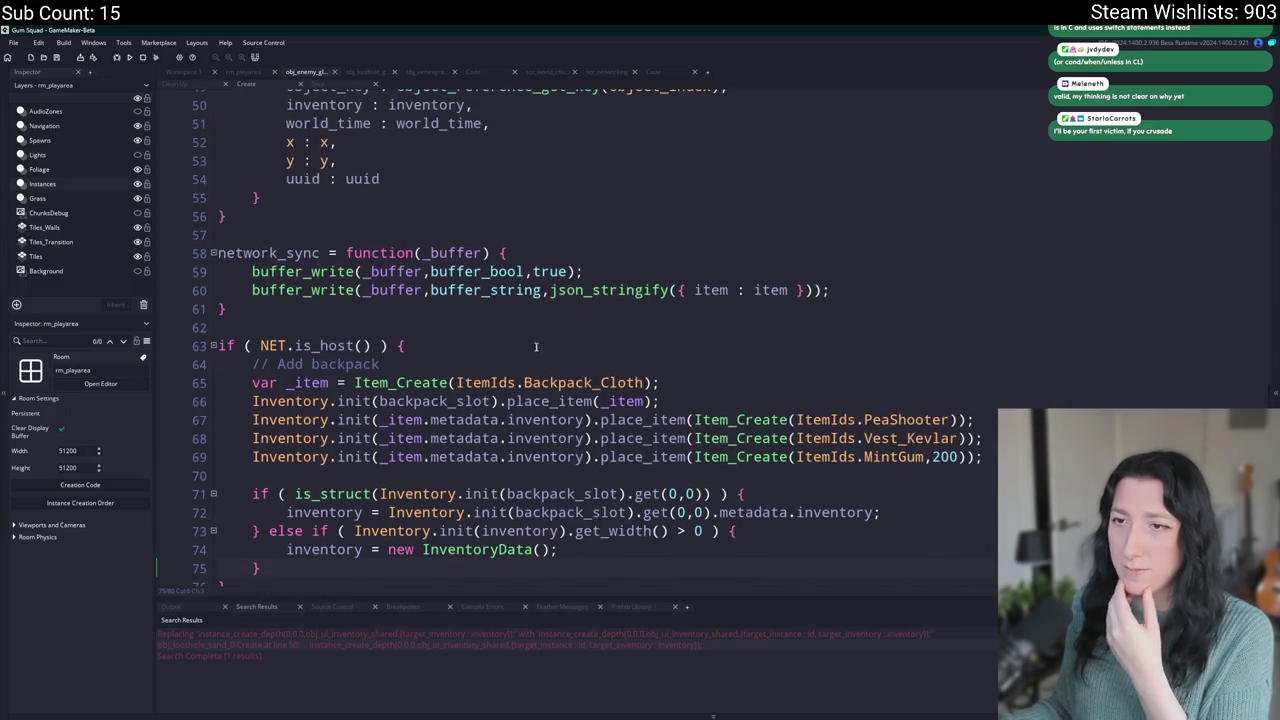
- Select network_sync on line 58 and search the project for it, listing 7 matches
left_click(168, 247)
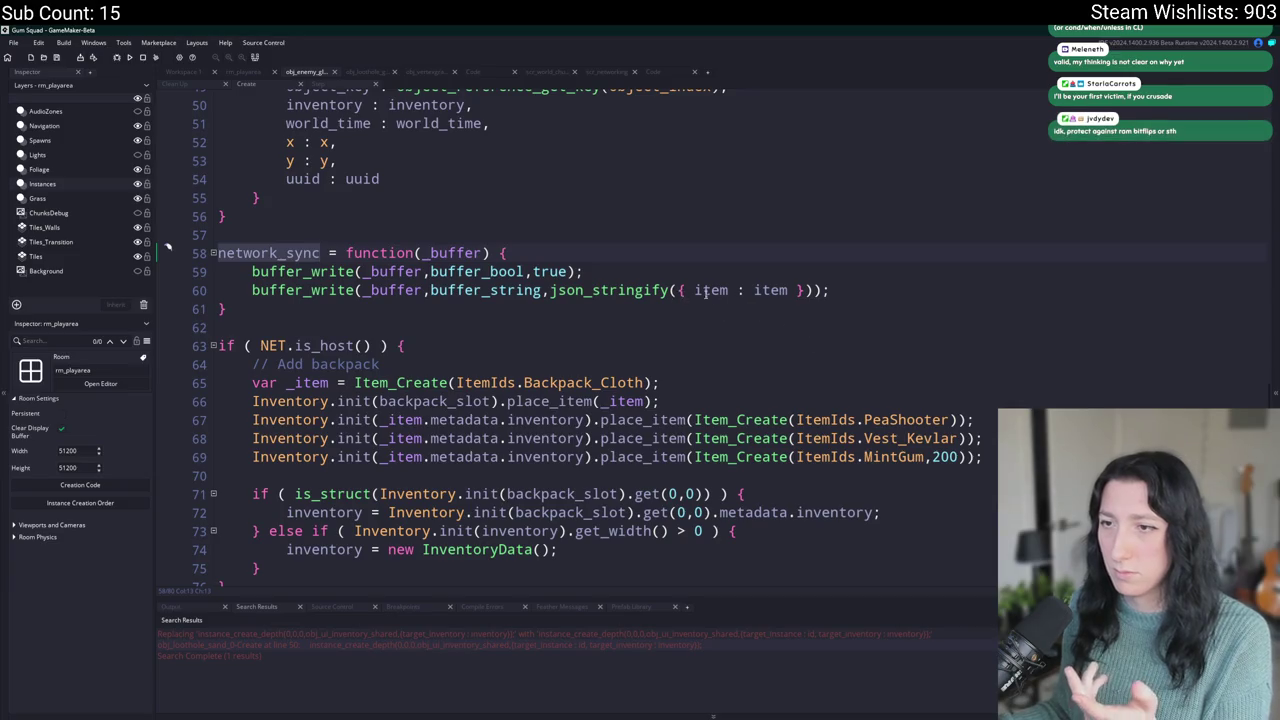
left_click(770, 290)
scroll(677, 290, "up", 2)
scroll(677, 290, "up", 3)
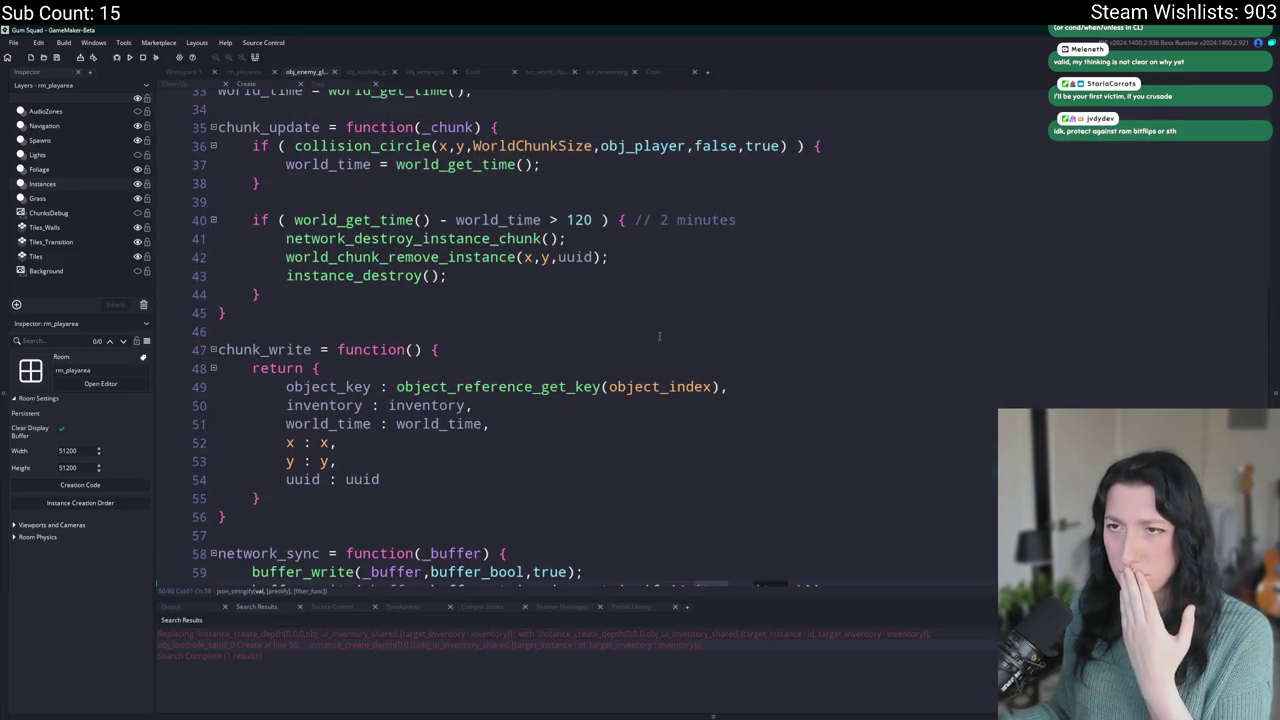
scroll(659, 336, "down", 1)
scroll(326, 212, "up", 3)
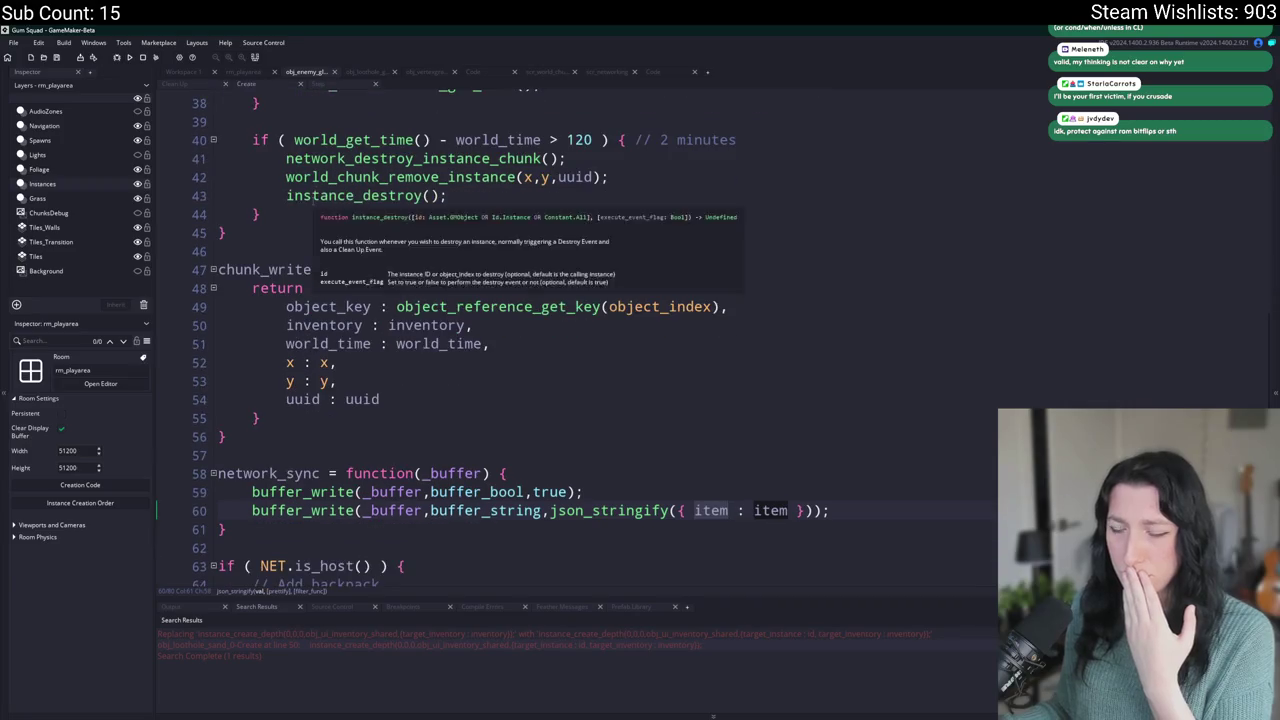
scroll(378, 160, "down", 3)
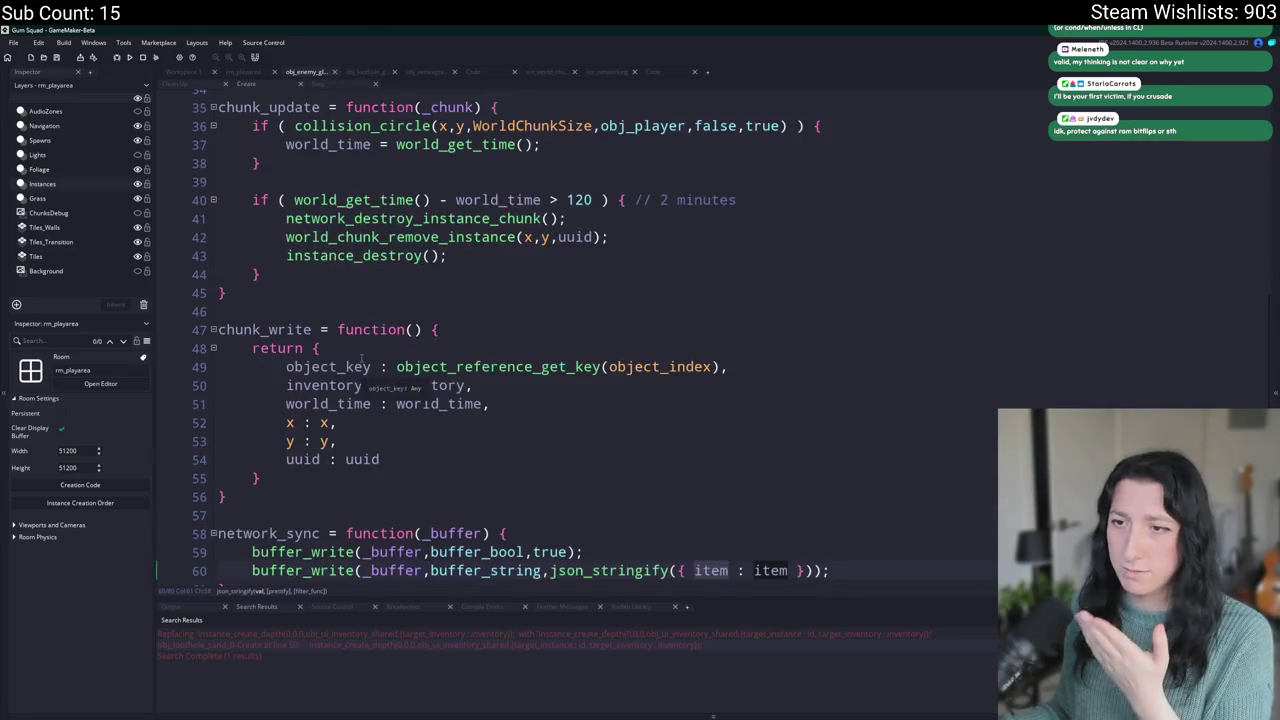
left_click(326, 452)
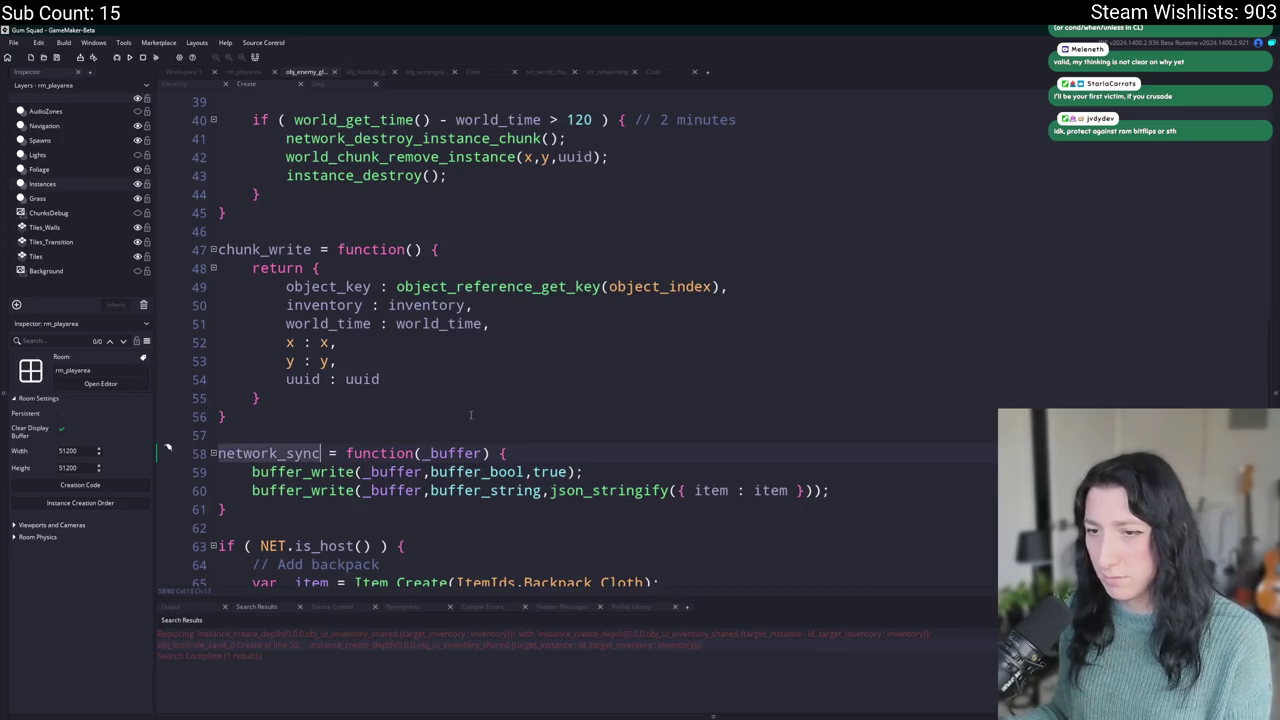
scroll(326, 452, "down", 6)
type("target_instance : id, target_invent")
scroll(600, 330, "up", 2)
scroll(279, 353, "up", 2)
double_click(279, 353)
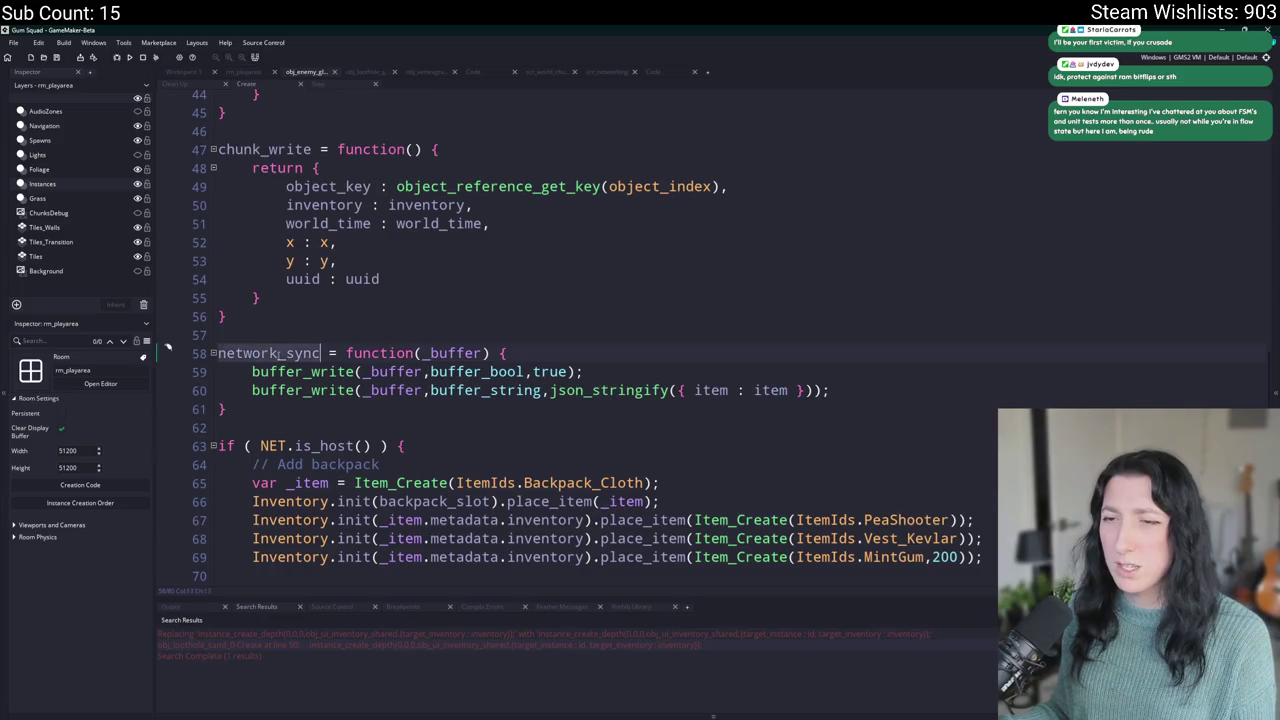
key("ctrl+shift+f")
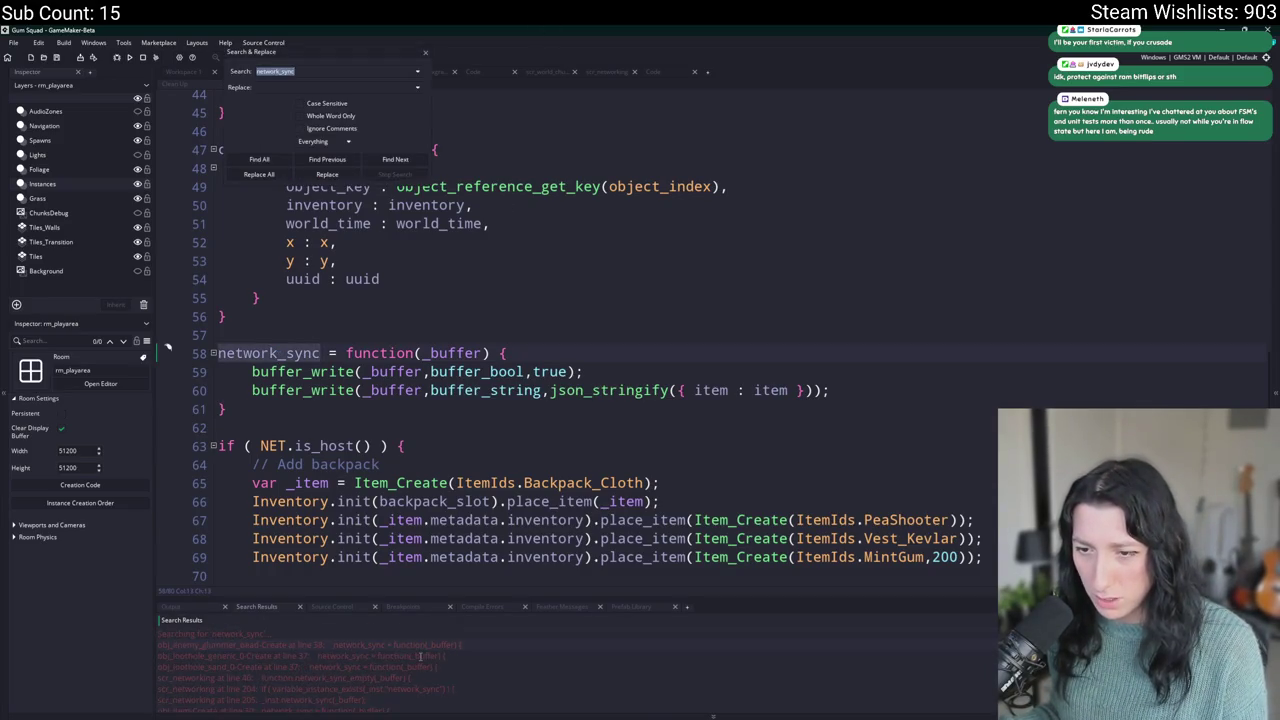
scroll(420, 652, "down", 1)
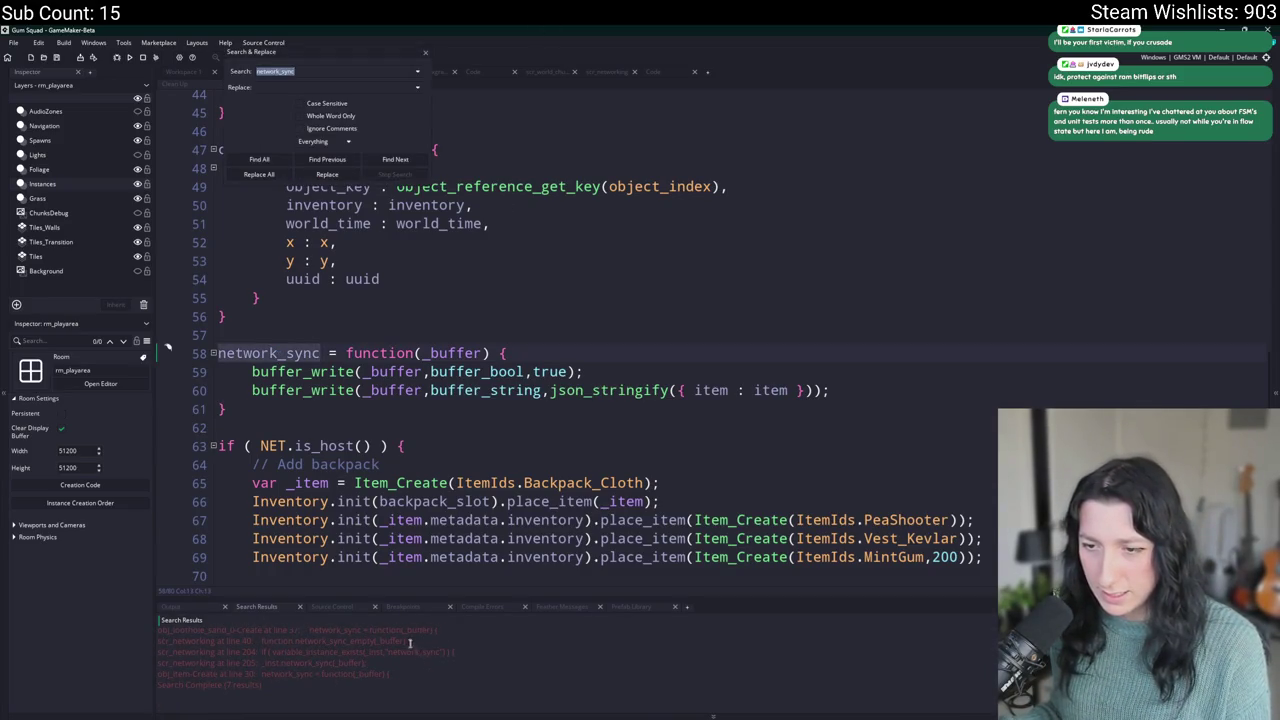
- After chunk_write, start a new 'instance_sync = function() {' definition
scroll(409, 643, "up", 1)
left_click(425, 52)
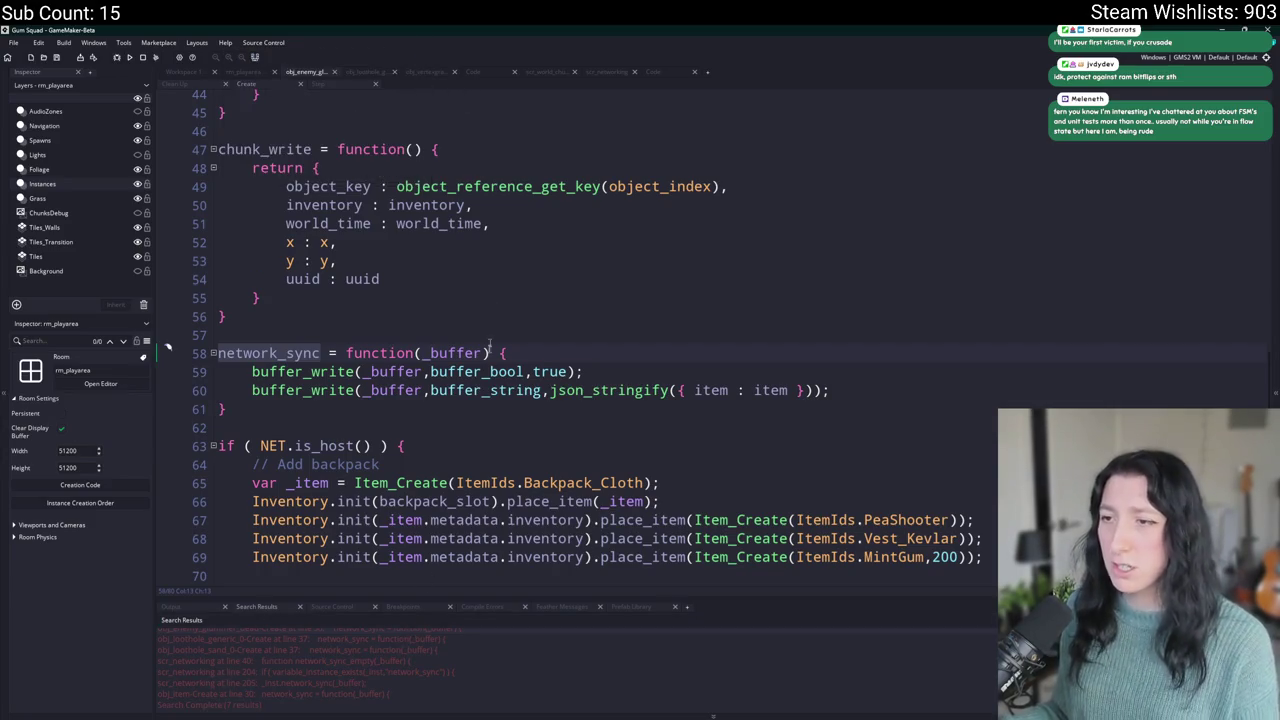
scroll(373, 390, "up", 5)
scroll(373, 390, "down", 1)
key("Return")
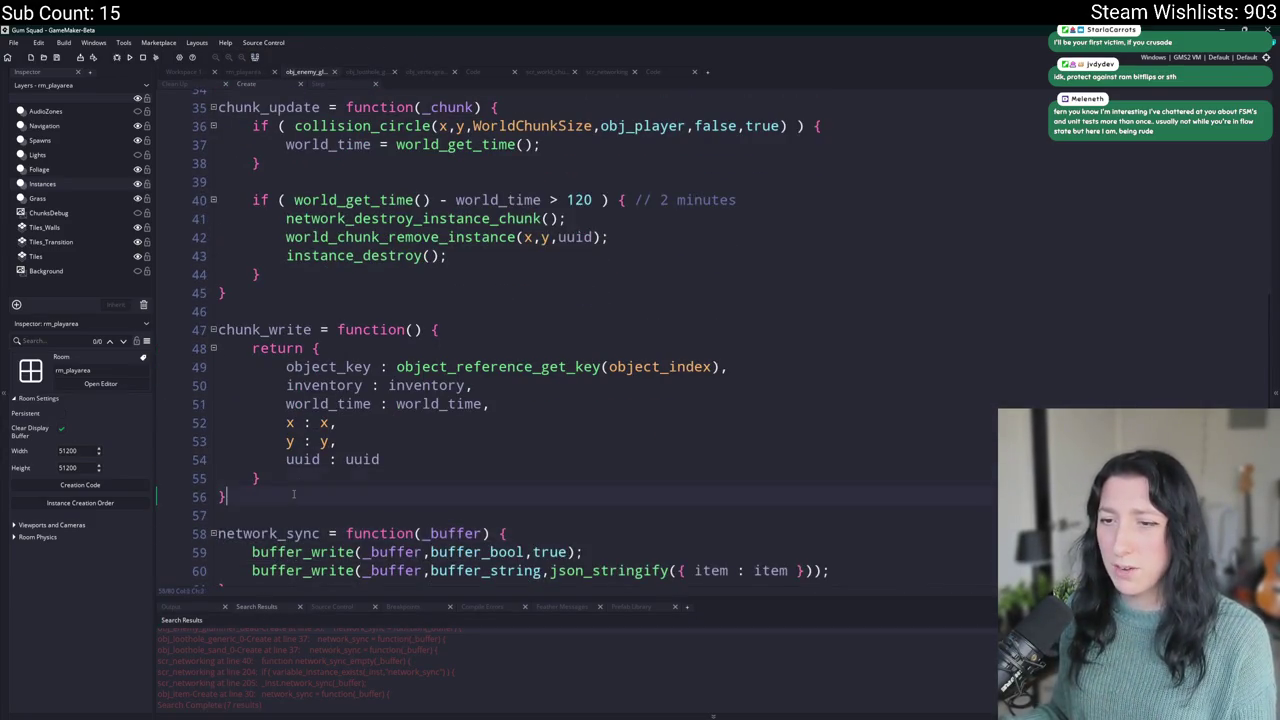
type("var _data = {}; var _json_inventory = json_stringify(target_inventory); if ( target_inventory_hash != sha1_string_unicode(_json_inventory) ) { \t_data = _json_inventory; }  network_update_map_entity(_data)")
key("ctrl+z")
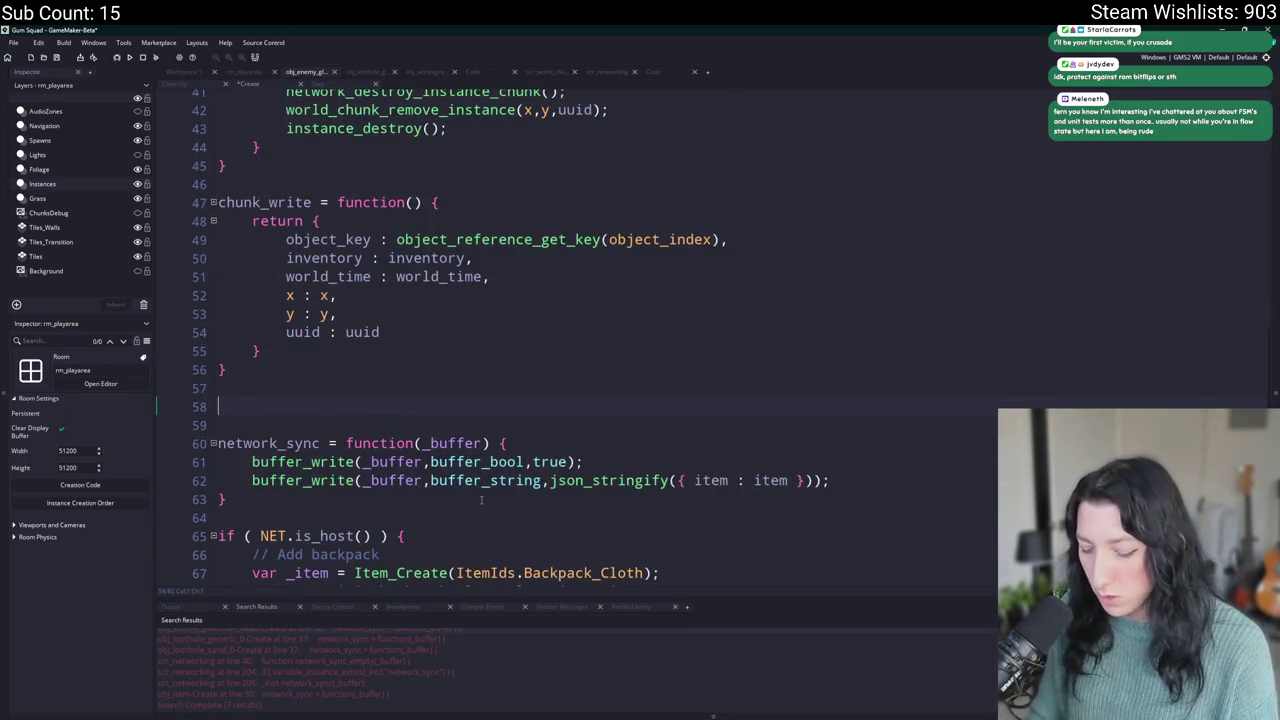
type("instance_sync")
key("BackSpace")
key("BackSpace")
type("nc =")
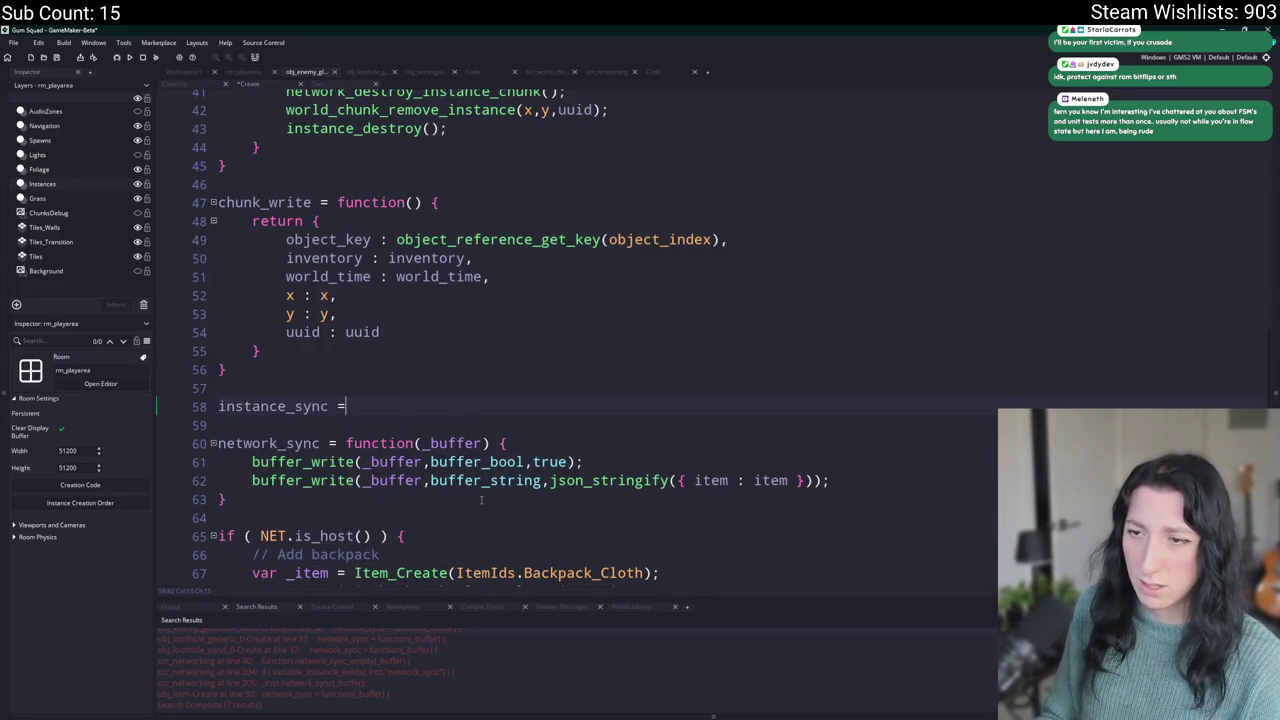
type(" function() {")
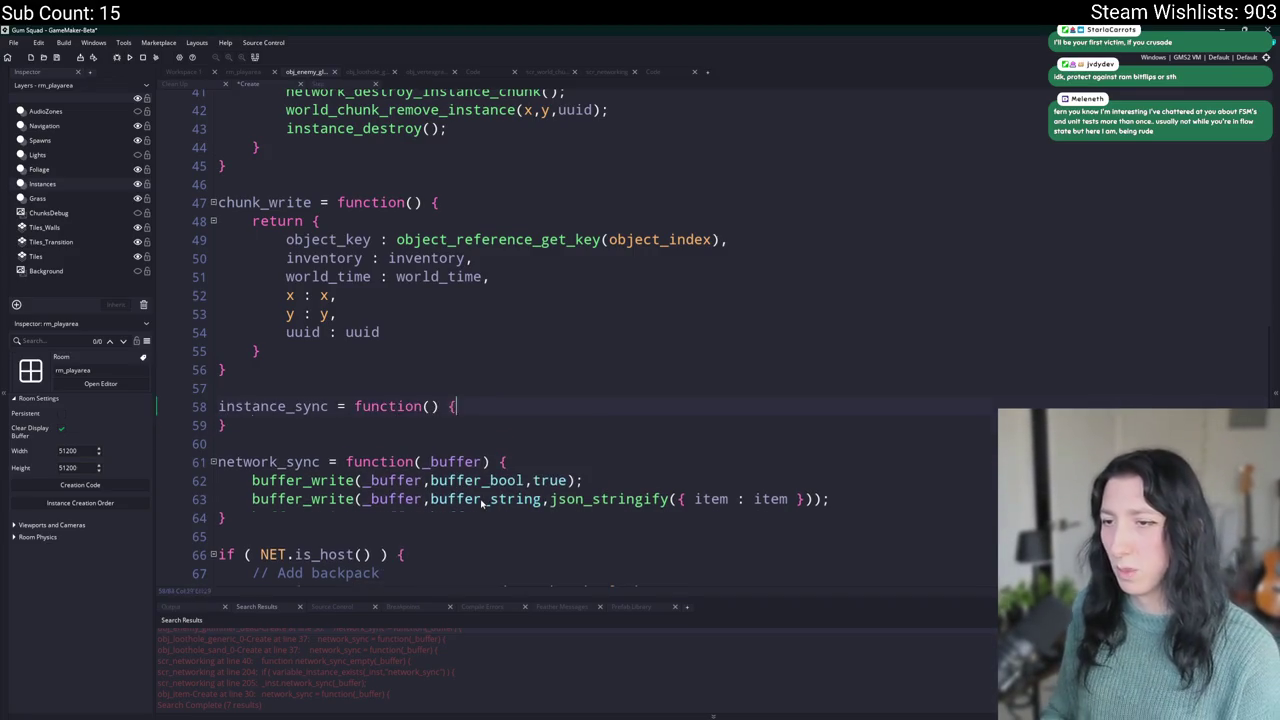
- Paste the inventory hash check into instance_sync and indent it one level
type("var _data = {}; var _json_inventory = json_stringify(target_inventory); if ( target_inventory_hash != sha1_string_unicode(_json_inventory) ) {     _data = _json_inventory; }  network_update_map_entity(_data)")
scroll(481, 505, "down", 1)
left_click_drag(230, 460, 218, 403)
key("Tab")
left_click(333, 464)
key("Return")
key("BackSpace")
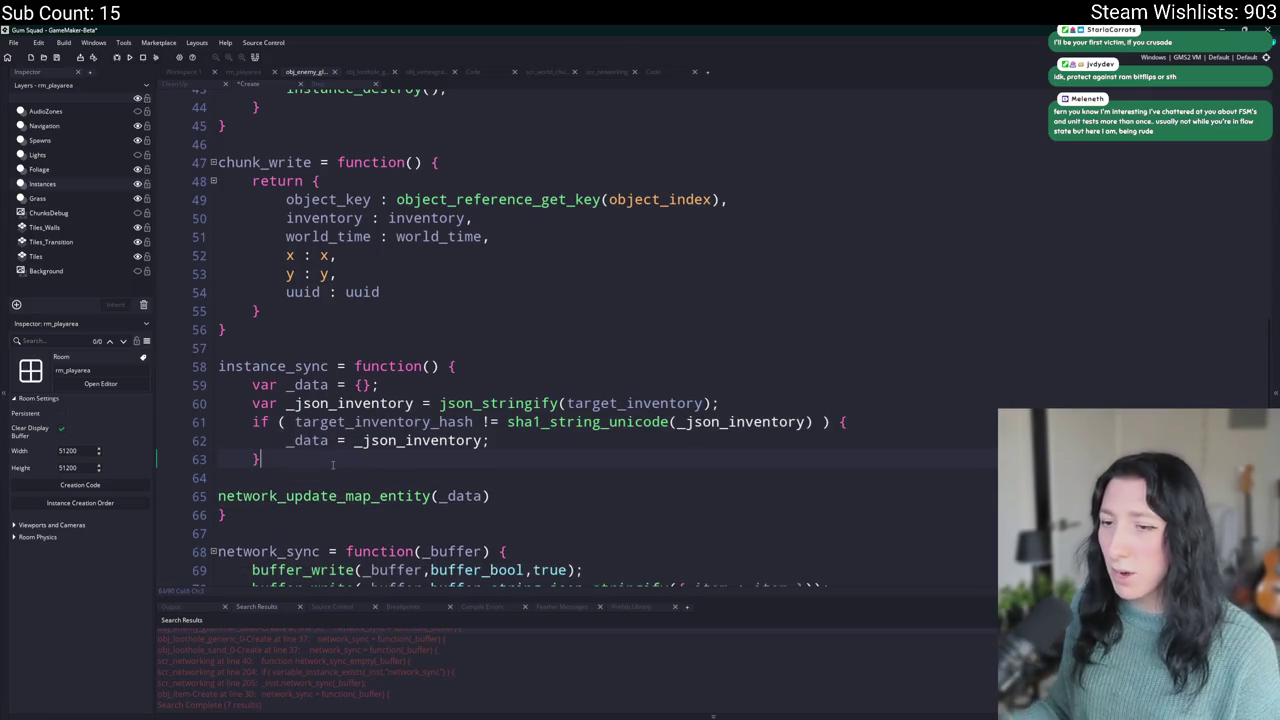
key("Tab")
- End the function with the network_update_map_entity(_data); call
double_click(306, 440)
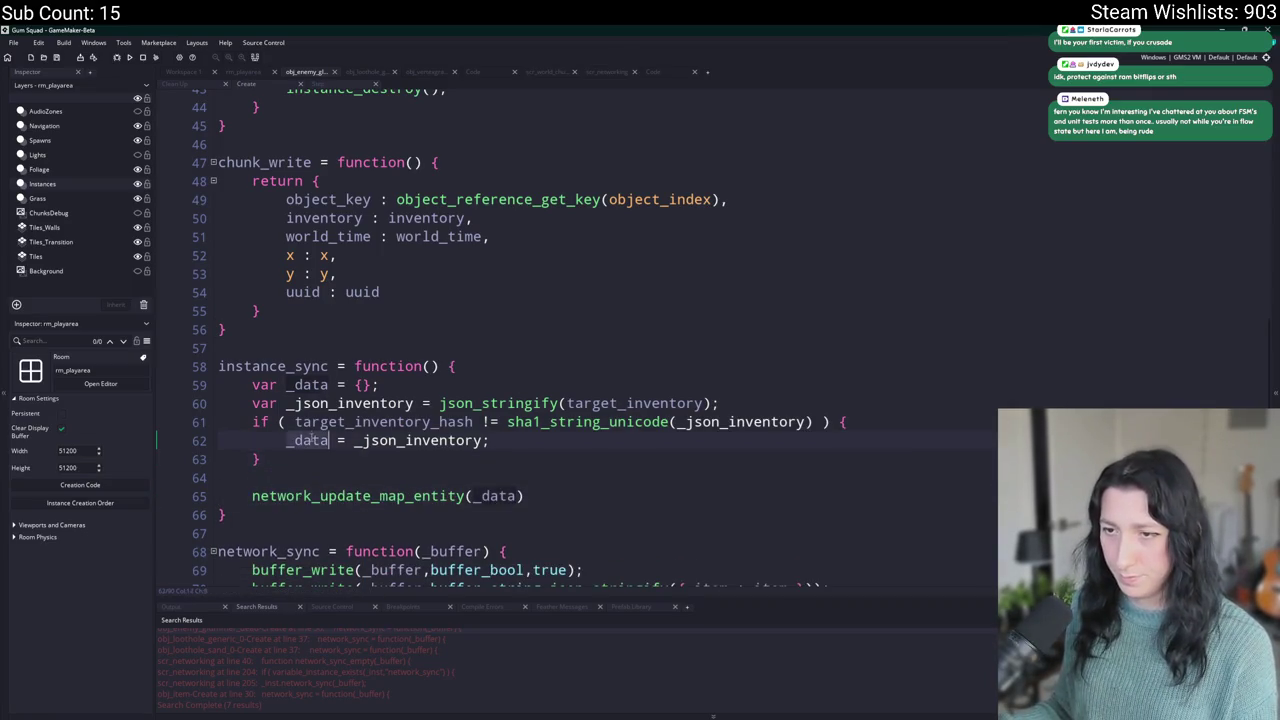
scroll(491, 449, "down", 3)
left_click(530, 437)
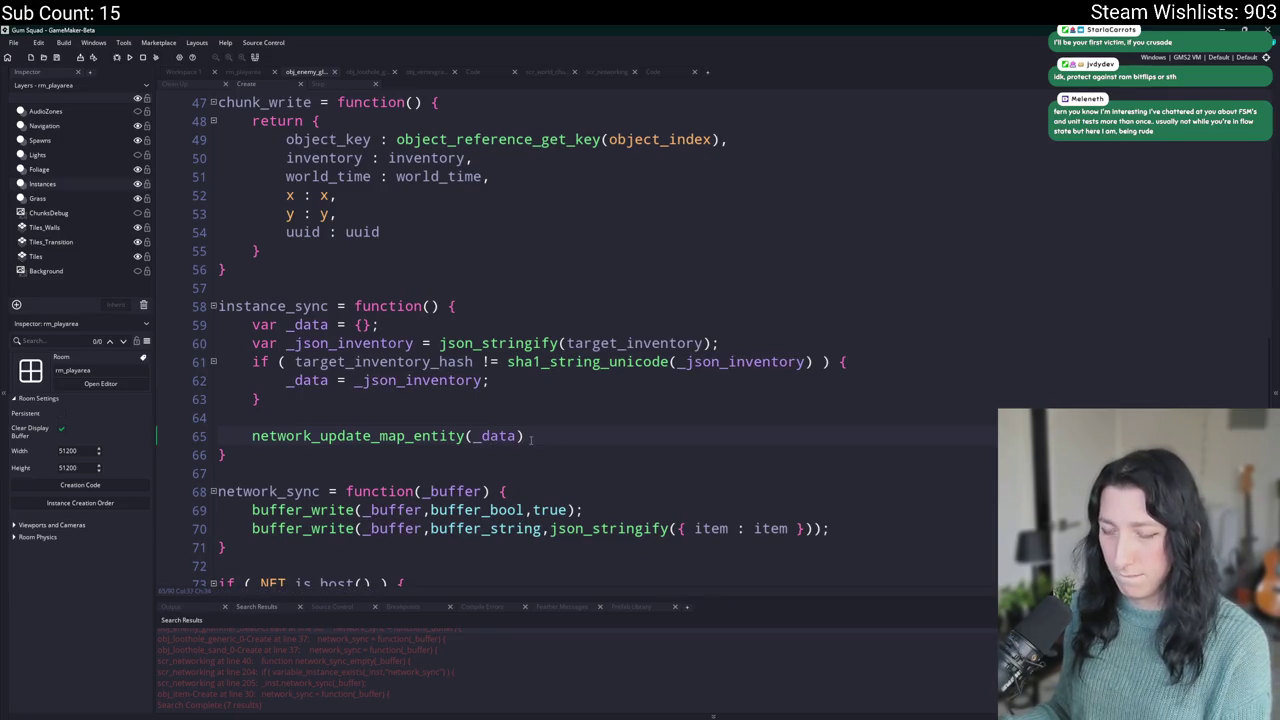
type(";")
scroll(400, 368, "up", 10)
scroll(400, 368, "down", 10)
left_click(473, 436)
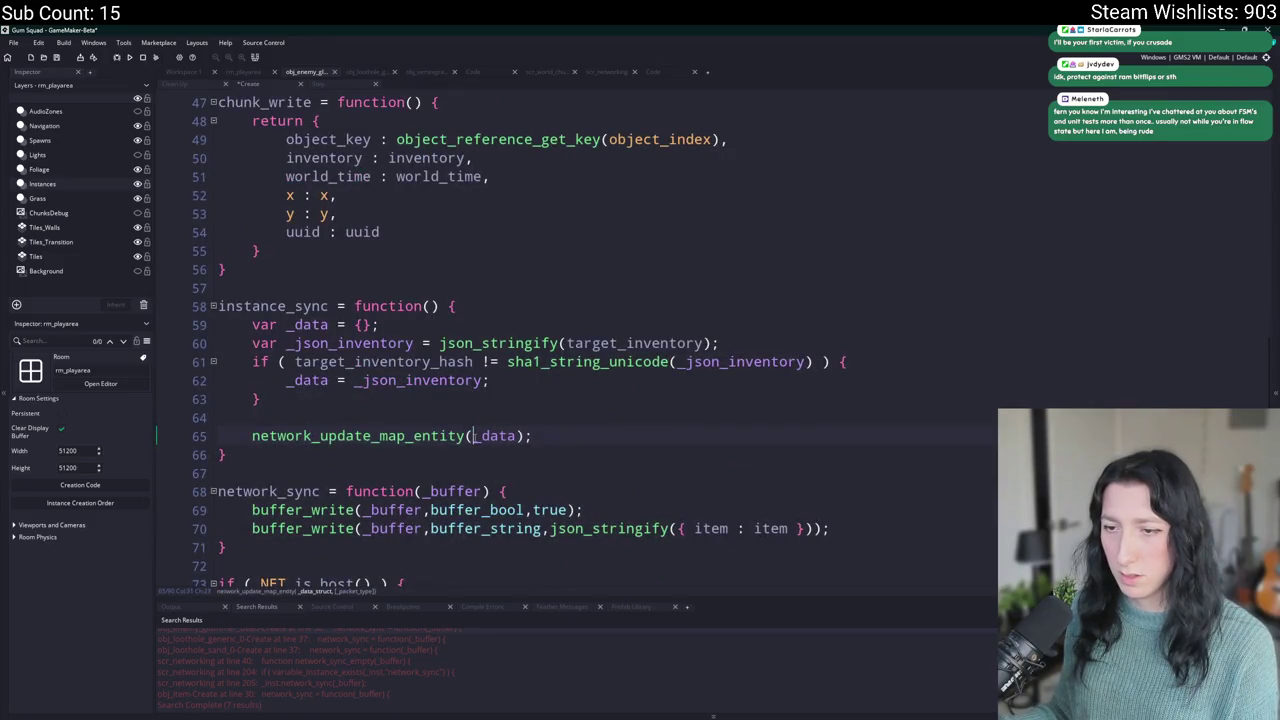
mouse_move(368, 428)
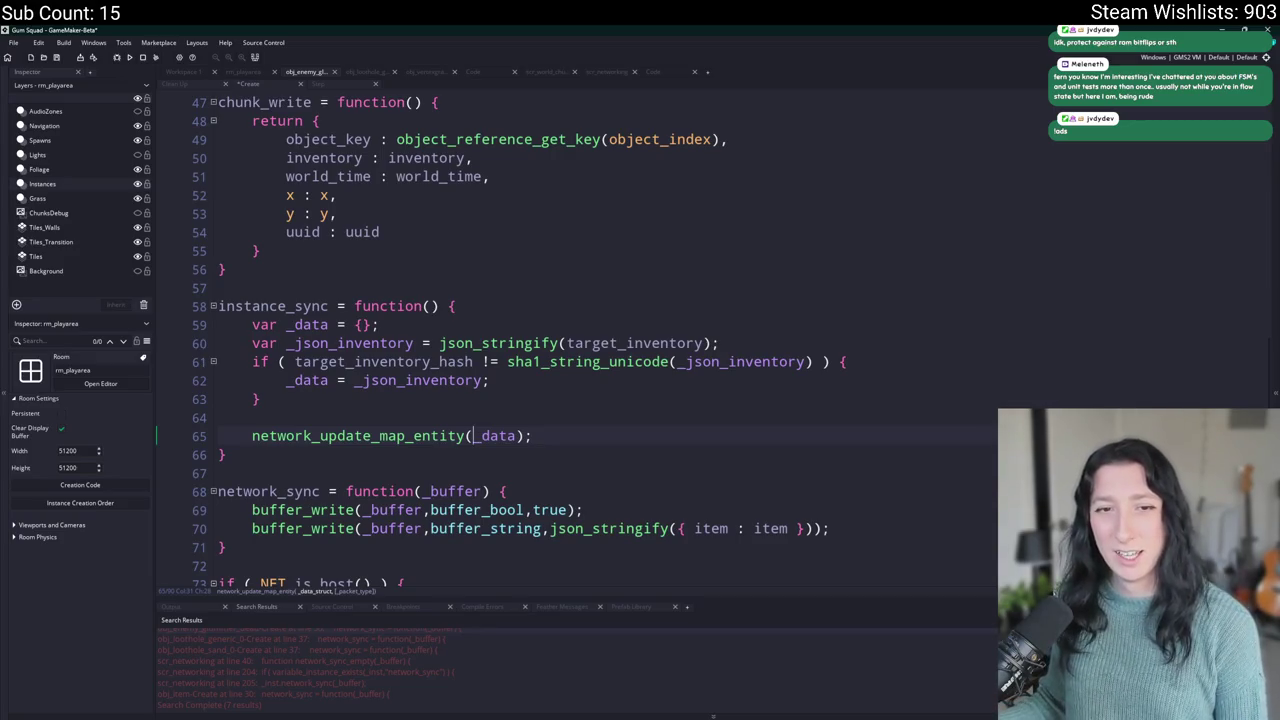
- Erase map_entity from instance_sync's network_update_map_entity(_data) call to retype it as network_update_instance
left_click(561, 419)
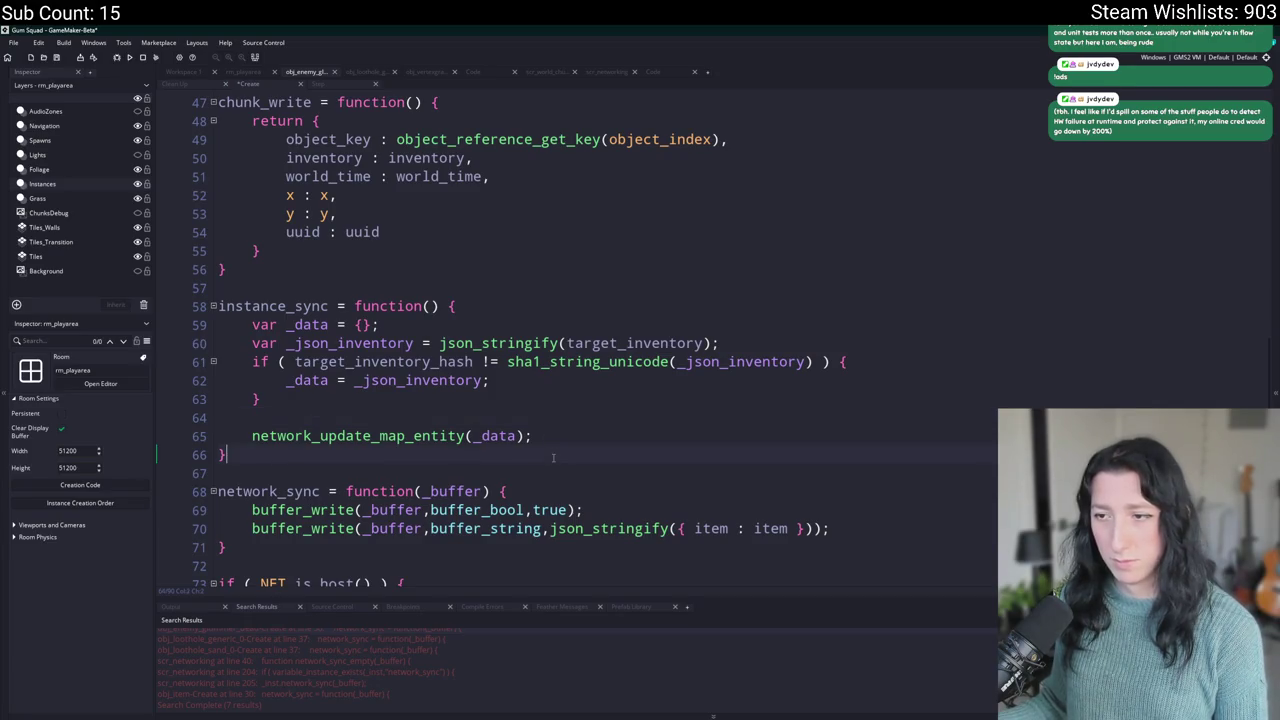
right_click(573, 436)
left_click(549, 438)
right_click(602, 441)
left_click(574, 441)
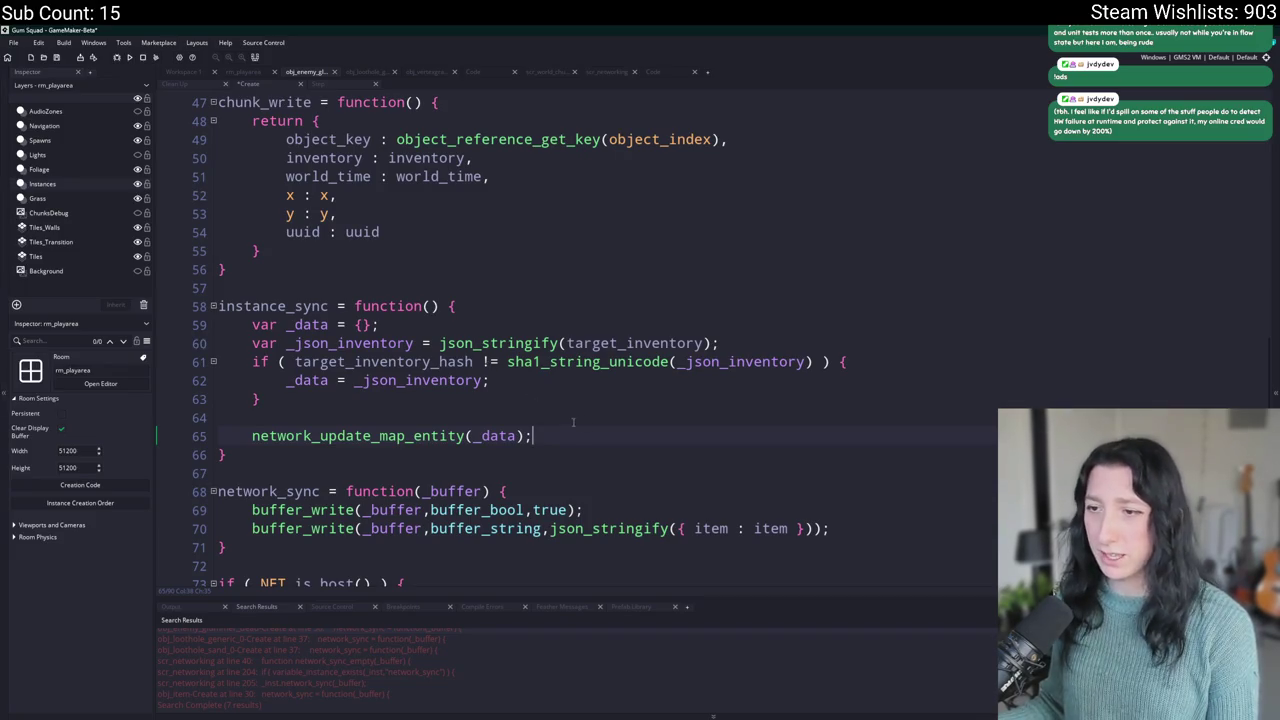
left_click(251, 447)
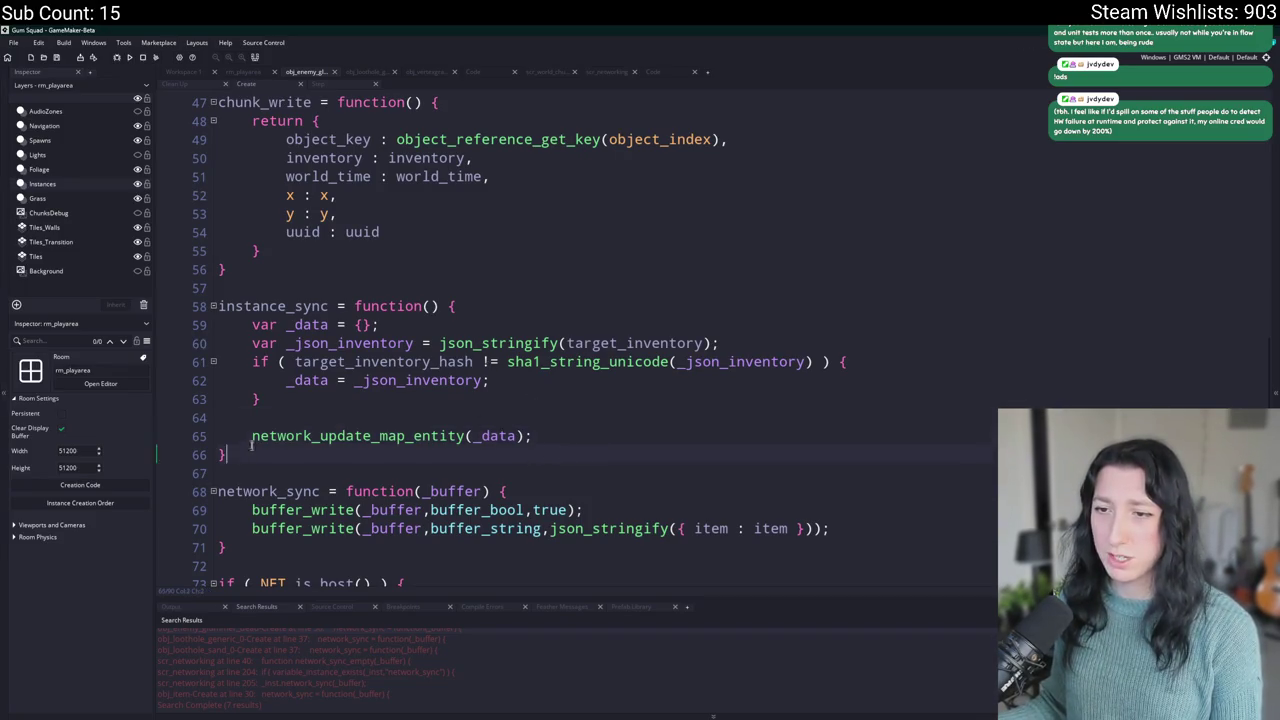
left_click_drag(251, 447, 241, 291)
left_click(378, 435)
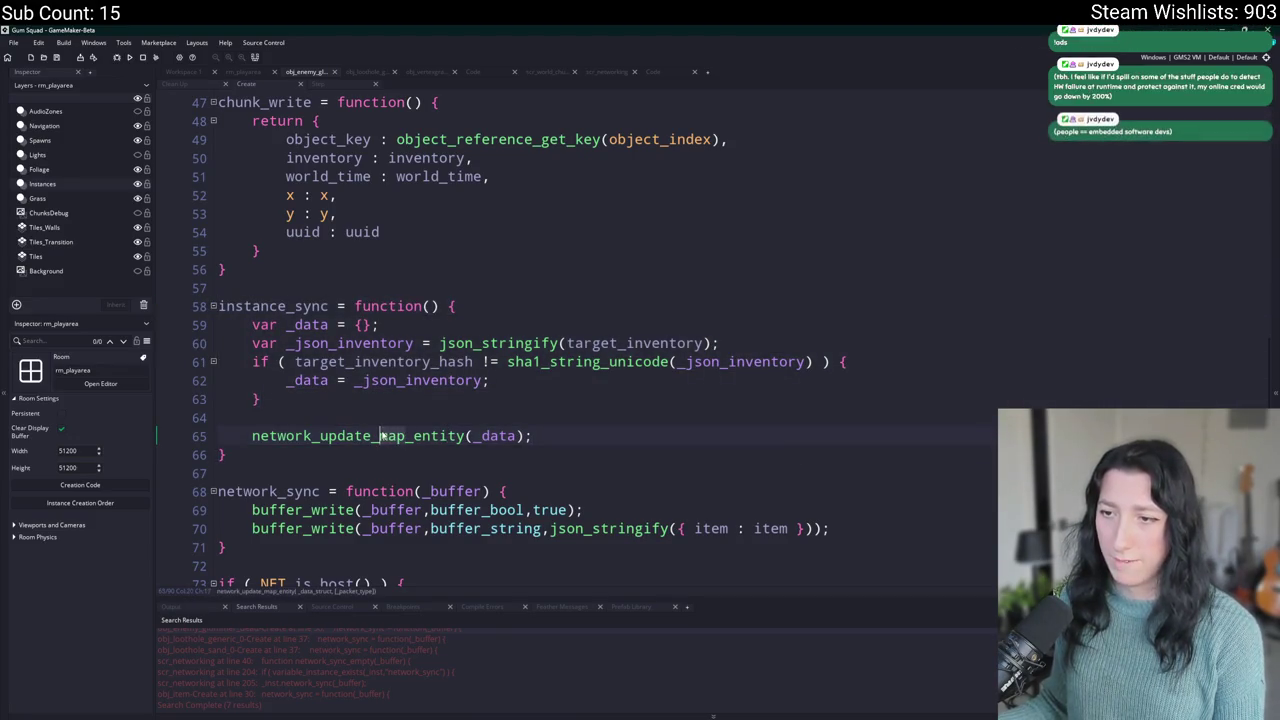
left_click(466, 436)
key("BackSpace")
key("BackSpace")
key("BackSpace")
- Change network_update_instance to use send_packet_to_host instead of send_packet_to_all
type("instance")
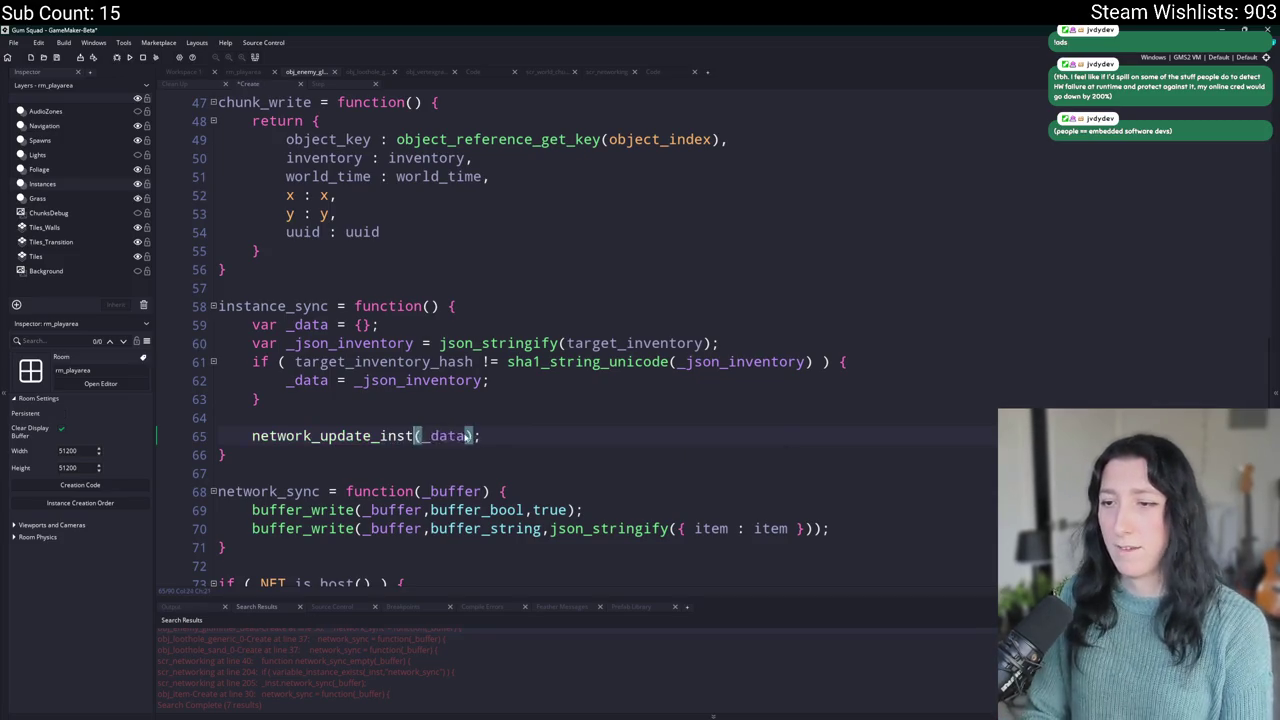
middle_click(405, 436)
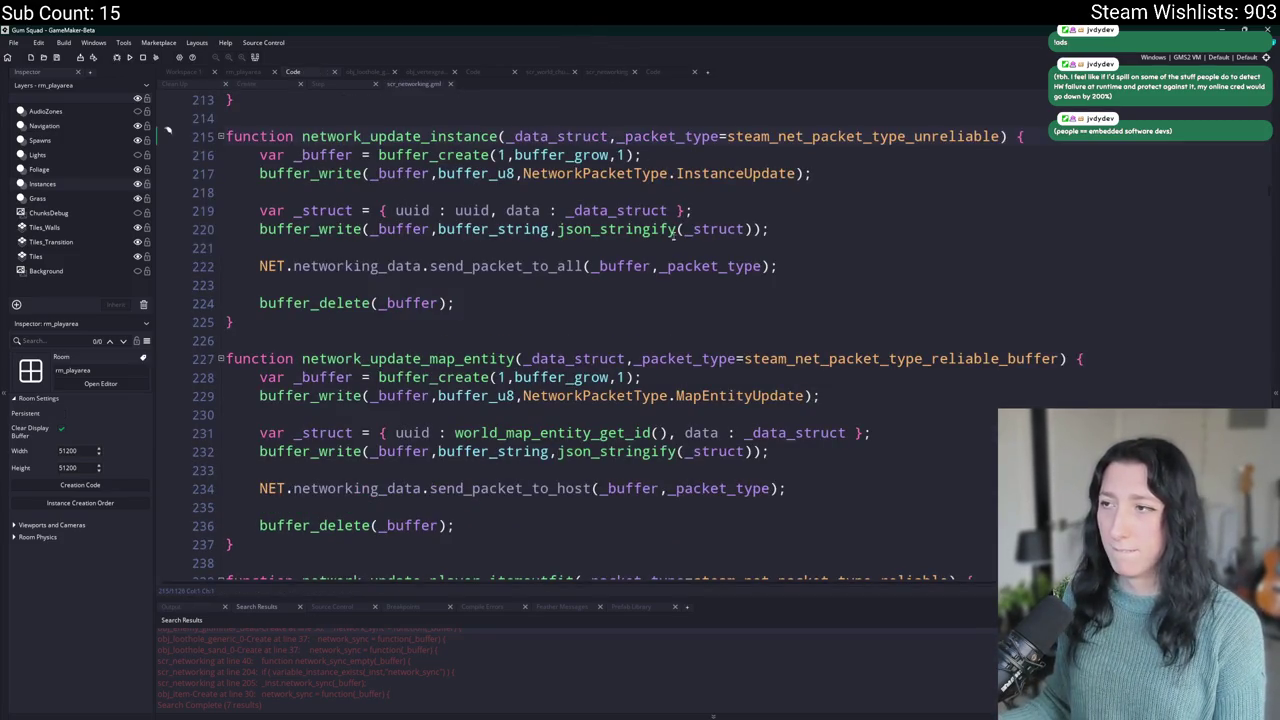
double_click(568, 266)
type("host")
- Set the map entity update's packet type to steam_net_packet_type_reliable_buffer
key("Up")
scroll(955, 237, "up", 2)
key("Up")
key("Down")
key("Down")
key("Down")
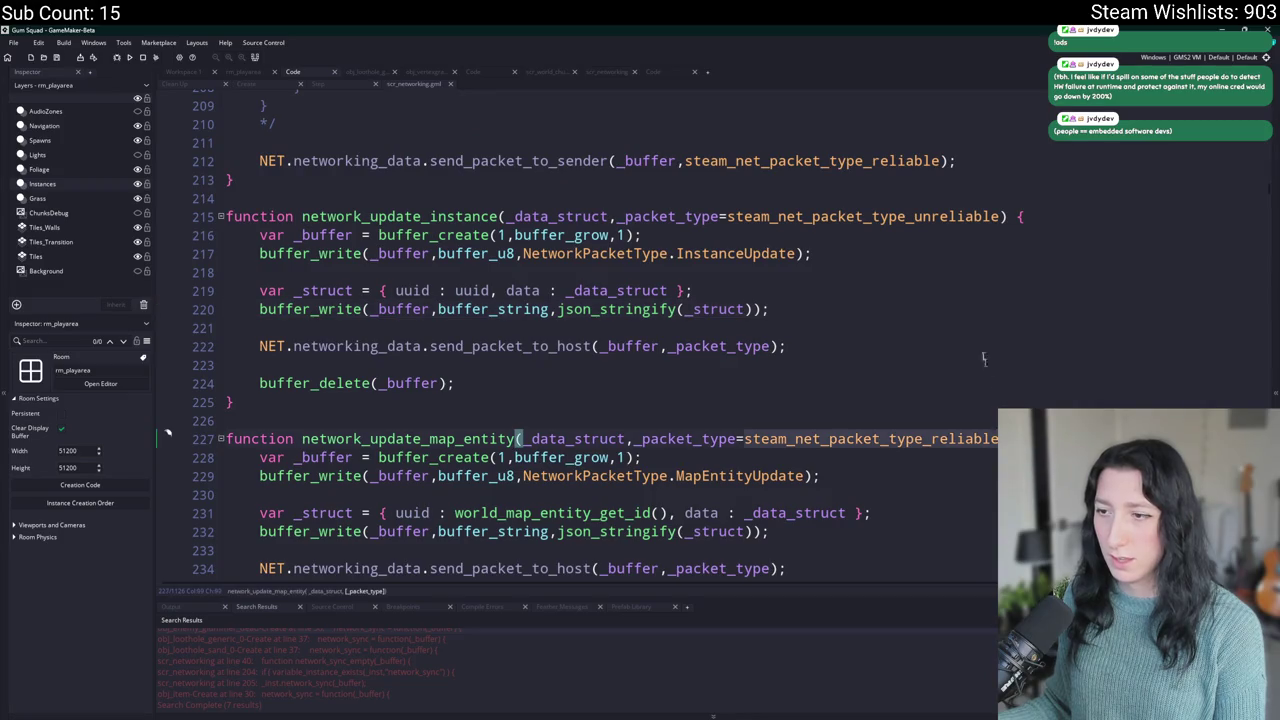
double_click(886, 226)
type("steam_net_packet_type_reliable_buffer")
left_click(839, 244)
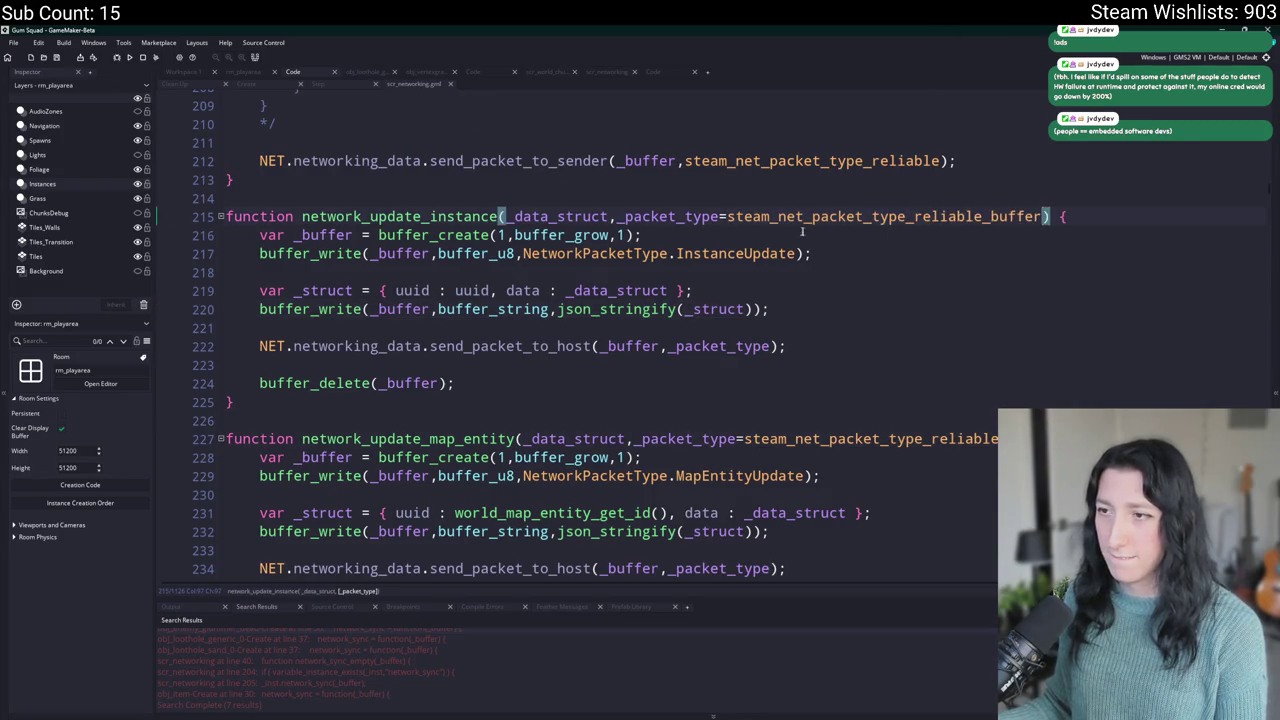
- Rename the map entity payload key from uuid to map_entity_id
left_click(840, 252)
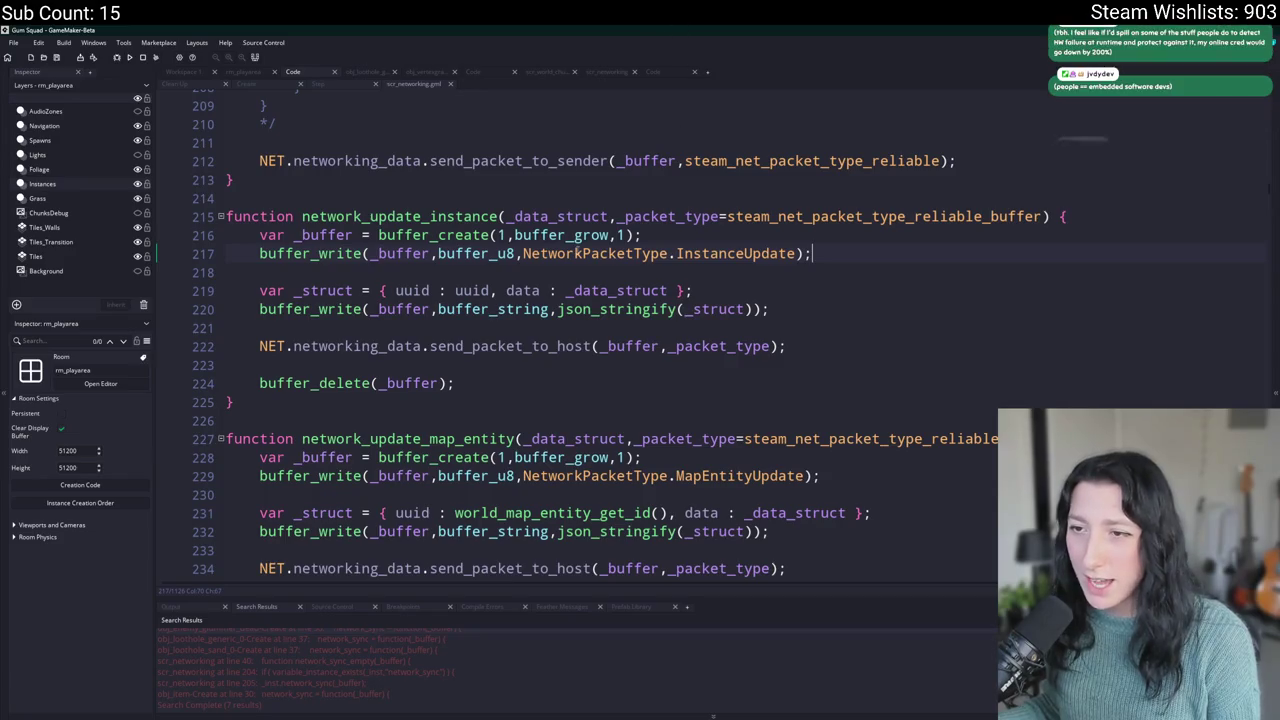
scroll(565, 289, "down", 1)
scroll(418, 233, "down", 1)
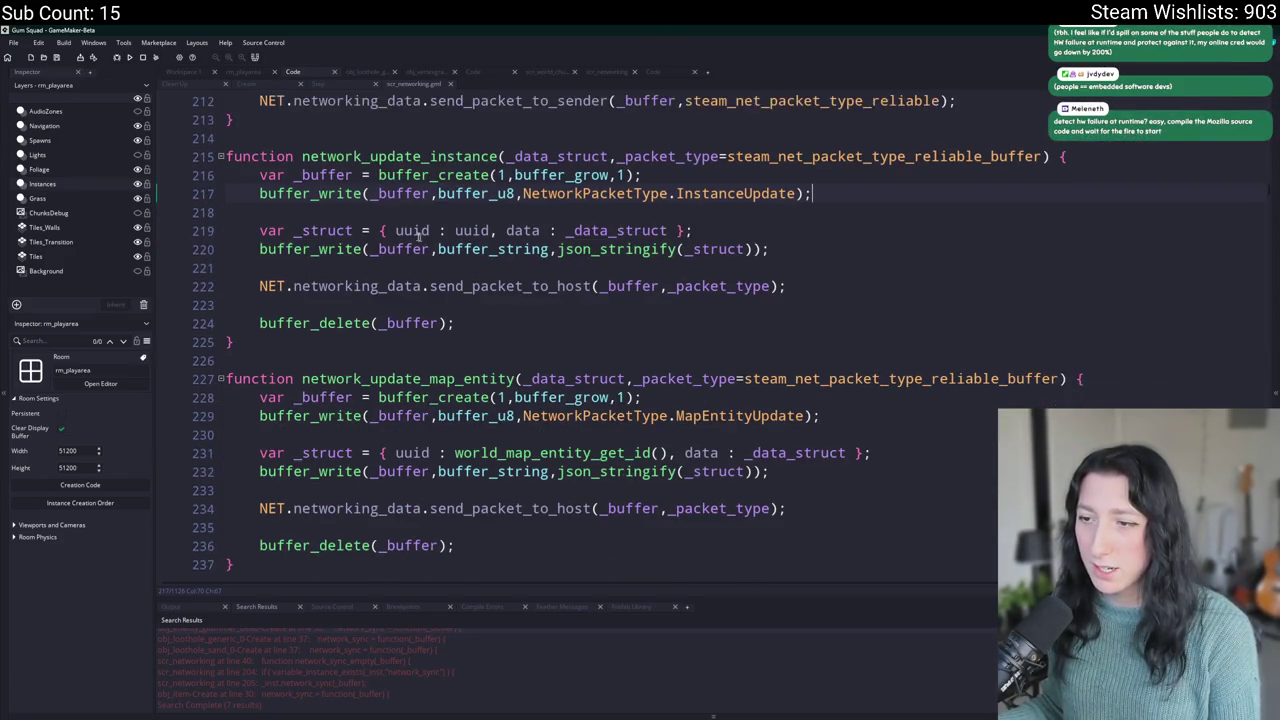
double_click(427, 451)
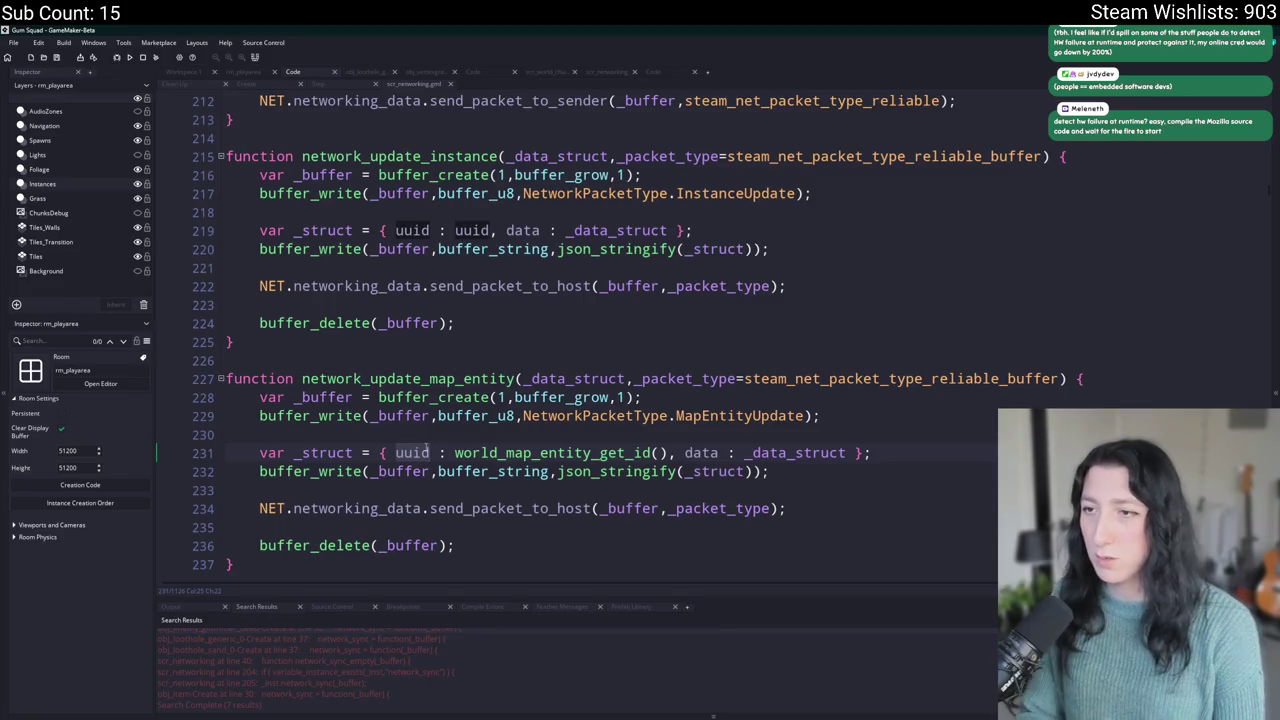
type("map_entity")
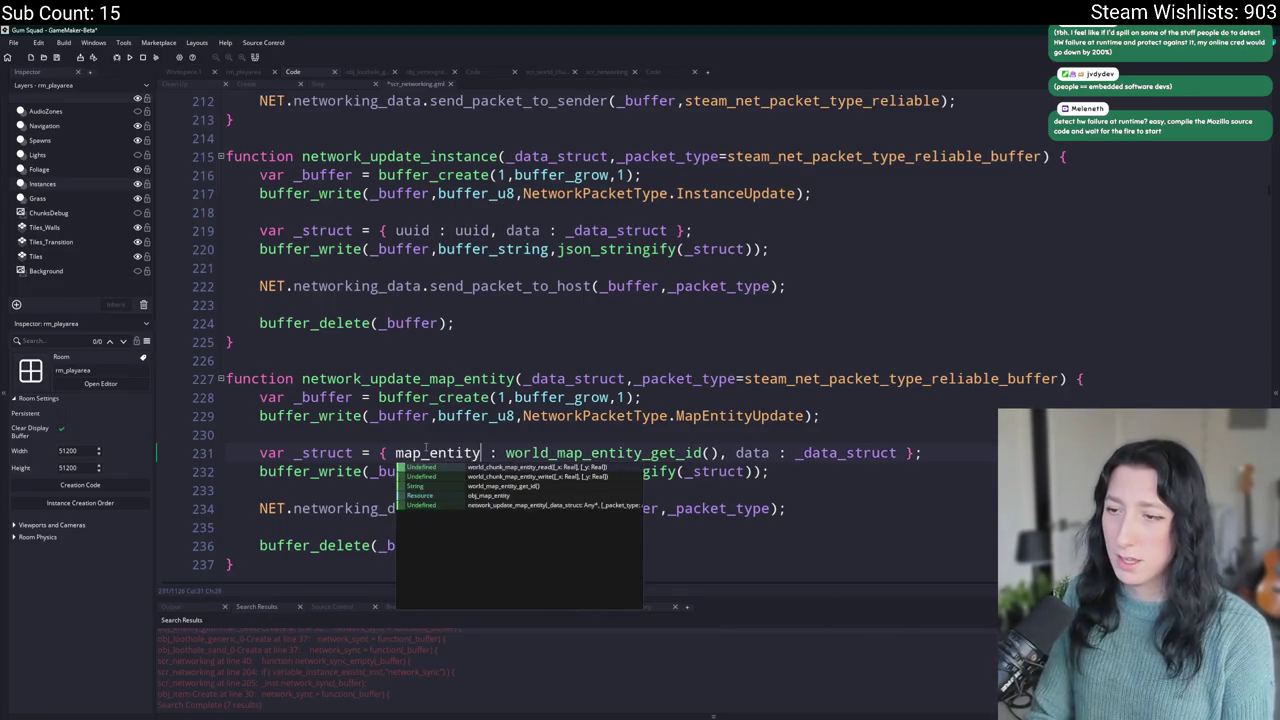
type("_id")
- Search the project for map_entity_id, then return to network_update_instance's InstanceUpdate line
double_click(426, 451)
key("ctrl+shift+f")
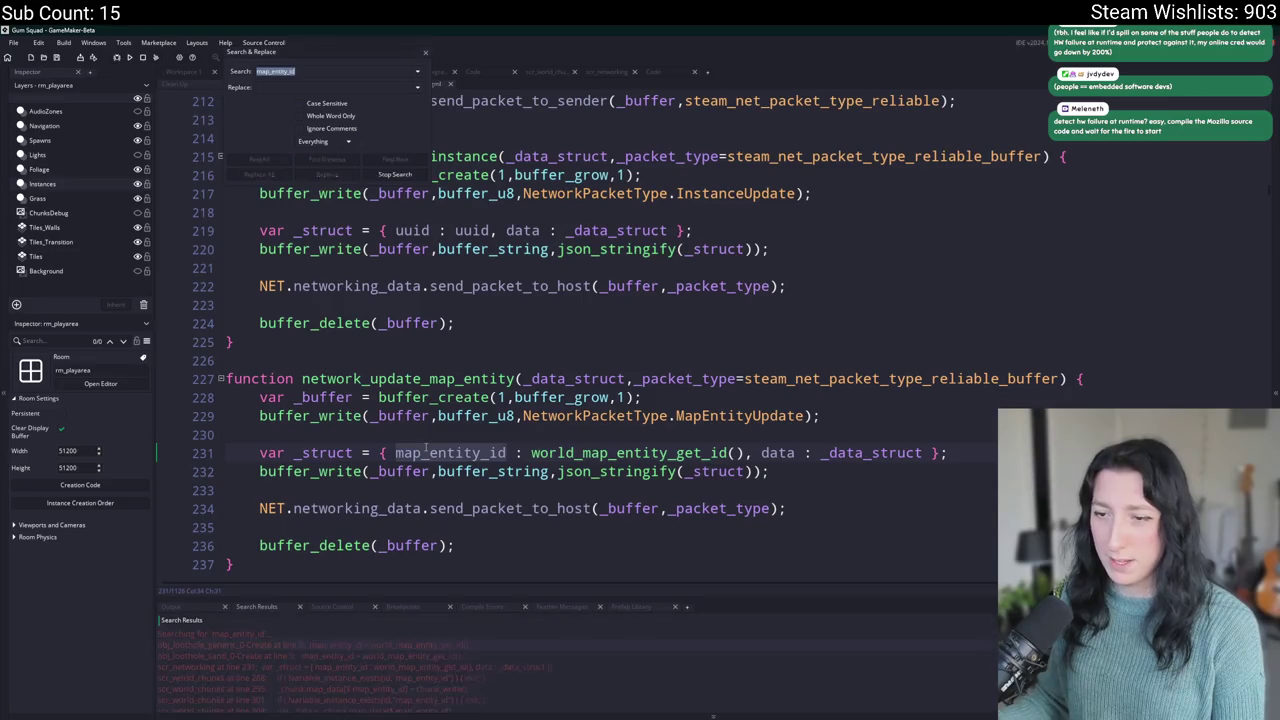
left_click(423, 52)
left_click(560, 212)
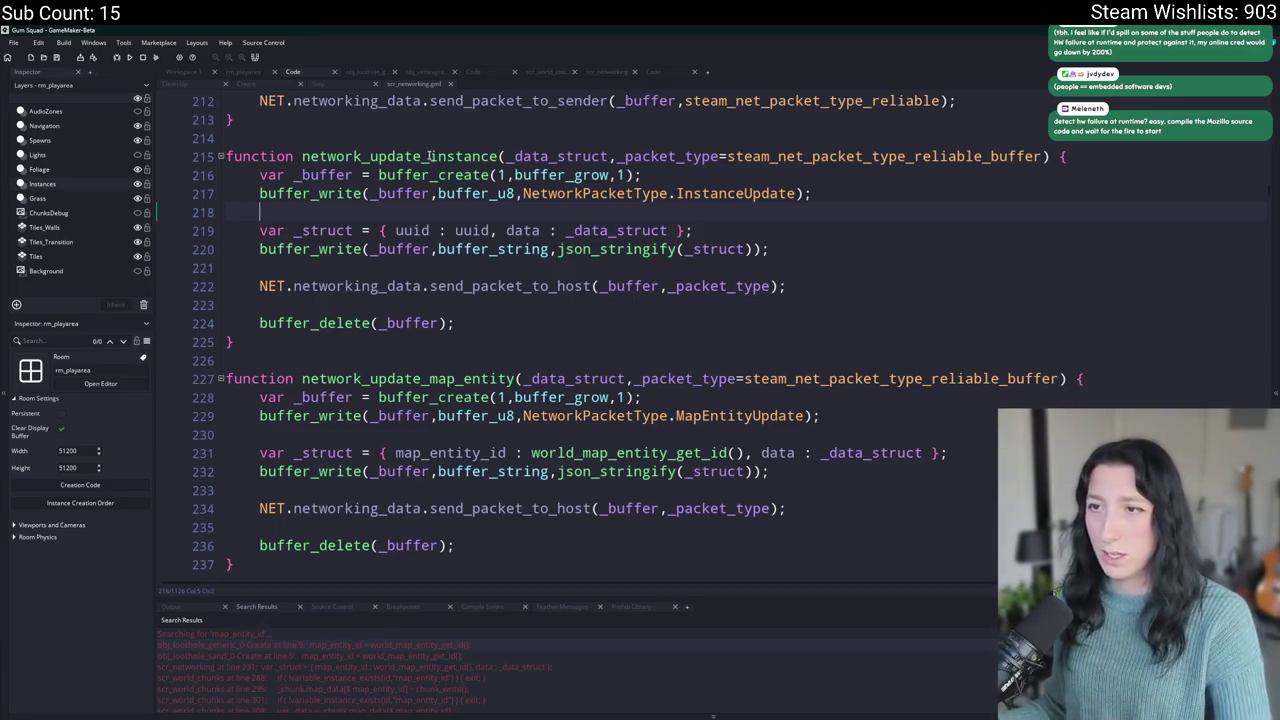
left_click(503, 156)
left_click(797, 193)
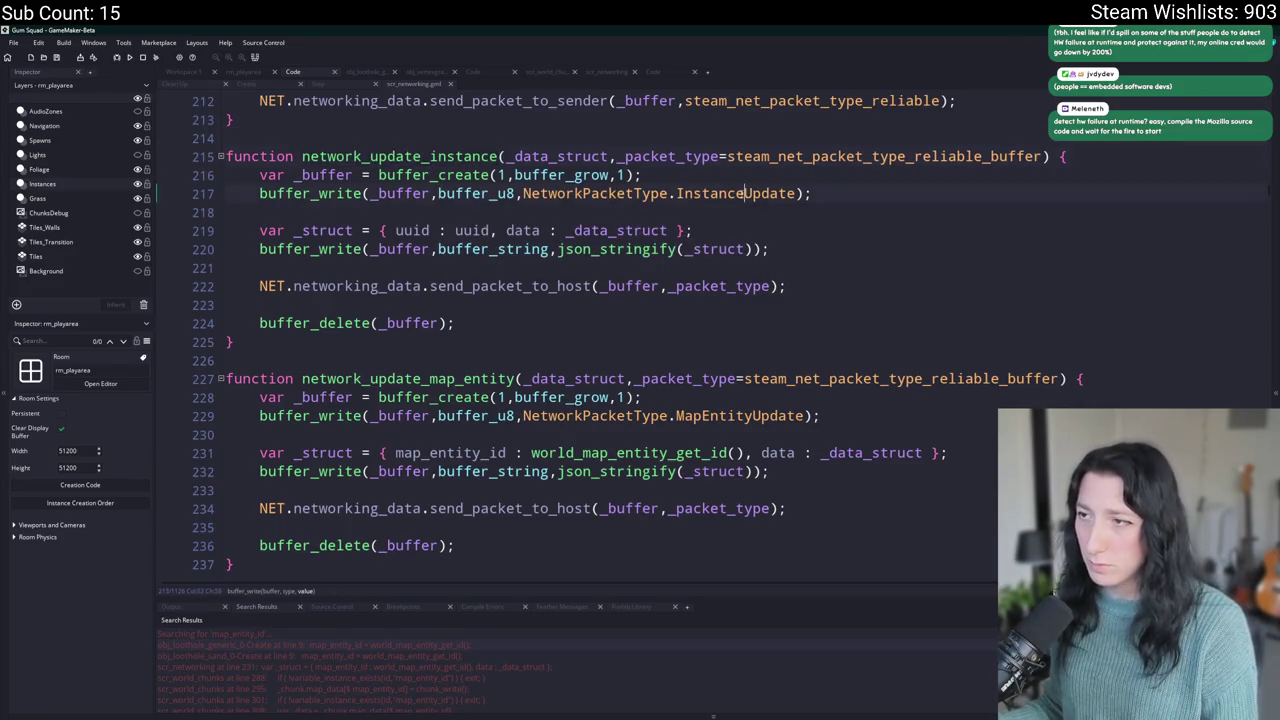
key("F12")
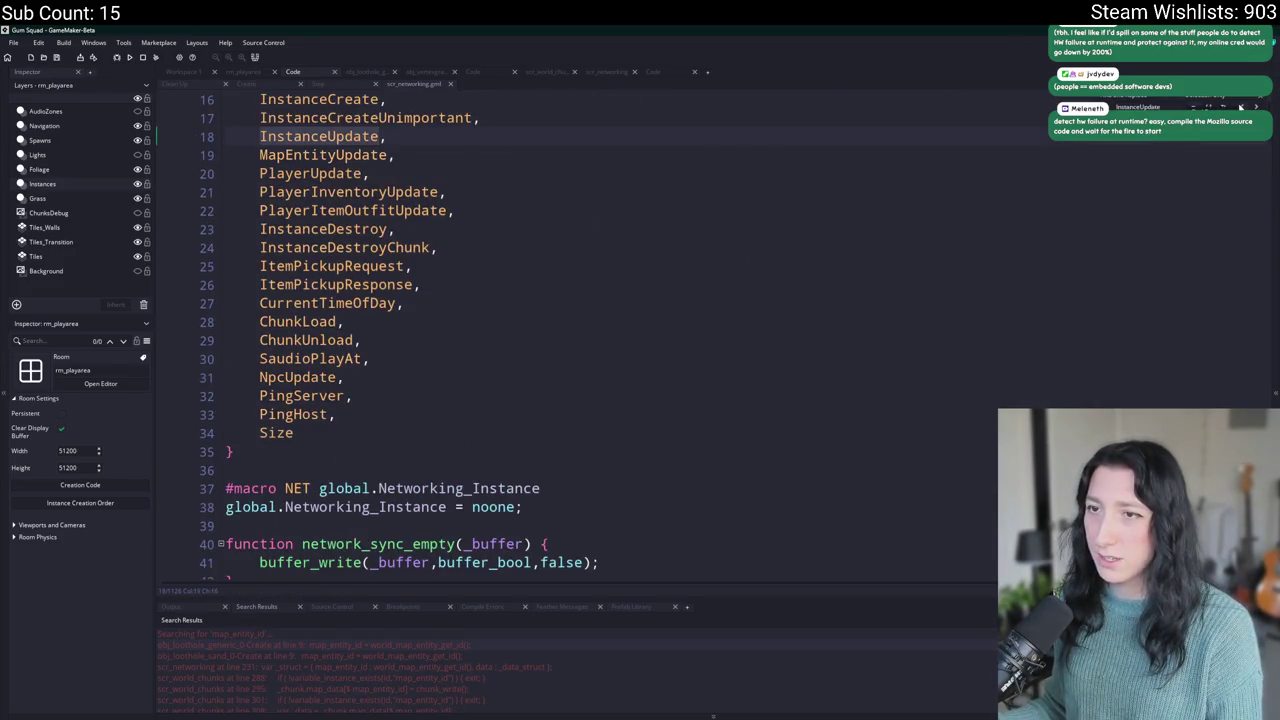
key("F12")
scroll(451, 233, "up", 1)
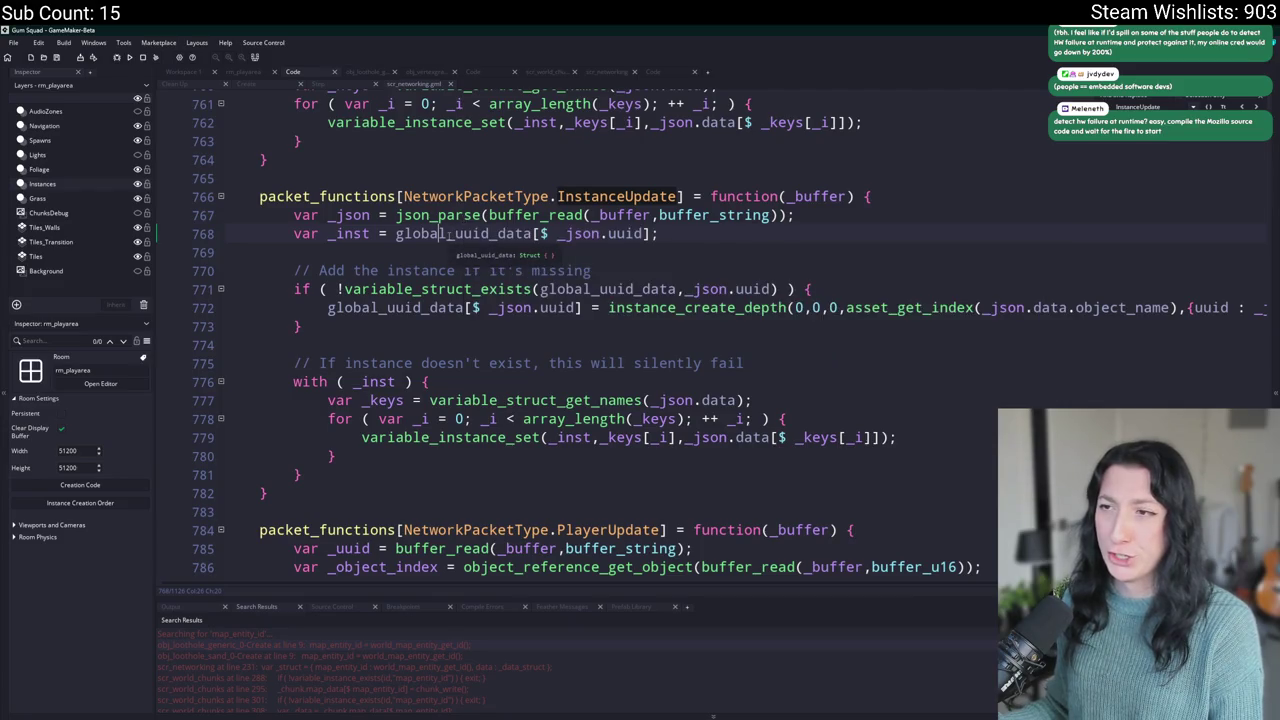
left_click_drag(447, 233, 397, 237)
scroll(397, 237, "up", 1)
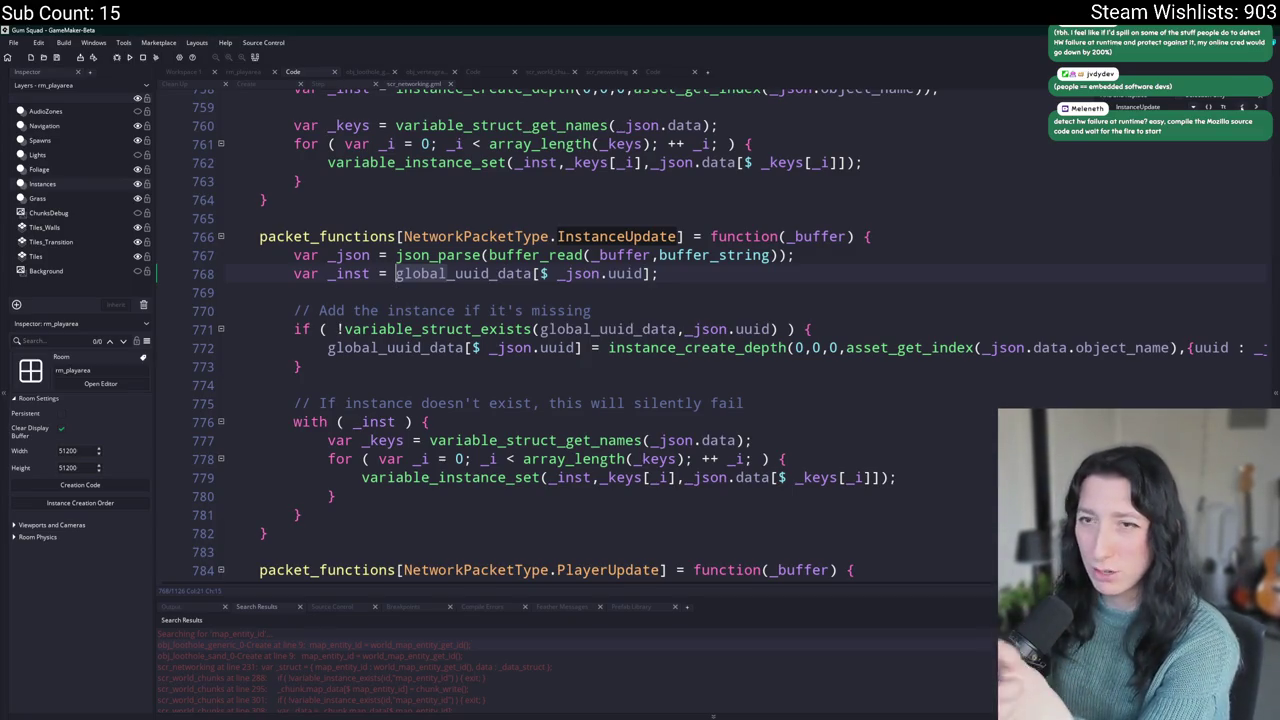
key("alt+Left")
key("alt+Right")
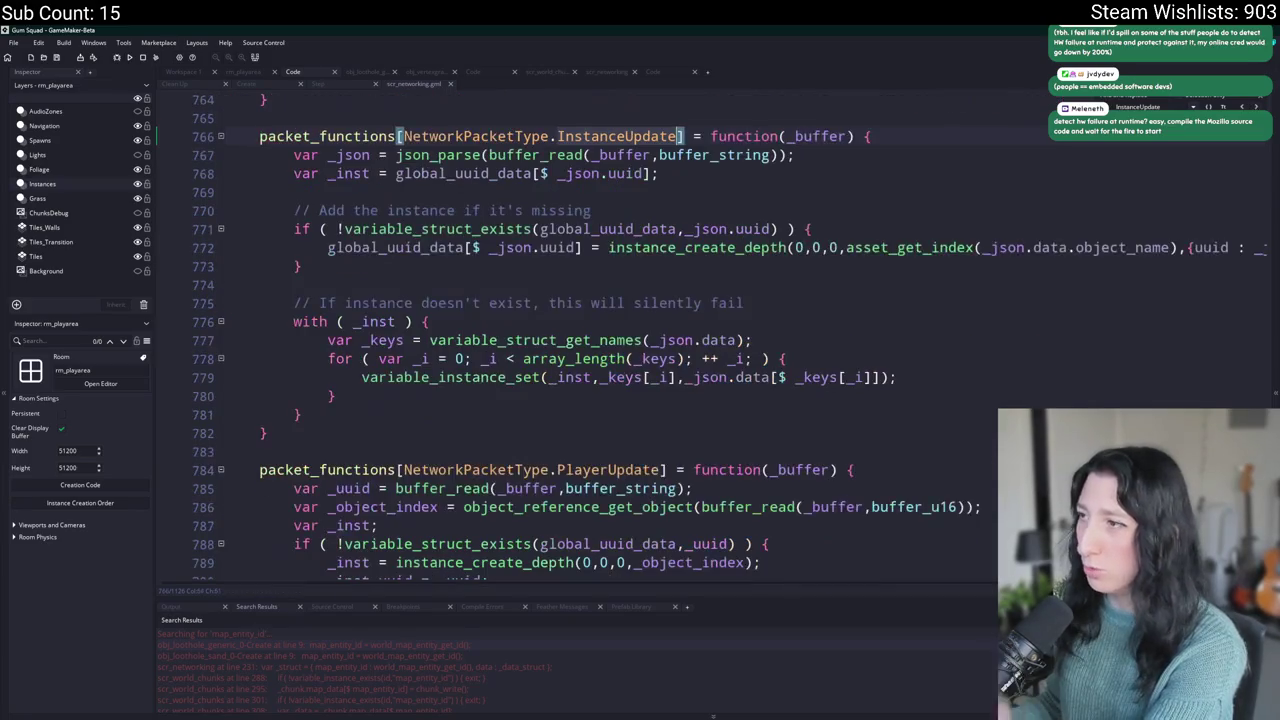
key("alt+Left")
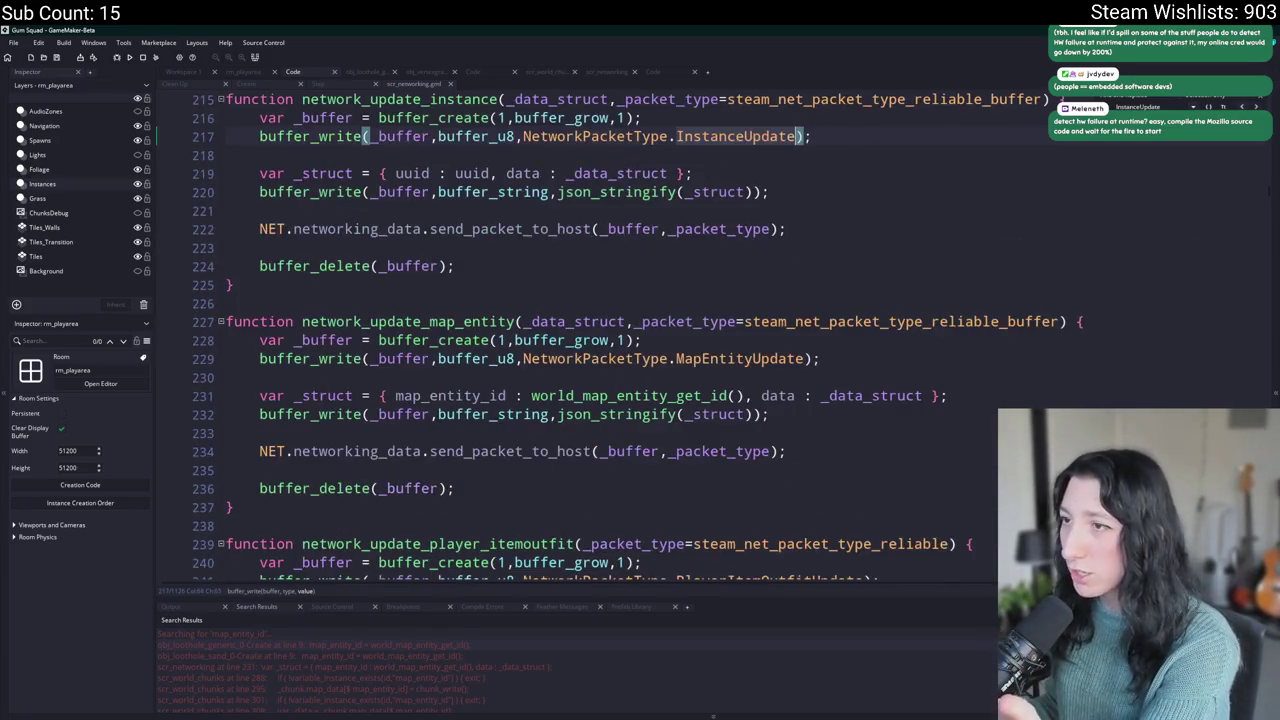
scroll(998, 168, "up", 2)
left_click(921, 221)
scroll(751, 216, "up", 2)
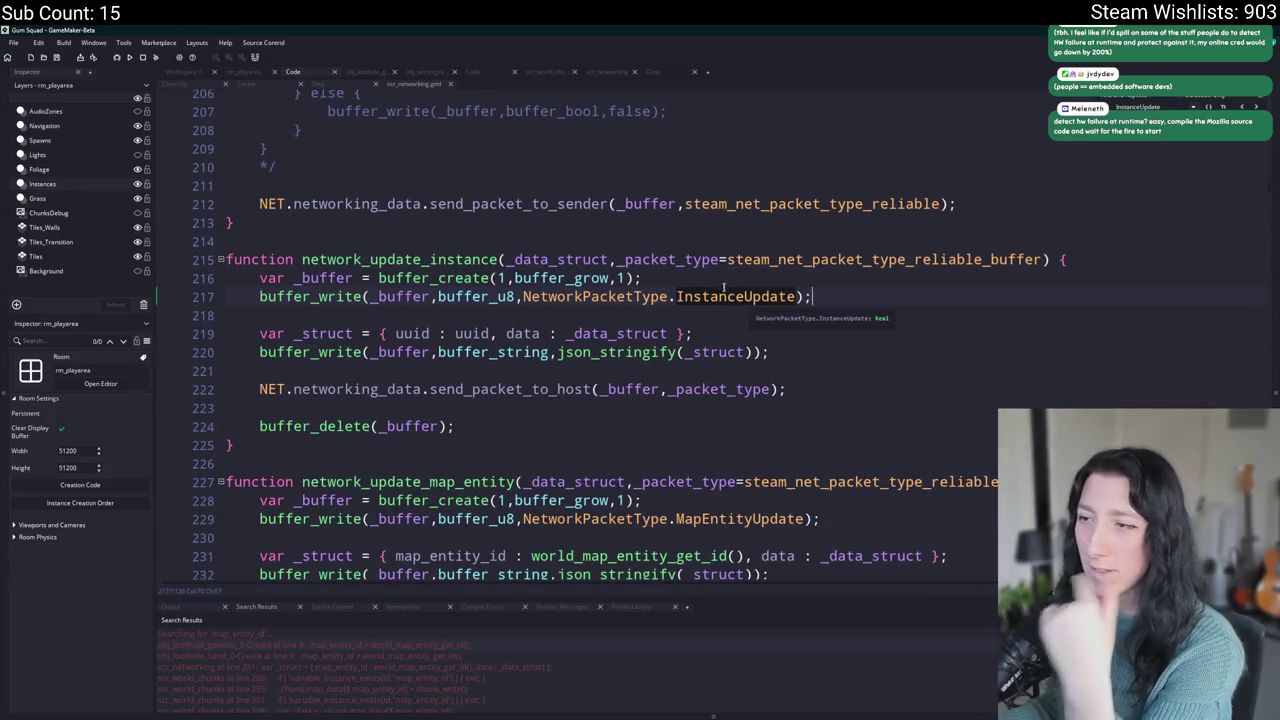
double_click(305, 259)
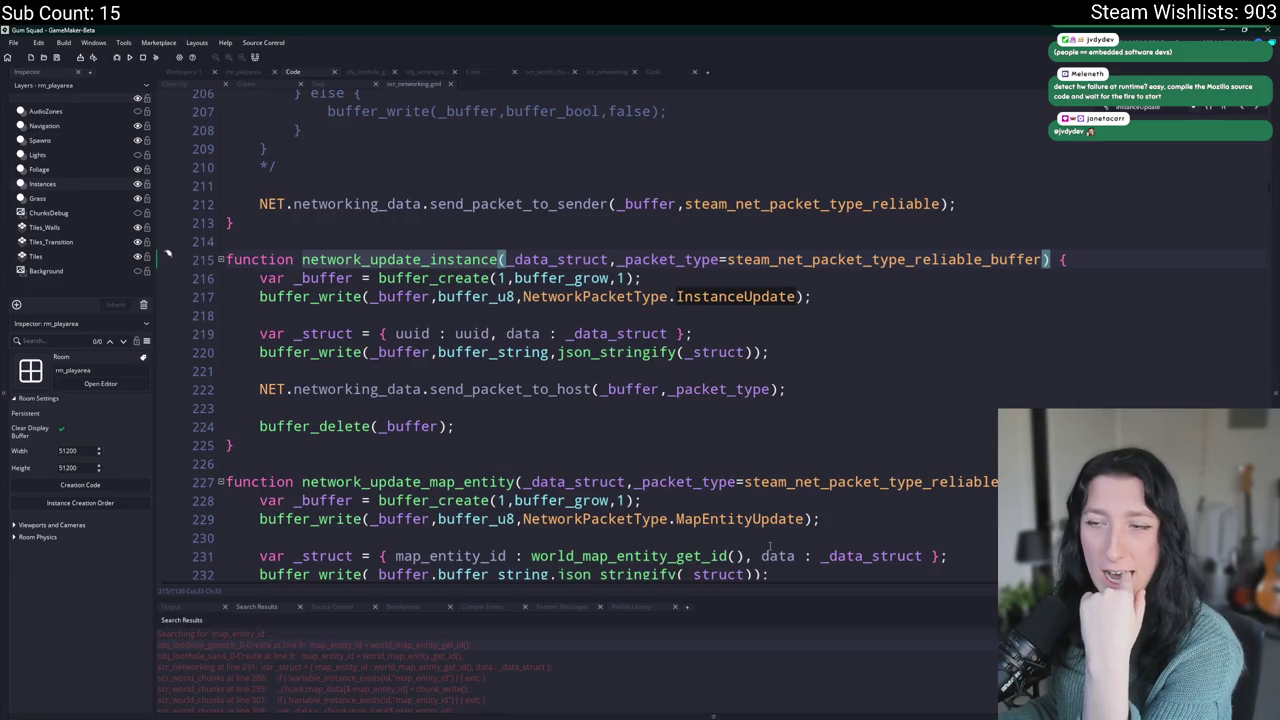
left_click(700, 389)
scroll(743, 370, "down", 3)
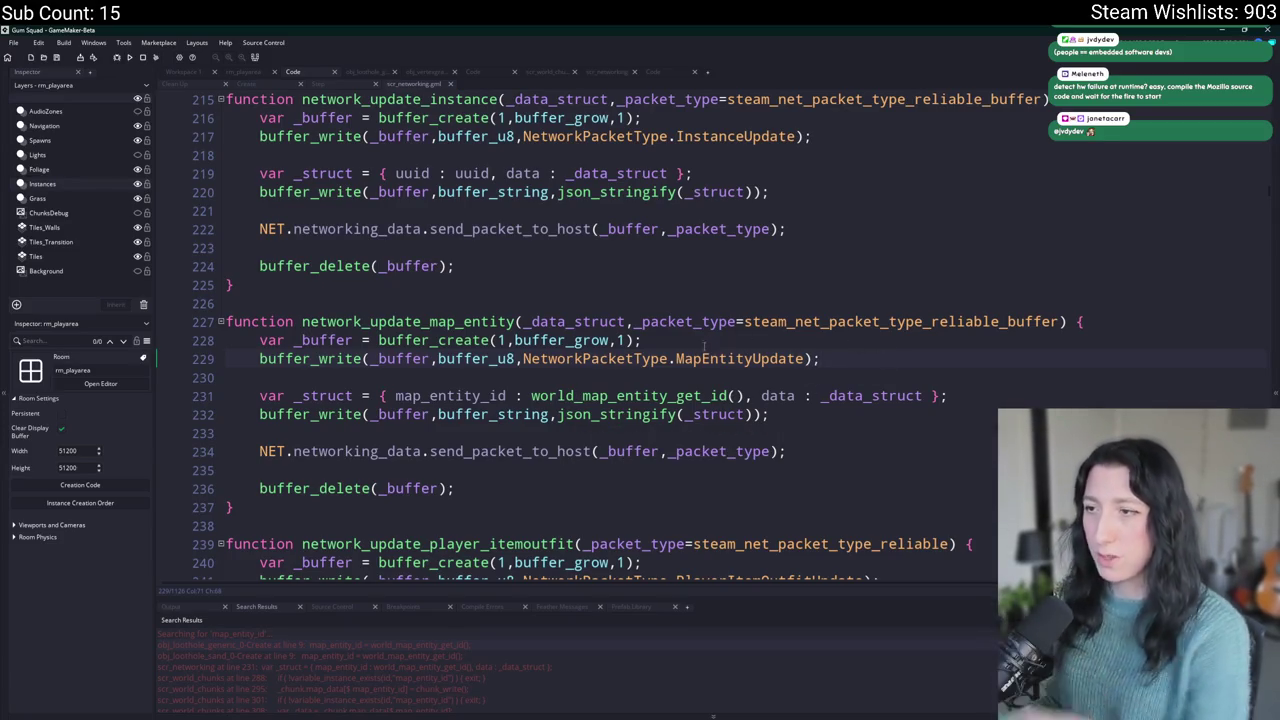
left_click_drag(804, 358, 524, 358)
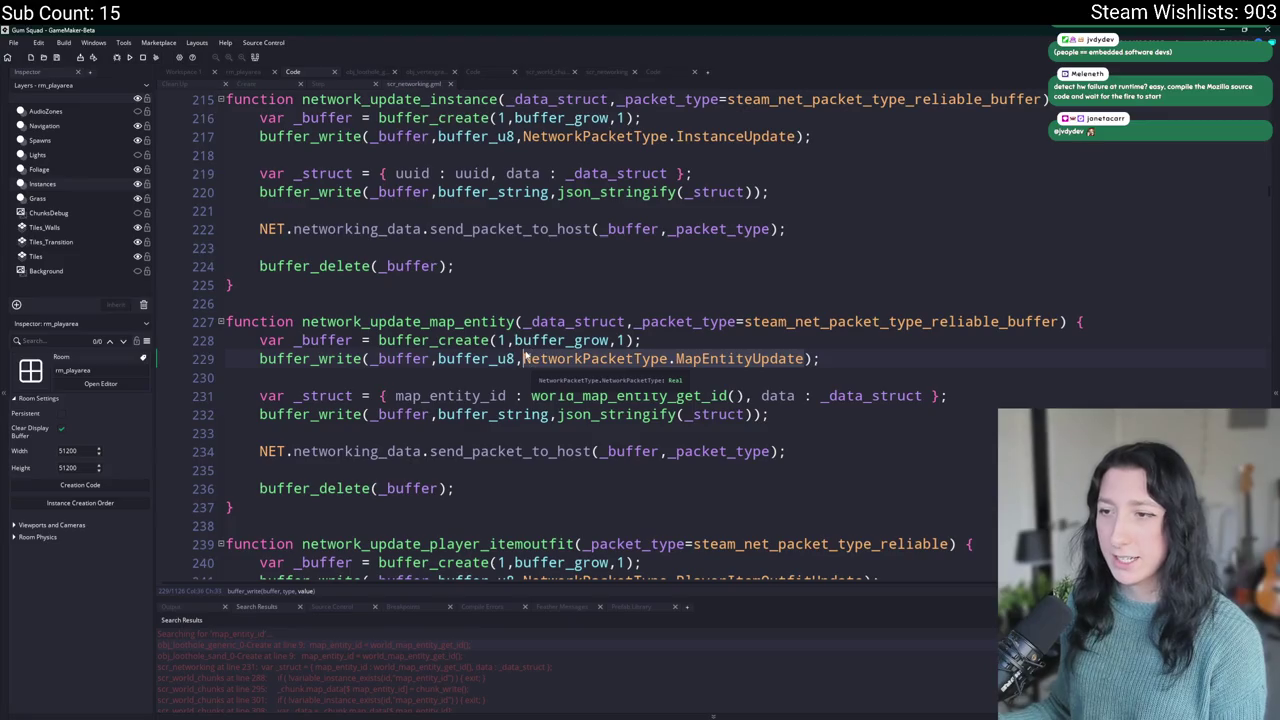
left_click(936, 351)
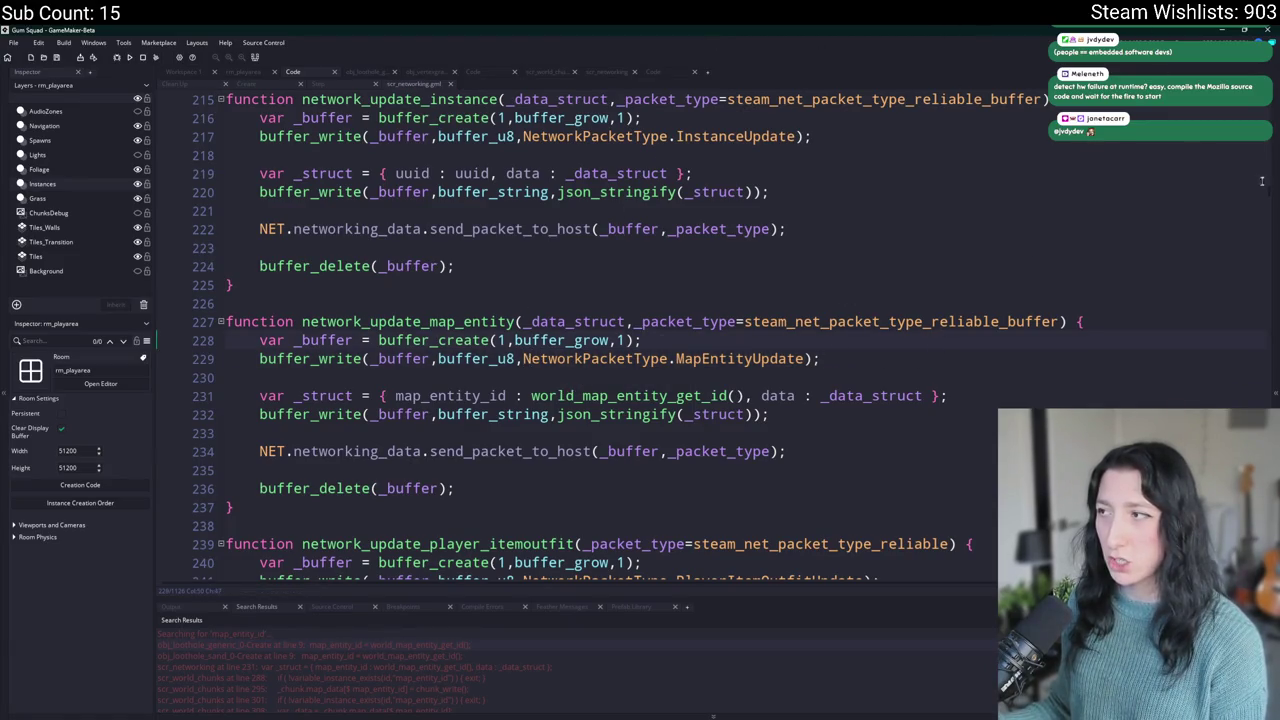
scroll(700, 300, "down", 20)
- Copy the _chunk_x and _chunk_y buffer reads into the MapEntityUpdate handler
scroll(537, 311, "up", 10)
scroll(537, 311, "down", 6)
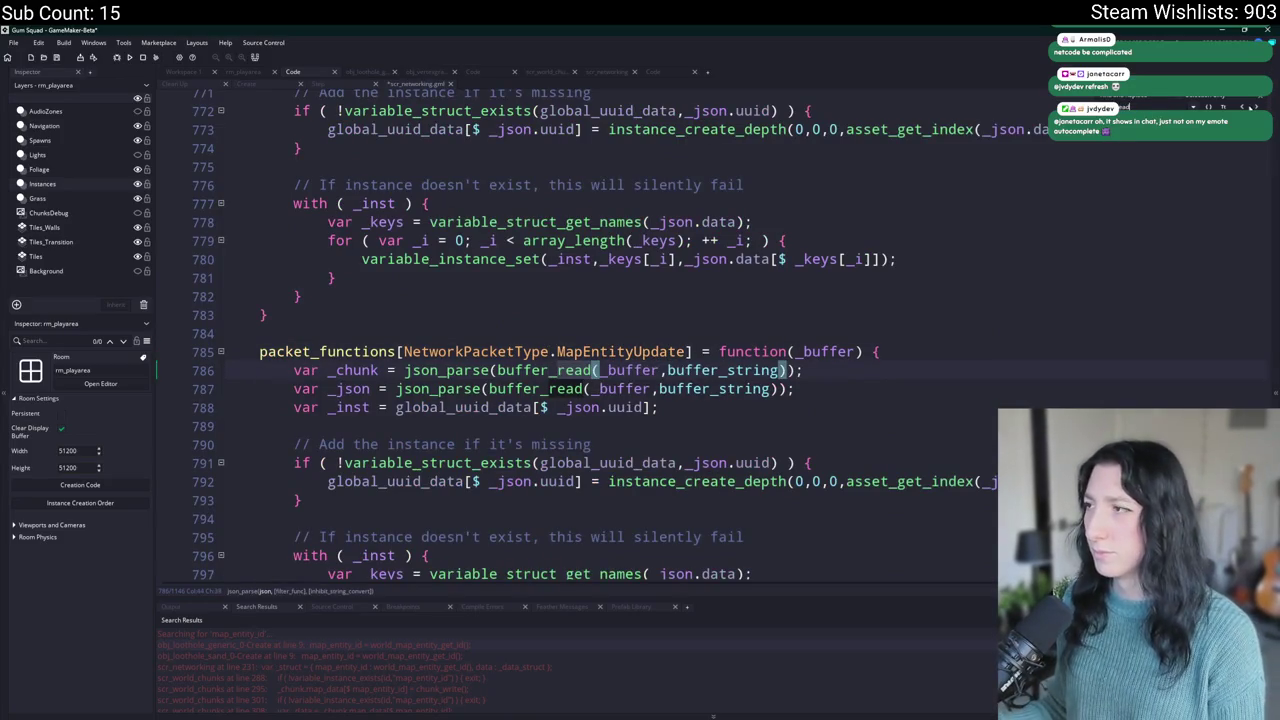
left_click(600, 93)
scroll(1272, 404, "up", 16)
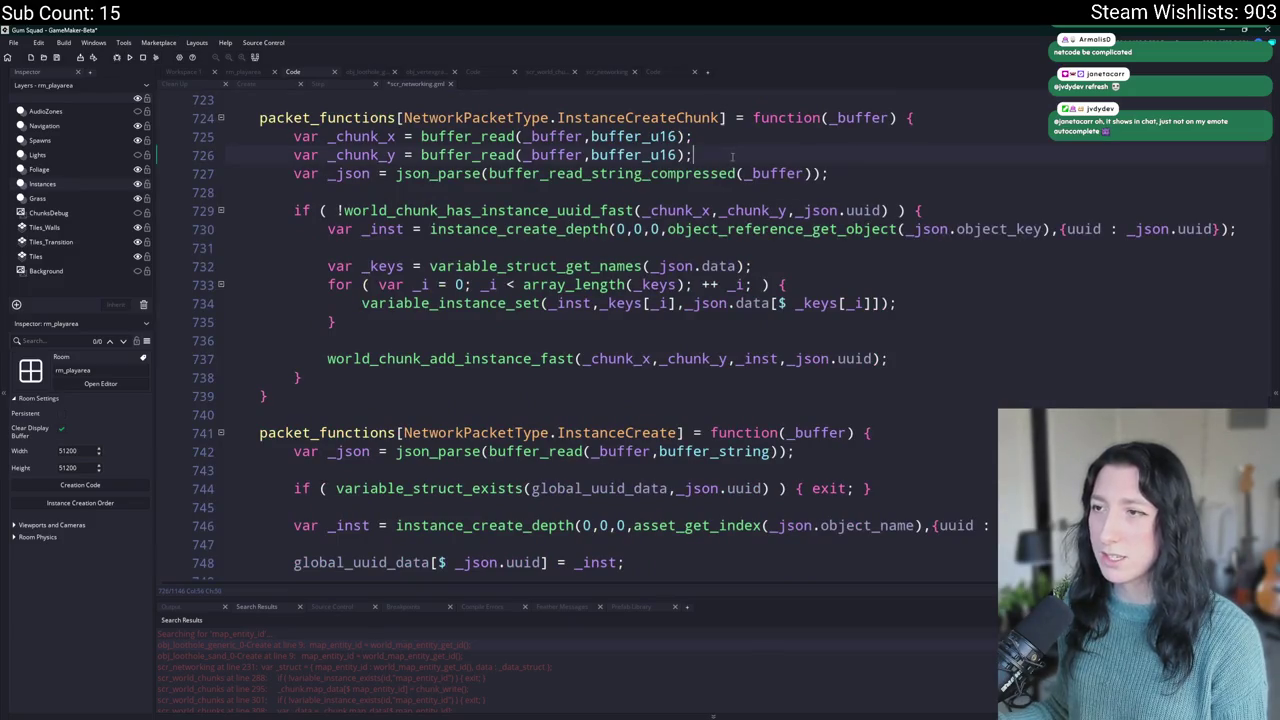
left_click_drag(732, 156, 284, 138)
key("ctrl+c")
scroll(842, 445, "up", 2)
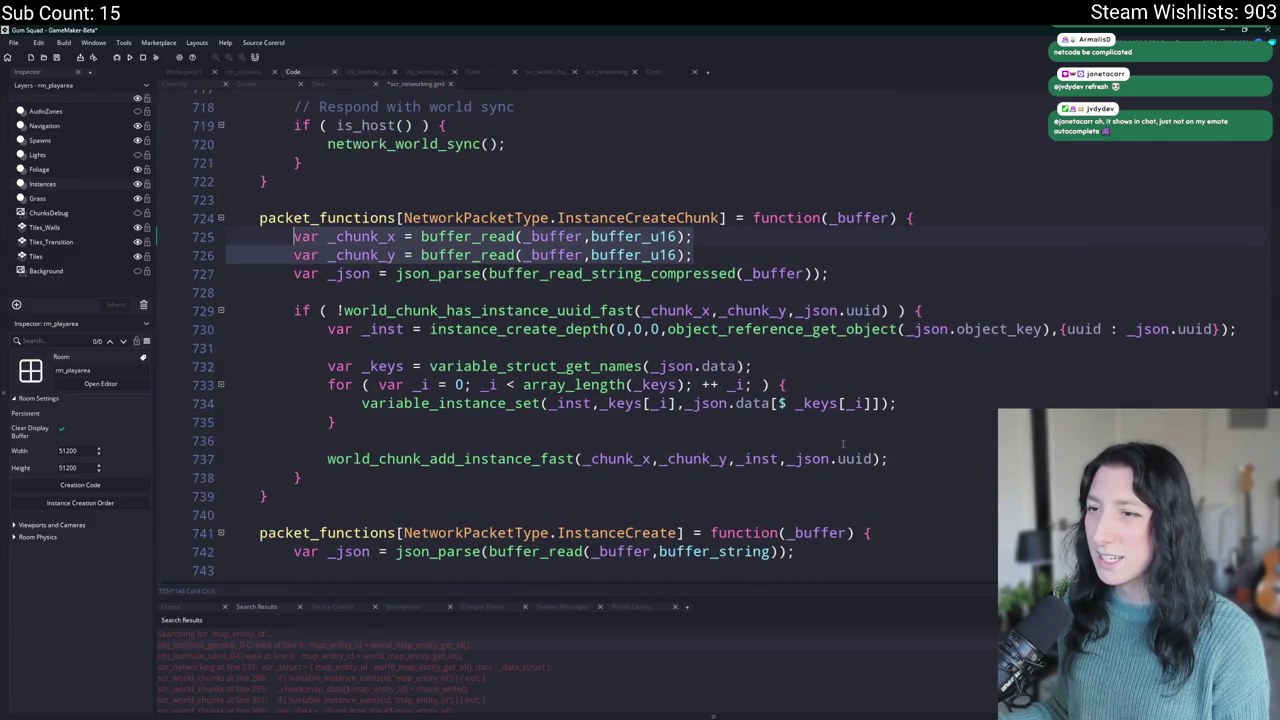
scroll(816, 252, "down", 14)
key("ctrl+d")
type("chunk")
scroll(857, 527, "down", 2)
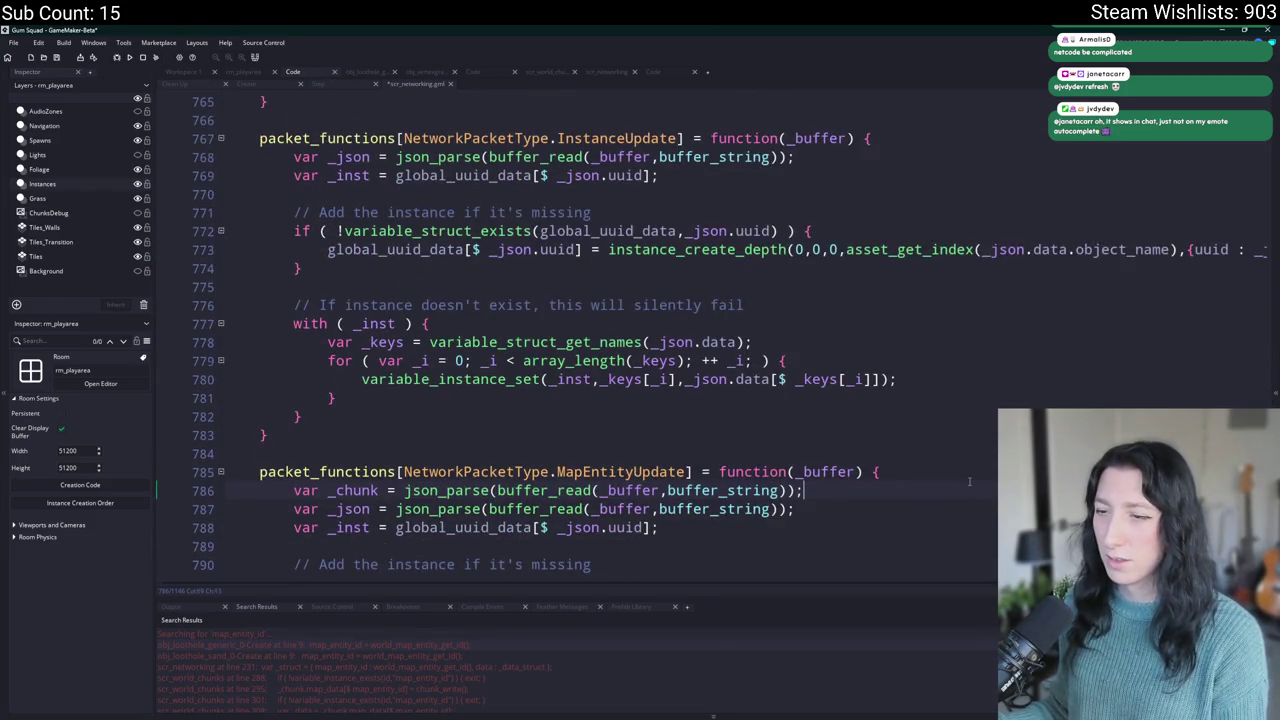
scroll(722, 418, "down", 2)
left_click_drag(805, 411, 282, 415)
key("ctrl+v")
scroll(282, 415, "down", 2)
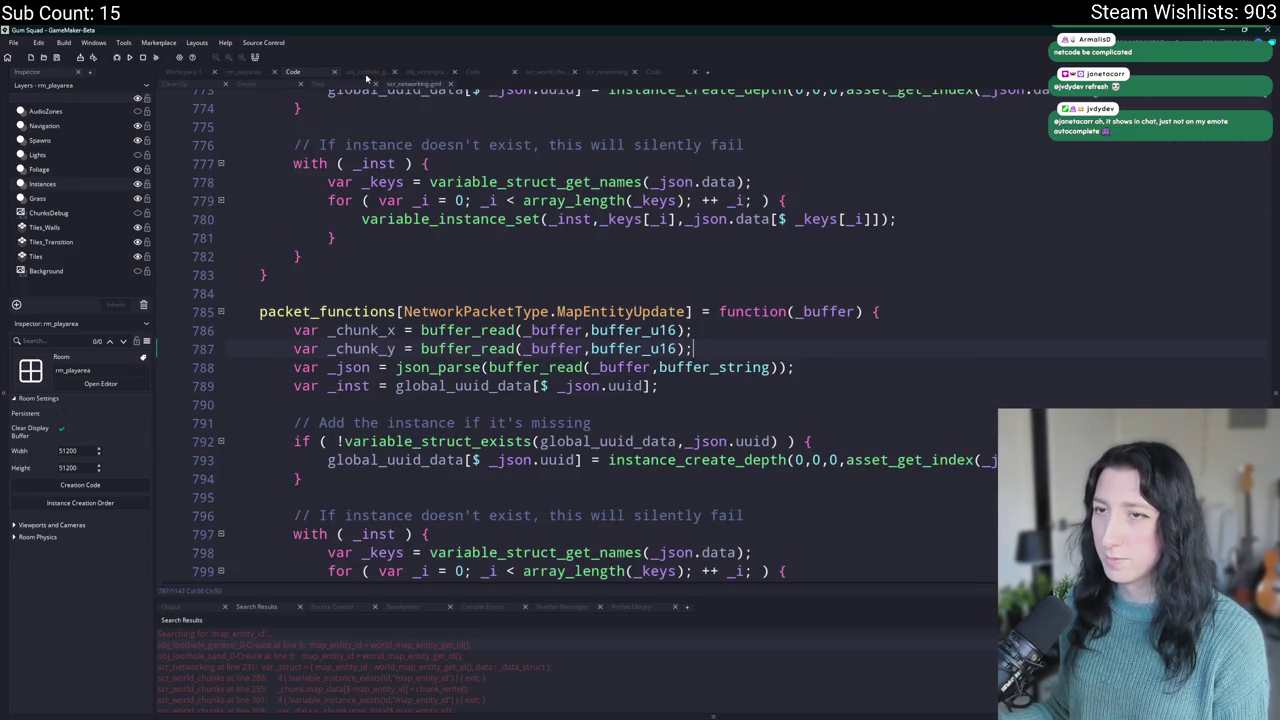
- Find where MapEntityUpdate packets are sent and inspect world_chunk_write_position_to_buffer
double_click(657, 311)
key("F3")
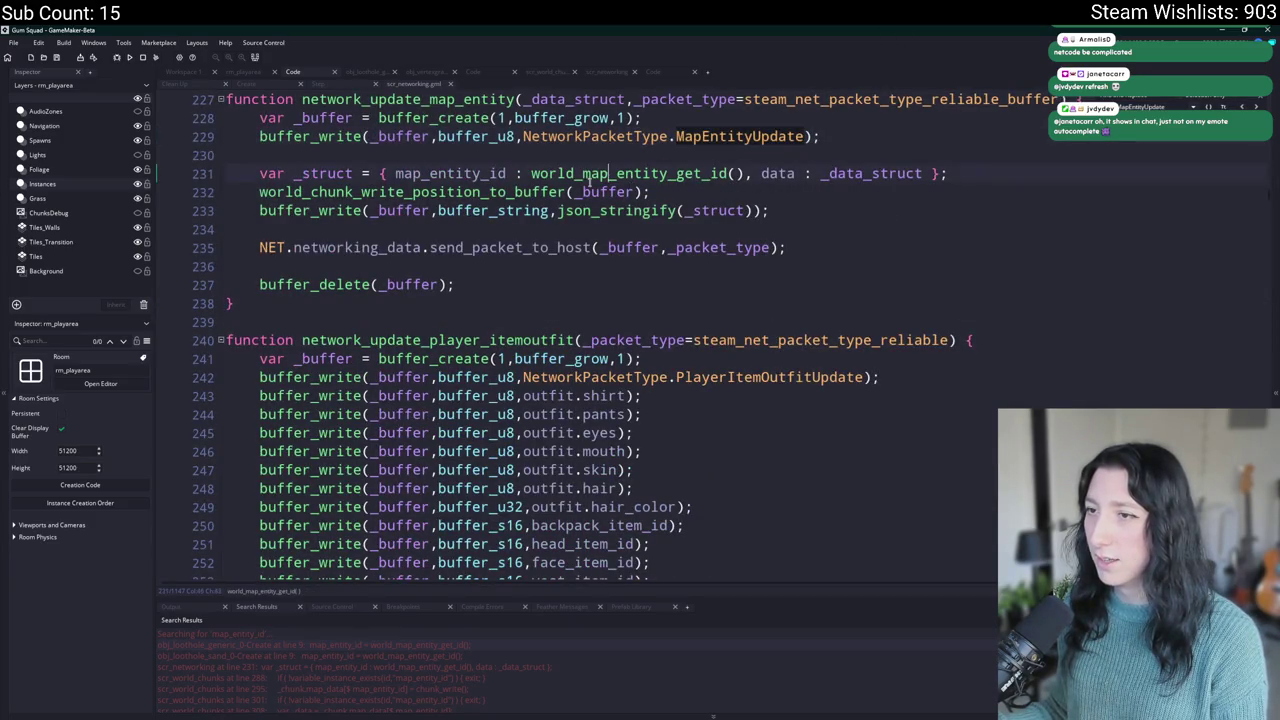
middle_click(507, 192)
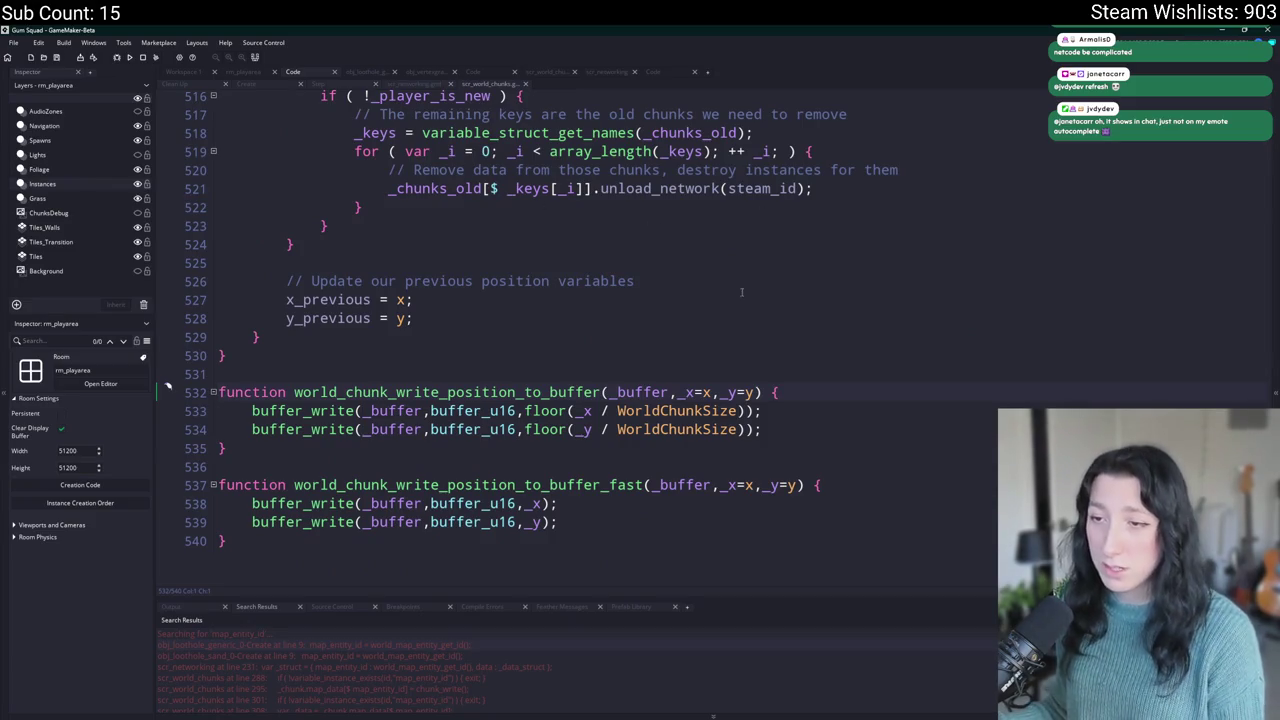
left_click(420, 84)
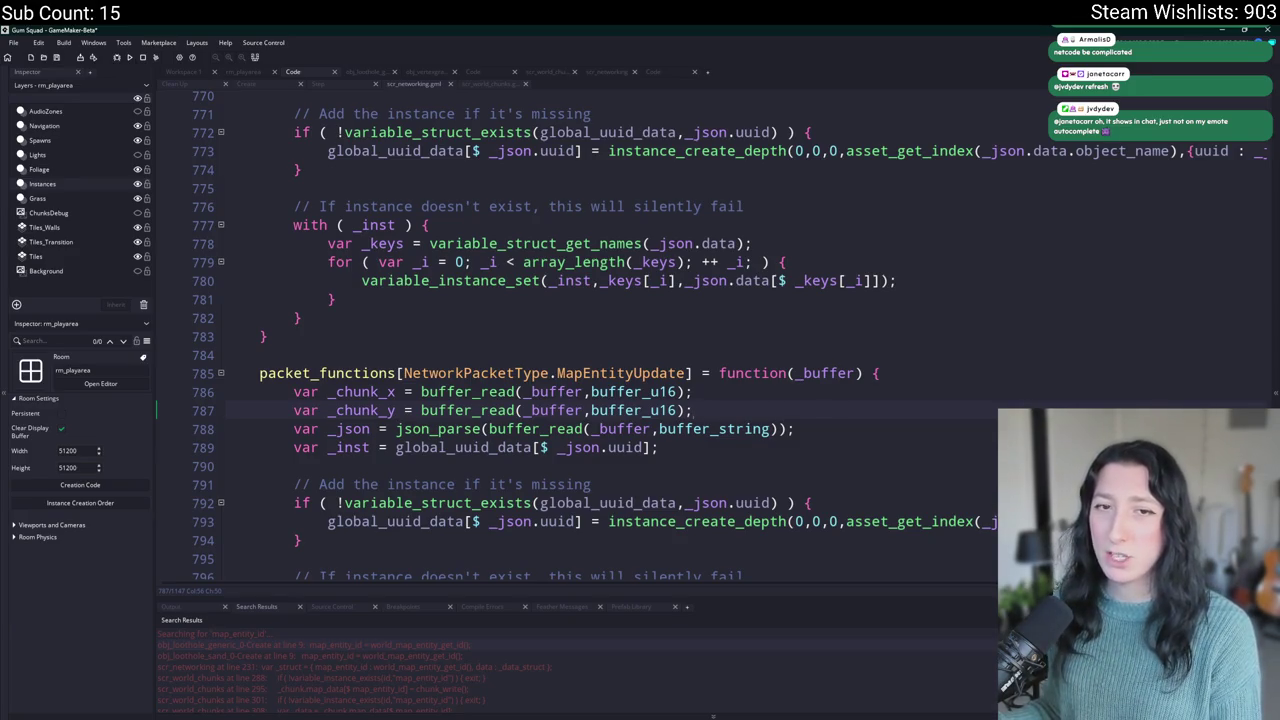
- Open blank lines below the _json parse line in the MapEntityUpdate handler
left_click(953, 405)
left_click(924, 385)
scroll(924, 385, "down", 2)
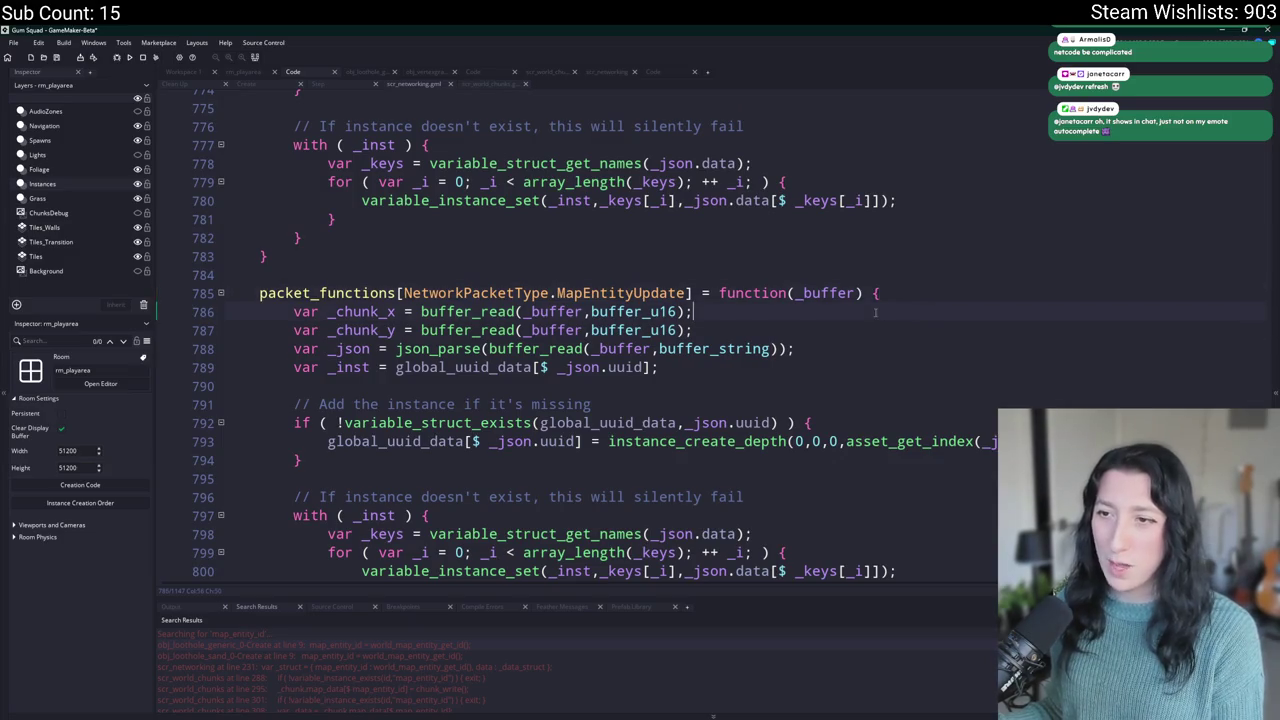
scroll(904, 318, "down", 2)
left_click(362, 231)
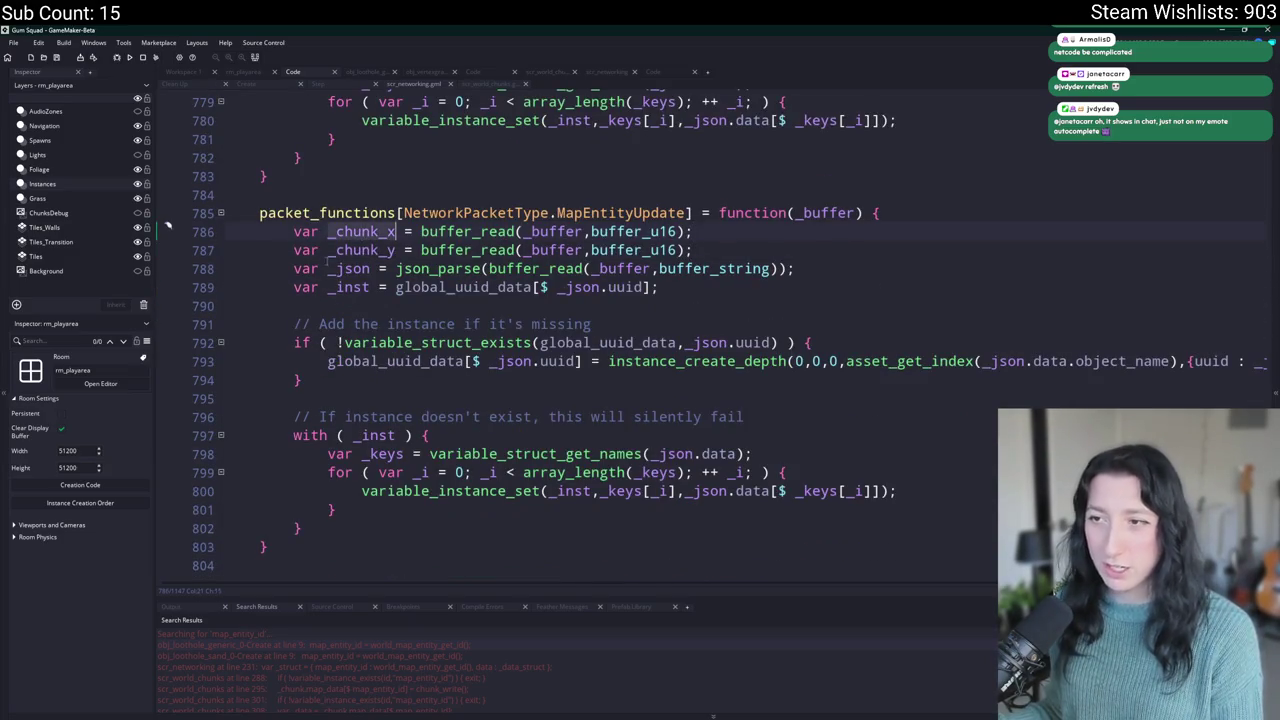
left_click(658, 287)
left_click(854, 270)
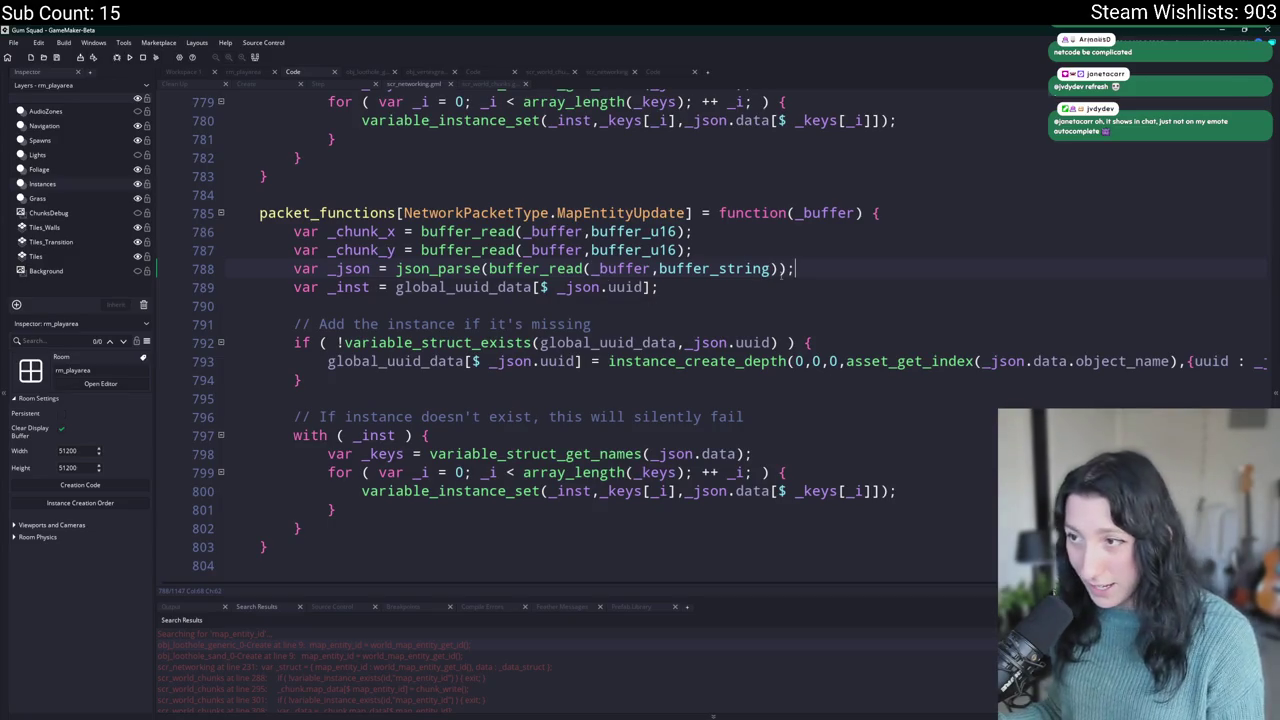
key("Return")
key("Return")
key("Return")
key("Up")
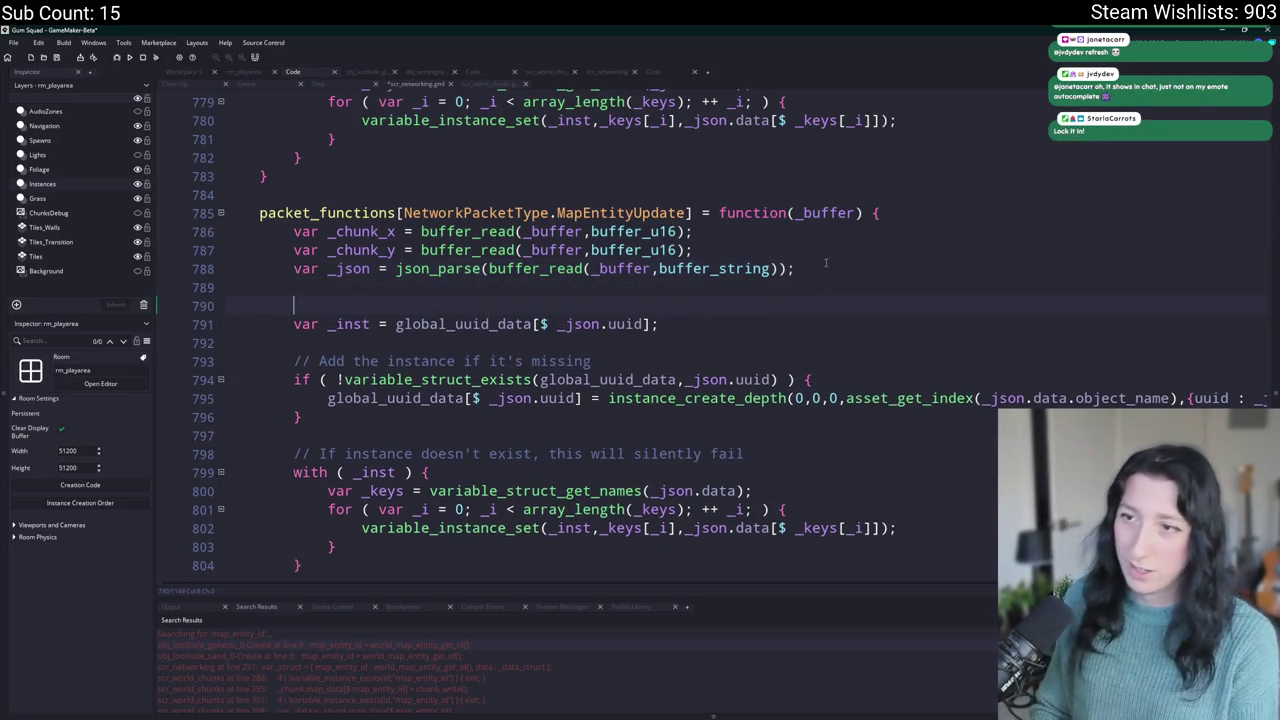
- Insert a world_chunk_process_for_player() call there and view its definition
type("with ( ")
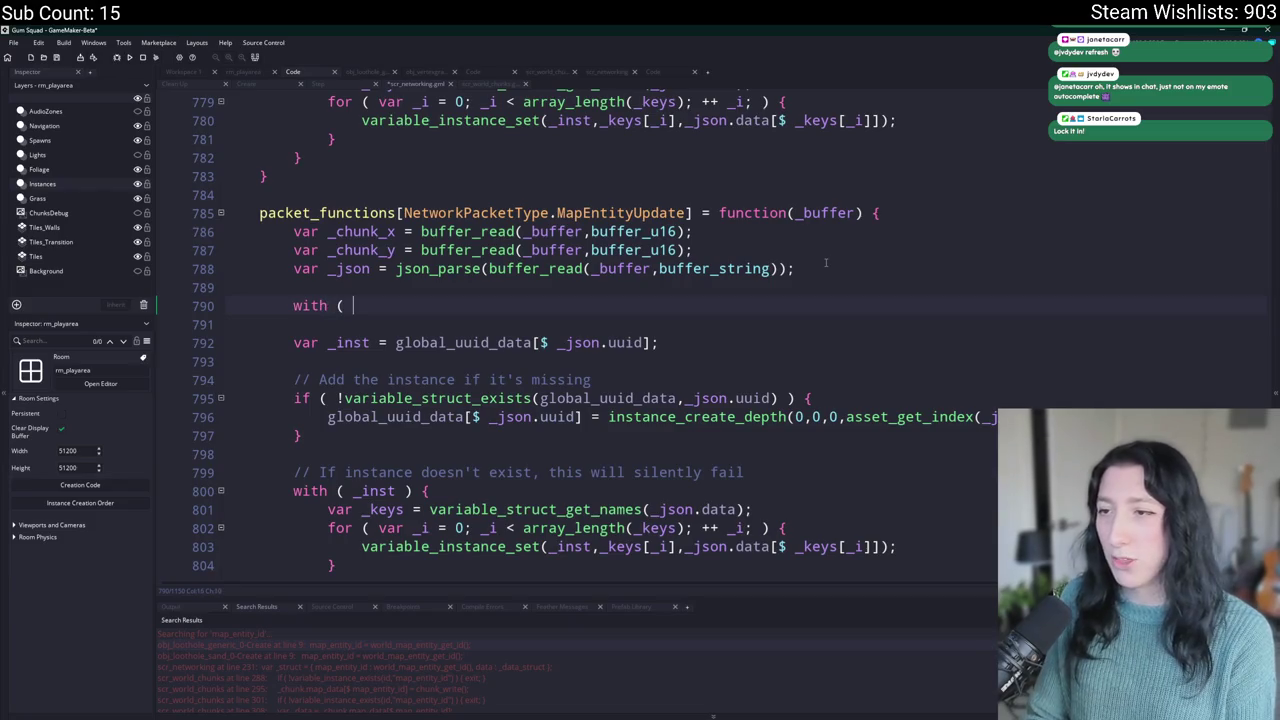
type("in")
key("BackSpace")
key("BackSpace")
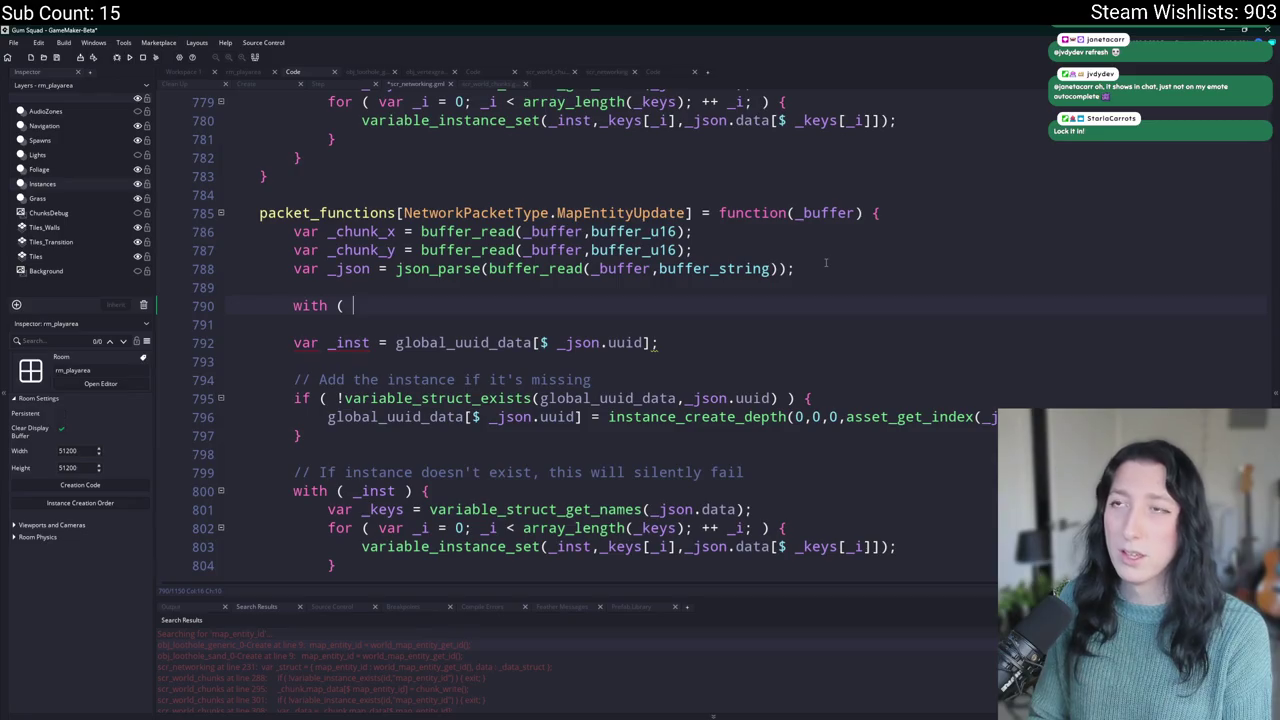
key("BackSpace")
key("BackSpace")
key("BackSpace")
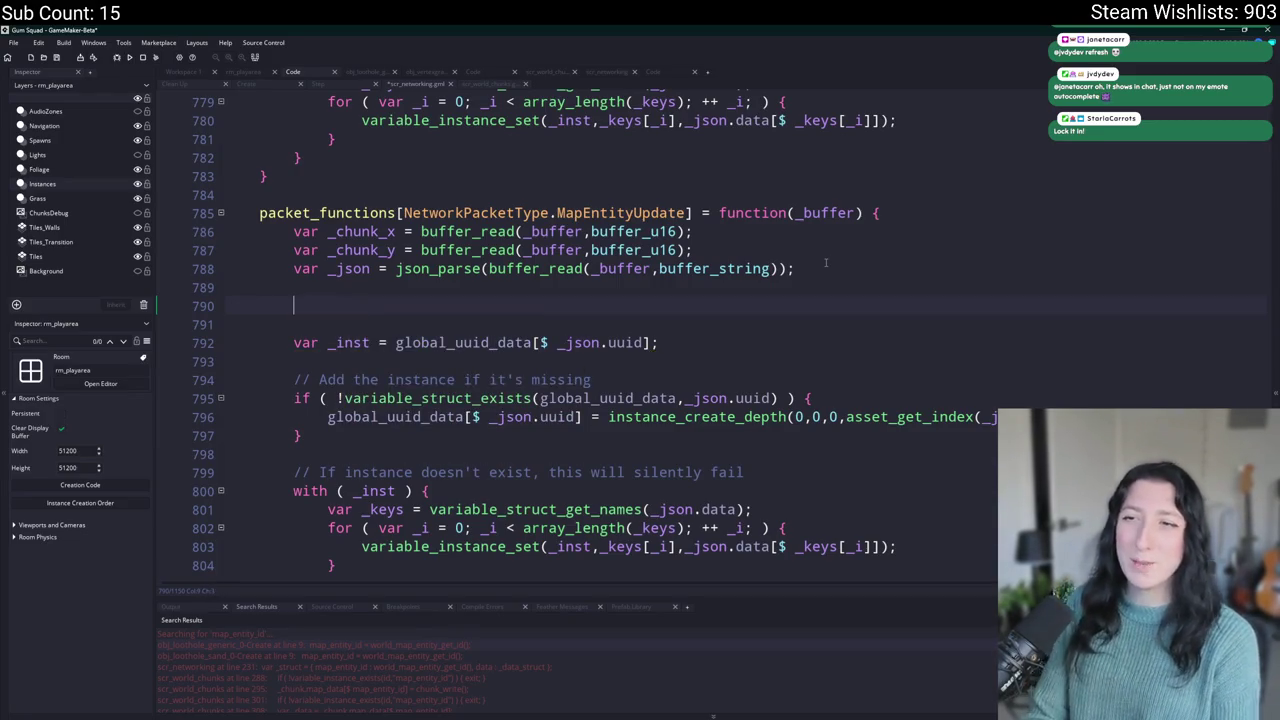
type("world_ent")
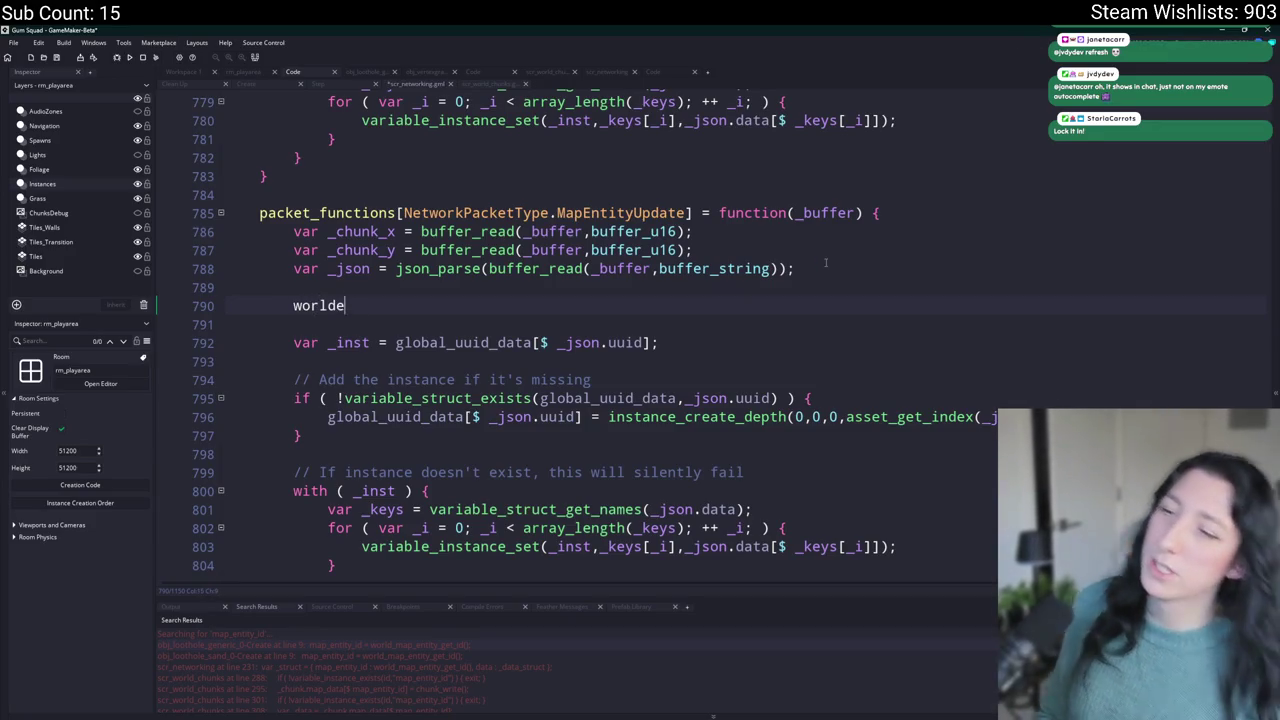
key("BackSpace")
key("BackSpace")
key("BackSpace")
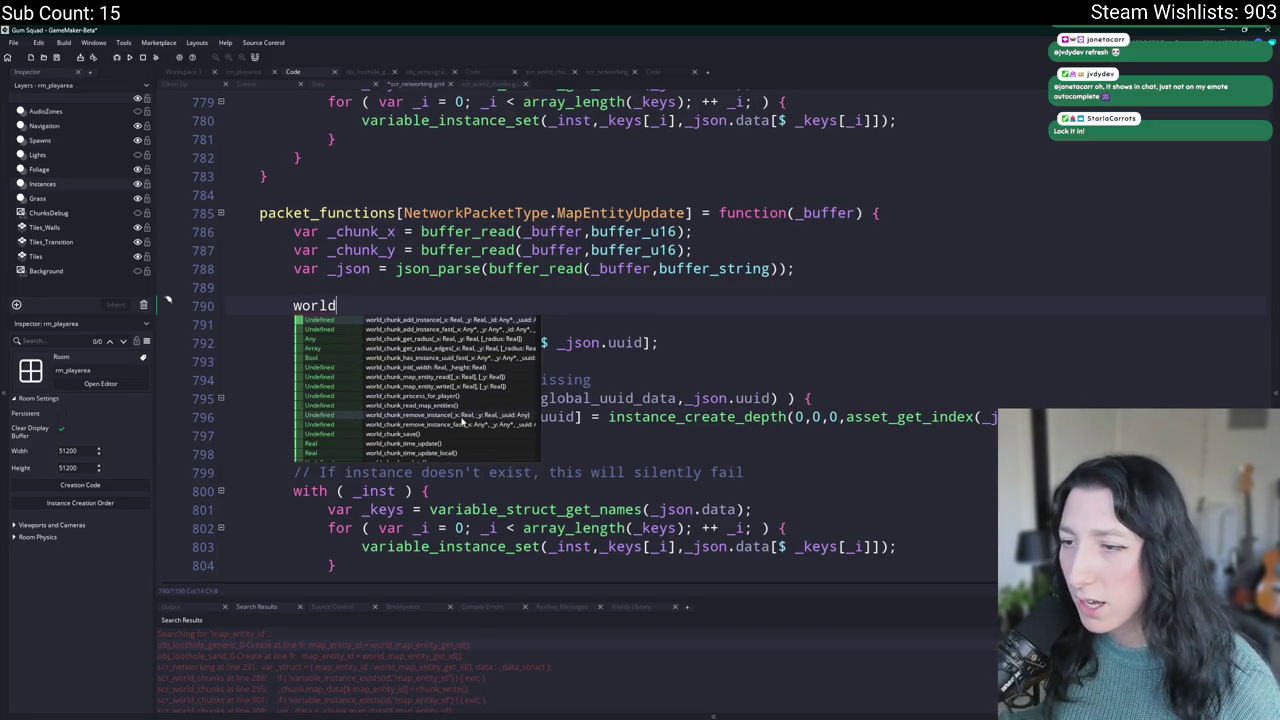
scroll(455, 372, "down", 1)
left_click(458, 375)
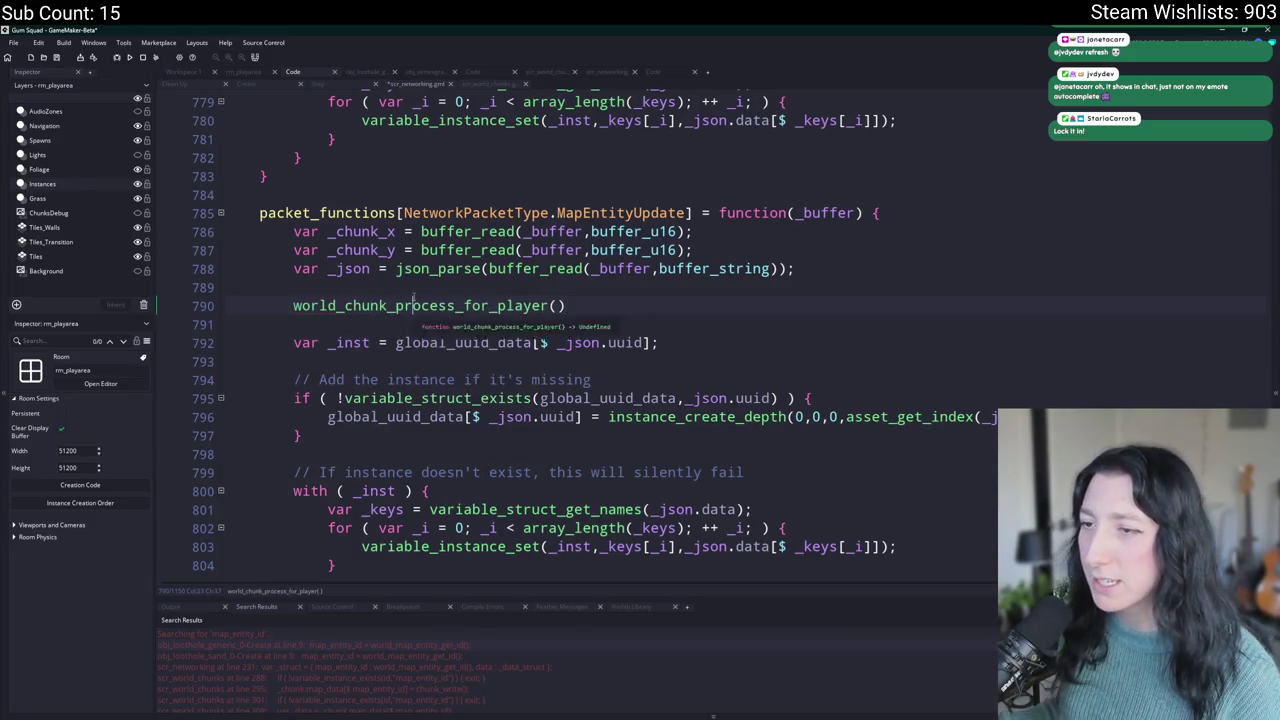
middle_click(451, 227)
scroll(430, 263, "down", 2)
- Duplicate the world_chunk_read_map_entities function
scroll(430, 263, "down", 7)
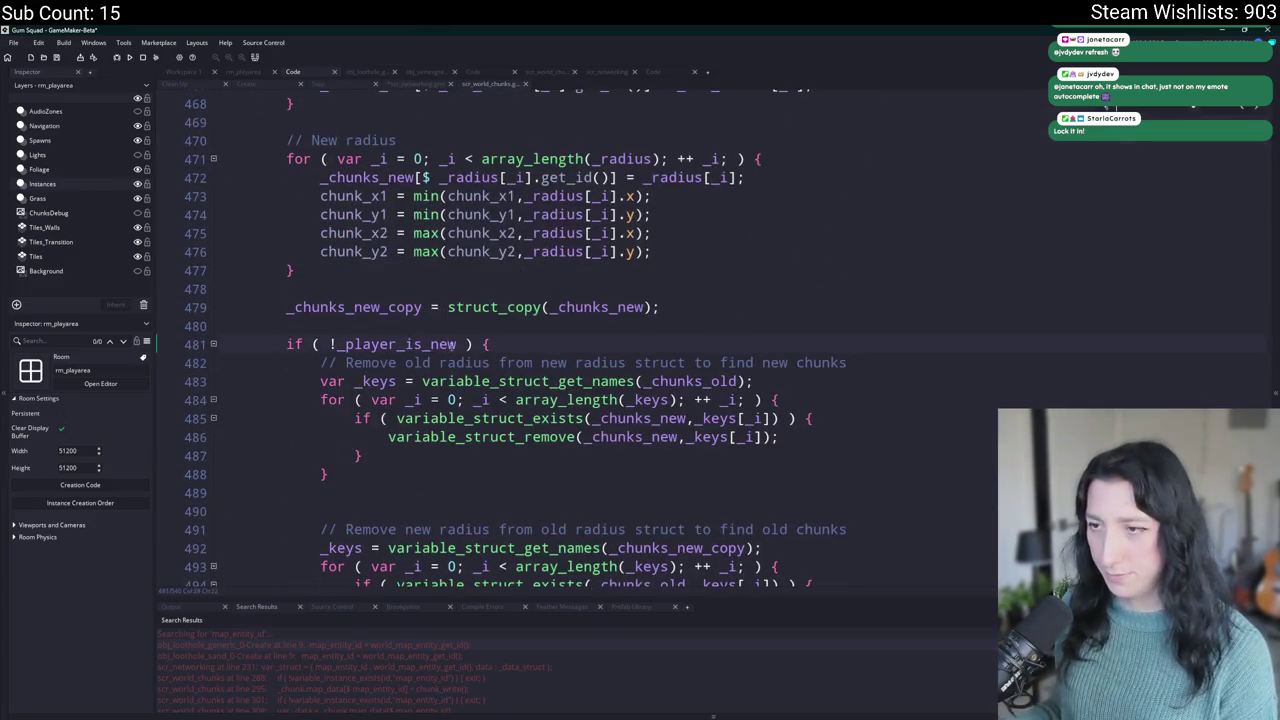
key("alt+Left")
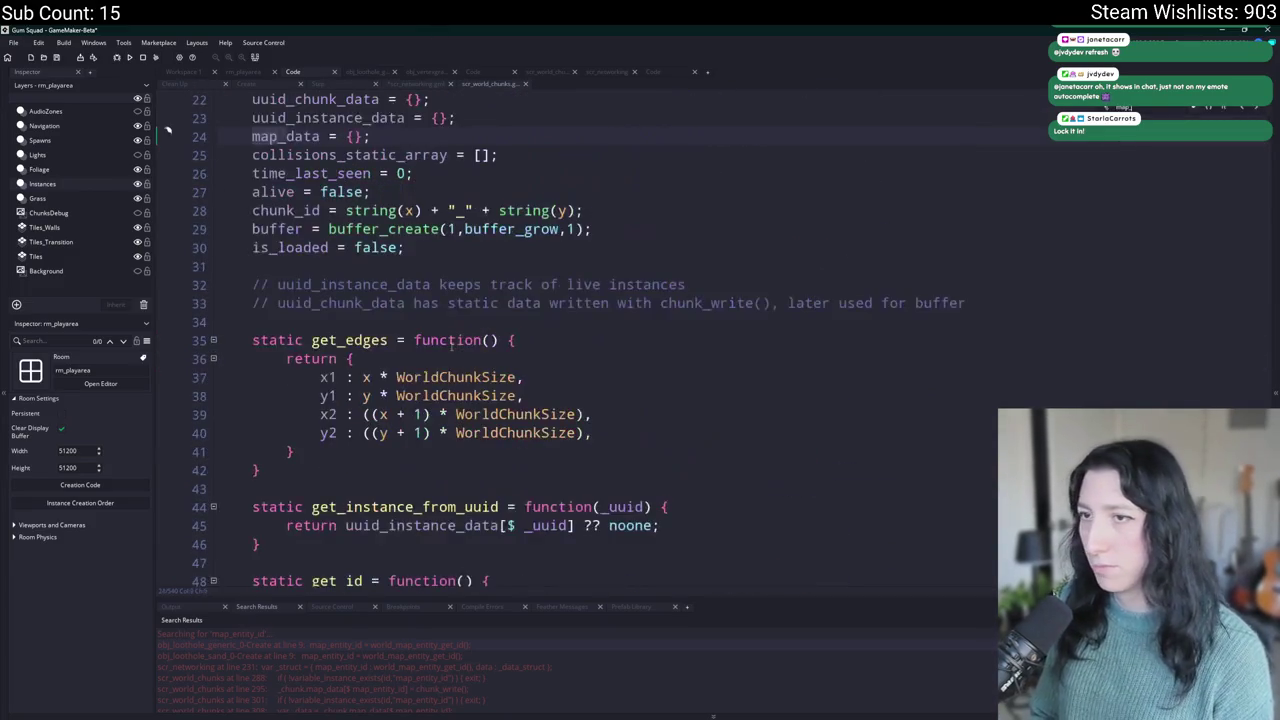
key("alt+Left")
mouse_move(227, 450)
left_mouse_down()
mouse_move(230, 340)
mouse_move(228, 452)
left_mouse_up()
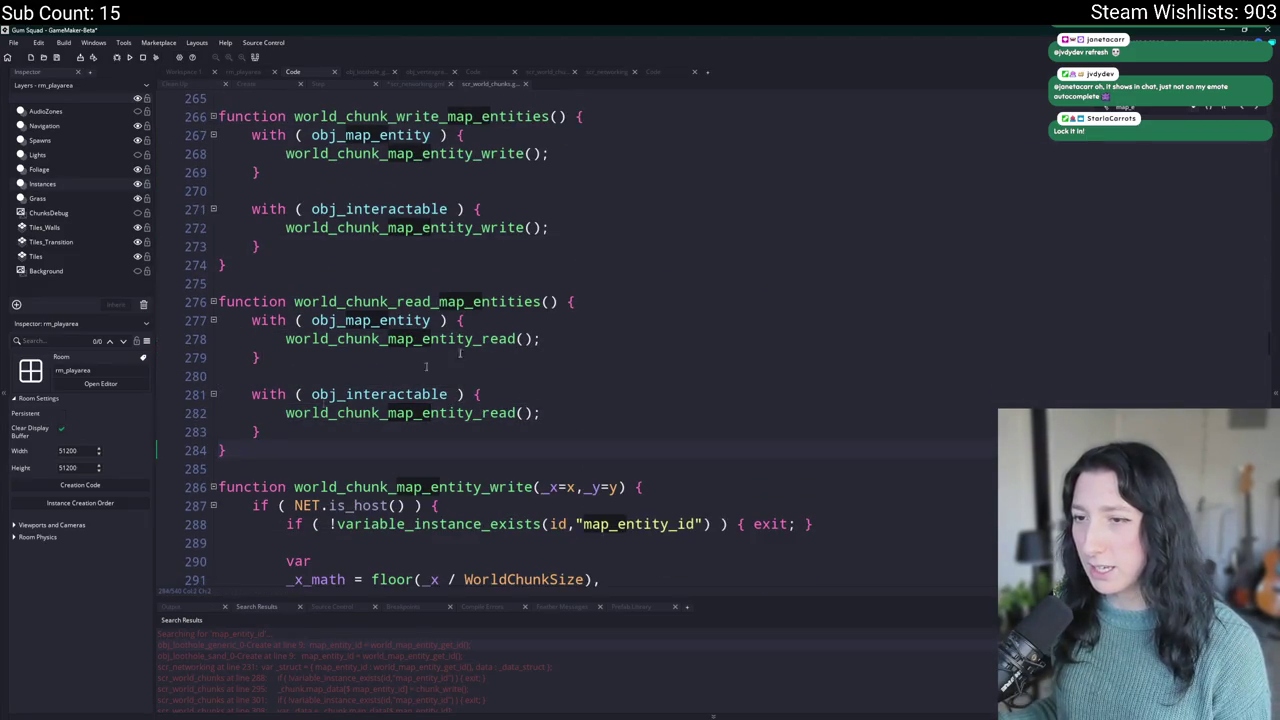
left_click_drag(227, 450, 228, 281)
scroll(400, 300, "down", 3)
scroll(400, 300, "up", 1)
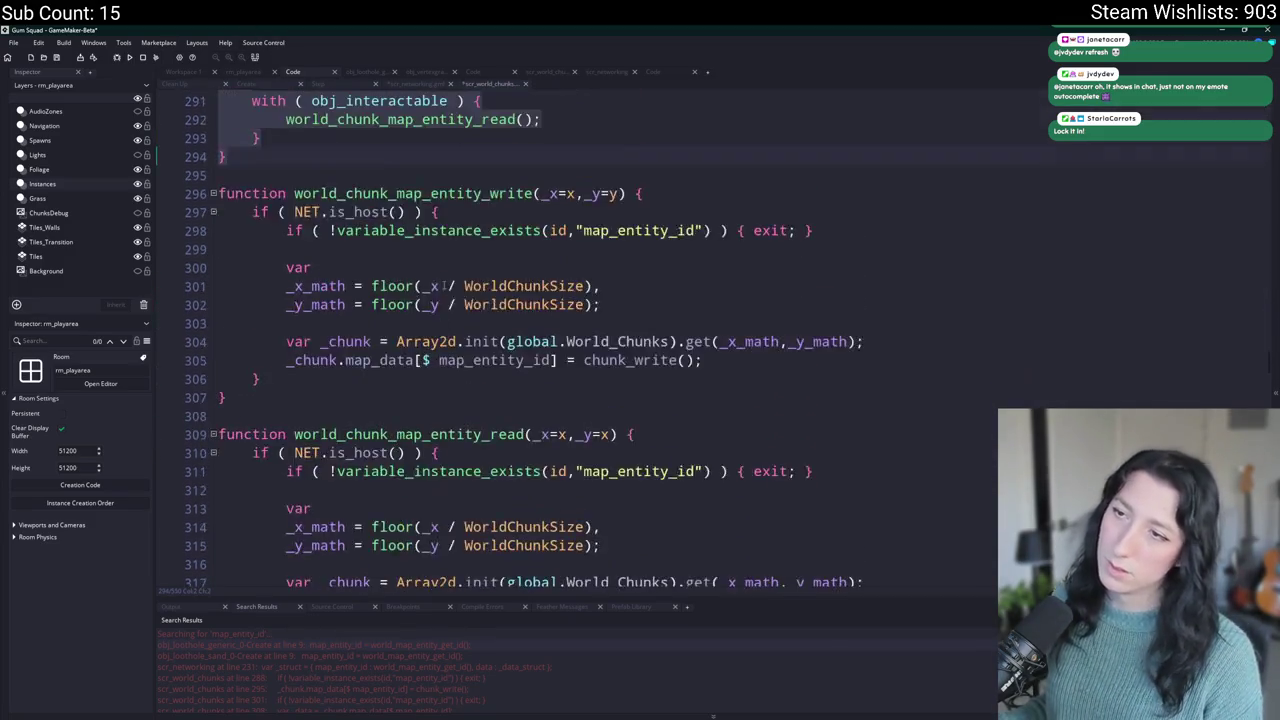
key("ctrl+d")
- Rename the copy to world_chunk_get_map_entity with a _map_entity_id parameter
left_click(457, 268)
left_click_drag(398, 208, 430, 208)
type("get")
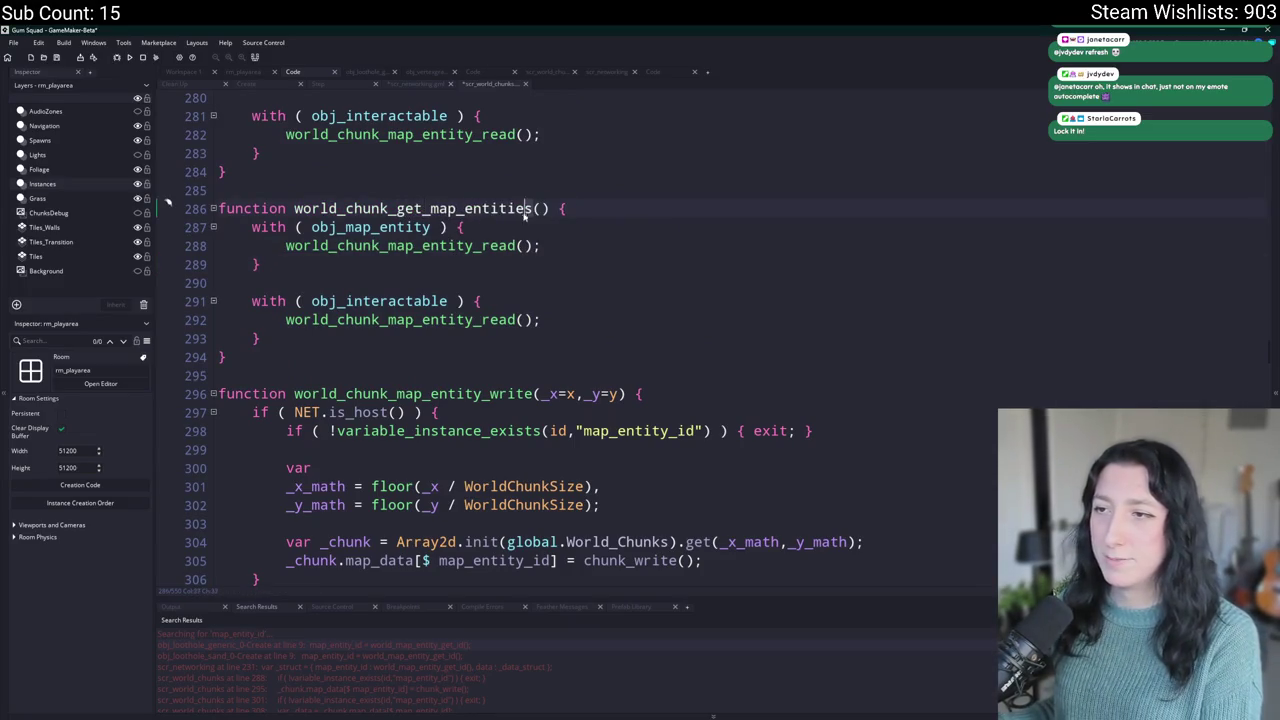
left_click_drag(507, 208, 532, 208)
key("BackSpace")
type("y(")
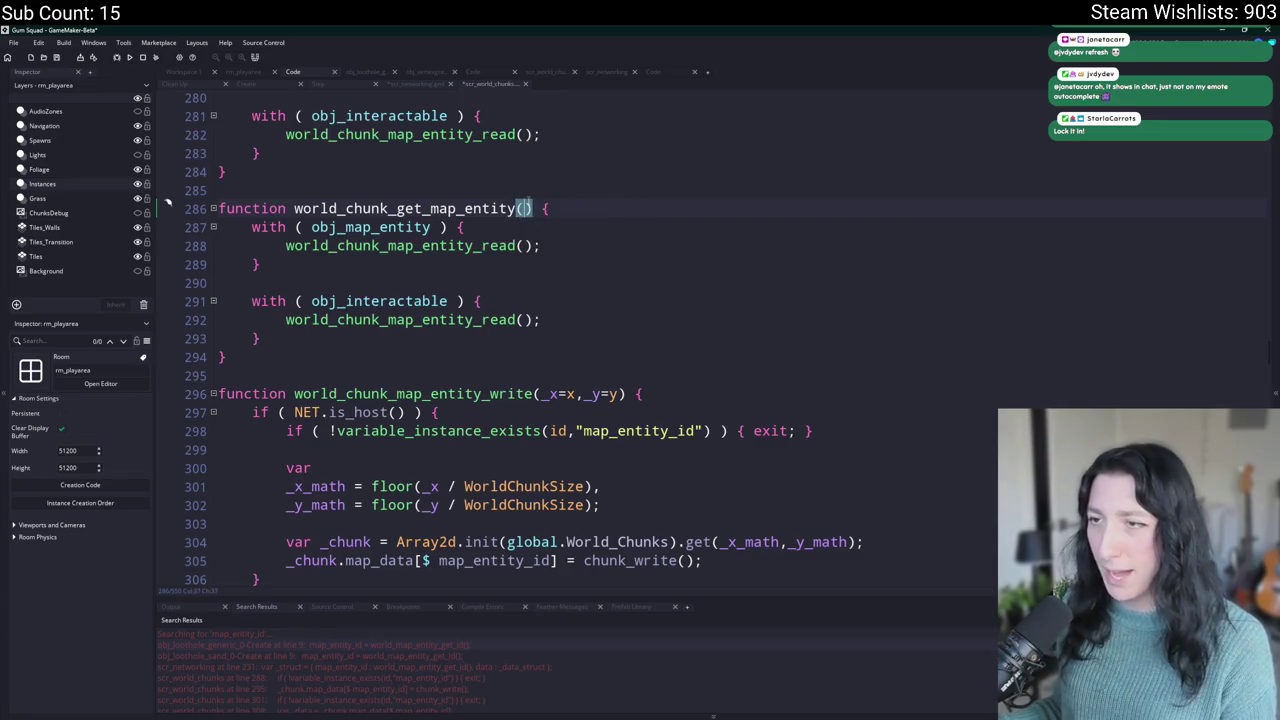
type("_")
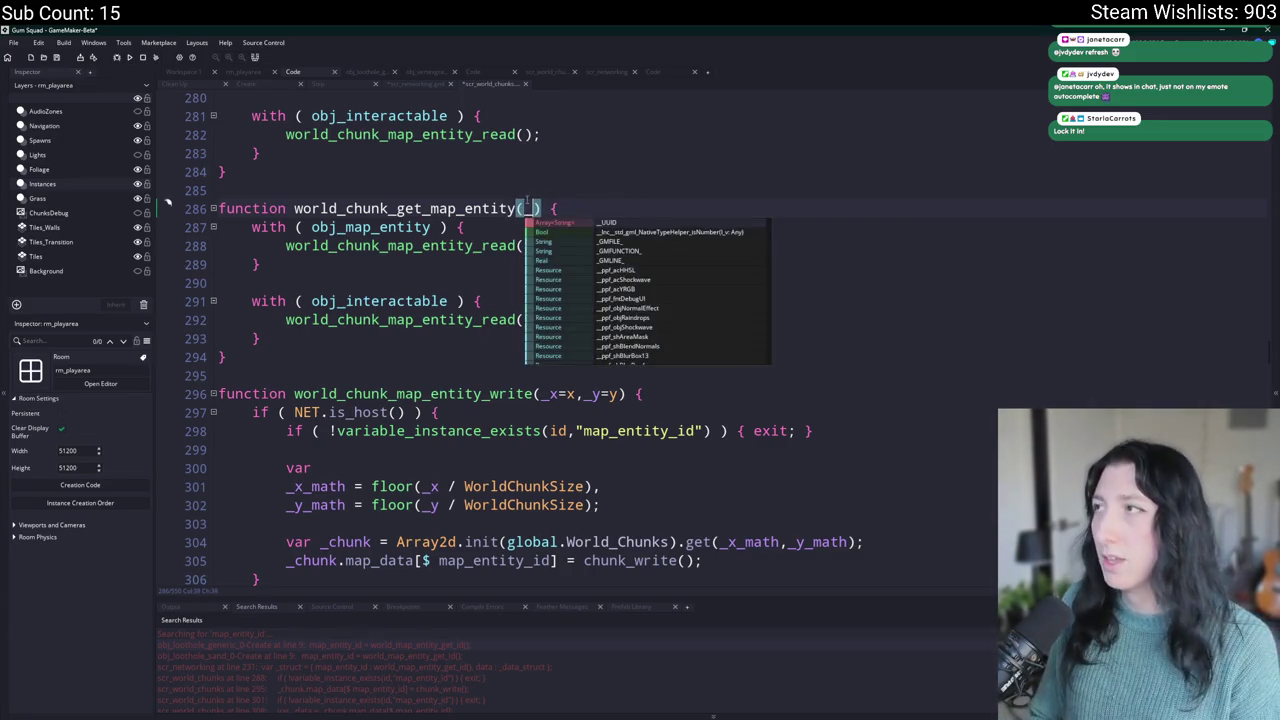
type("map_entityu")
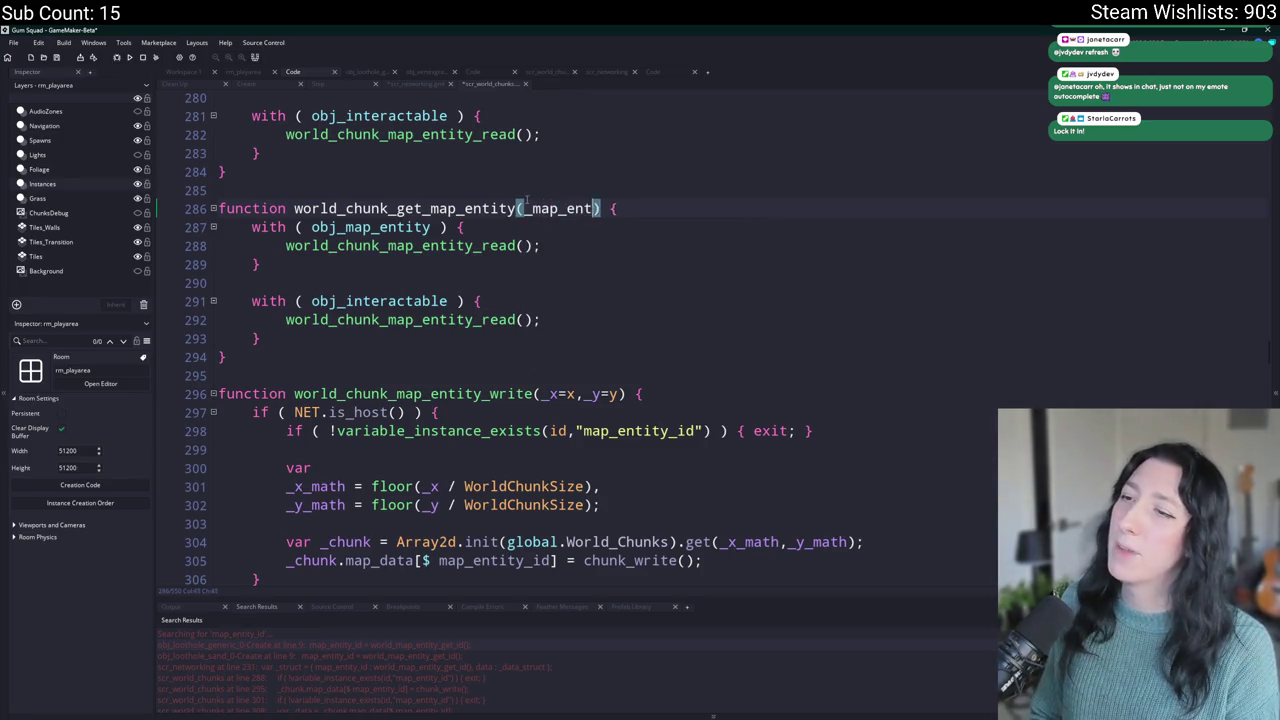
key("BackSpace")
type("_id")
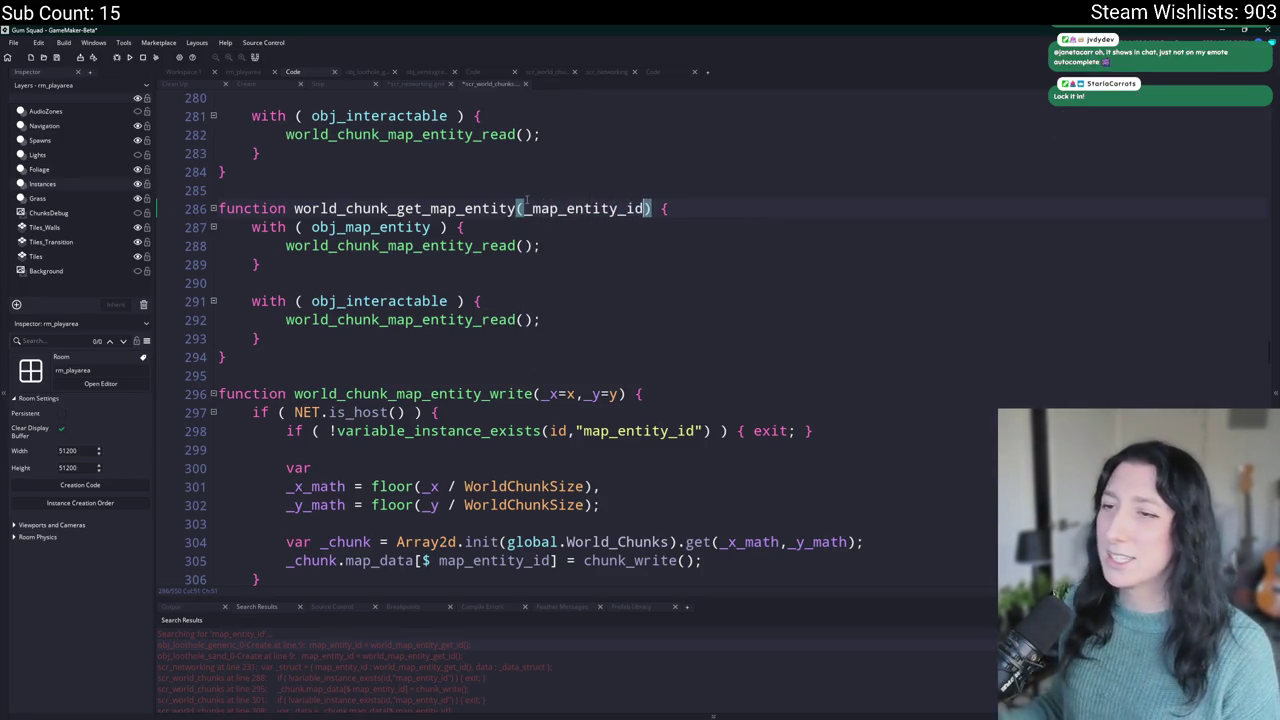
left_click(559, 208)
- Paste the map_entity_id existence check from world_chunk_map_entity_read into the with block
left_click_drag(541, 246, 277, 238)
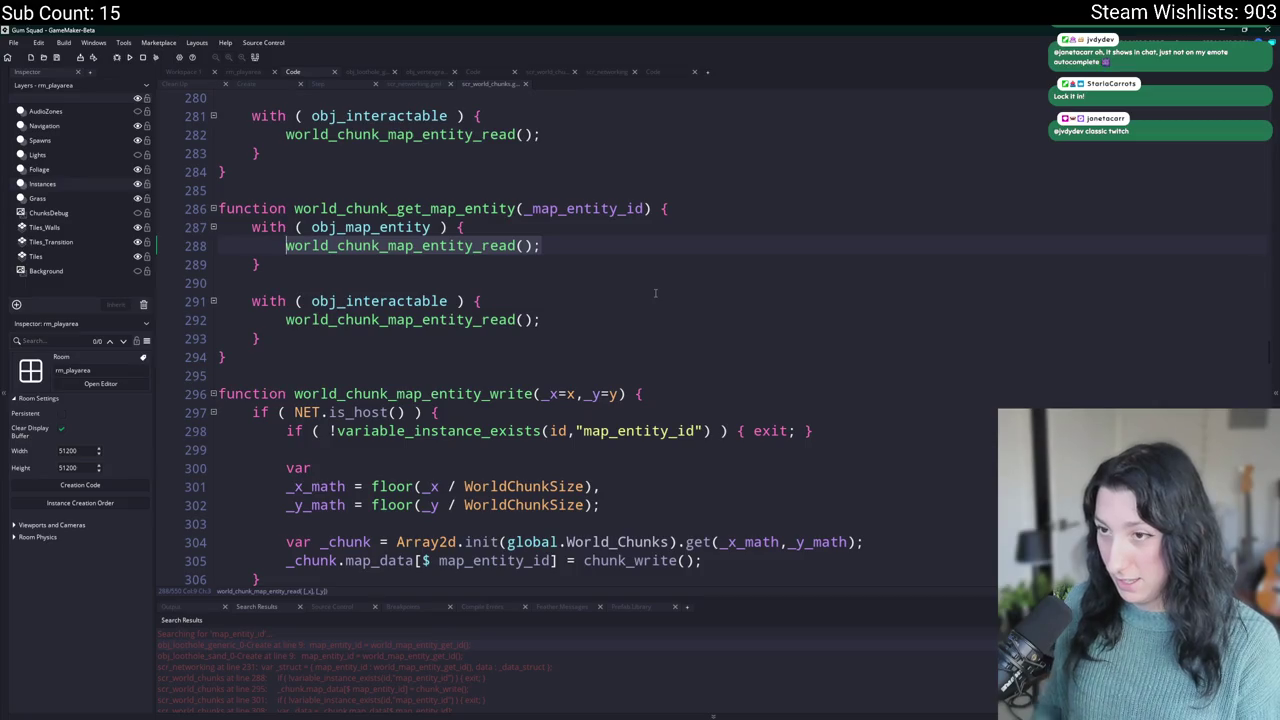
middle_click(508, 250)
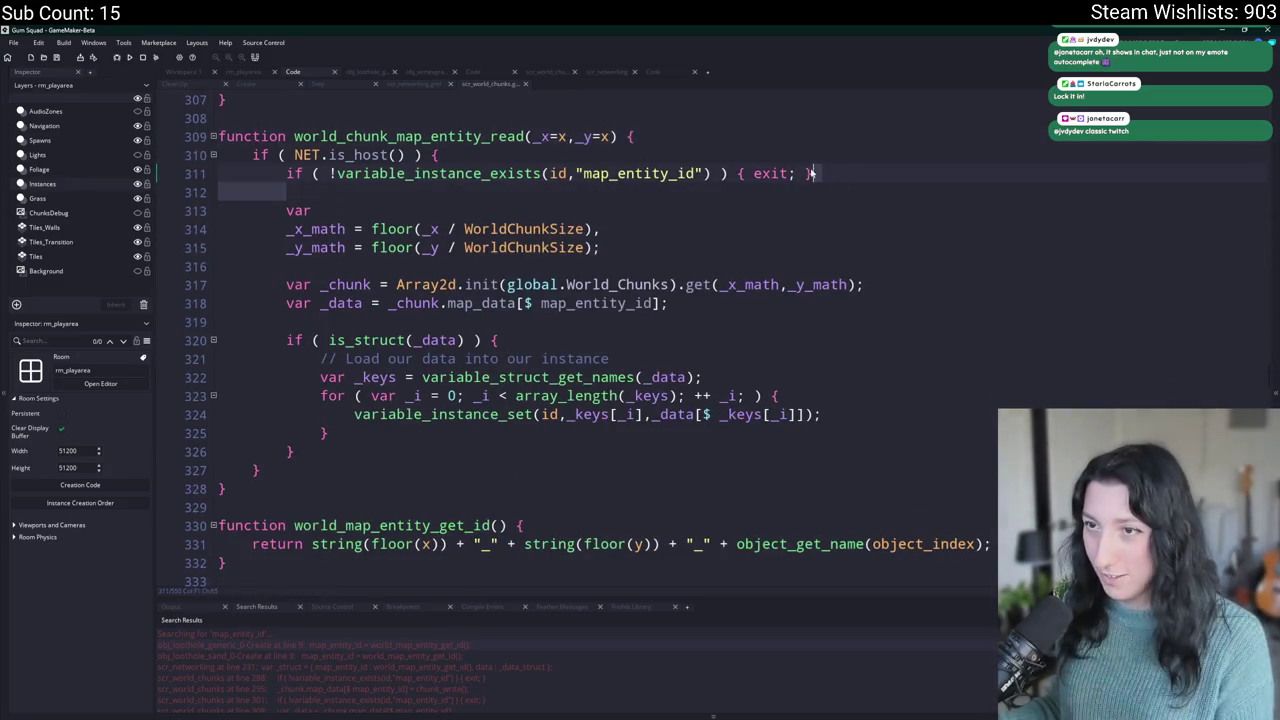
key("ctrl+Left")
key("ctrl+Left")
key("ctrl+Left")
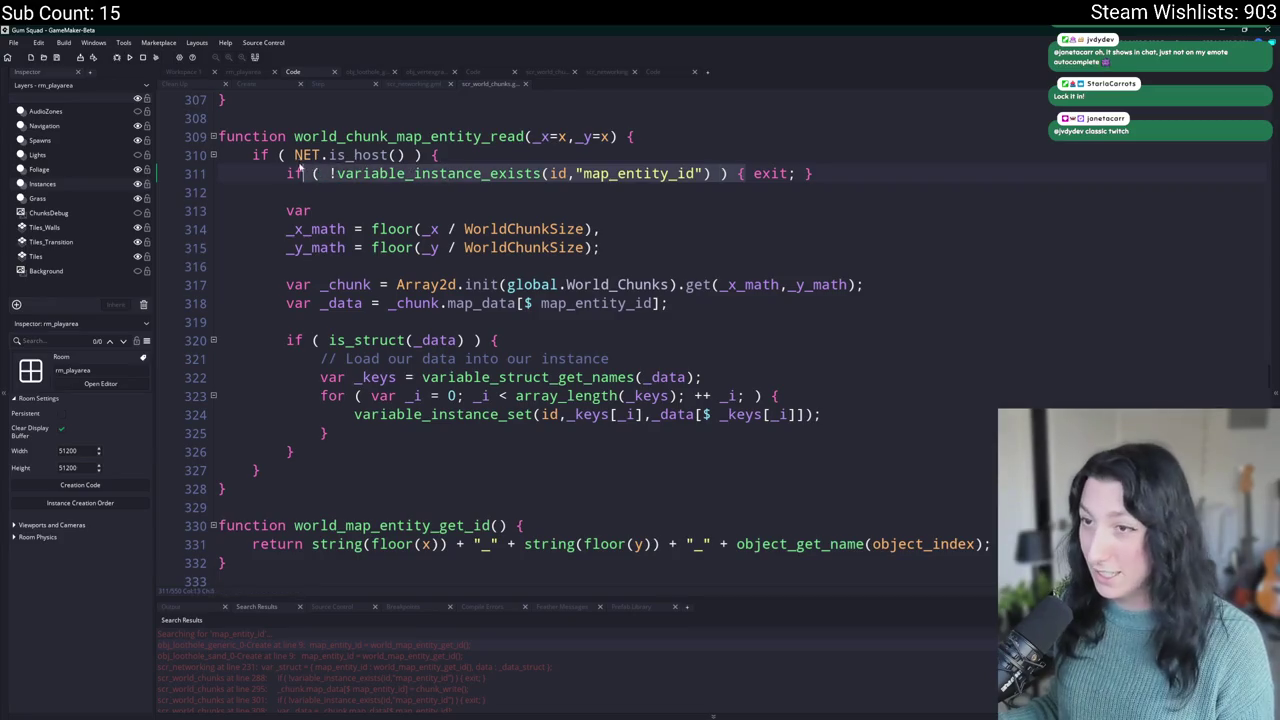
scroll(491, 95, "up", 8)
left_click(602, 97)
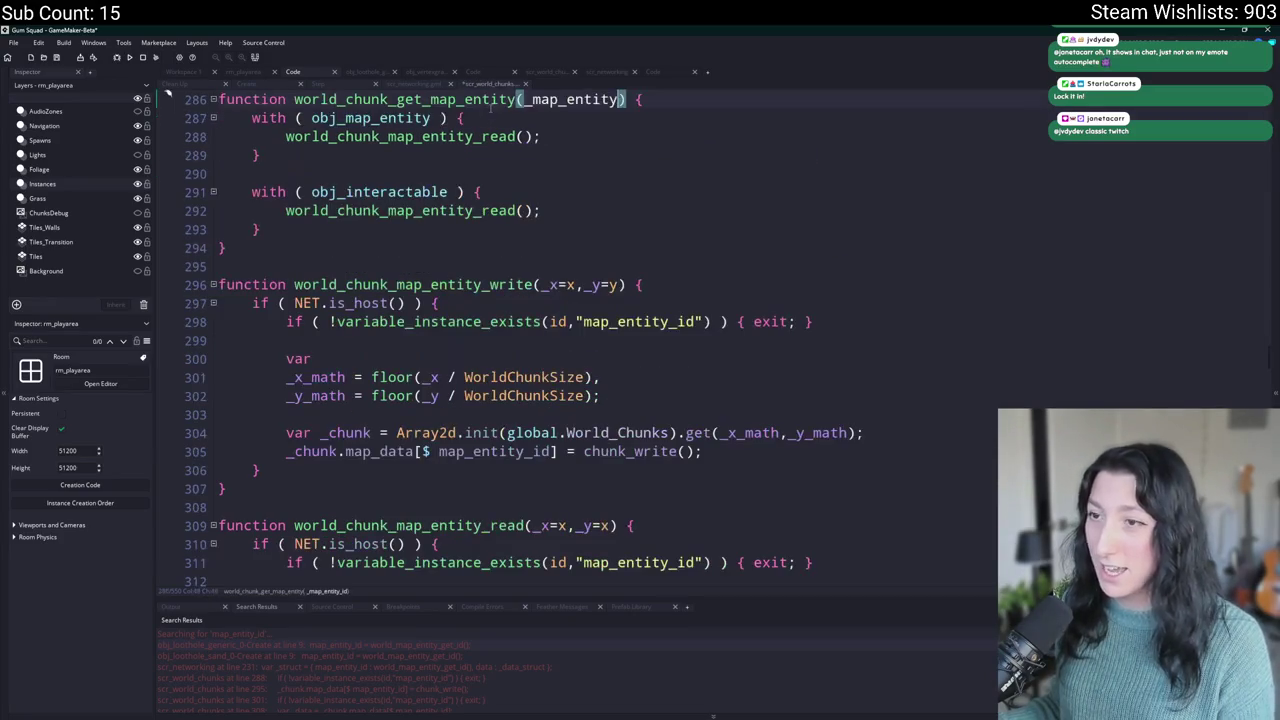
type("_id")
scroll(602, 97, "up", 1)
left_click(583, 176)
key("Return")
type("if ( !variable_instance_exists(id,\"map_entity_id\") ) {")
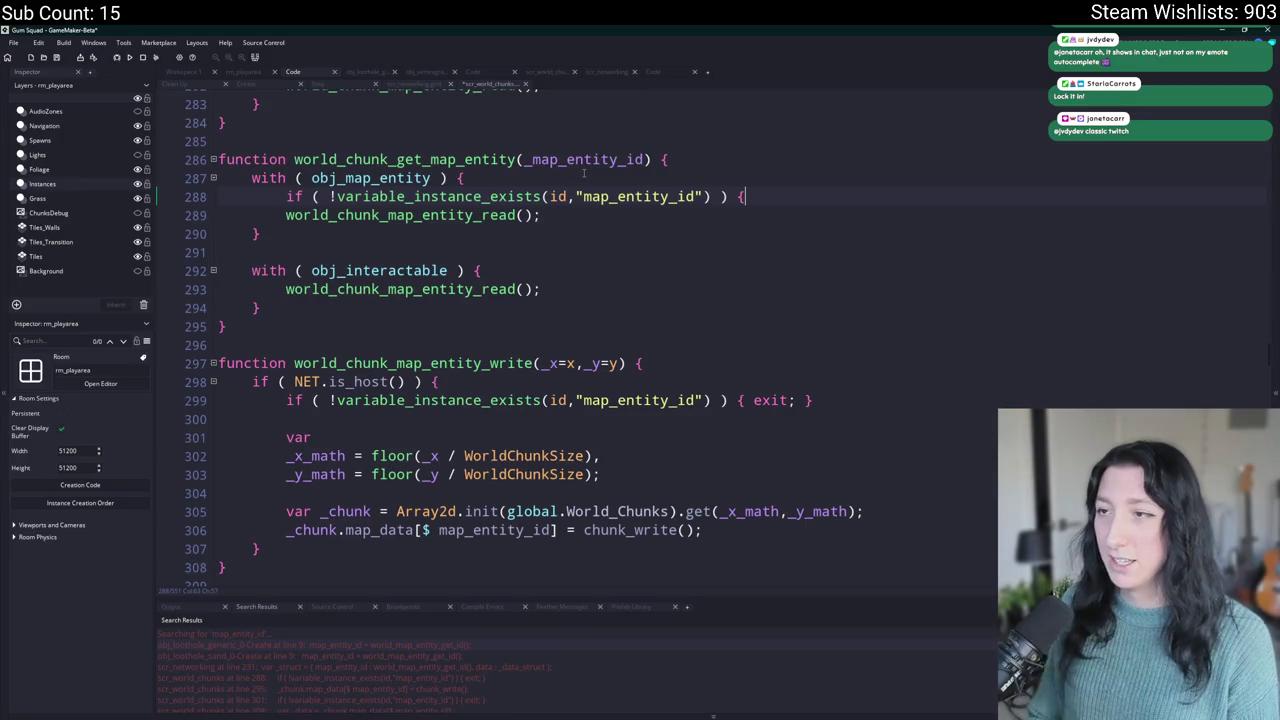
key("Return")
key("Return")
type("}")
- Add an if ( _map_entity_id == map_entity_id ) block that returns id
left_click(555, 213)
type("retu")
key("BackSpace")
key("BackSpace")
key("BackSpace")
type("if ( _map_entity_id == ")
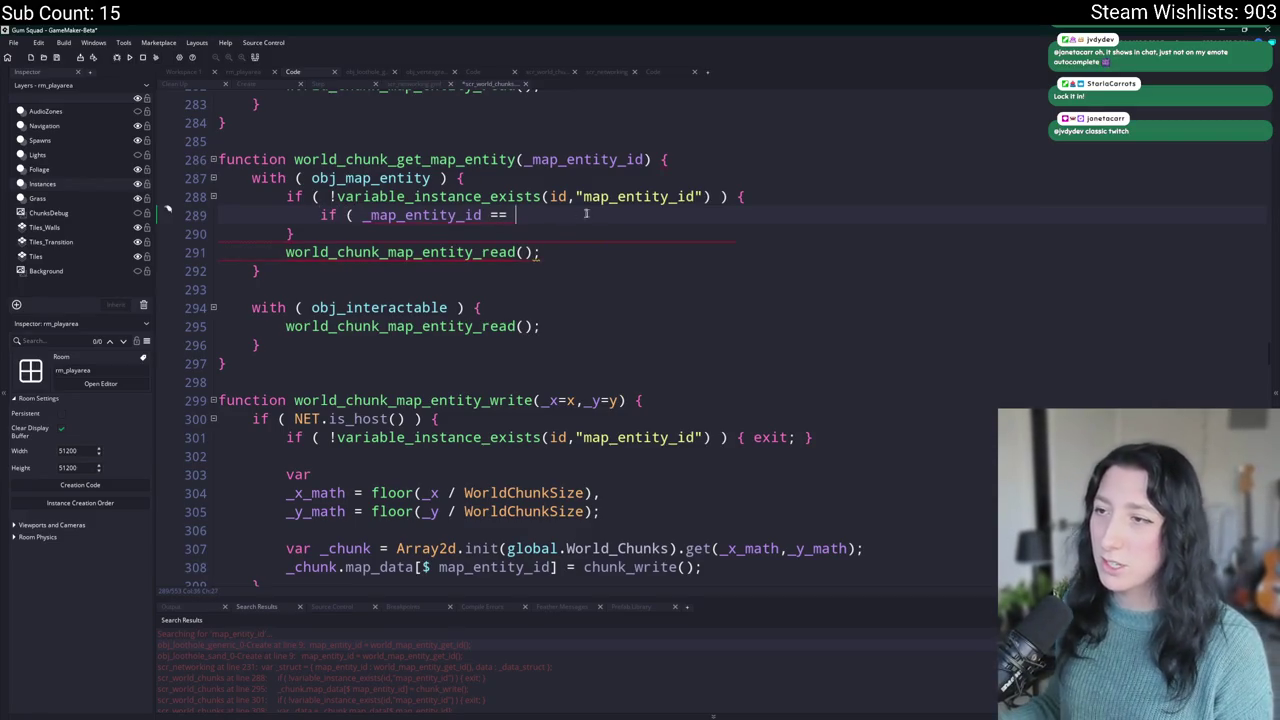
type("map_entity_id ) {")
key("Return")
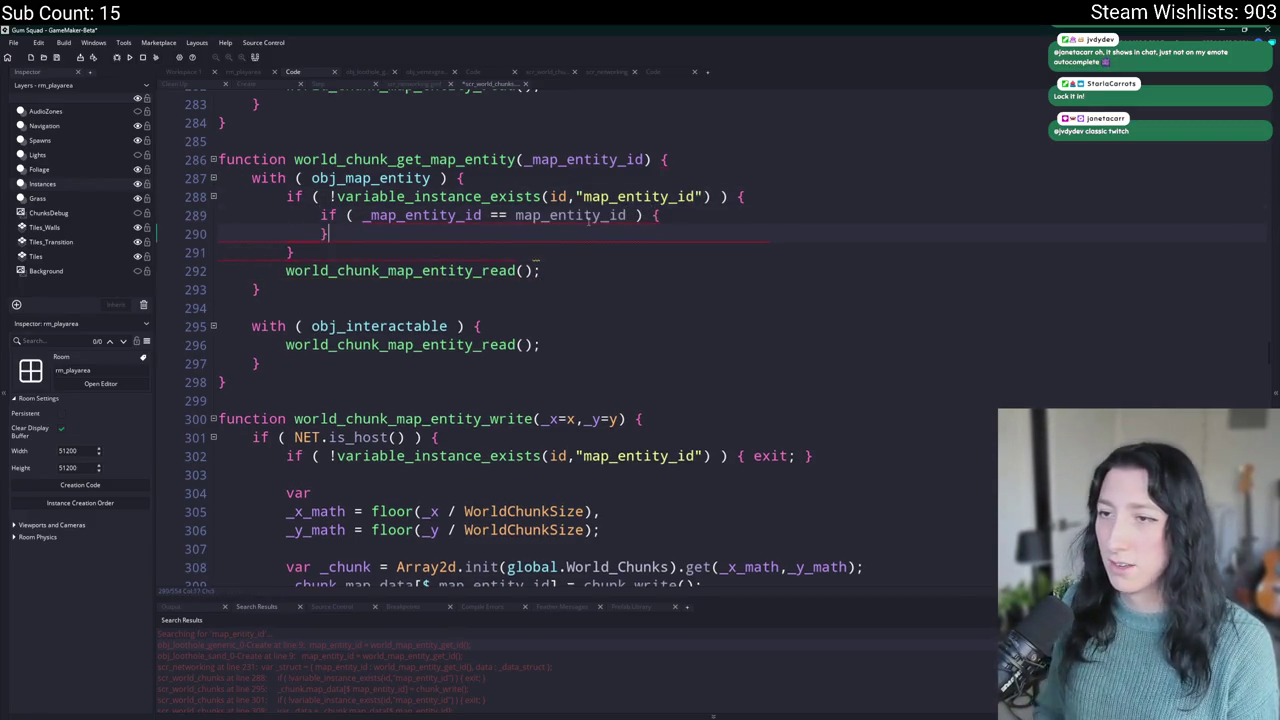
key("Return")
type("return id;")
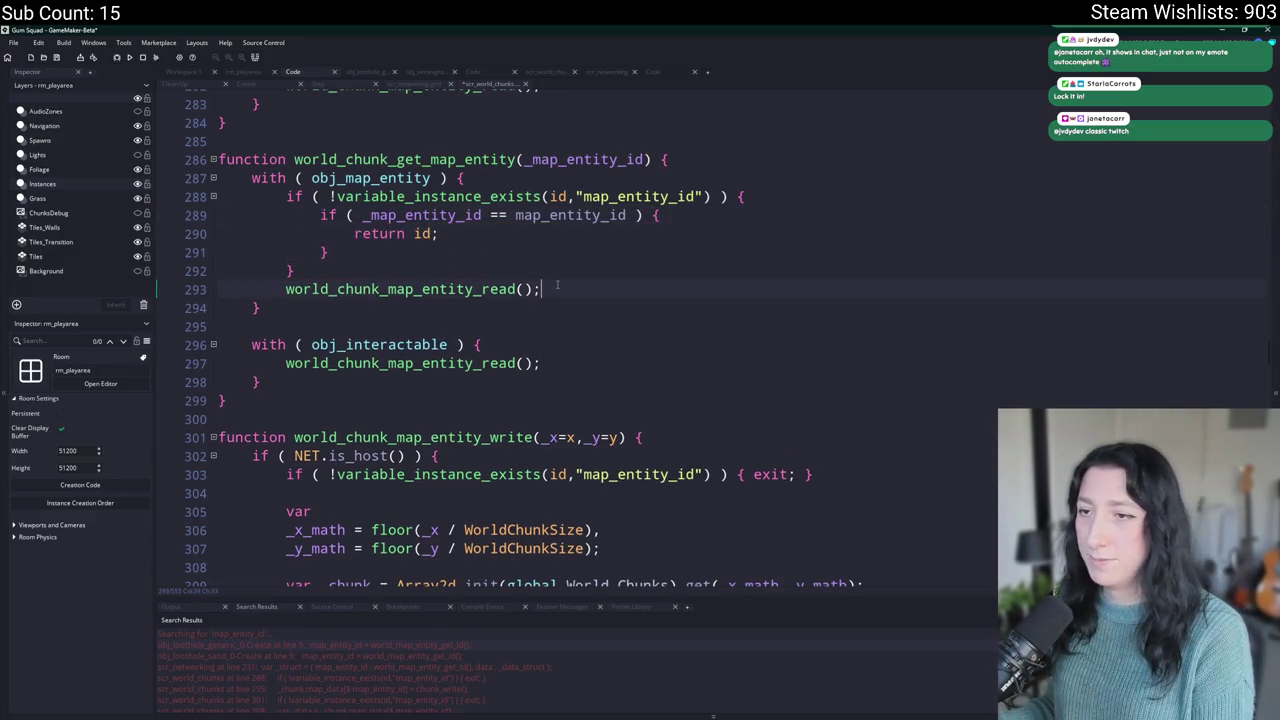
- Copy the ID-matching block over the obj_interactable read call and end with return noone
key("shift+Up")
key("BackSpace")
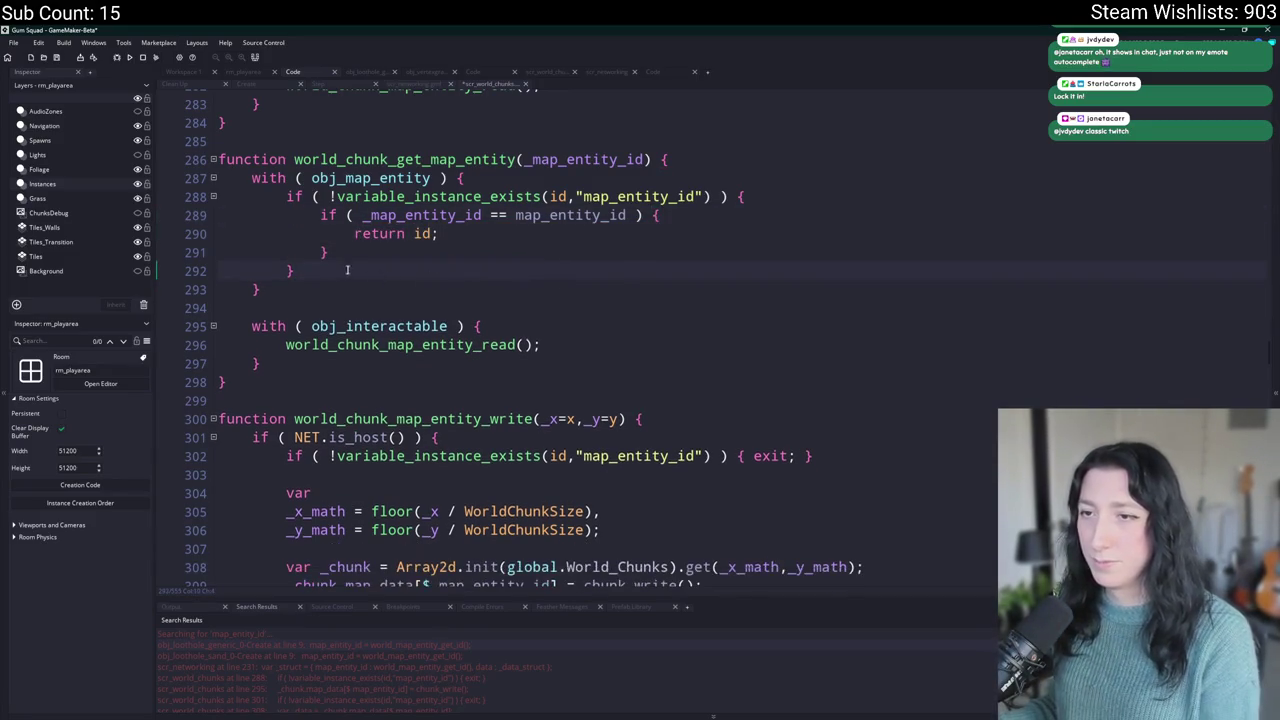
key("shift+Up")
key("shift+Up")
key("shift+Up")
key("ctrl+c")
left_click_drag(286, 345, 545, 345)
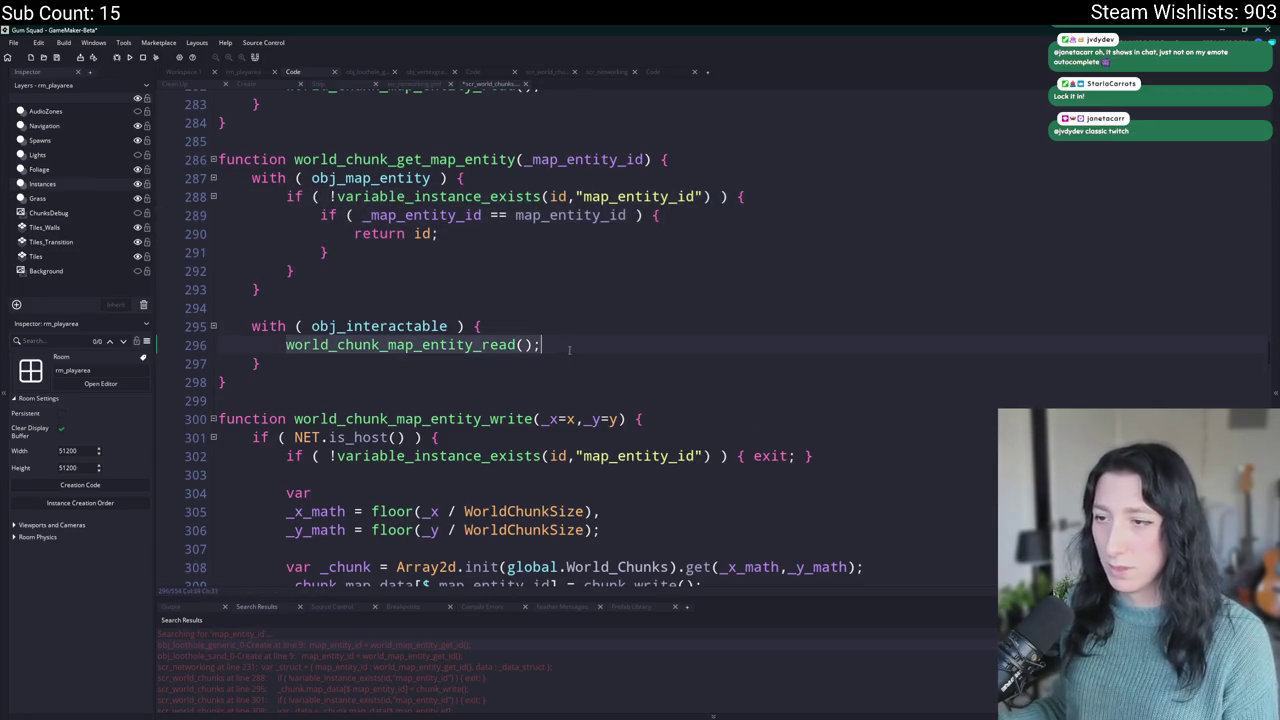
key("ctrl+v")
key("Return")
key("Return")
type("return noon")
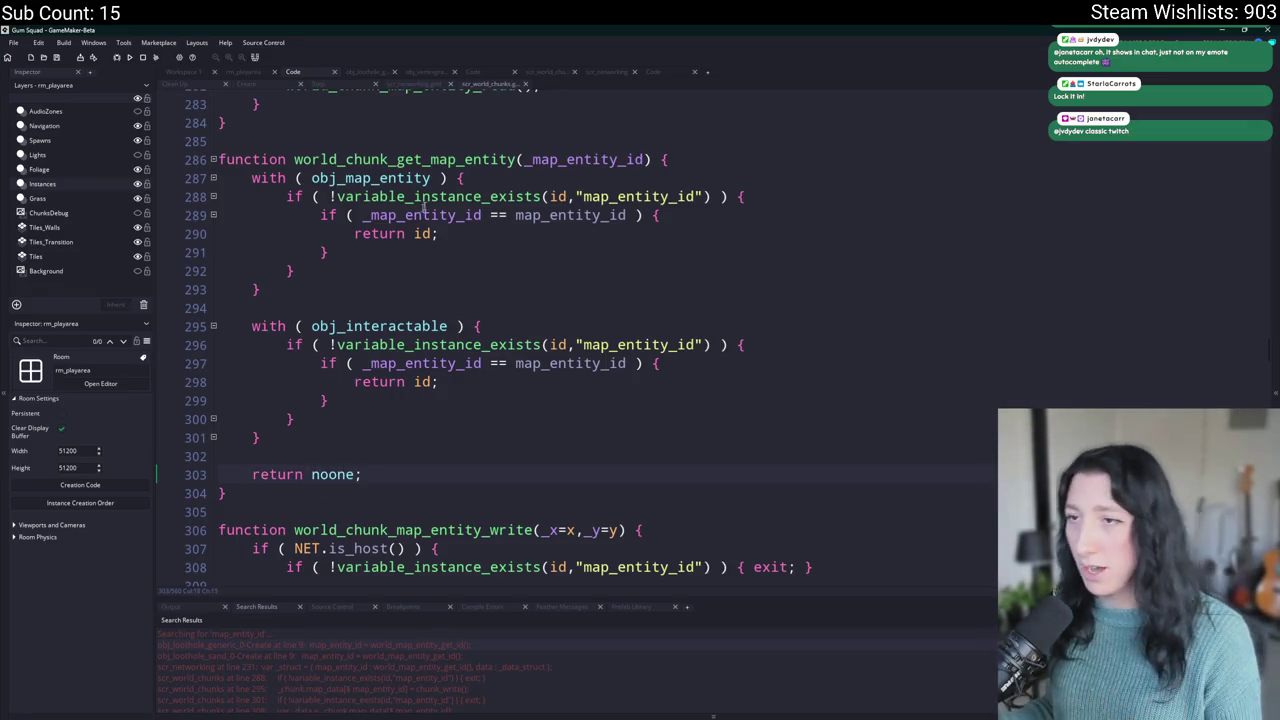
double_click(460, 160)
left_click(405, 84)
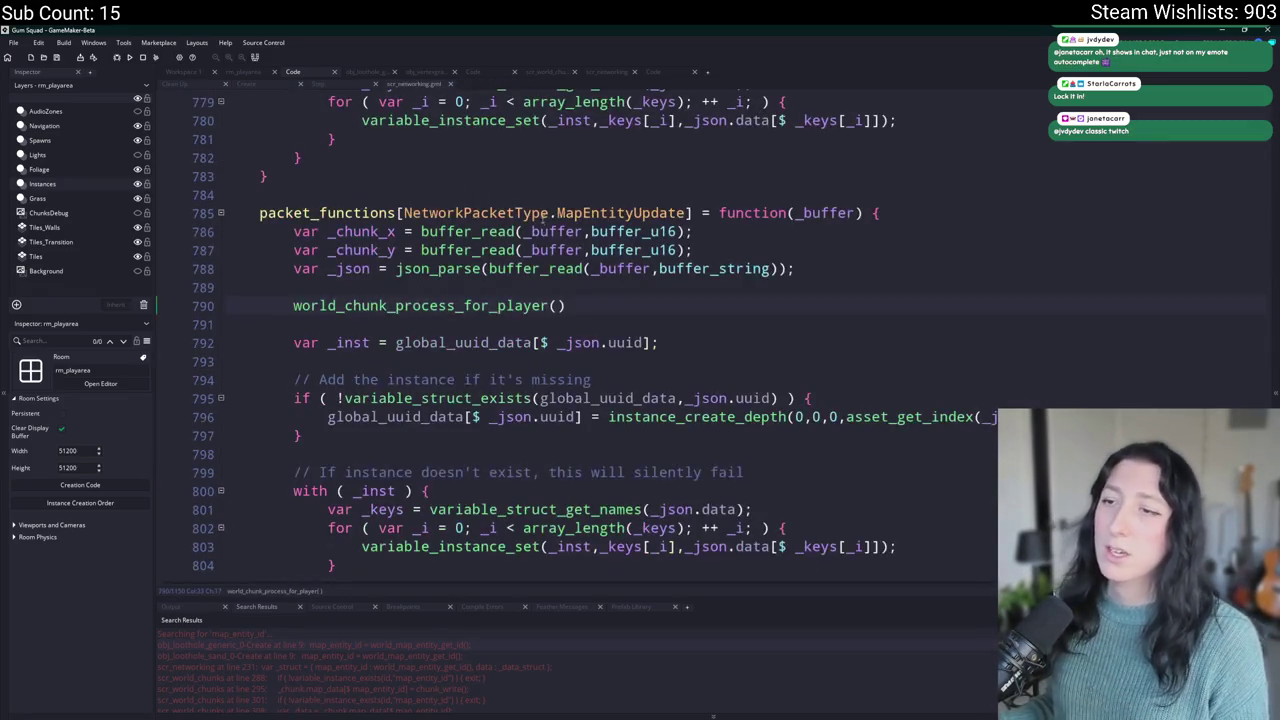
- Swap world_chunk_process_for_player for world_chunk_get_map_entity and delete the _chunk_x/_chunk_y reads
left_click(293, 305)
key("ctrl+v")
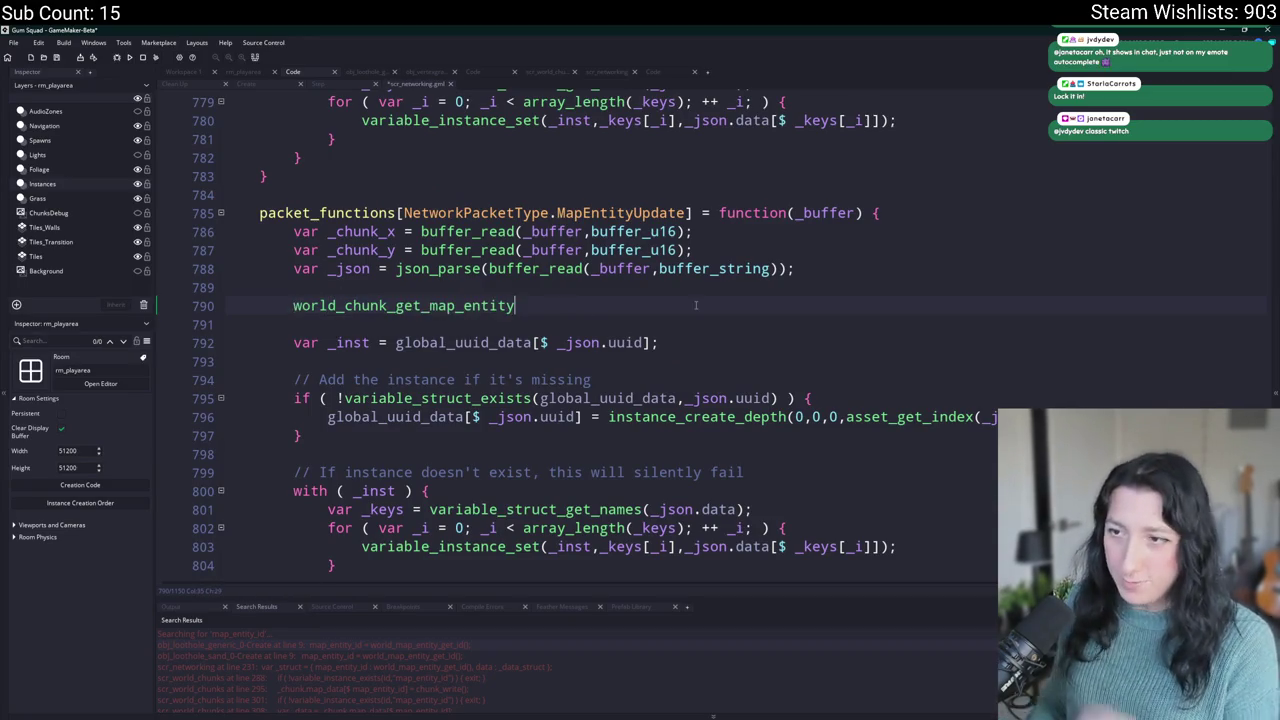
type("()")
left_click(422, 305)
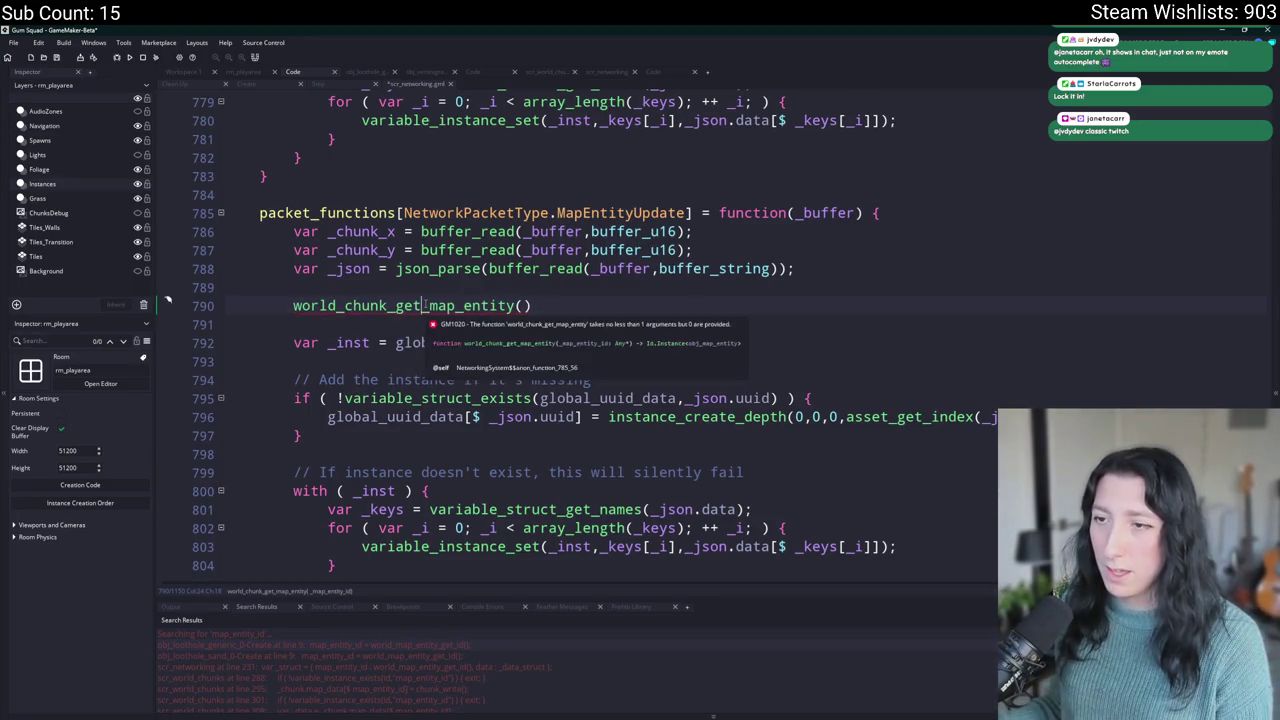
key("F12")
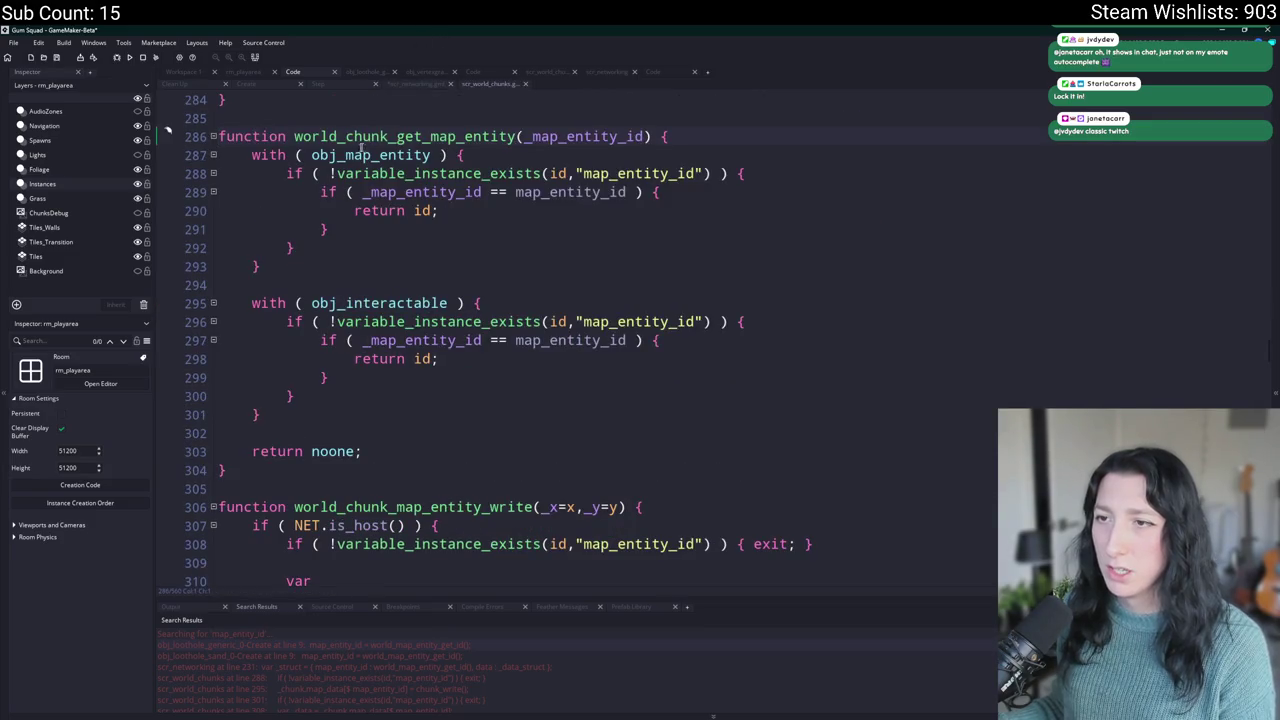
middle_click(496, 88)
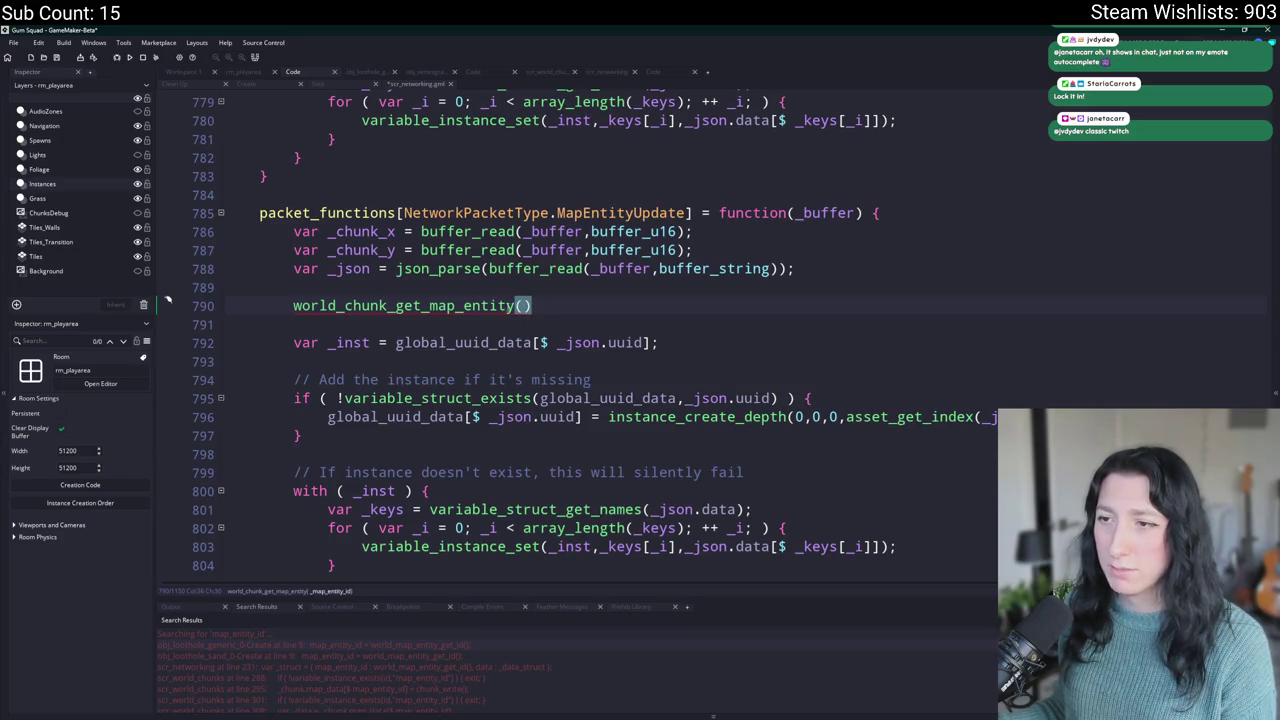
key("Left")
key("Left")
key("Left")
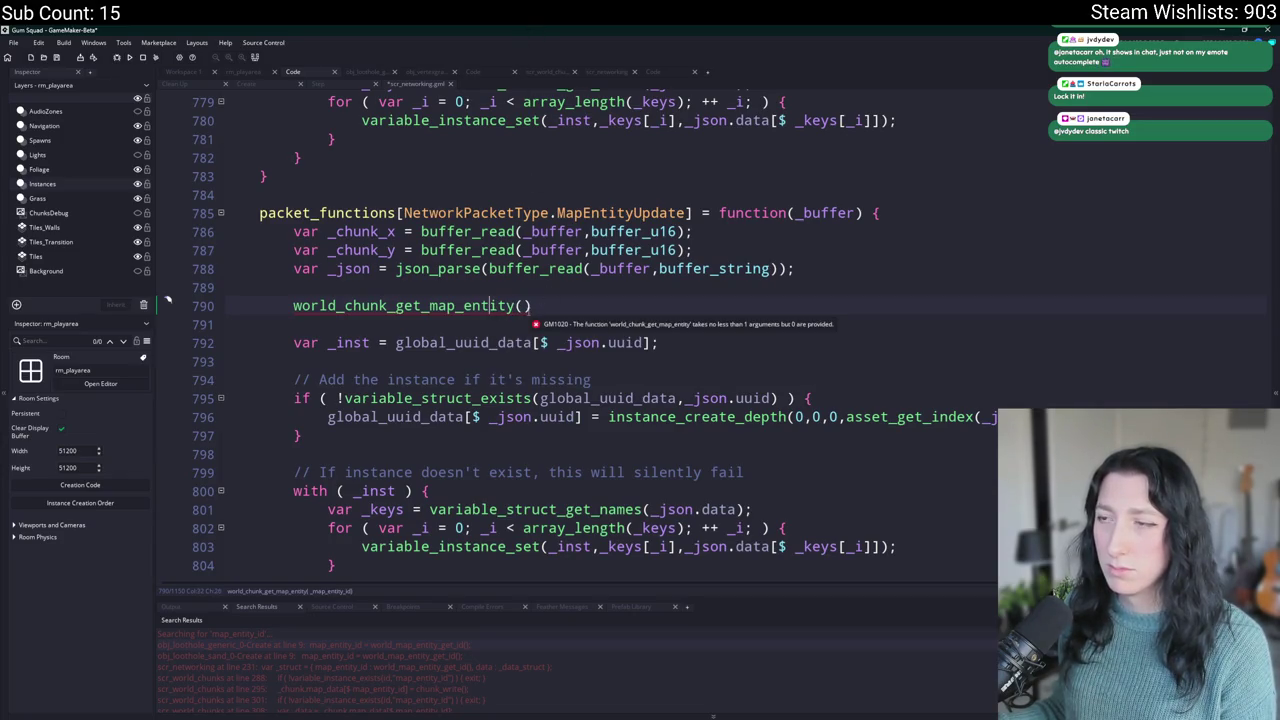
mouse_move(694, 250)
left_mouse_down()
mouse_move(222, 215)
mouse_move(220, 240)
left_mouse_up()
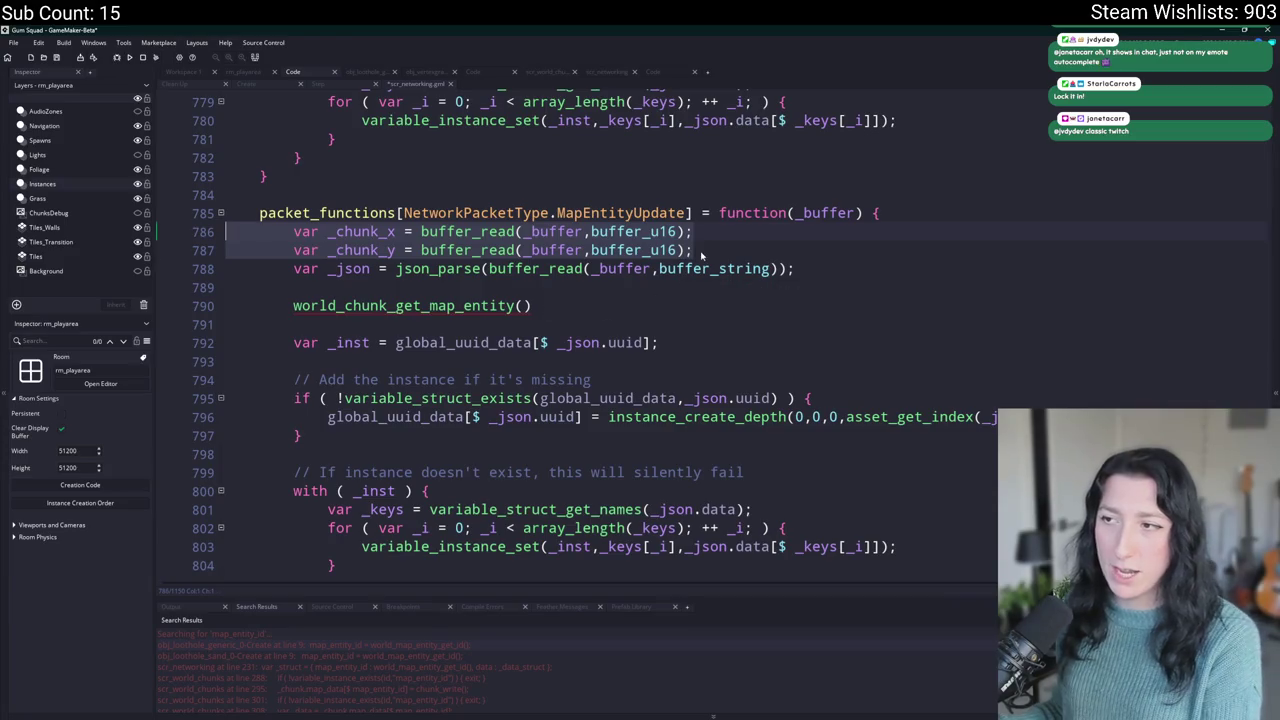
key("Delete")
double_click(602, 212)
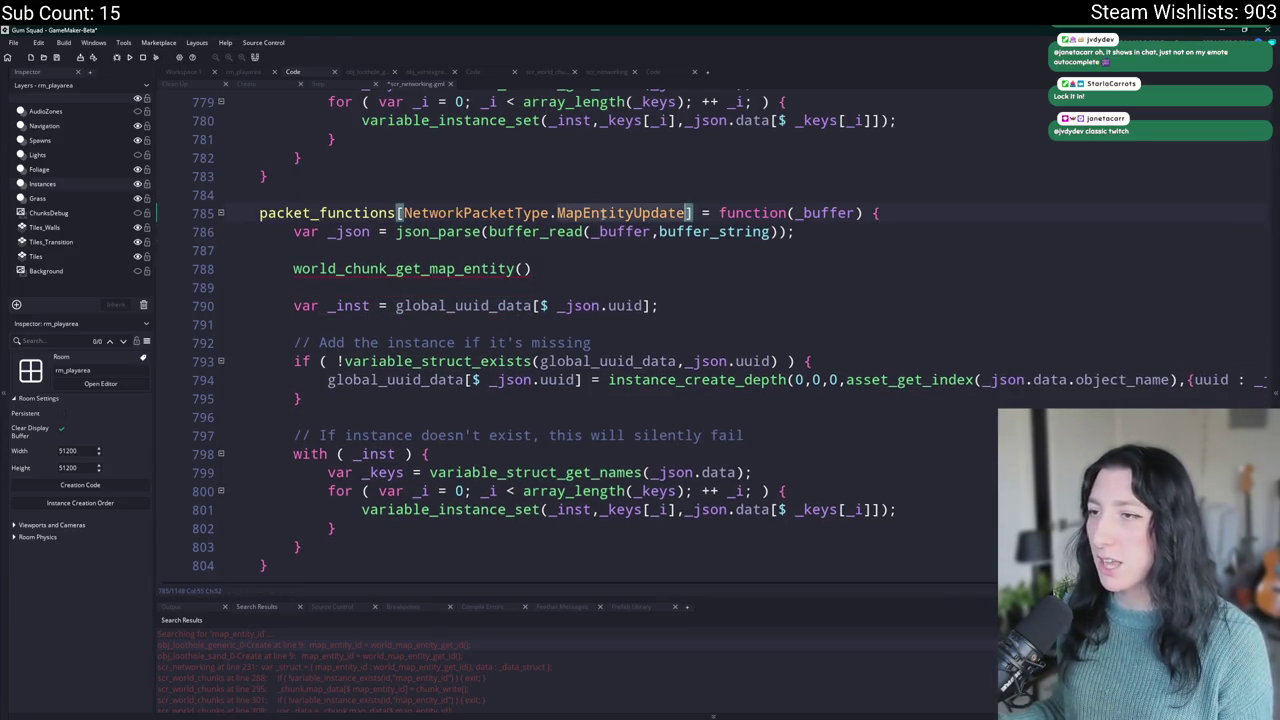
- Delete the world_chunk_write_position_to_buffer line from the MapEntityUpdate sender, then revisit the handler's lookup call
key("F3")
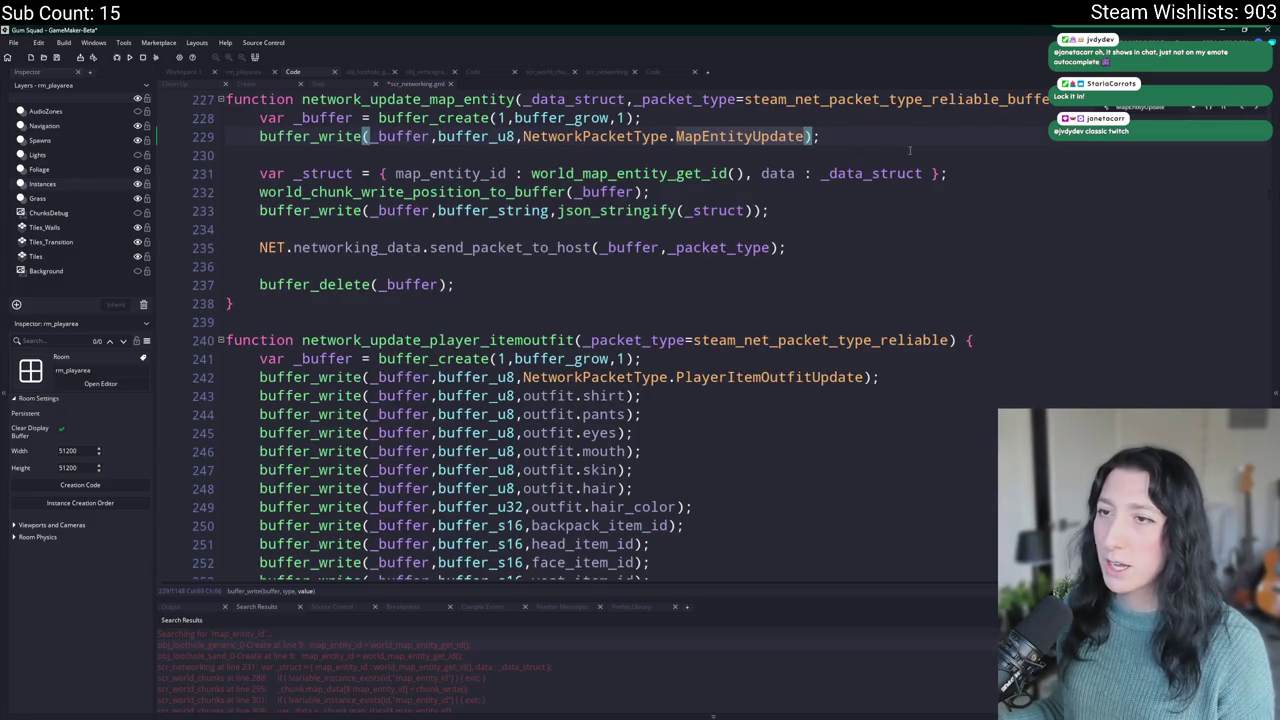
left_click_drag(903, 188, 947, 173)
key("BackSpace")
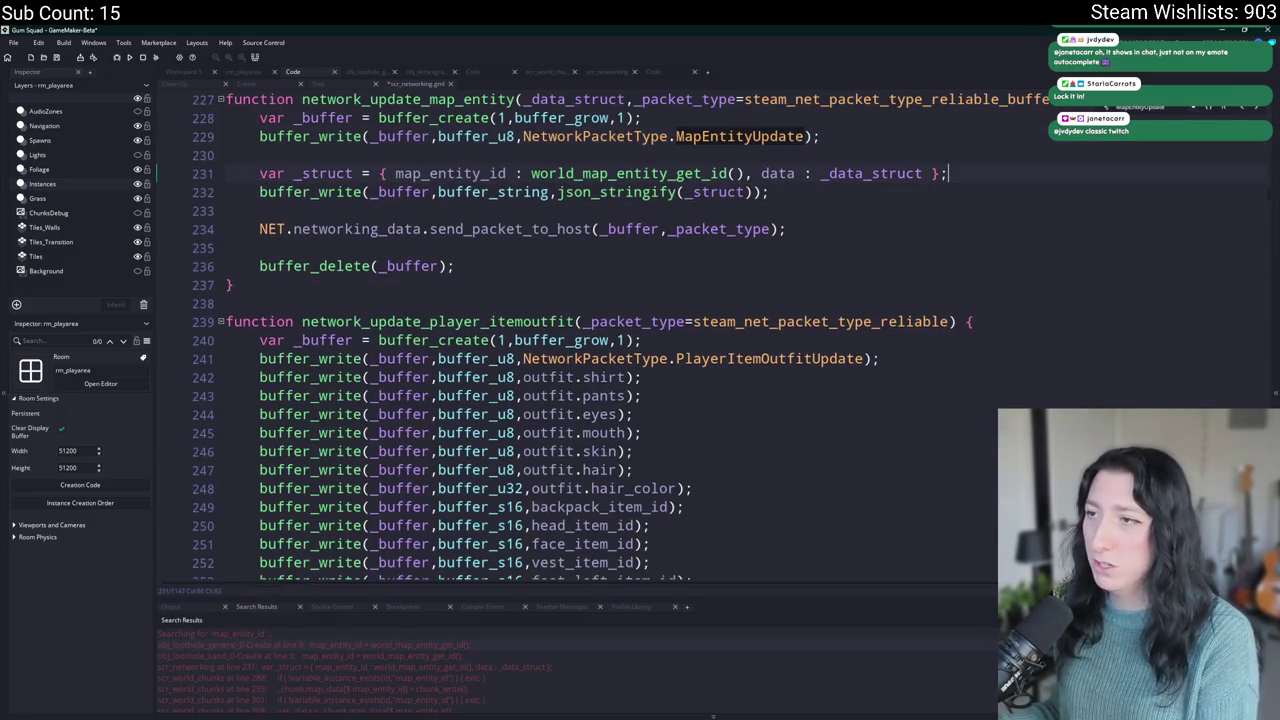
key("F3")
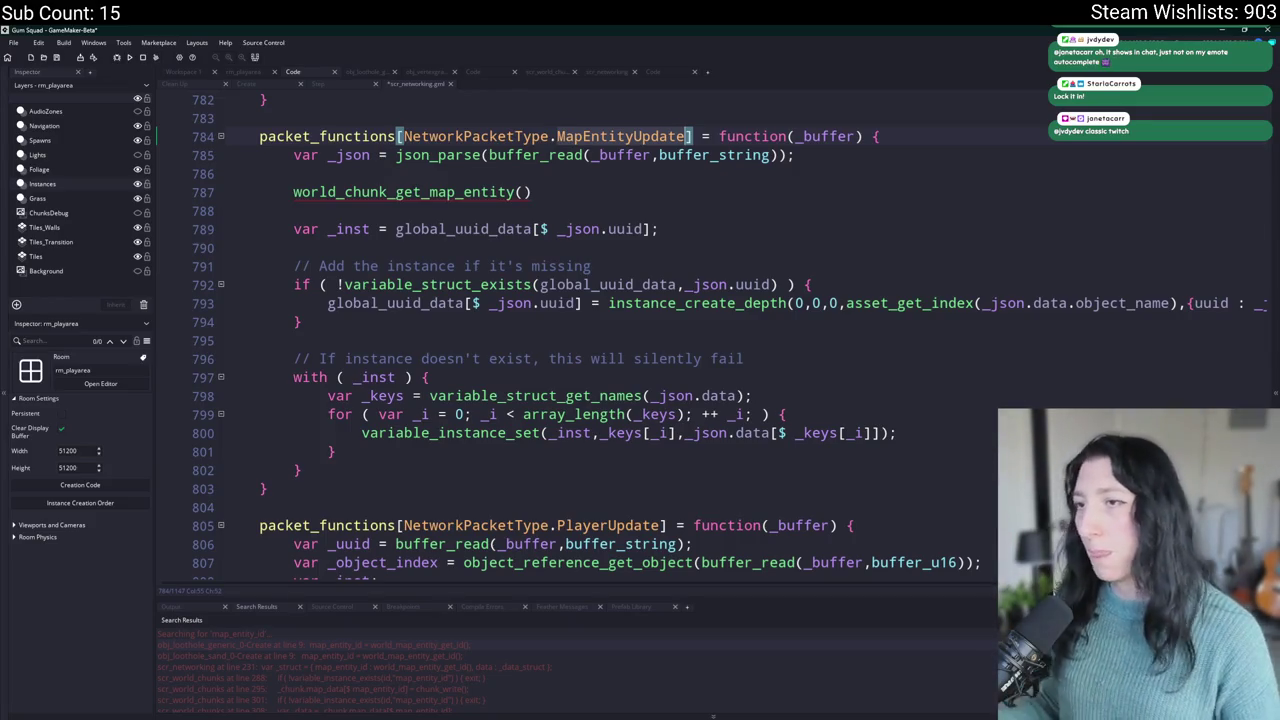
left_click(535, 192)
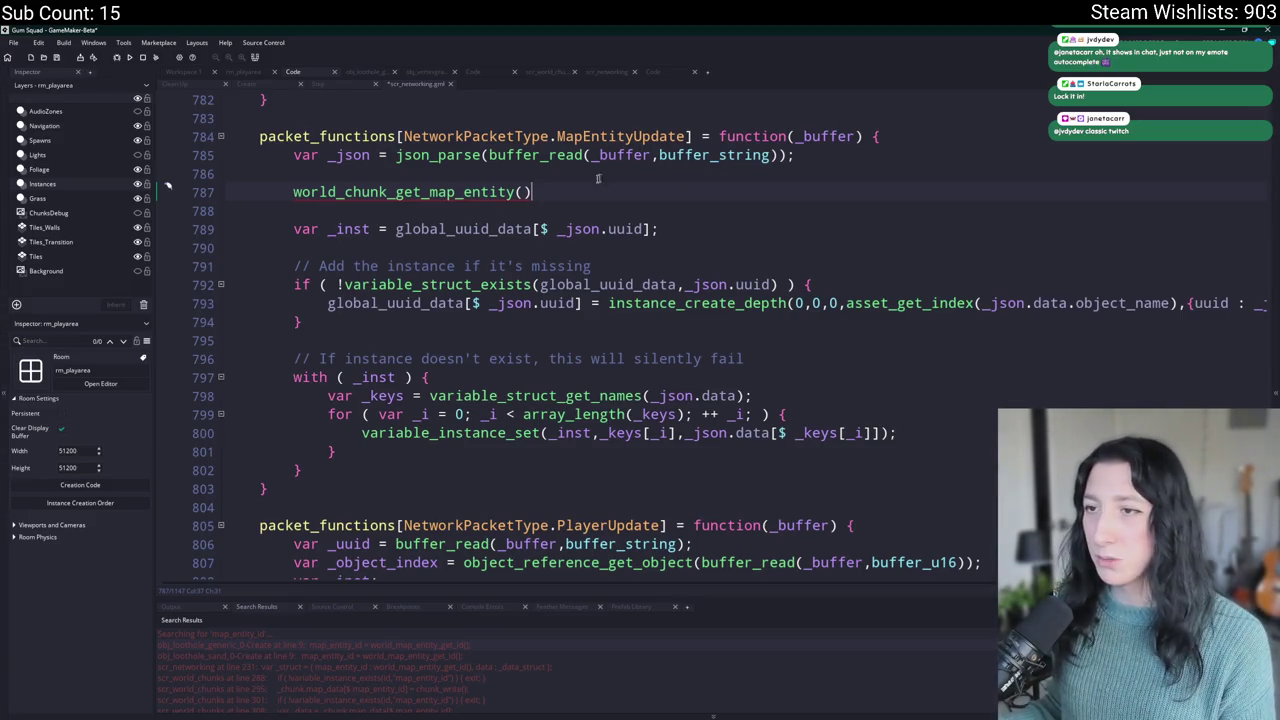
key("Left")
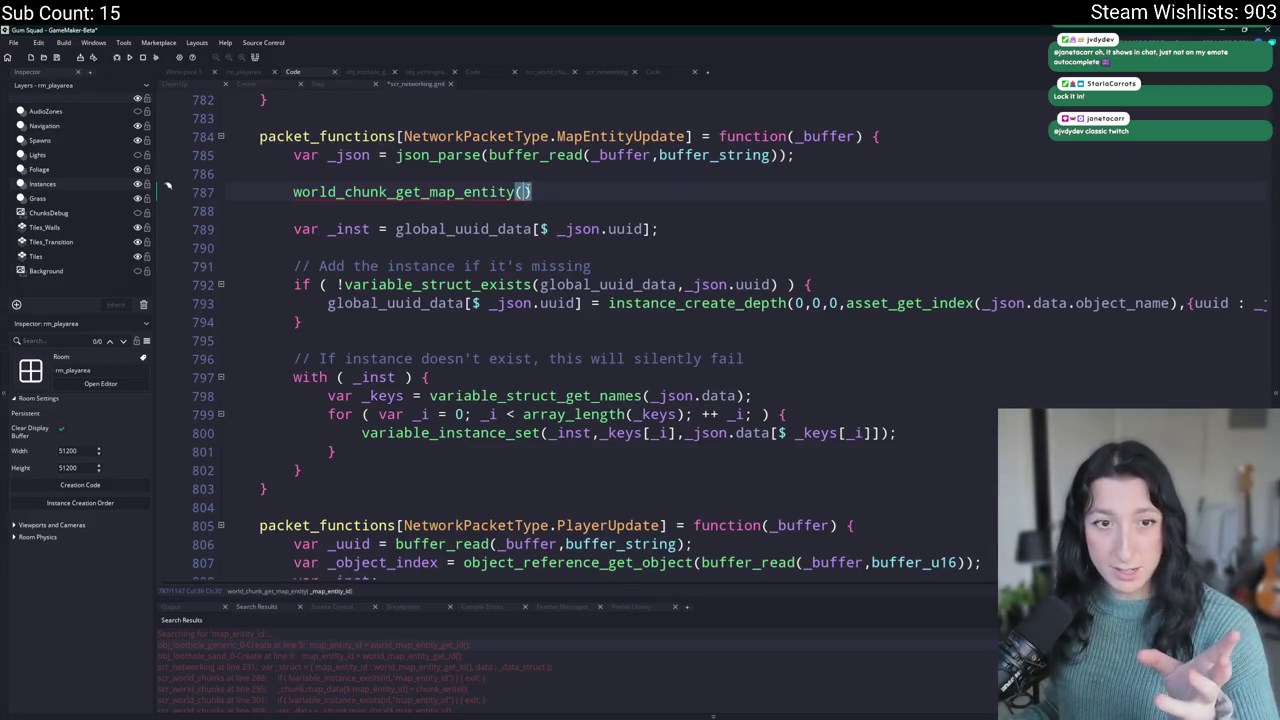
scroll(591, 264, "up", 1)
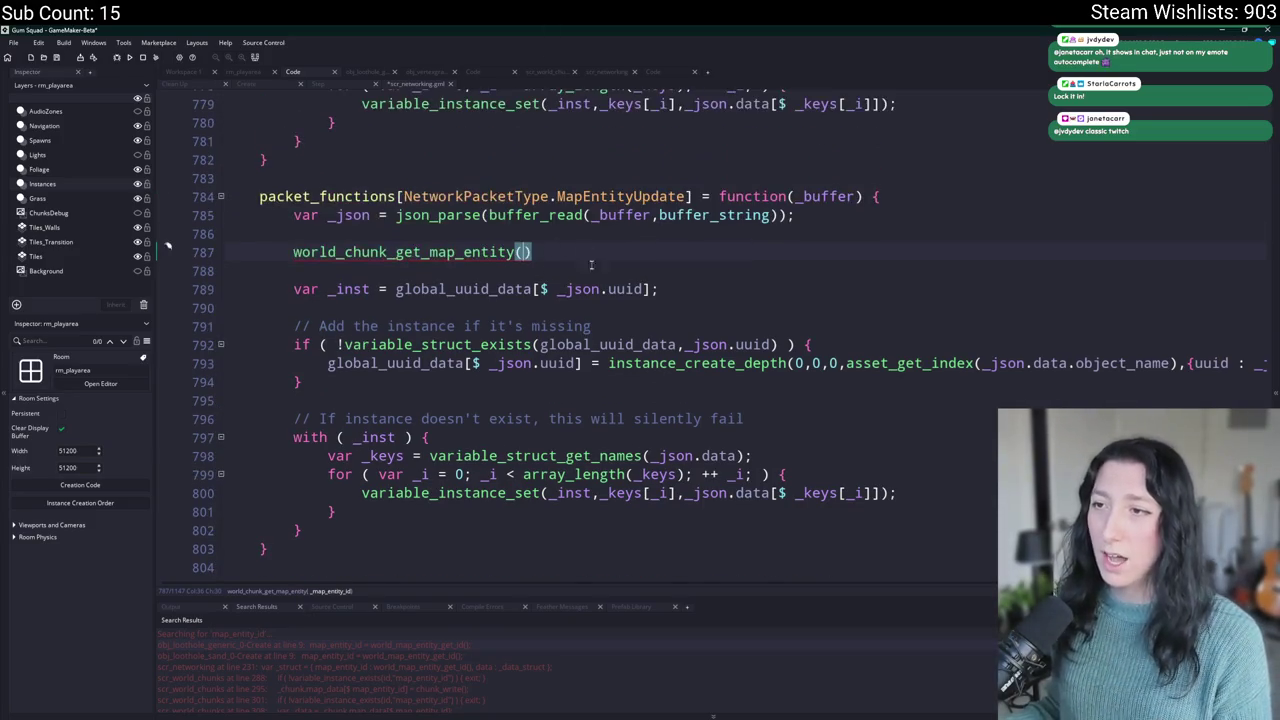
left_click(352, 214)
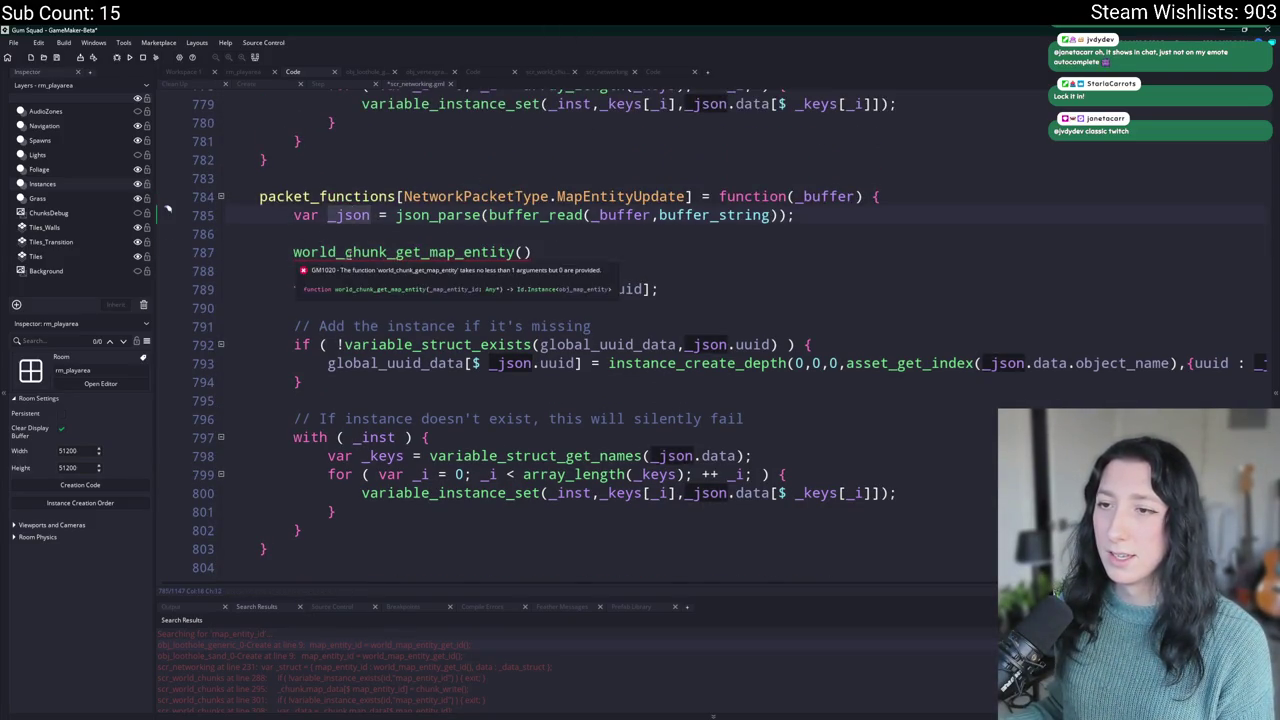
- Check the map_entity_id field sent in the MapEntityUpdate packet, then return to the handler
left_click(226, 178)
double_click(619, 196)
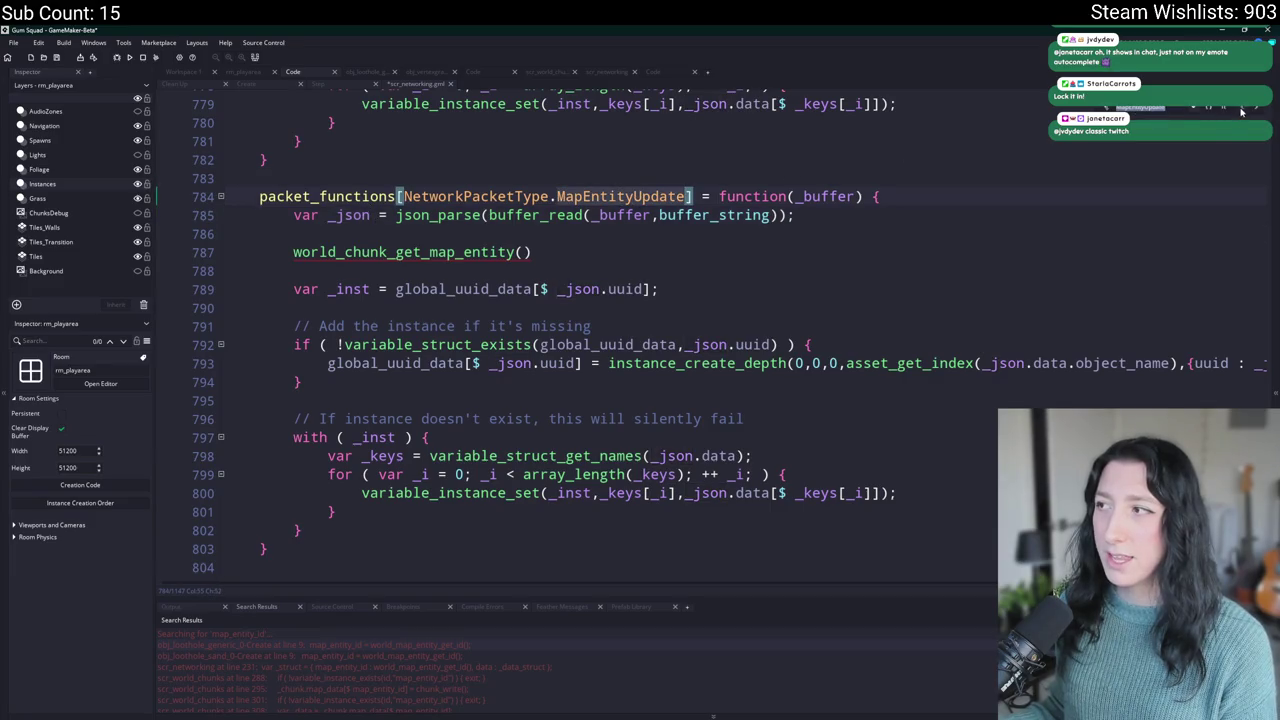
key("shift+F3")
left_click(507, 173)
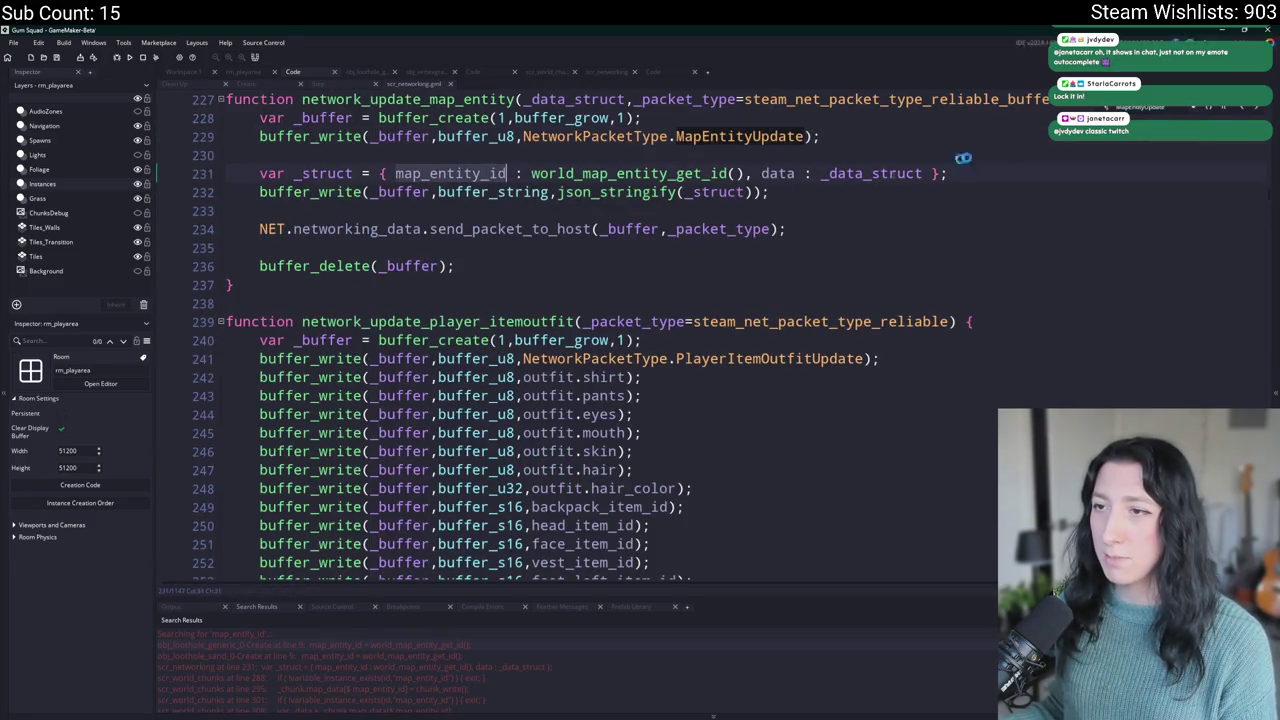
key("alt+Left")
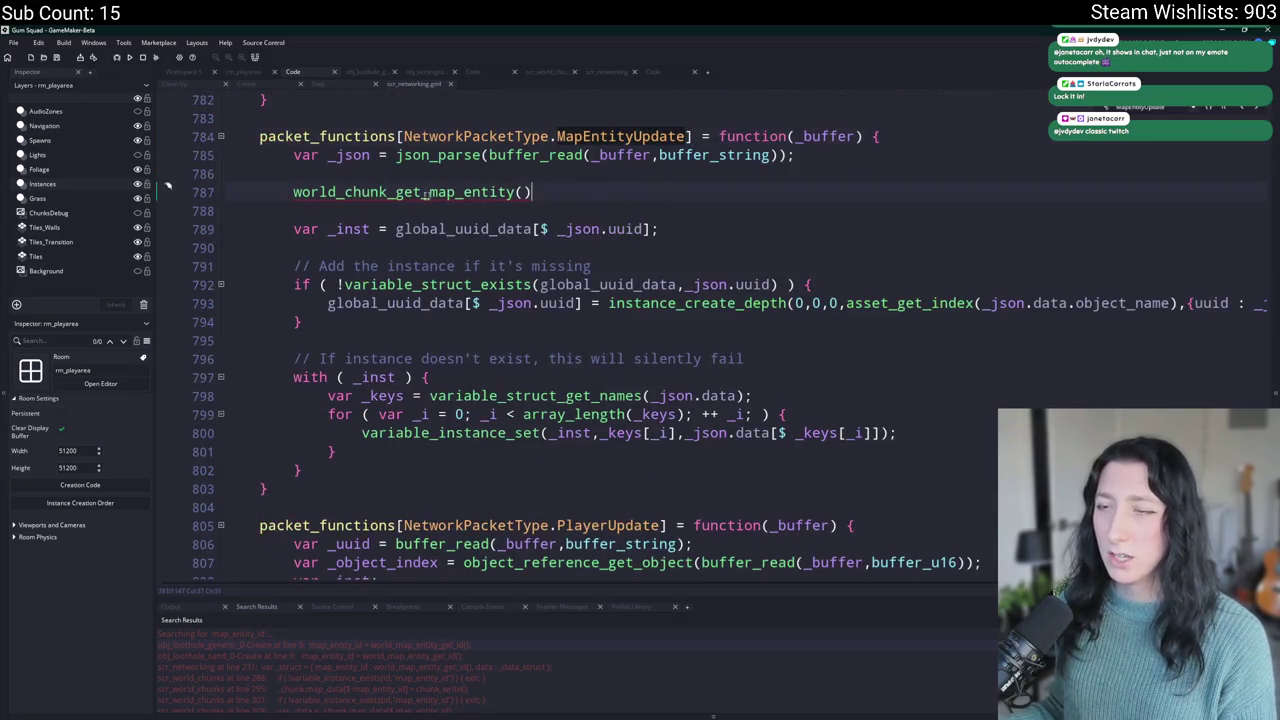
- Add 'var _map_entity_id = _json.map_entity_id;' on line 787 and pass _map_entity_id to the lookup call
key("Home")
type("var _map_entity_id = _json.map_entity_id;")
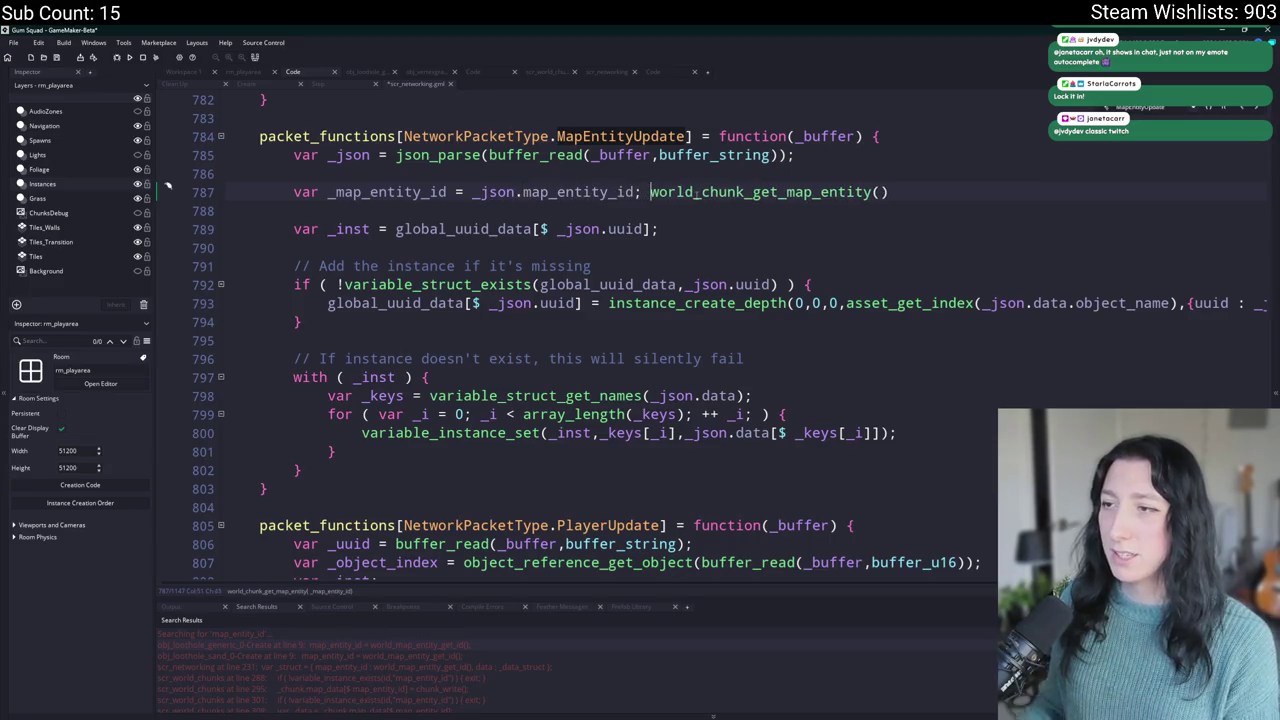
key("BackSpace")
key("Return")
key("End")
key("Left")
type("_map_entity_id")
- Make line 788 read 'var _inst = world_chunk_get_map_entity(_map_entity_id);'
left_click(713, 246)
type(";")
key("Home")
type("var _inst =")
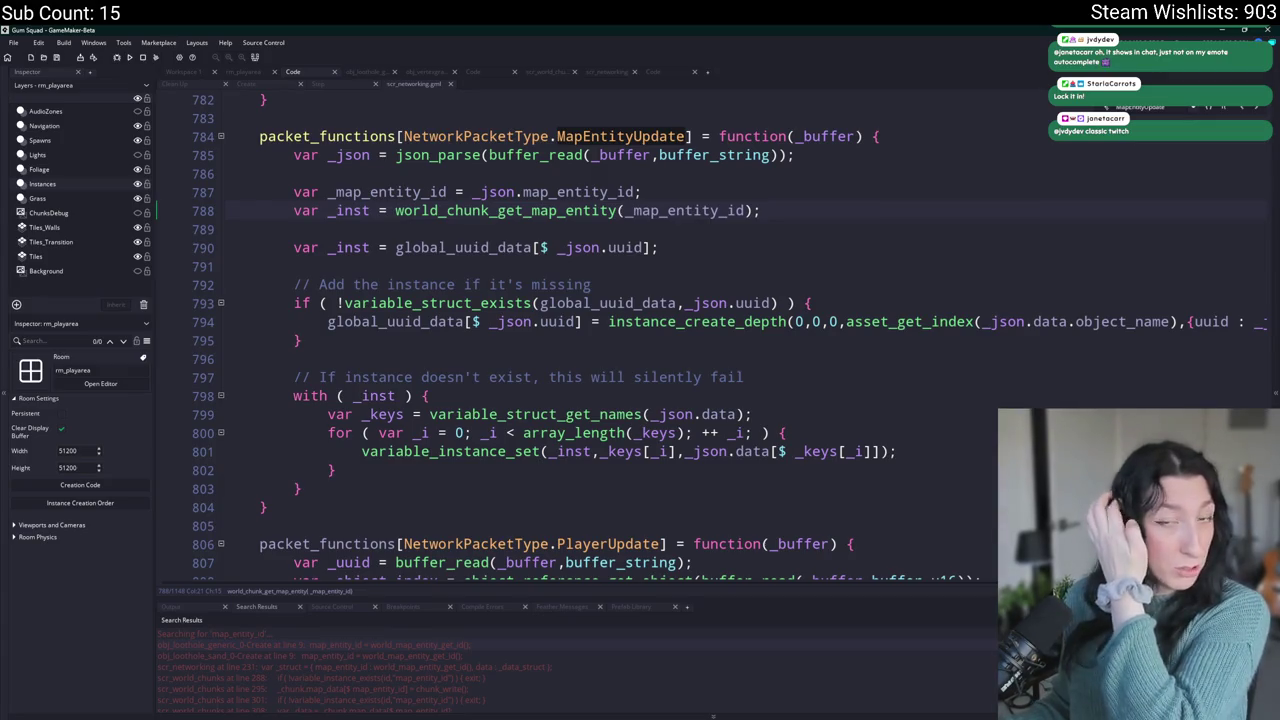
key("Left")
key("Left")
key("Left")
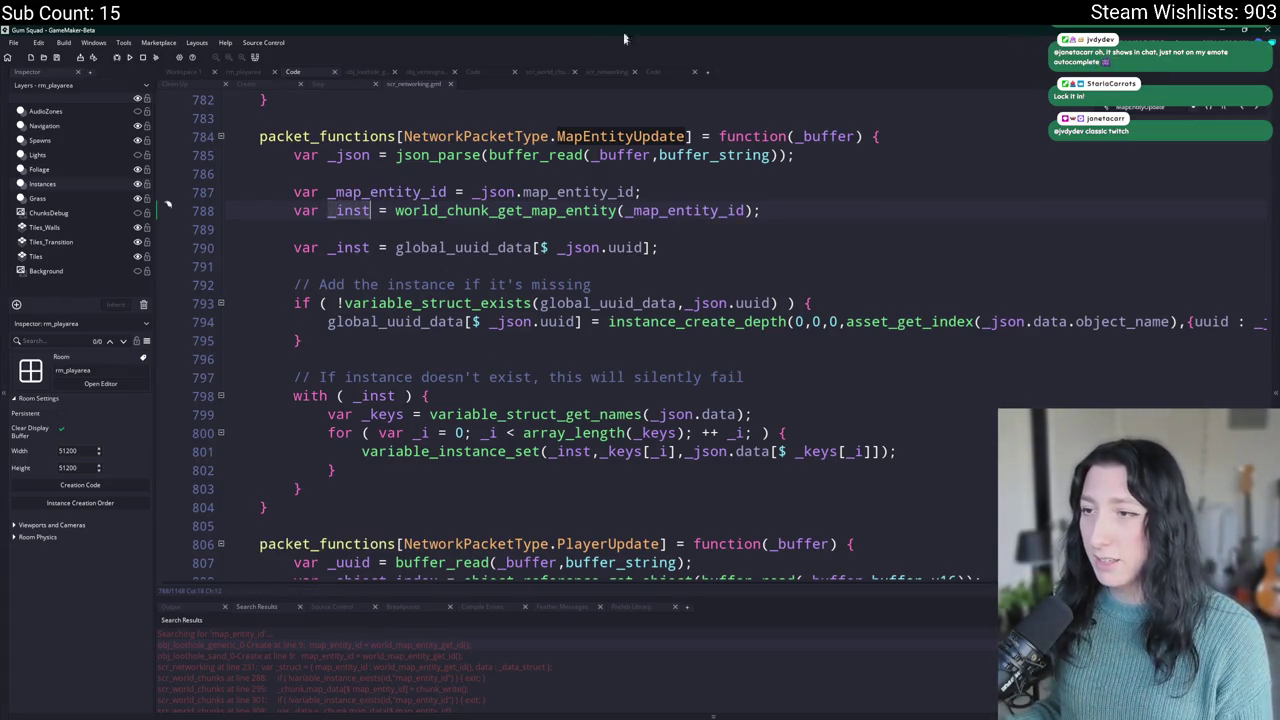
left_click(682, 247)
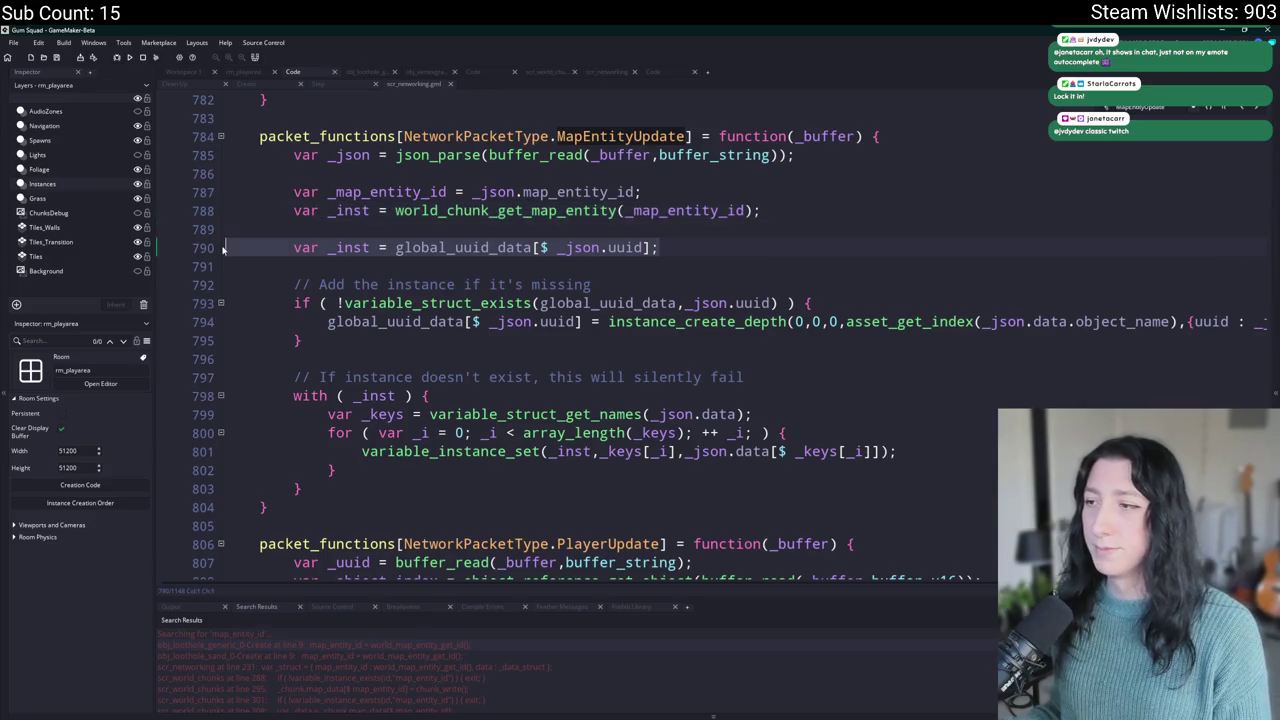
- Delete the create-if-missing instance block on lines 792–796
left_click(467, 356)
left_click(202, 265, "shift")
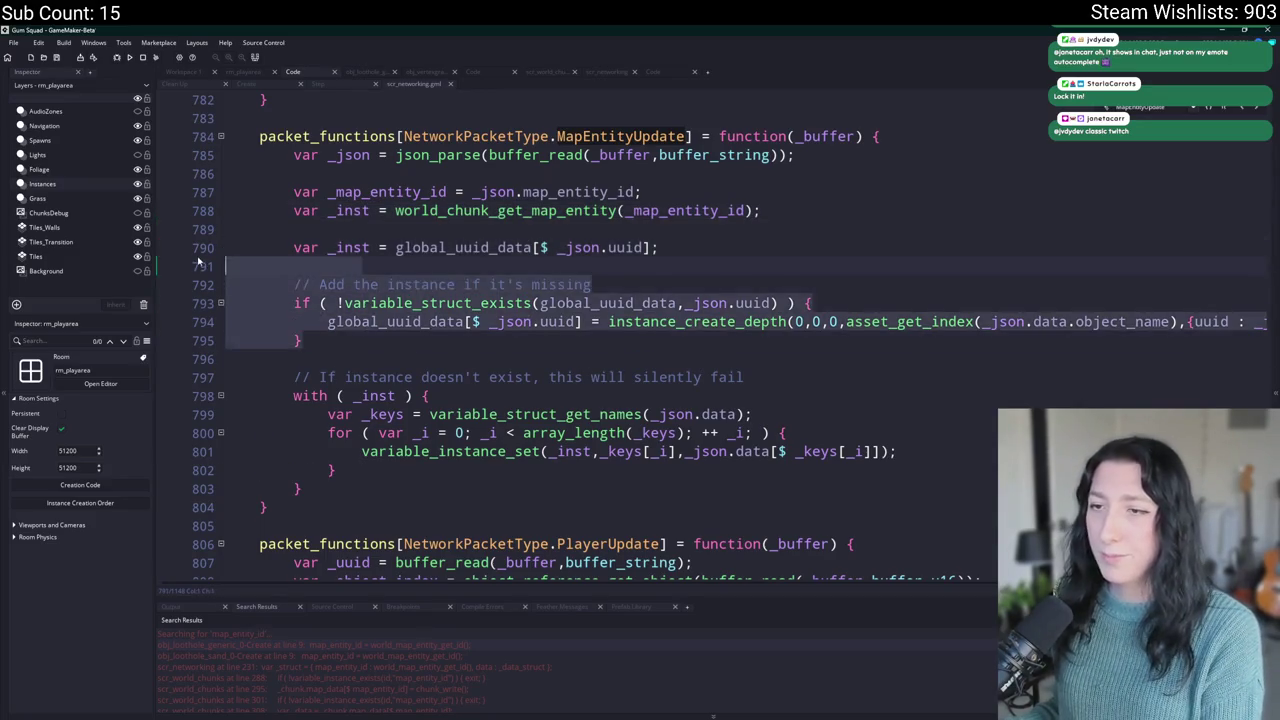
key("BackSpace")
key("Return")
key("BackSpace")
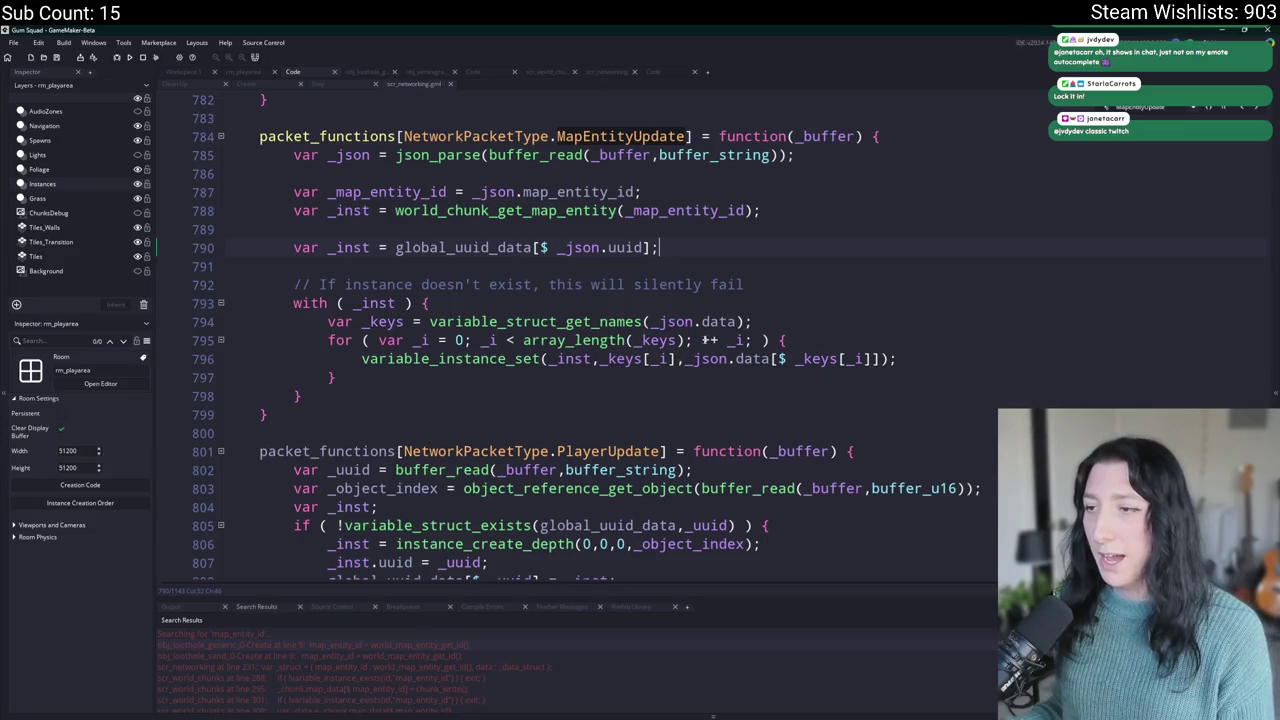
- Review how the handler uses _json.data in its variable_instance_set call
left_click(737, 321)
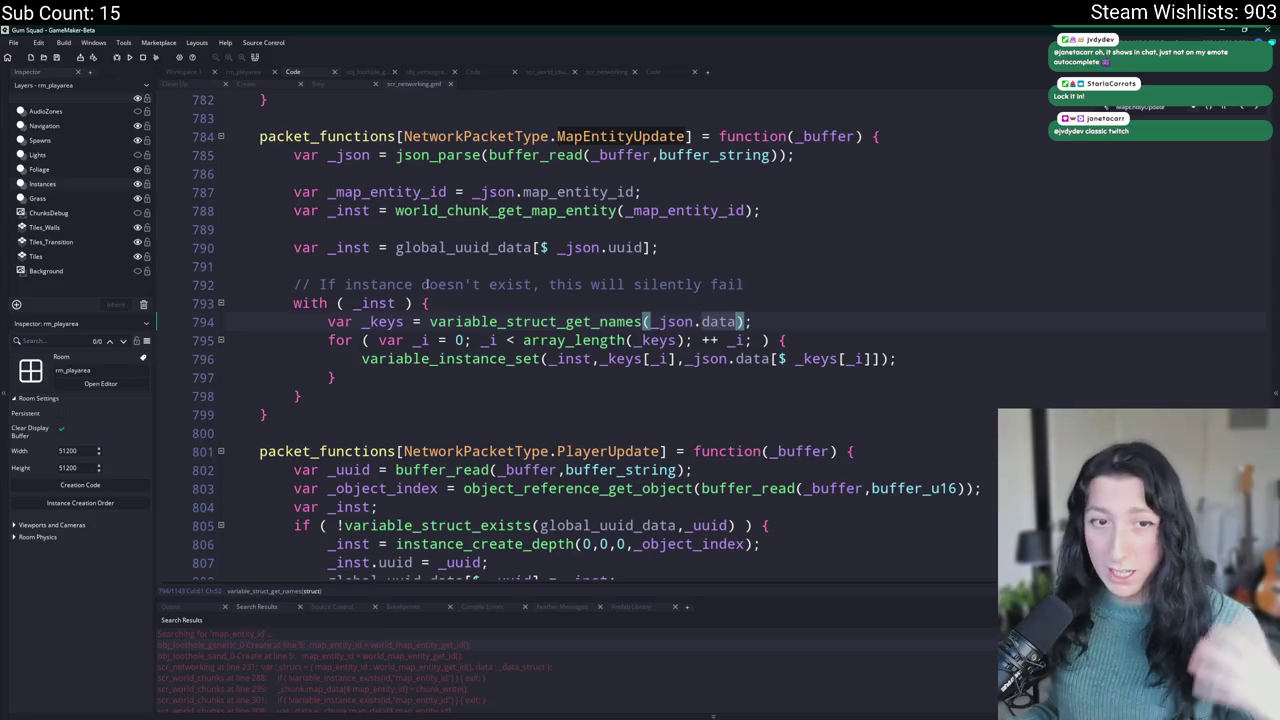
key("Down")
key("Down")
key("Left")
key("Left")
key("Left")
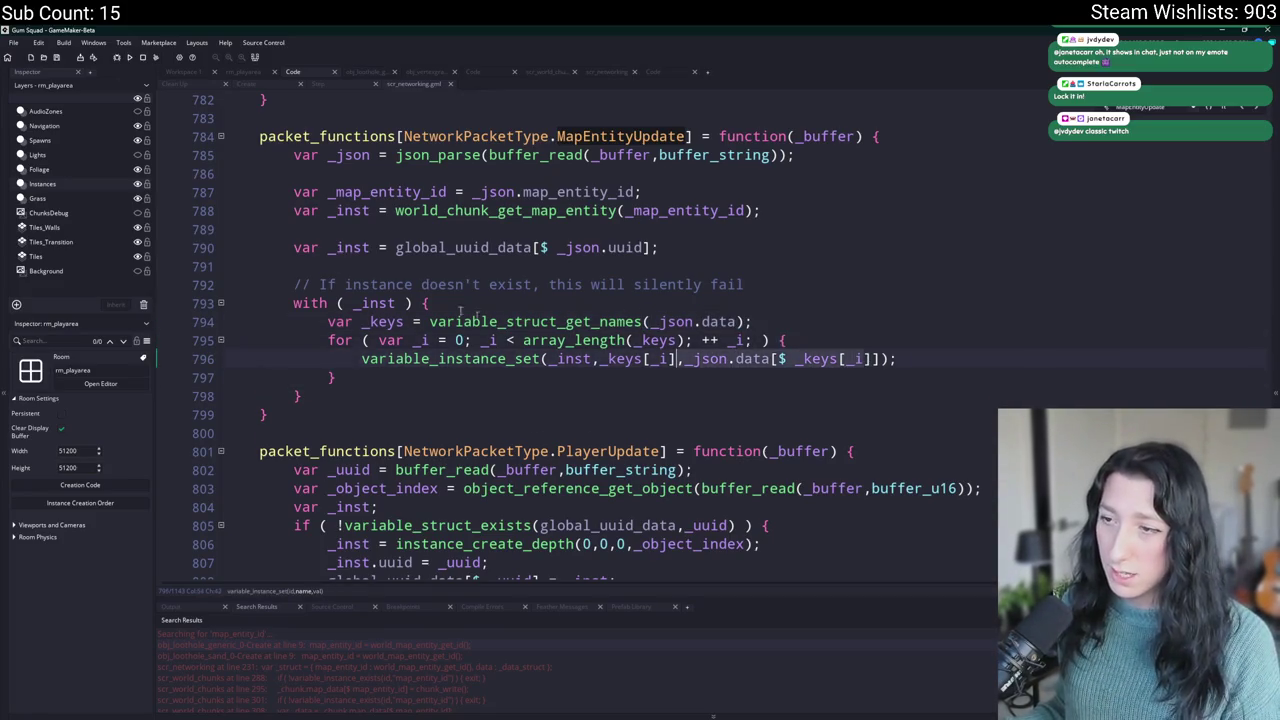
scroll(445, 342, "up", 7)
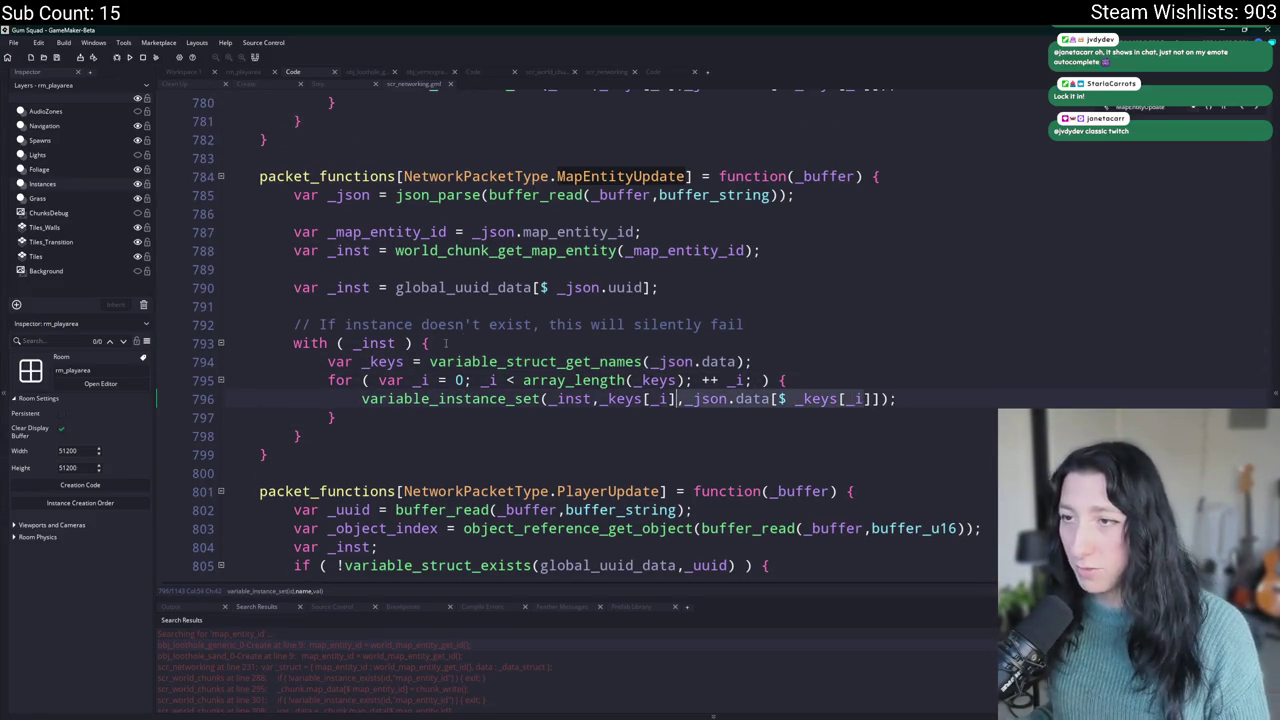
scroll(445, 342, "down", 1)
- Jump from MapEntityUpdate to where the packet is sent and inspect its _data_struct payload
double_click(620, 476)
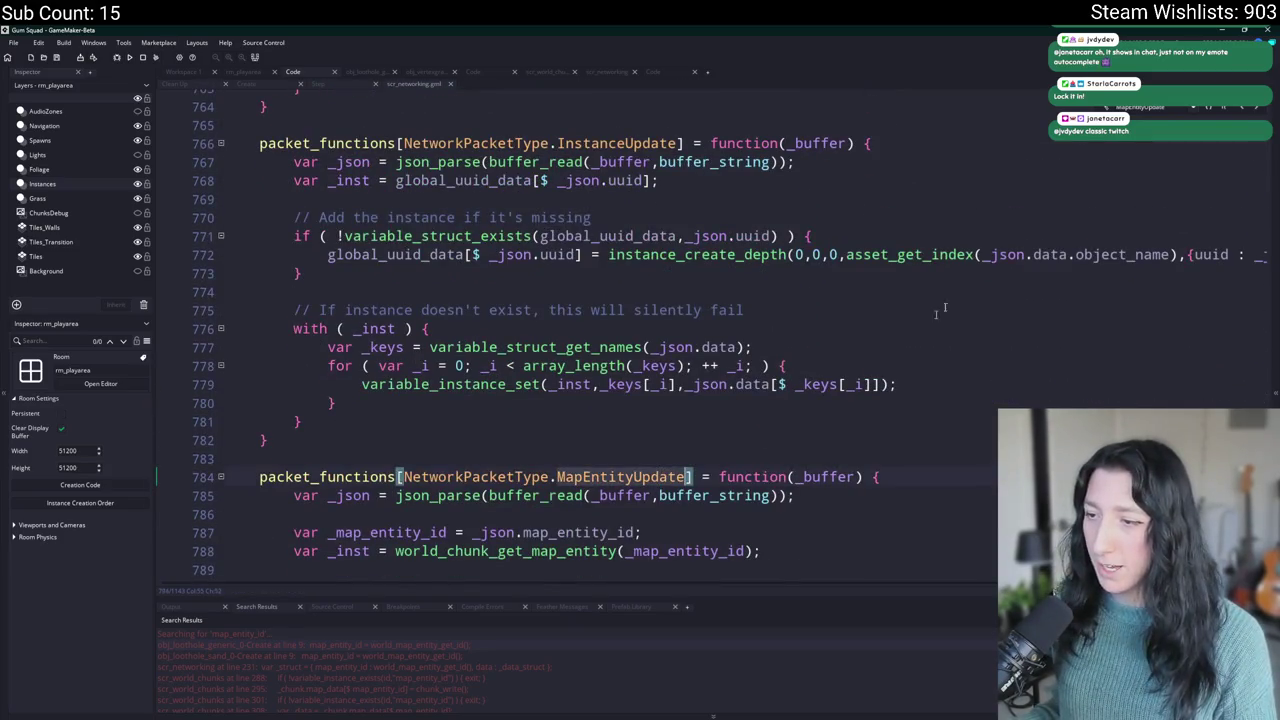
left_click(1245, 108)
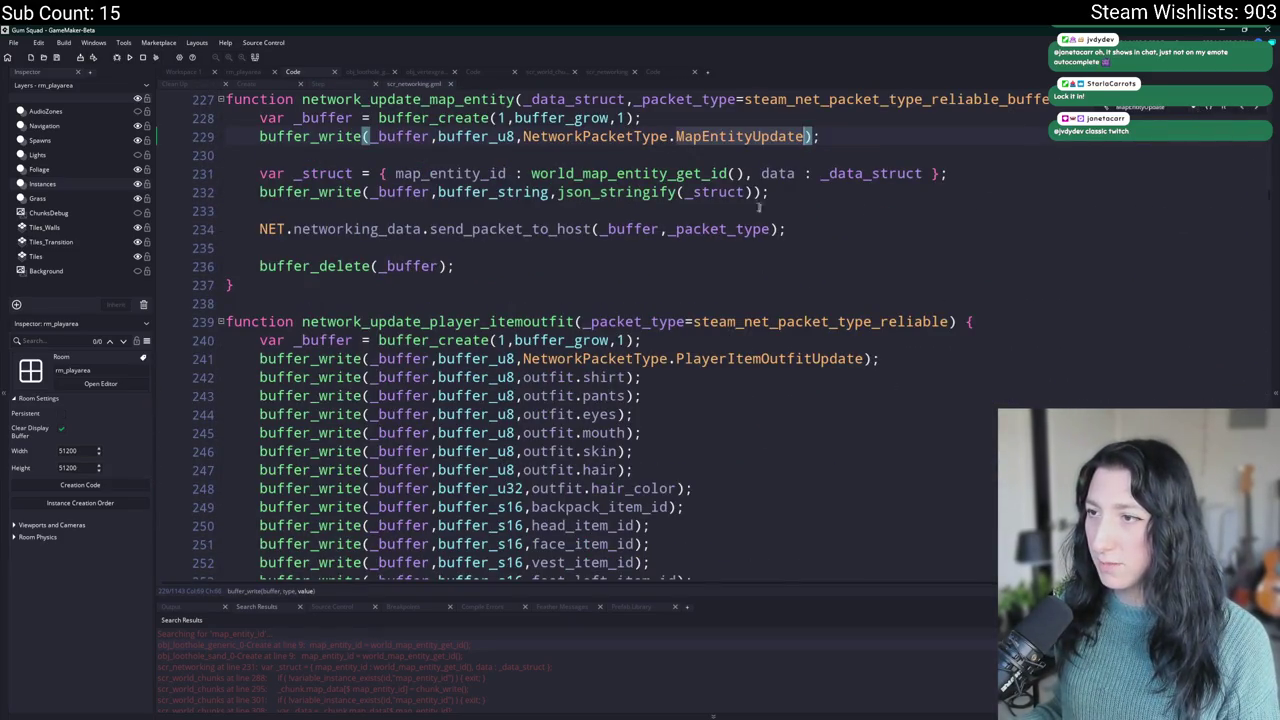
key("Down")
key("Down")
key("Down")
key("Left")
key("Left")
key("Left")
left_click(922, 173)
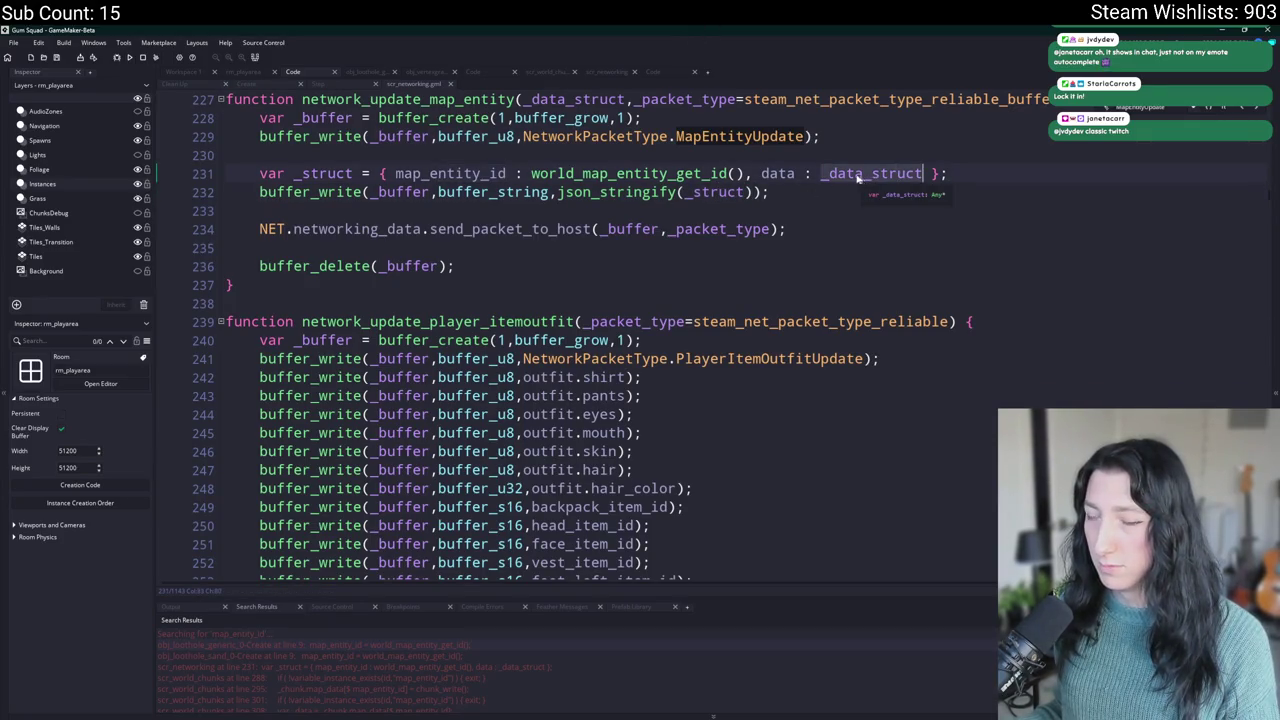
- Search the project for network_update_map_entity, finding only its scr_networking definition
left_click(421, 99)
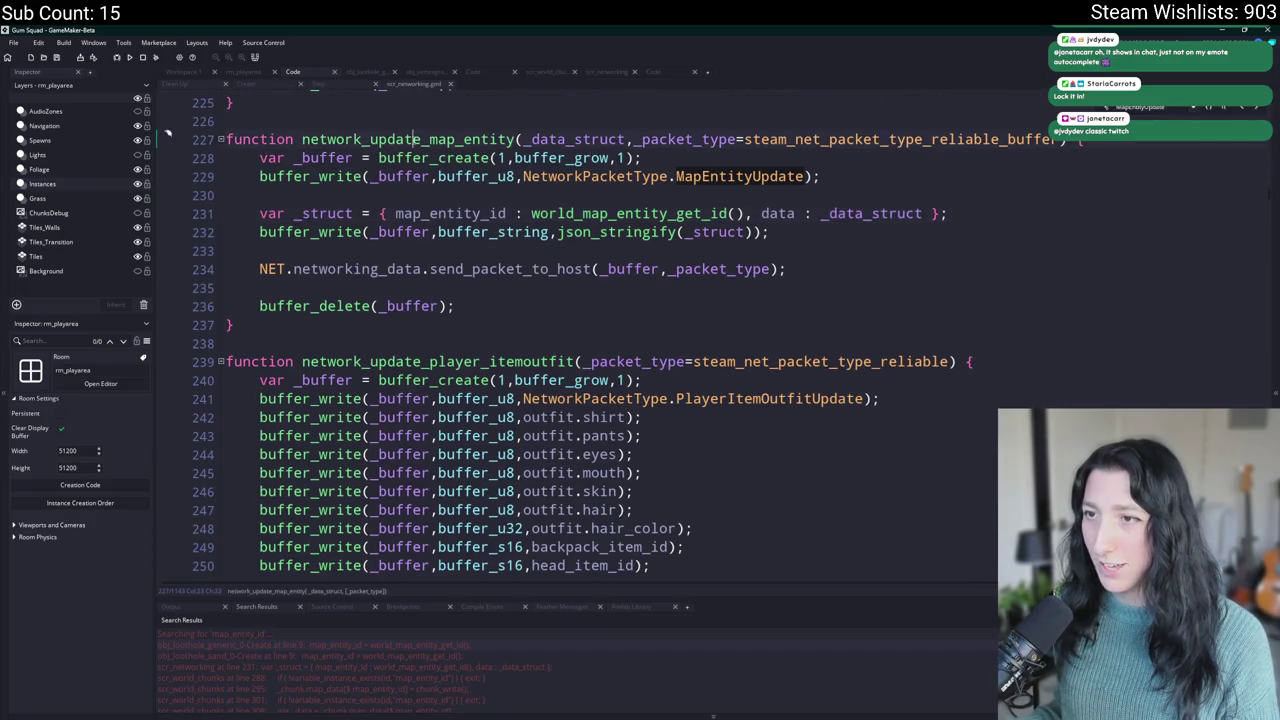
key("ctrl+shift+f")
key("Return")
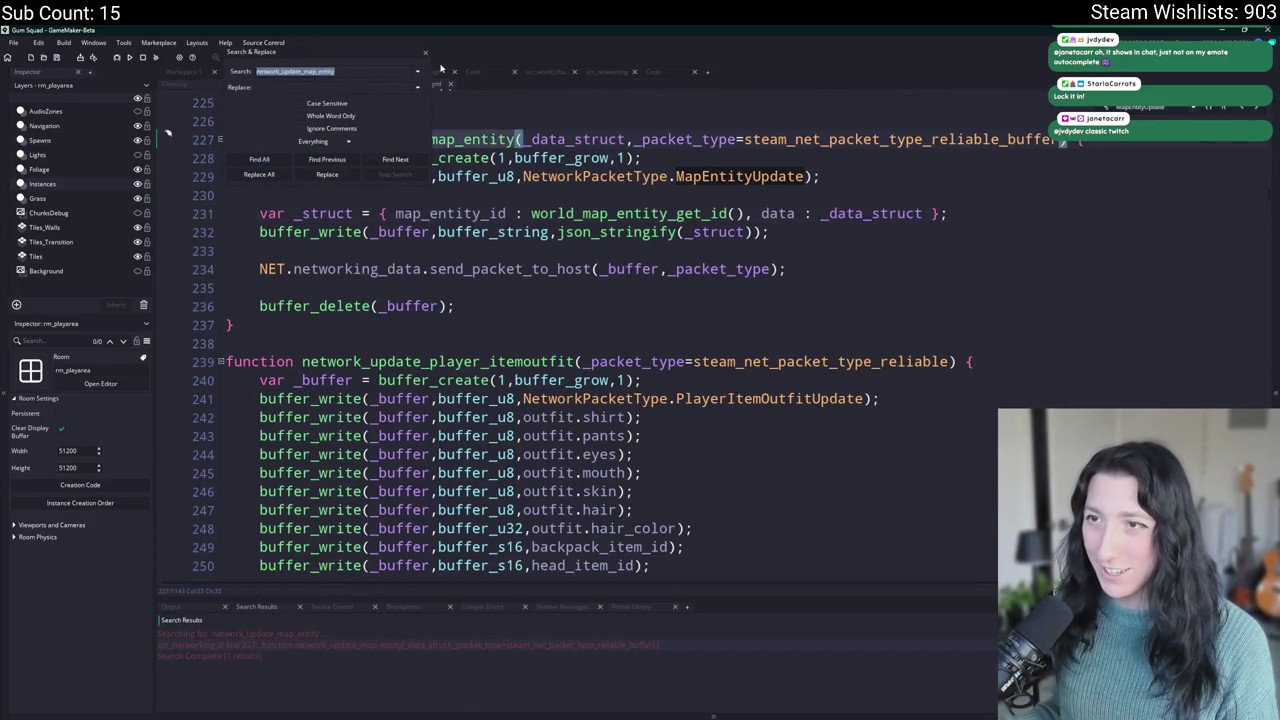
left_click(425, 52)
- Open obj_loothole_generic_0's Create event via the 'loothole_gen' asset search
left_click(190, 72)
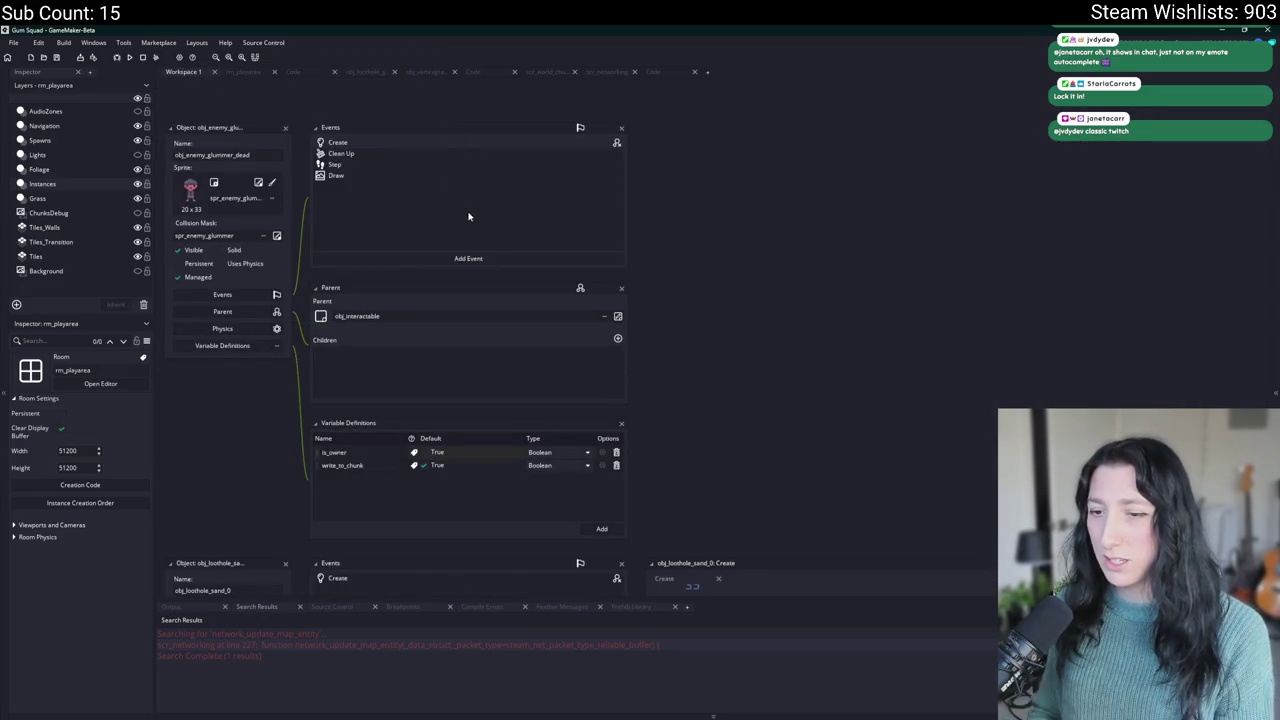
scroll(794, 371, "down", 2)
key("ctrl+t")
type("loothole")
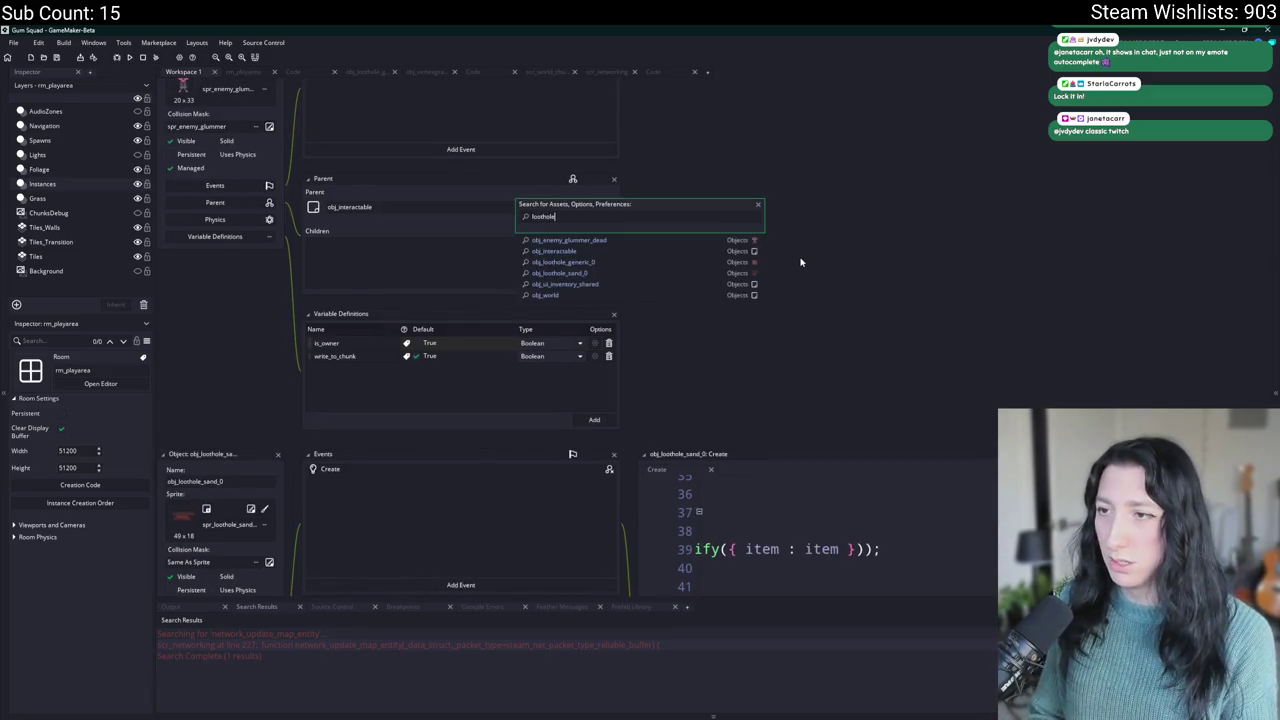
type("_gen")
key("Return")
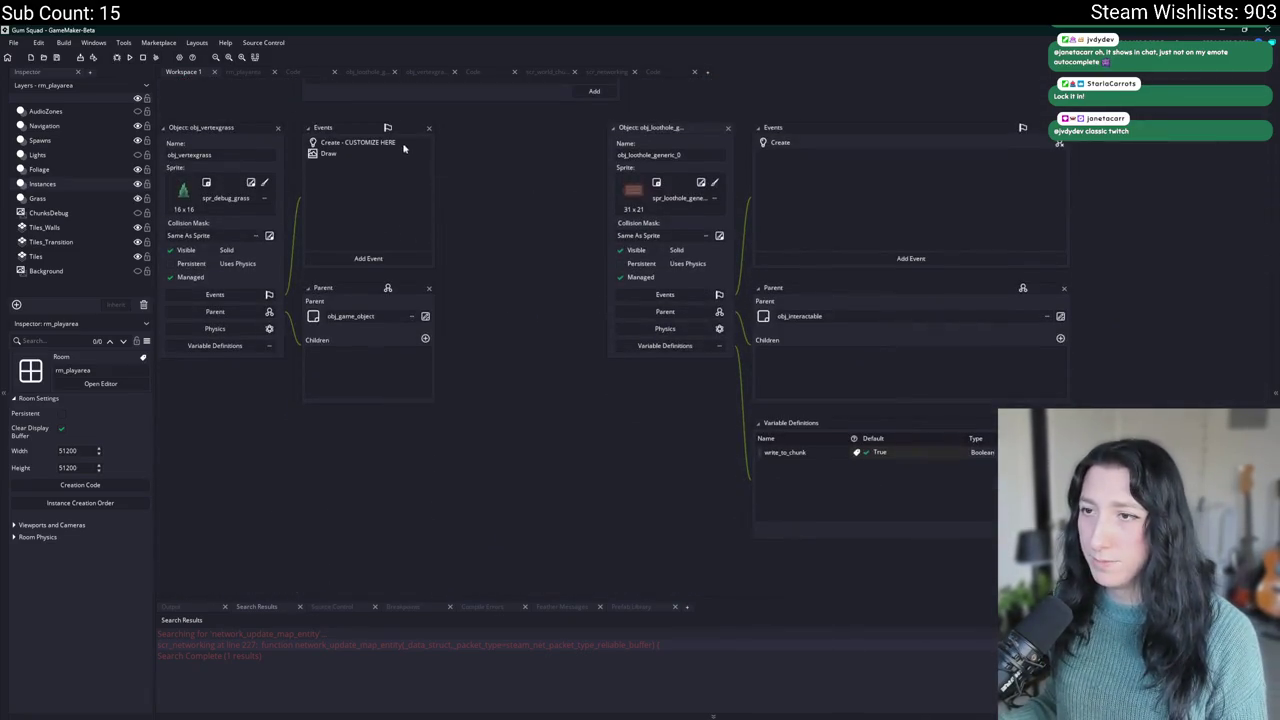
double_click(780, 142)
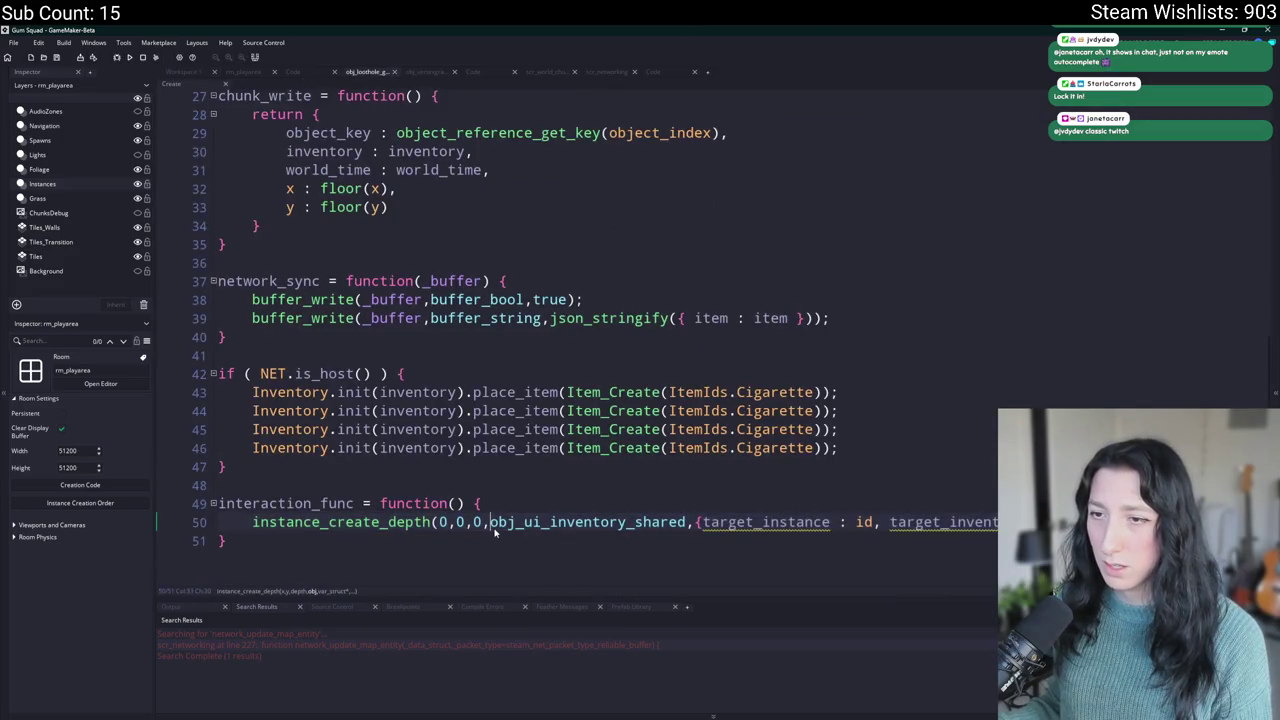
- Find the instance_sync function in obj_enemy_glummer_dead's Create code and copy the whole function
scroll(385, 357, "up", 5)
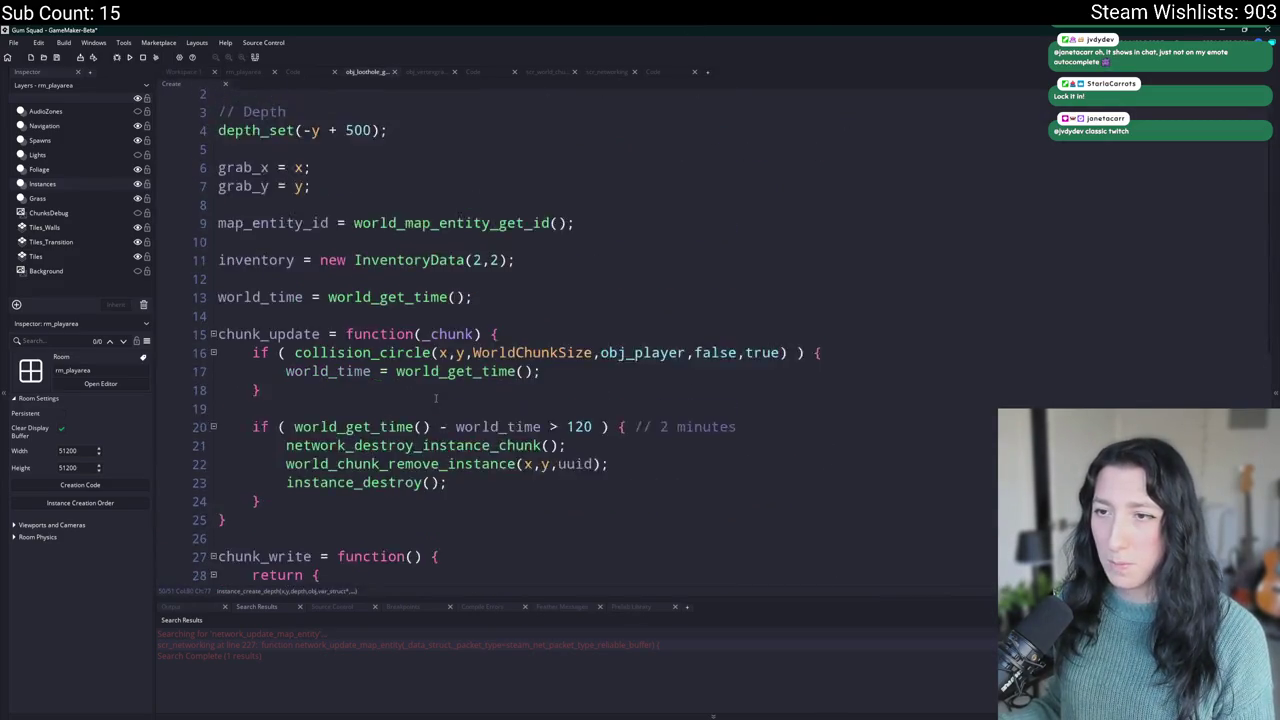
left_click(320, 326)
key("ctrl+f")
type("instance_sync")
key("Return")
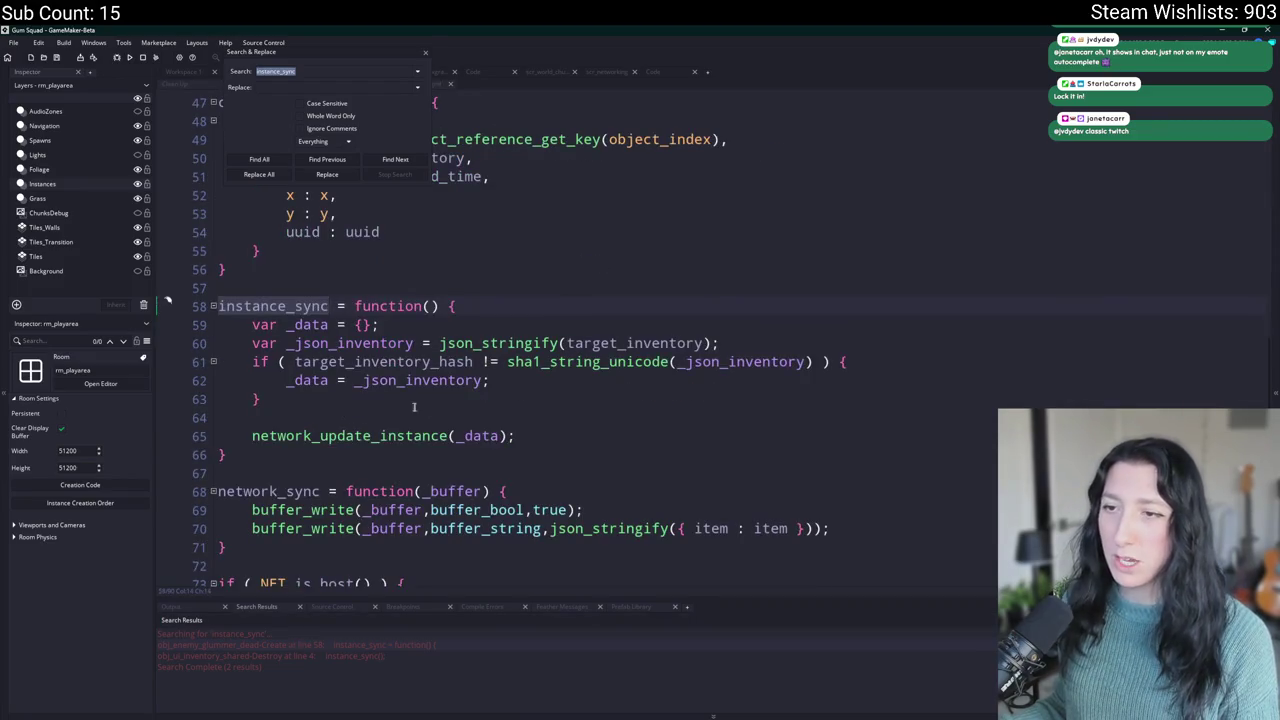
left_click(424, 405)
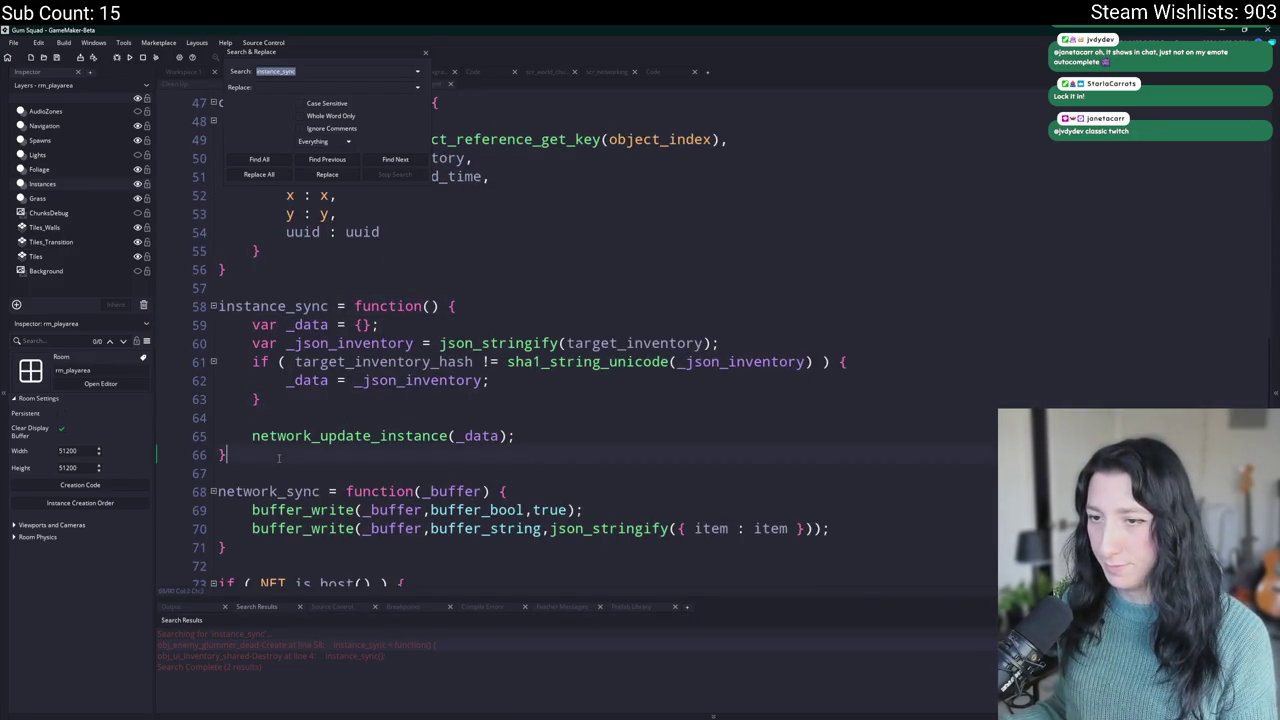
mouse_move(279, 458)
left_mouse_down()
mouse_move(208, 318)
mouse_move(219, 292)
left_mouse_up()
key("ctrl+c")
left_click(426, 53)
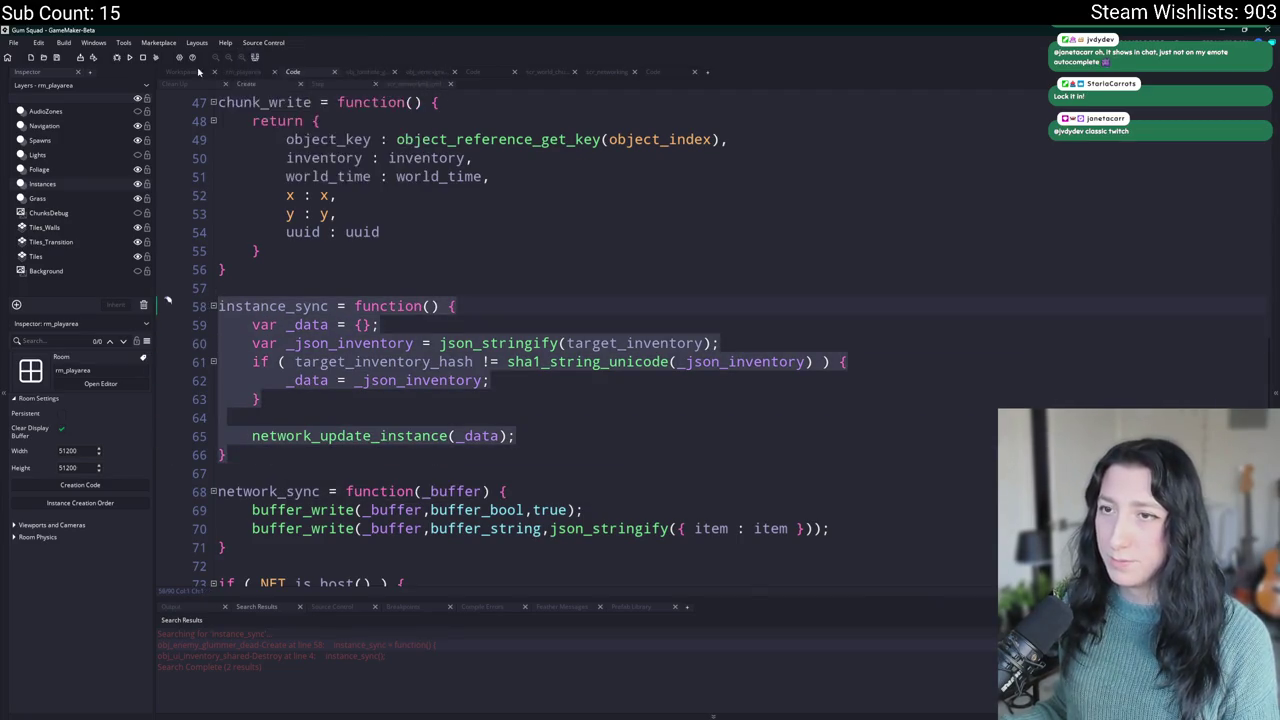
- Back in obj_loothole_generic_0's Create code, add a blank line after the world_time line
left_click(198, 72)
left_click(367, 72)
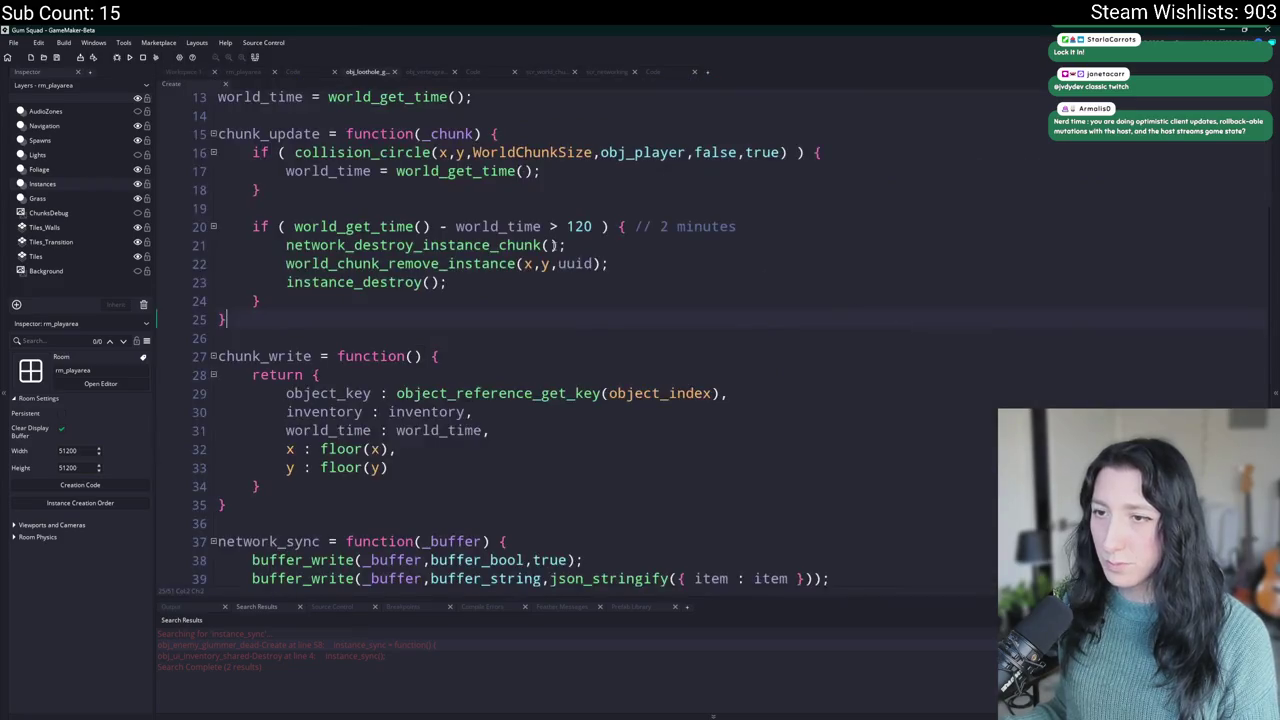
scroll(553, 245, "up", 1)
left_click(526, 136)
key("Return")
key("Return")
- Paste instance_sync and change its network_update_instance call to network_update_map_entity
key("ctrl+v")
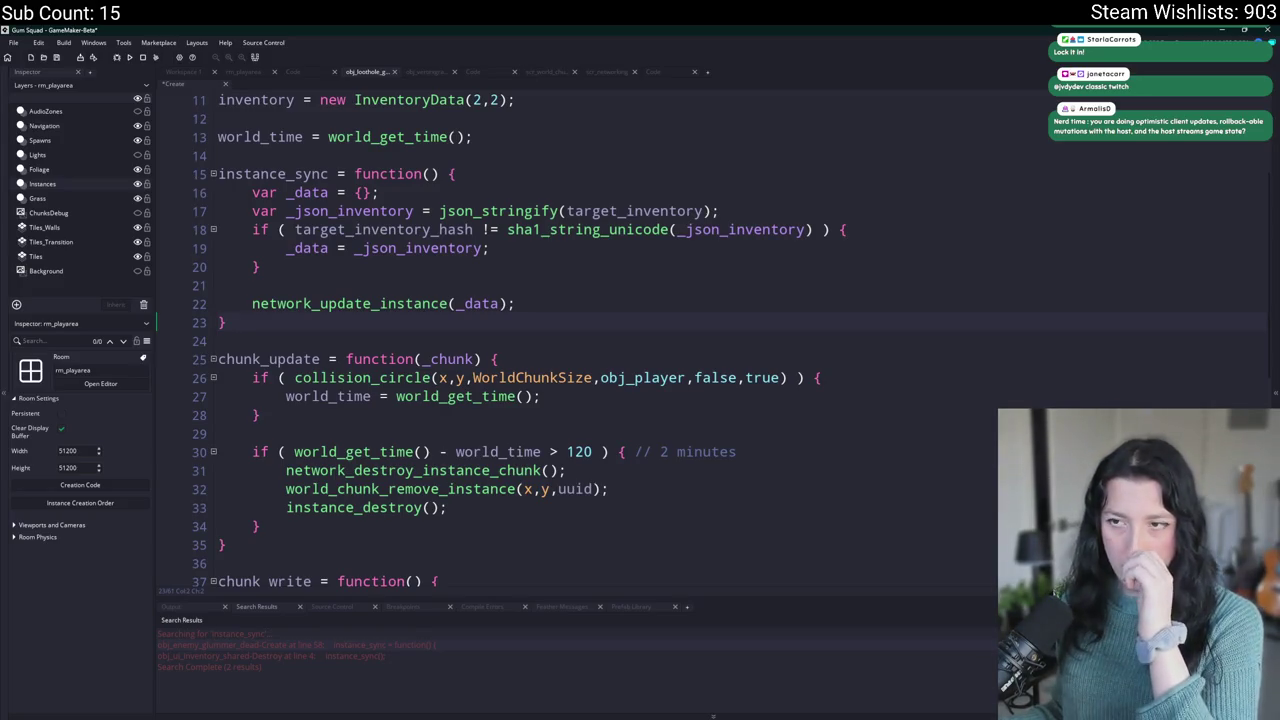
double_click(334, 300)
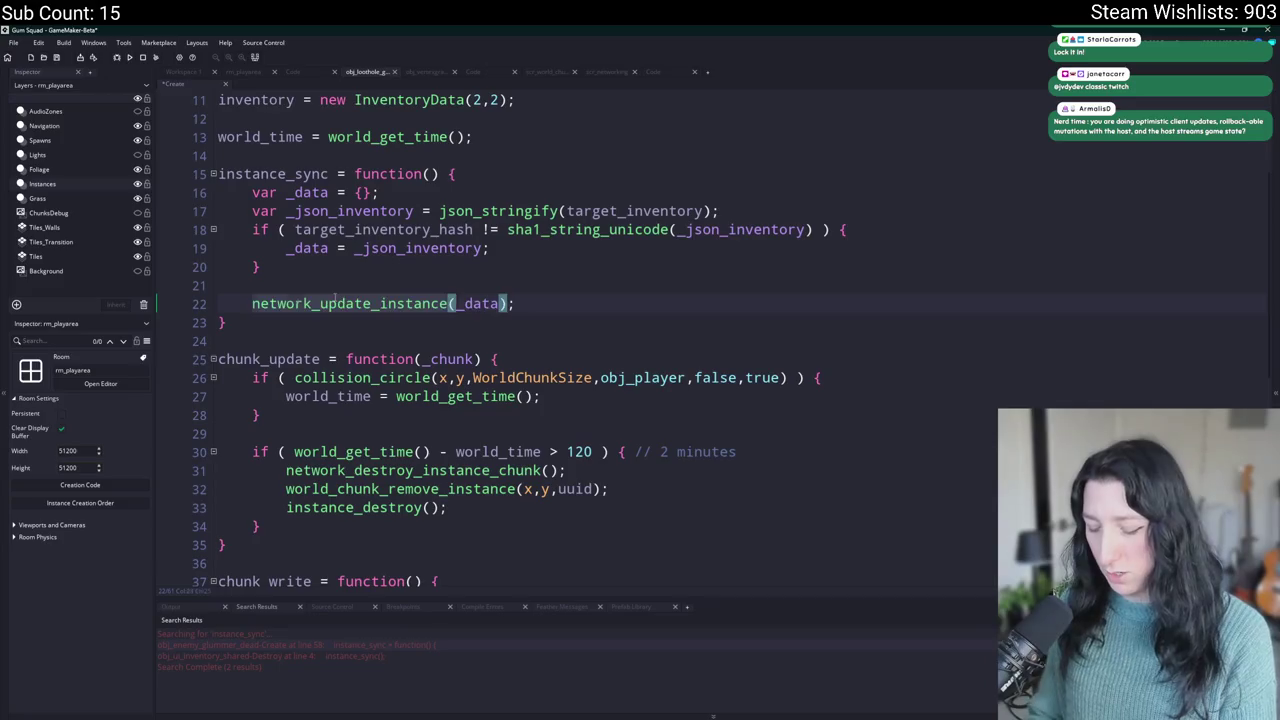
type("network")
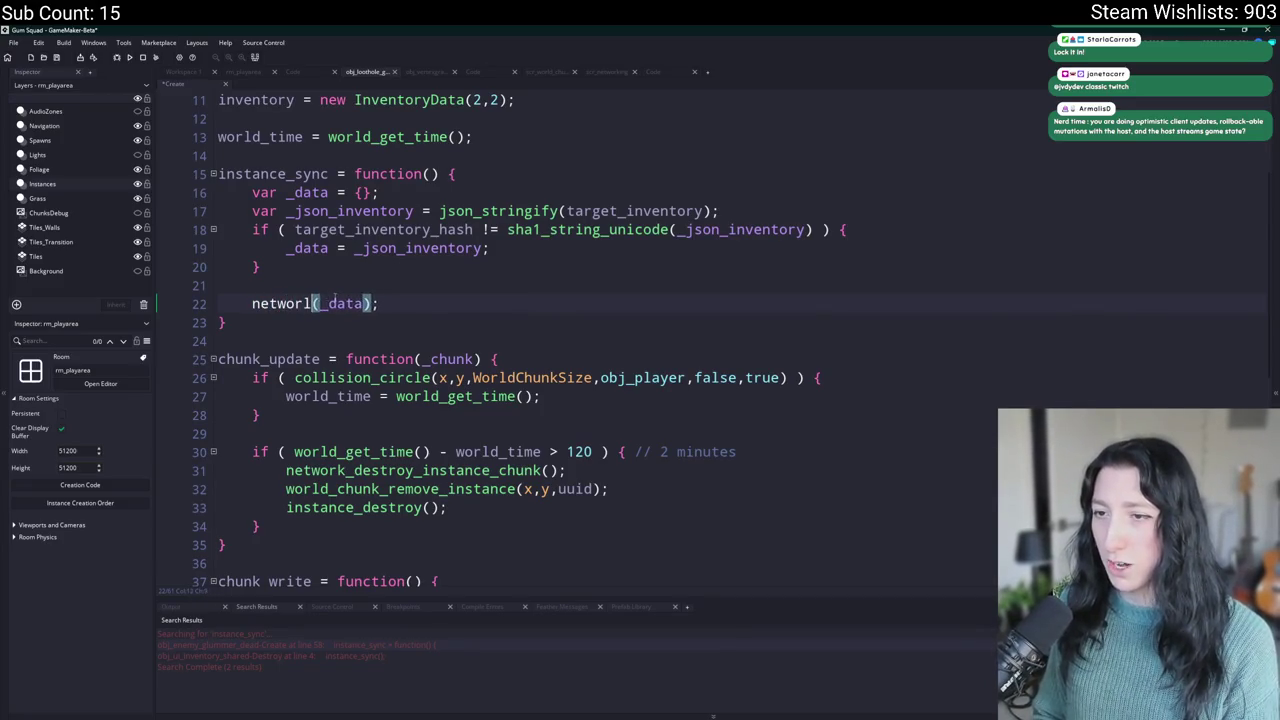
type("_m")
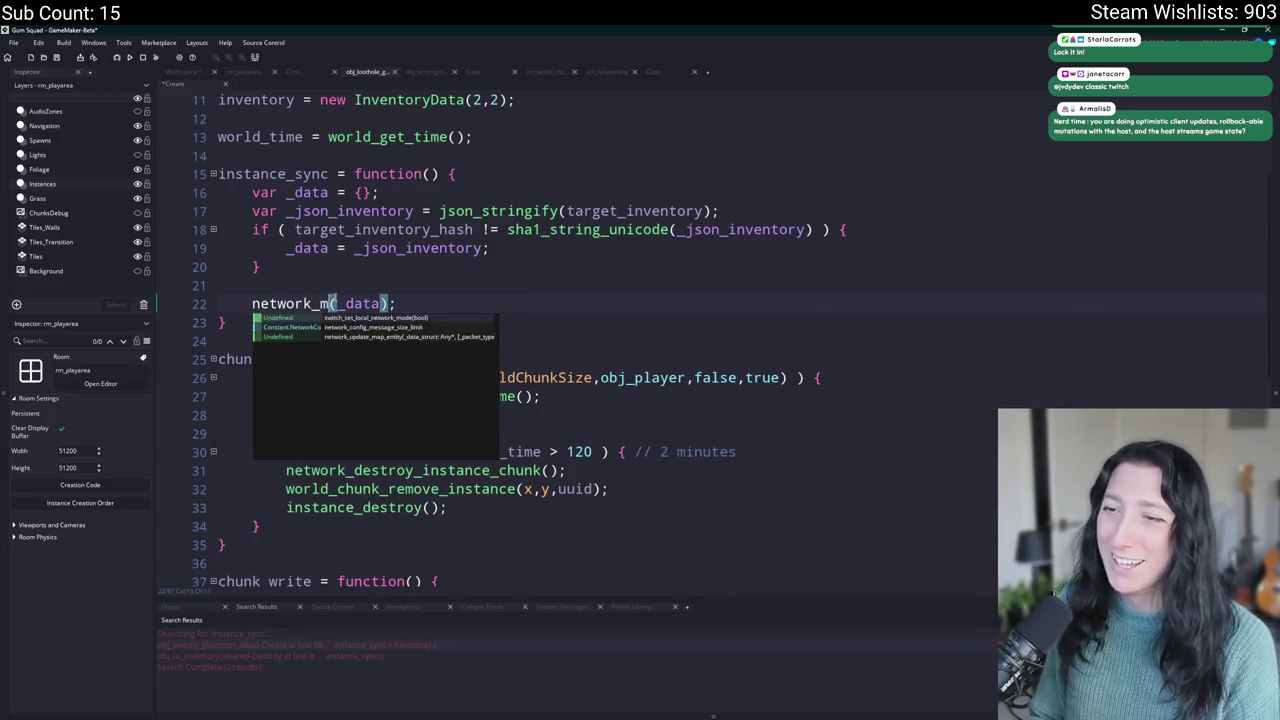
key("Down")
key("Down")
key("Return")
key("Delete")
key("BackSpace")
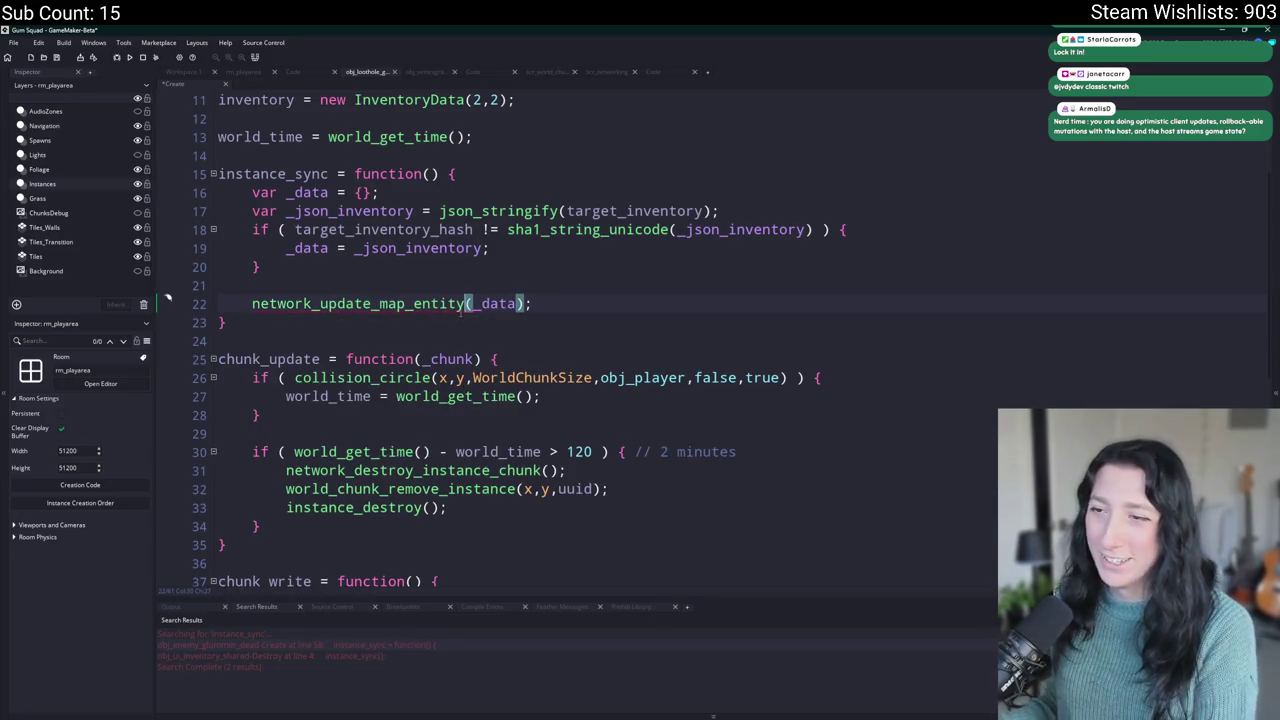
- Wrap _json_inventory on line 19 as { inventory : _json_inventory }
double_click(316, 249)
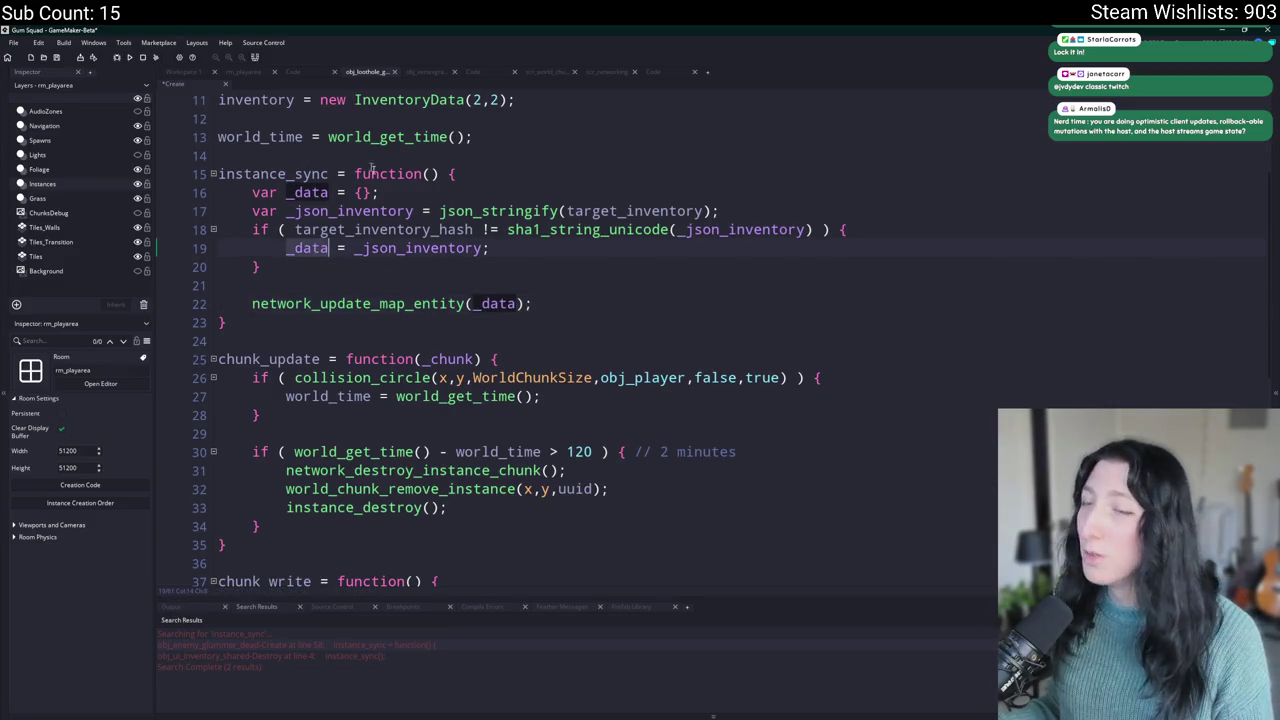
double_click(376, 248)
left_click(311, 248)
double_click(311, 248)
left_click(311, 248)
double_click(311, 248)
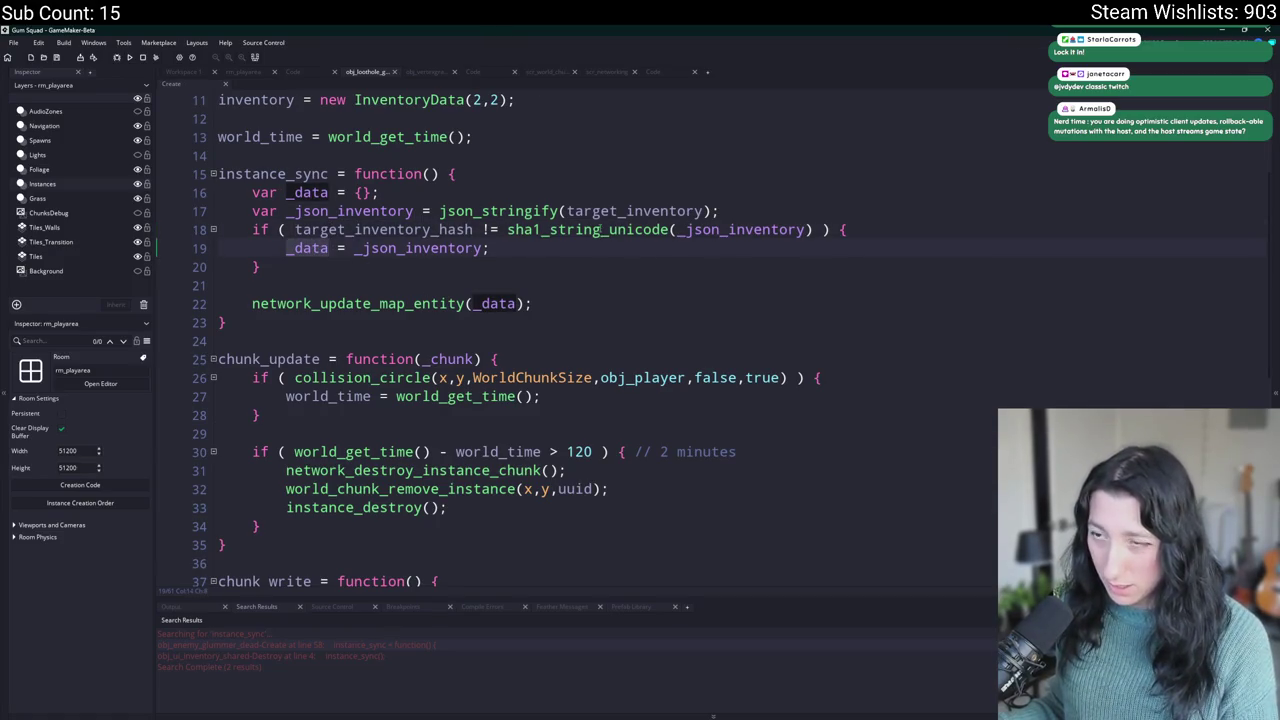
scroll(581, 266, "up", 1)
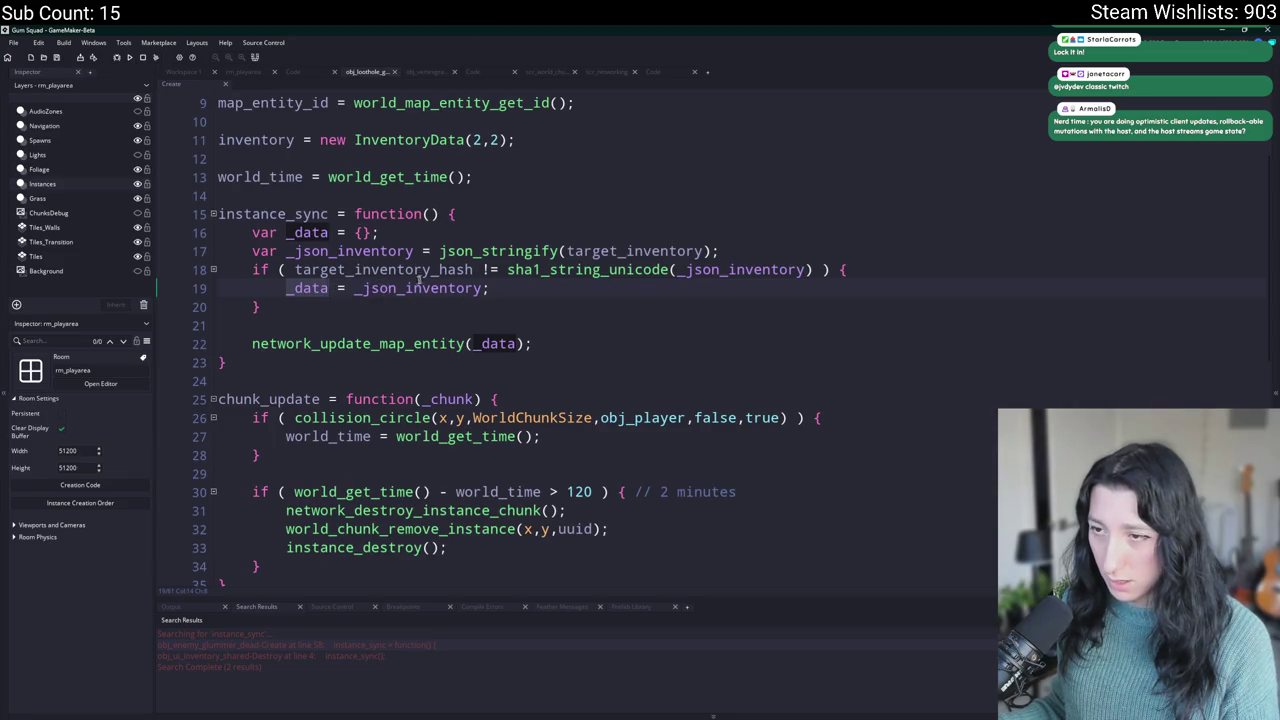
left_click(350, 289)
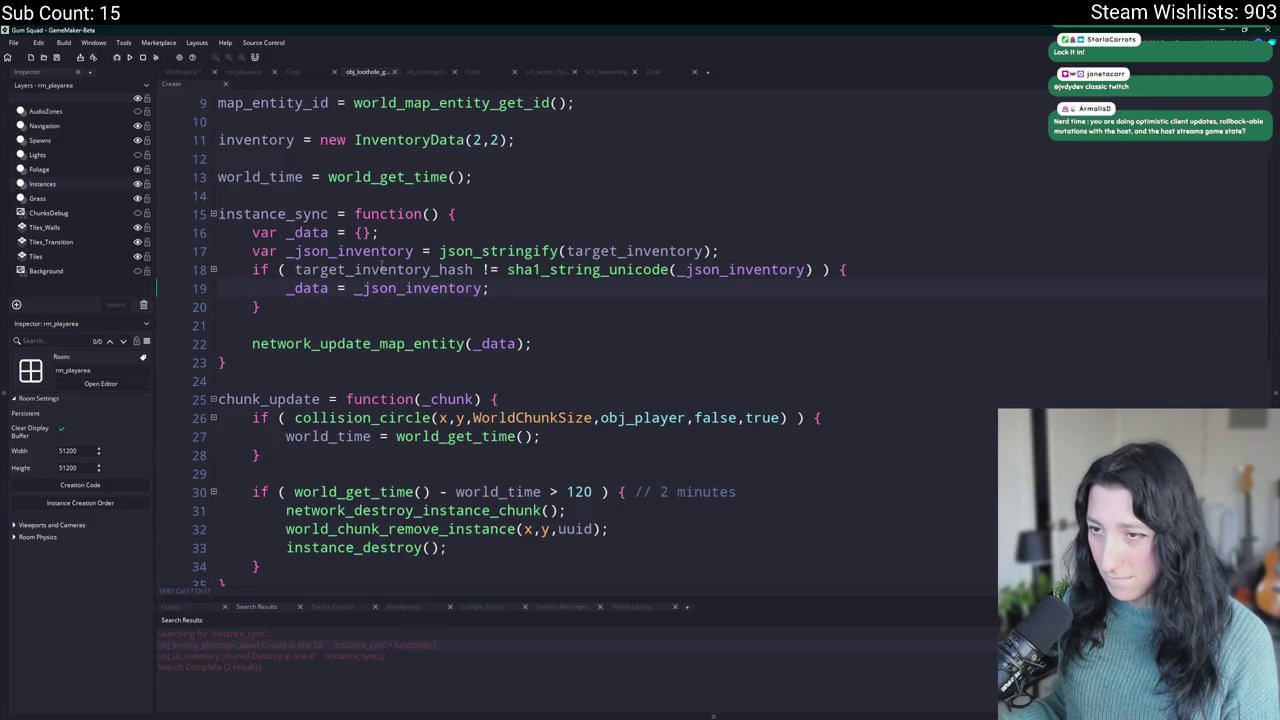
type("{invneot")
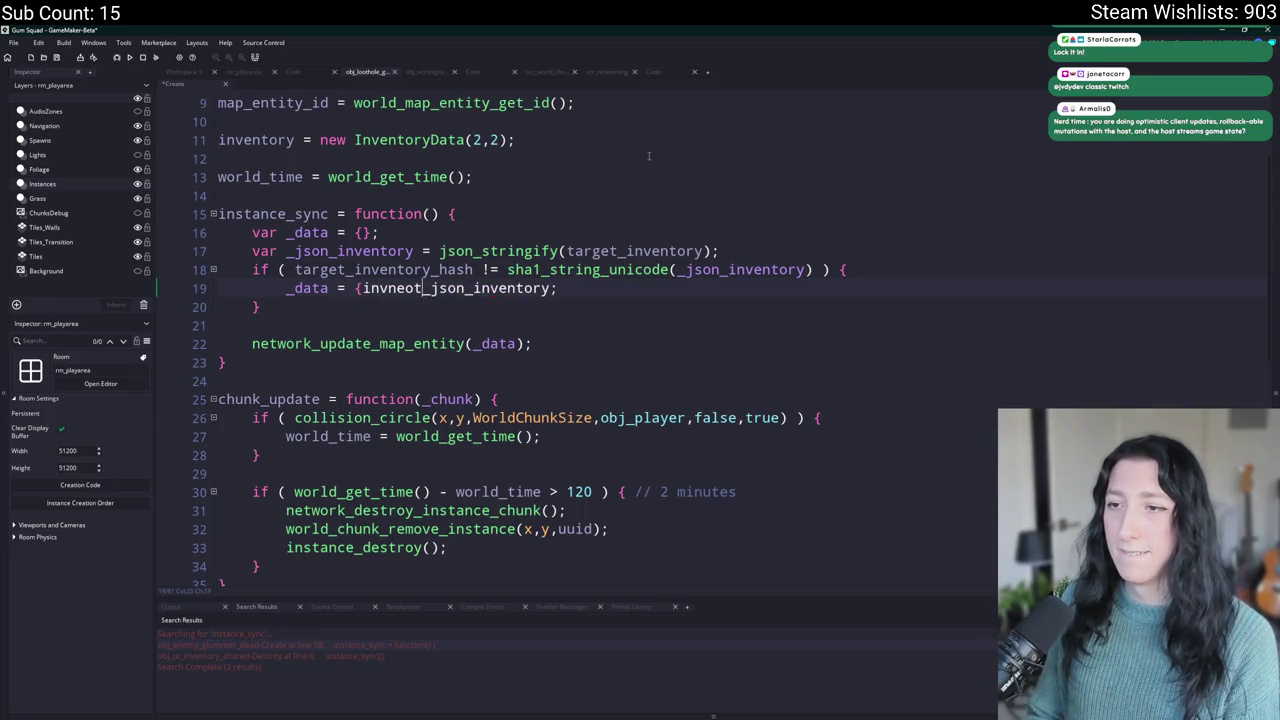
key("BackSpace")
key("BackSpace")
key("BackSpace")
type("entory : ")
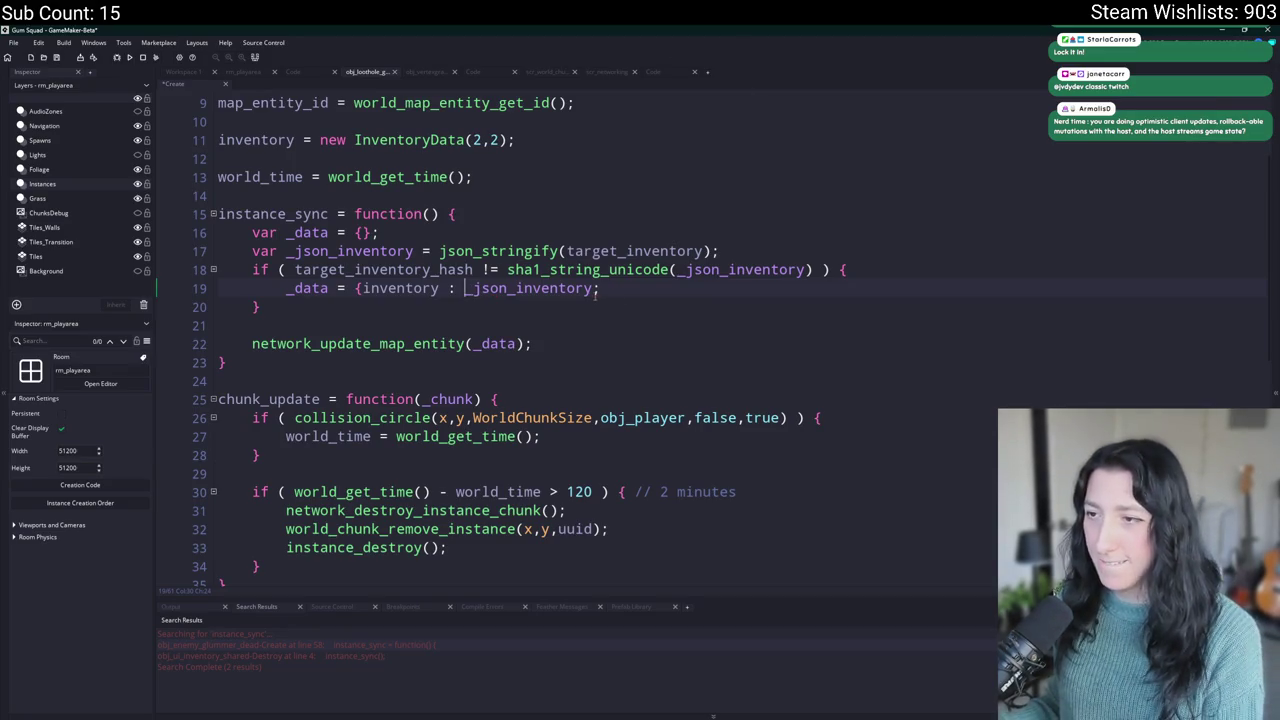
type("}")
double_click(424, 290)
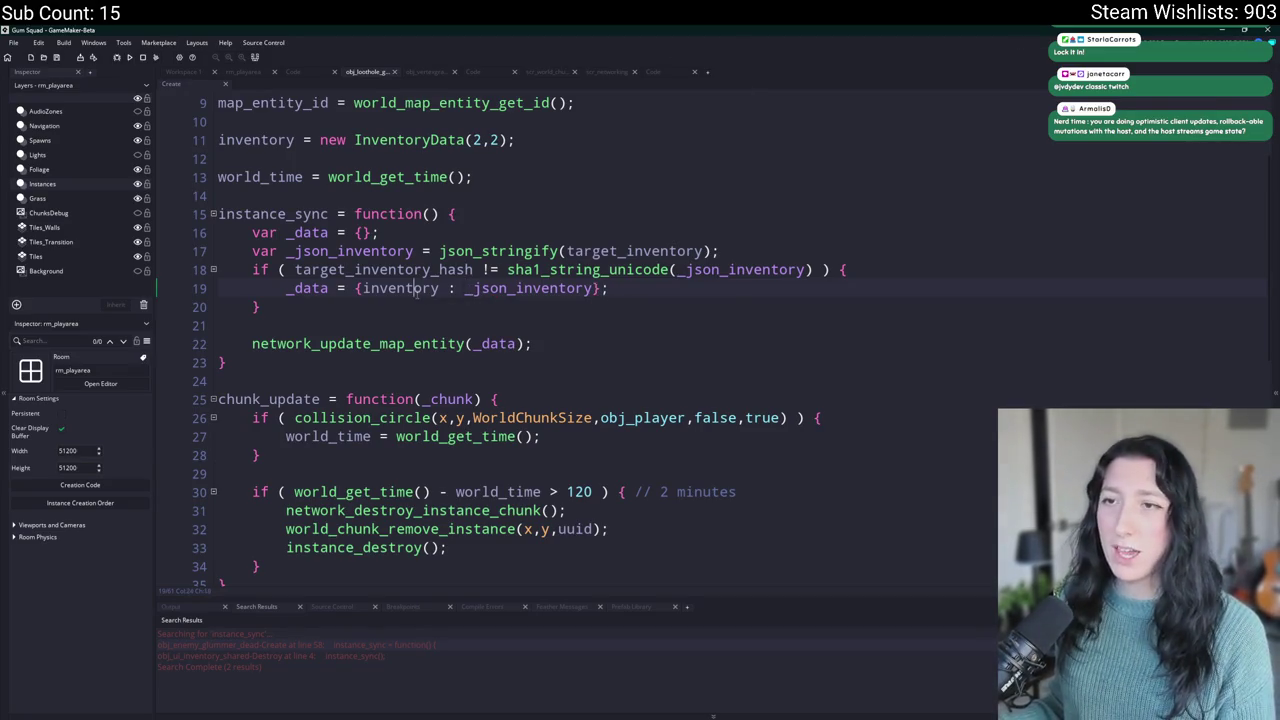
scroll(412, 297, "up", 2)
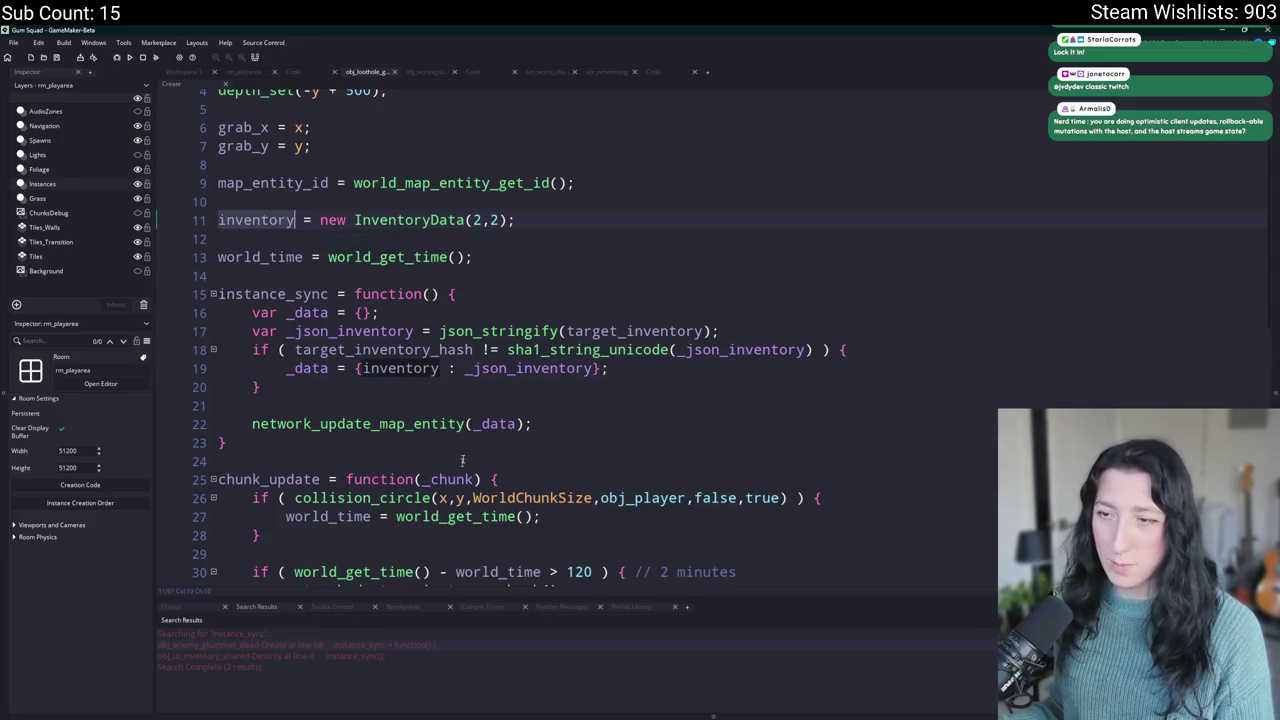
scroll(608, 322, "down", 2)
left_click(597, 308)
left_click(362, 308)
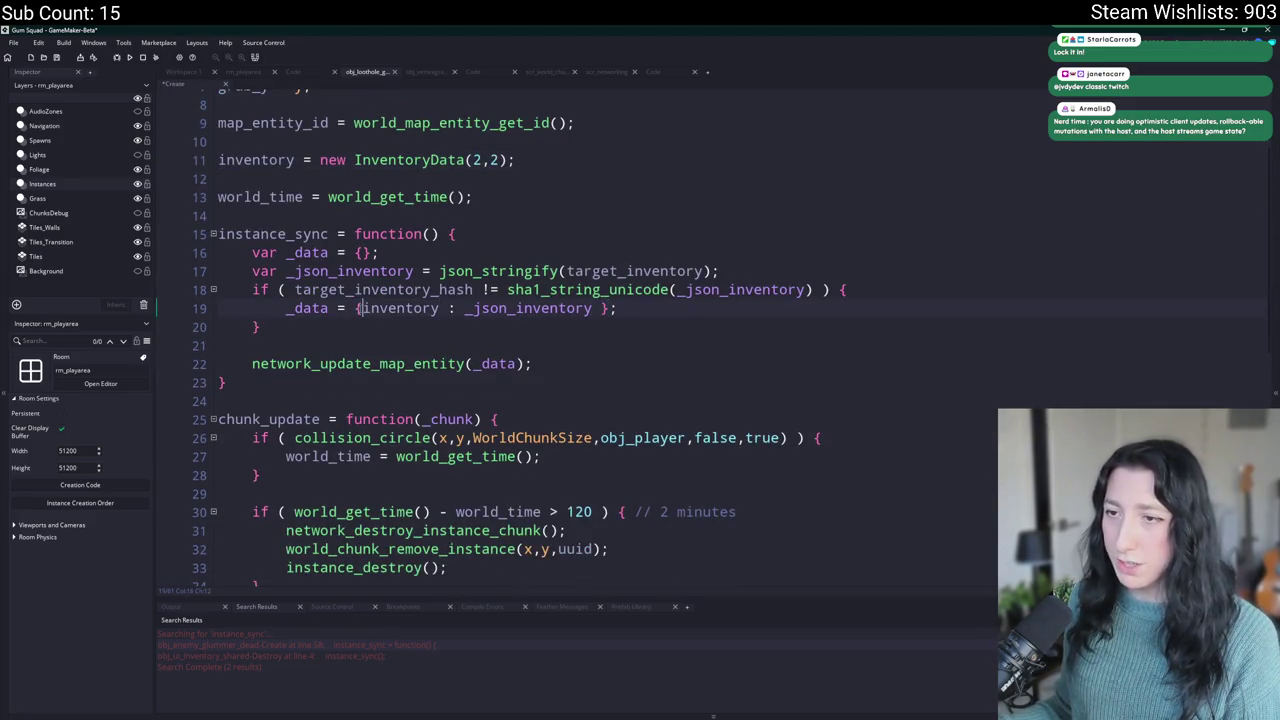
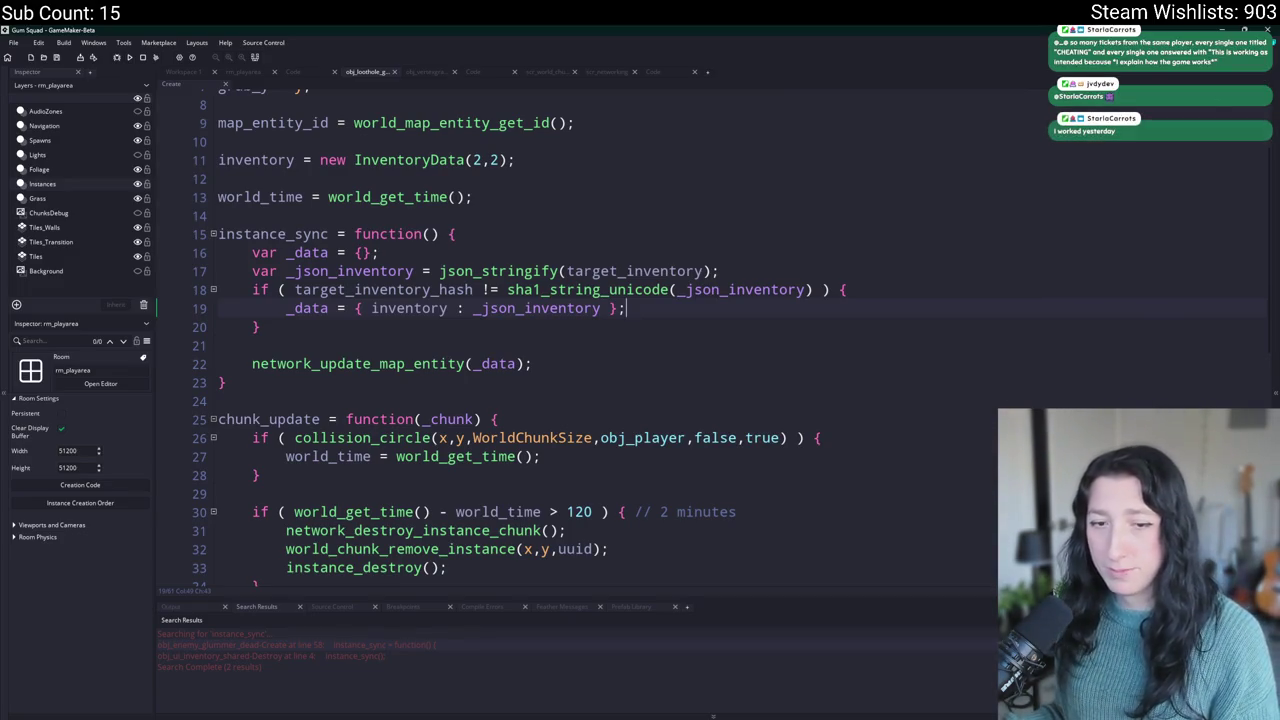
- Select the instance_sync function on lines 15–23 of the code
right_click(913, 281)
key("Escape")
scroll(270, 360, "down", 1)
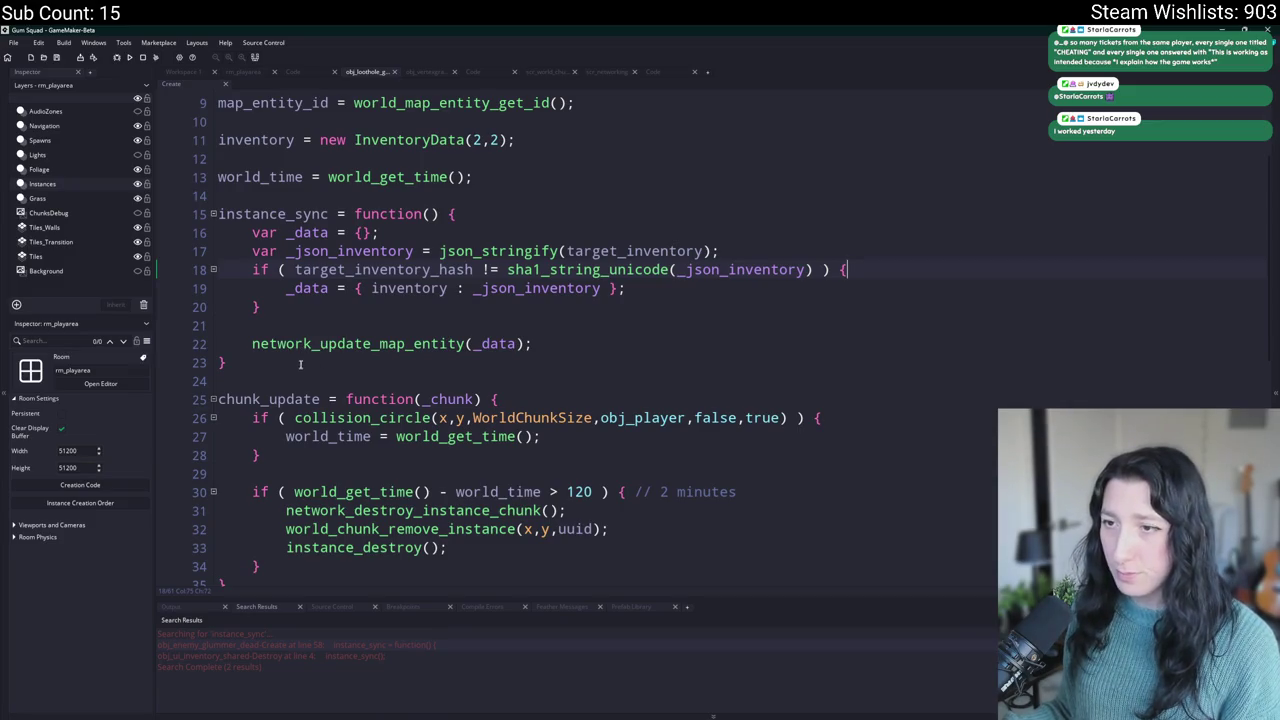
left_click_drag(300, 364, 212, 214)
- Build and run Gum Squad with F5 and start a new lobby
left_click(197, 77)
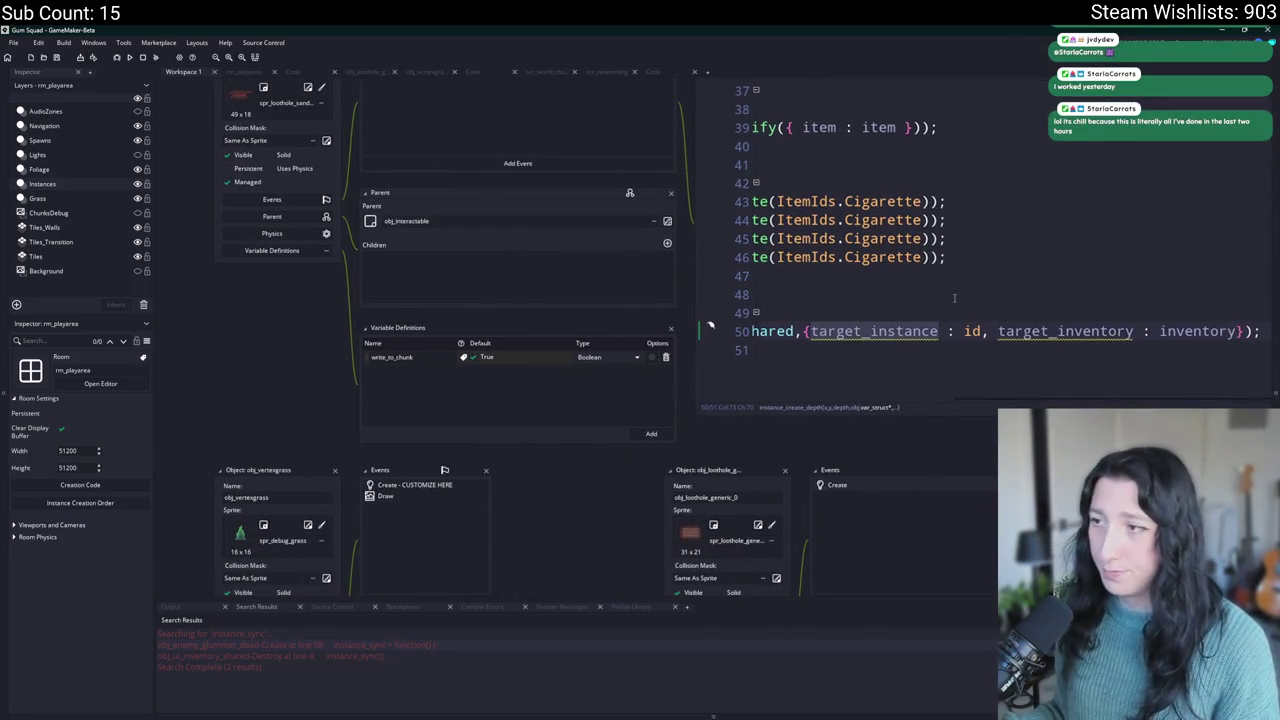
left_click(1055, 318)
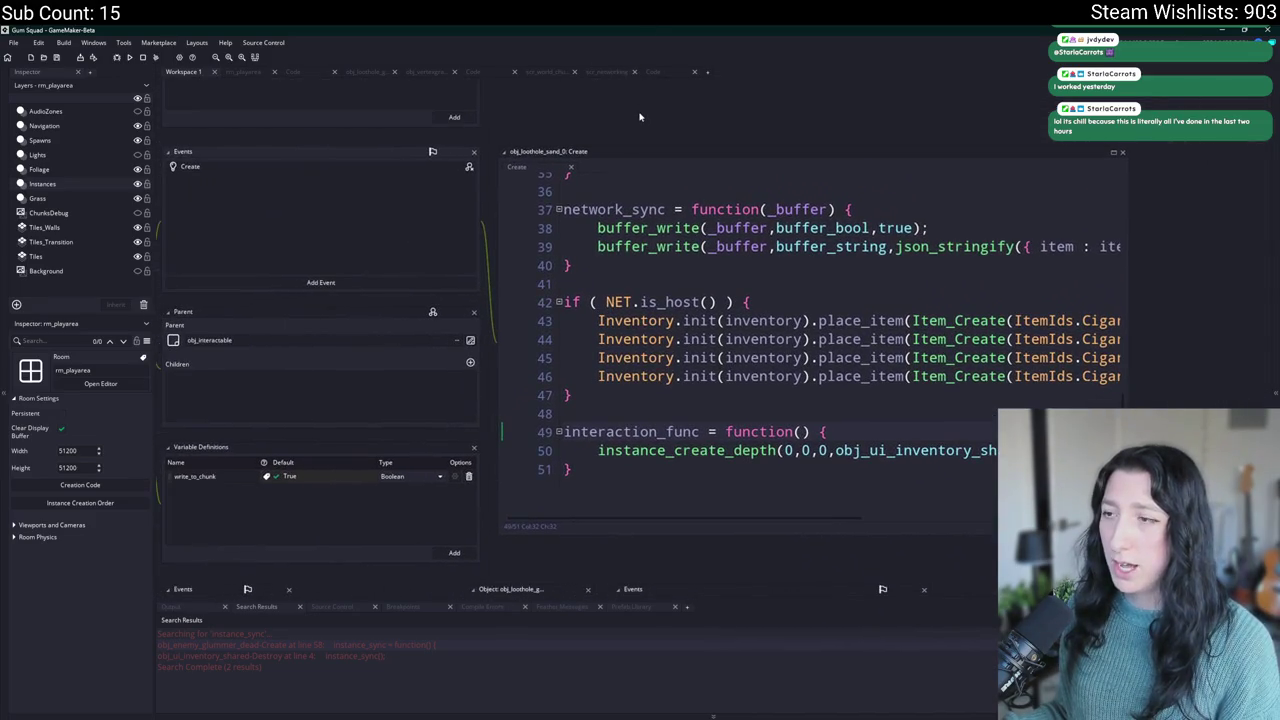
key("F5")
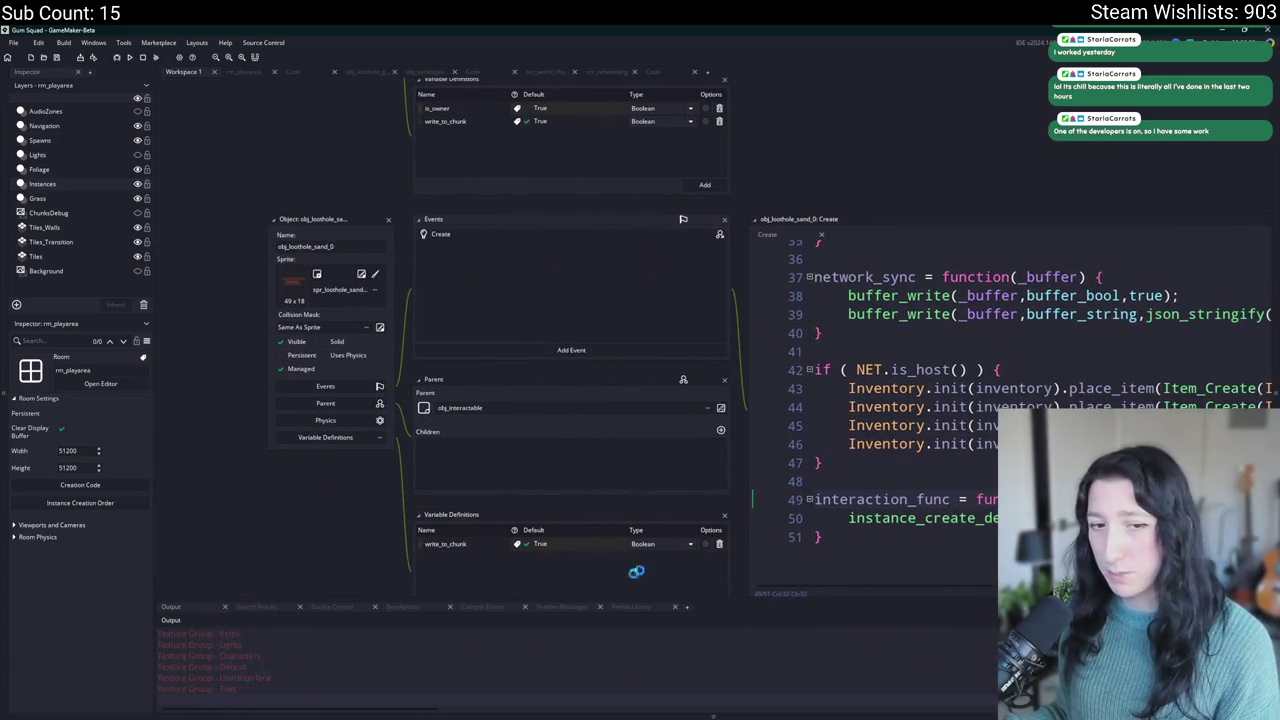
left_click(640, 351)
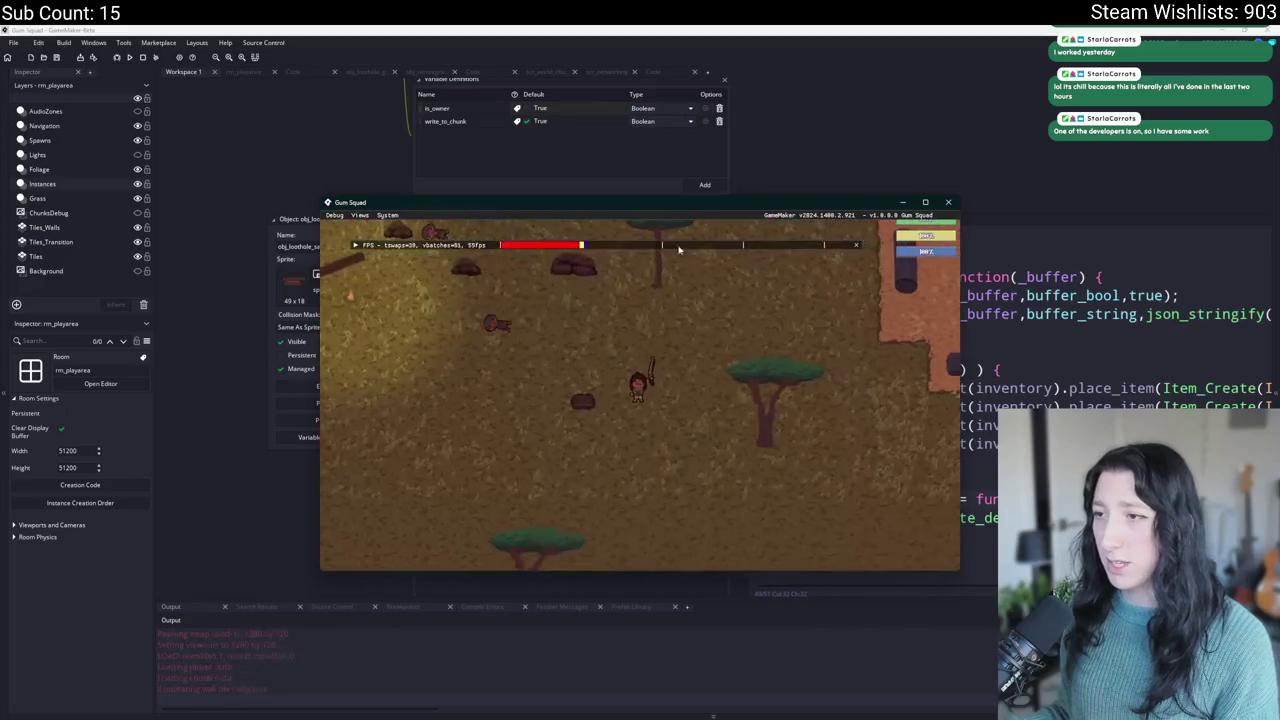
- Move the Pea Shooter out of the loothole inventory to trigger the error, then abort
key("Tab")
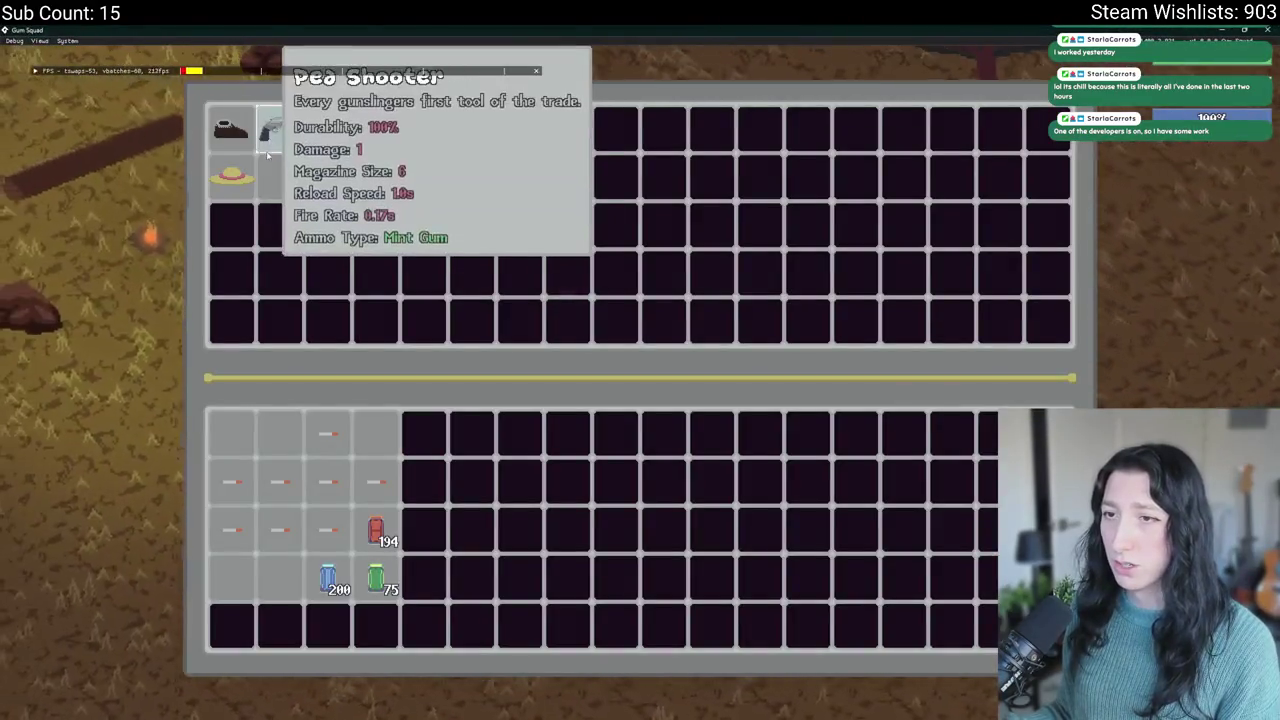
left_click(268, 155)
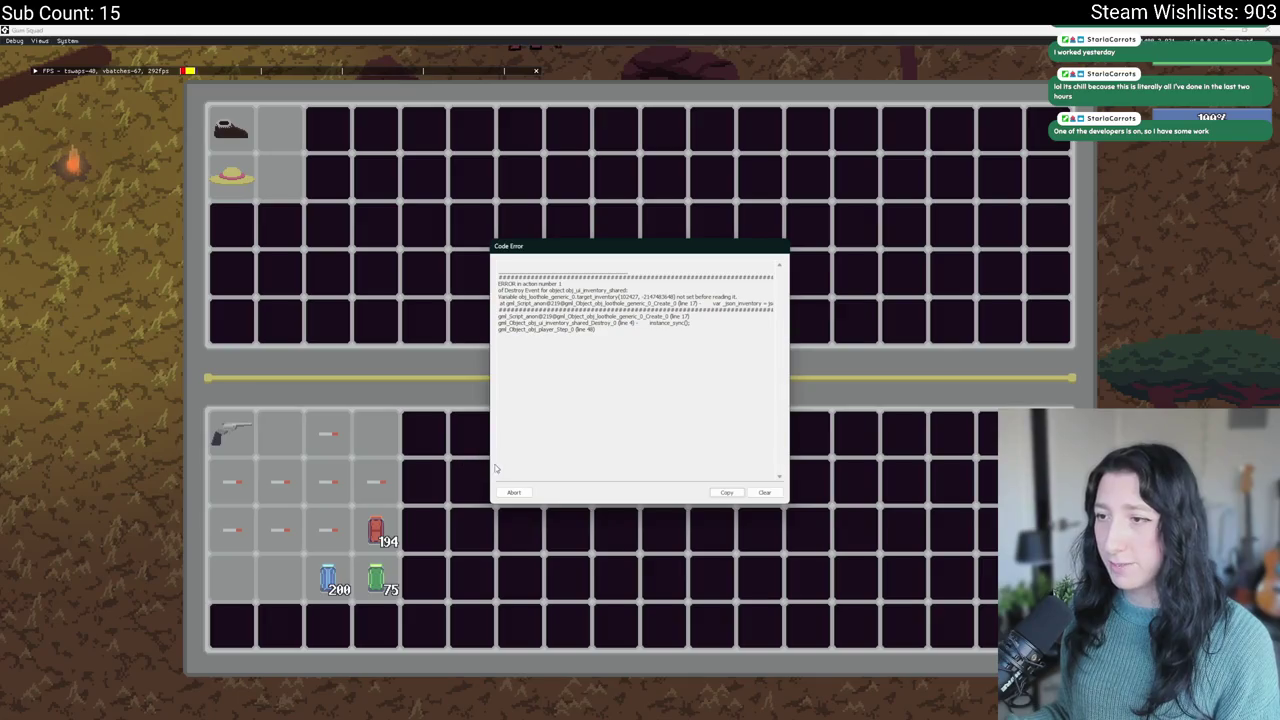
left_click(496, 467)
left_click(512, 492)
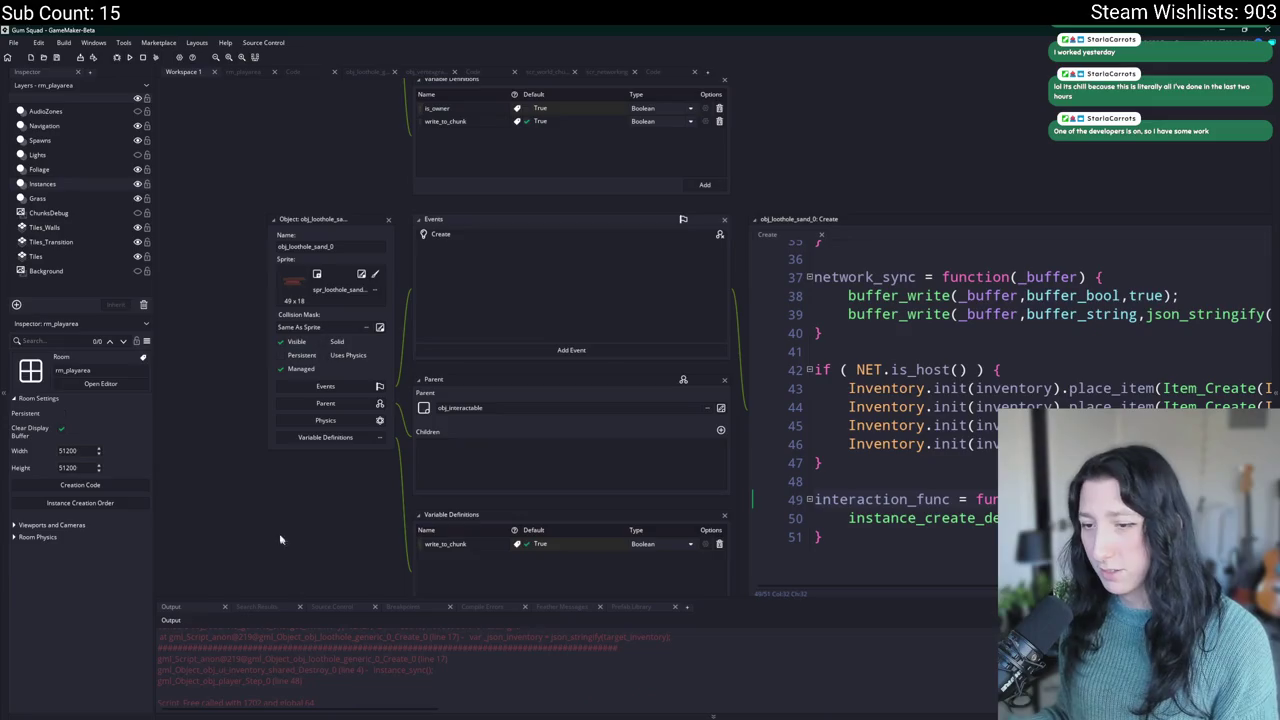
- Open the shared inventory UI object and inspect its Destroy - Sync and Create code
key("ctrl+t")
type("inventory_sh")
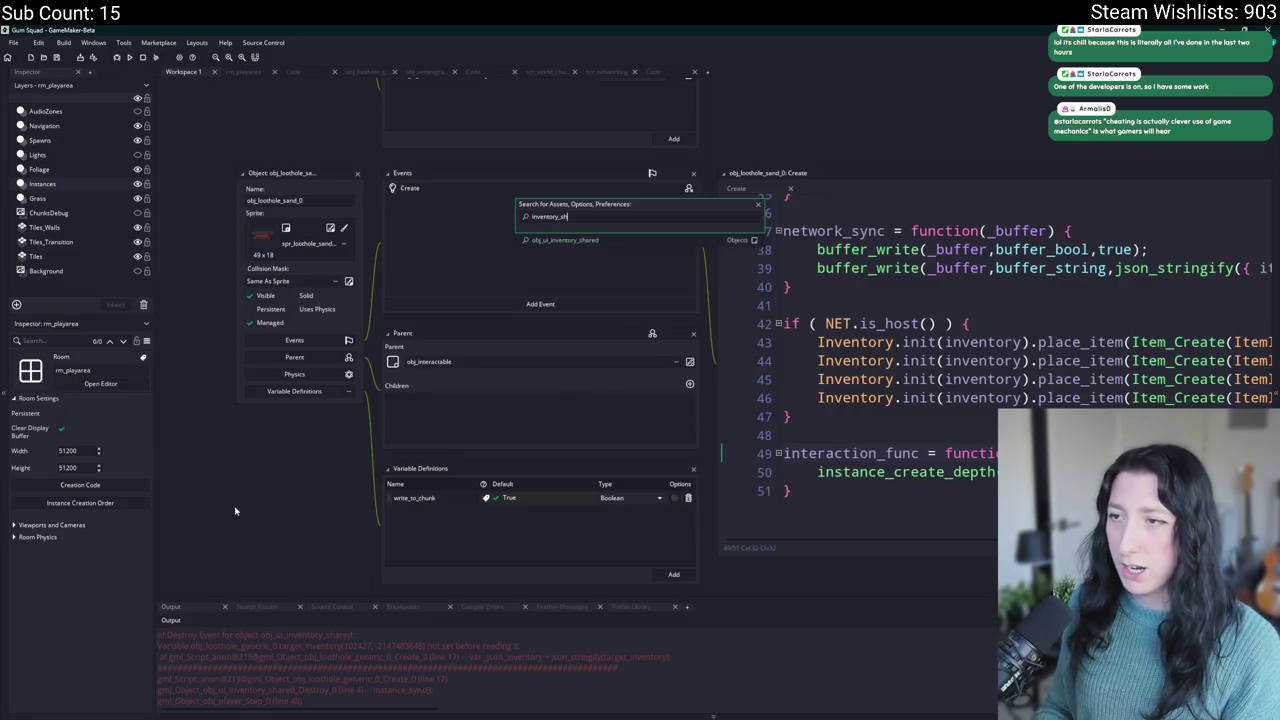
key("Return")
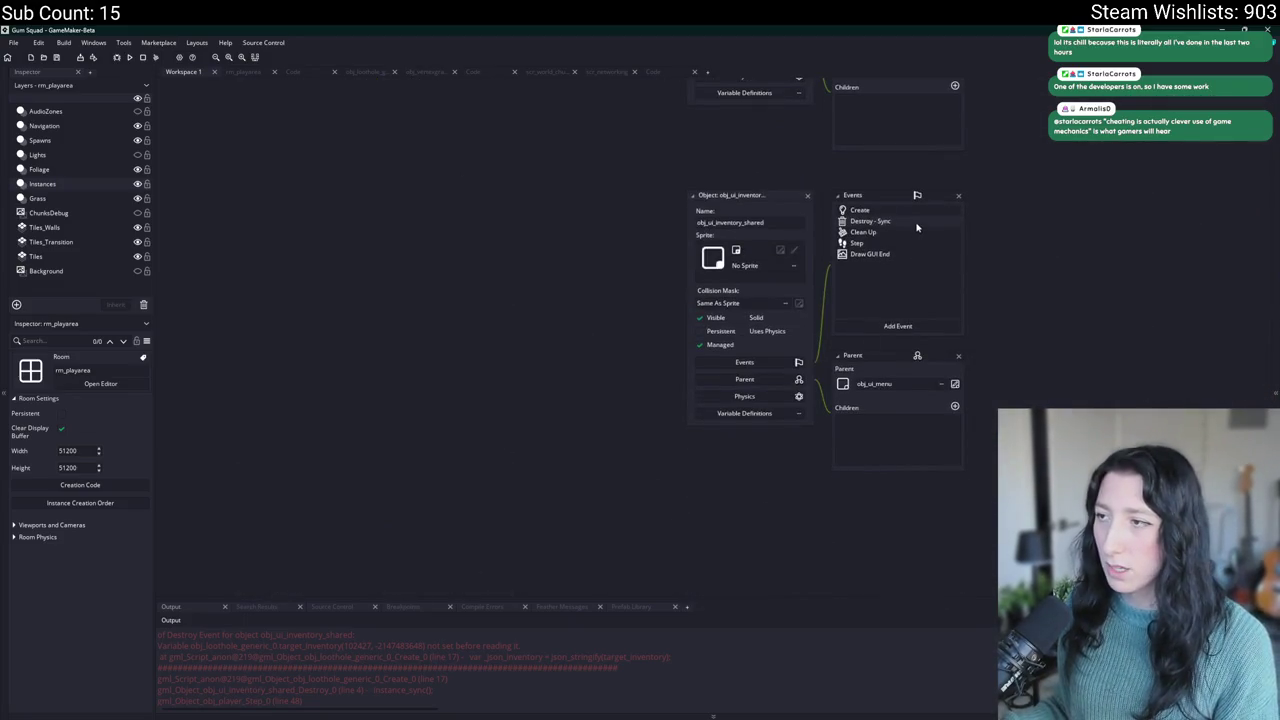
left_click(917, 228)
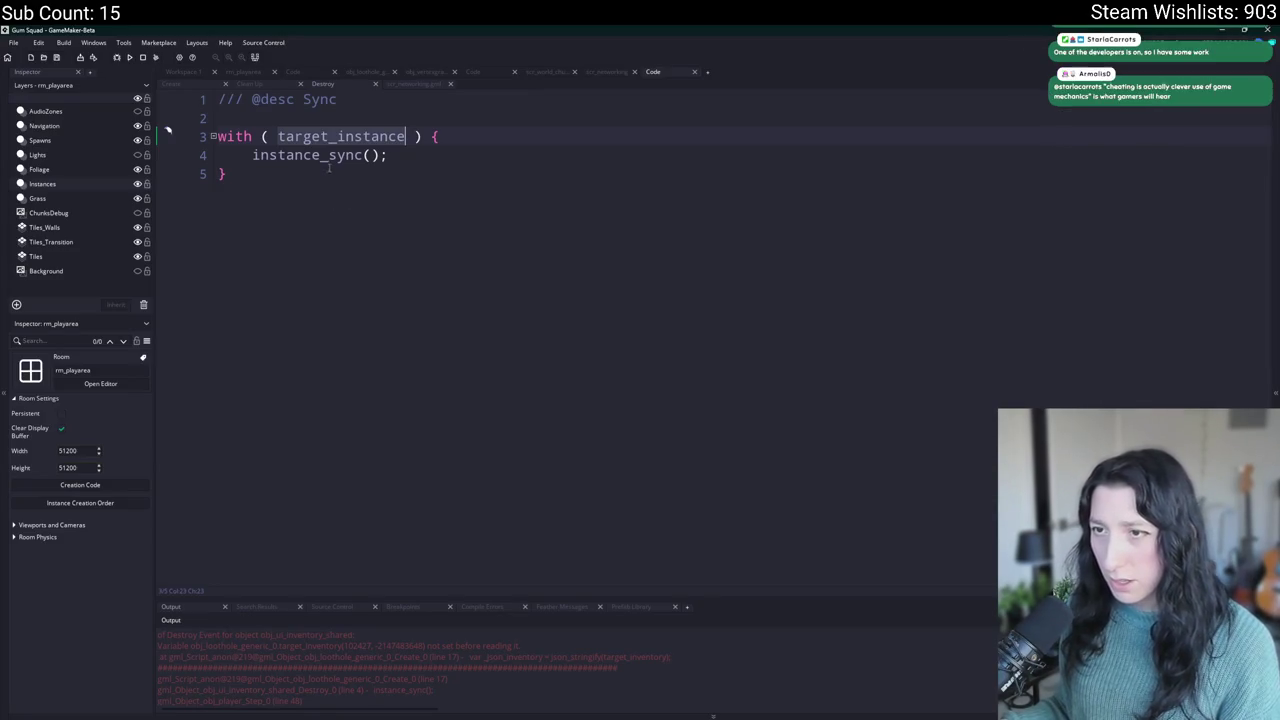
left_click(331, 155)
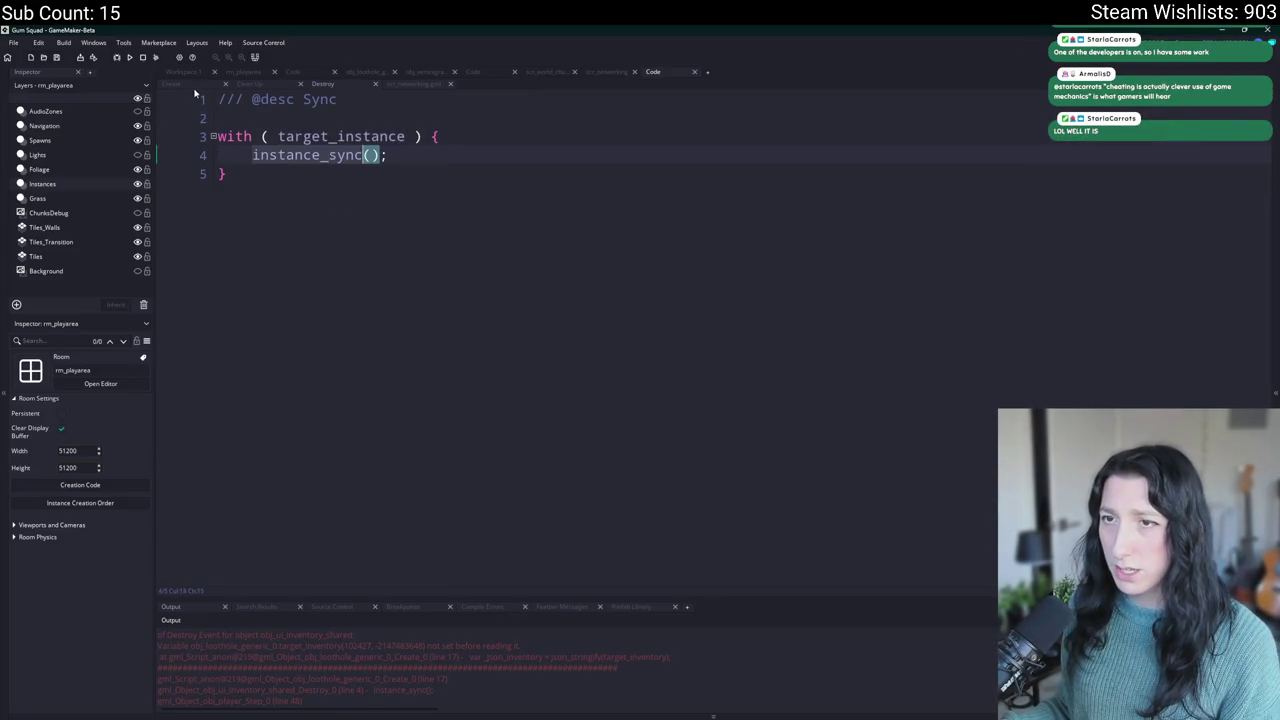
left_click(192, 84)
left_click(183, 71)
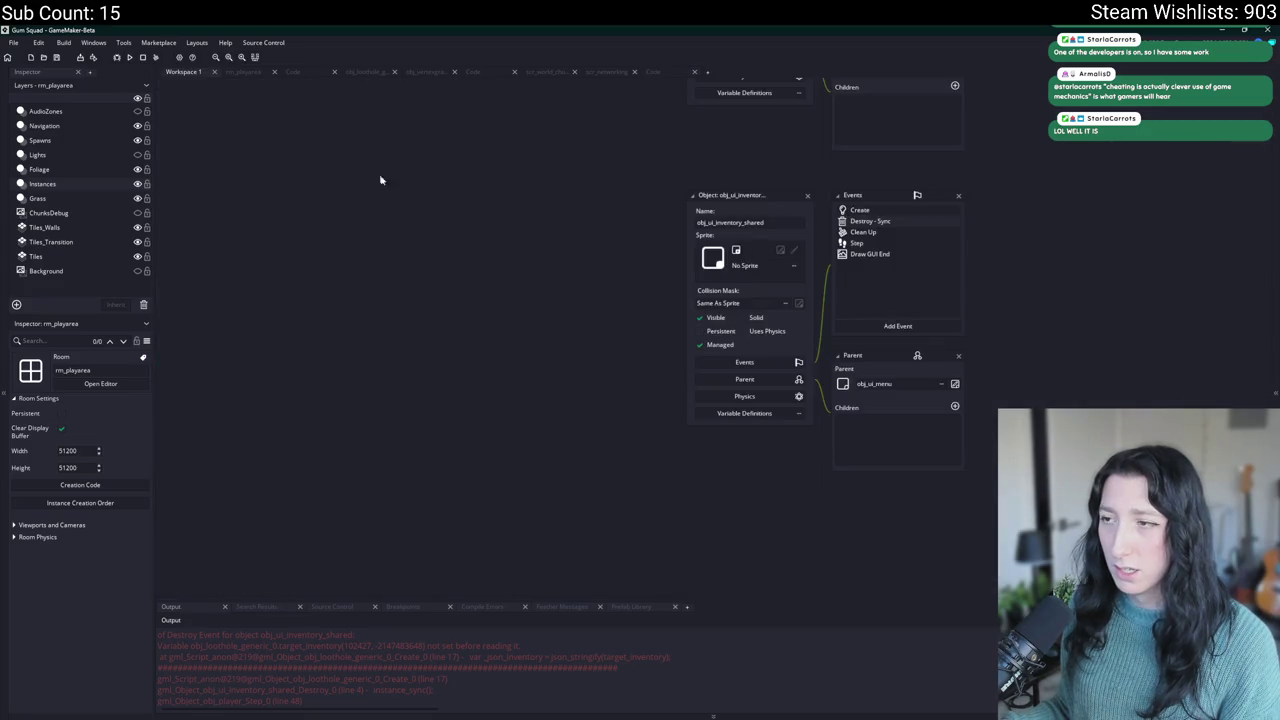
- Find obj_loothole_generic_0 by searching '_gen' and open its Create event code
key("ctrl+t")
type("loothole")
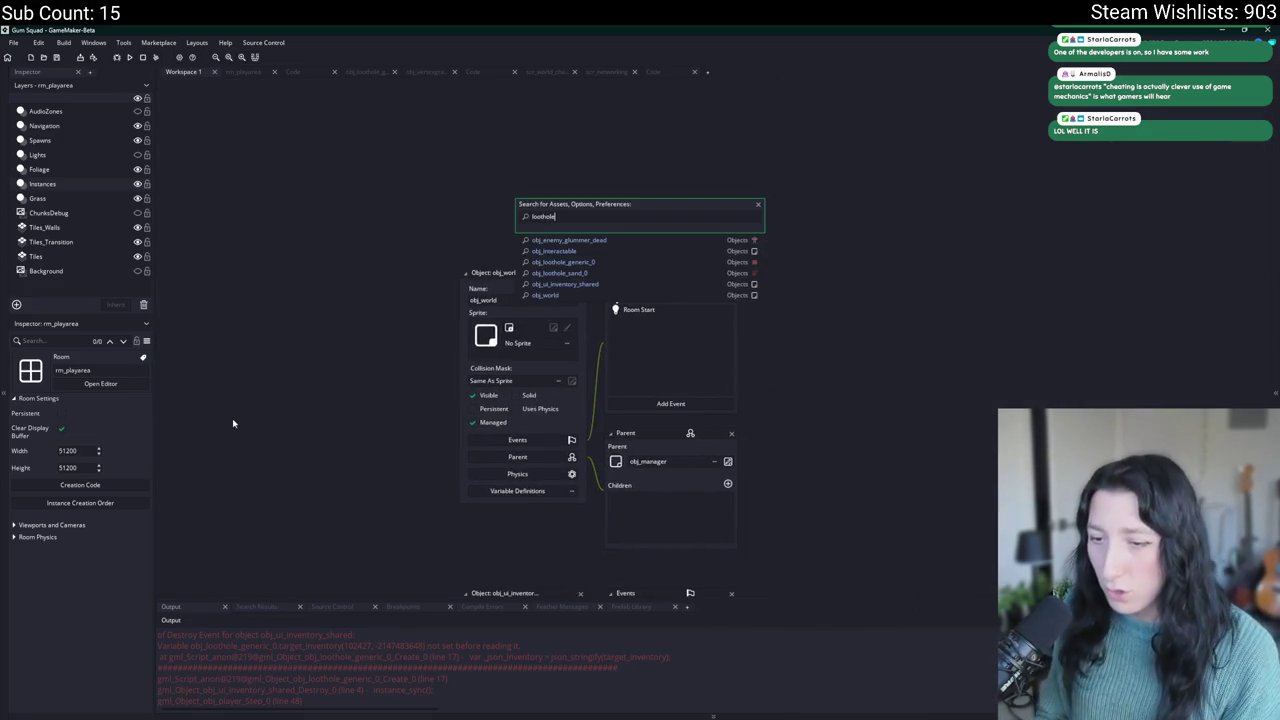
type("_gen")
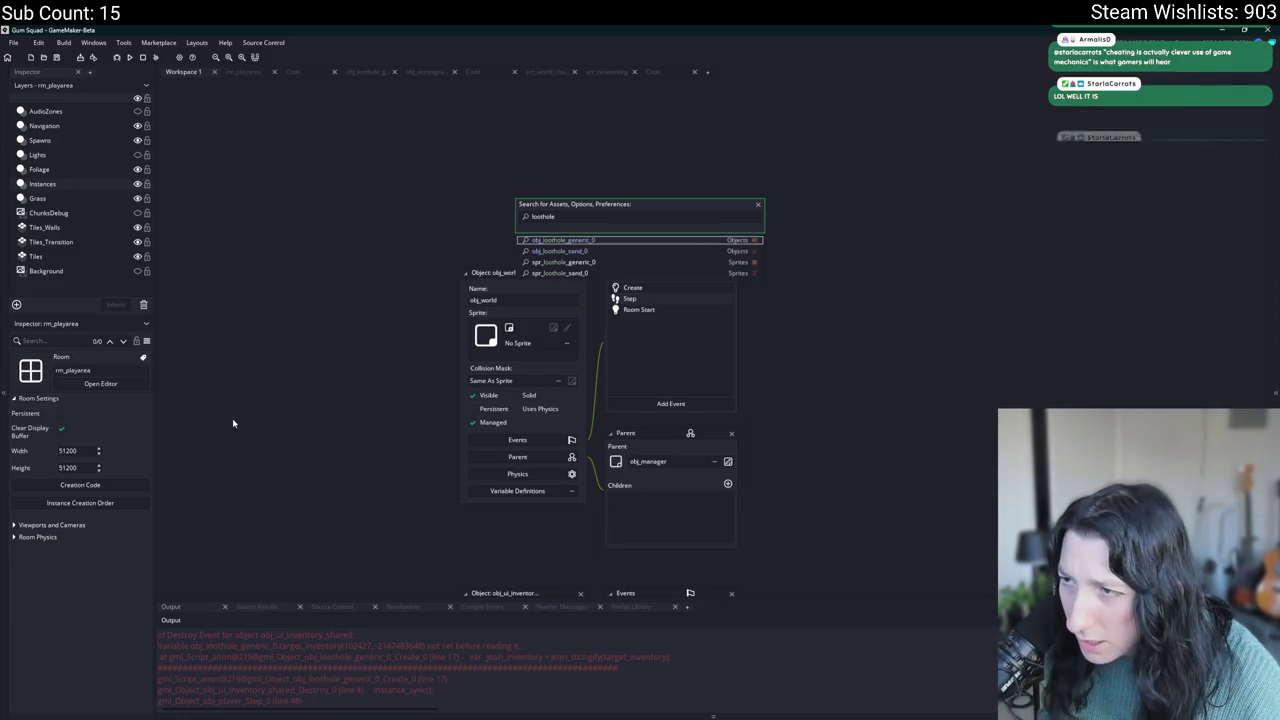
key("Return")
double_click(668, 147)
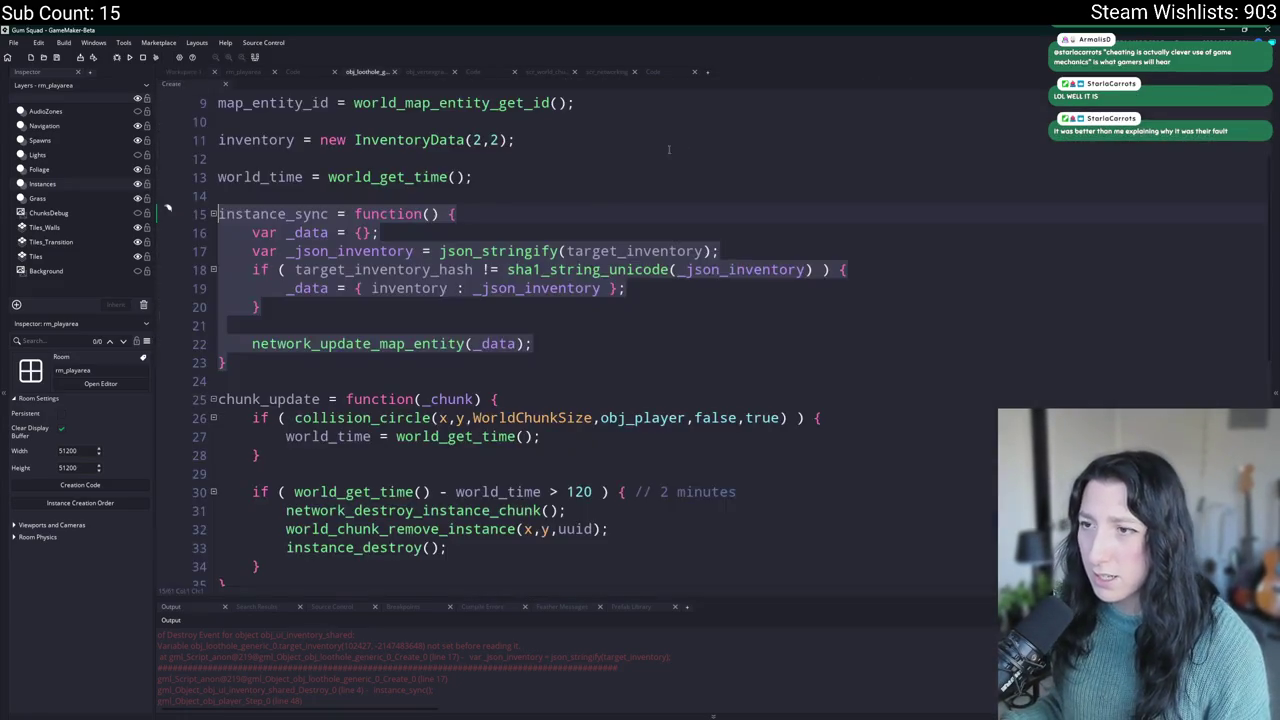
- Replace target_inventory with inventory in the json_stringify call on line 17
left_click(325, 251)
left_click(624, 251)
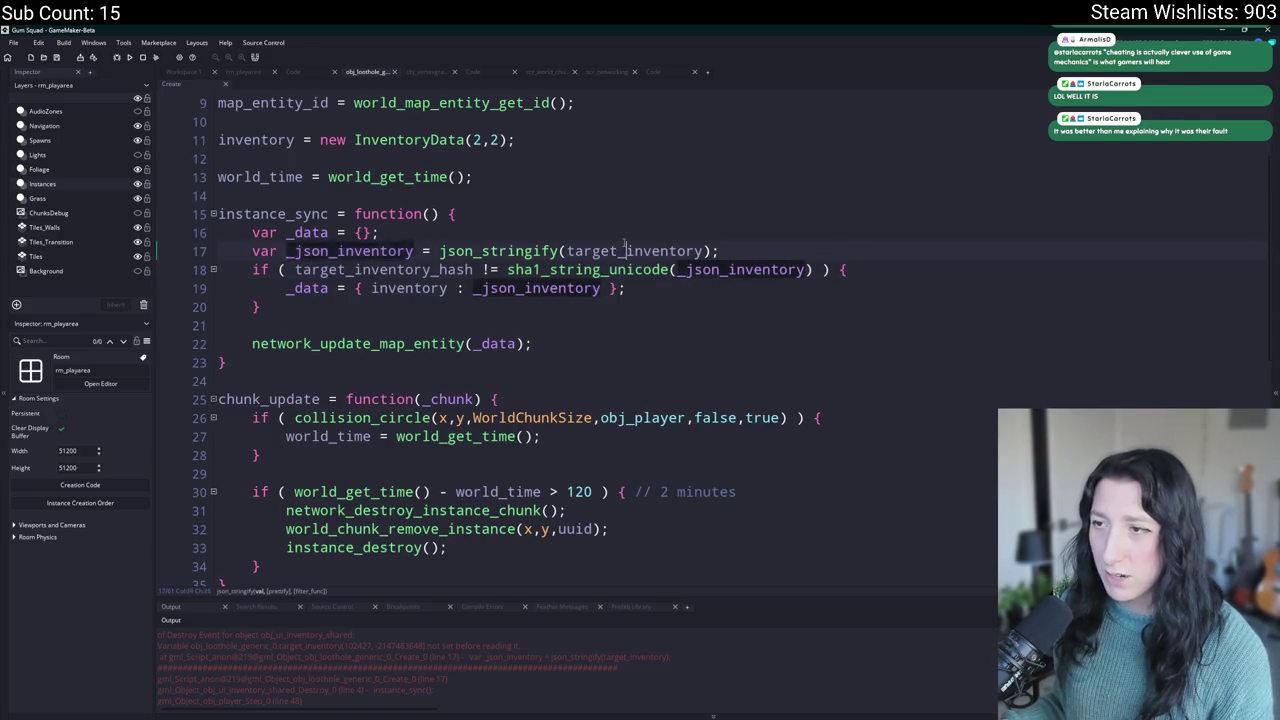
double_click(624, 251)
type("inventory")
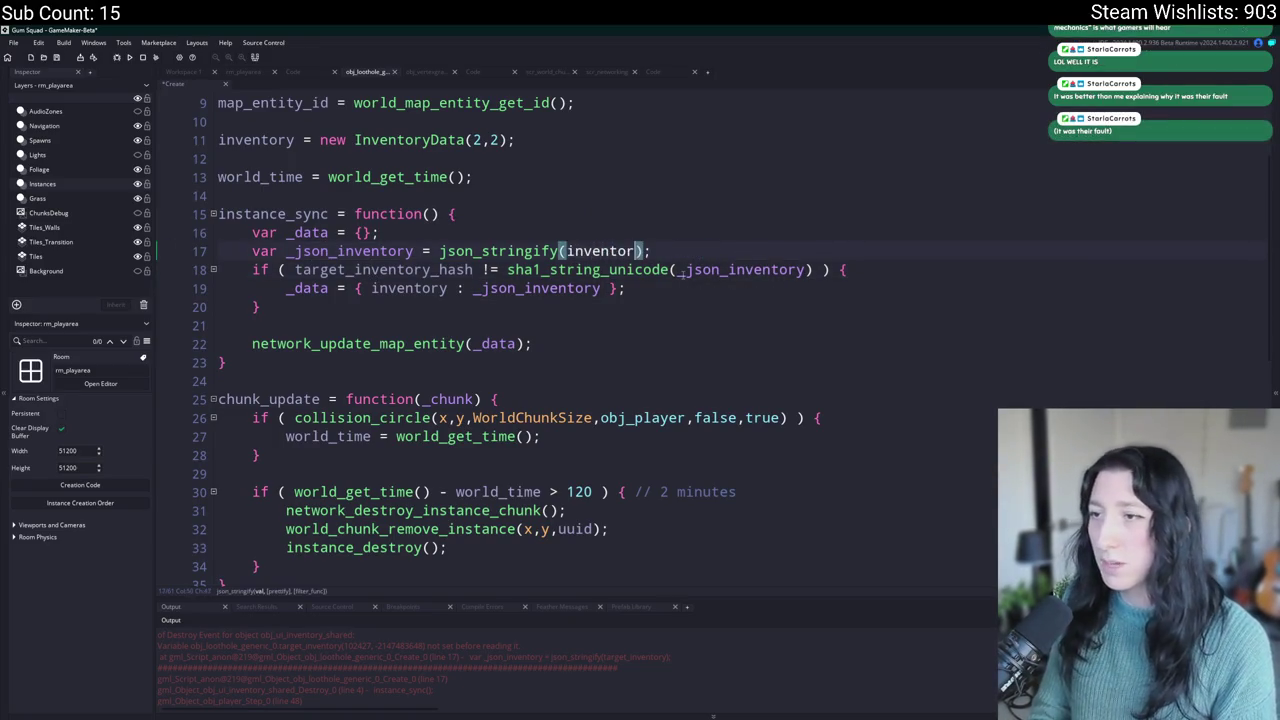
key("Escape")
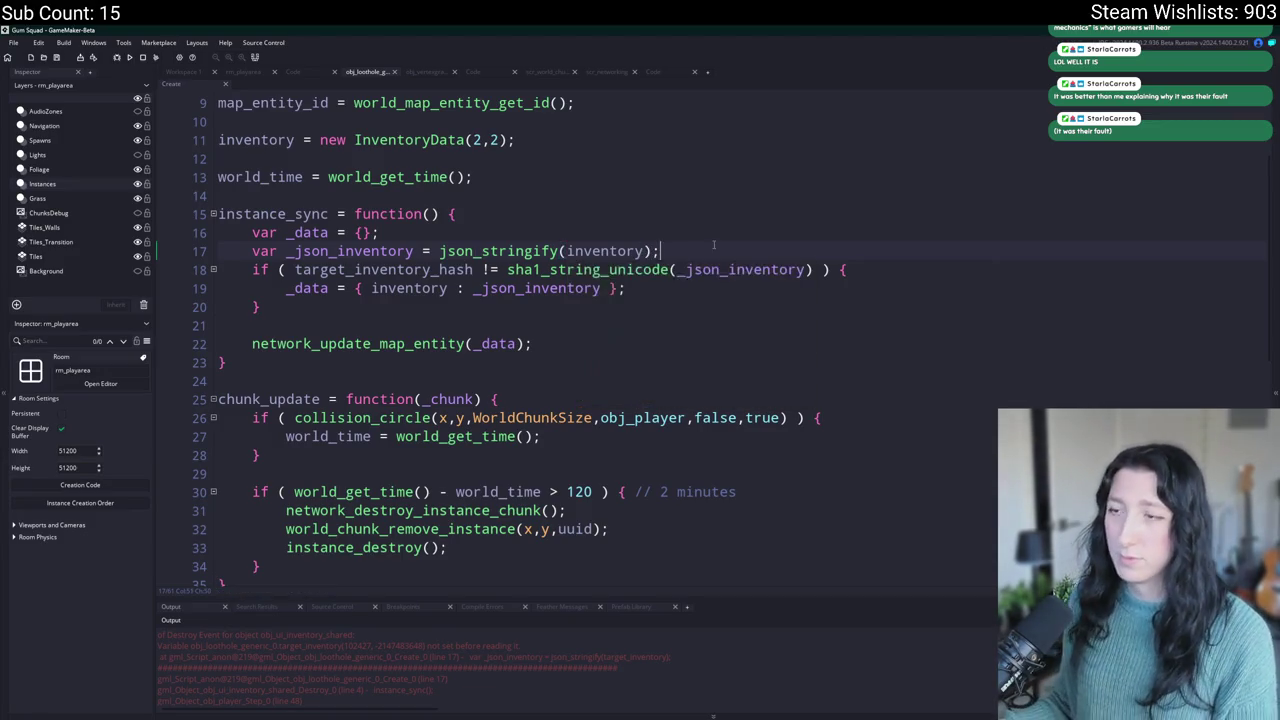
- Test-run the game, open and close the loothole inventory, and abort the error
key("F5")
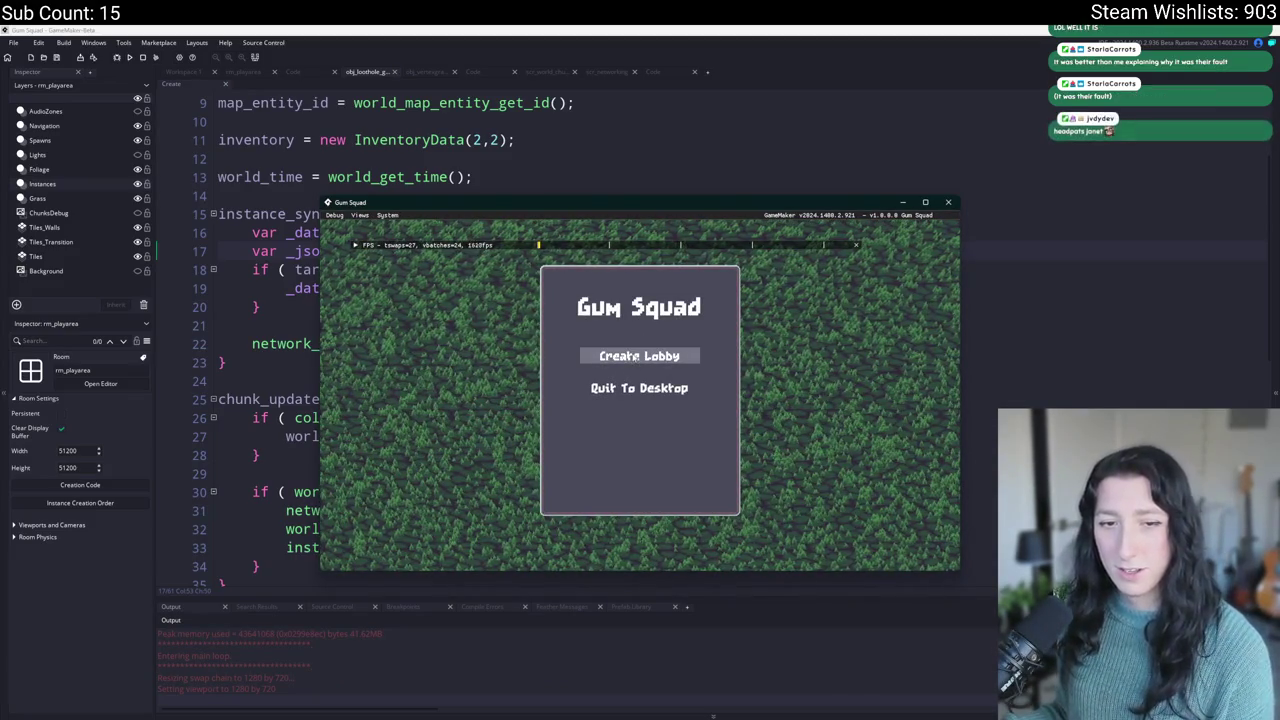
left_click(636, 357)
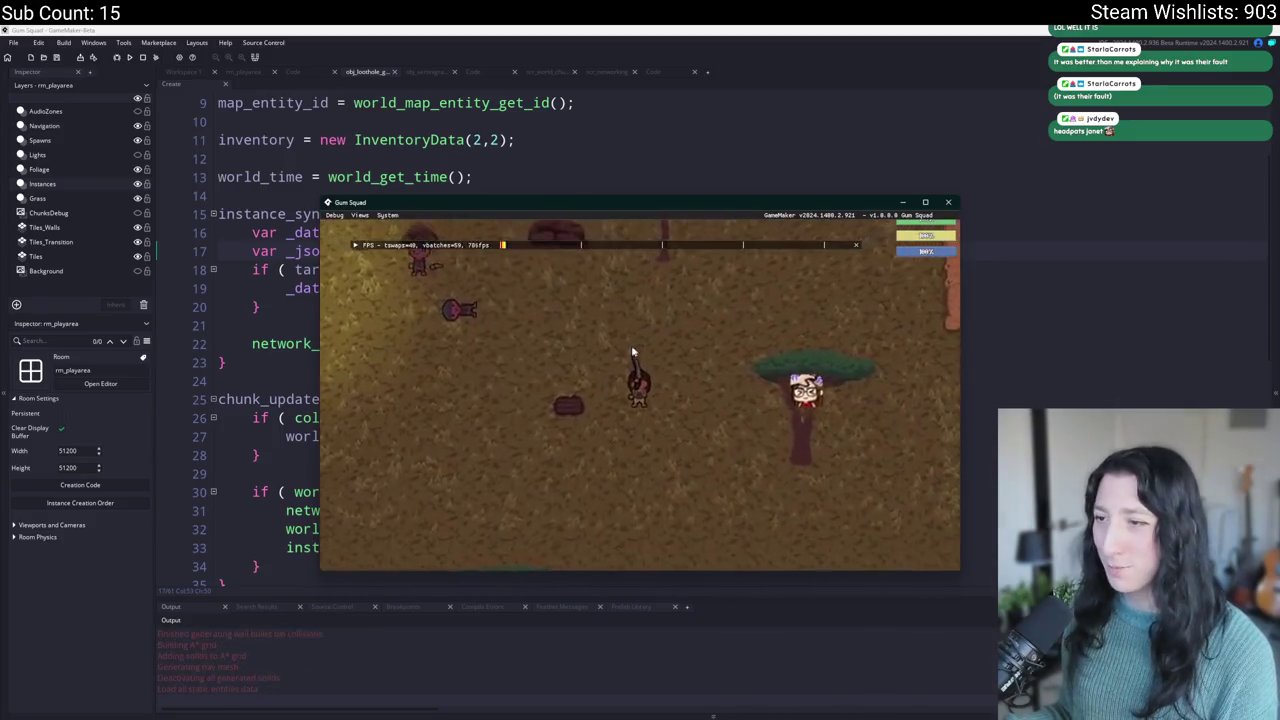
key("e")
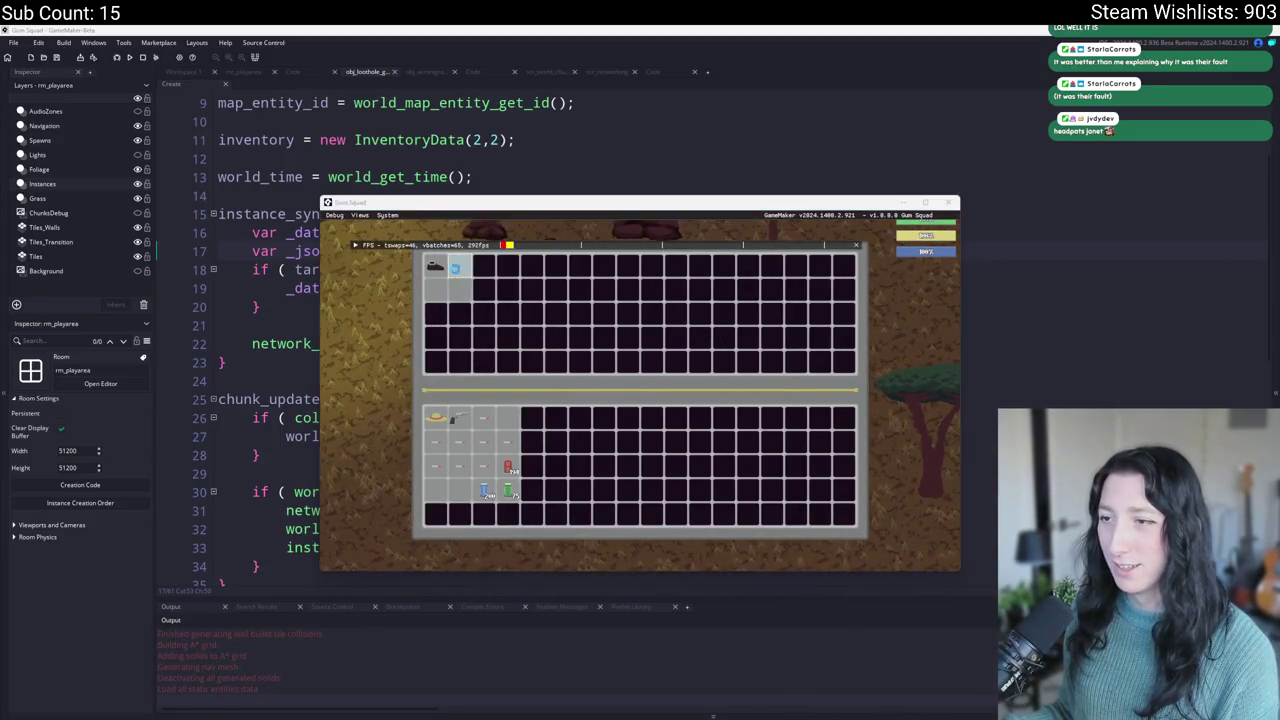
key("e")
left_click(514, 494)
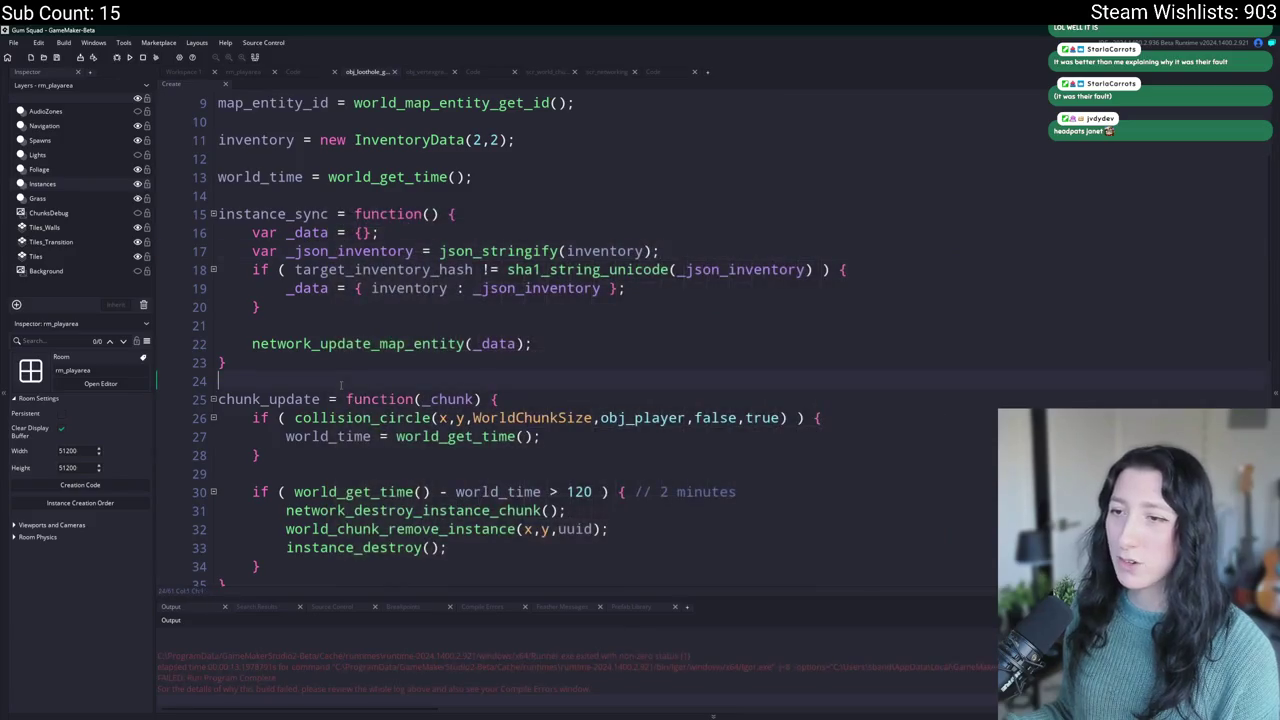
- Prefix target_inventory_hash on line 18 with 'other.', save, and rerun
double_click(380, 270)
left_click(305, 270)
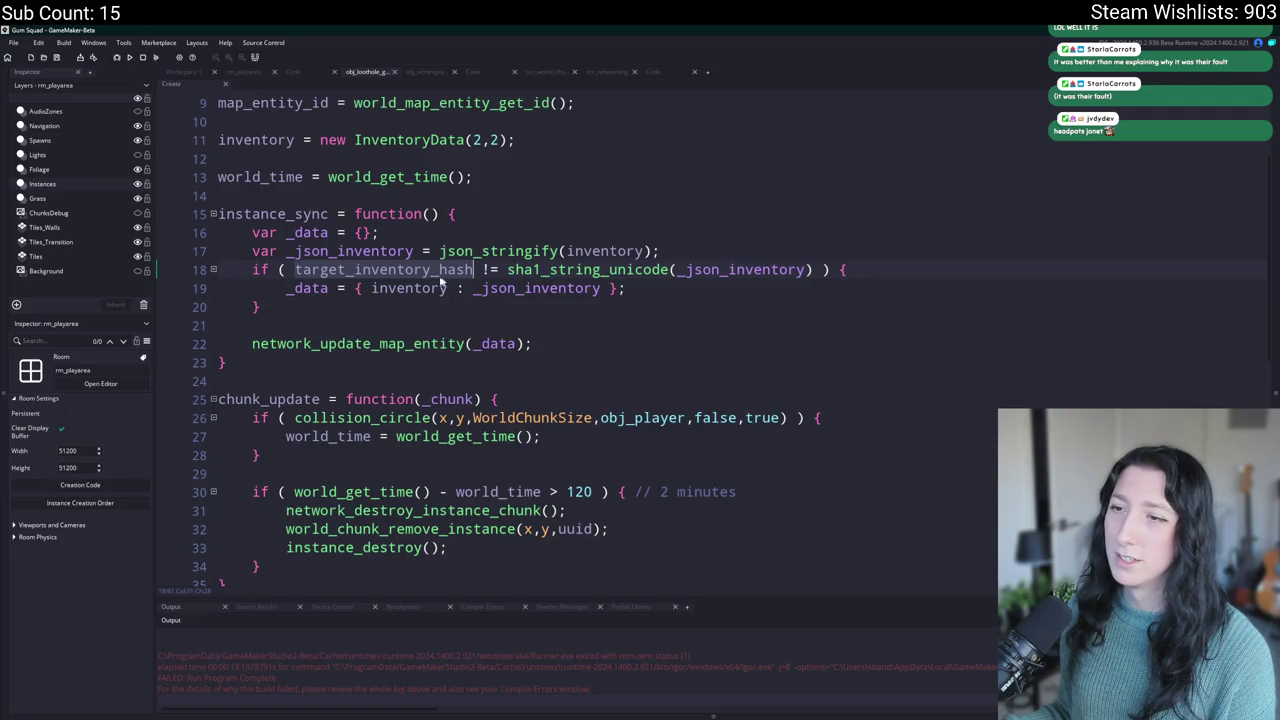
key("ctrl+Left")
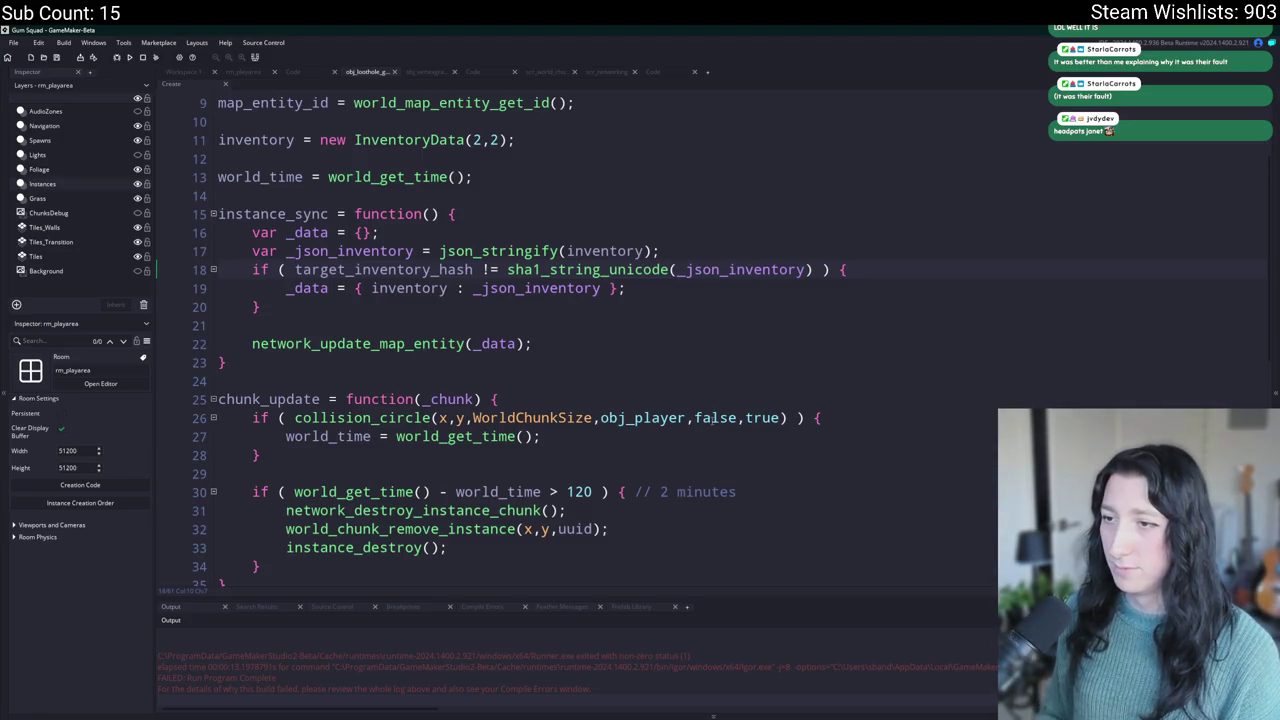
type("other.")
key("ctrl+s")
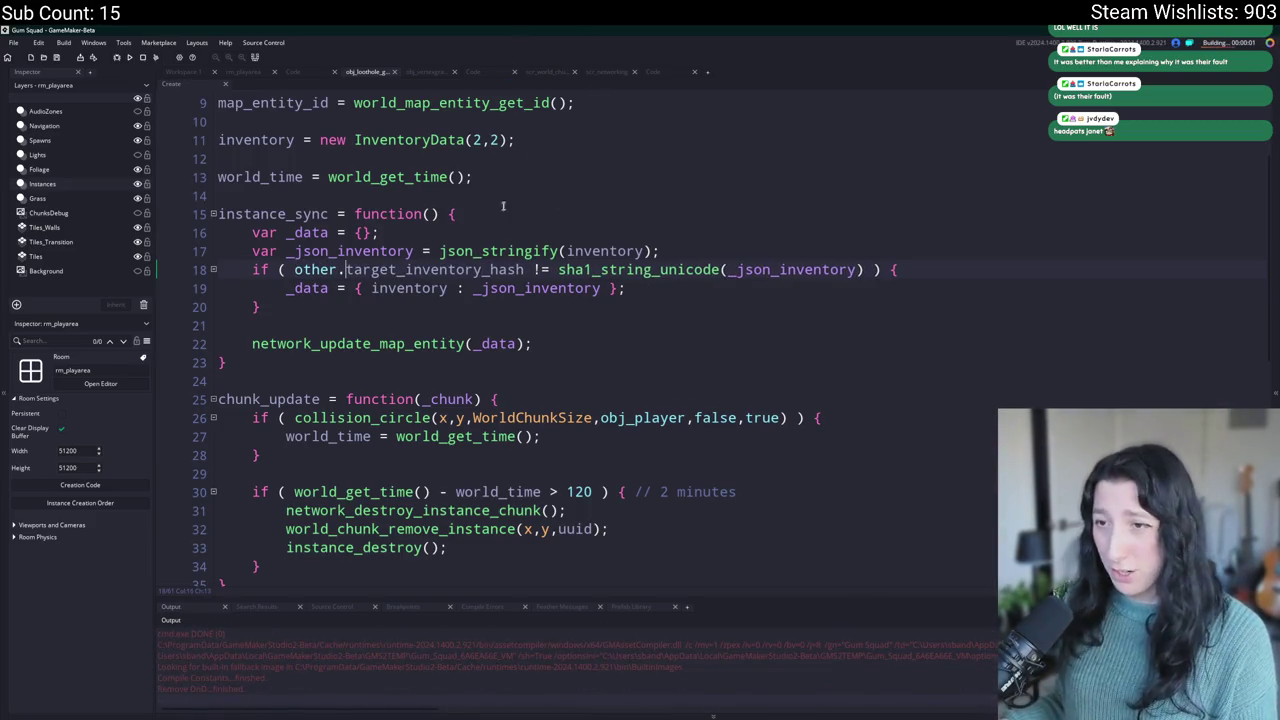
- In a new lobby, move the hat and gun from the loothole, then abort the error
left_click(632, 354)
key("i")
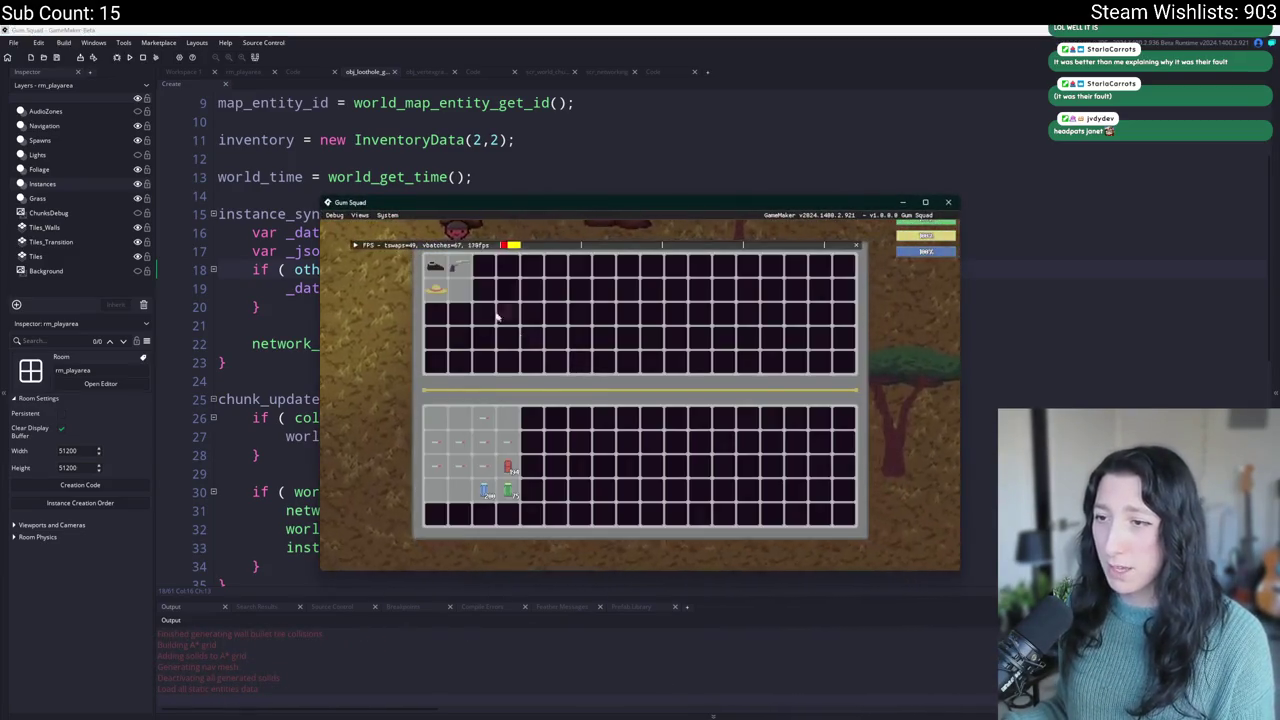
left_click(458, 266)
key("i")
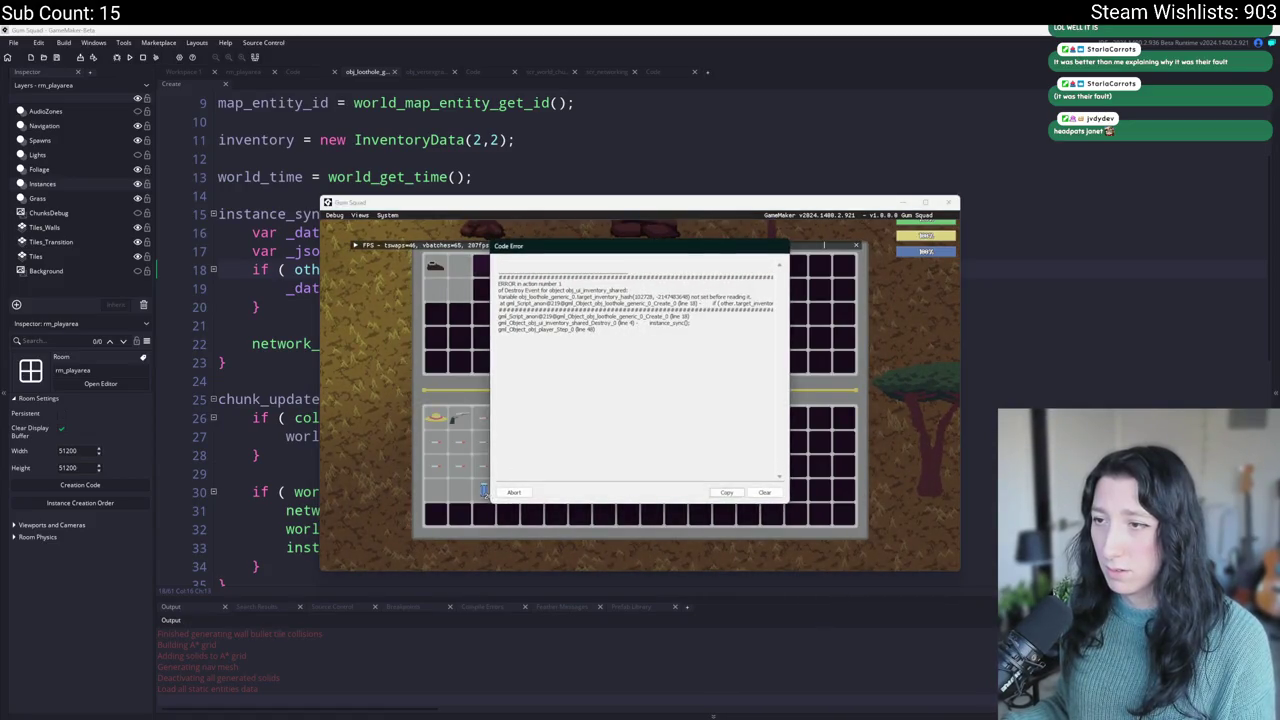
left_click(513, 492)
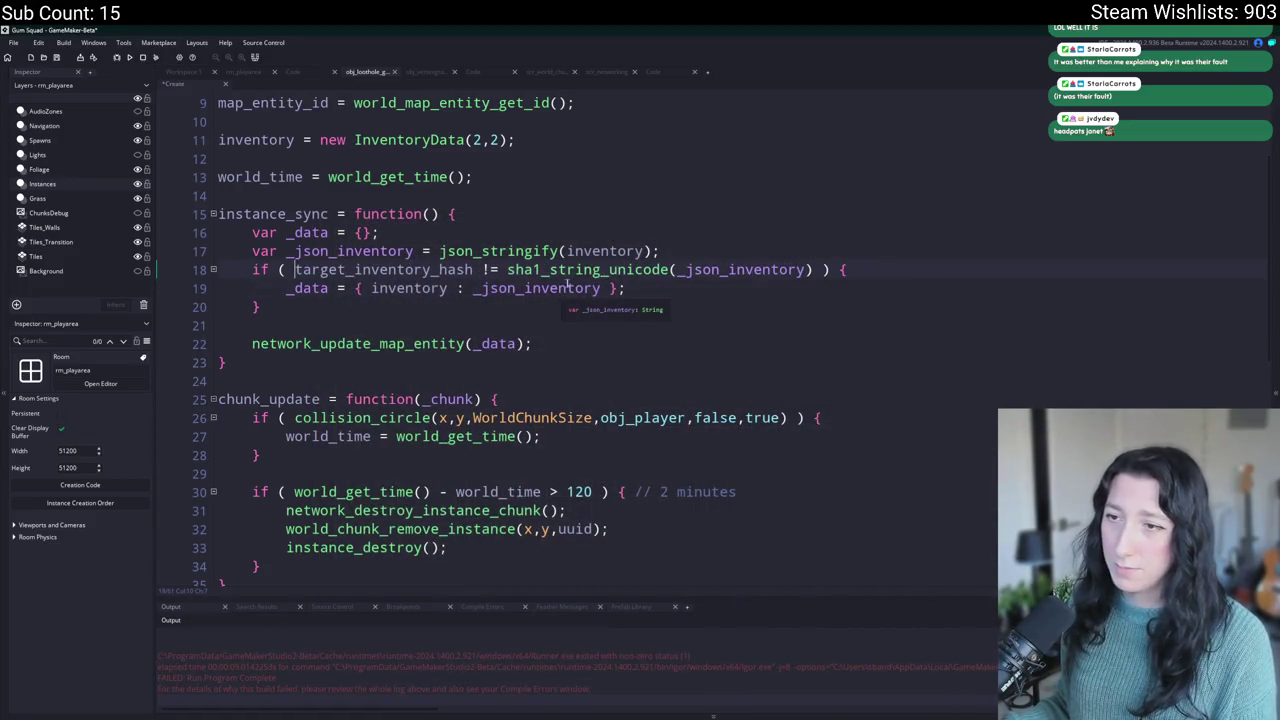
- Rename instance_sync's parameter to _struct_to_send={}
double_click(343, 269)
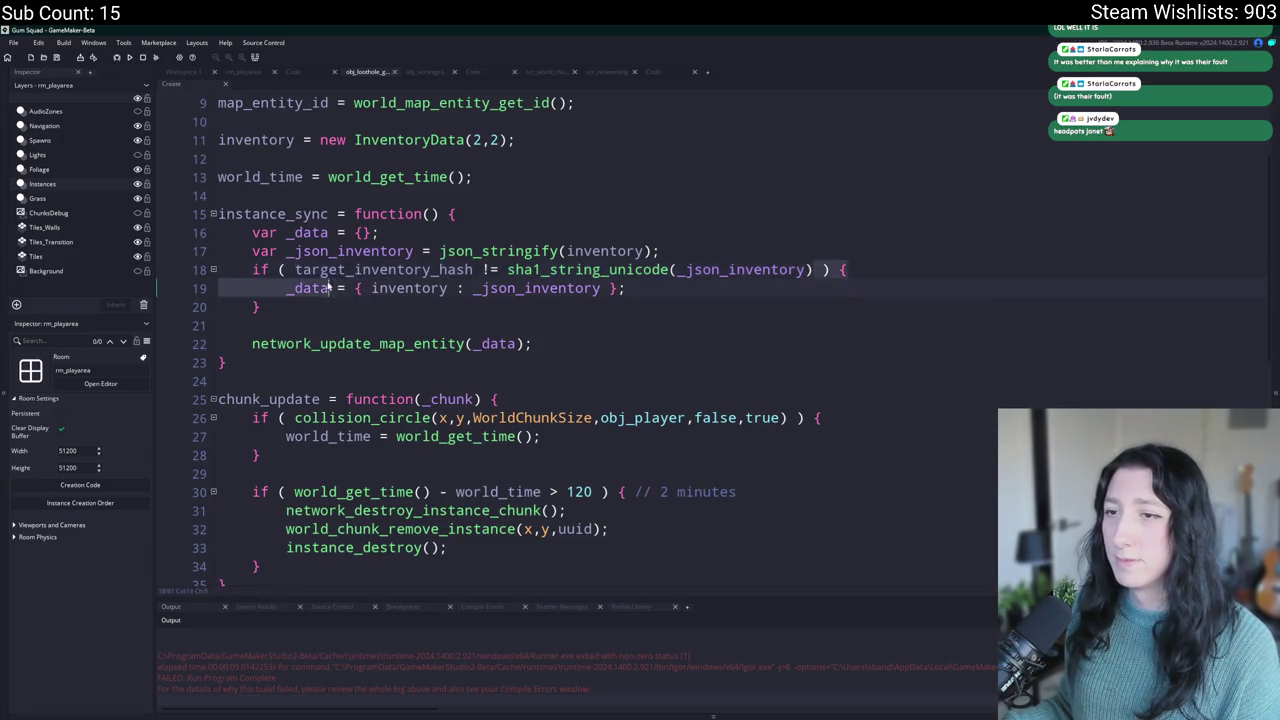
left_click(296, 270)
left_click(430, 214)
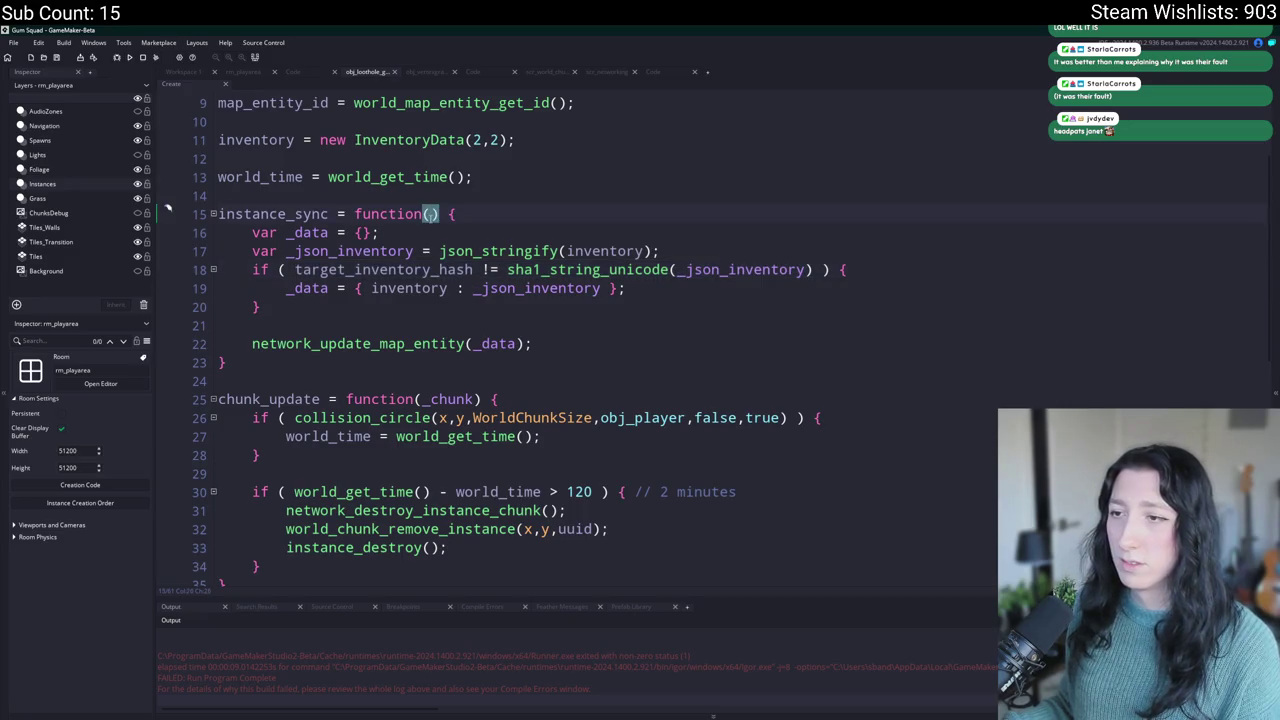
type("_")
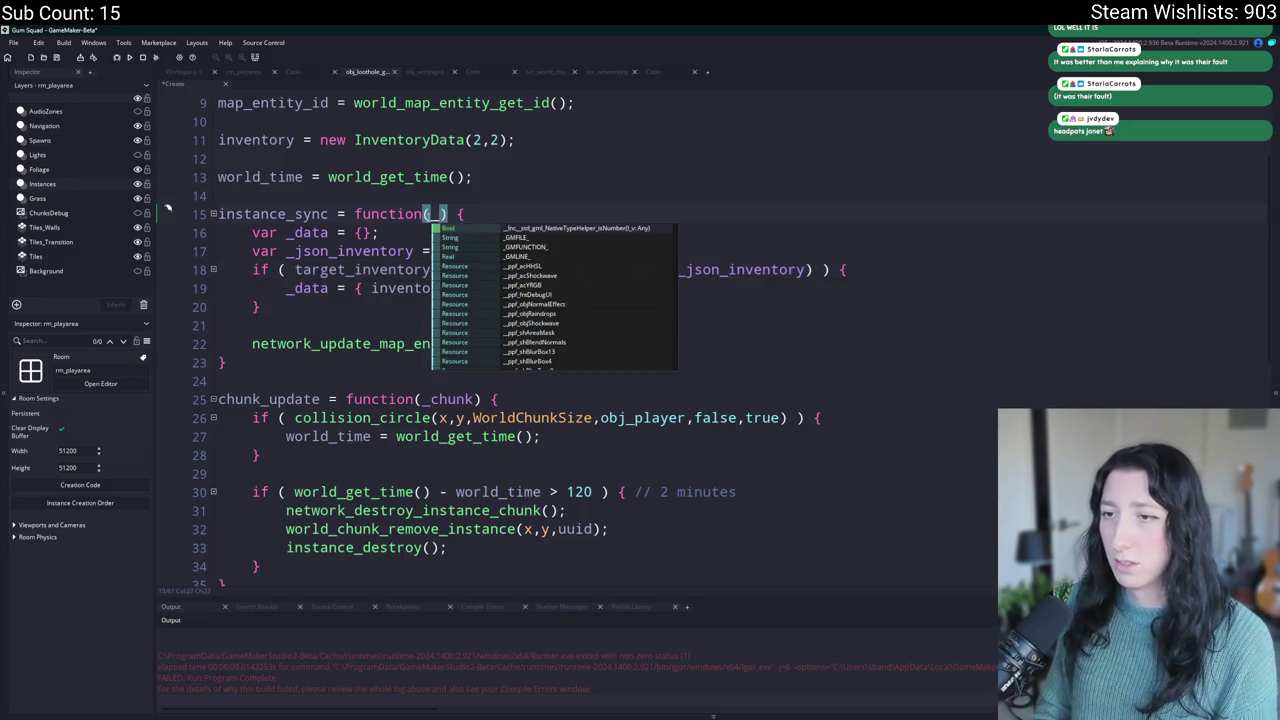
type("data")
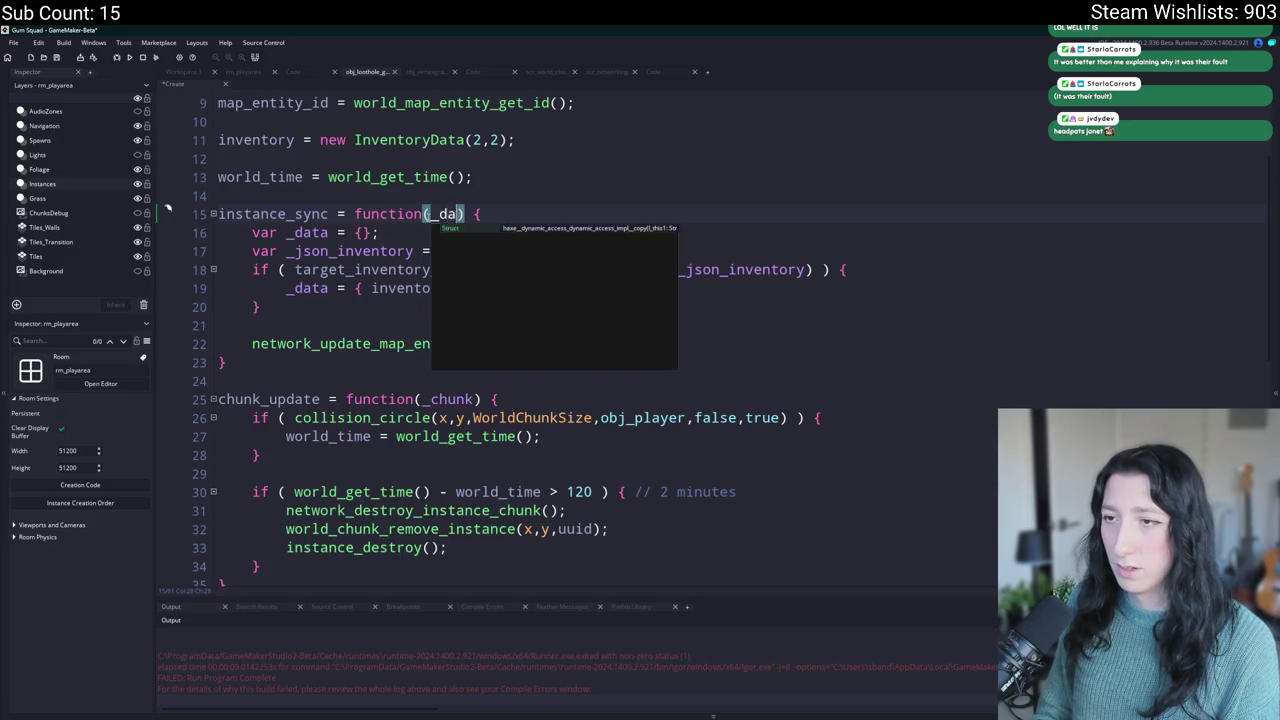
type("_to_+")
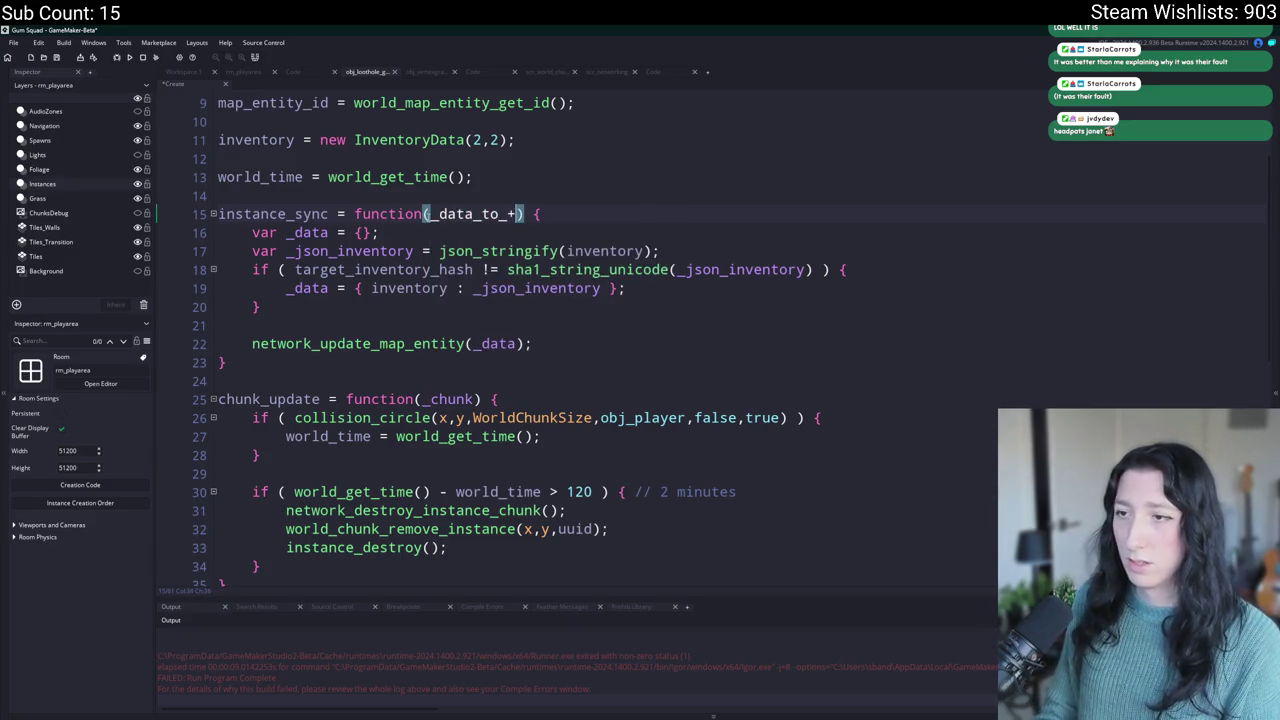
key("BackSpace")
key("BackSpace")
key("BackSpace")
key("BackSpace")
key("BackSpace")
type("s")
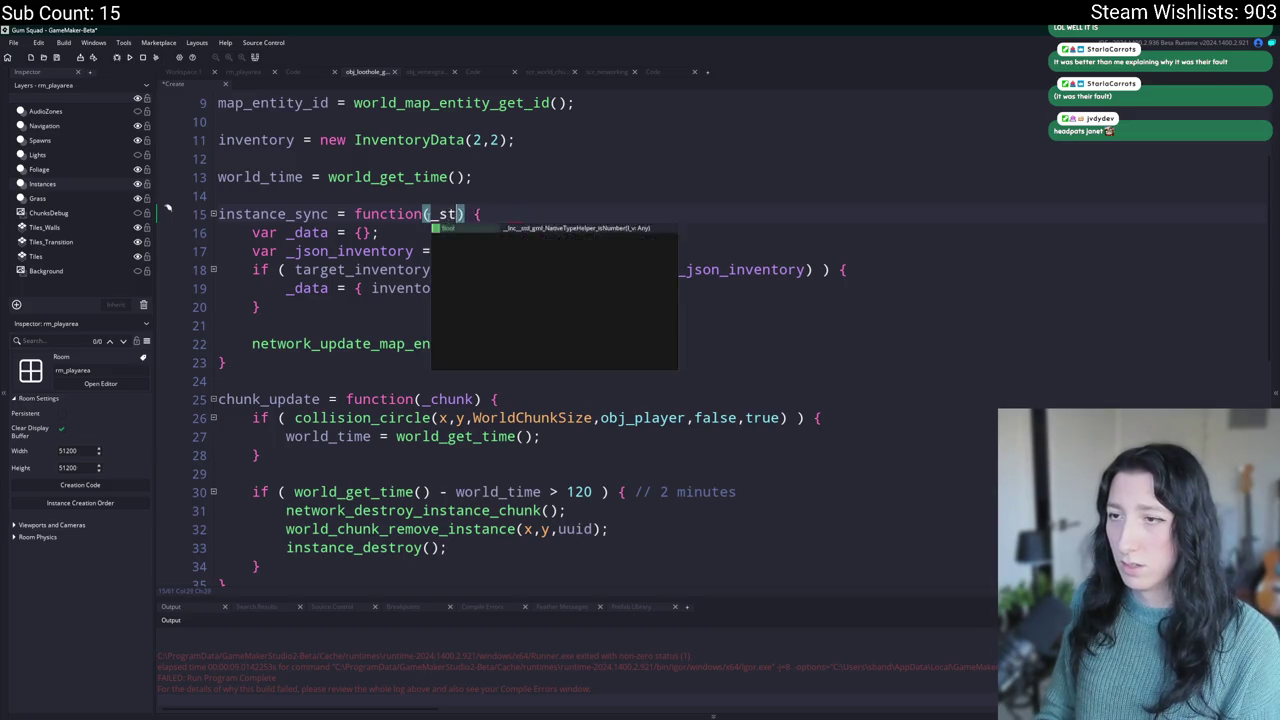
key("BackSpace")
key("BackSpace")
key("BackSpace")
type("struct_to_send={}")
- Pass _struct_to_send to network_update_map_entity and delete the _data and inventory-hash lines
left_click(329, 288)
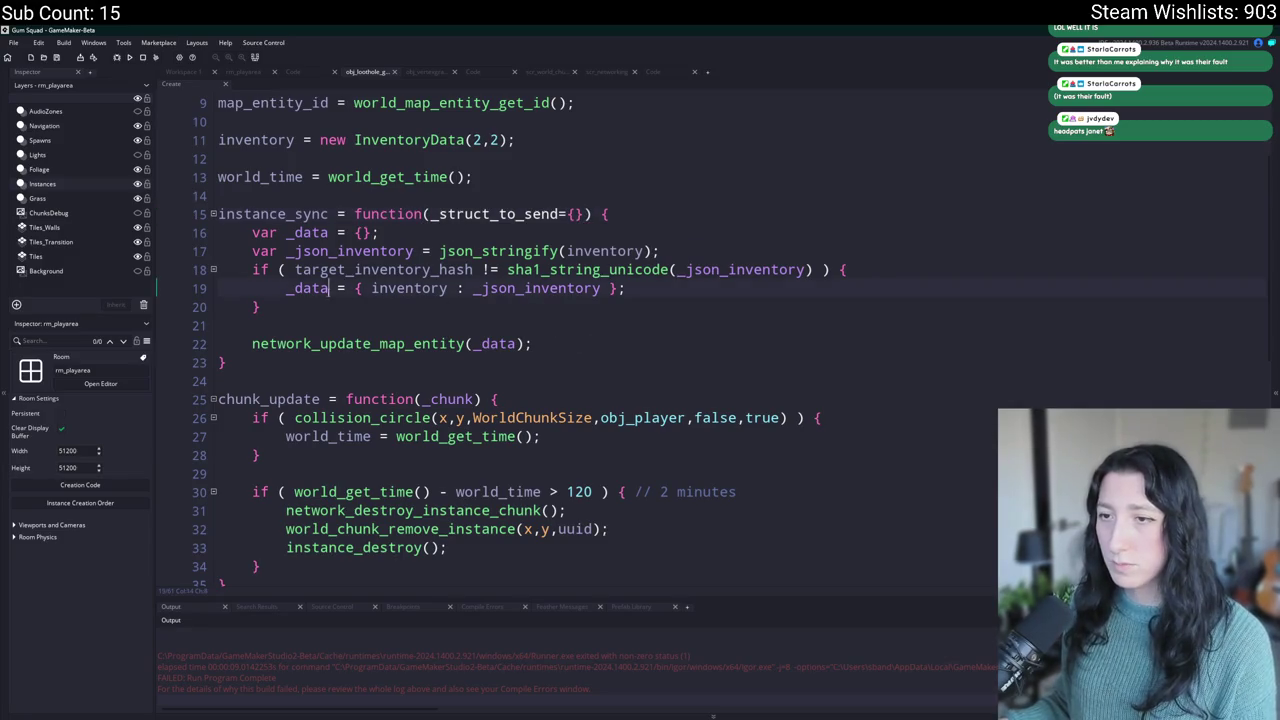
mouse_move(285, 308)
left_mouse_down()
mouse_move(220, 270)
mouse_move(252, 270)
mouse_move(243, 251)
left_mouse_up()
left_click(465, 232)
double_click(470, 214)
key("ctrl+c")
double_click(498, 343)
key("ctrl+v")
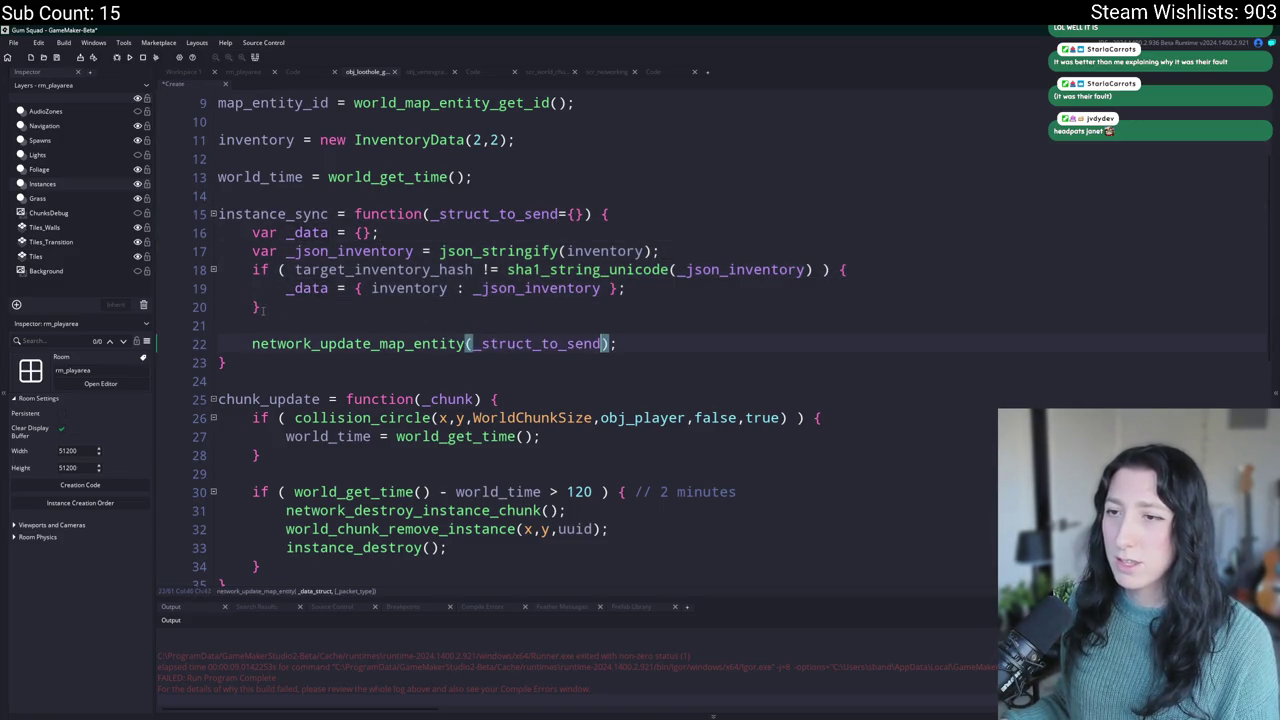
left_click_drag(263, 310, 252, 231)
key("Delete")
key("Delete")
key("Delete")
left_click(185, 72)
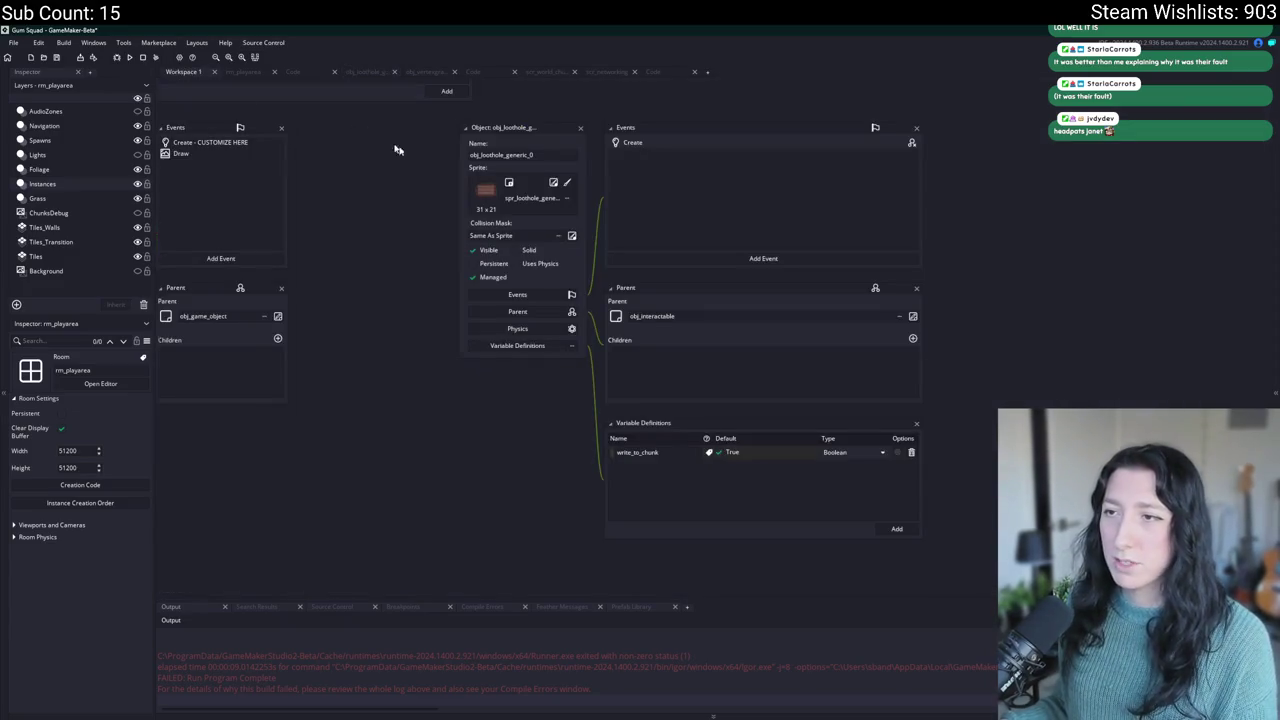
- Open obj_ui_inventory_shared's Destroy - Sync event code
key("ctrl+t")
type("interaction_func = function(")
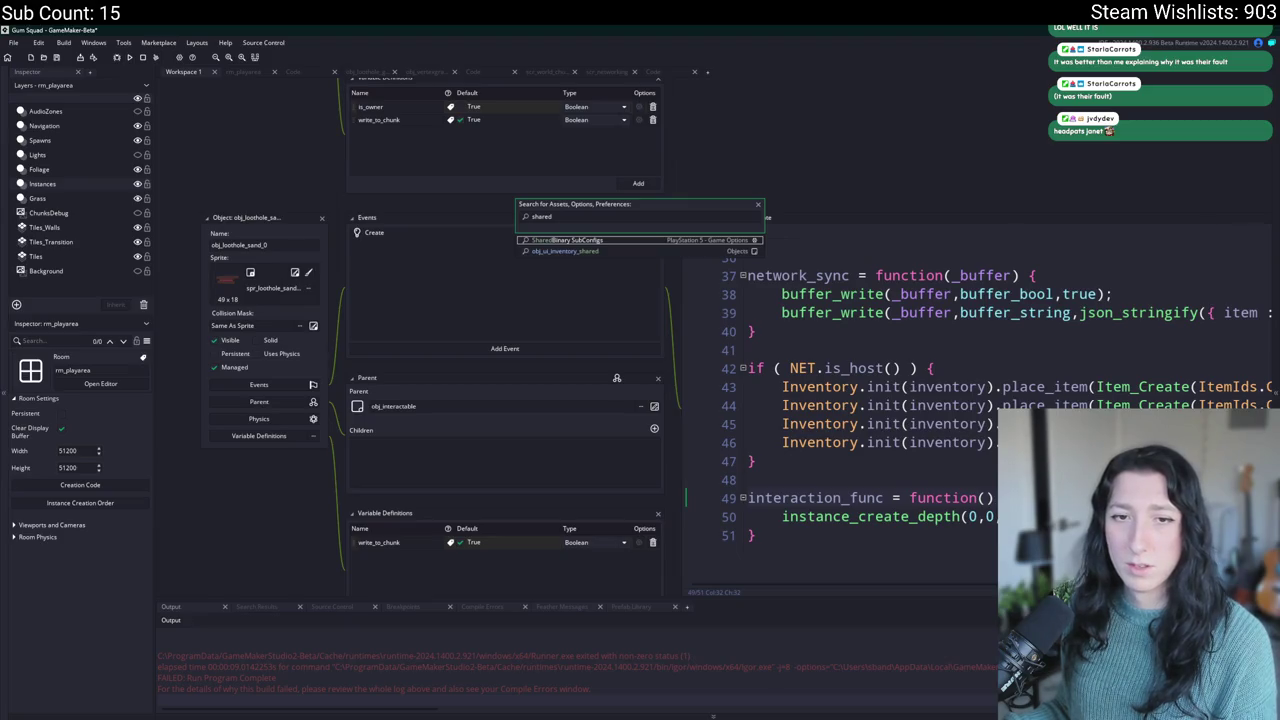
key("Down")
key("Return")
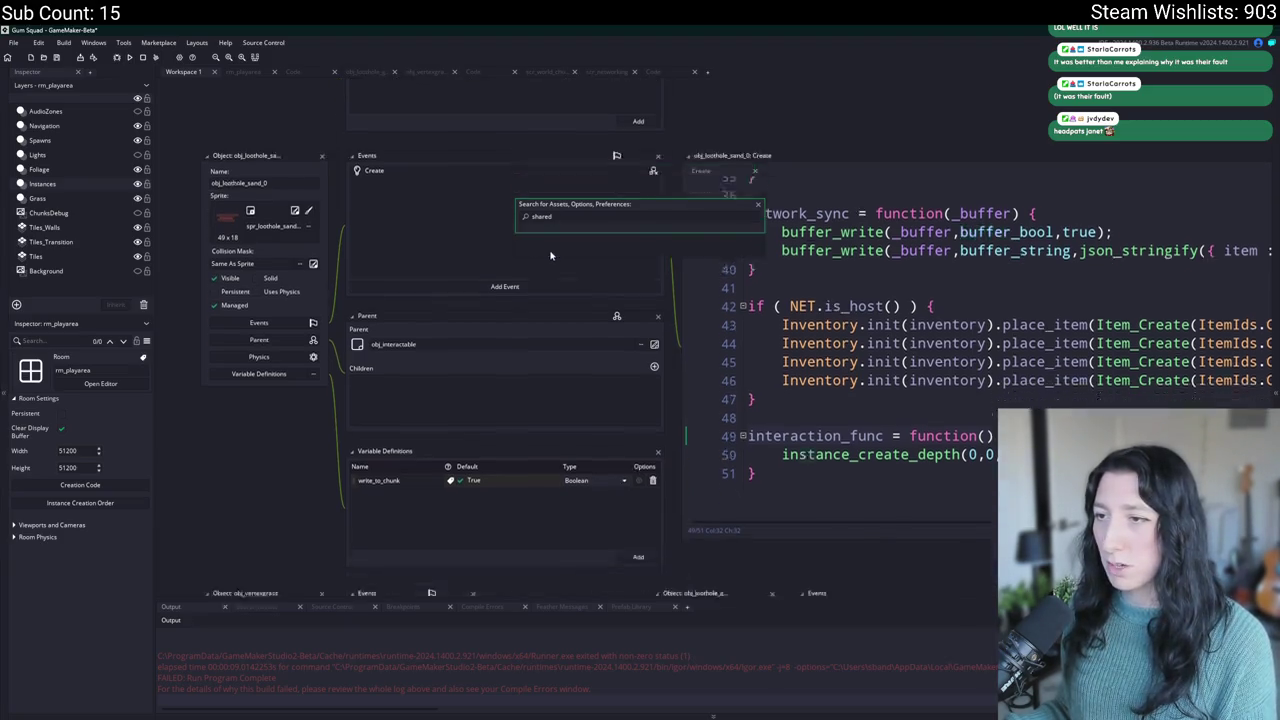
double_click(814, 221)
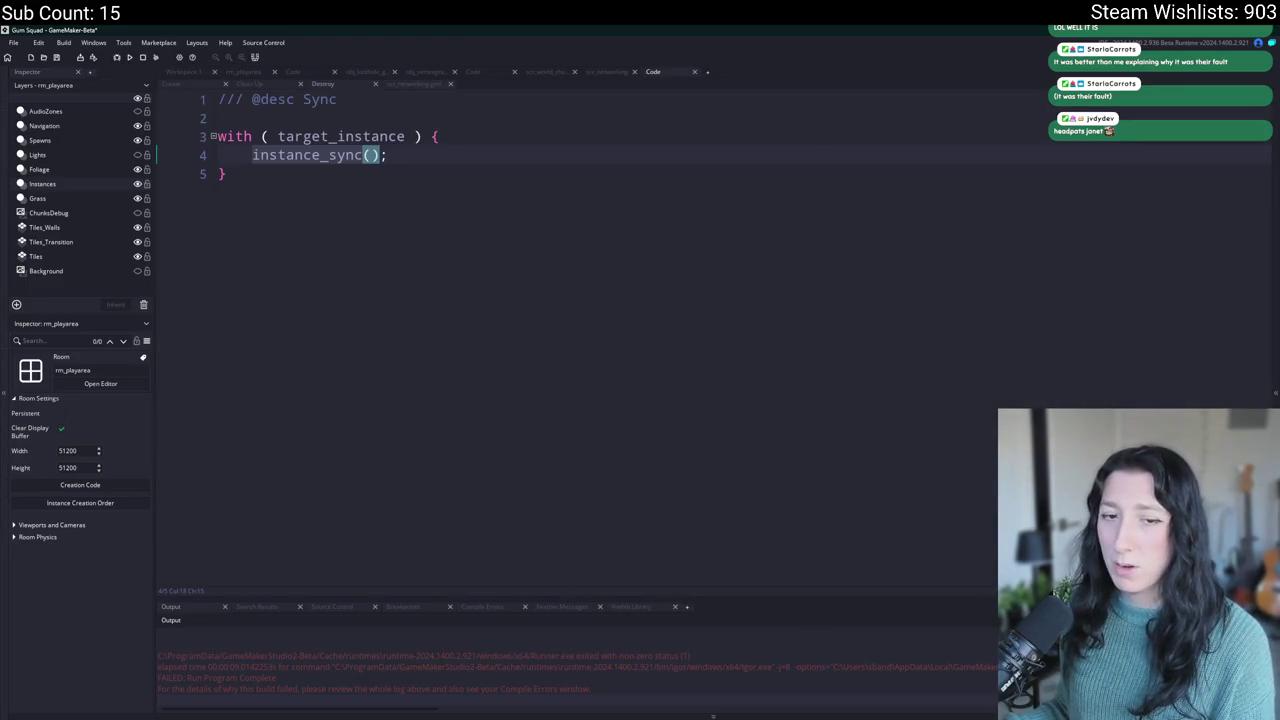
- Paste the inventory-hash check into the with block and pass _data to instance_sync
left_click(453, 141)
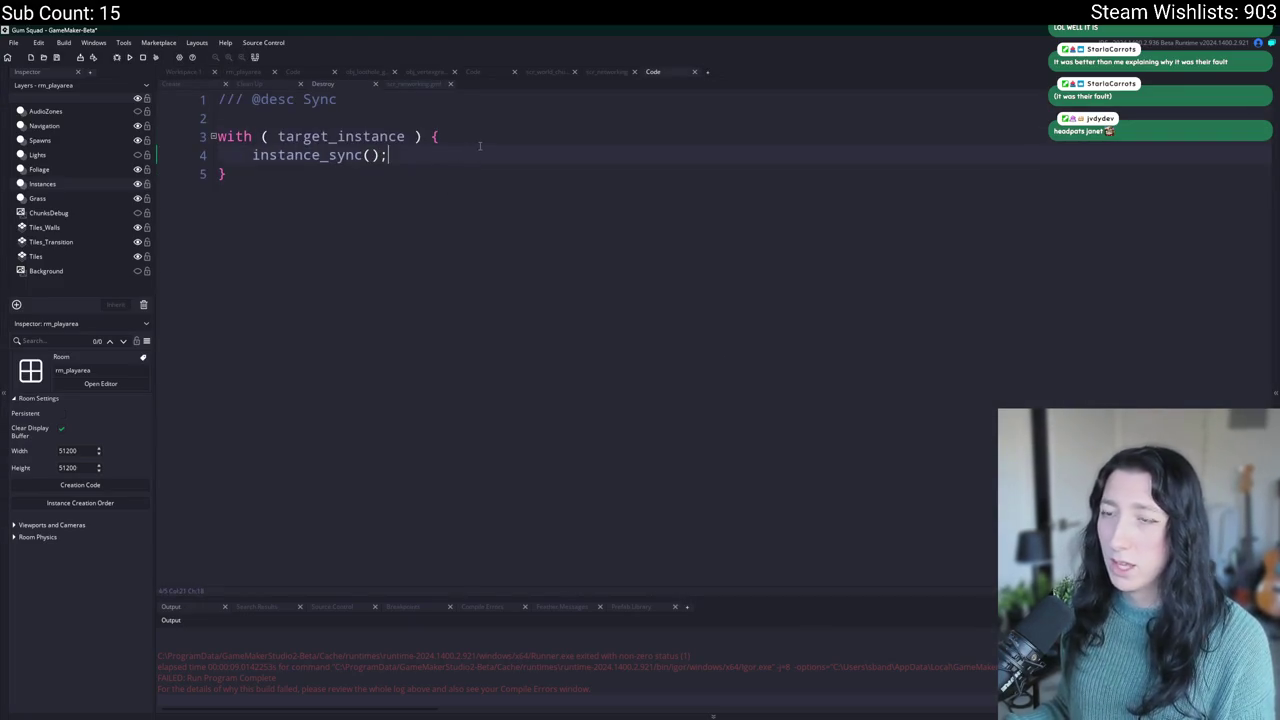
key("ctrl+v")
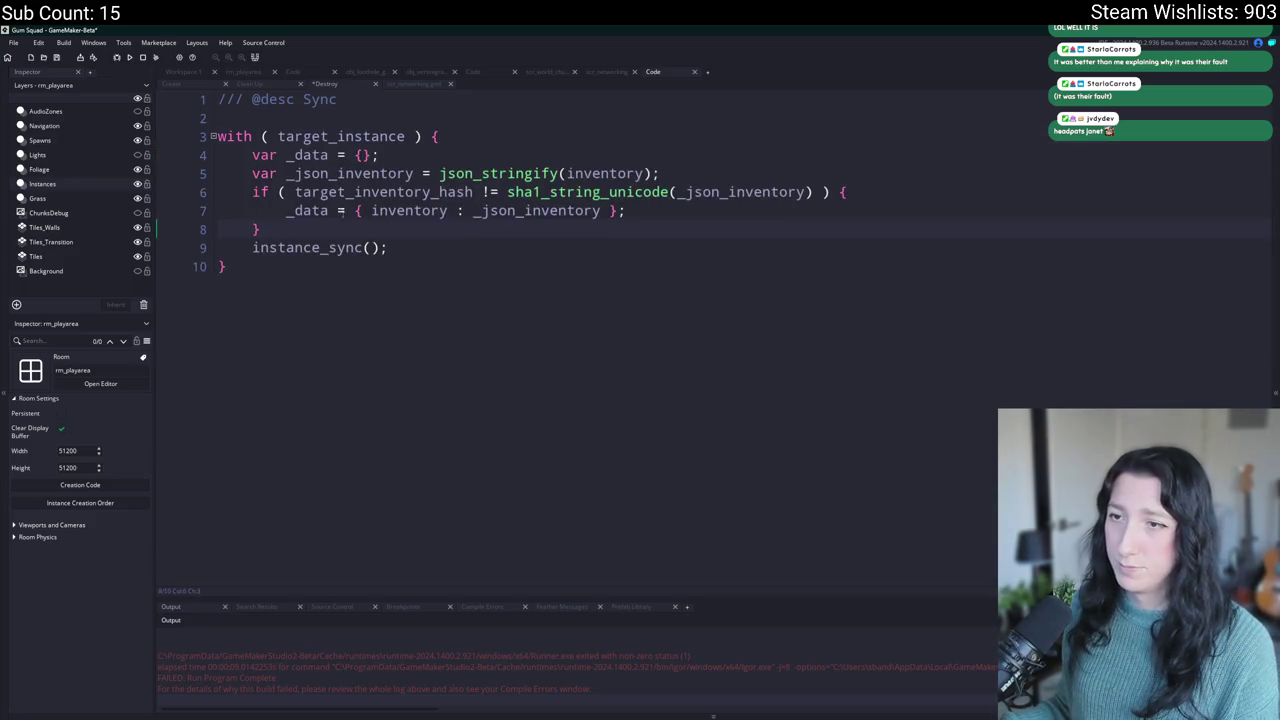
double_click(310, 210)
key("ctrl+c")
left_click(372, 247)
key("ctrl+v")
- Bring up obj_ui_inventory_shared's Create event code
left_click(178, 72)
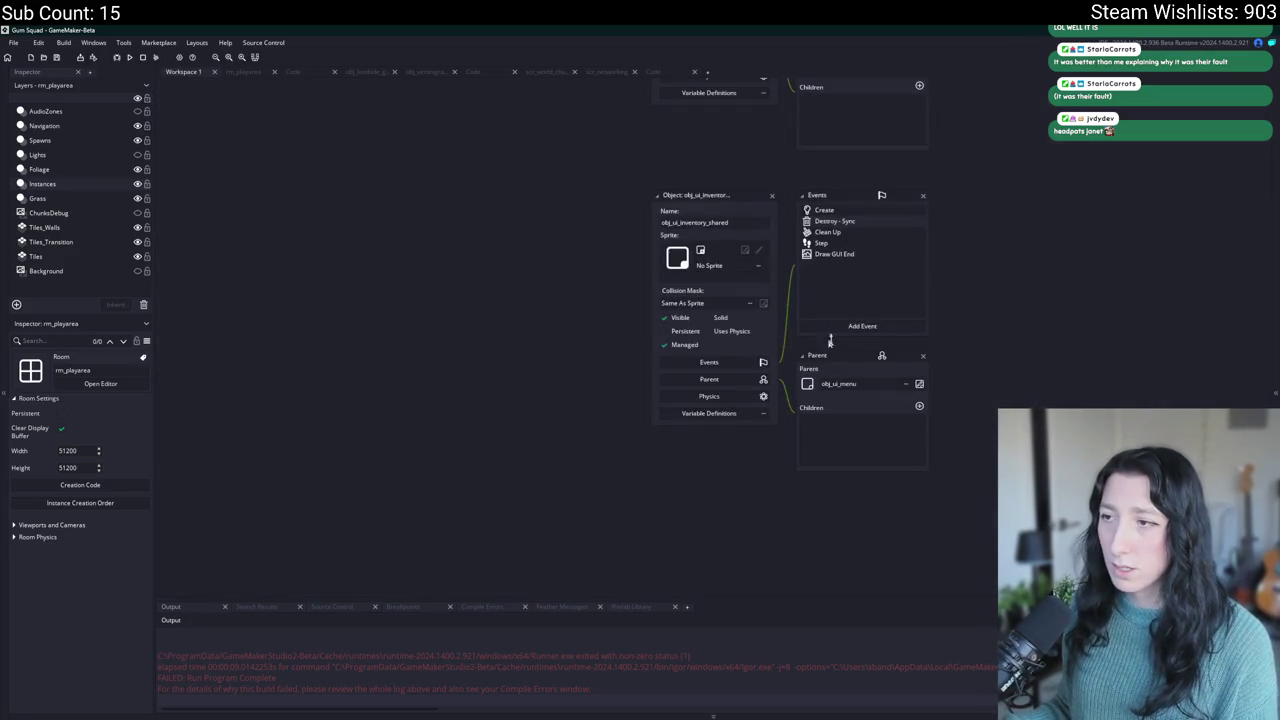
double_click(895, 212)
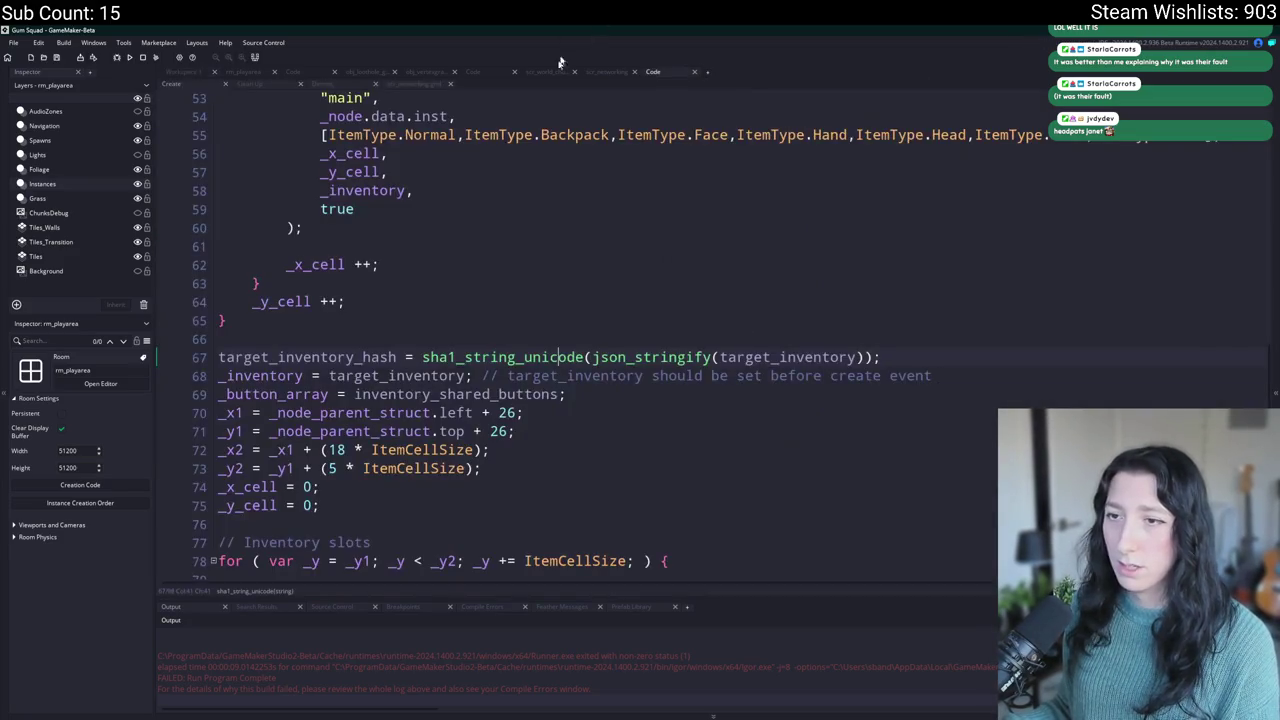
left_click(178, 72)
left_click(653, 72)
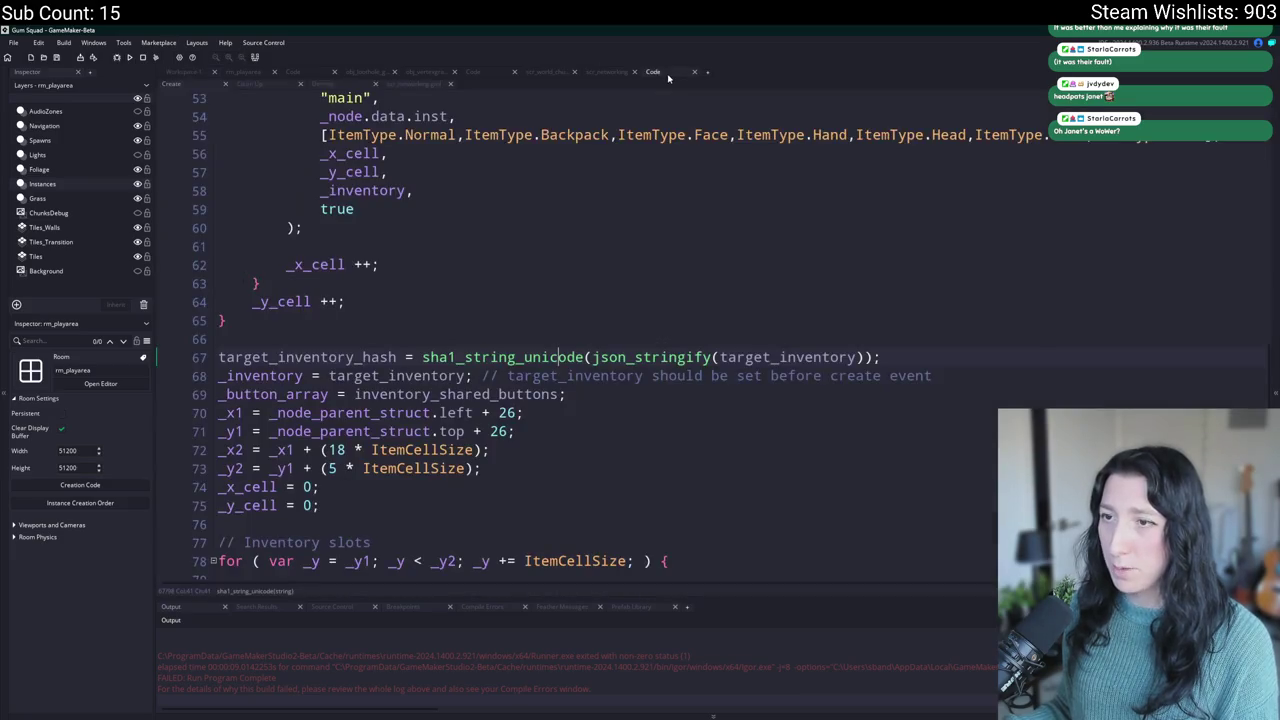
- Search 'ole' and open obj_loothole_generic_0's Create event code
left_click(196, 74)
key("ctrl+t")
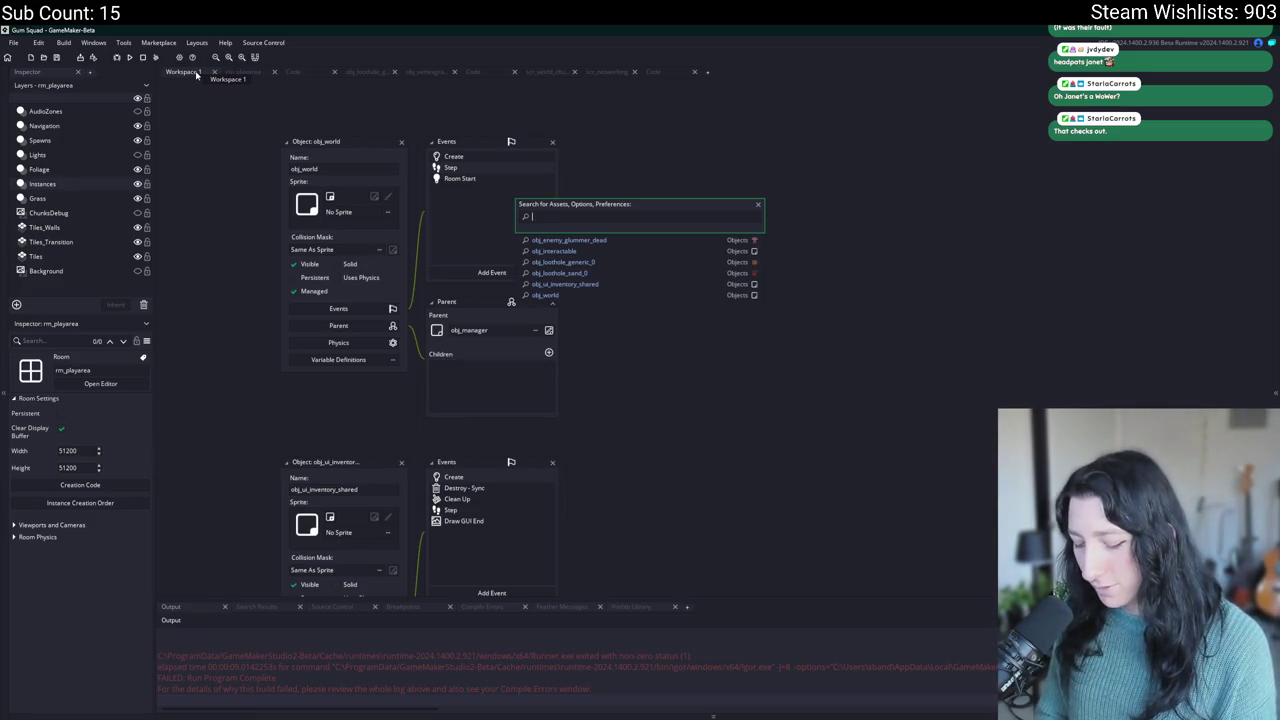
type("loothole")
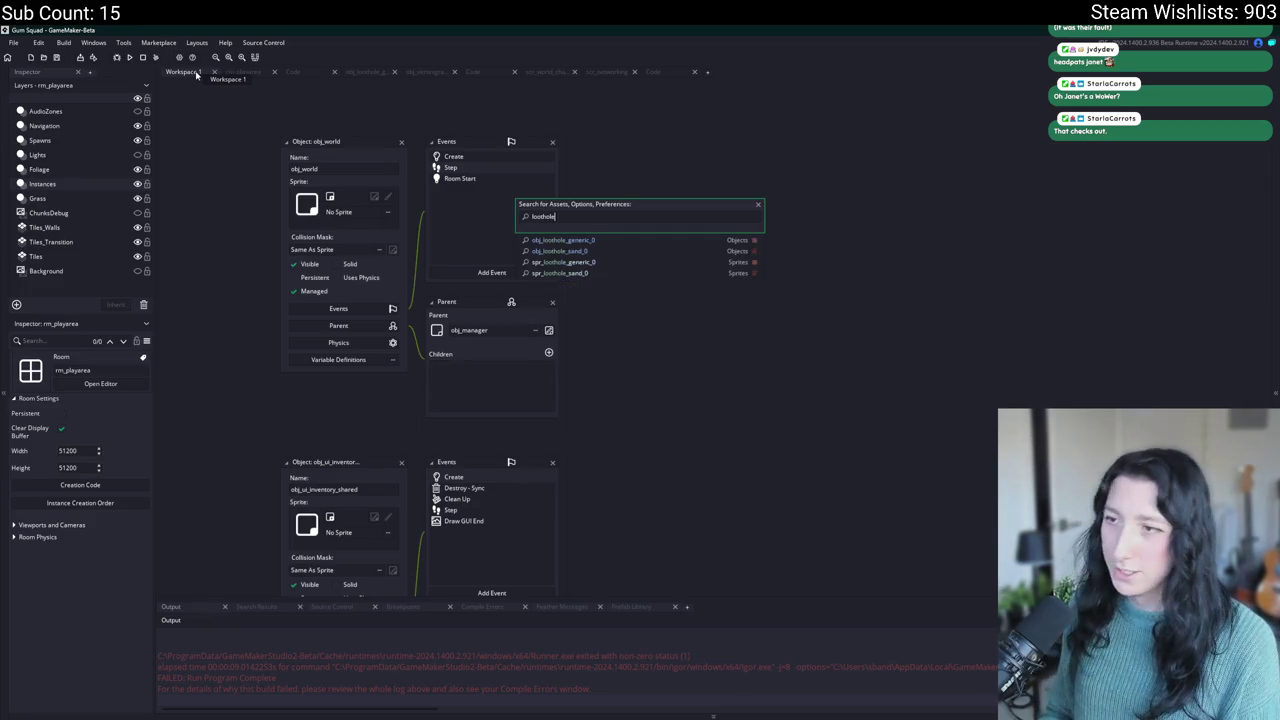
key("Down")
key("Return")
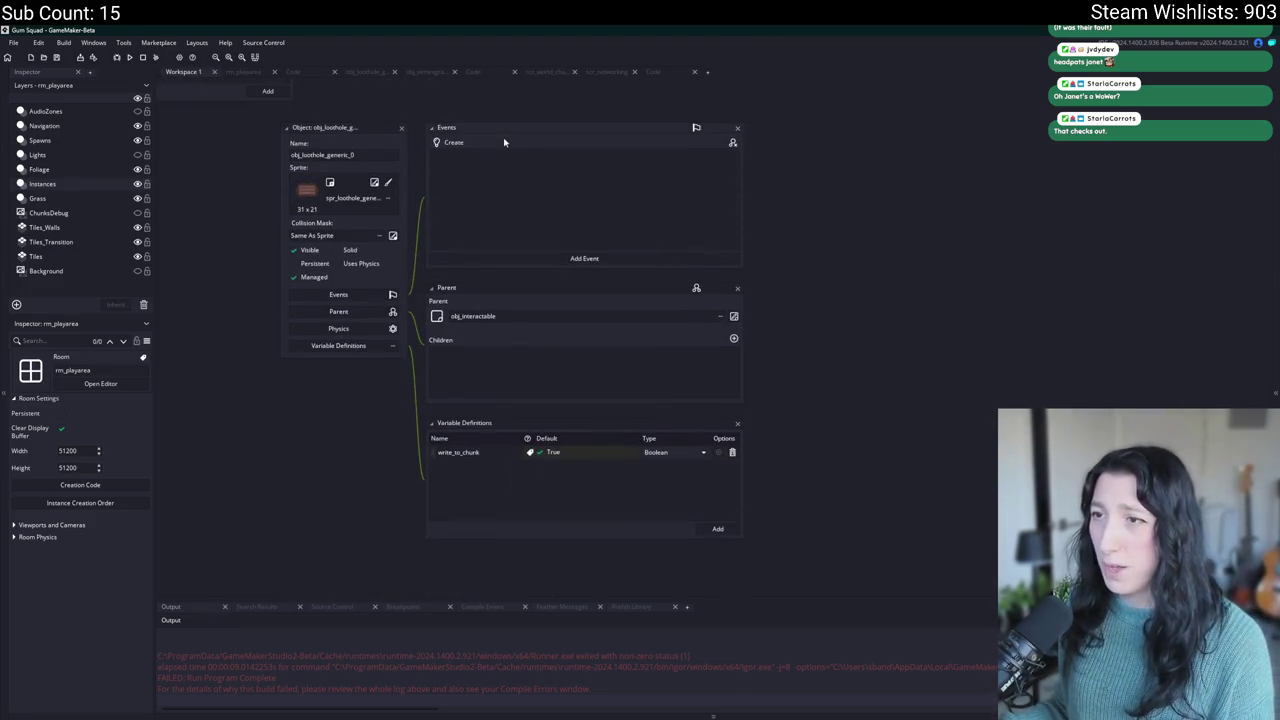
scroll(504, 142, "up", 1)
left_click(471, 173)
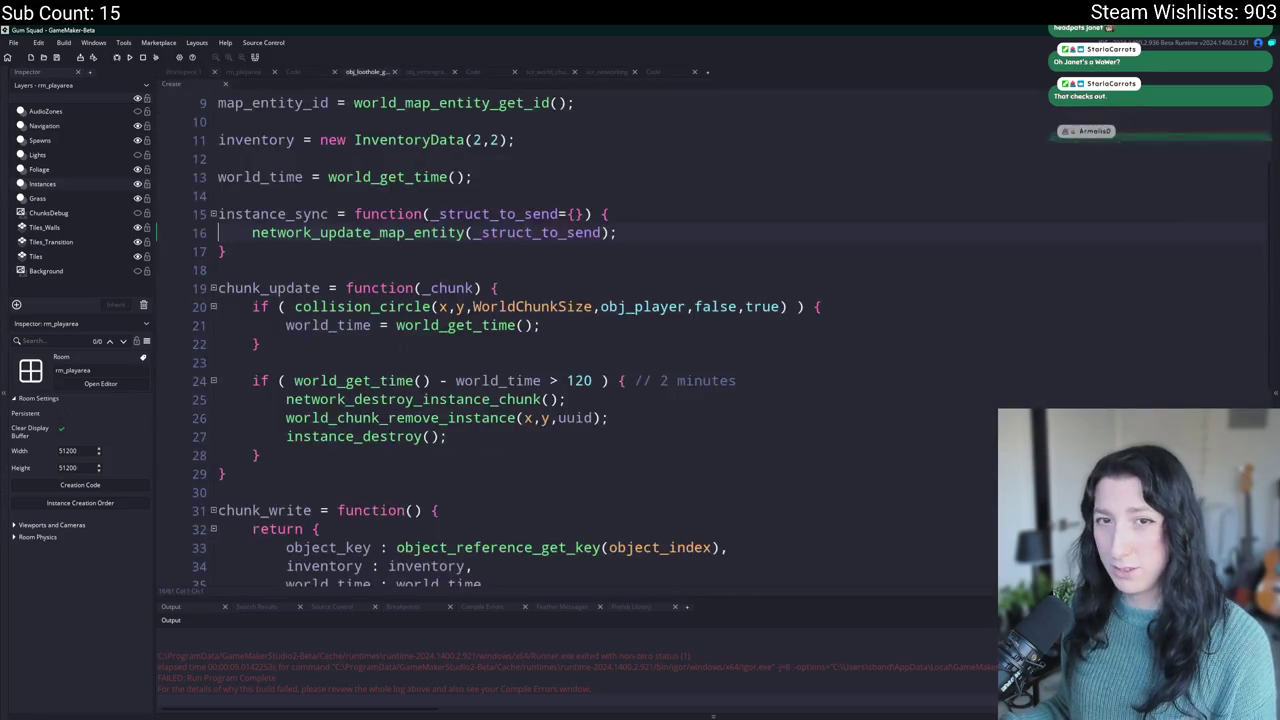
- Review the simplified instance_sync code and start a new build with F5
scroll(665, 295, "down", 2)
scroll(620, 280, "up", 2)
left_click(574, 272)
scroll(574, 280, "down", 1)
scroll(574, 280, "up", 1)
left_click(657, 237)
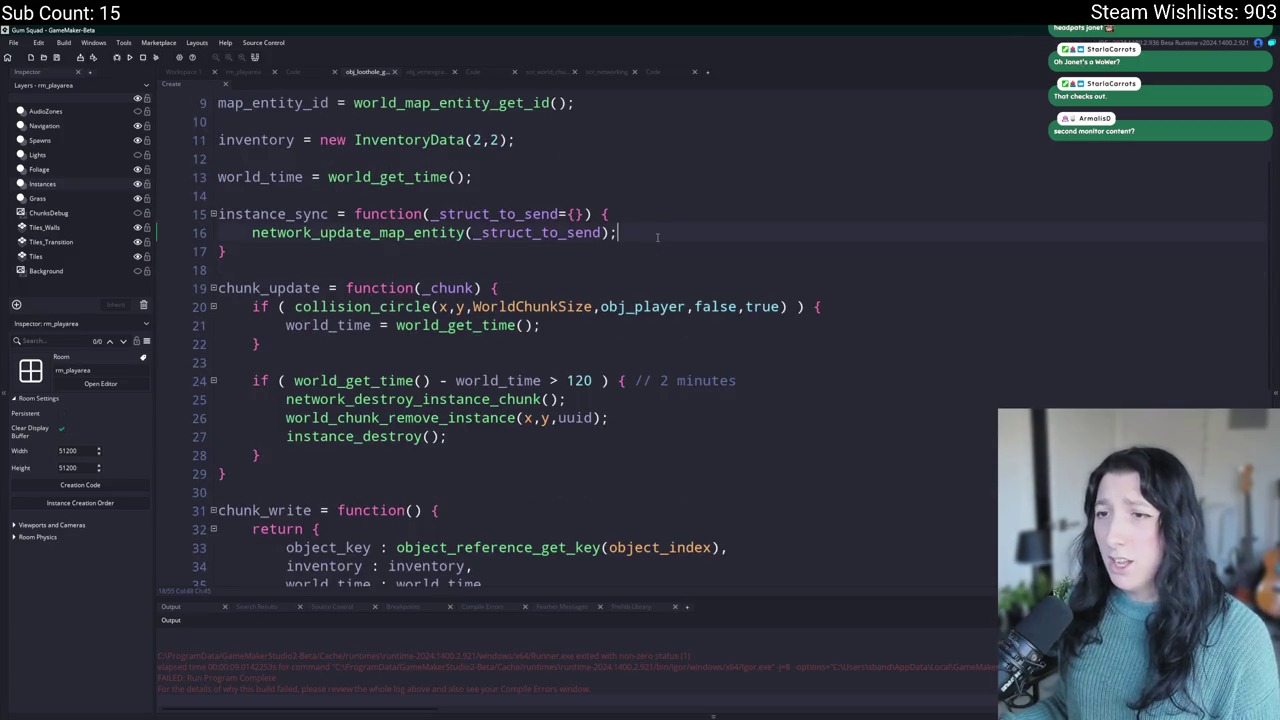
key("F5")
left_click(417, 232)
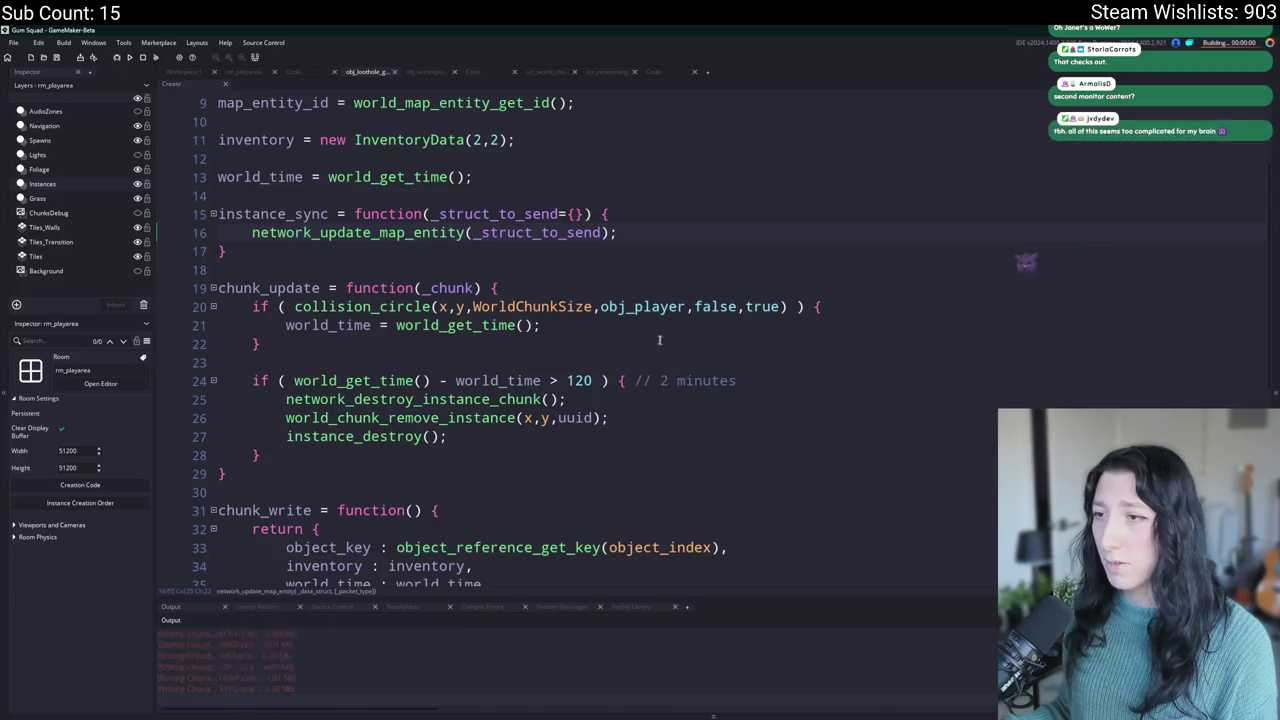
- Create a lobby, open the inventory, and abort after the code error
left_click(630, 355)
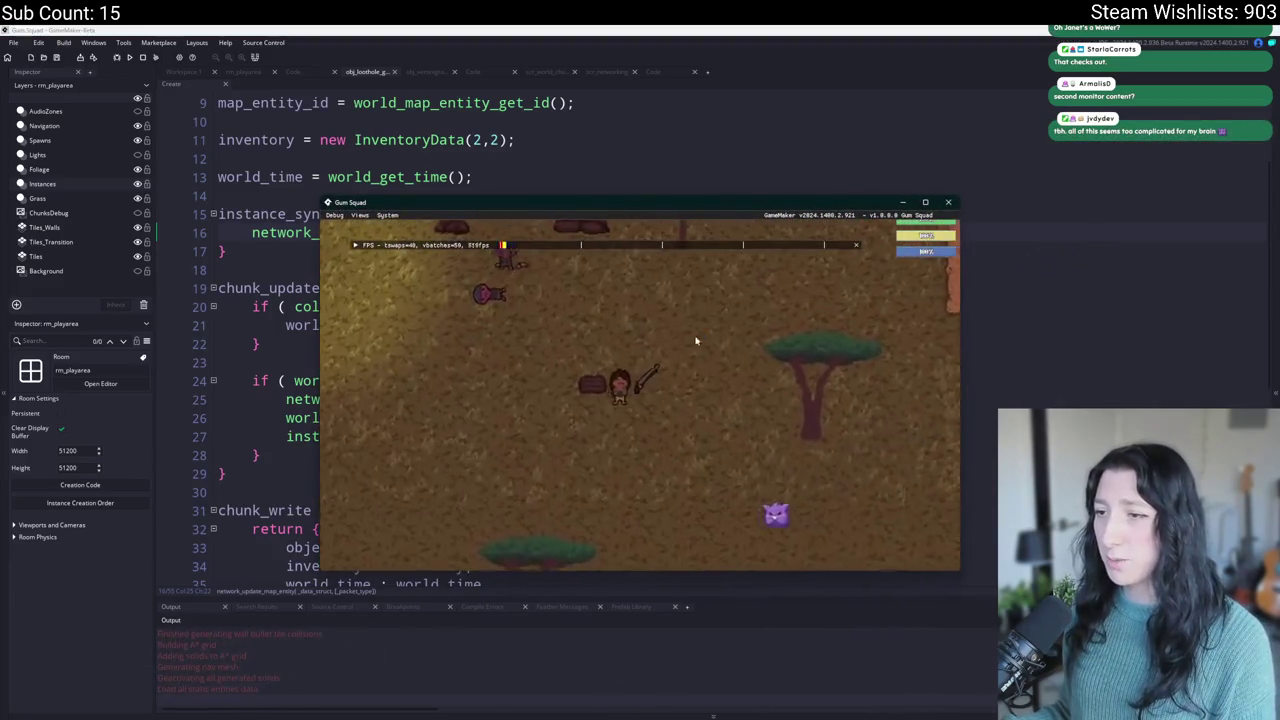
key("i")
key("i")
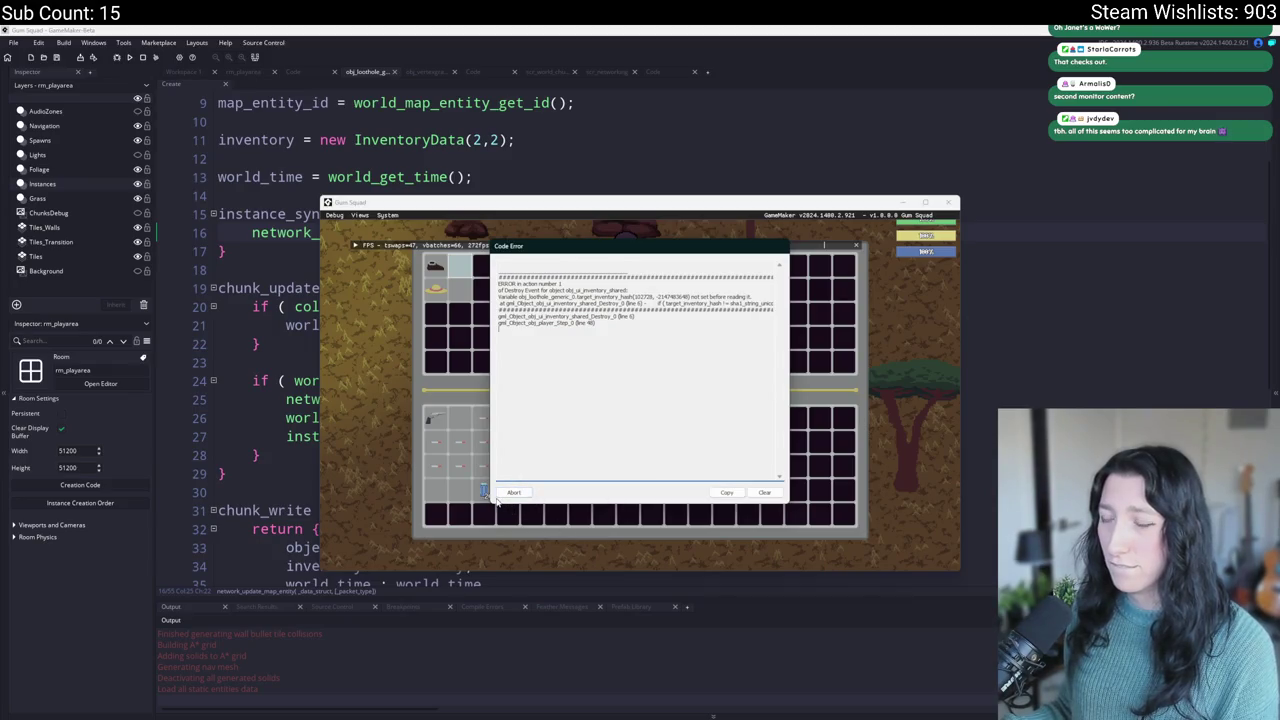
left_click(512, 492)
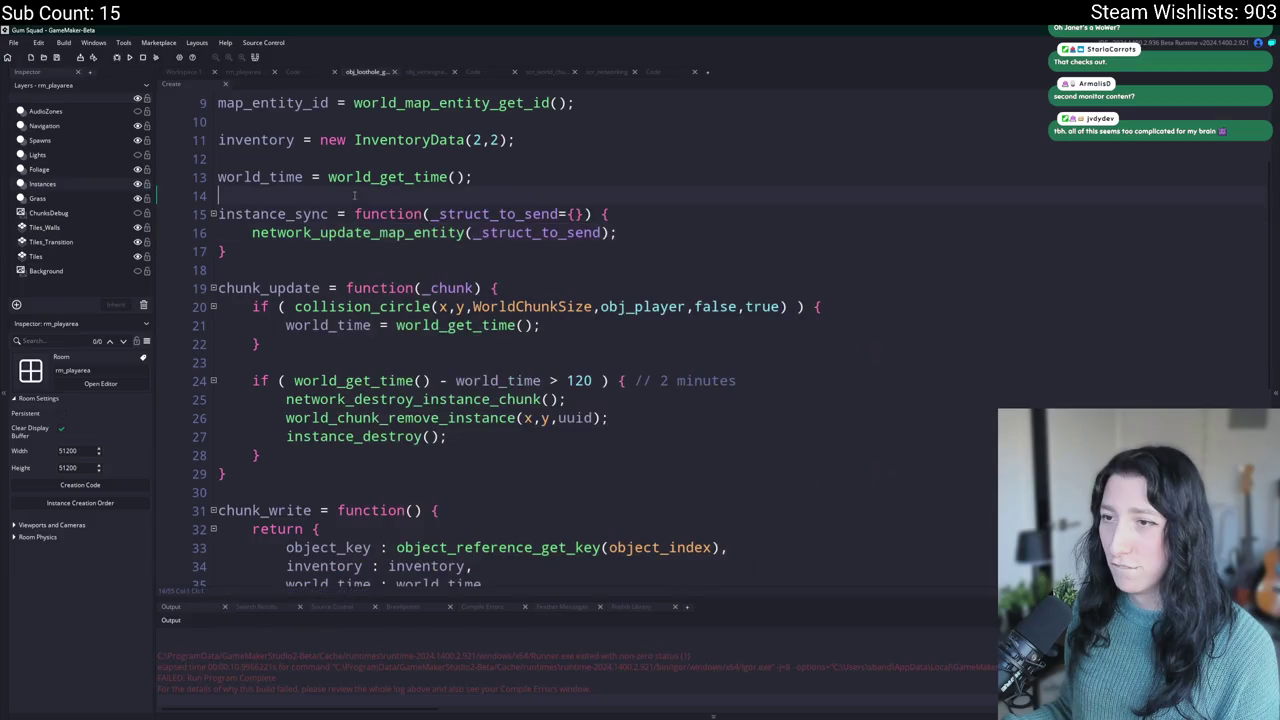
- Search 'shared' and open obj_ui_inventory_shared's Create event code
left_click(174, 73)
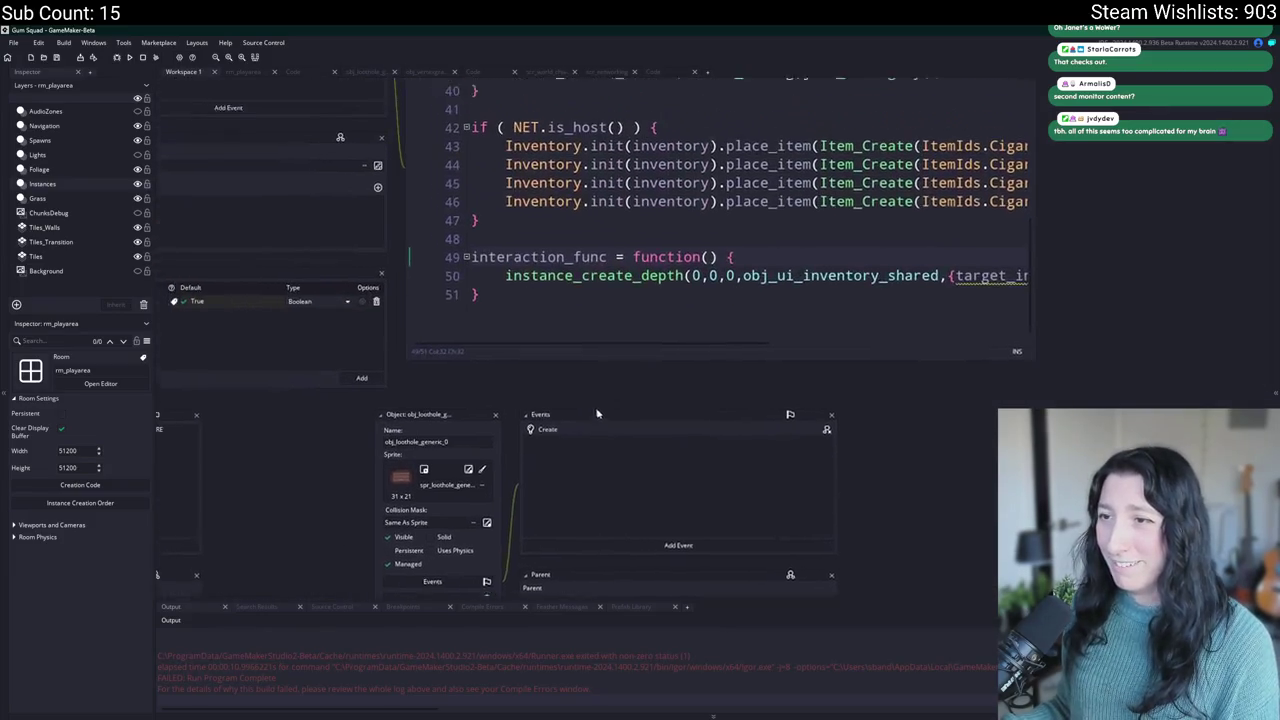
key("ctrl+t")
type("shared")
key("Down")
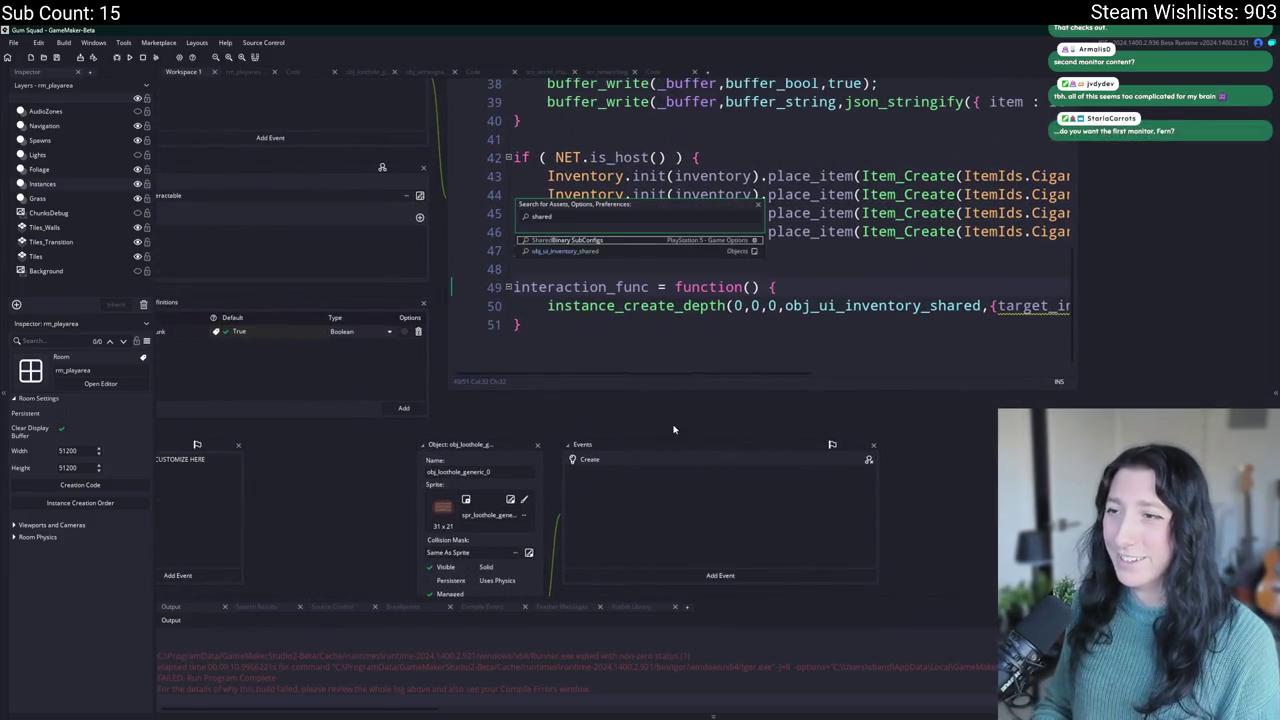
key("Return")
double_click(655, 213)
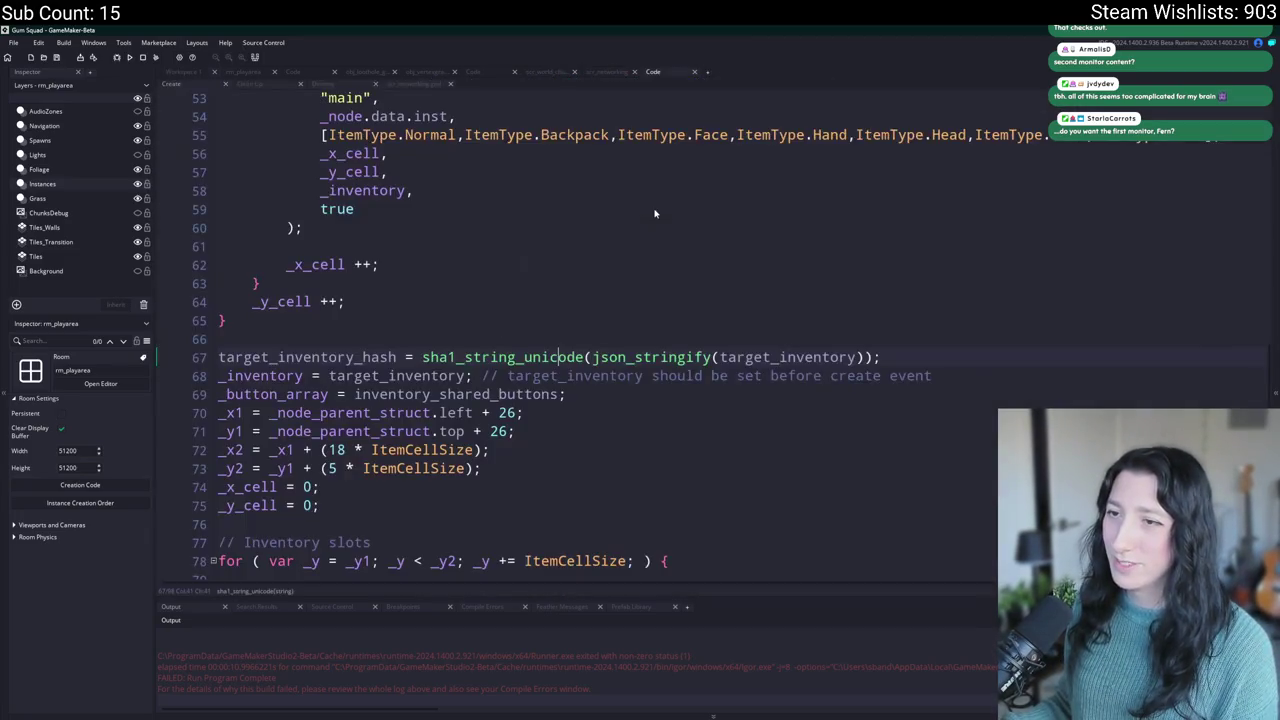
double_click(300, 357)
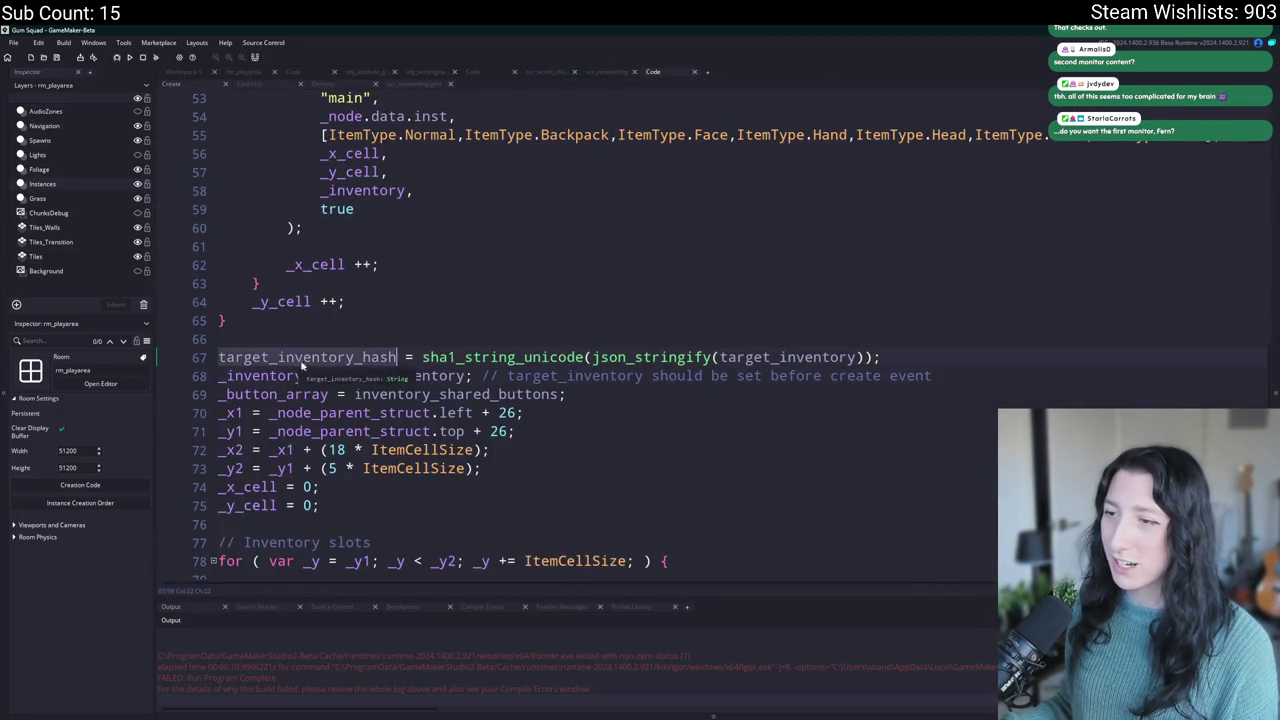
scroll(453, 393, "up", 3)
scroll(453, 393, "down", 8)
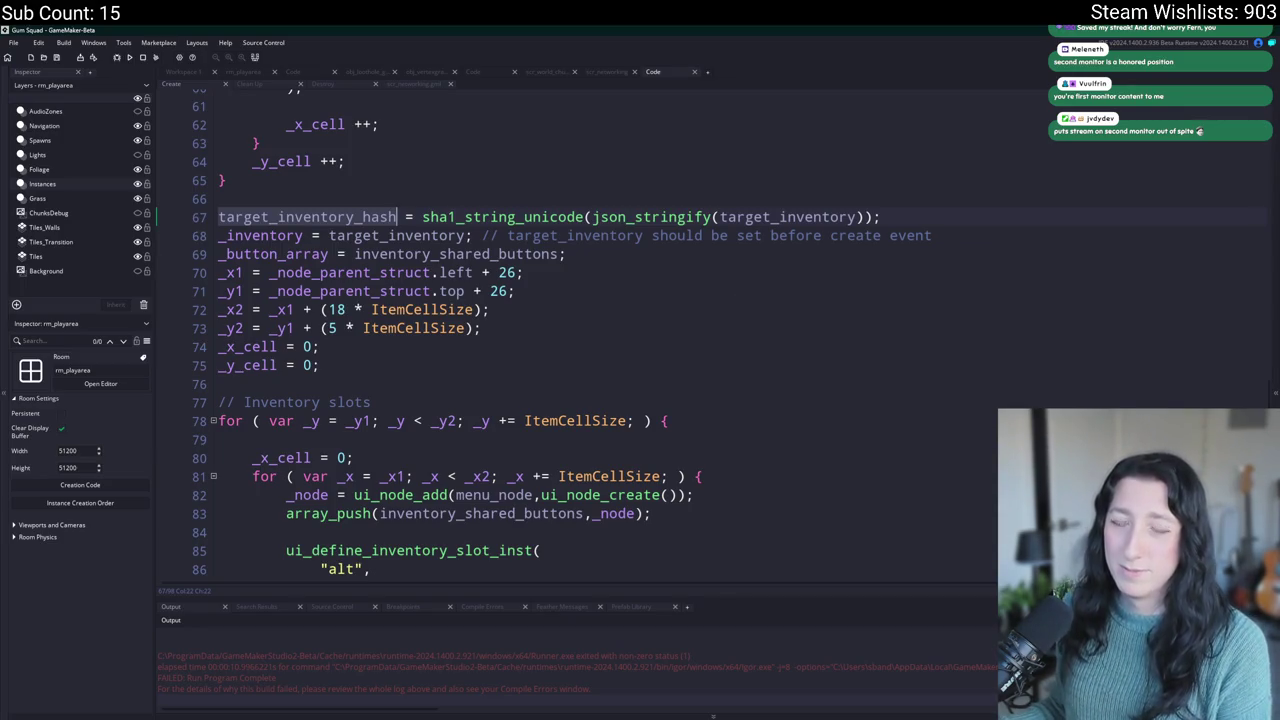
mouse_move(432, 226)
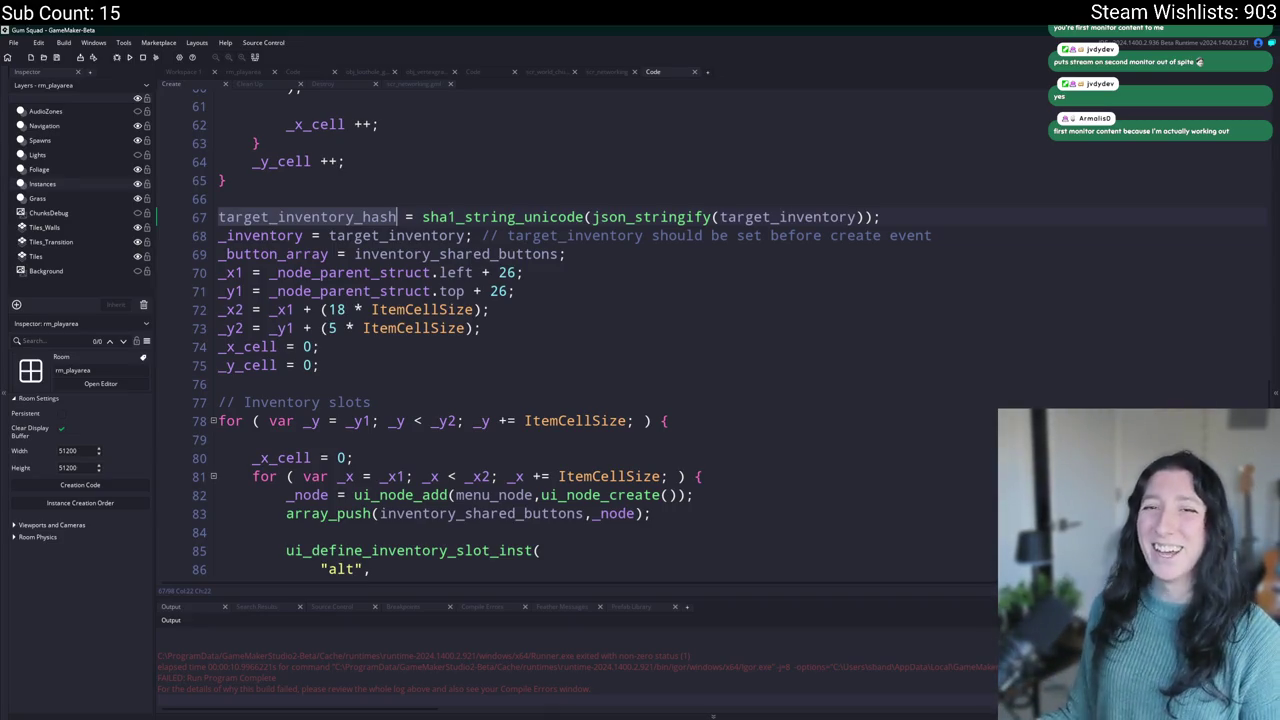
left_click(991, 220)
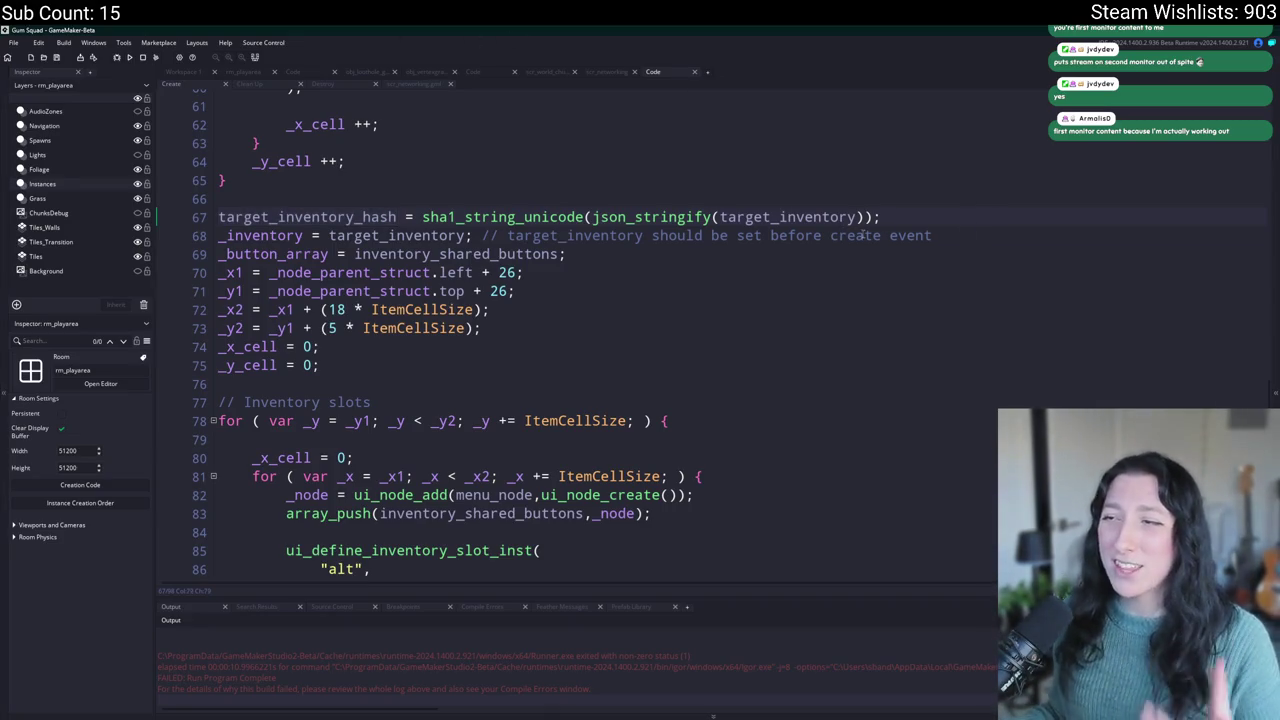
- In the Destroy event, prefix target_inventory_hash on line 6 with 'other.' and run
double_click(263, 216)
key("ctrl+c")
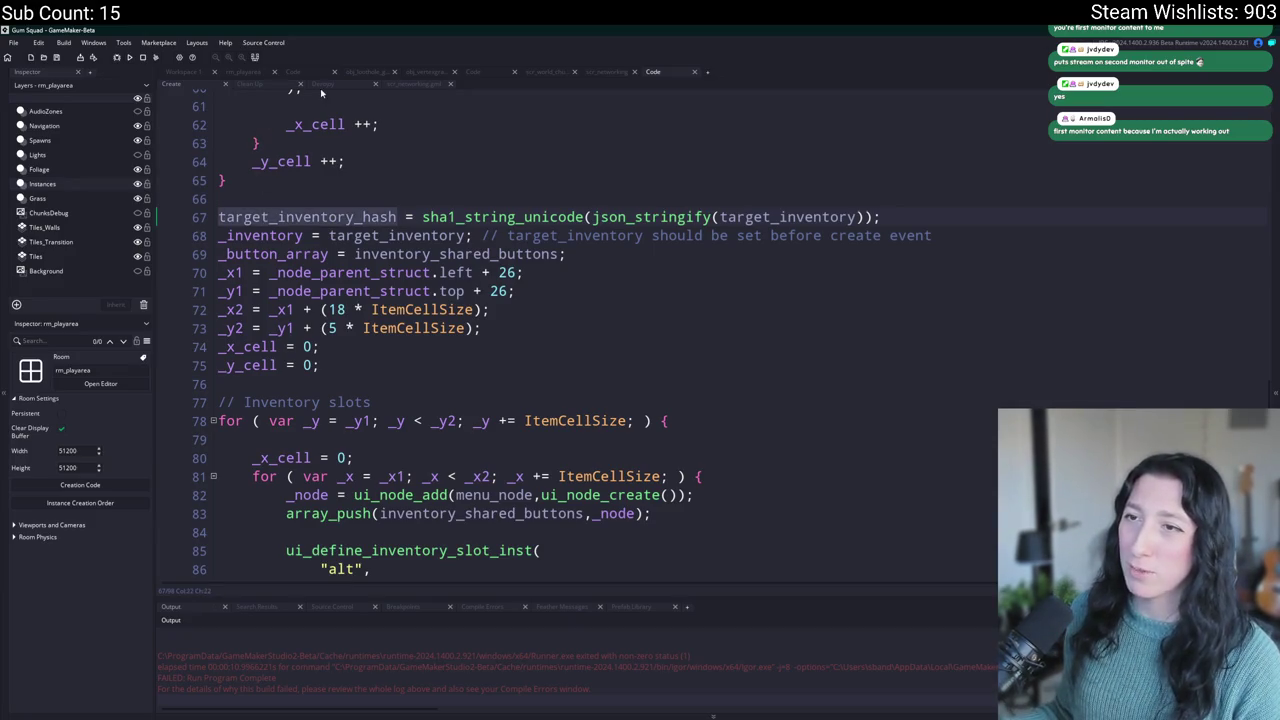
left_click(323, 84)
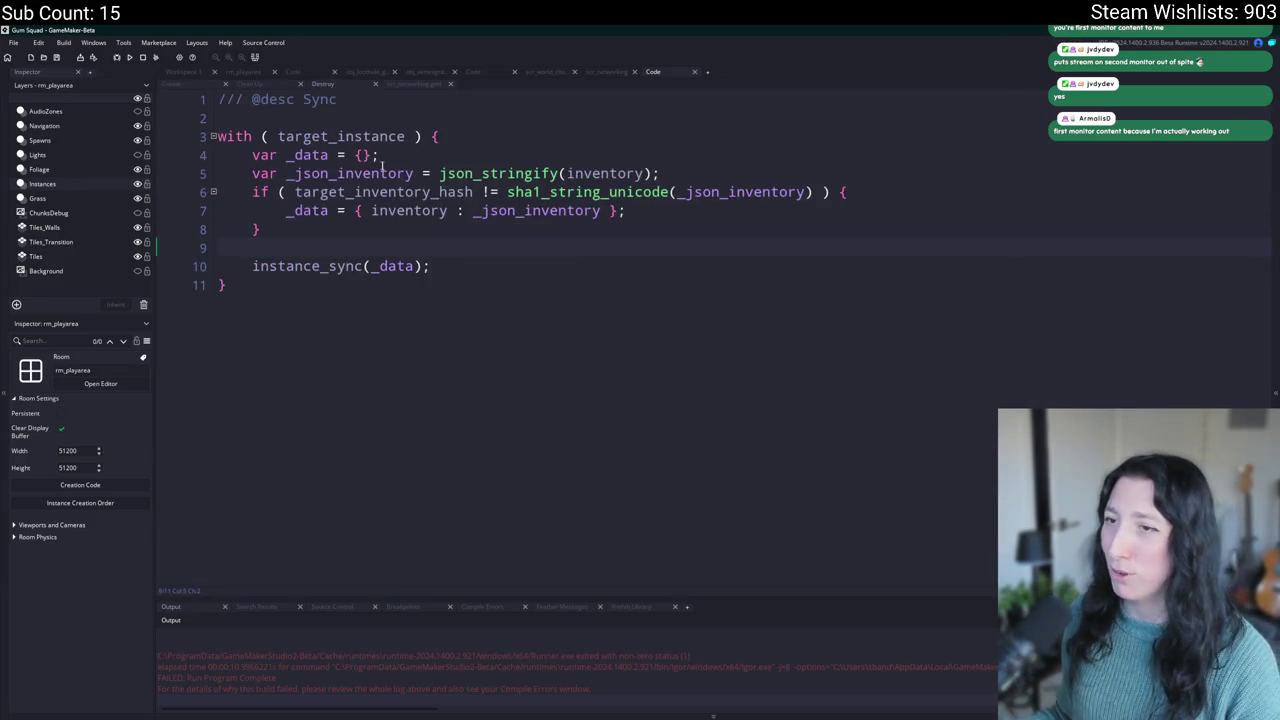
double_click(350, 173)
left_click(390, 192)
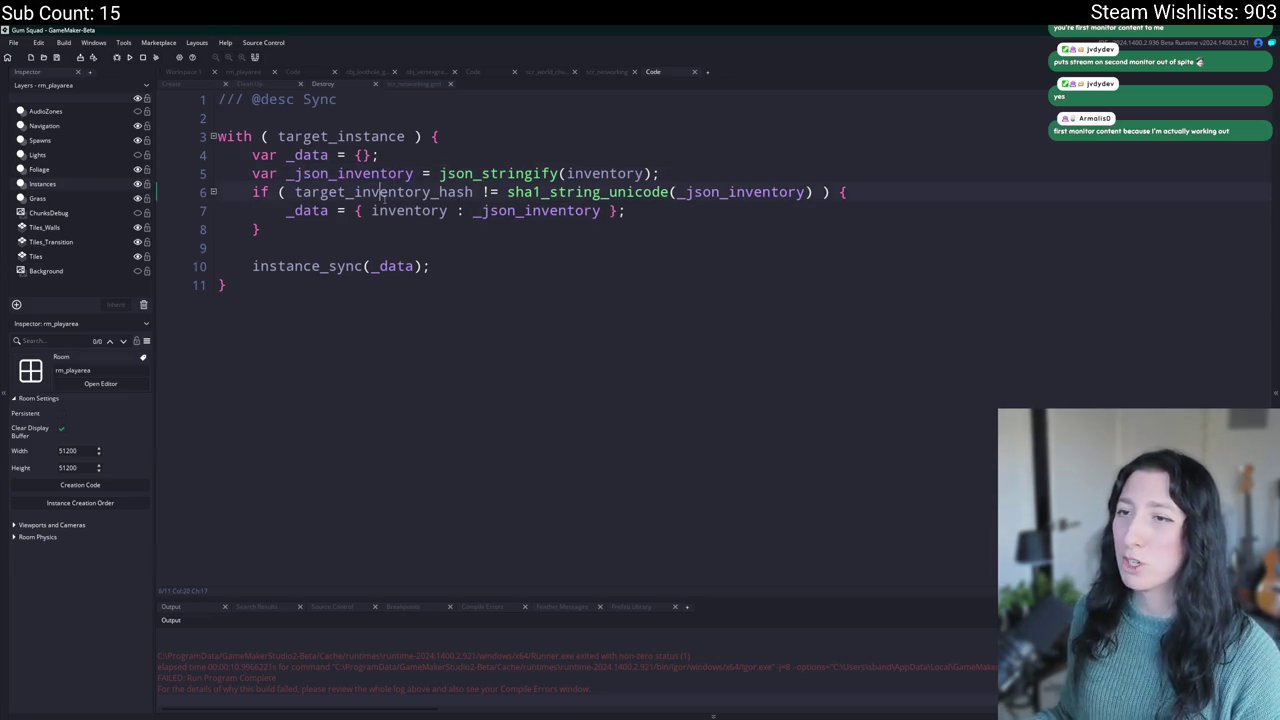
double_click(393, 192)
key("ctrl+v")
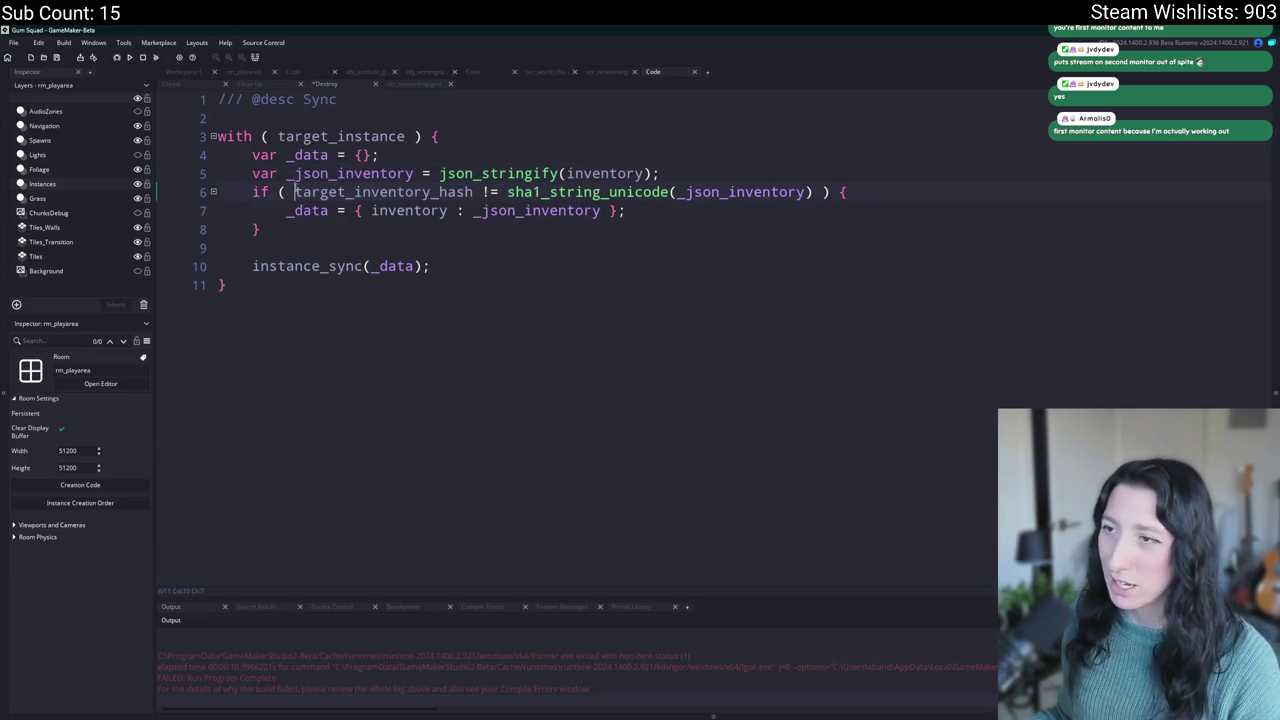
type("other.")
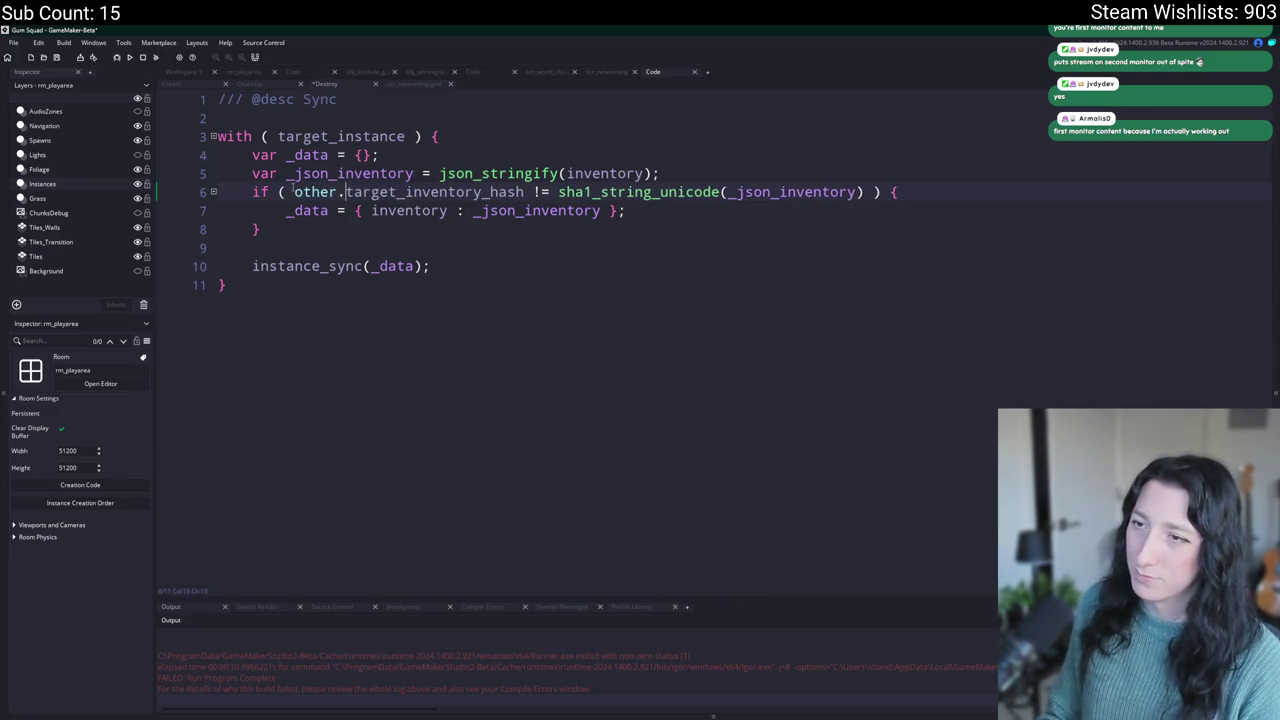
key("F5")
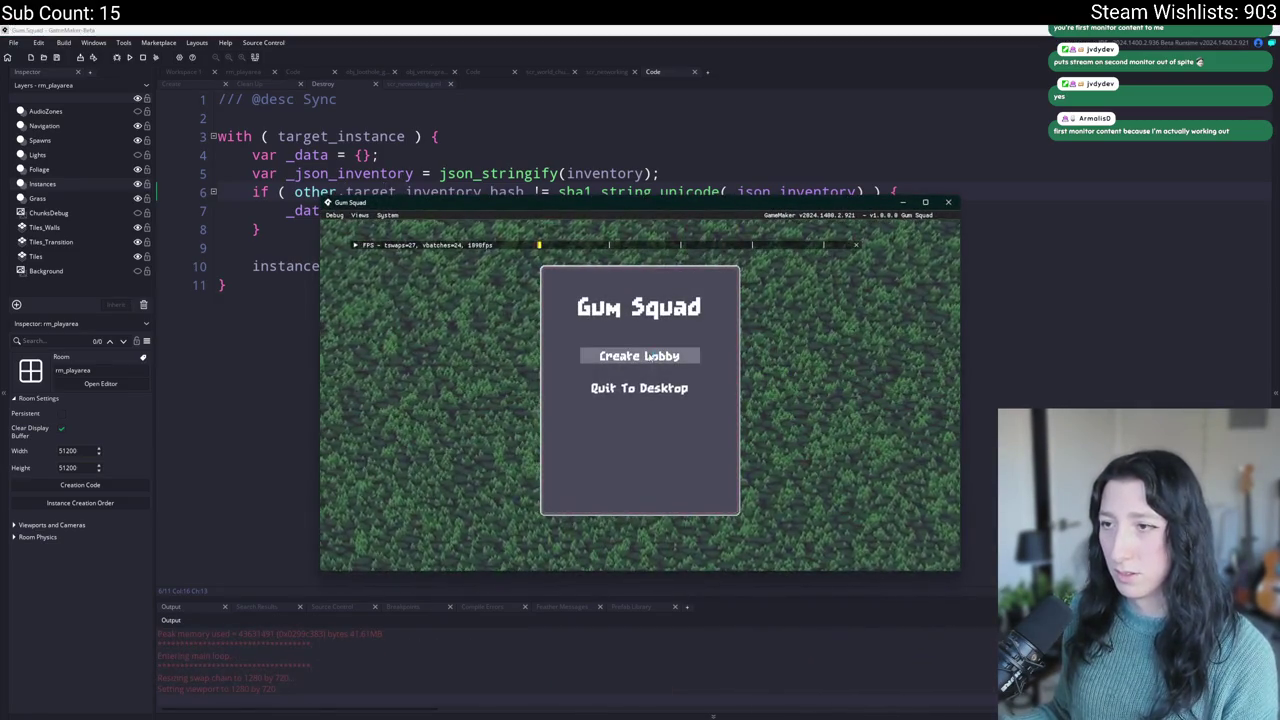
- Prefix inventory on line 5 with 'other.', leaving line 7's key unchanged, and rerun
left_click(948, 202)
left_click(563, 173)
type("other.")
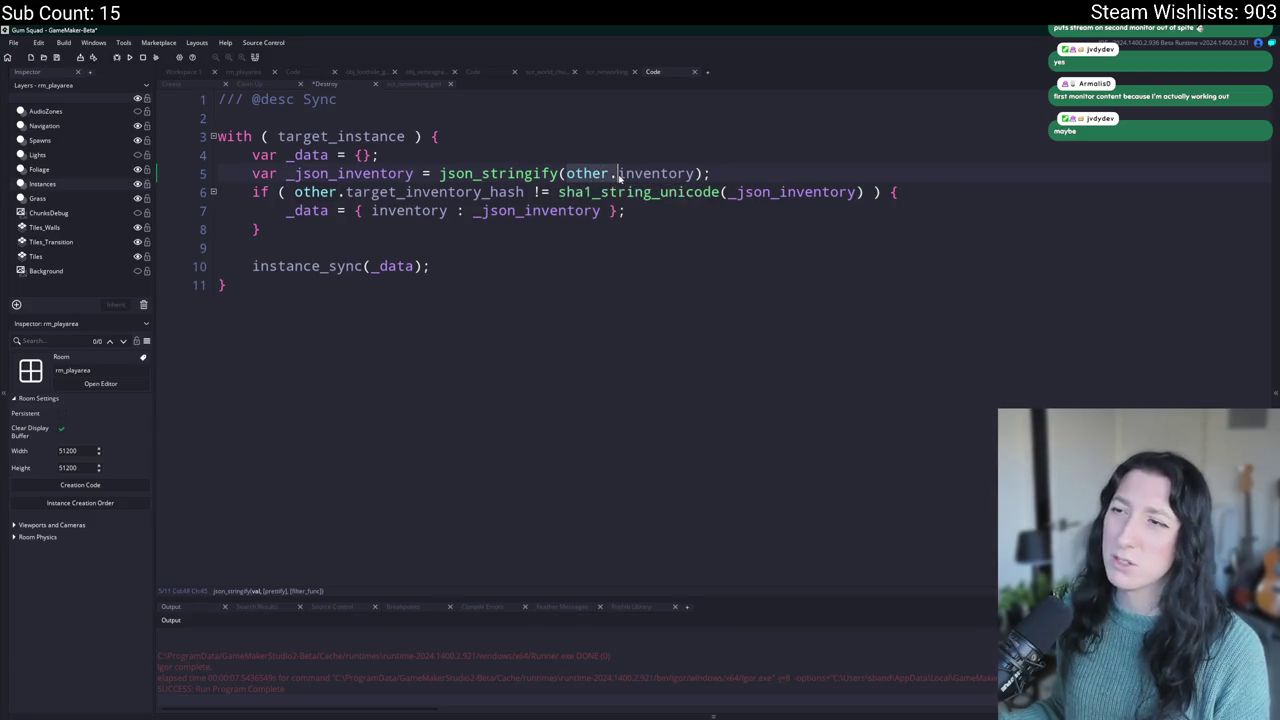
left_click(371, 210)
type("other.")
key("F5")
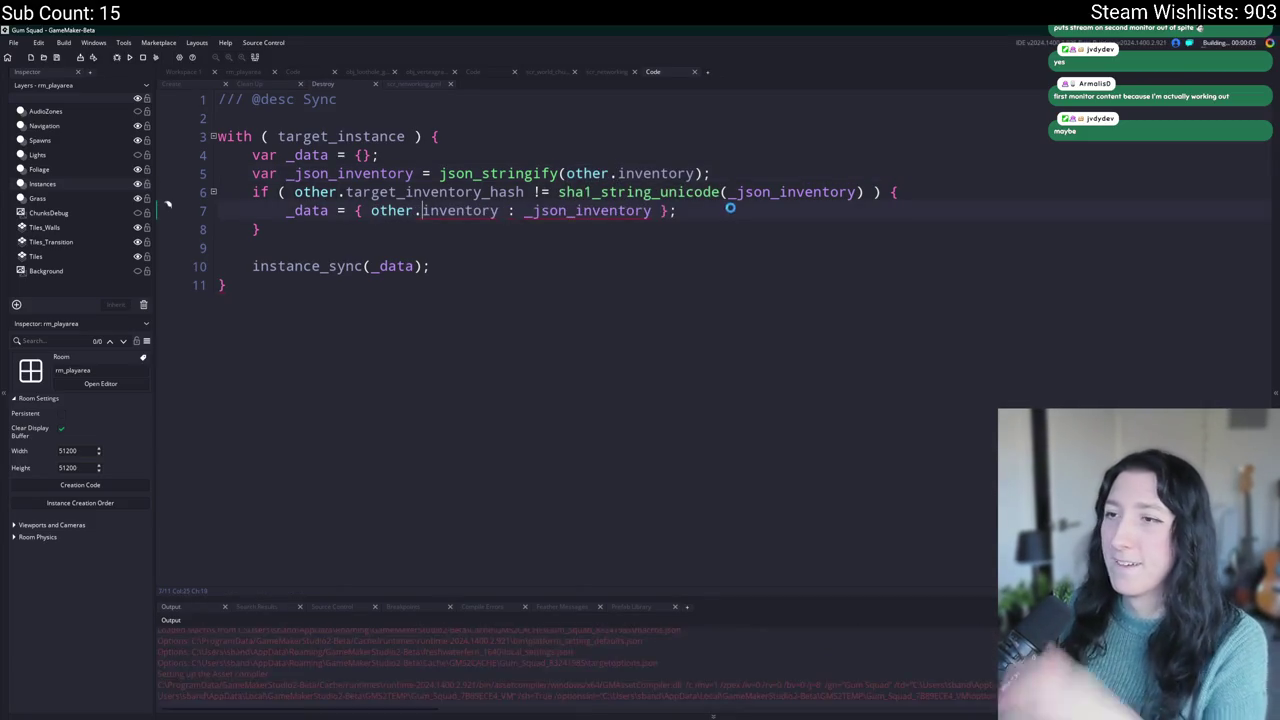
left_click(417, 211)
key("ctrl+z")
key("F5")
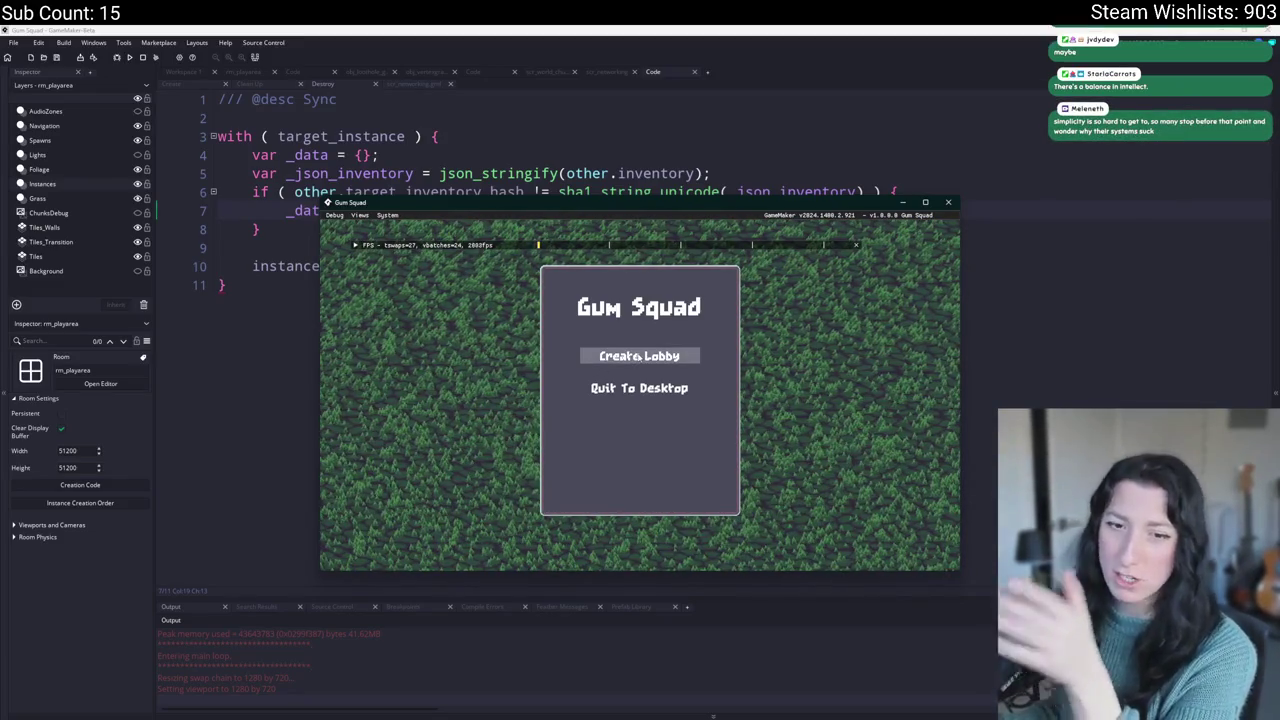
- Play-test in a new lobby by opening and closing the inventory, then dismiss the crash
left_click(639, 357)
key("a")
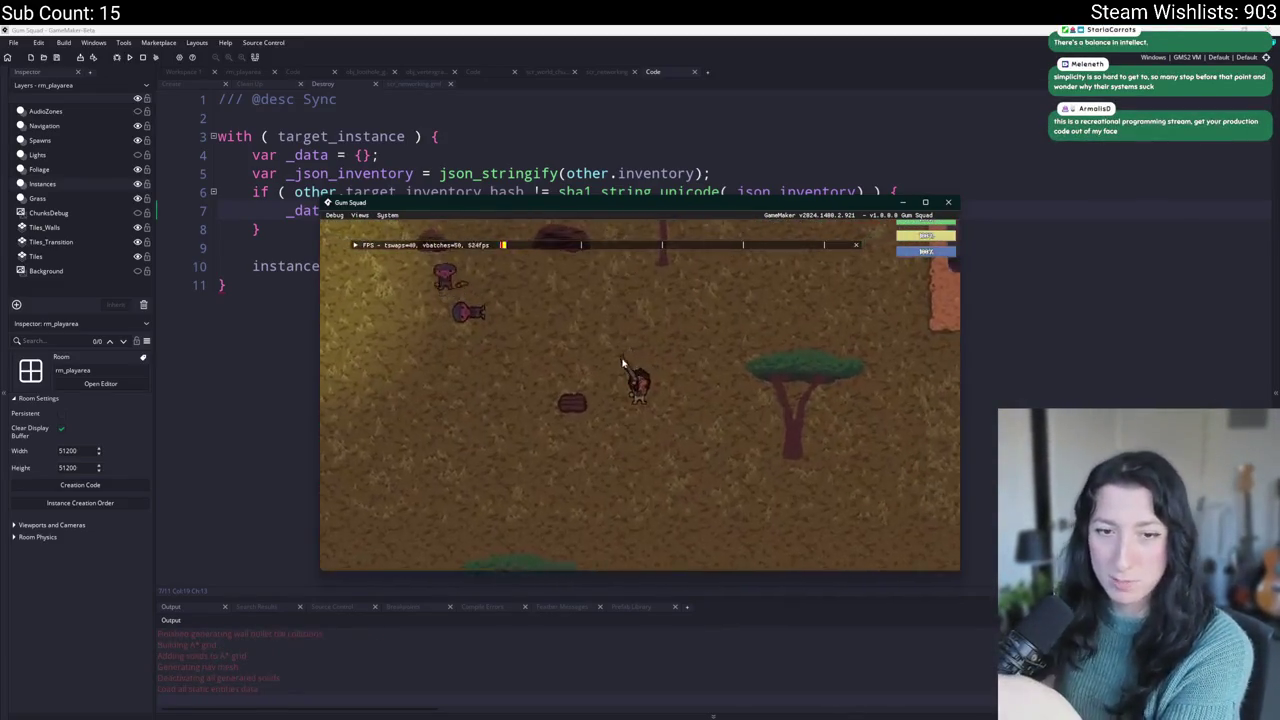
key("Tab")
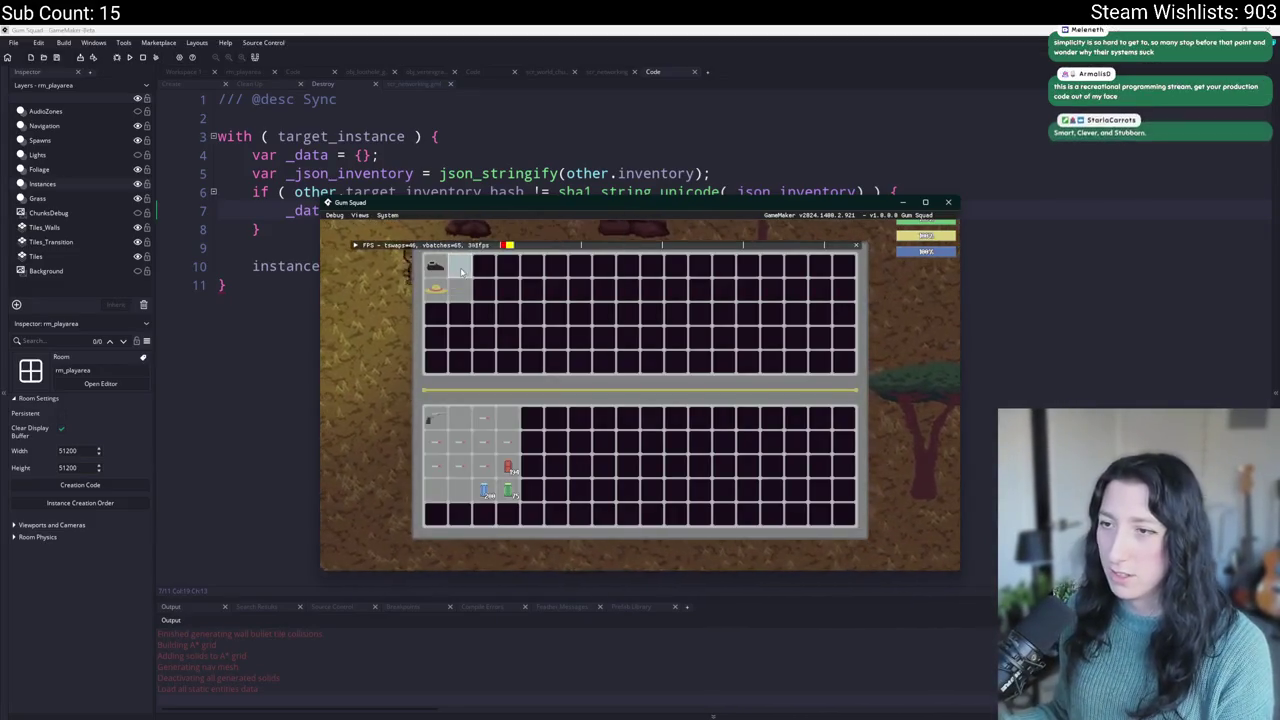
key("Tab")
left_click(510, 491)
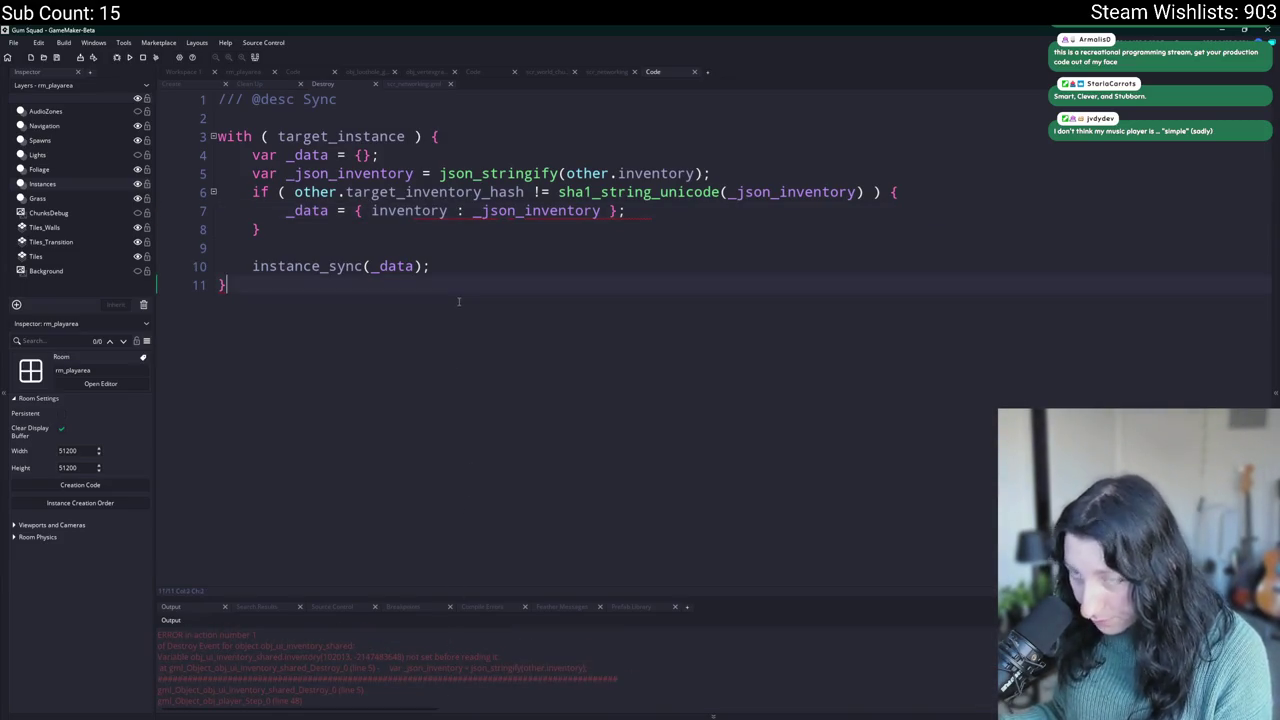
- Change line 5 to json_stringify(other.target_inventory)
double_click(576, 171)
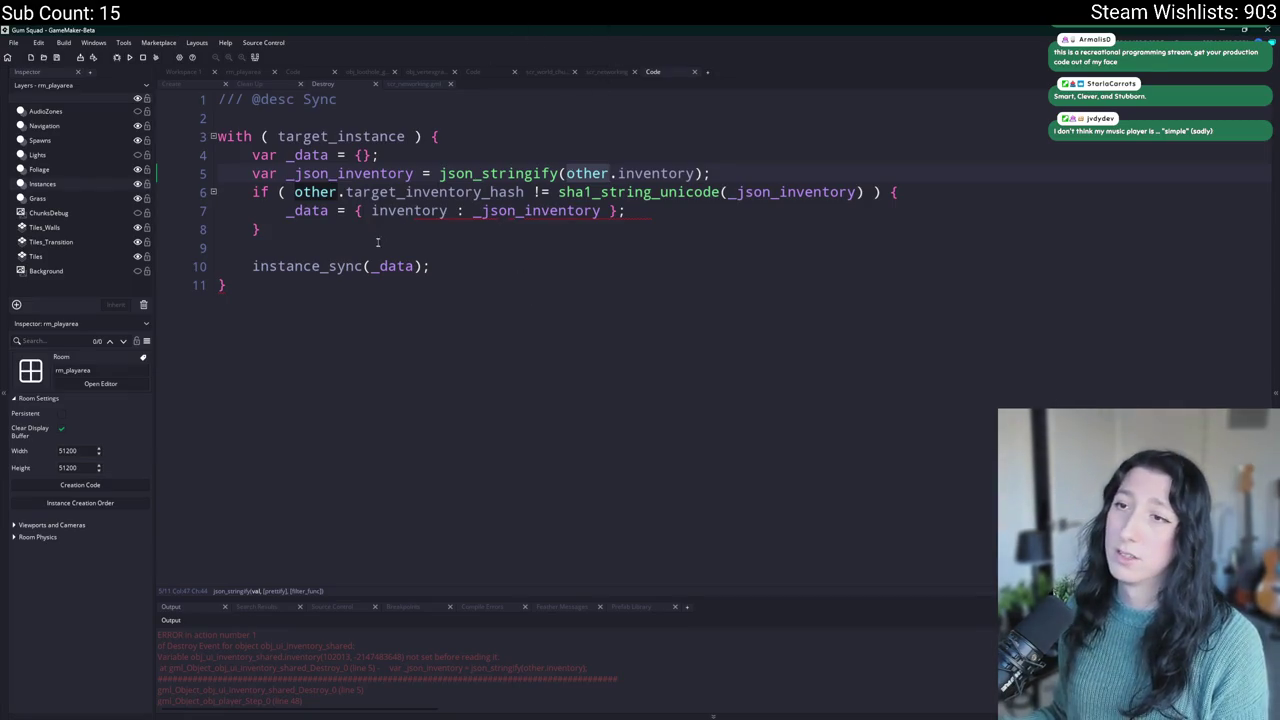
key("Delete")
key("Delete")
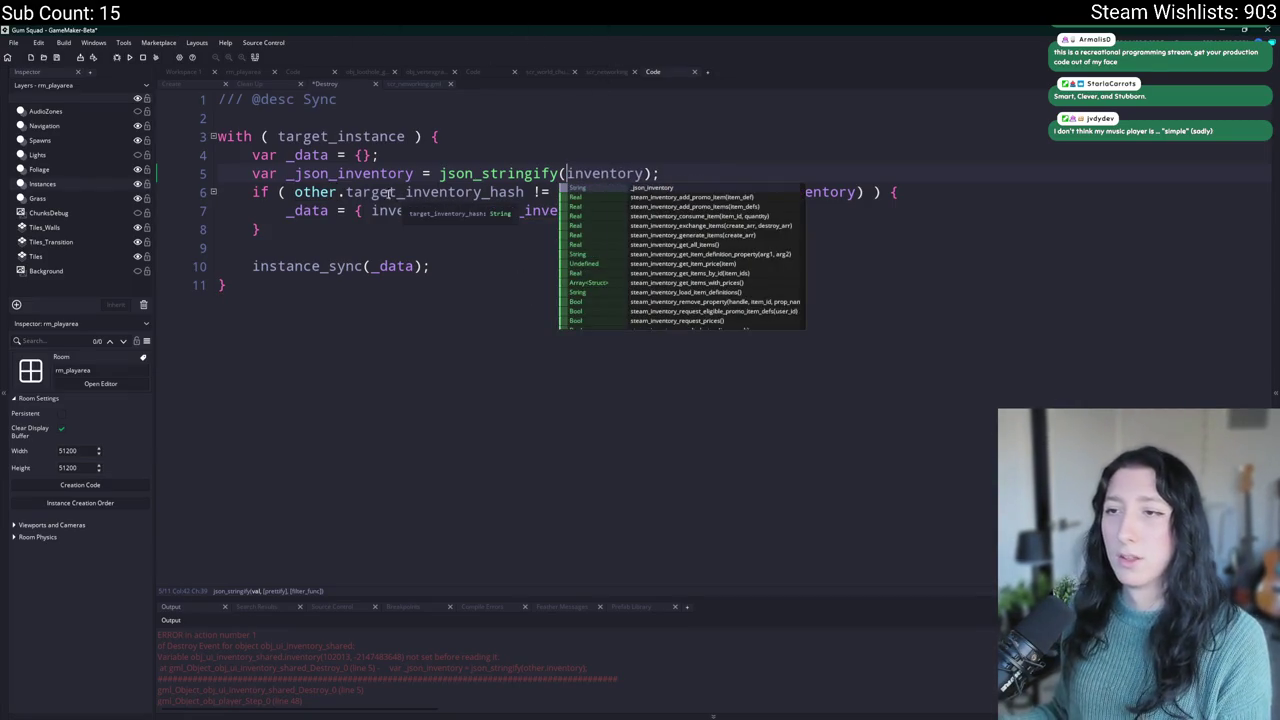
left_click(390, 192)
left_click(552, 177)
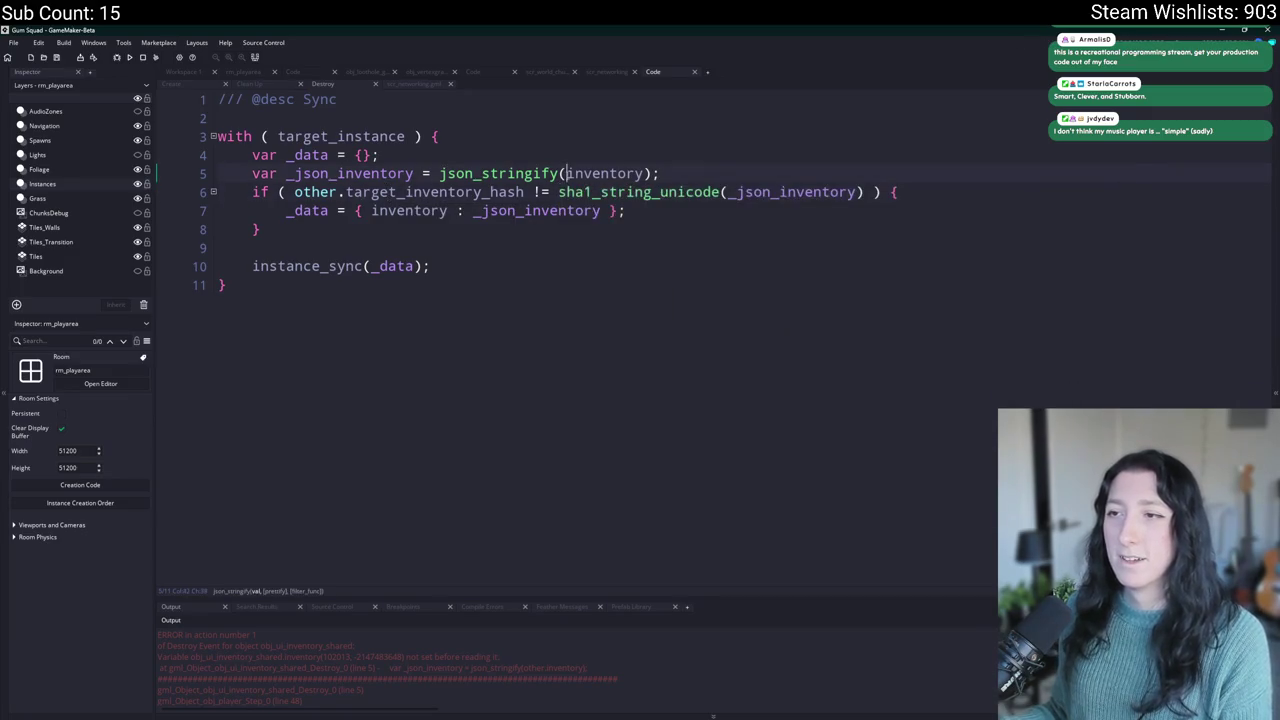
key("ctrl+z")
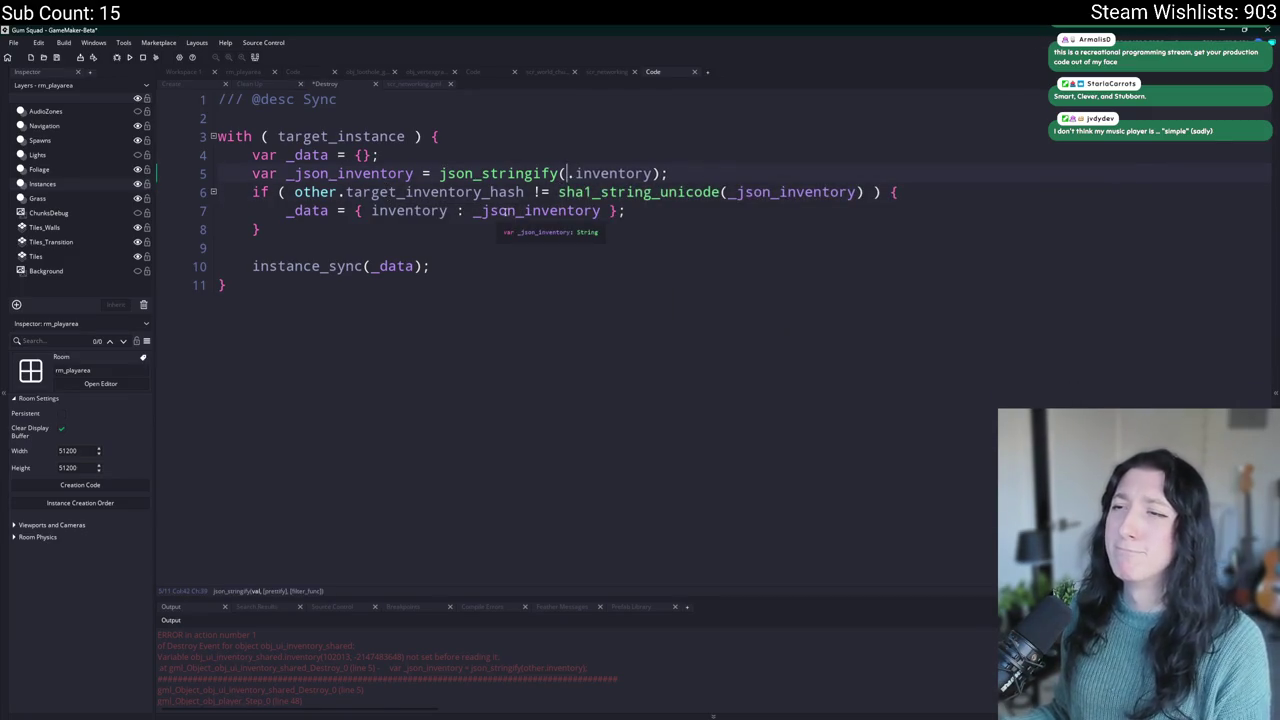
key("Right")
type("target_")
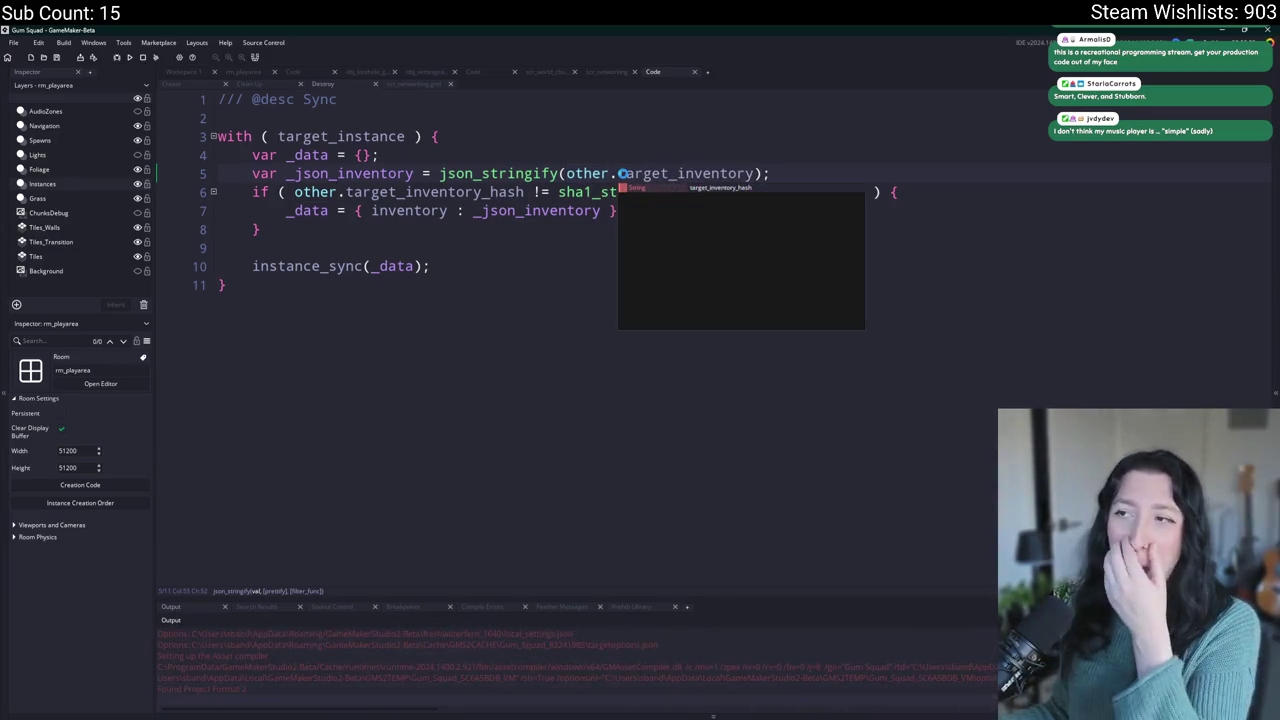
left_click(460, 148)
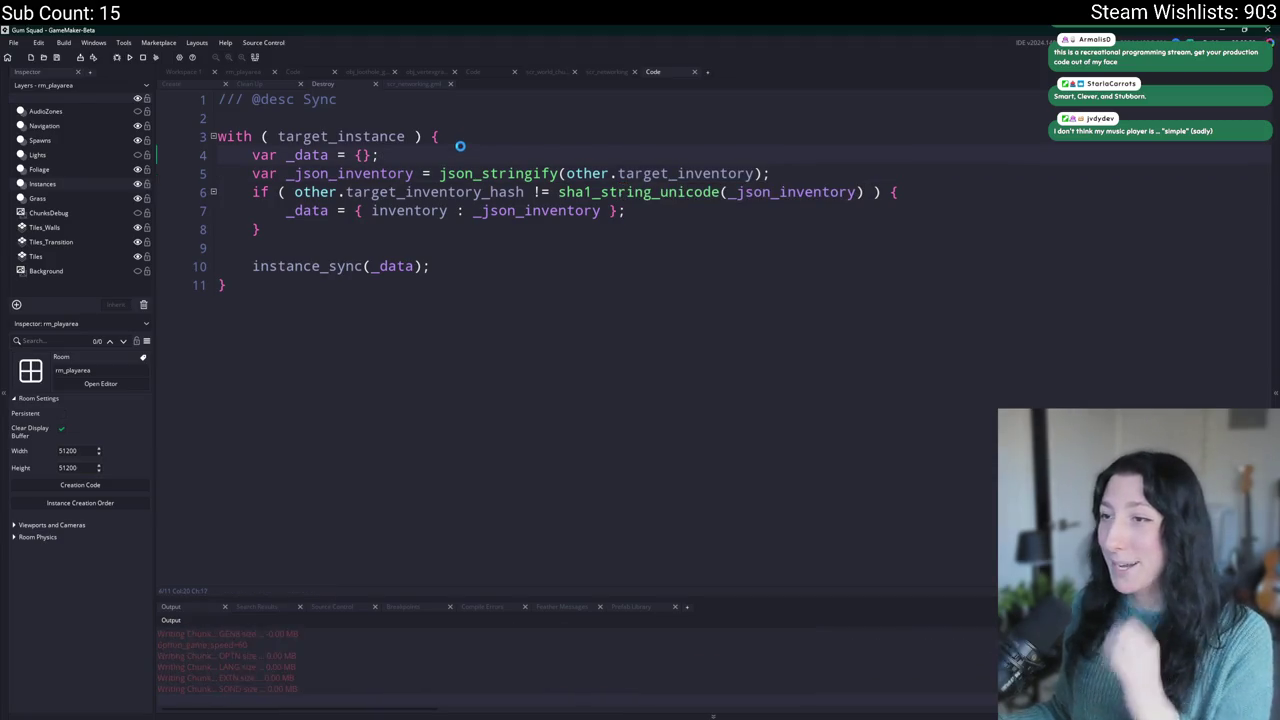
- Play-test in a new lobby by toggling the inventory, then close the game
left_click(645, 356)
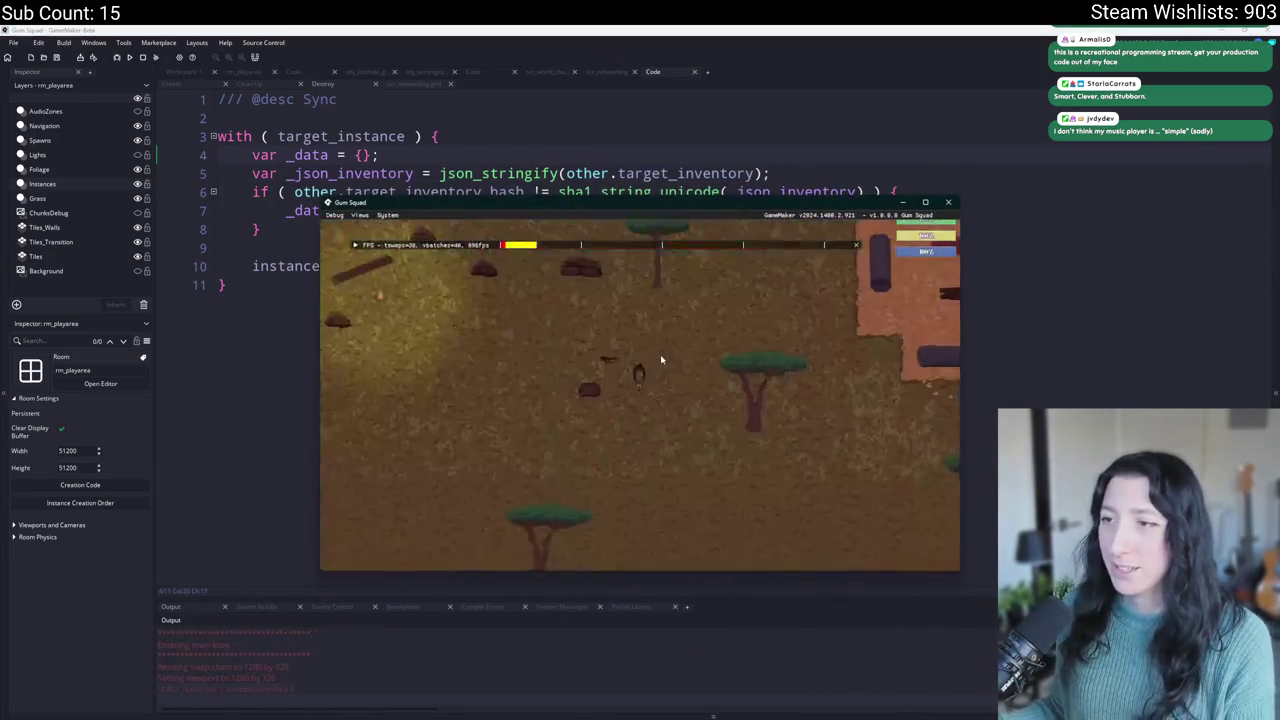
key("i")
key("i")
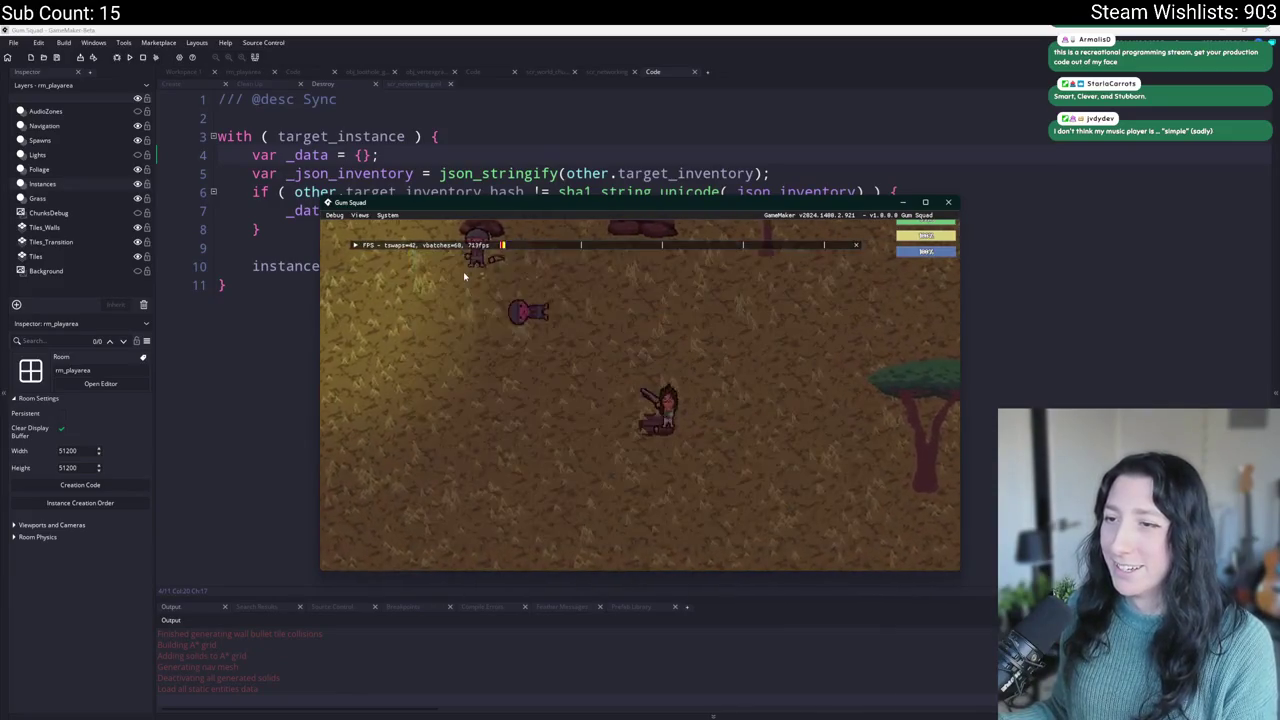
key("i")
key("i")
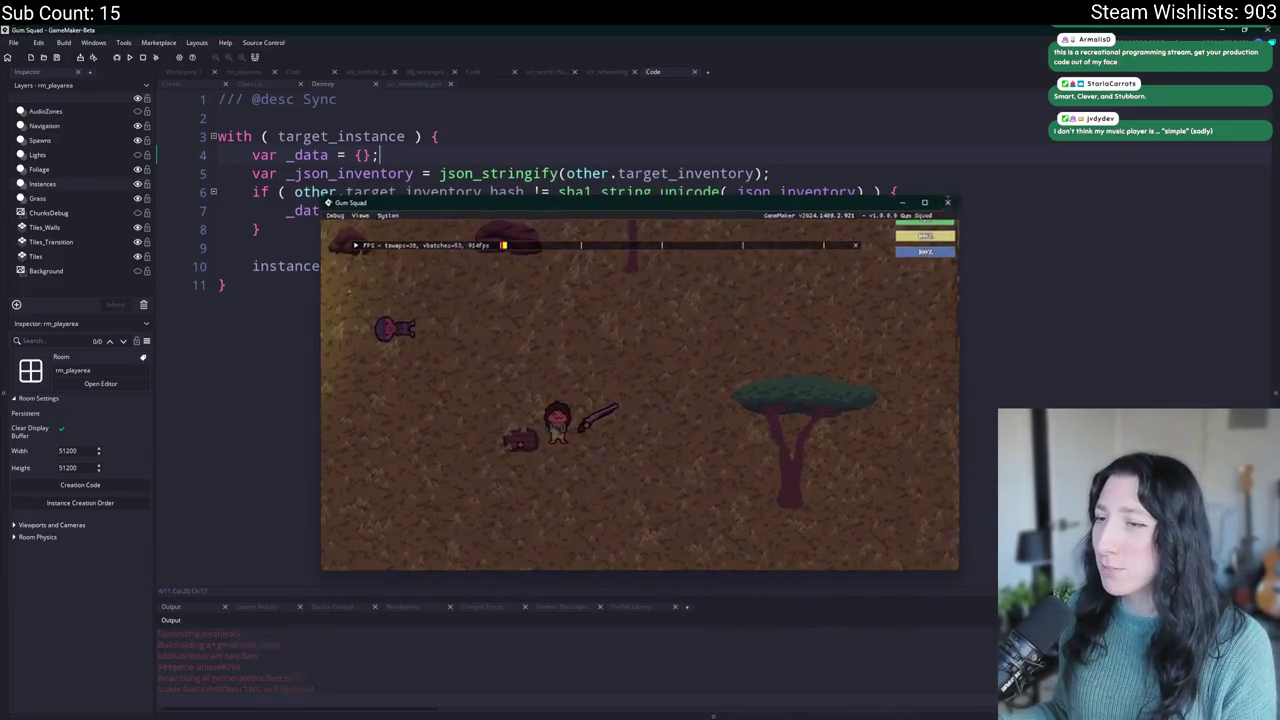
left_click(948, 202)
left_click(183, 72)
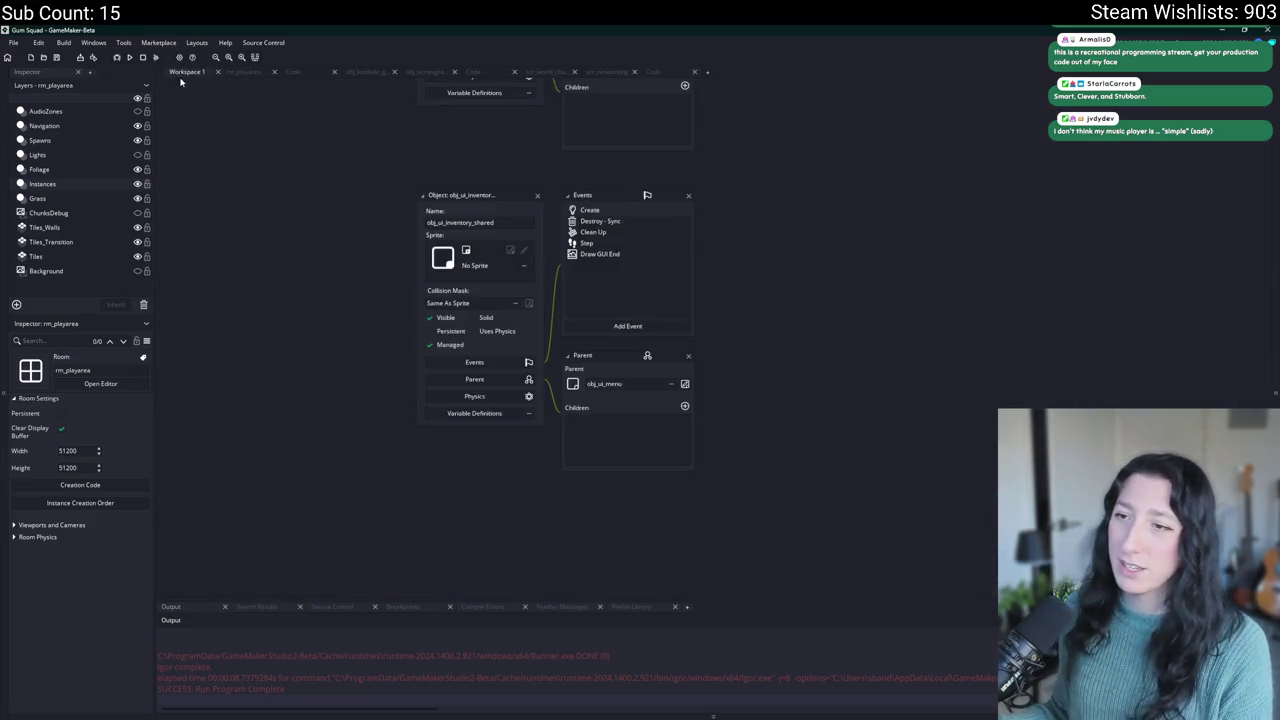
- Browse scr_networking's network_update_player_inventory code and review the pending GitHub Desktop changes
left_click(618, 76)
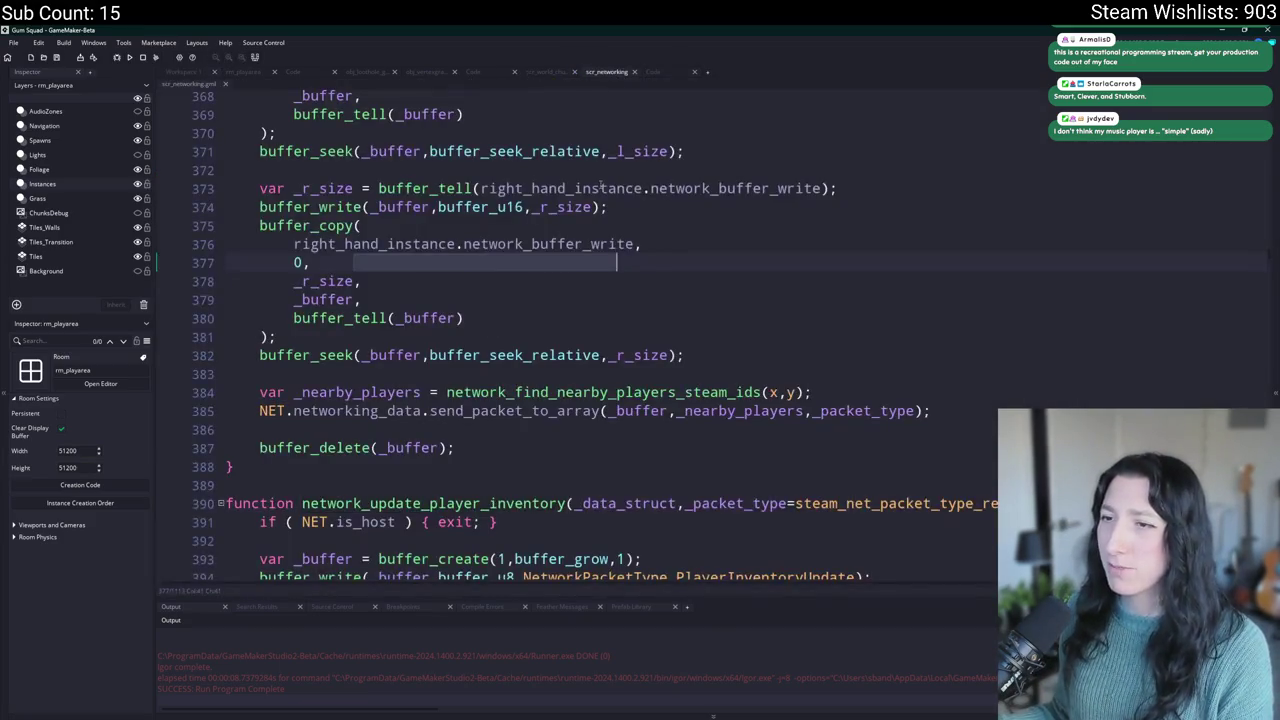
scroll(595, 207, "down", 3)
scroll(595, 217, "down", 5)
left_click(554, 331)
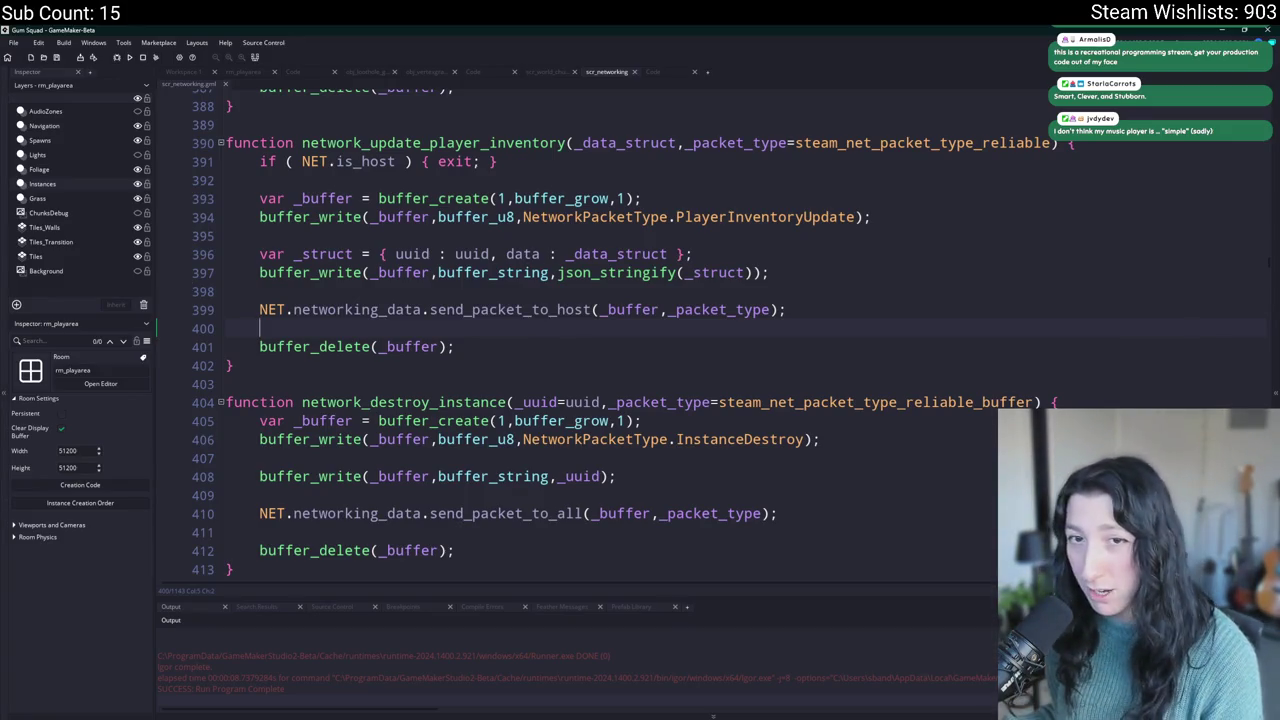
key("alt+Tab")
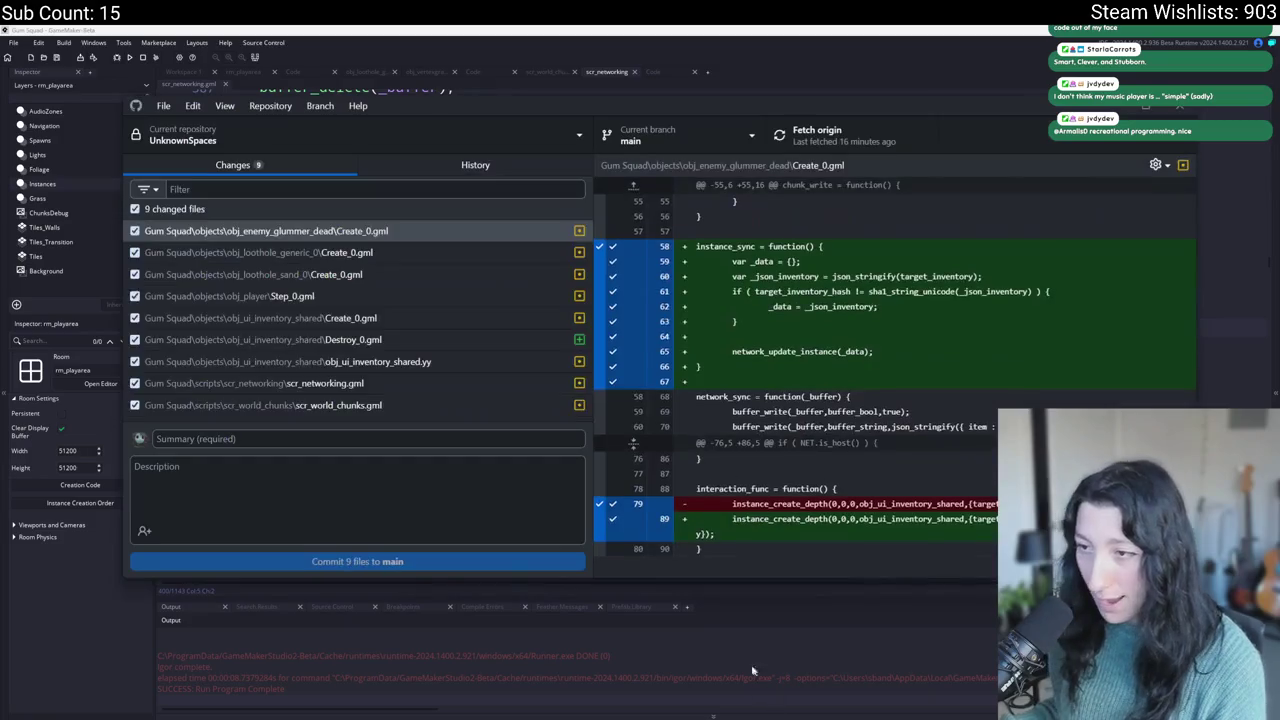
left_click(475, 28)
- Jump to the top of scr_networking and clear the BuildIsOffline macro value on line 9
left_click(640, 180)
key("ctrl+t")
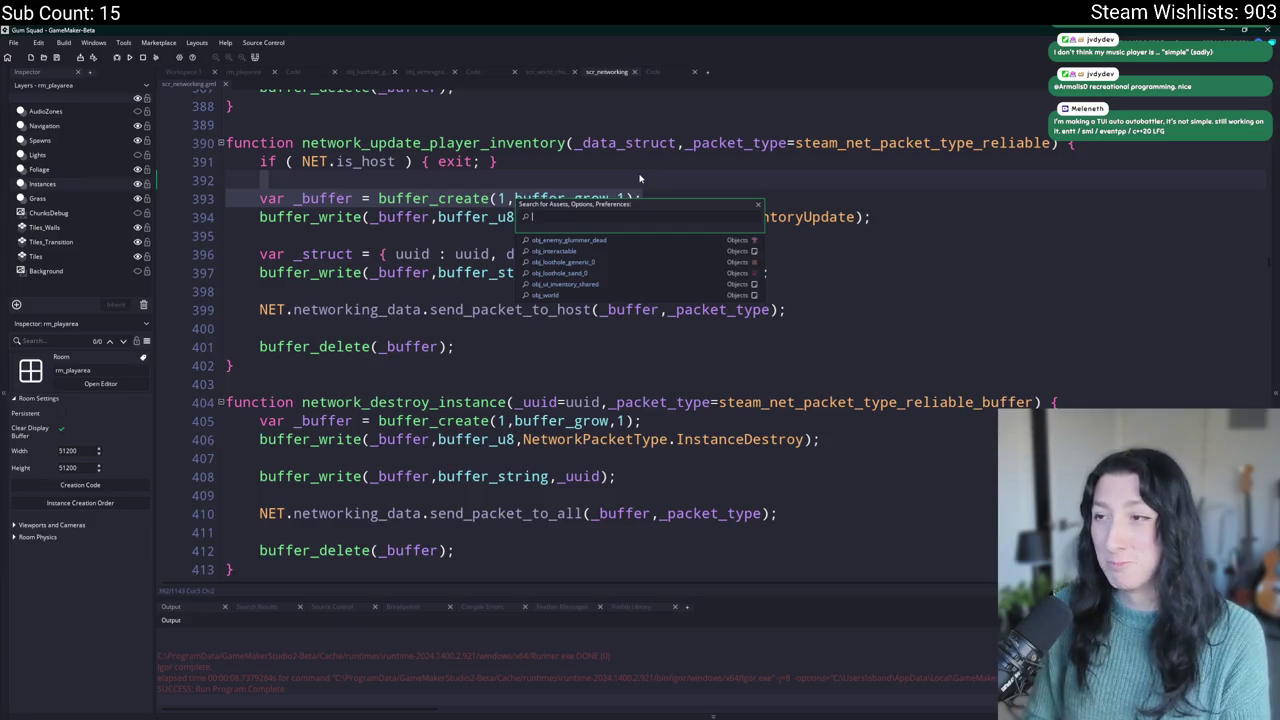
type("sc")
key("BackSpace")
key("BackSpace")
key("Escape")
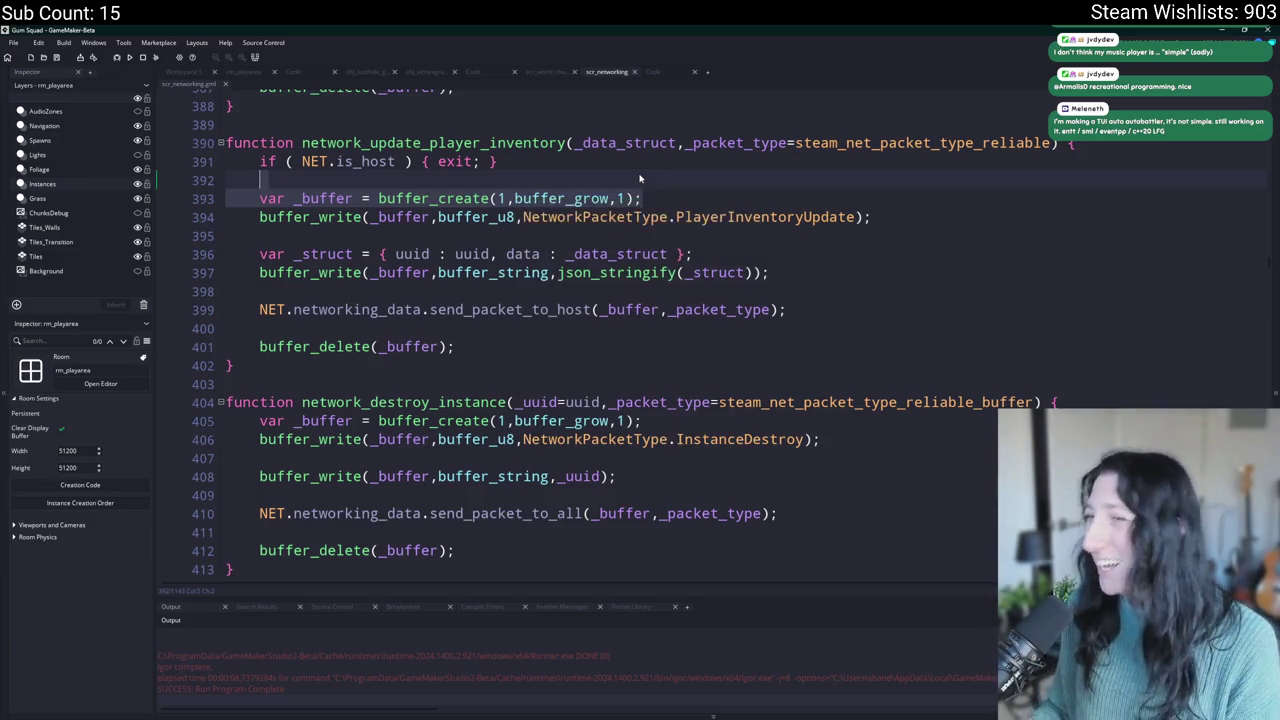
key("ctrl+t")
key("Escape")
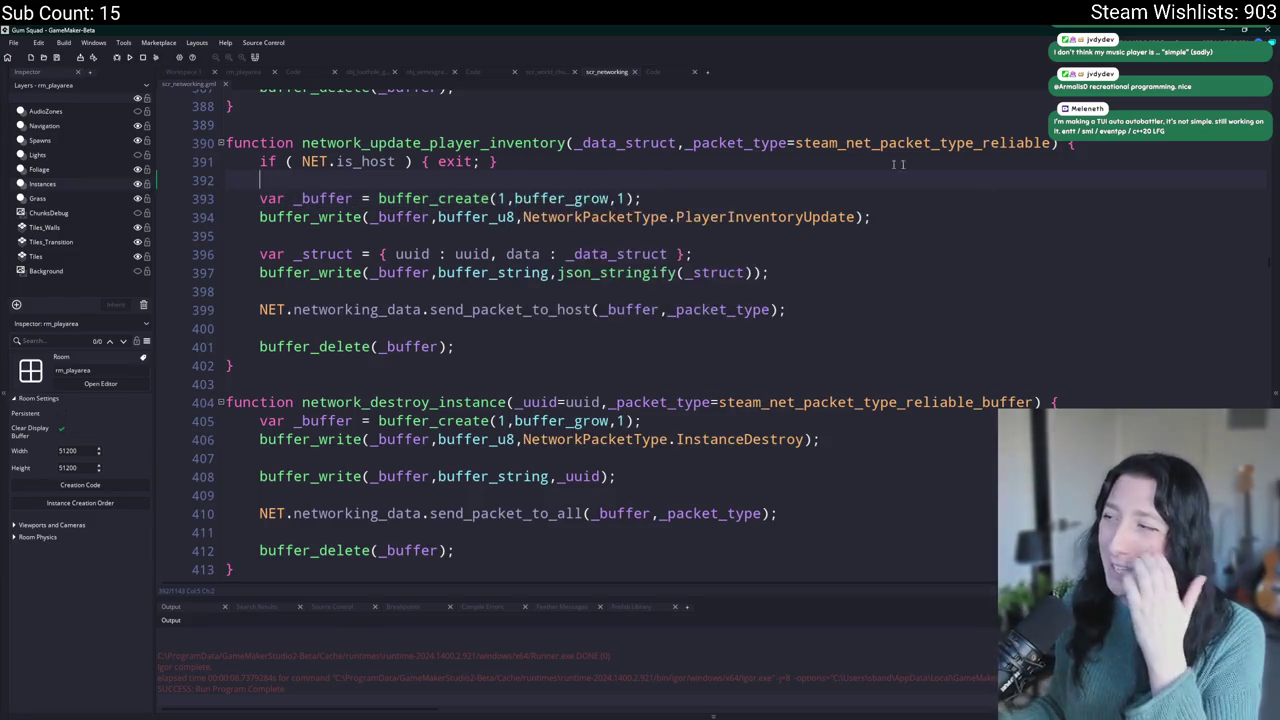
key("ctrl+Home")
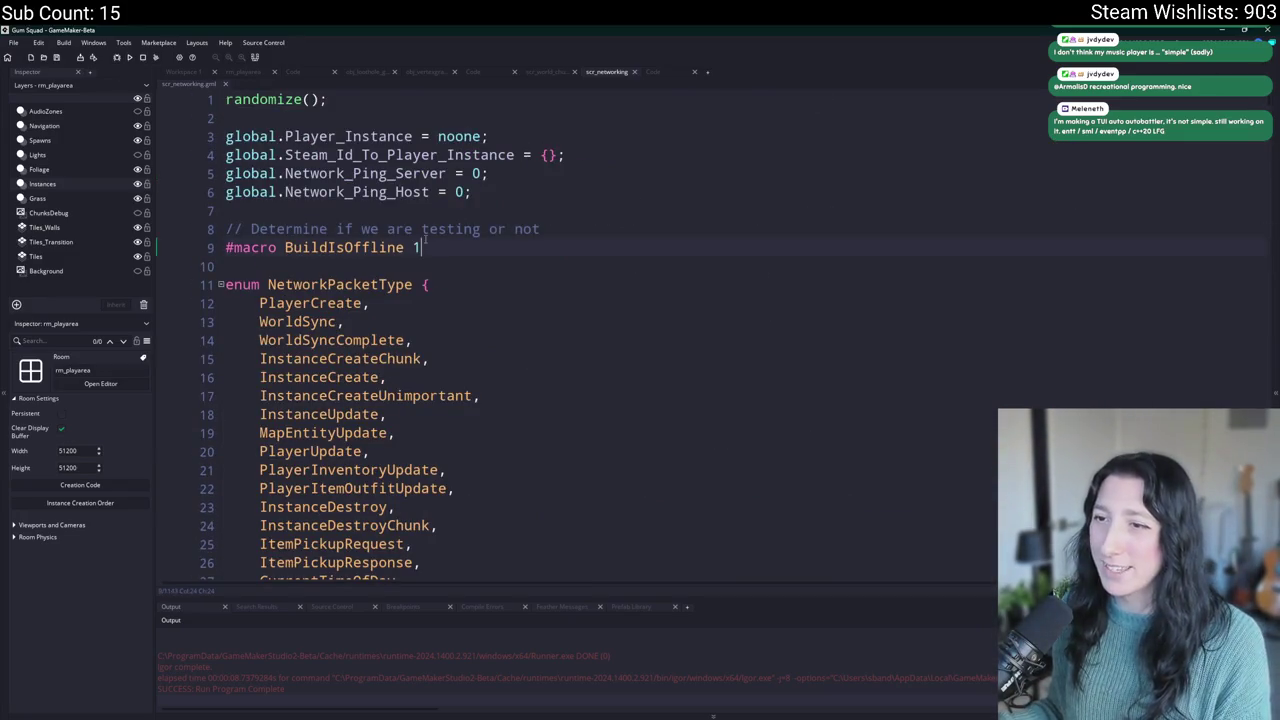
key("BackSpace")
type("0")
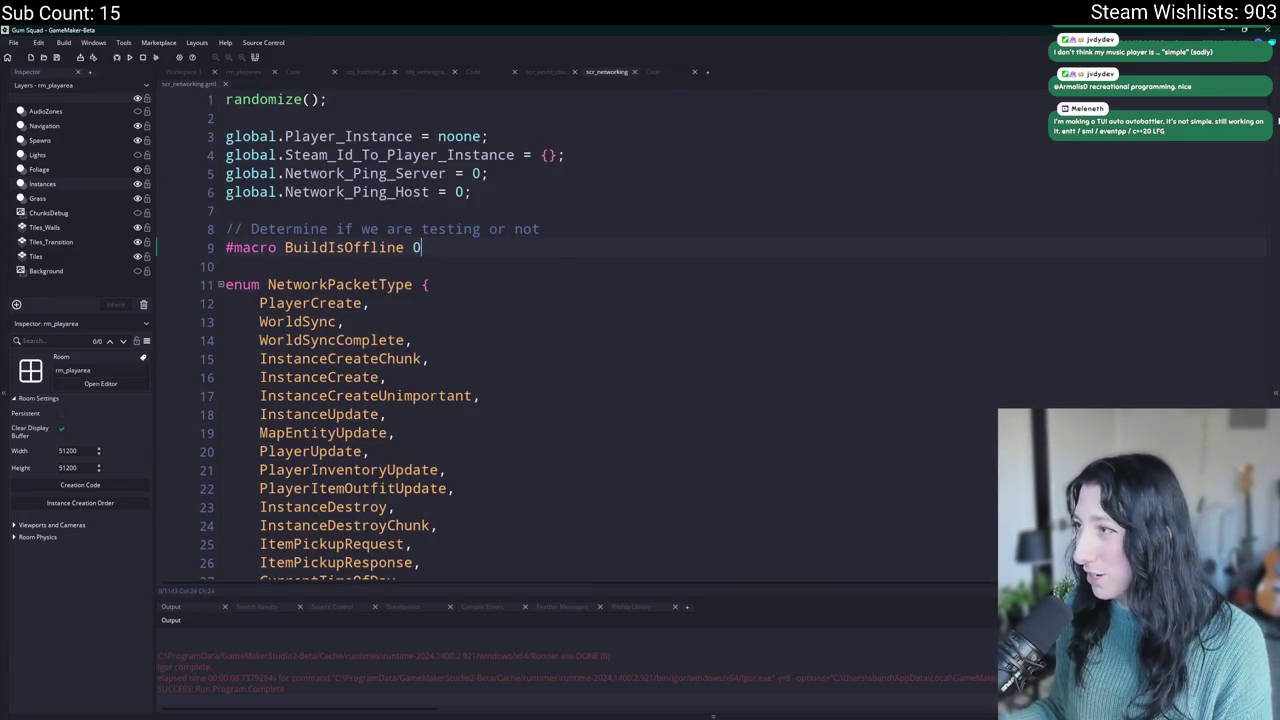
- Open the Steamworks extension from the Extensions folder, then build and run Gum Squad with F5
left_click(1277, 120)
left_click(1047, 276)
left_click(1061, 307)
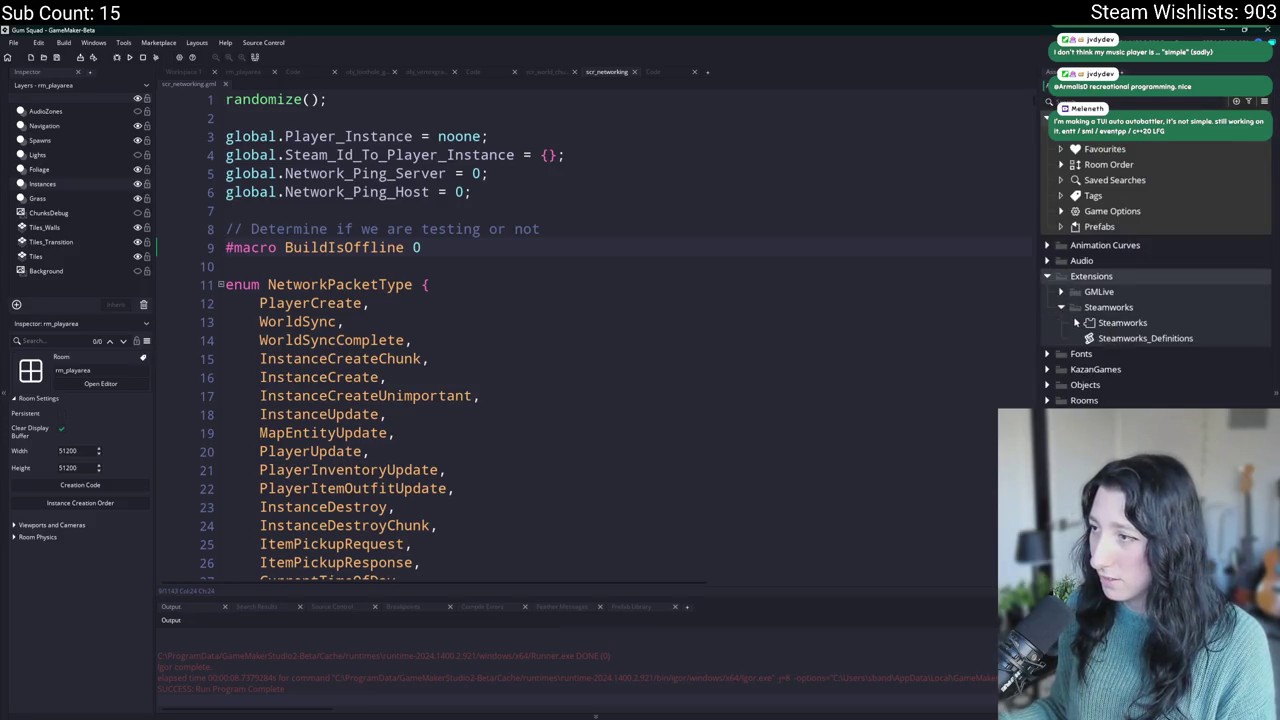
double_click(1077, 322)
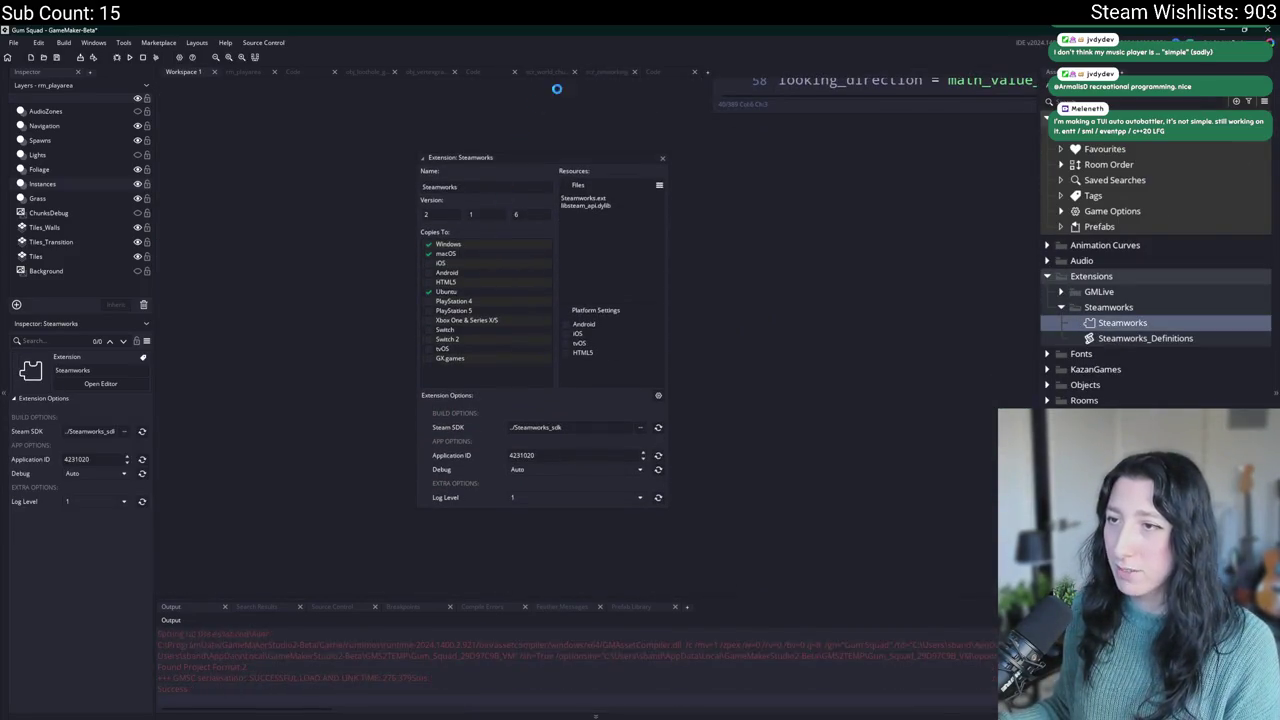
left_click_drag(557, 88, 491, 190)
key("F5")
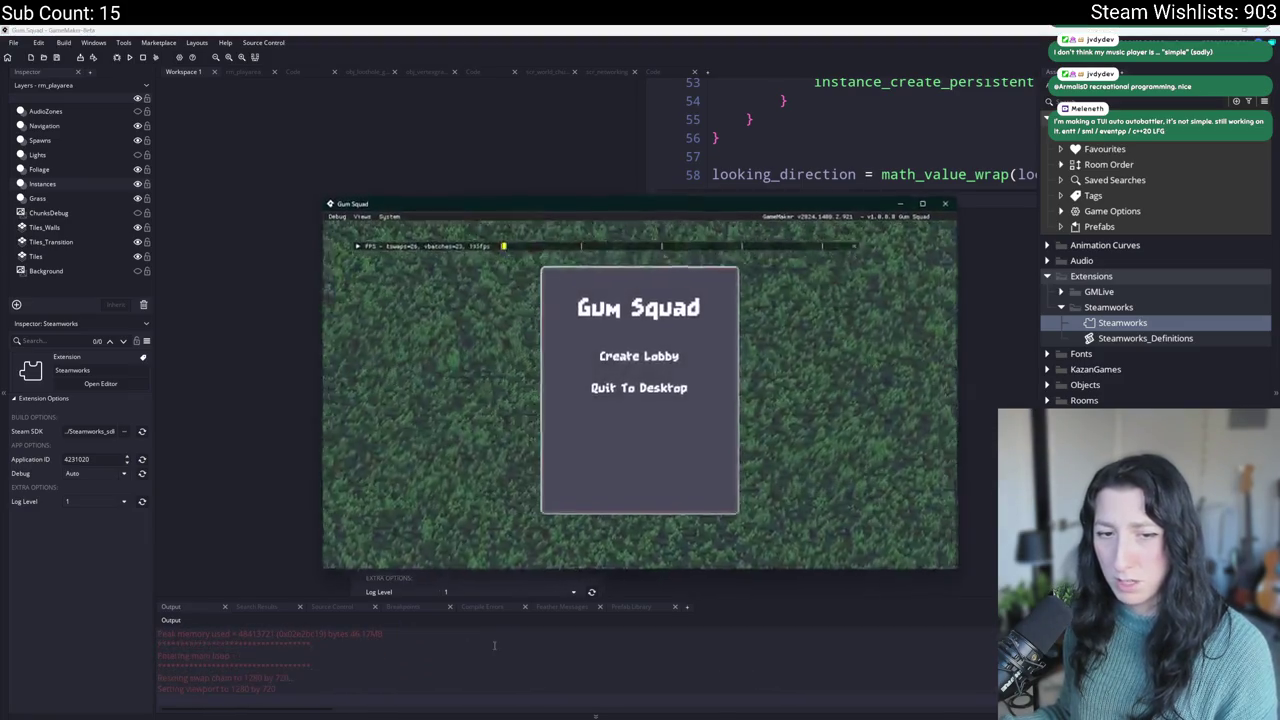
key("alt+Tab")
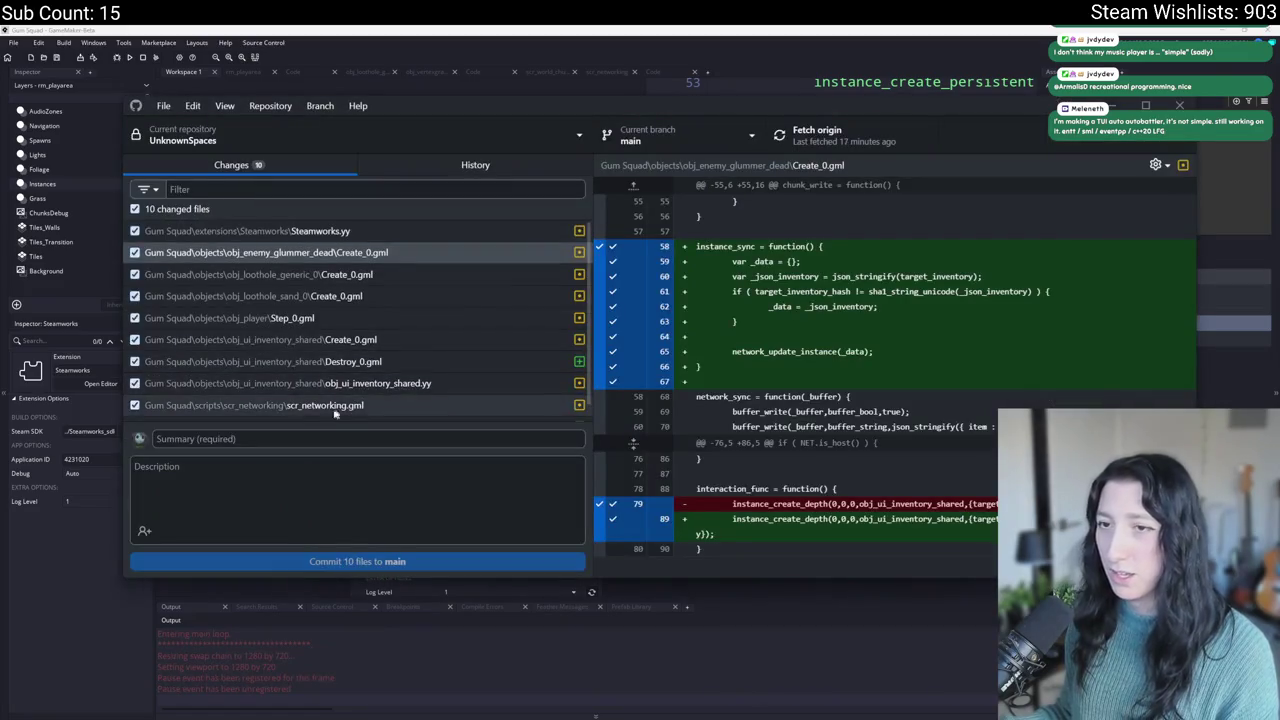
- Review the obj_ui_inventory_shared diffs, commit 10 files as 'Networking stuff', and push to origin
left_click(340, 383)
left_click(345, 339)
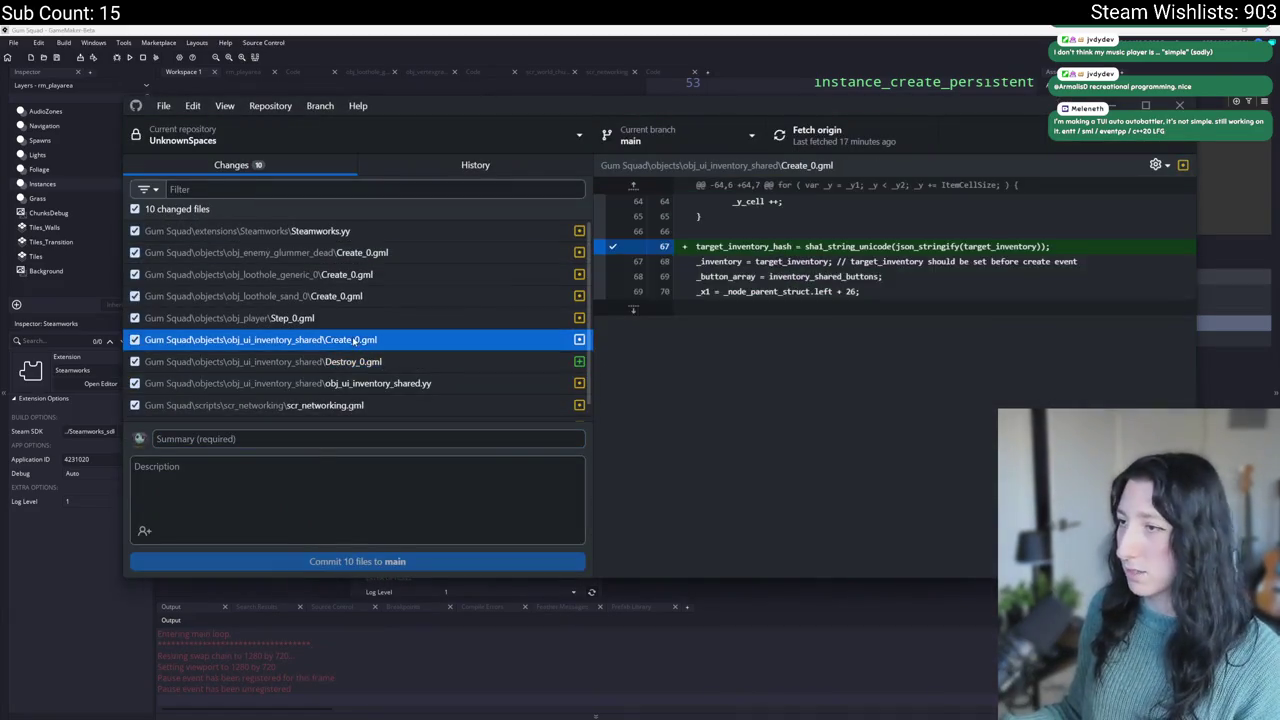
left_click(345, 430)
type("Networking")
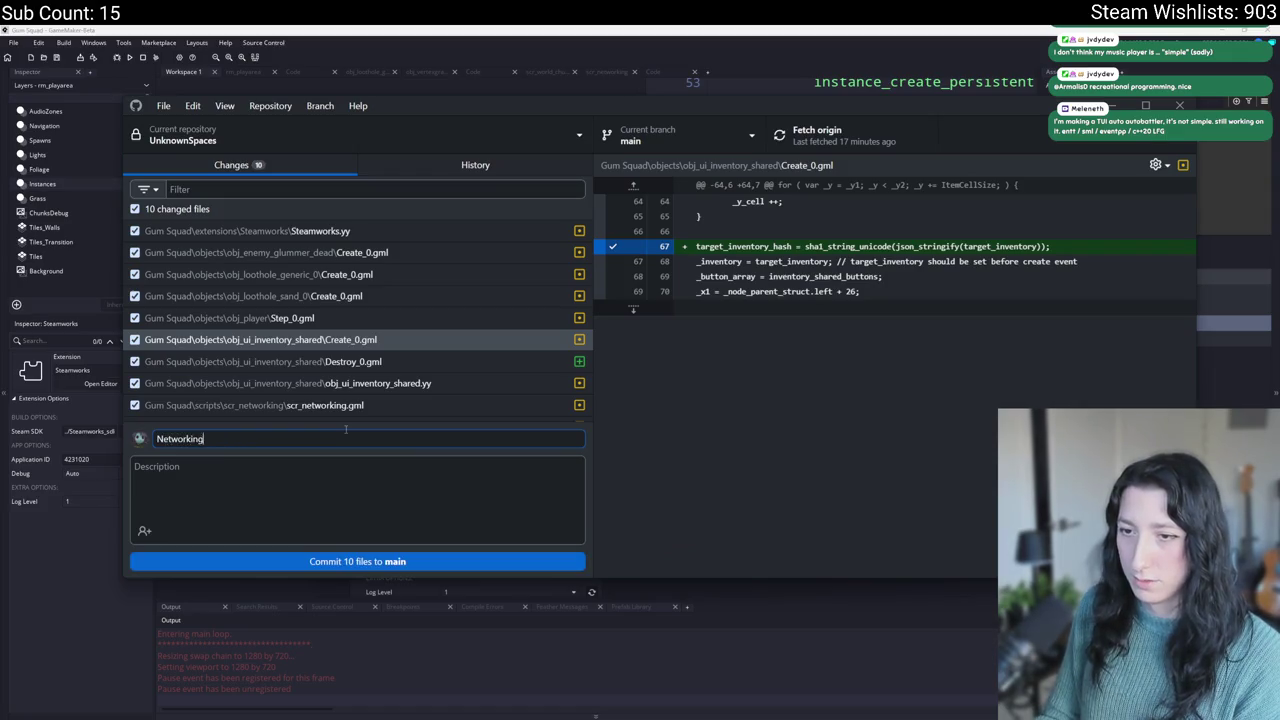
type(" stuff")
left_click(336, 565)
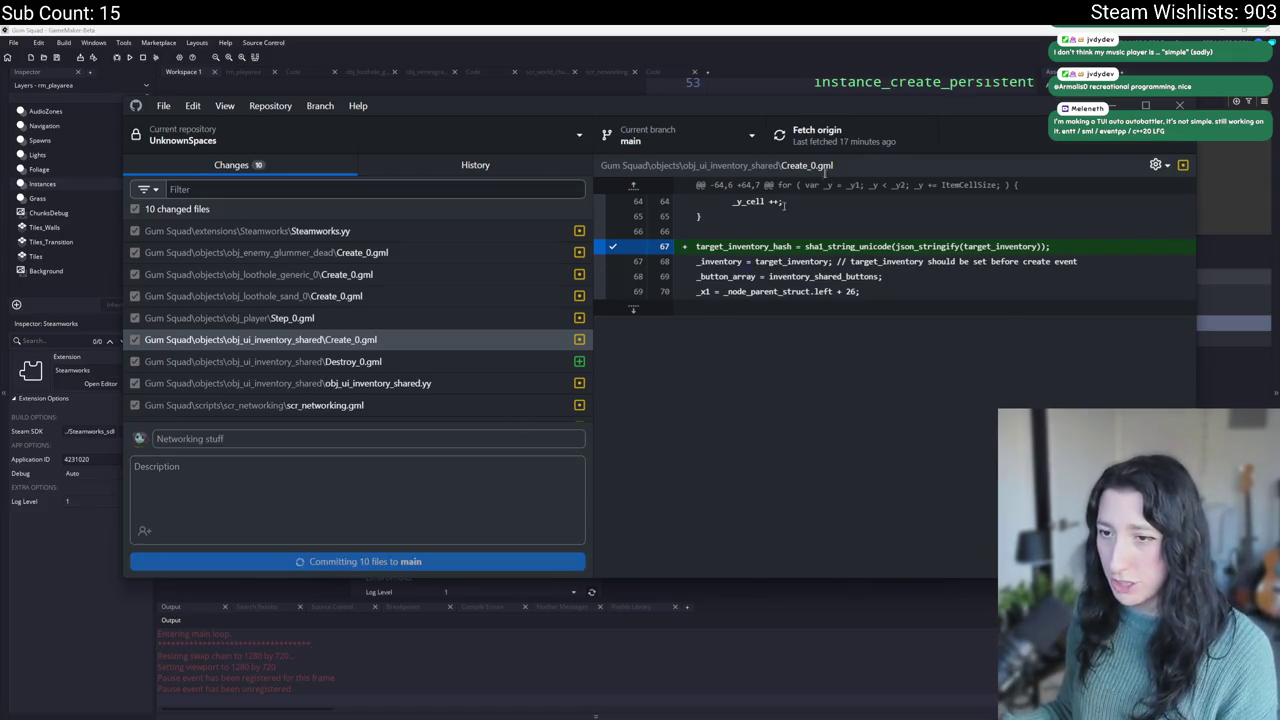
left_click(815, 135)
left_click(777, 28)
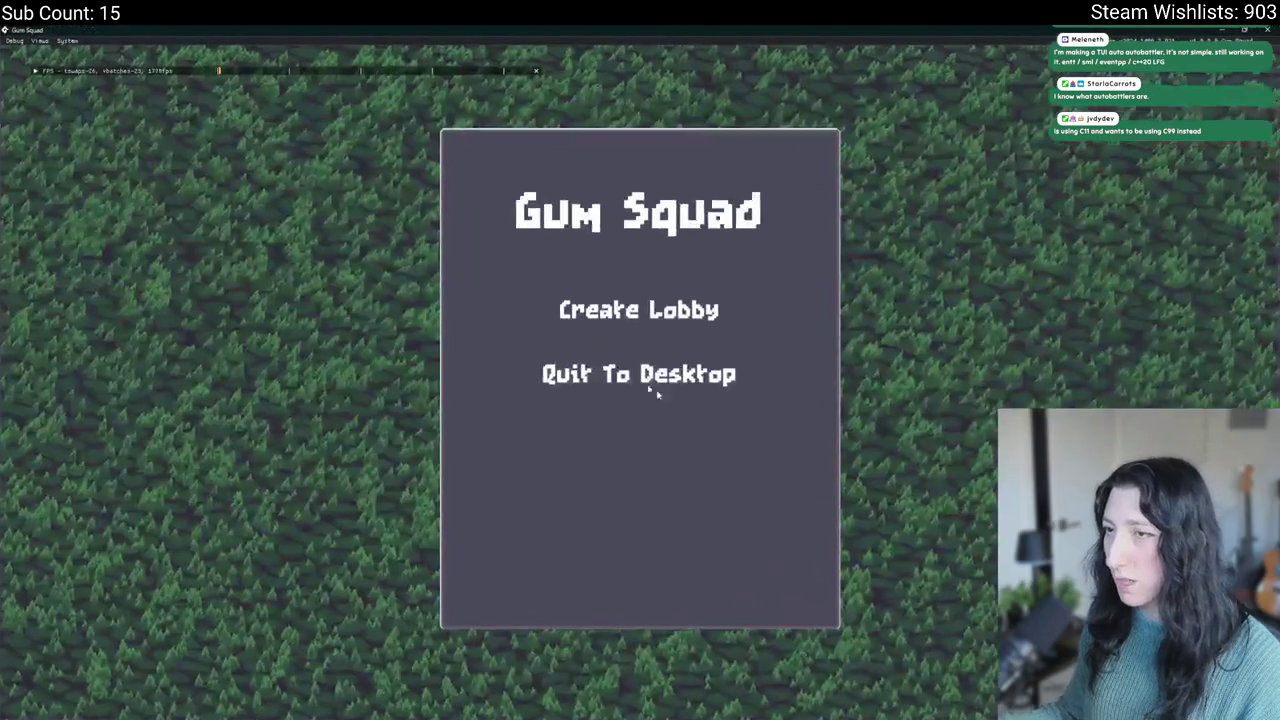
- Start a lobby in the game to reproduce the crash, then abort at the Code Error
left_click(670, 312)
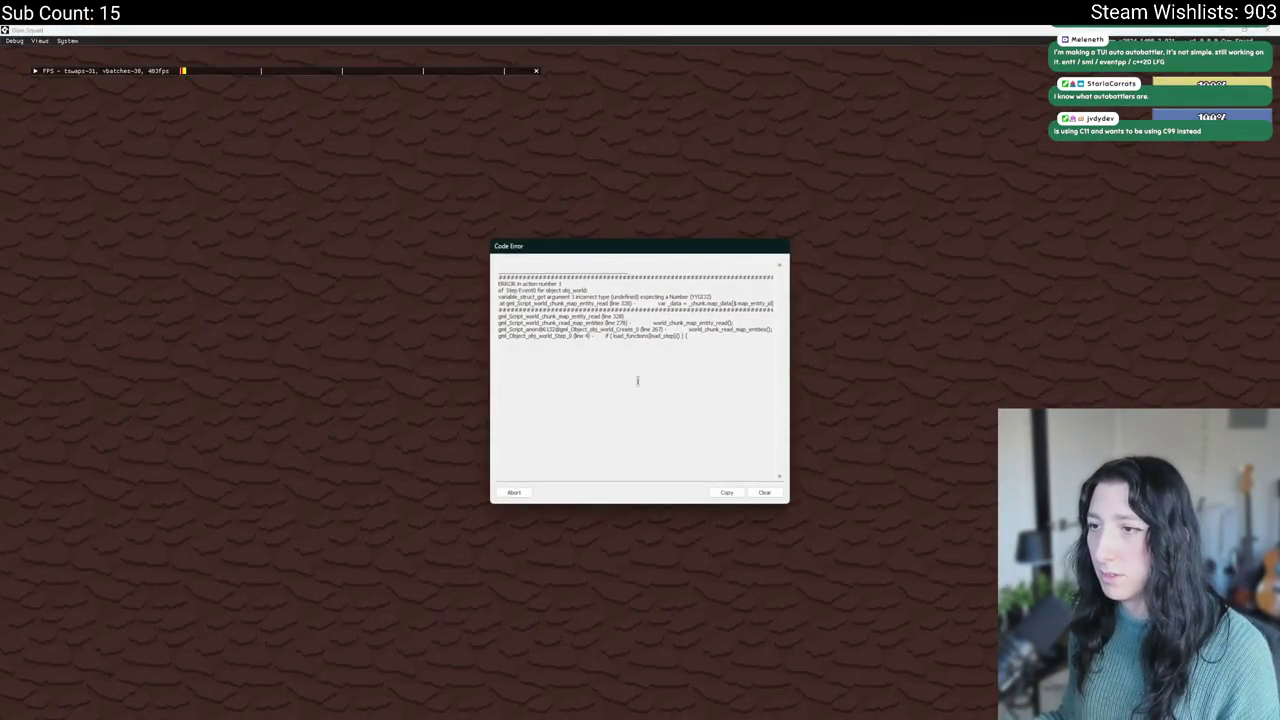
left_click(512, 495)
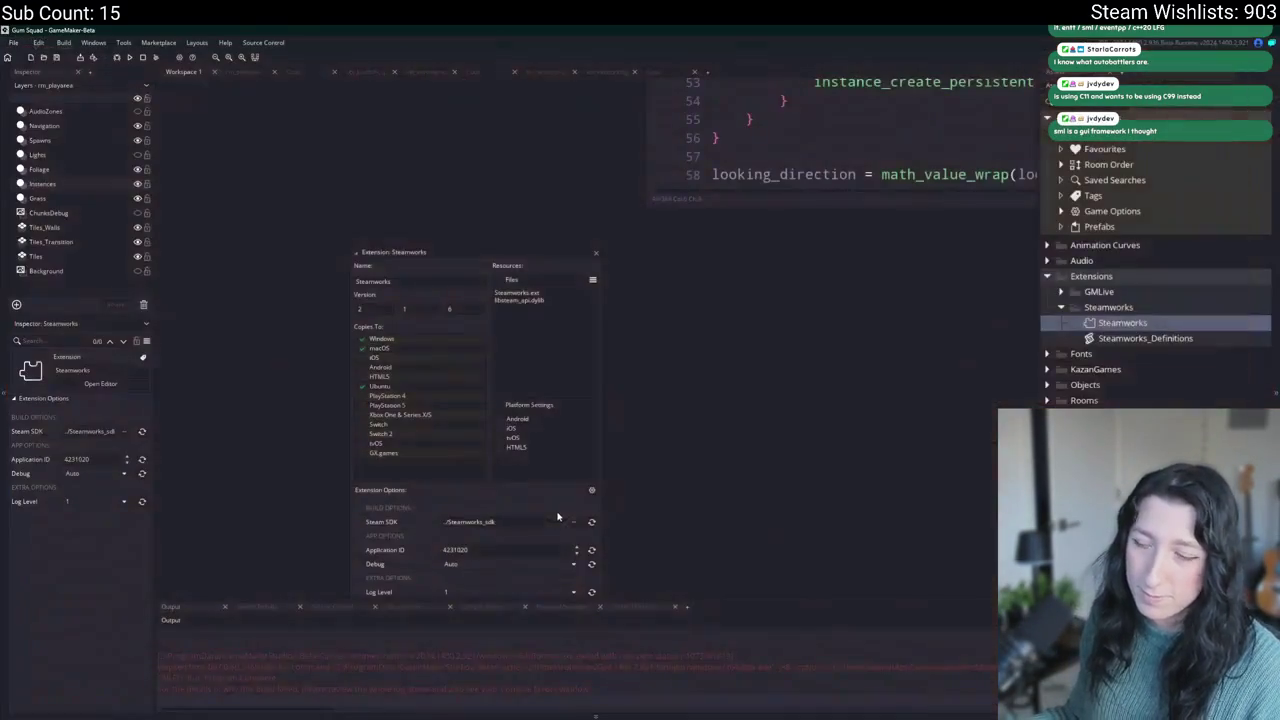
scroll(563, 677, "down", 3)
scroll(532, 654, "up", 1)
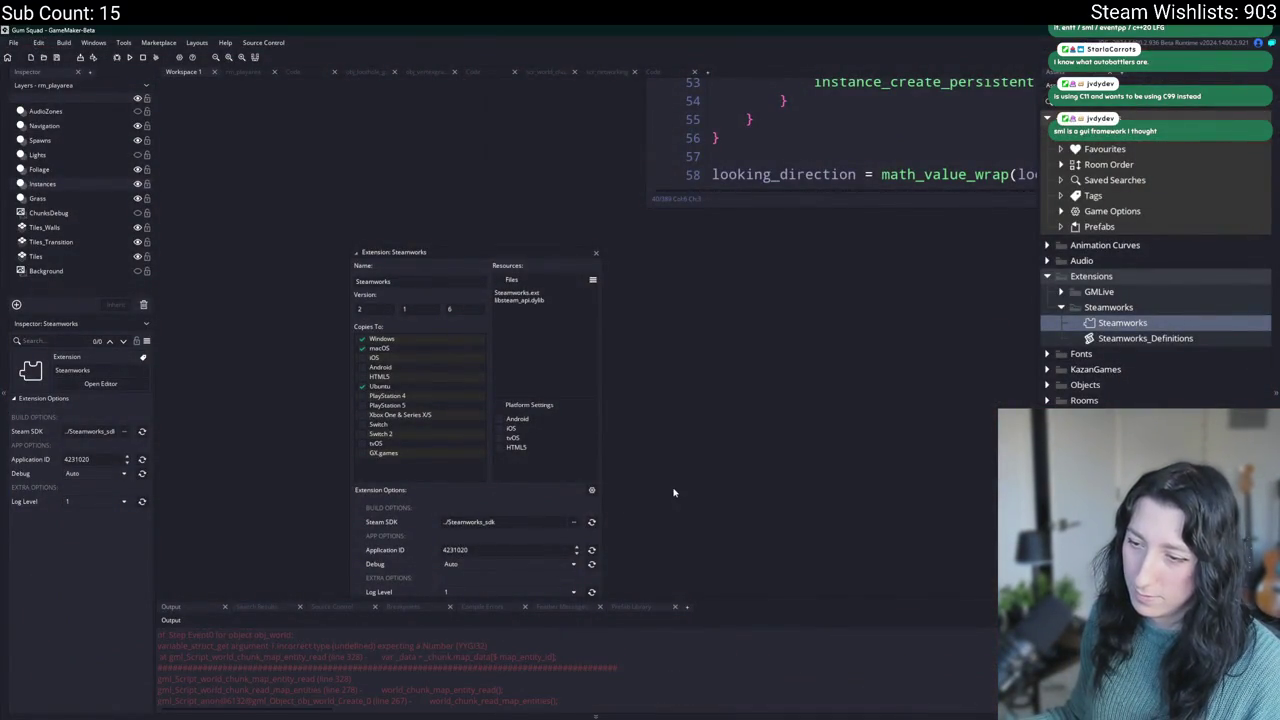
- Search 'map_entity_read' to open world_chunk_map_entity_read and inspect its map_data lookup on line 328
key("ctrl+t")
type("map_entity")
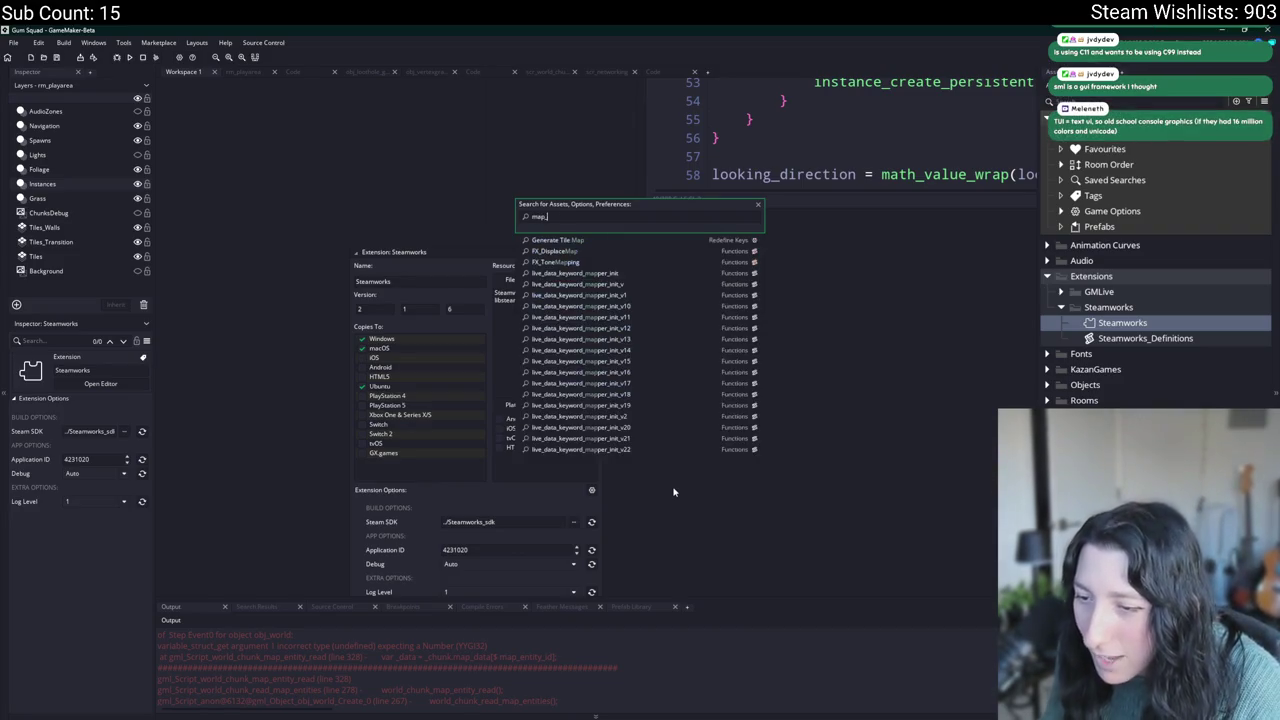
key("BackSpace")
key("BackSpace")
key("BackSpace")
key("BackSpace")
type("d")
key("Return")
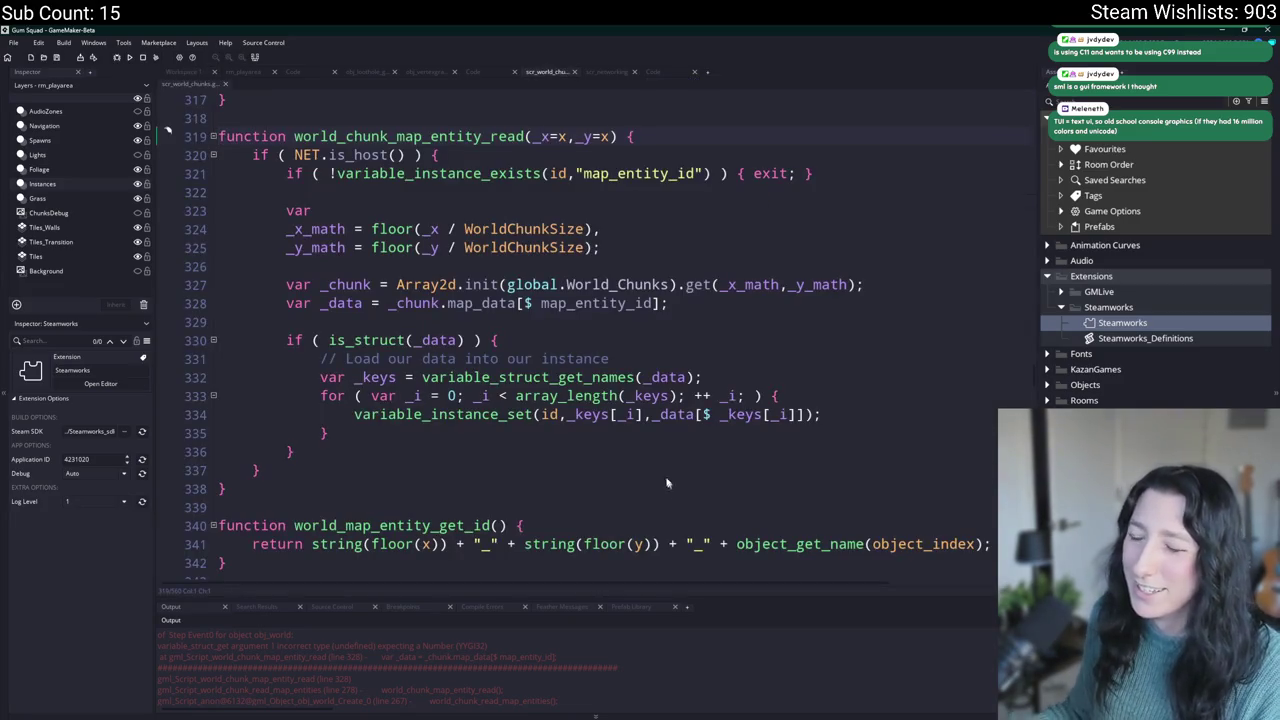
left_click(743, 175)
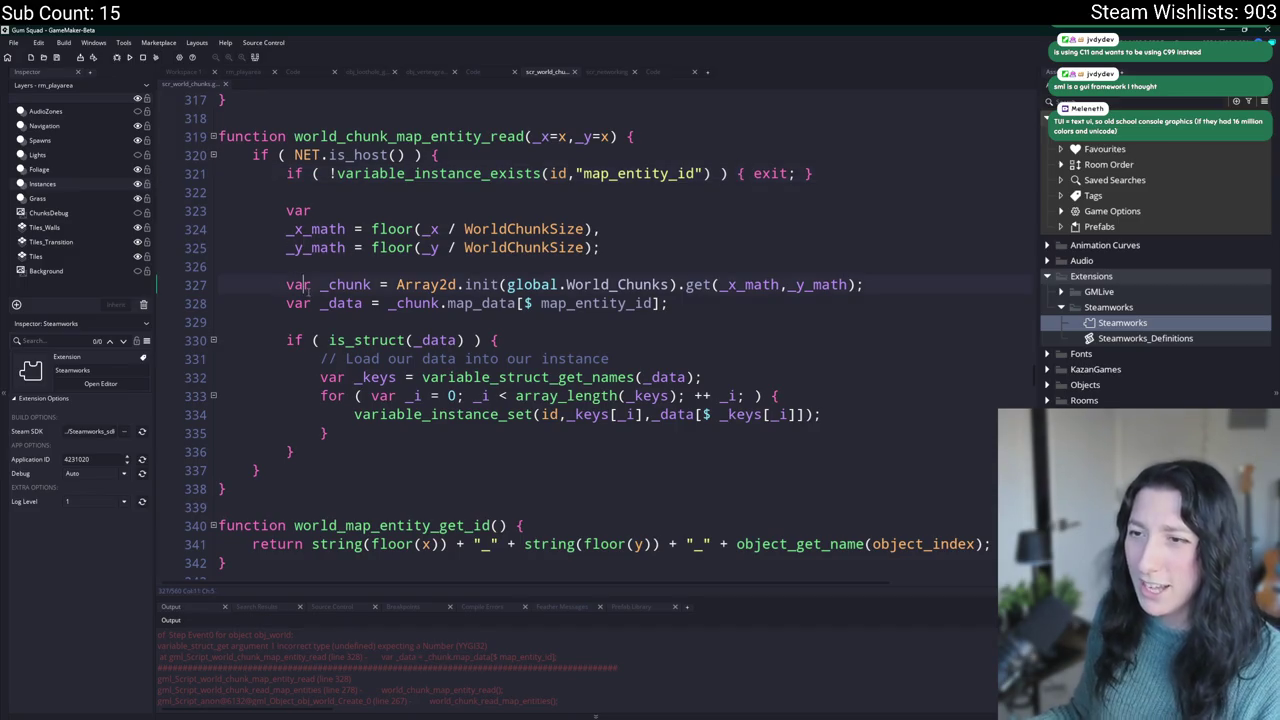
left_click(652, 303)
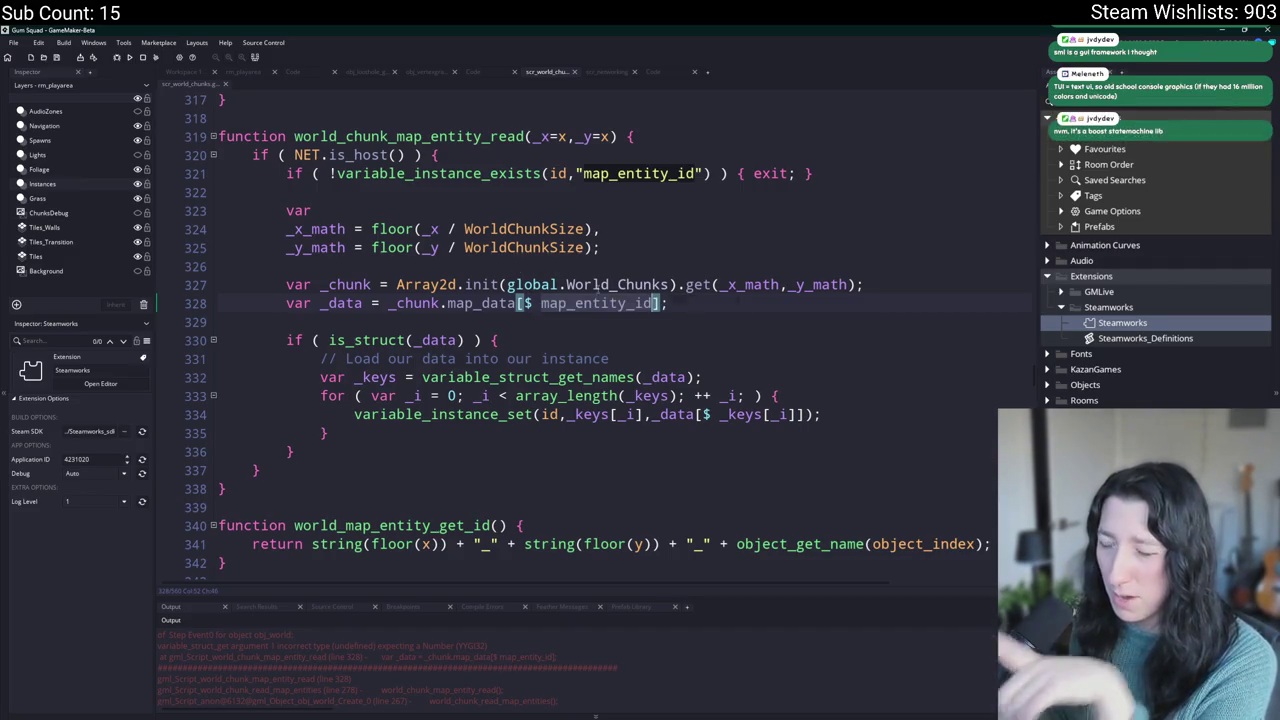
scroll(614, 258, "up", 1)
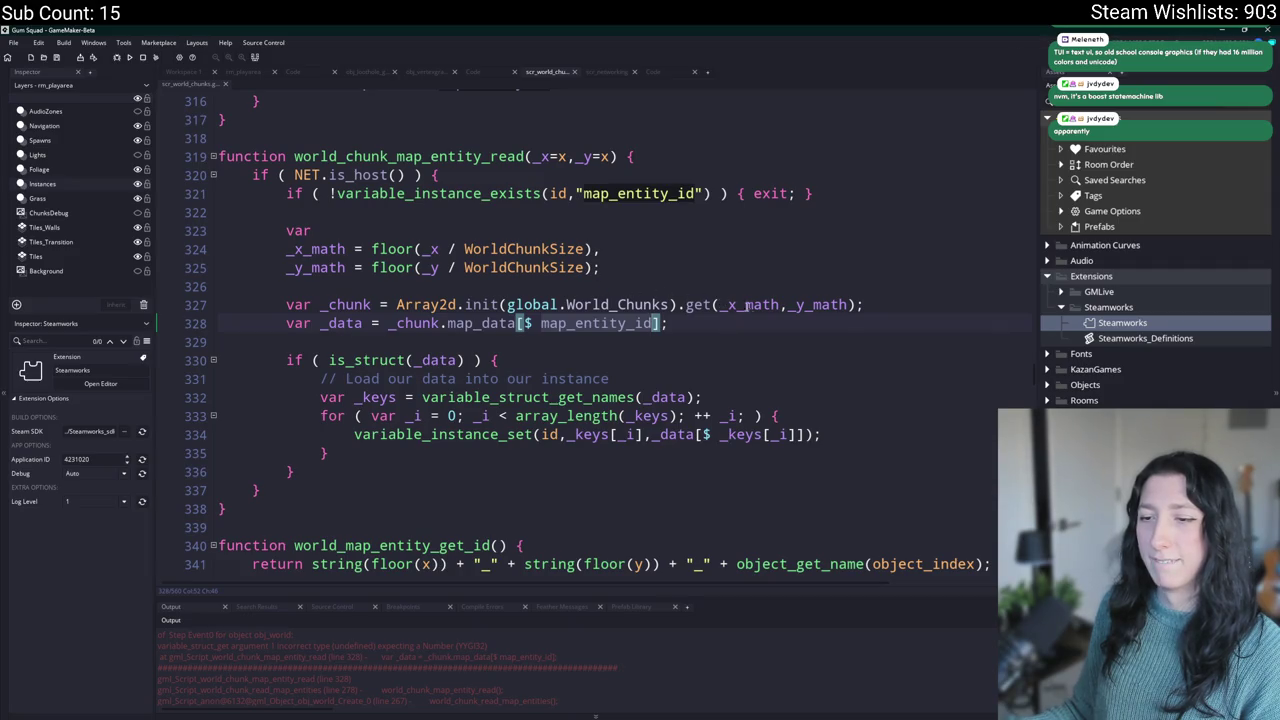
left_click(877, 319)
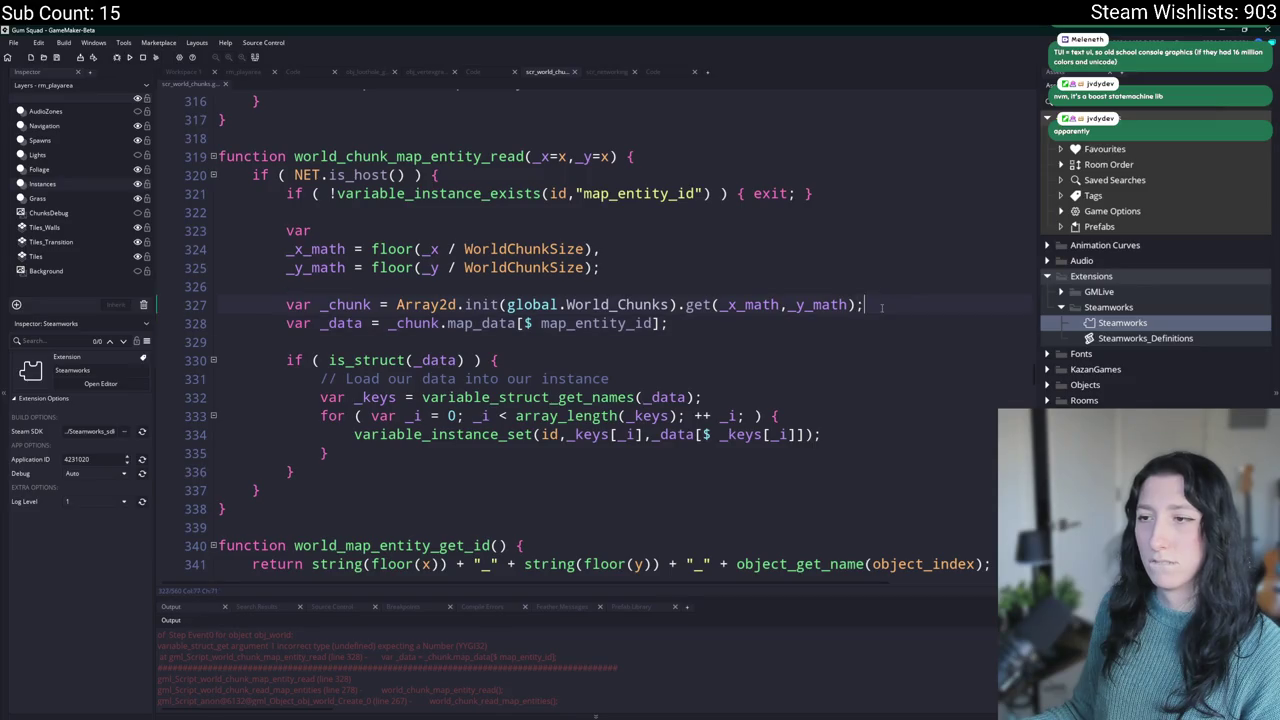
key("Return")
type("show_message(")
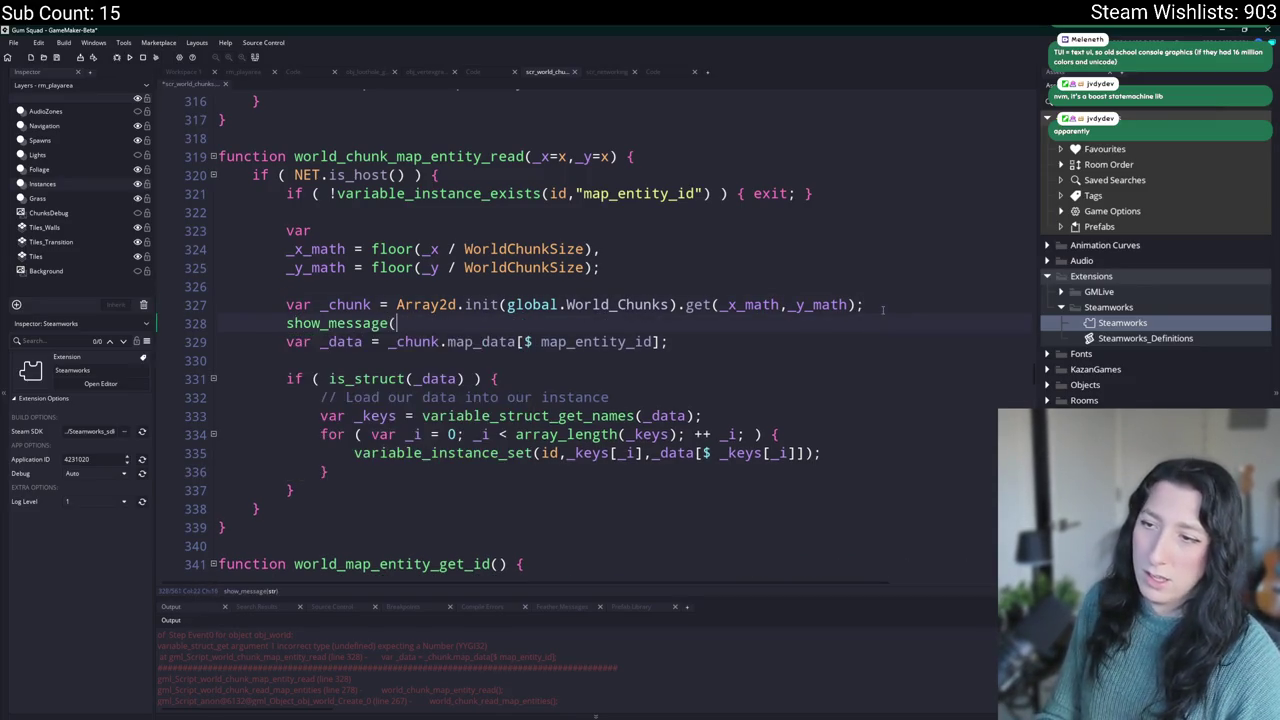
type("_chujnk")
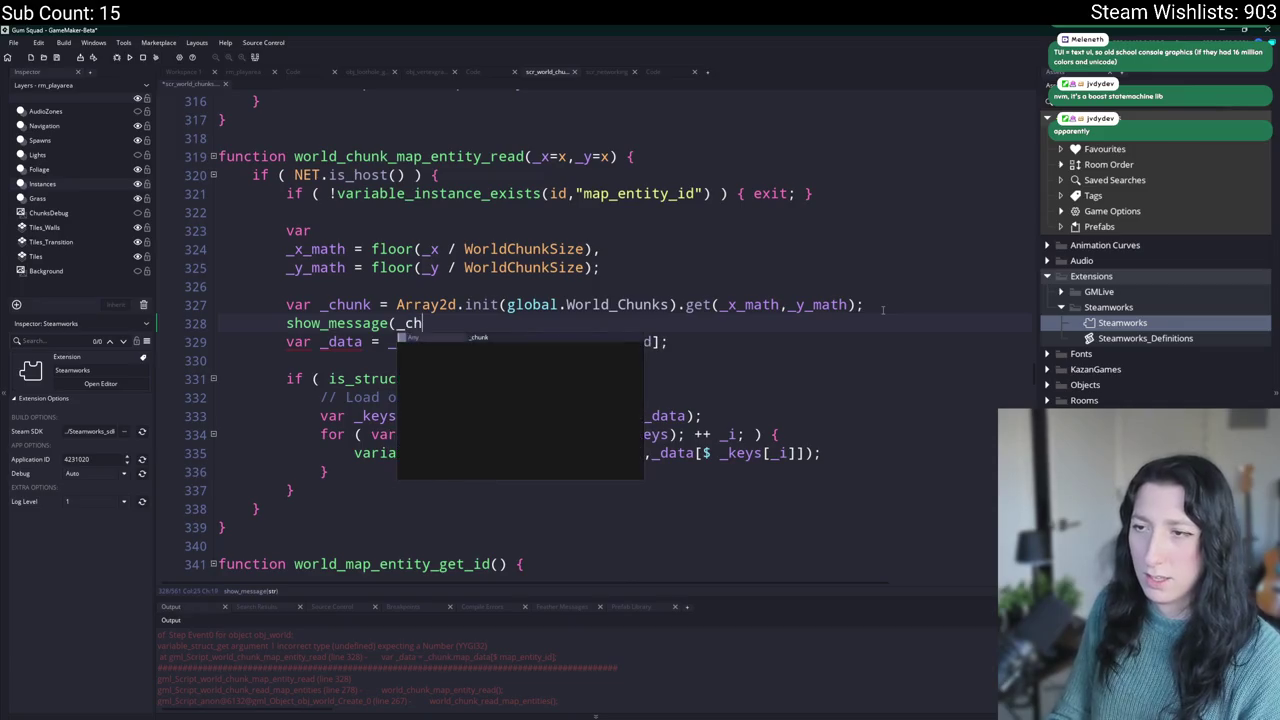
key("BackSpace")
key("BackSpace")
key("BackSpace")
type("nk.map-da")
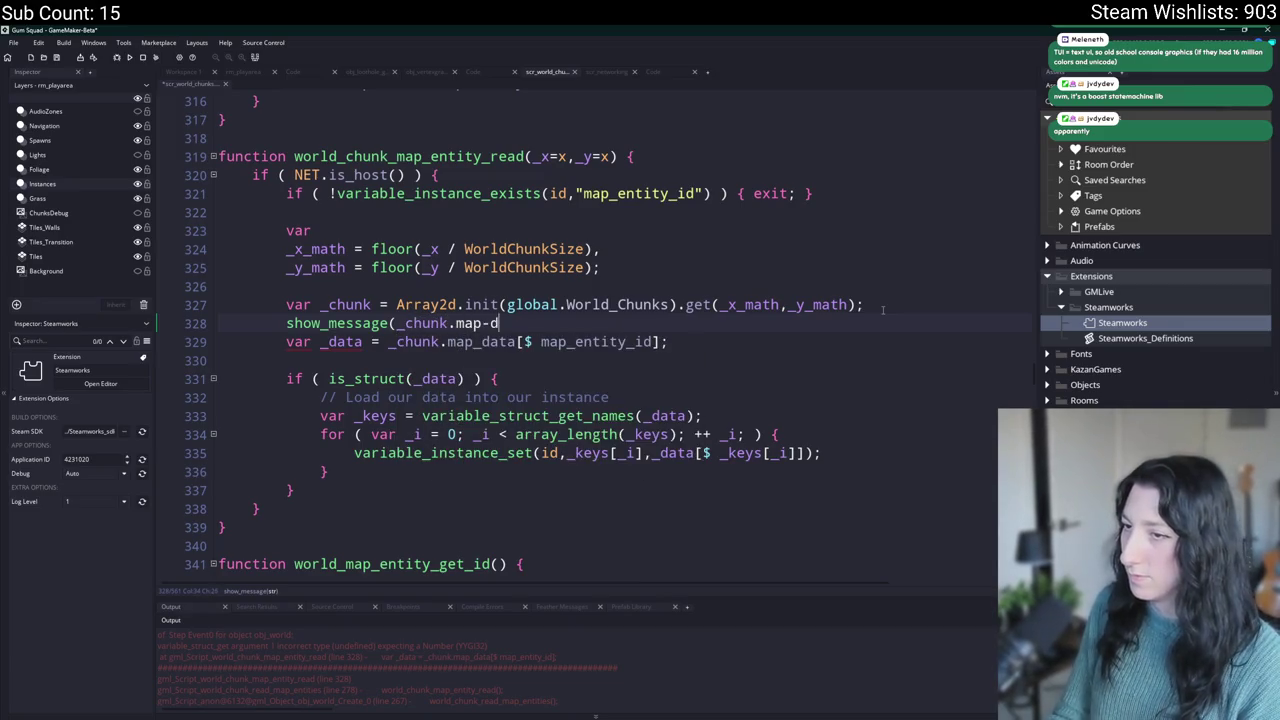
key("BackSpace")
key("BackSpace")
key("BackSpace")
type("_da")
key("BackSpace")
key("BackSpace")
type("data);")
key("ctrl+d")
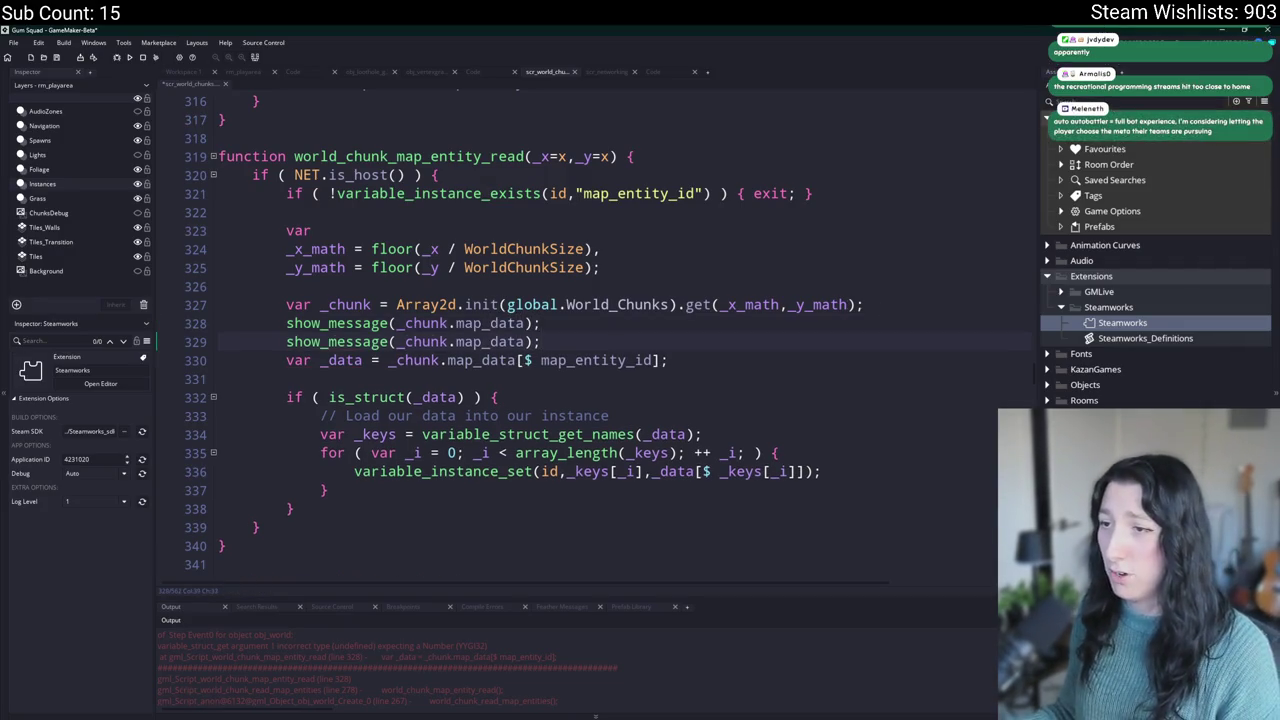
double_click(627, 360)
key("ctrl+c")
left_click_drag(527, 341, 396, 341)
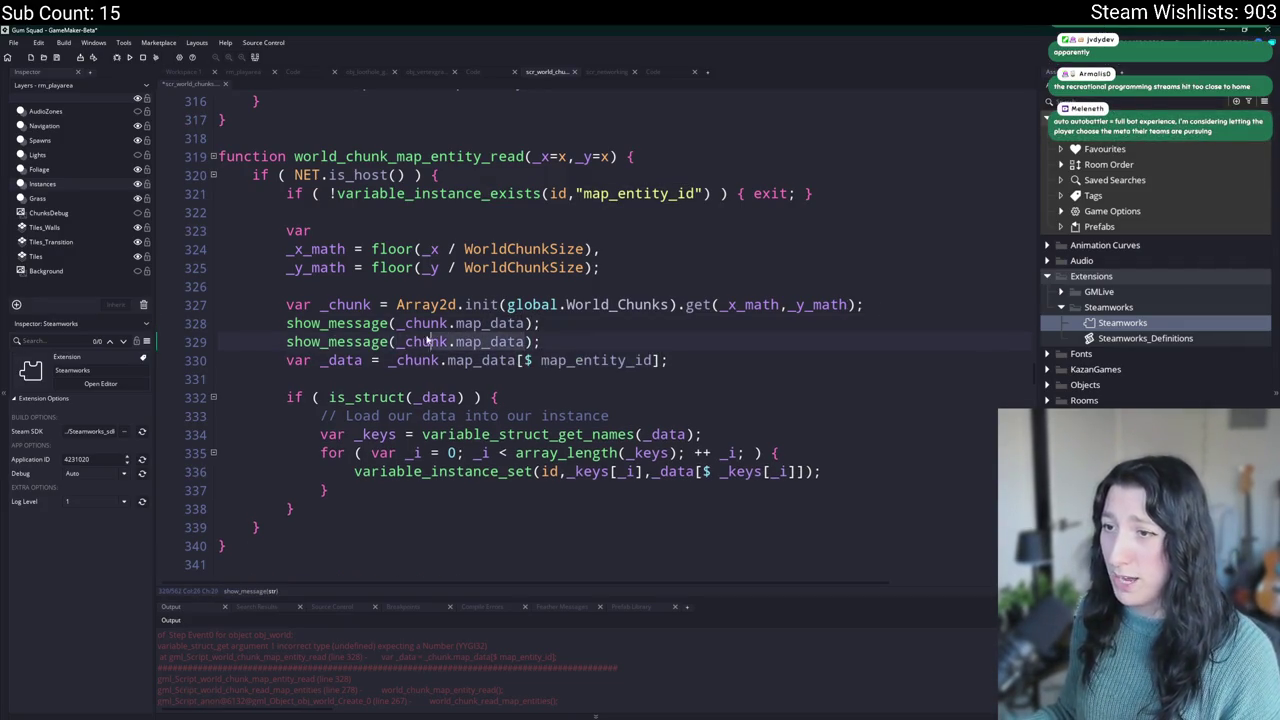
key("ctrl+v")
key("F5")
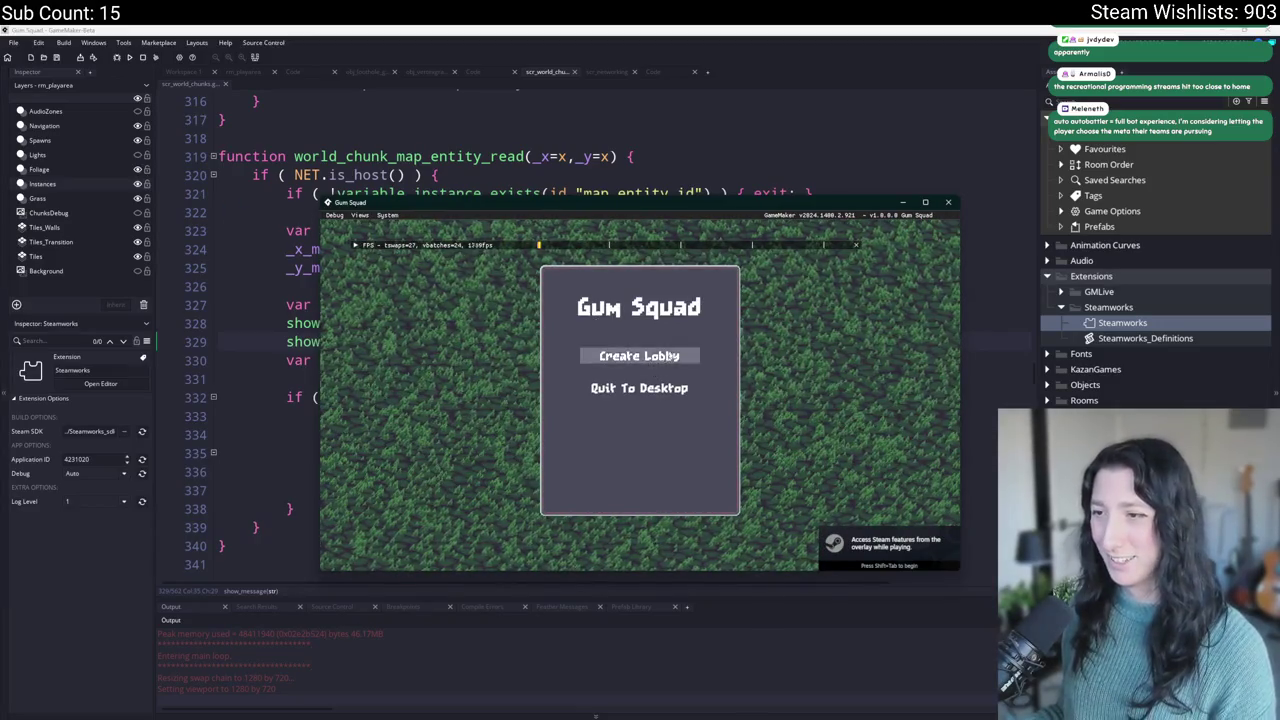
left_click(648, 358)
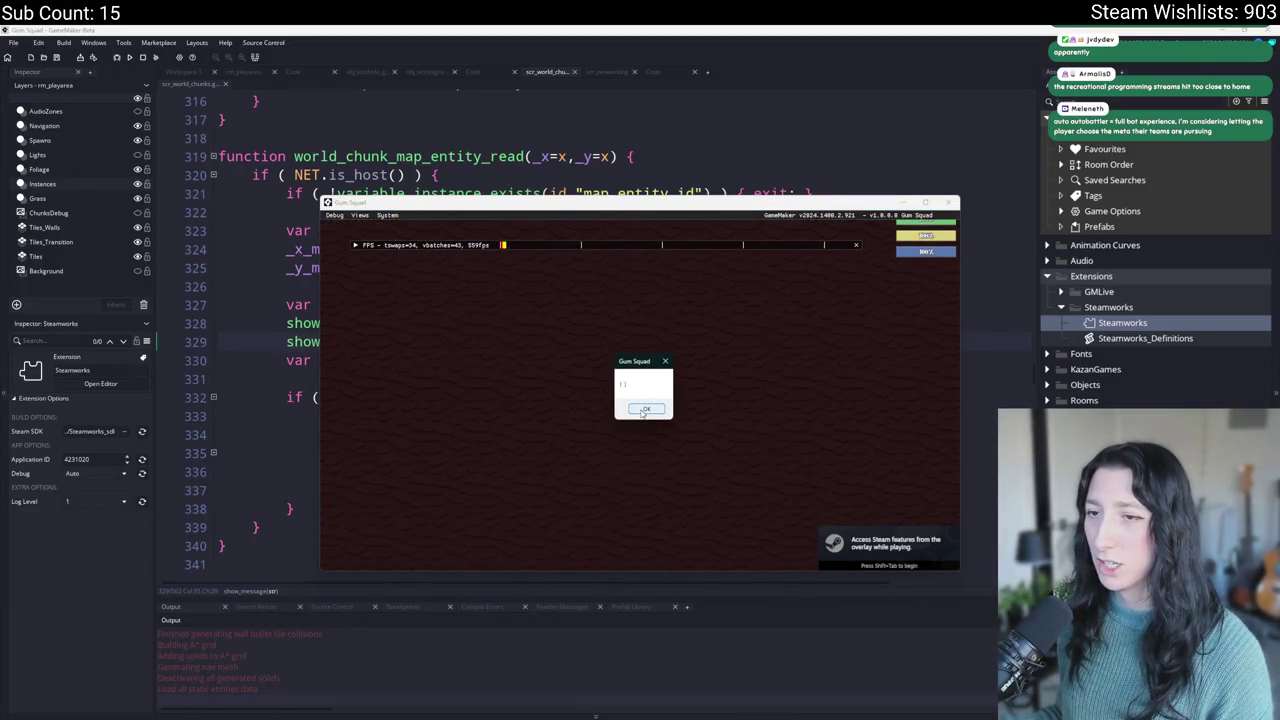
mouse_move(610, 208)
left_mouse_down()
mouse_move(610, 575)
mouse_move(725, 457)
left_mouse_up()
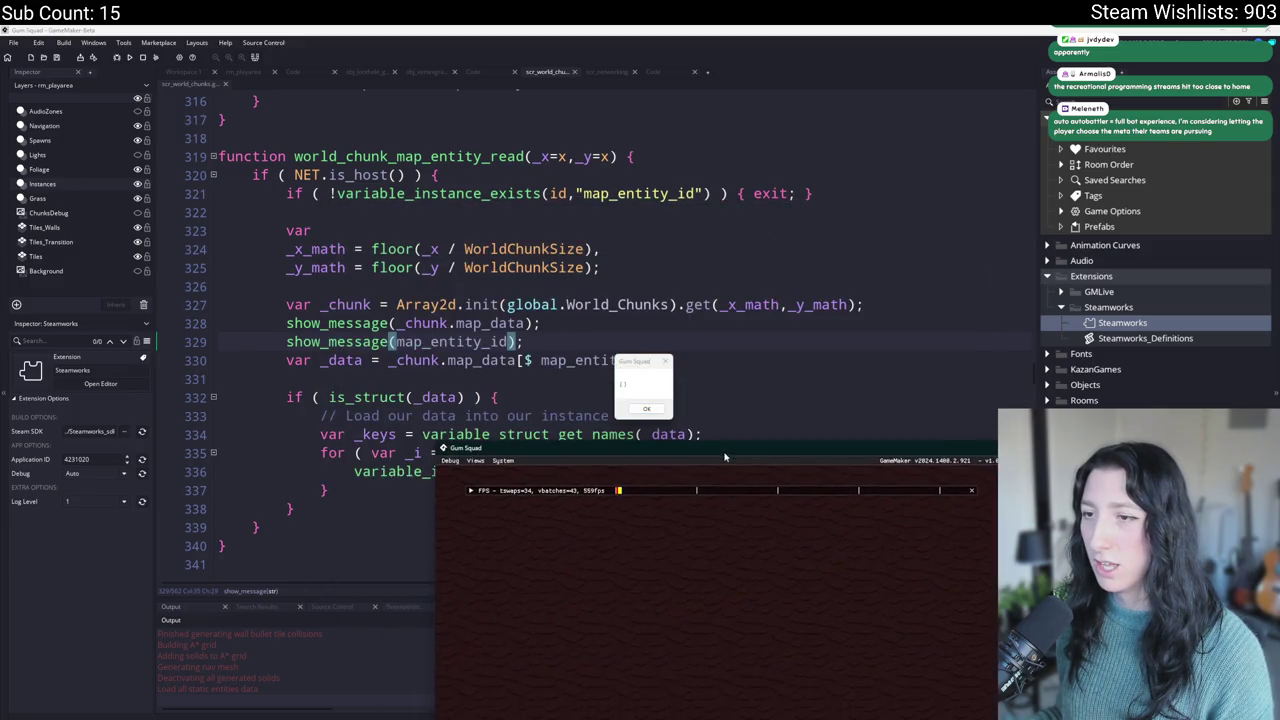
left_click(659, 414)
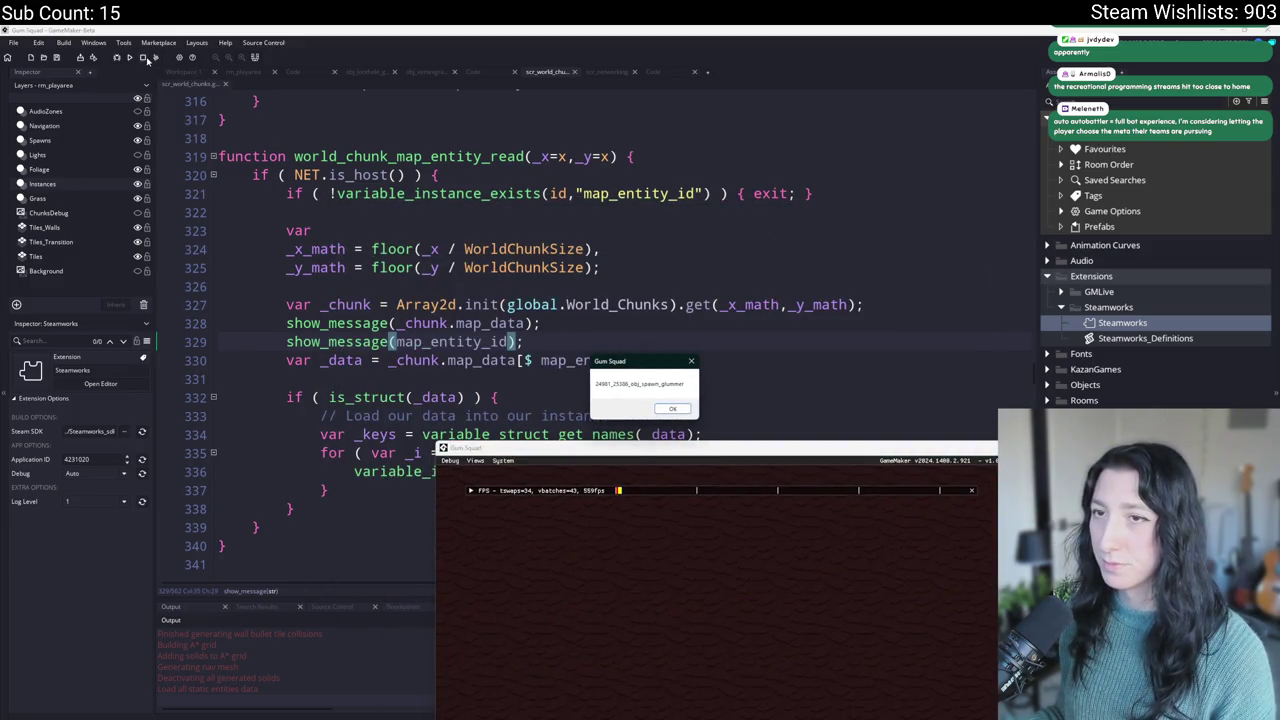
left_click(143, 57)
left_click_drag(523, 341, 254, 293)
key("shift+End")
key("BackSpace")
key("BackSpace")
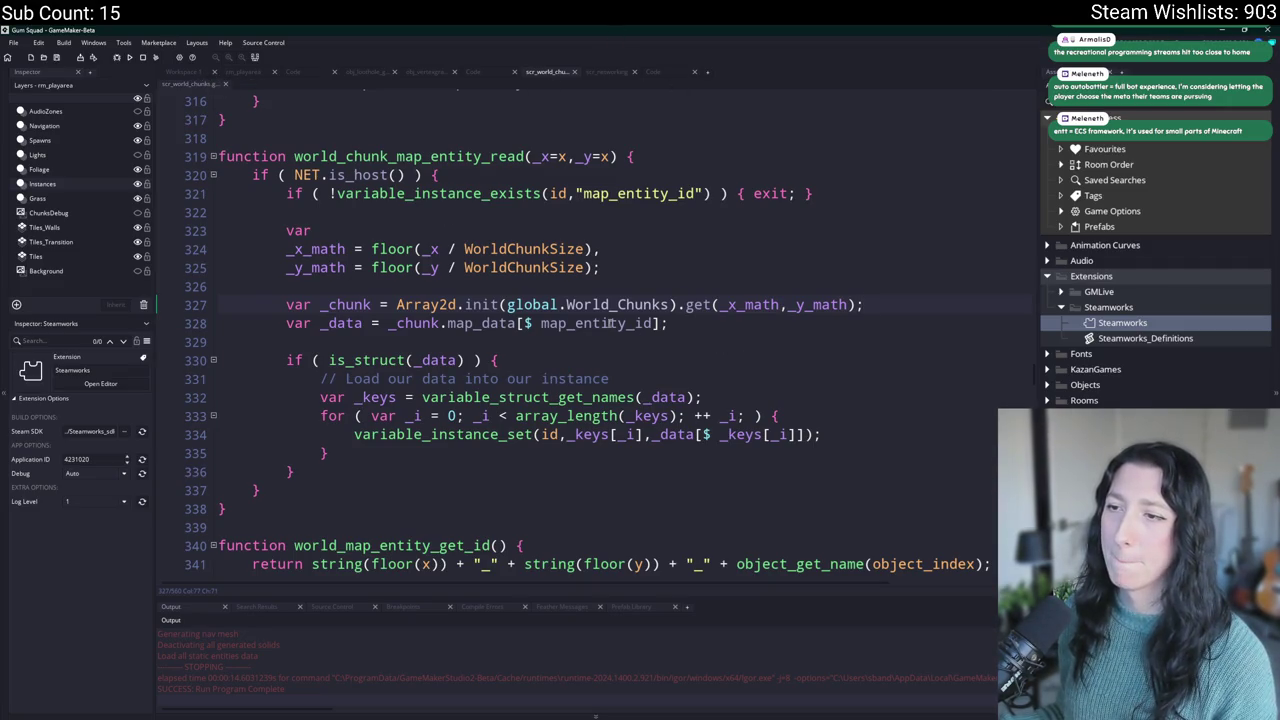
- Inspect how map_entity_id, _data and map_data are used around line 328
scroll(575, 130, "up", 1)
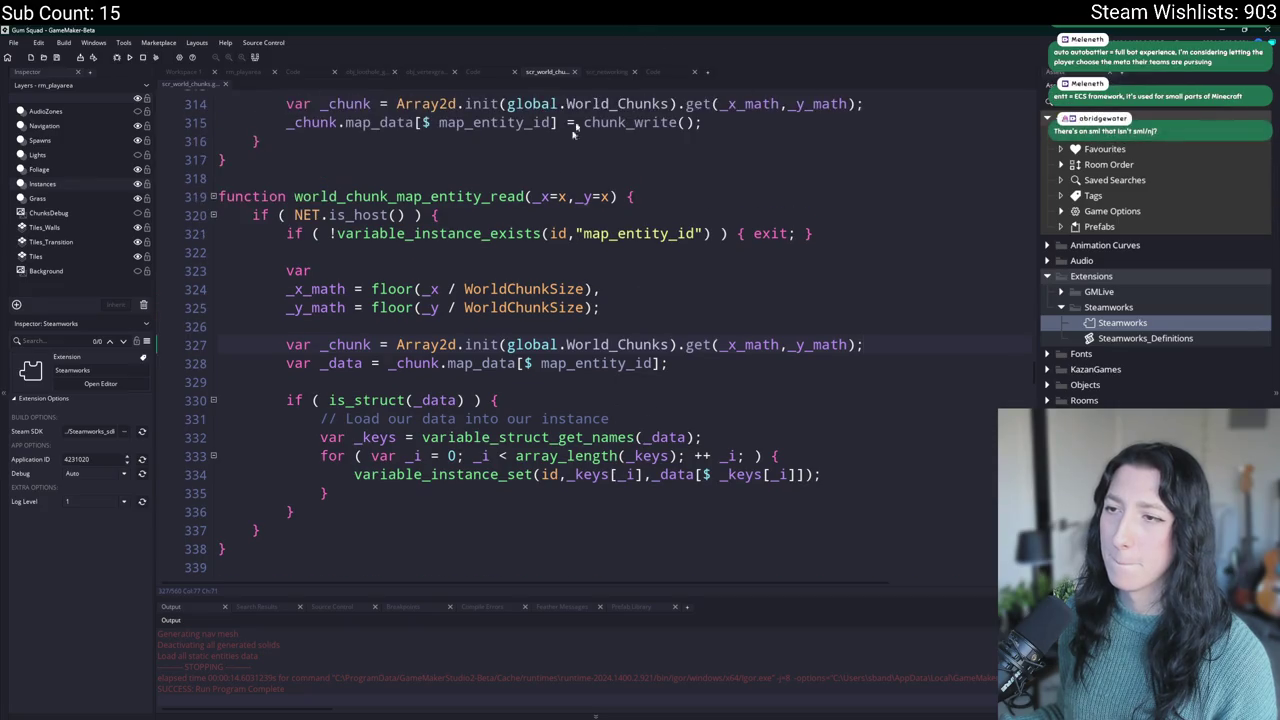
double_click(598, 363)
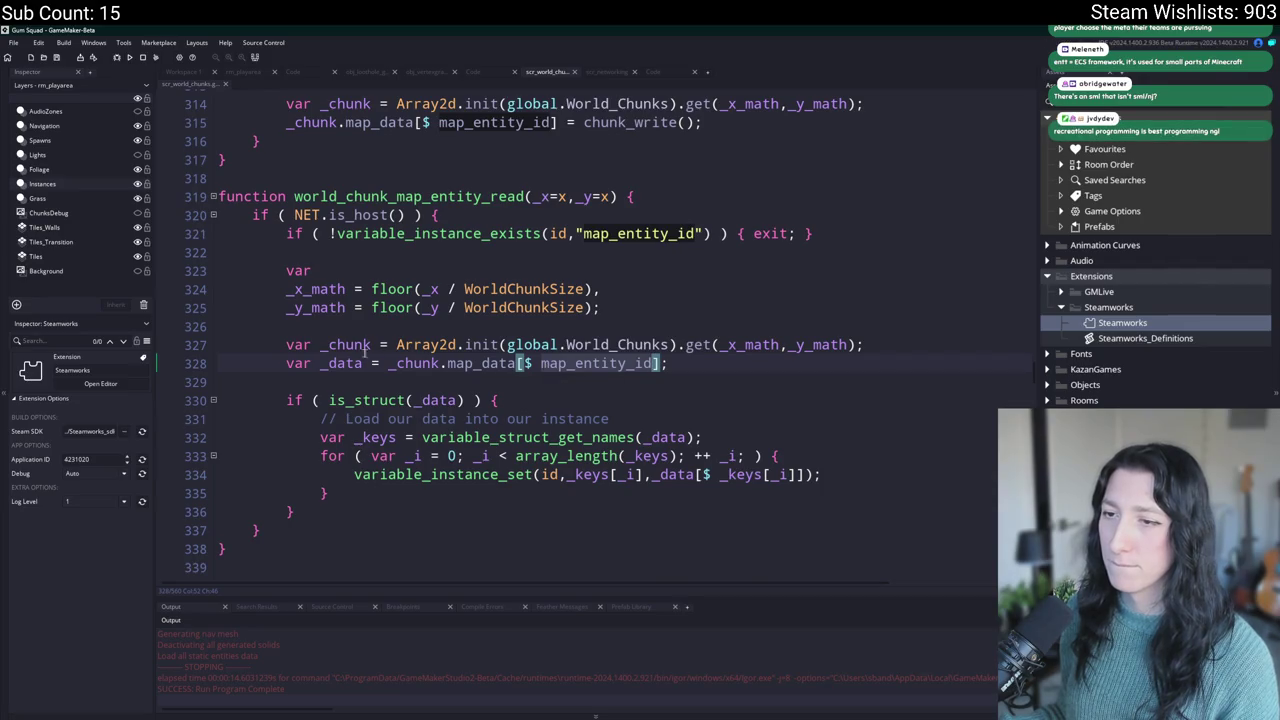
left_click(532, 363)
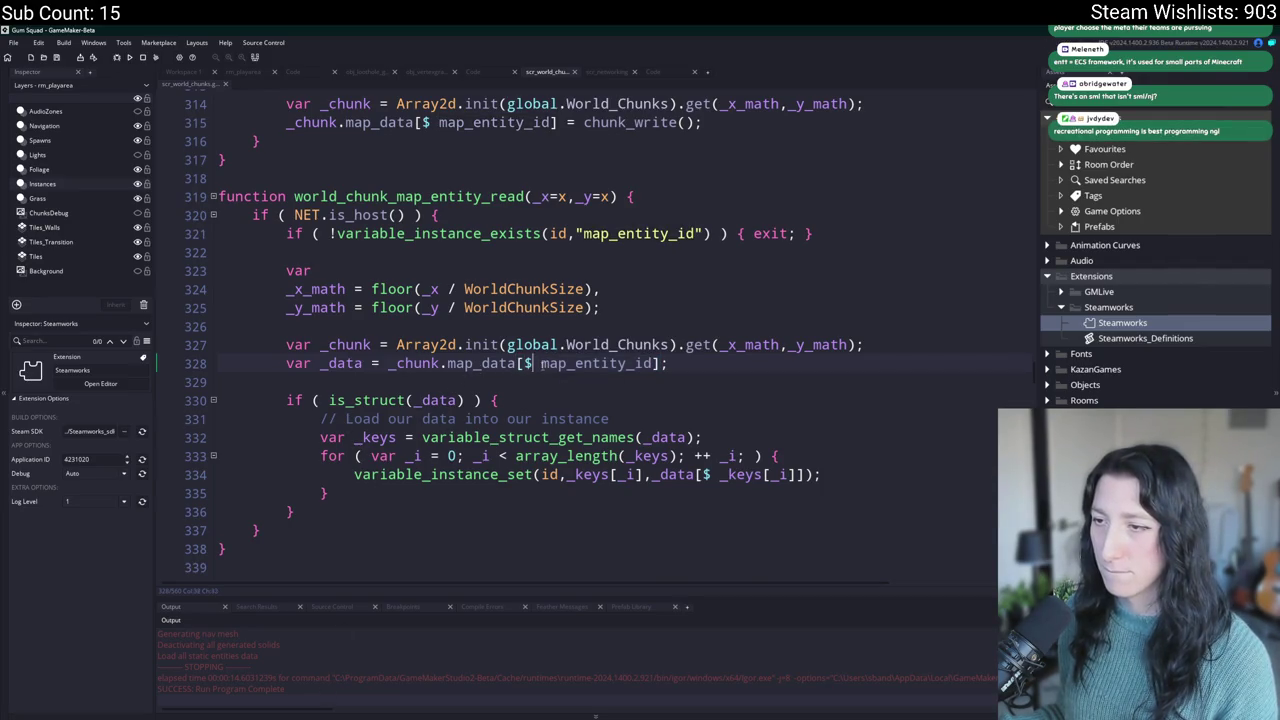
key("Right")
key("Right")
key("Left")
key("Left")
key("Left")
scroll(353, 682, "up", 2)
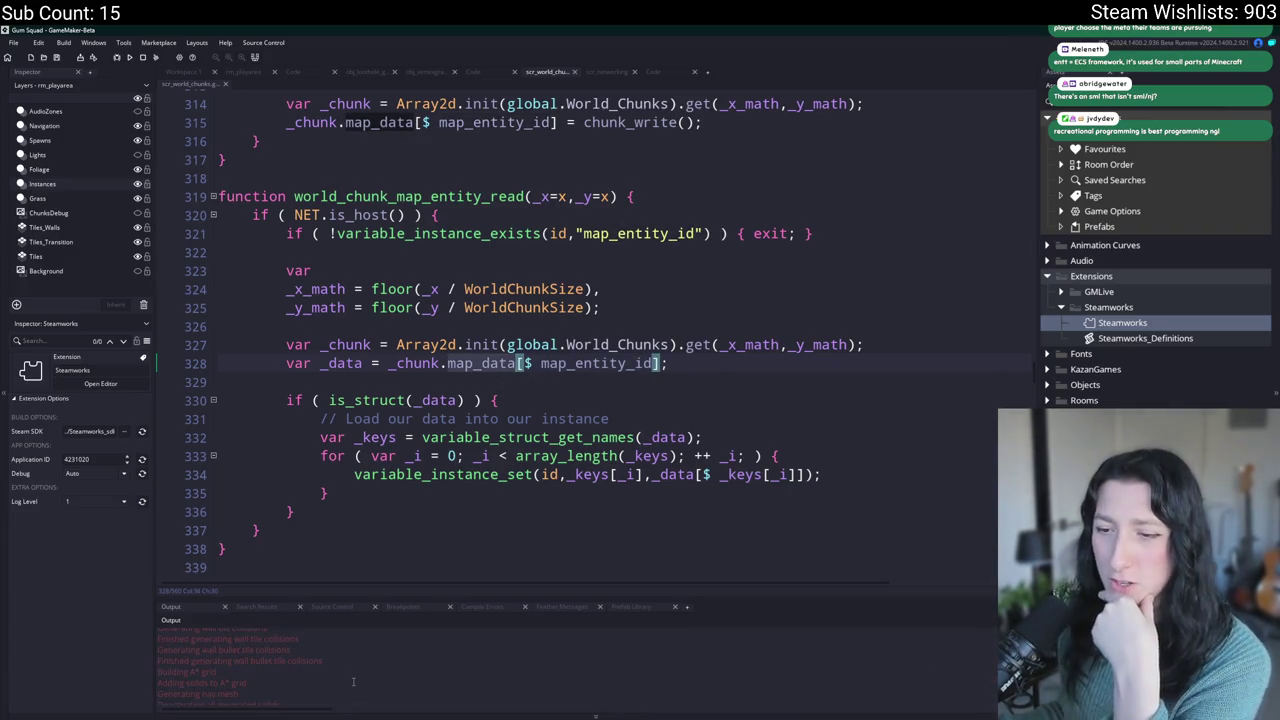
scroll(463, 381, "down", 1)
double_click(340, 343)
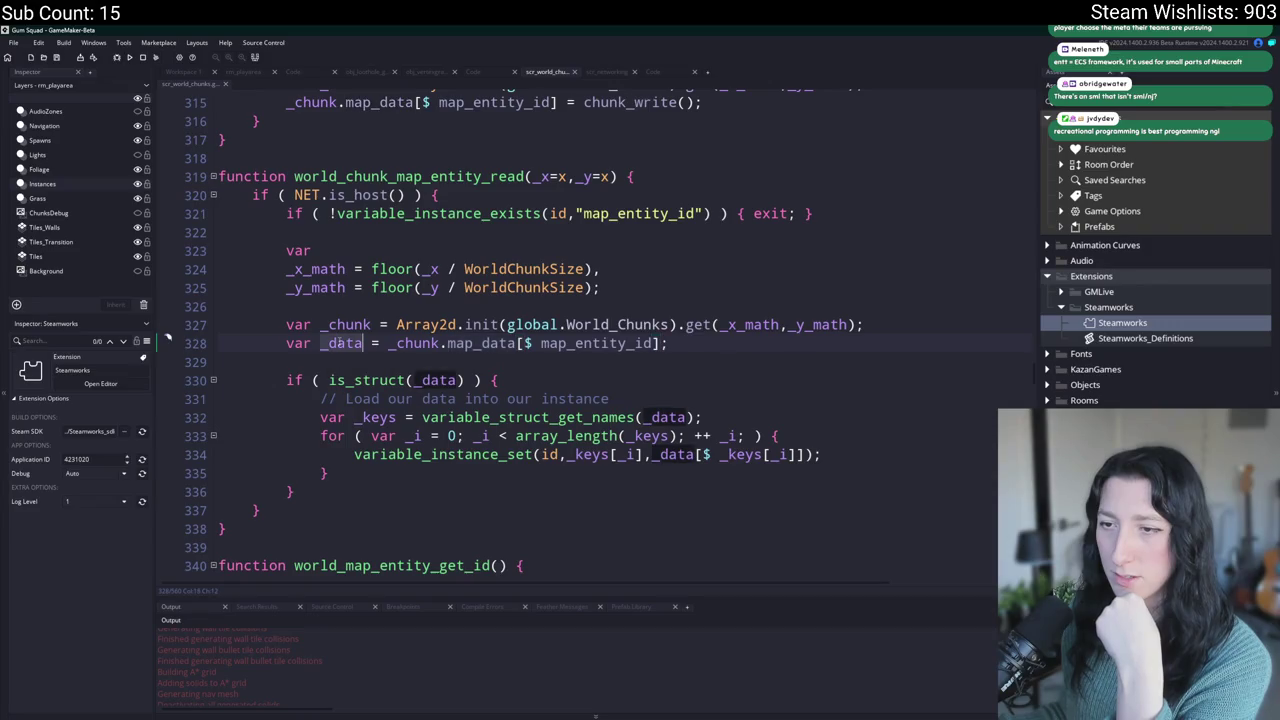
double_click(490, 344)
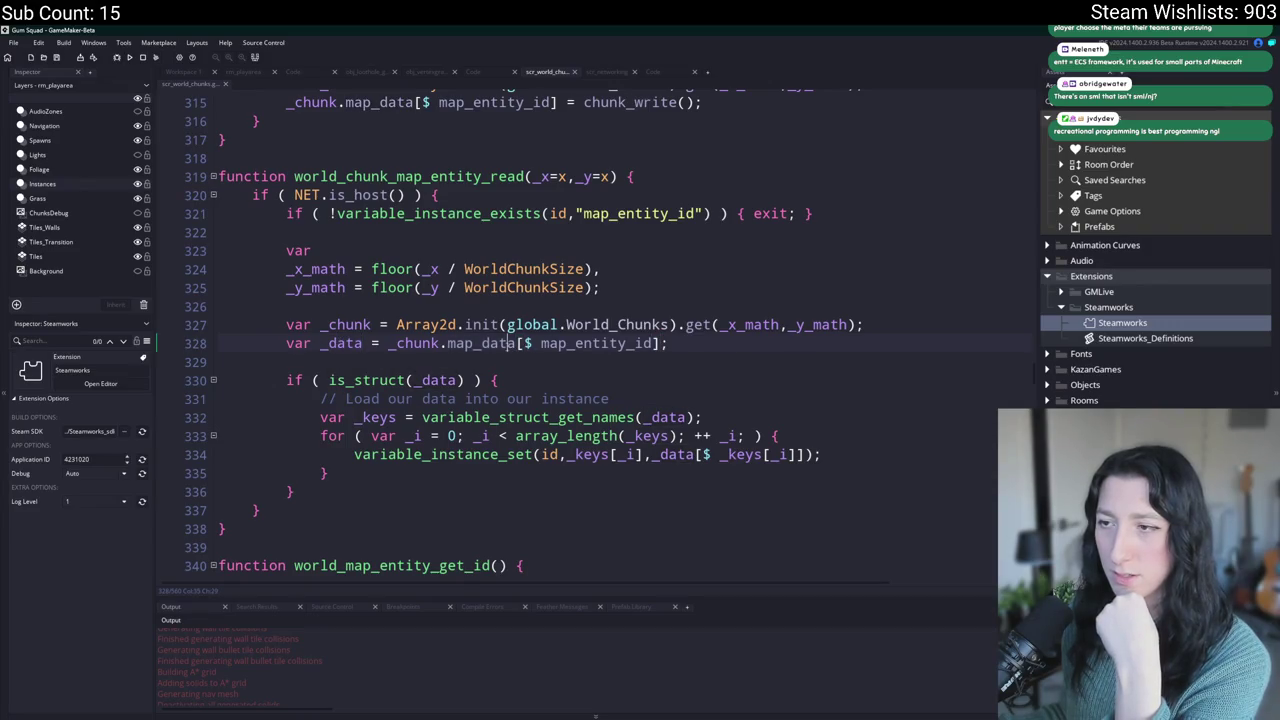
scroll(497, 347, "up", 2)
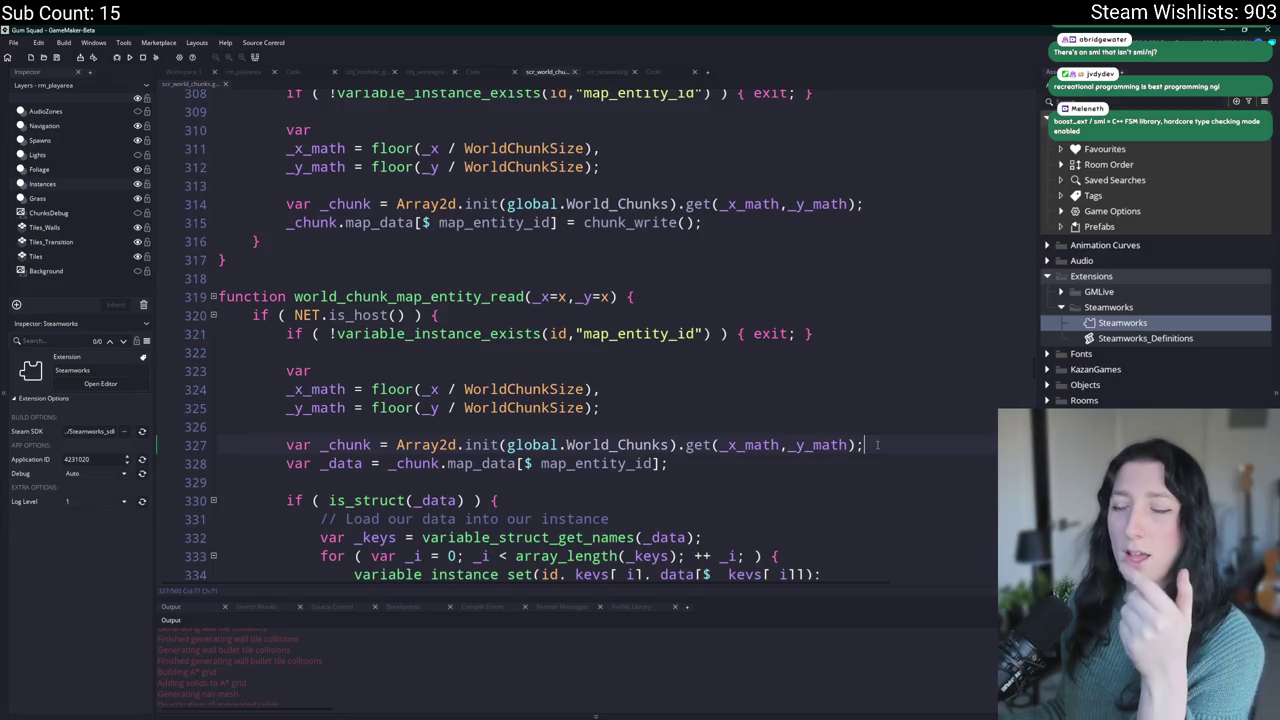
scroll(889, 451, "down", 2)
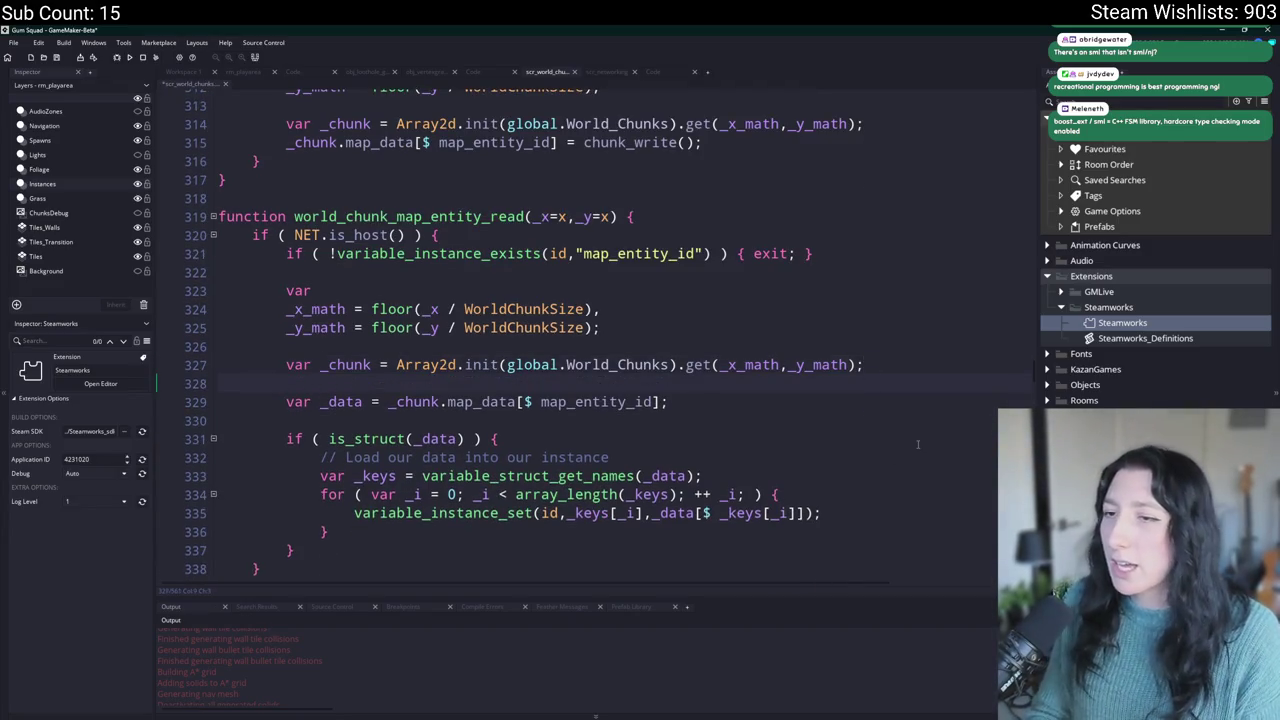
- Add the line 'if ( variable_struct_exists(_chunk.map_data, map_entity_id) )' above the _data lookup
key("Return")
type("i ")
type("( variable_")
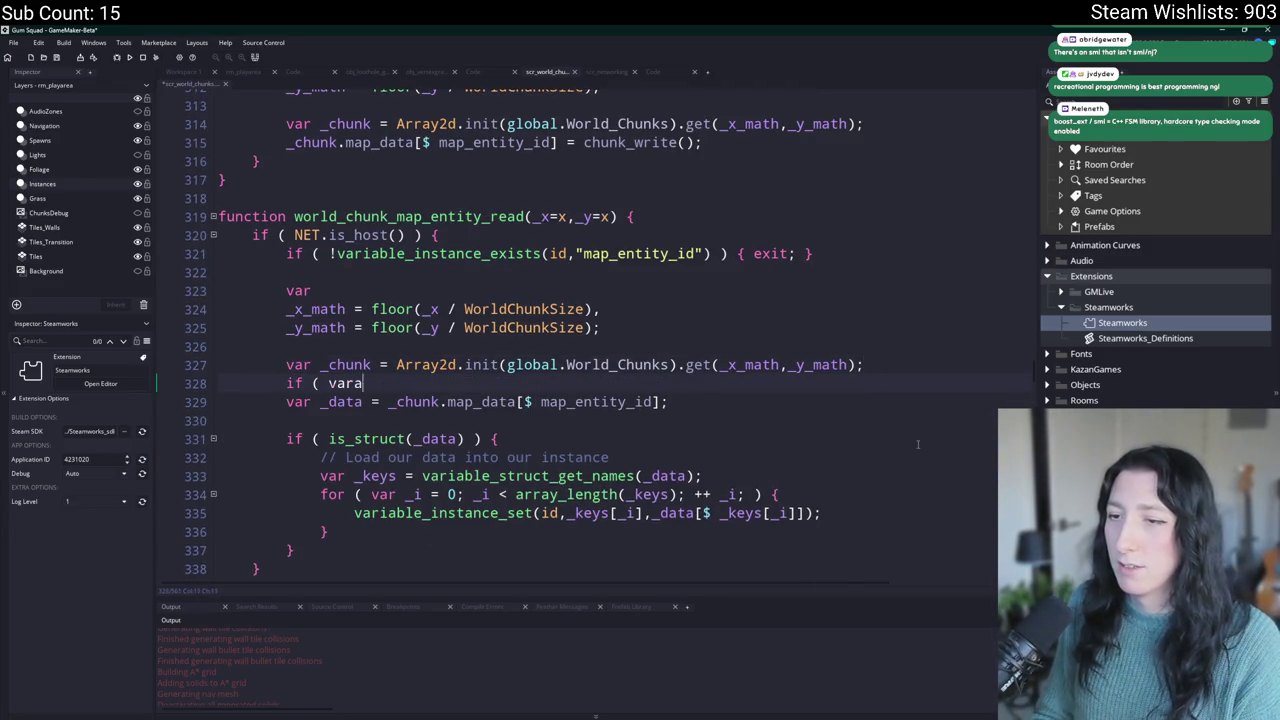
key("BackSpace")
key("BackSpace")
key("BackSpace")
type("a")
key("BackSpace")
type("iabl")
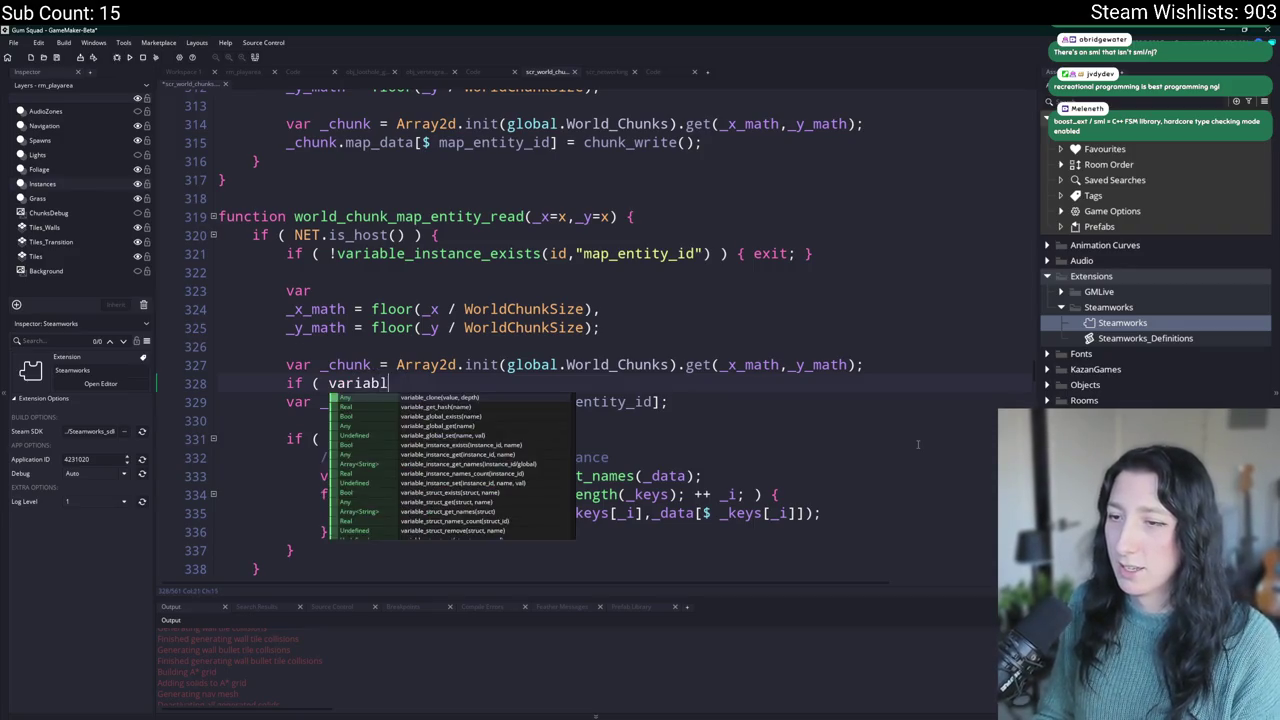
type("e_struct_exists")
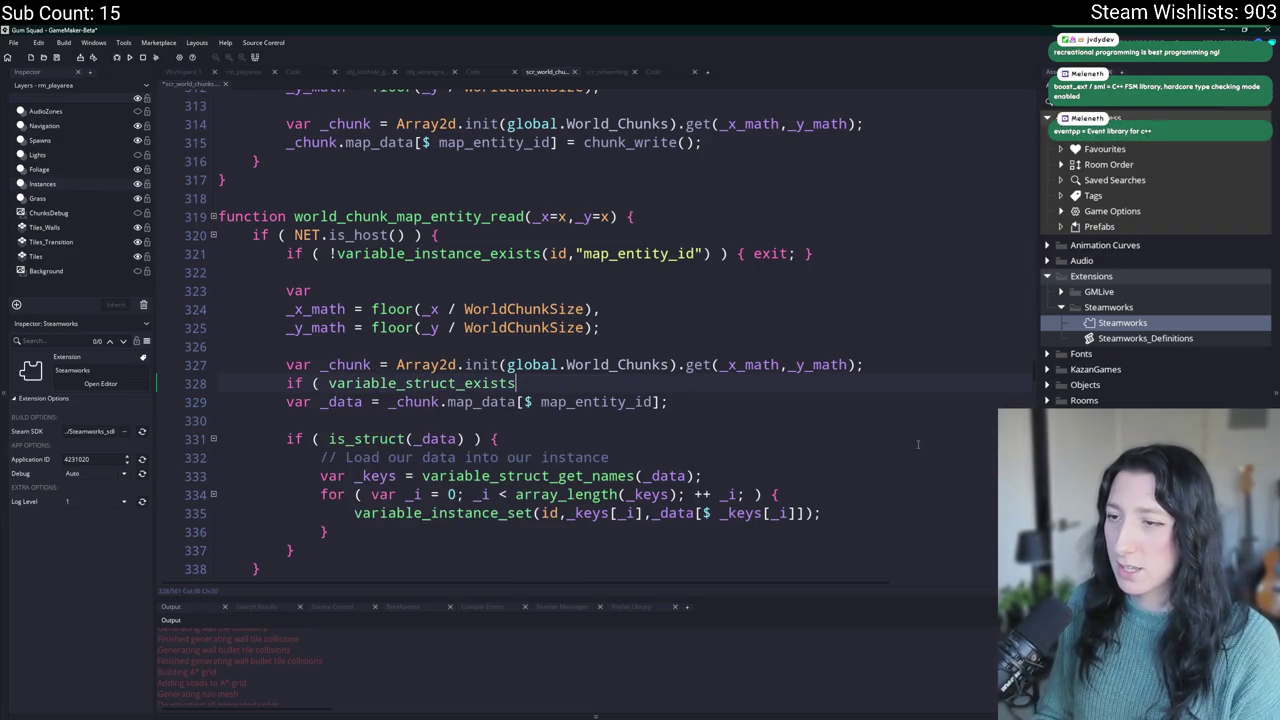
type("(")
left_click_drag(390, 402, 516, 402)
key("ctrl+c")
left_click(553, 384)
key("ctrl+v")
type(",")
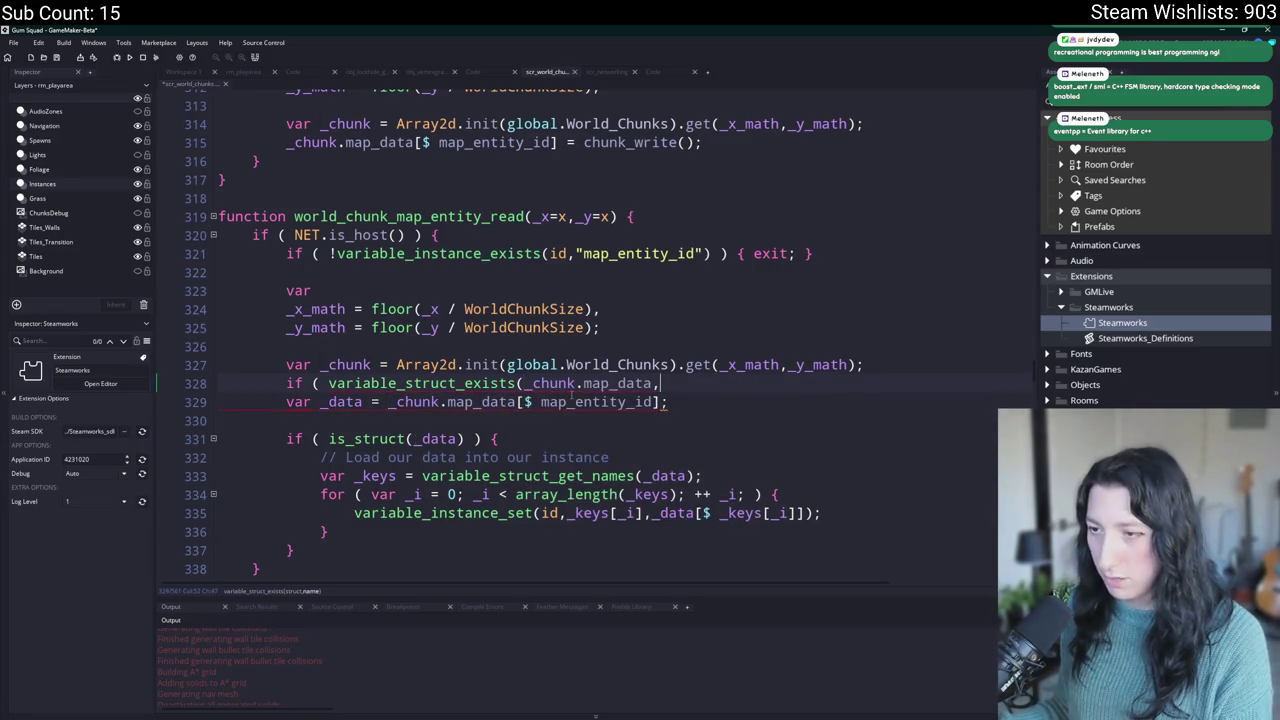
double_click(600, 402)
key("ctrl+c")
left_click(677, 383)
key("ctrl+v")
type(")")
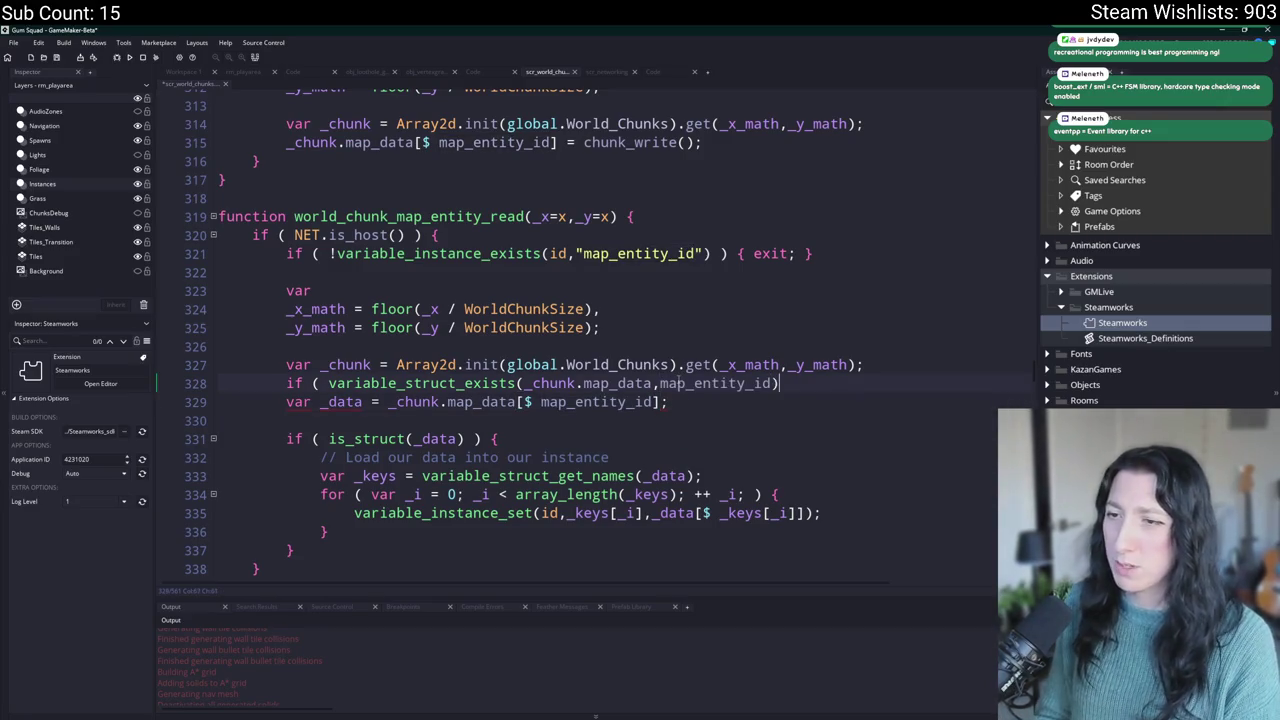
- Close the new if block with a brace after the existing logic and indent the enclosed lines
scroll(697, 397, "down", 1)
left_click(298, 510)
key("Return")
type("}")
left_click_drag(298, 510, 288, 362)
key("Tab")
left_click(410, 381)
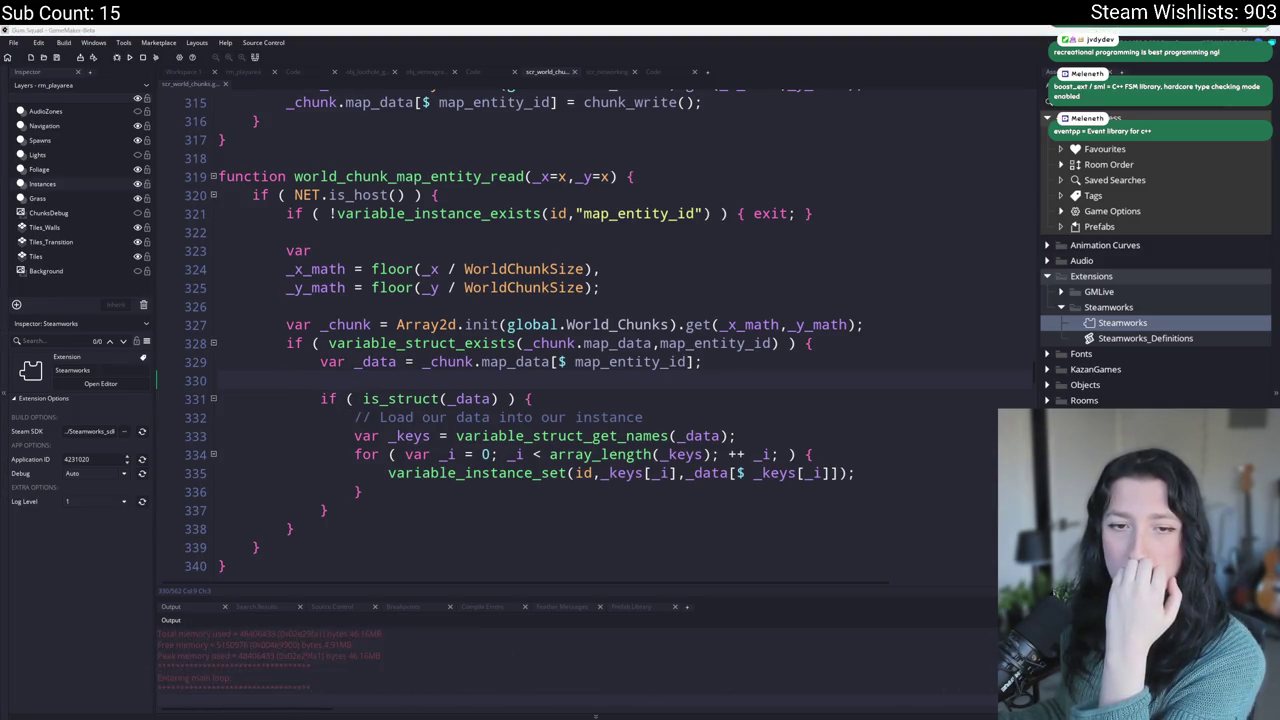
- Host a game, walk around, use an inventory item to trigger the crash, and abort the Code Error
left_click(672, 358)
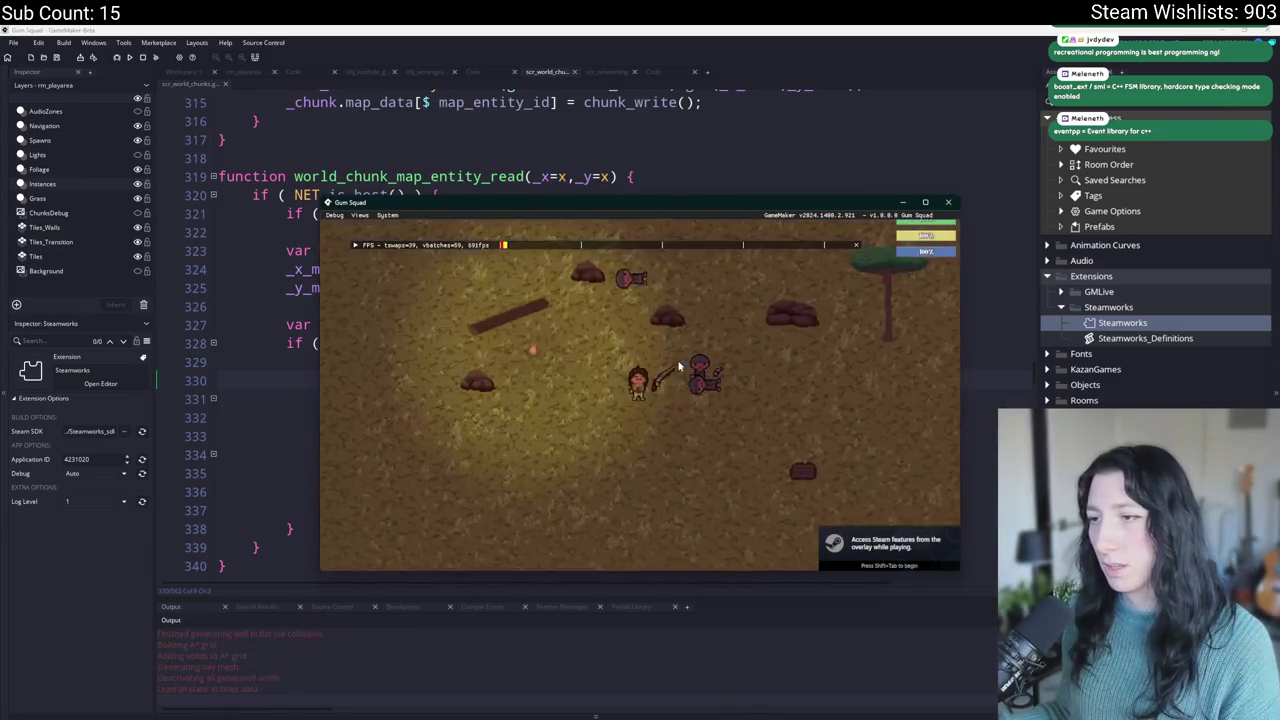
key("s")
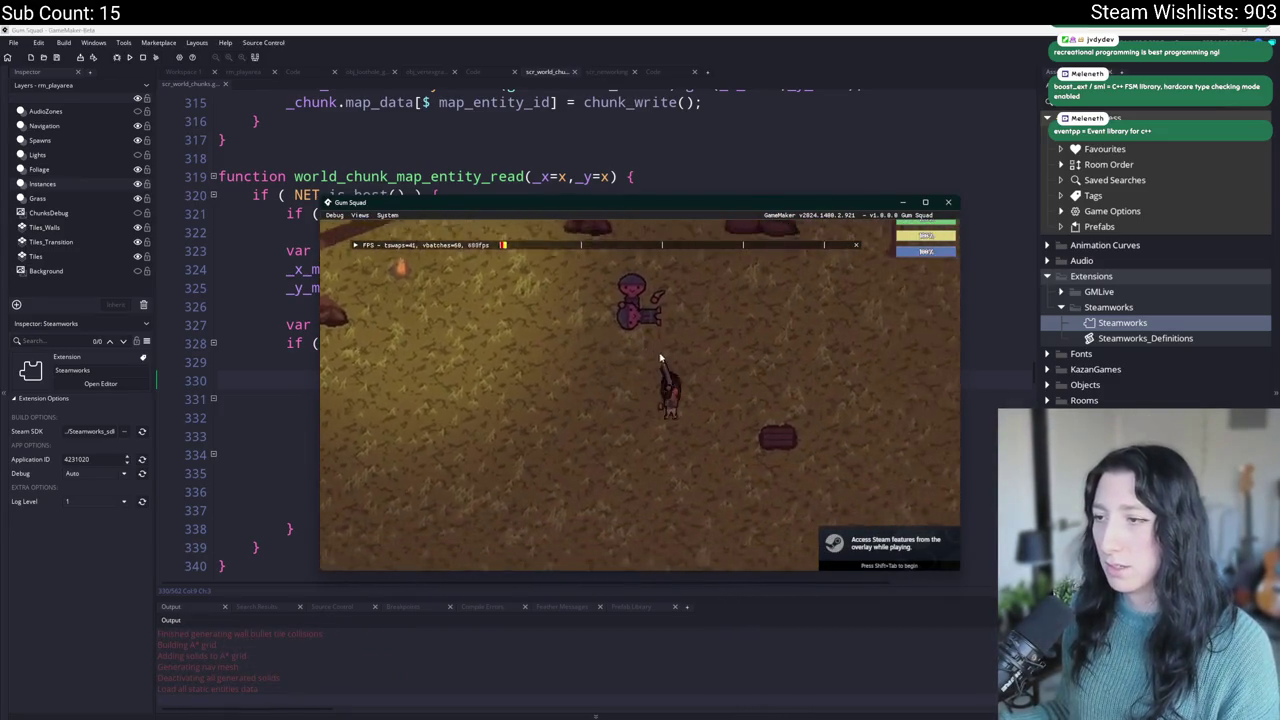
key("Tab")
right_click(462, 262)
left_click(500, 282)
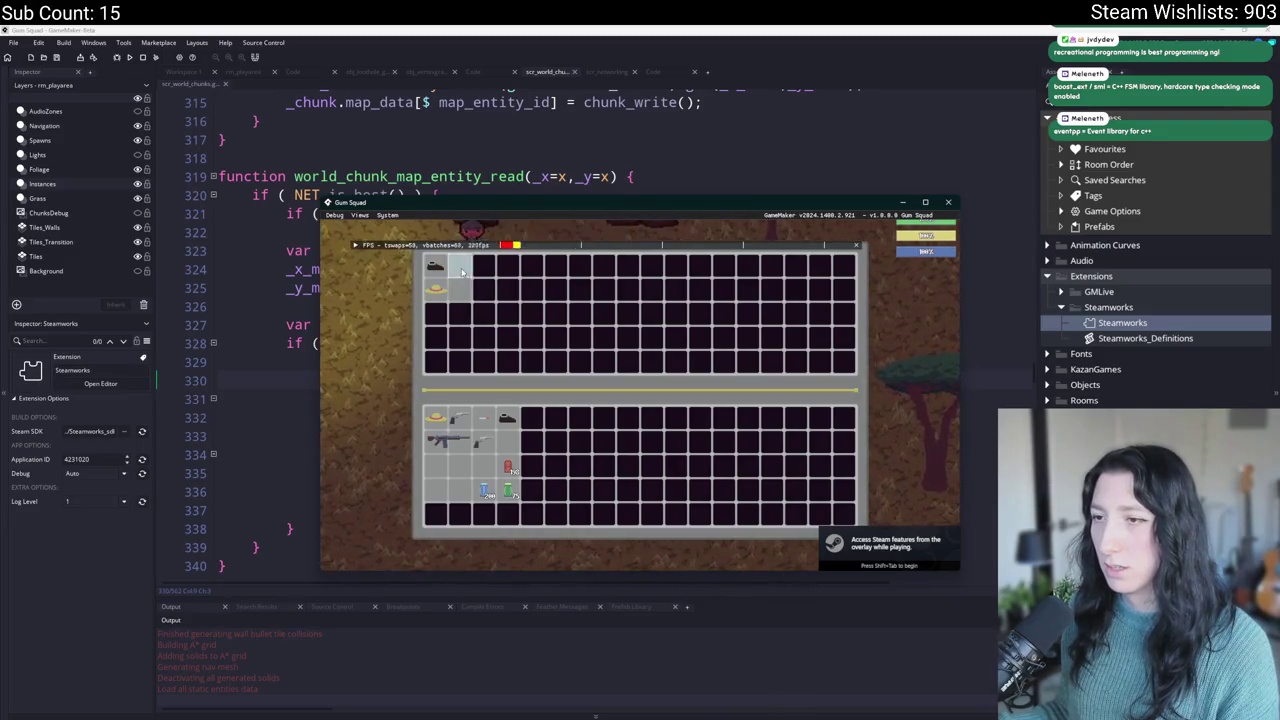
left_click(514, 492)
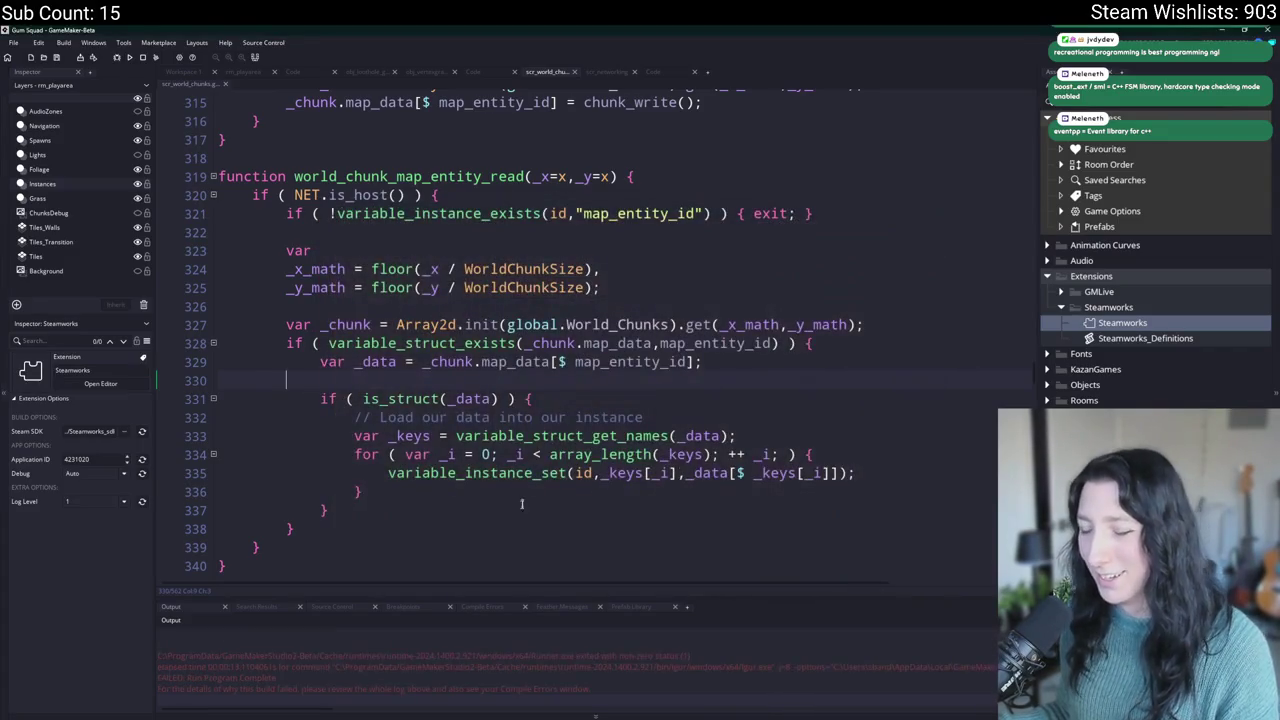
left_click(474, 398)
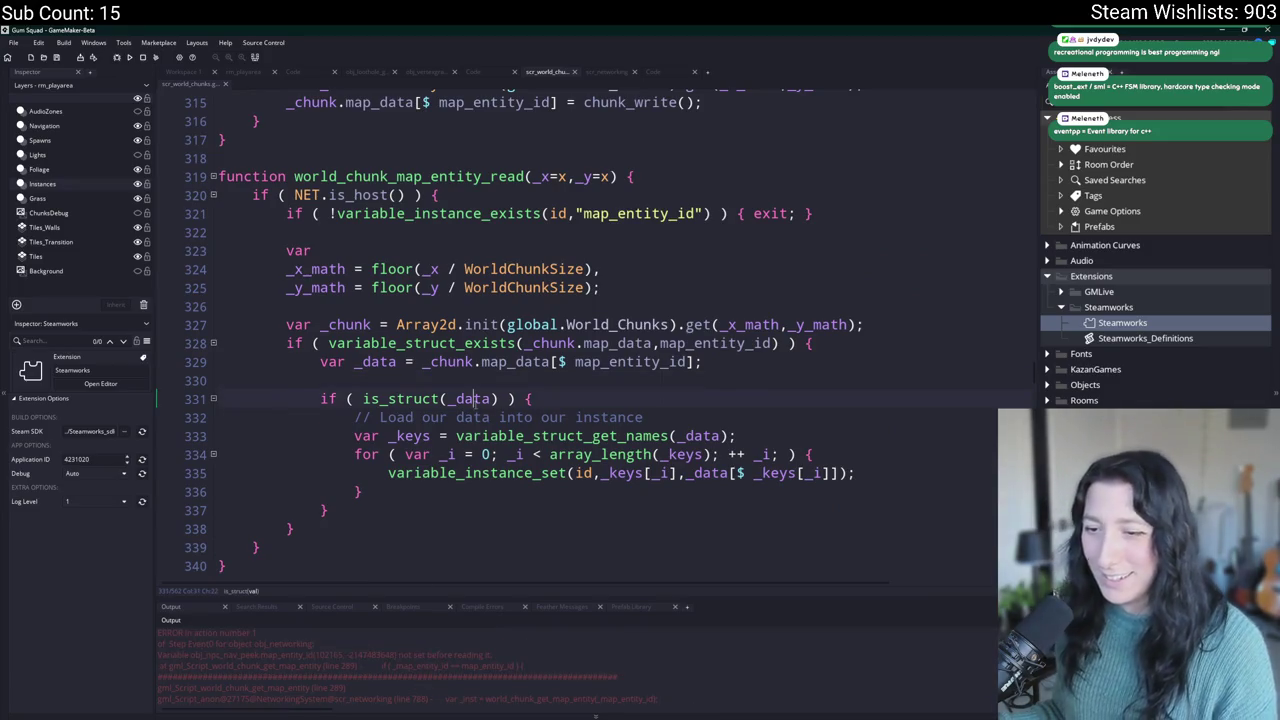
- Search 'get_map_ent' in the asset search and open world_chunk_get_map_entity
key("ctrl+t")
type("nav_p")
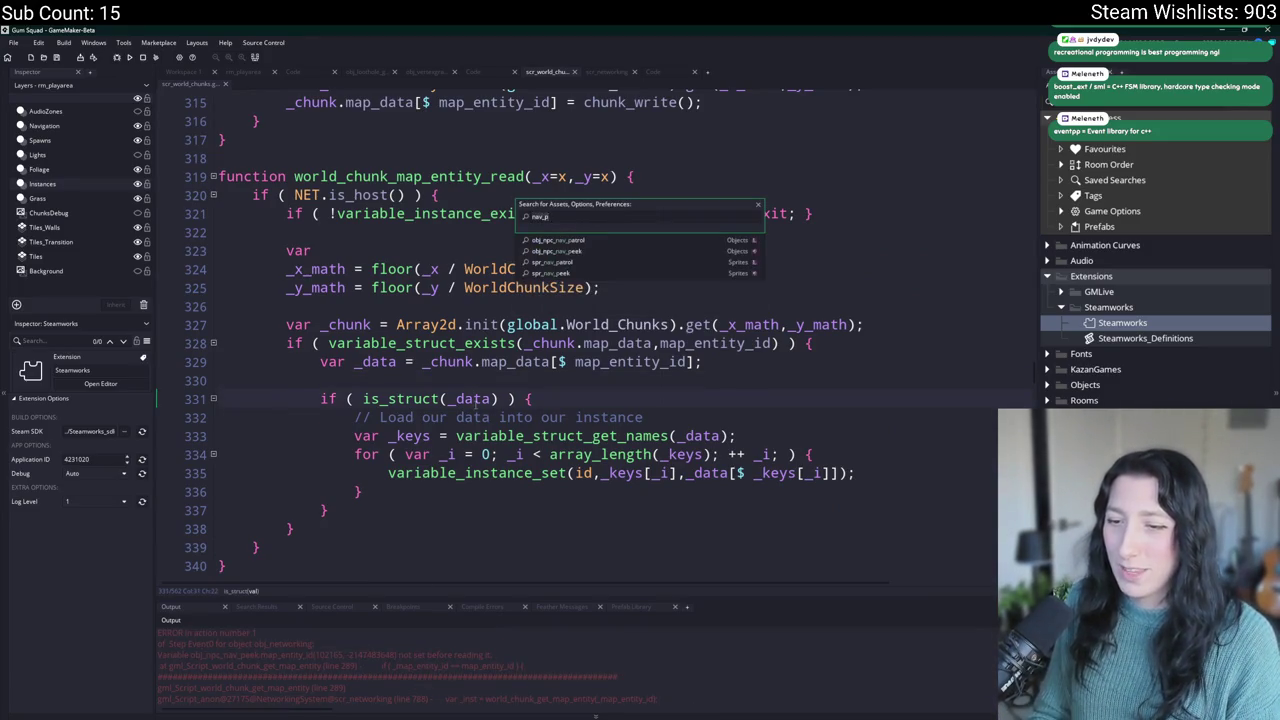
key("BackSpace")
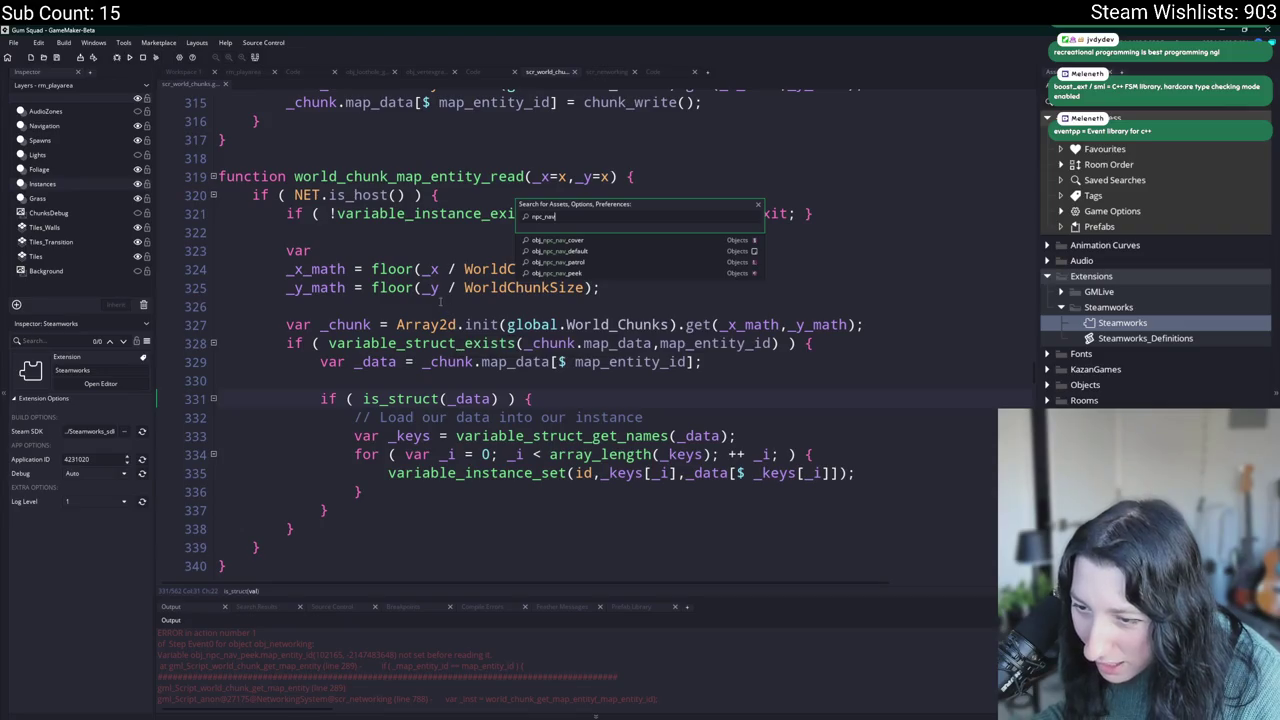
left_click(252, 306)
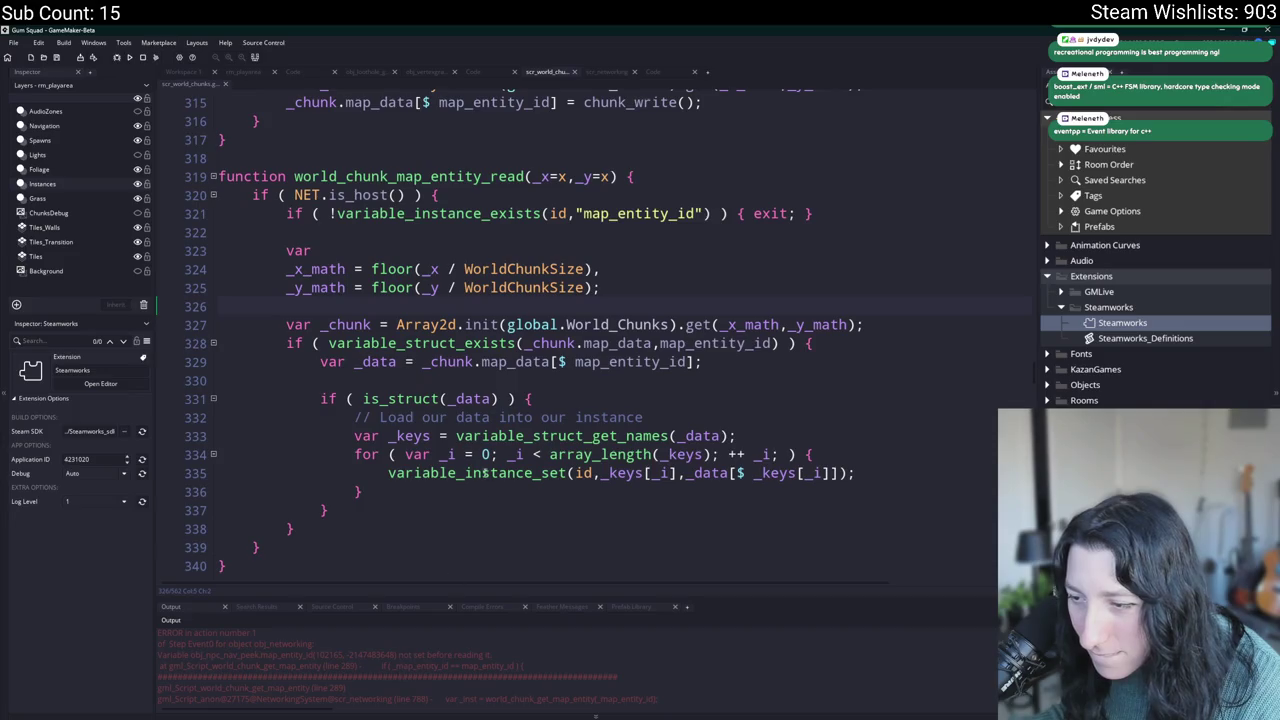
key("ctrl+t")
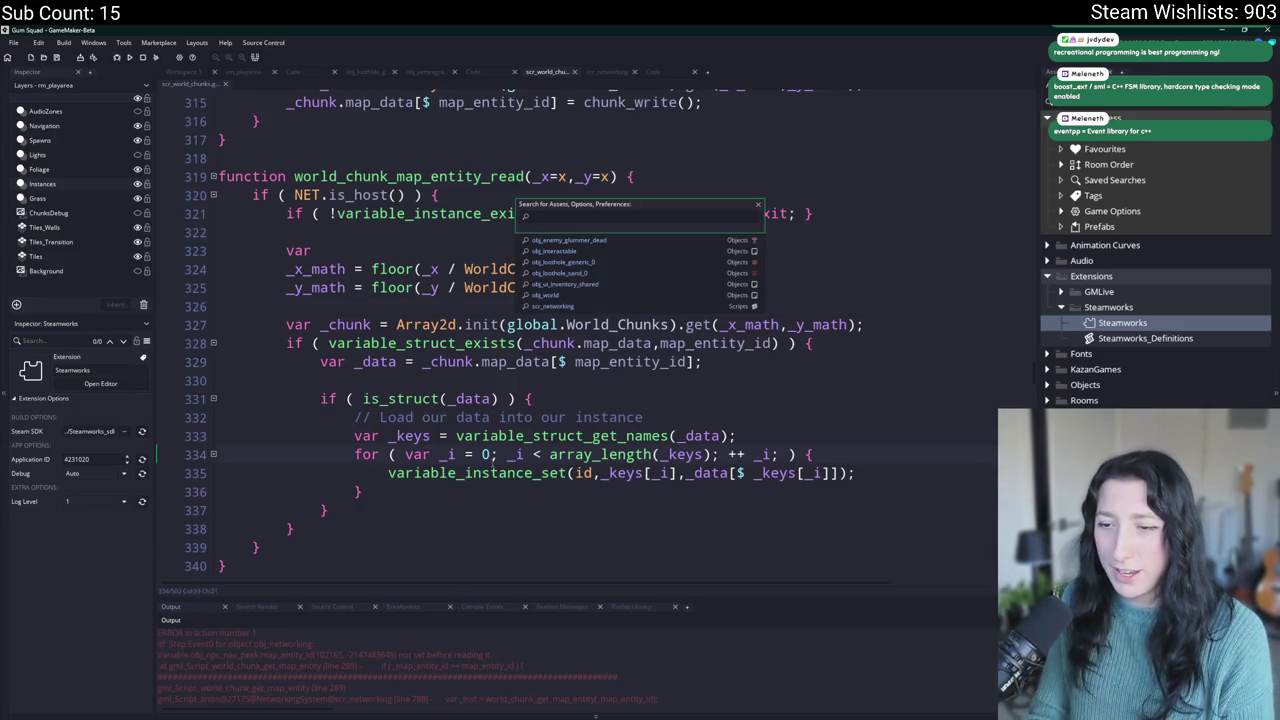
type("get_map_ent")
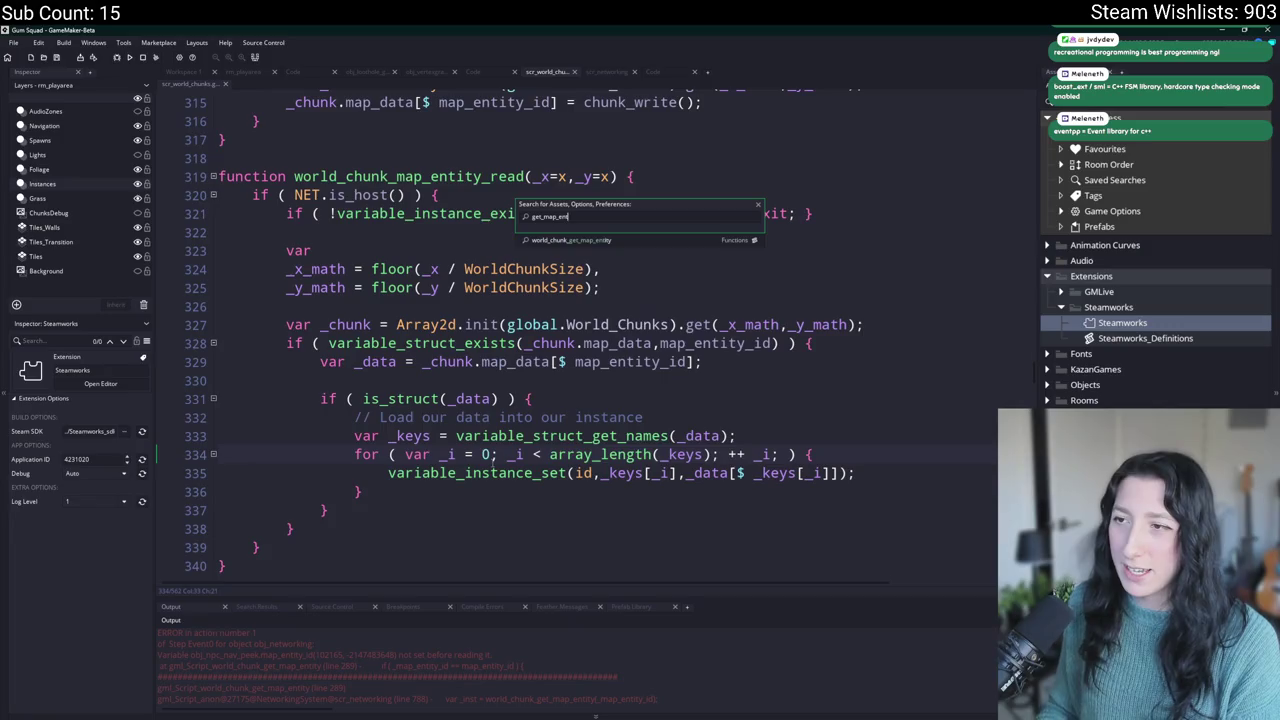
key("Return")
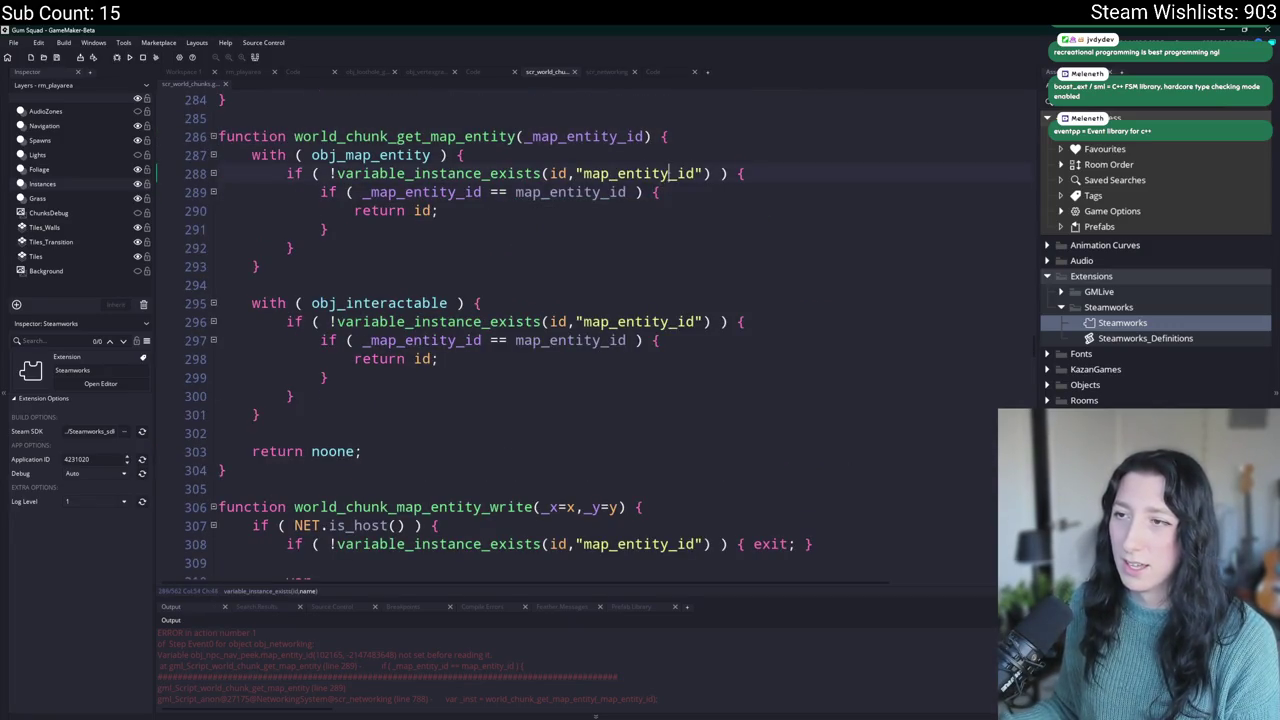
- Remove the '!' before variable_instance_exists on lines 288 and 296, then rerun the game
left_click(700, 173)
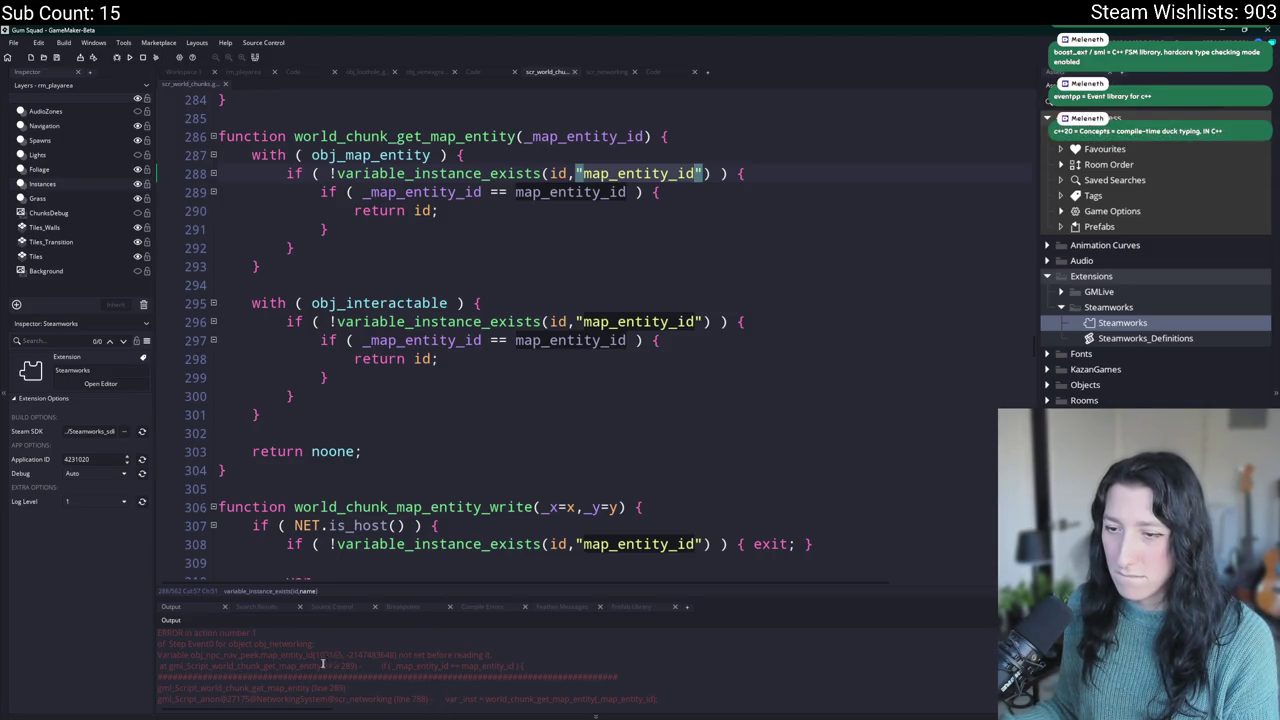
left_click(601, 192)
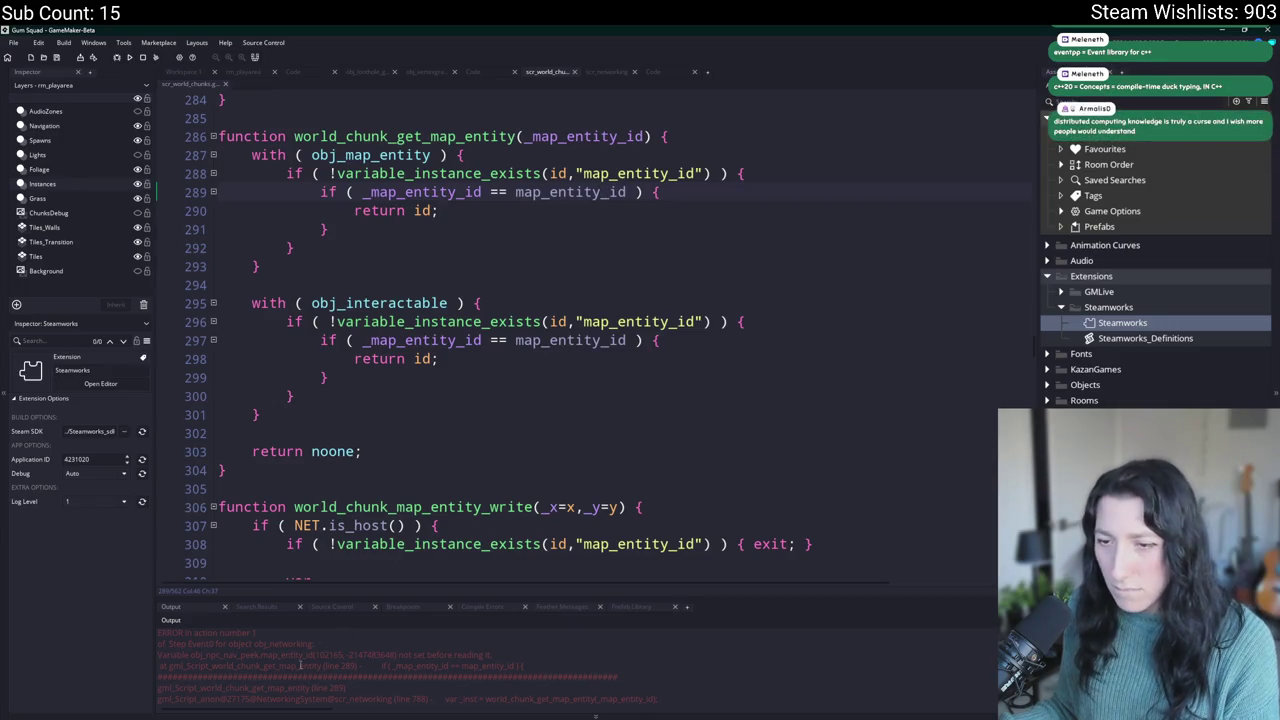
left_click_drag(313, 653, 262, 656)
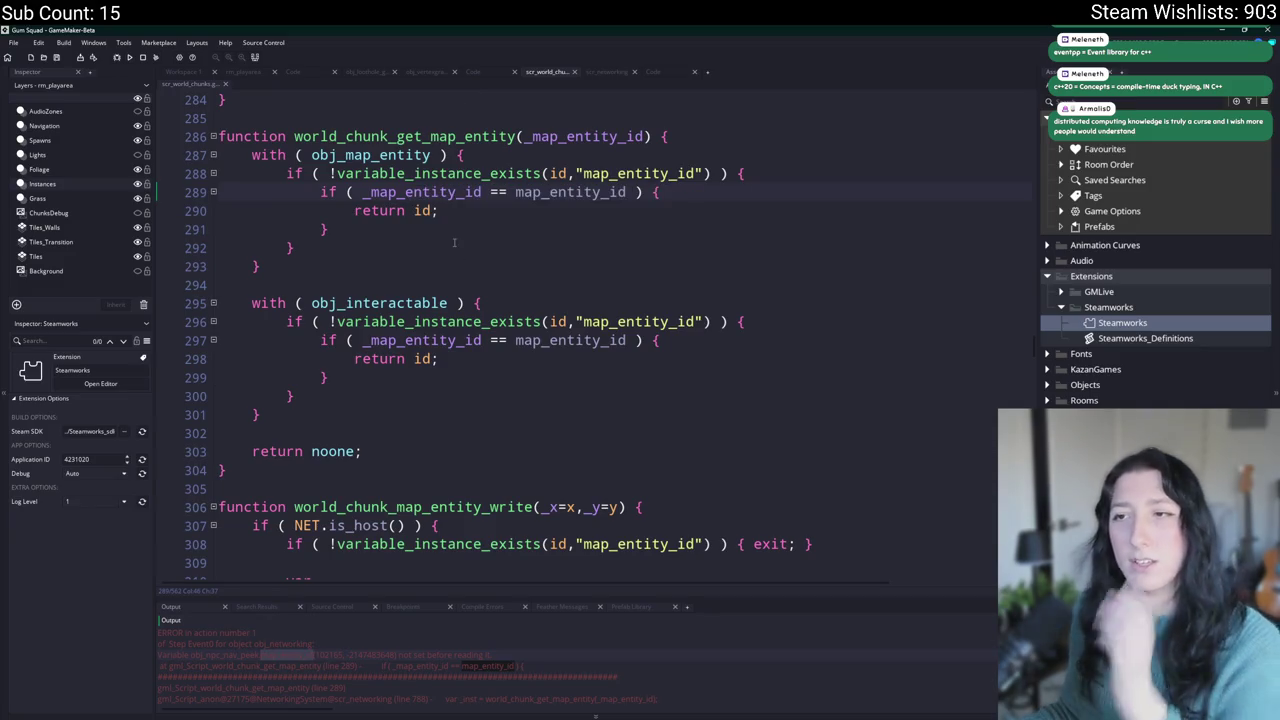
left_click(333, 173)
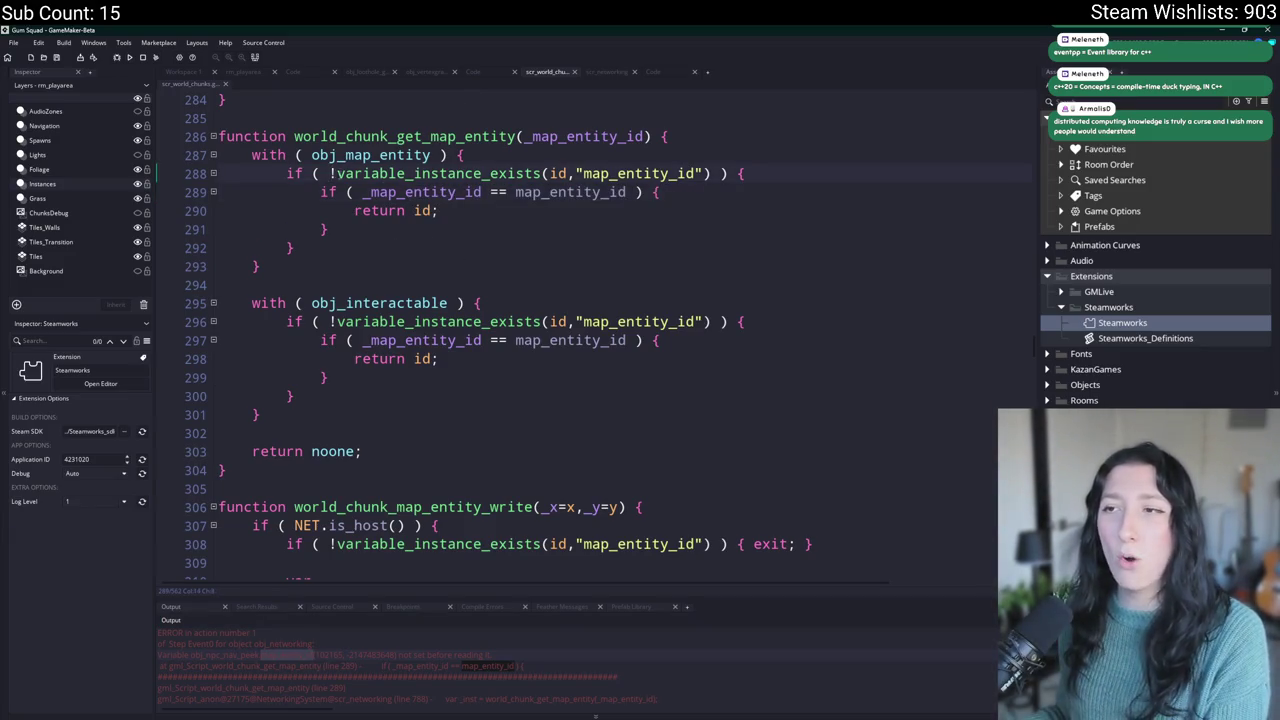
key("BackSpace")
left_click(337, 321)
key("BackSpace")
key("F5")
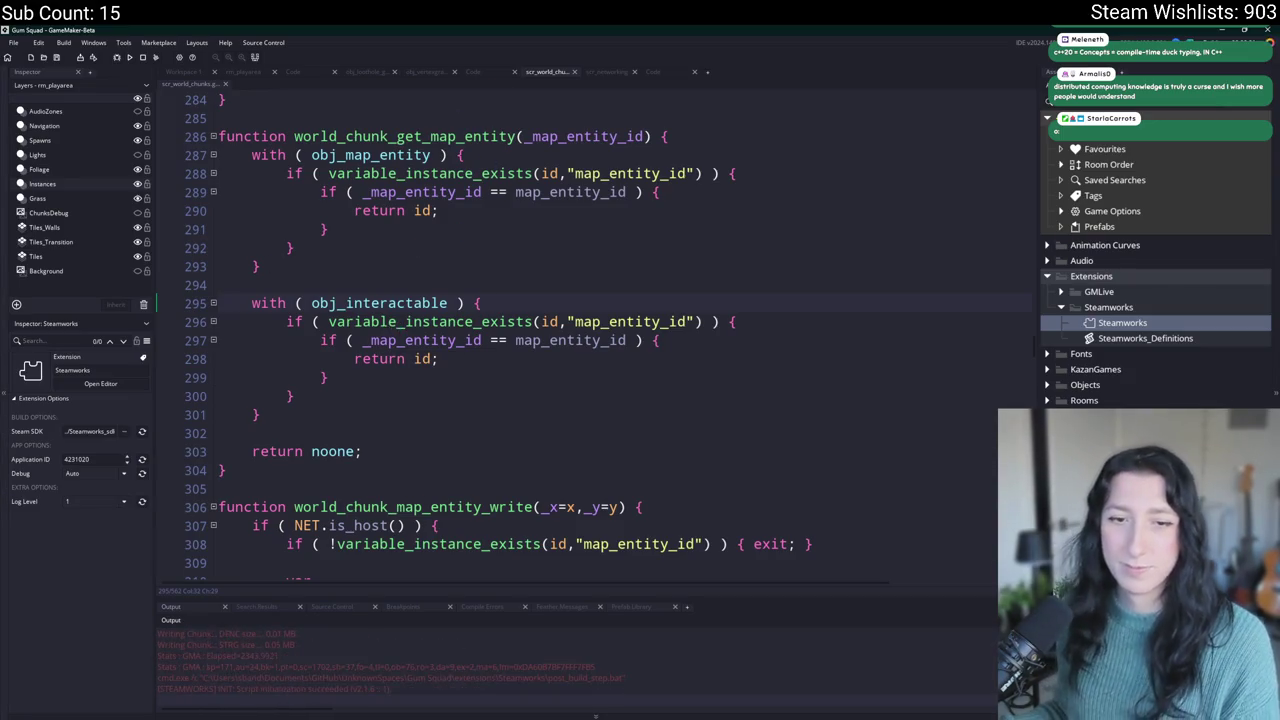
- Host a lobby and open the inventory to hit the new uuid error, then abort
left_click(674, 355)
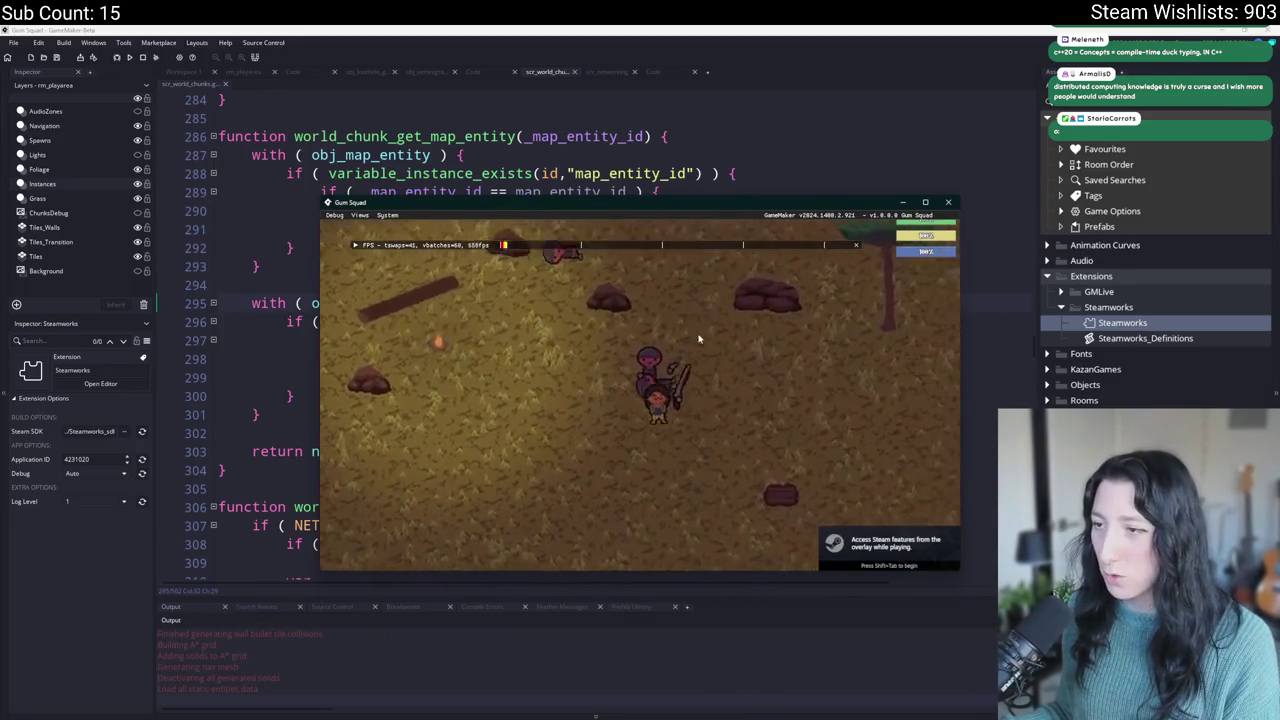
key("Tab")
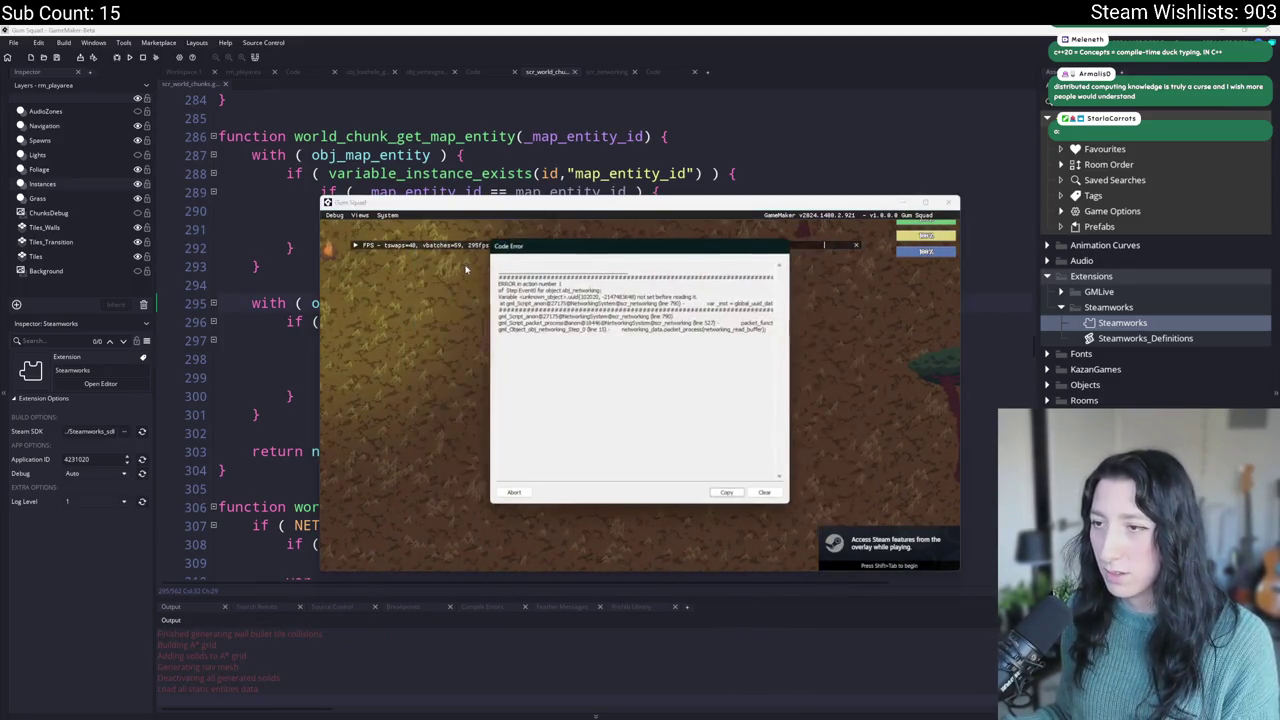
left_click(514, 492)
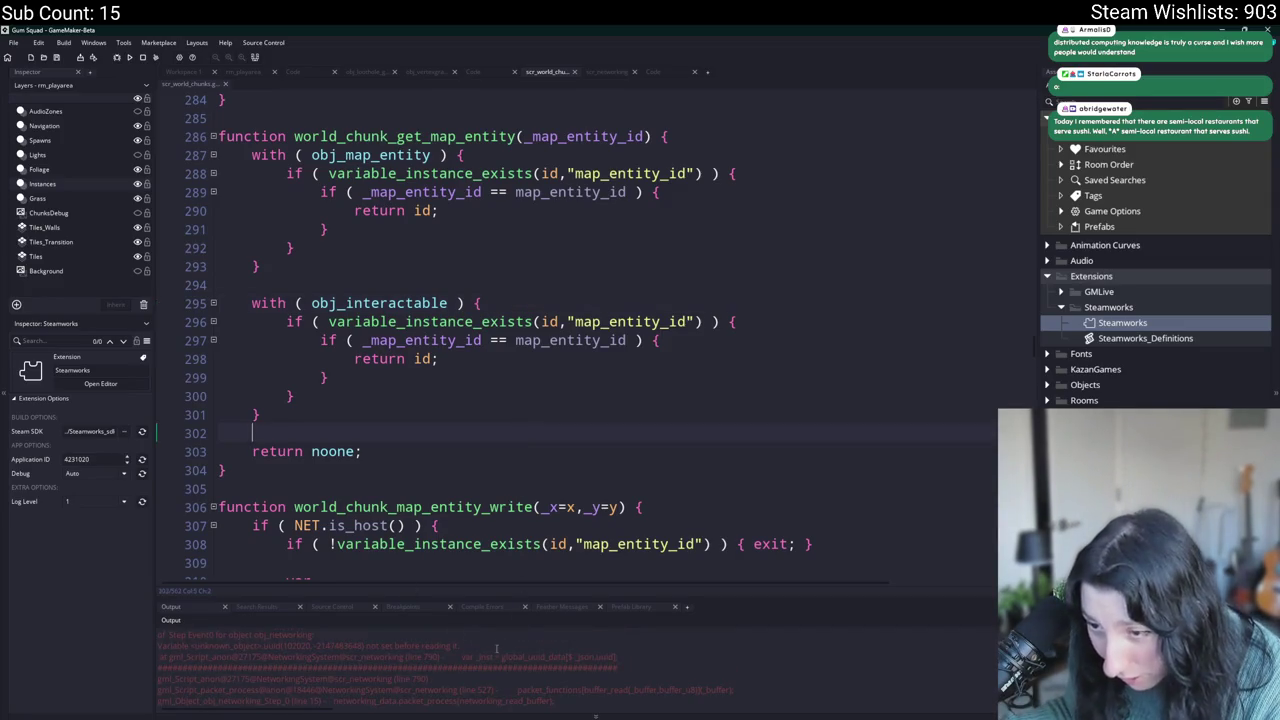
left_click(626, 321)
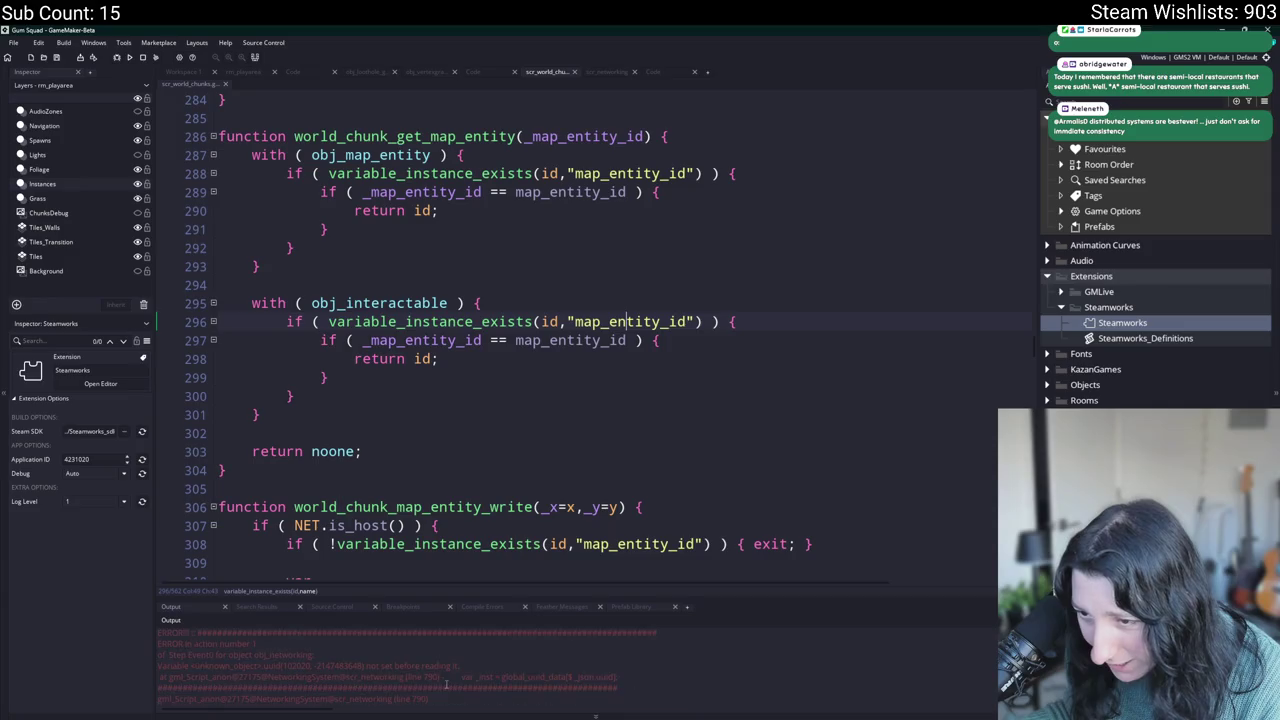
left_click(532, 384)
- Open scr_networking via the asset search and bring up the go-to-line prompt
key("ctrl+t")
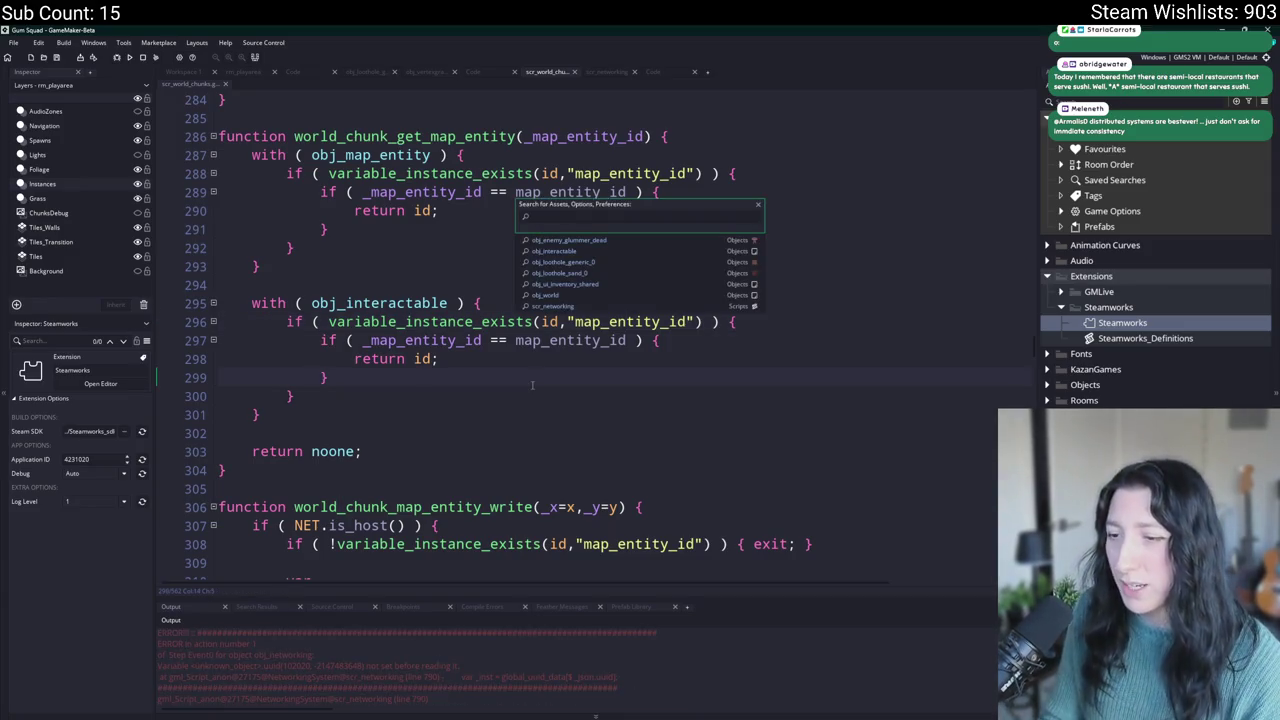
key("Escape")
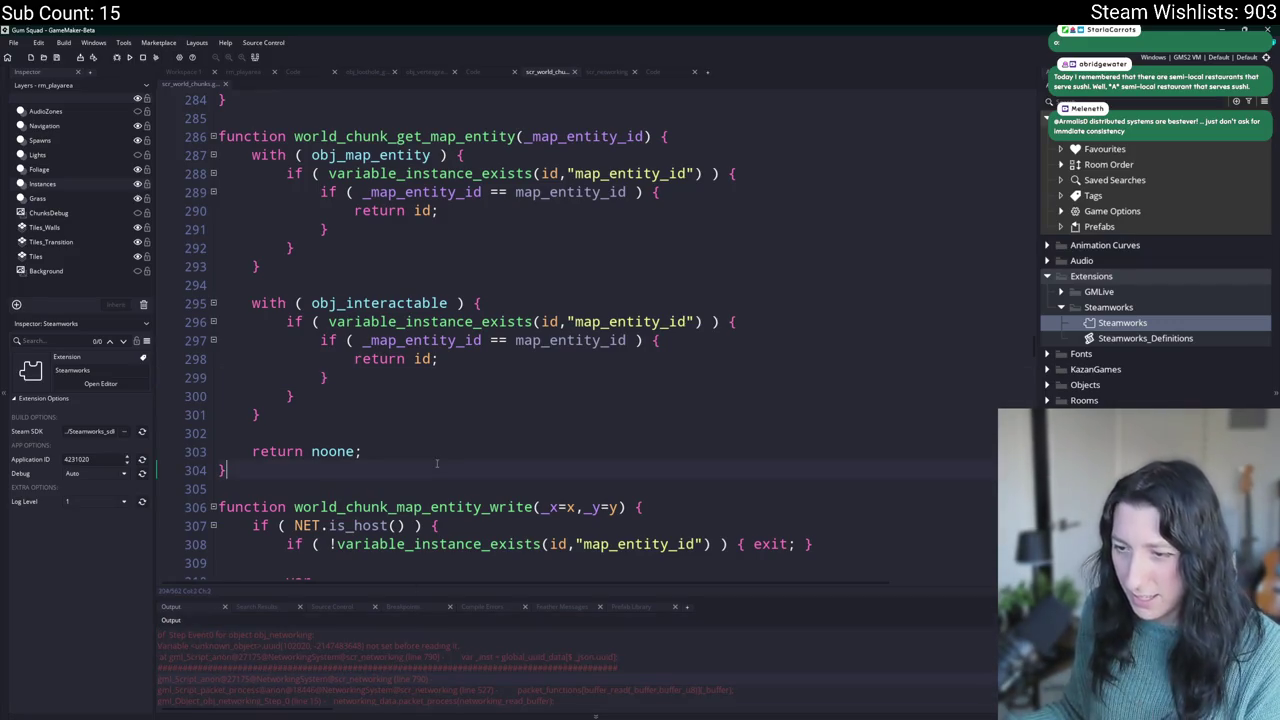
key("ctrl+t")
type("scr_networ")
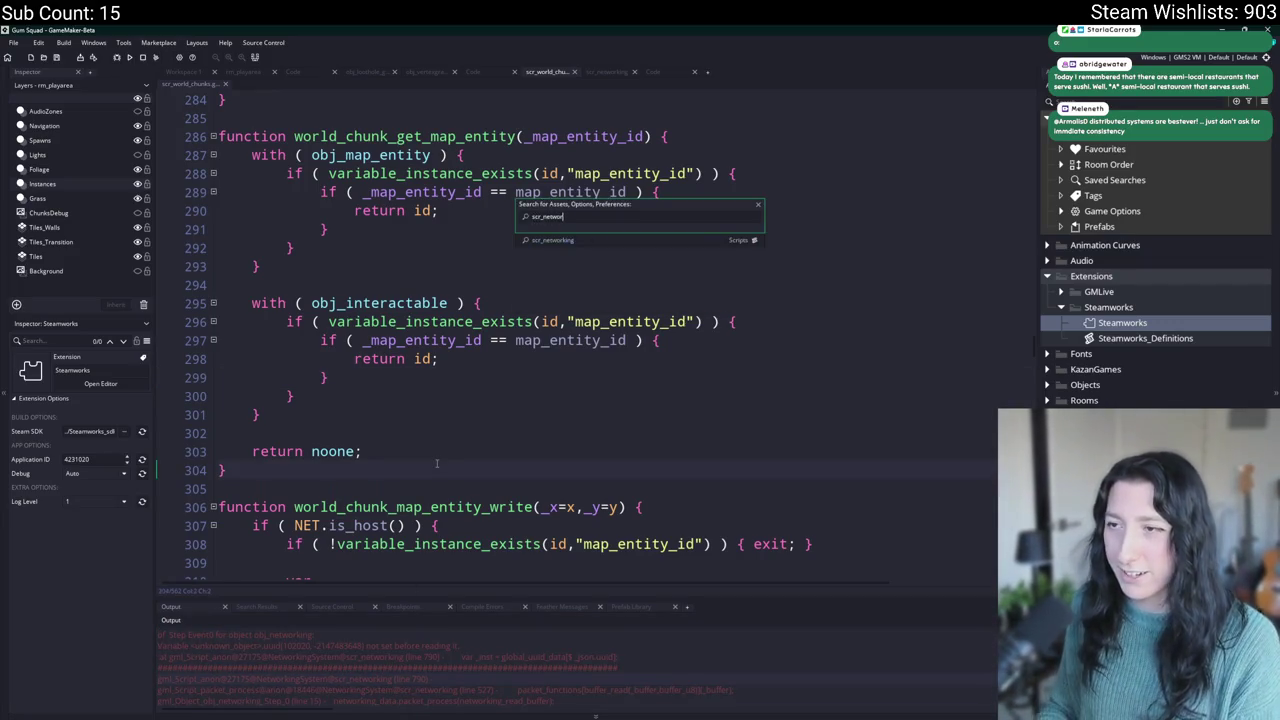
key("Return")
key("ctrl+g")
type("527")
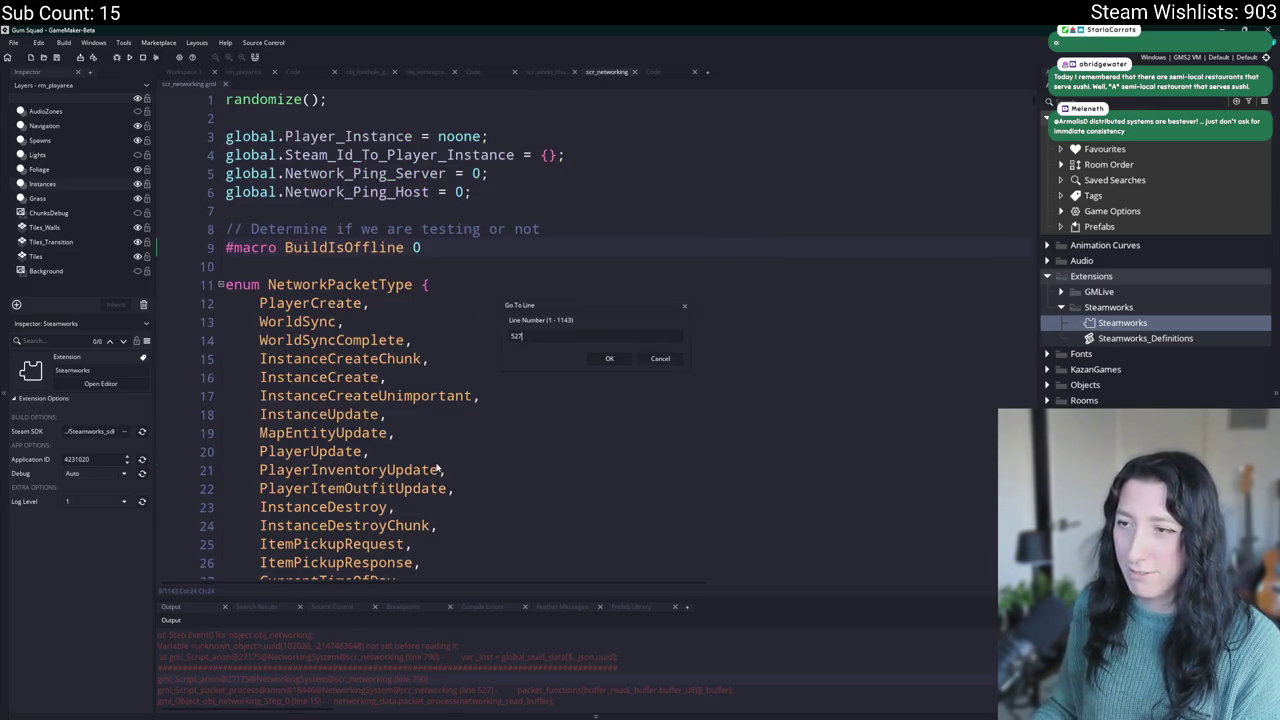
- Jump to line 527, then line 790, and replace uuid with map_entity_id on line 790
key("Return")
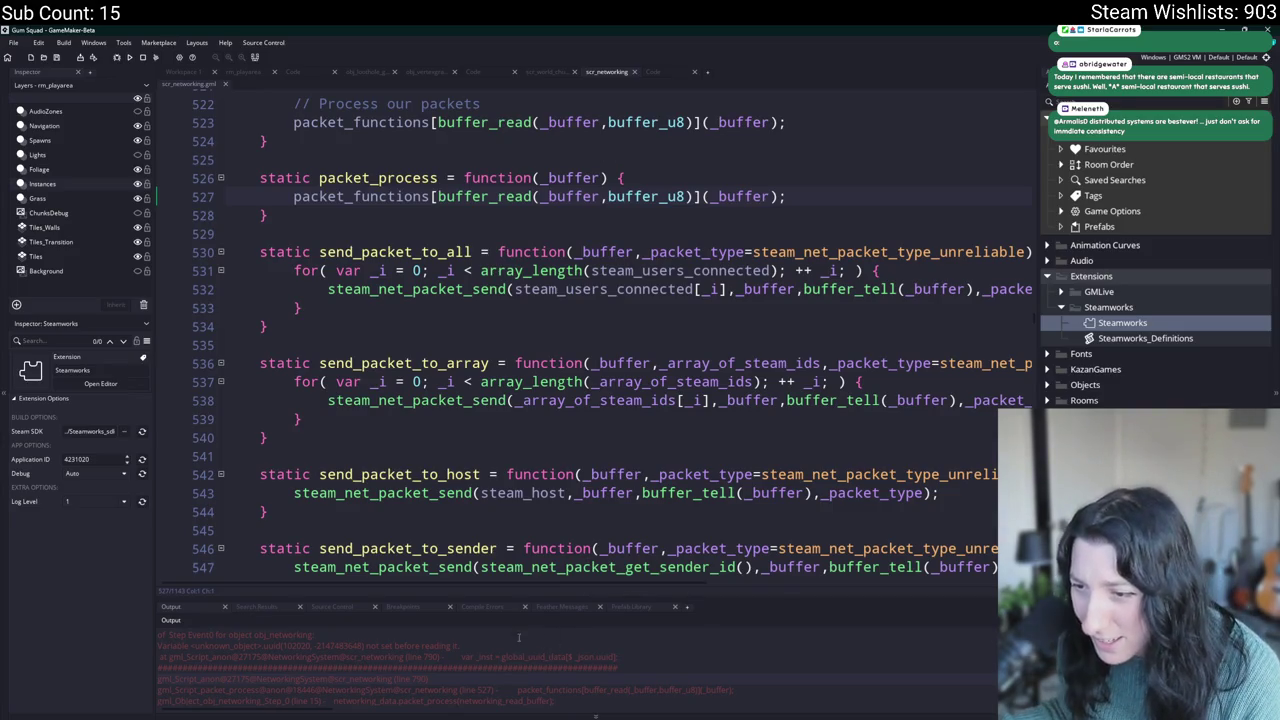
key("ctrl+g")
type("790")
key("Return")
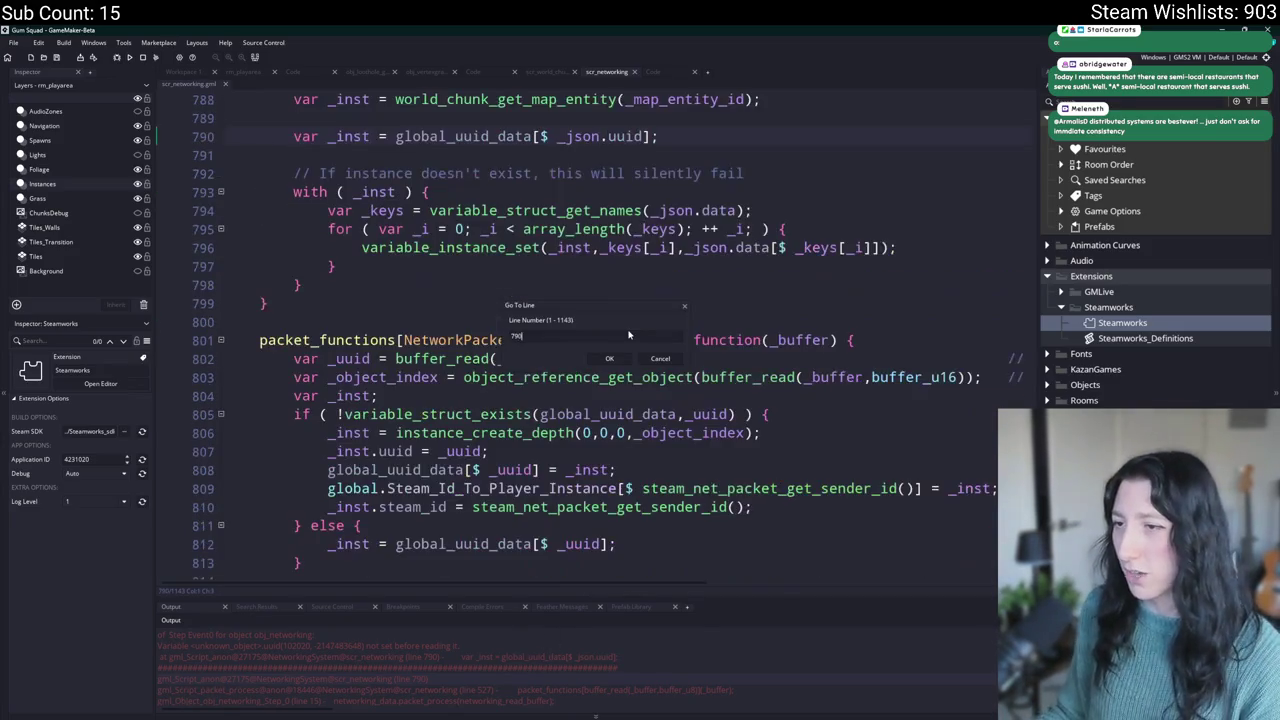
scroll(619, 350, "up", 4)
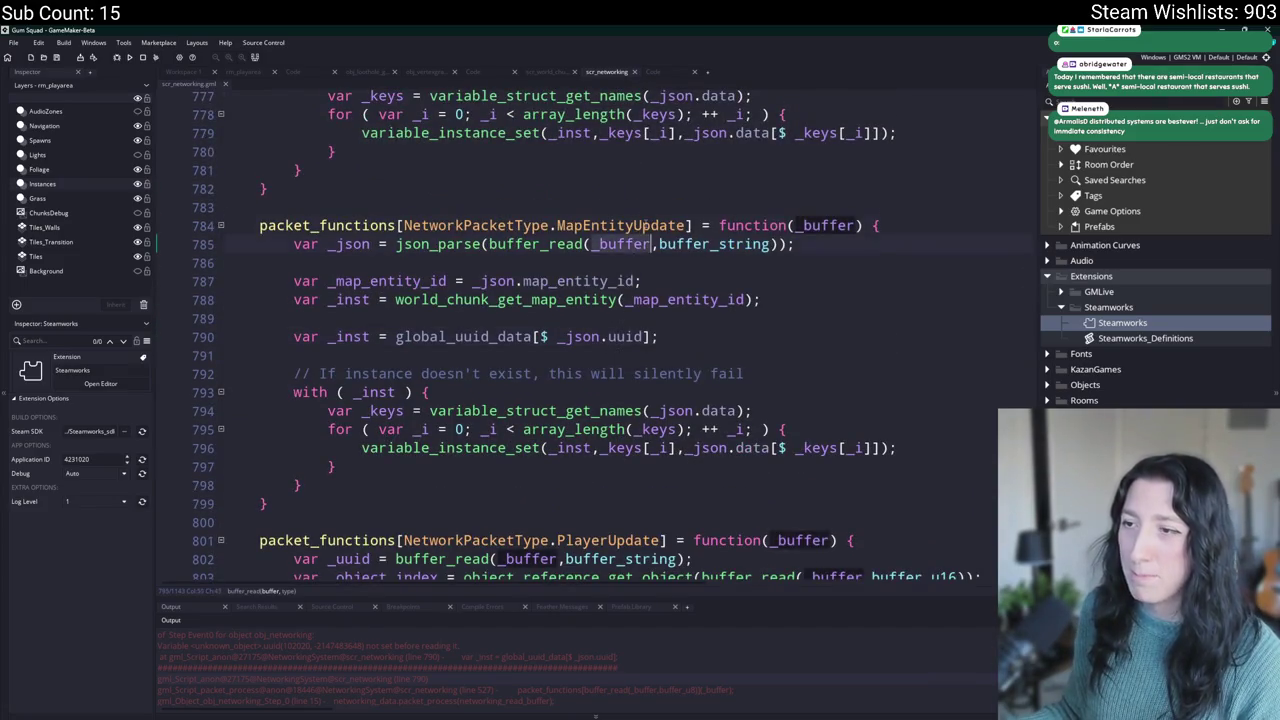
double_click(620, 336)
type("map_entityu")
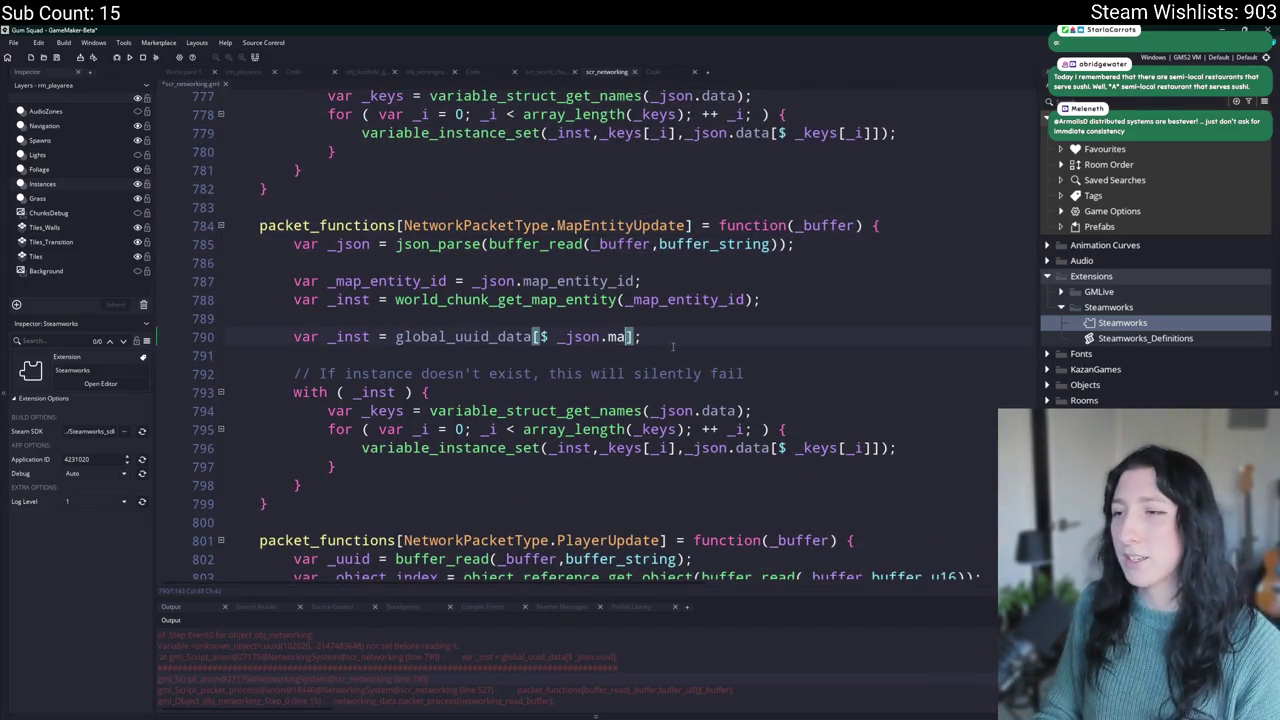
key("BackSpace")
type("_id")
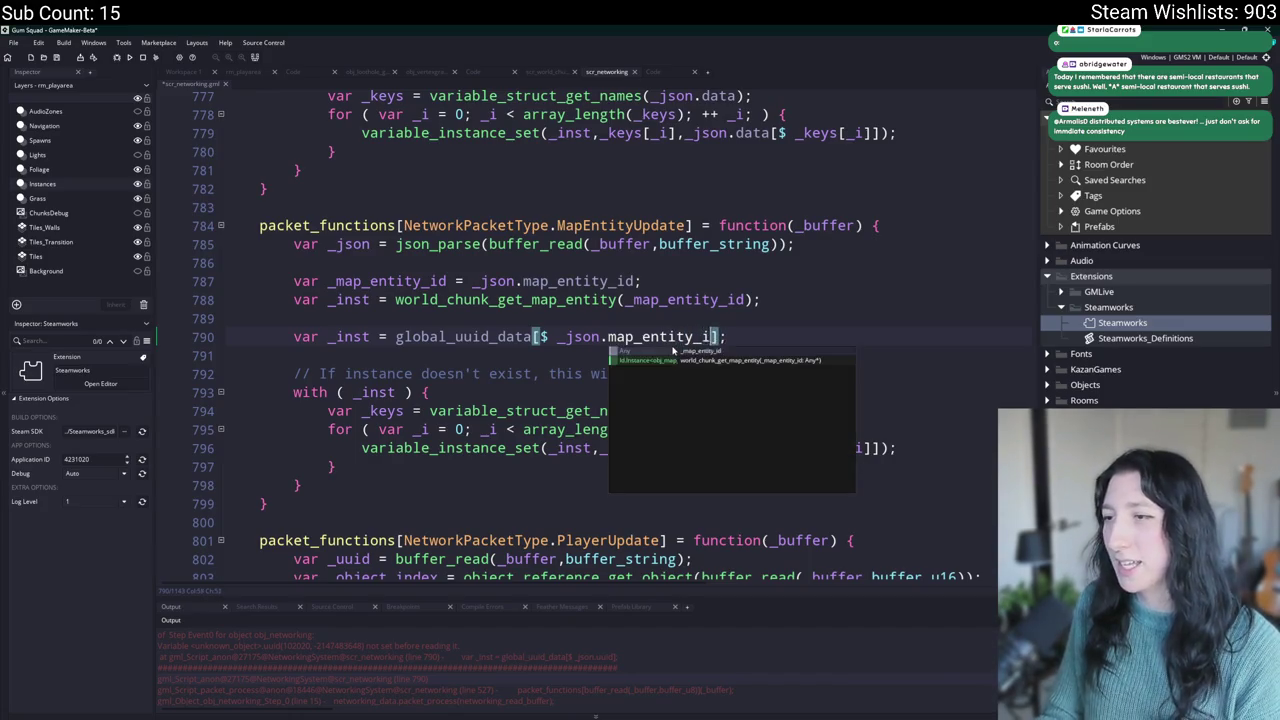
- Delete the 'var _inst = global_uuid_data...' line, then run the game and enter the world
left_click(706, 311)
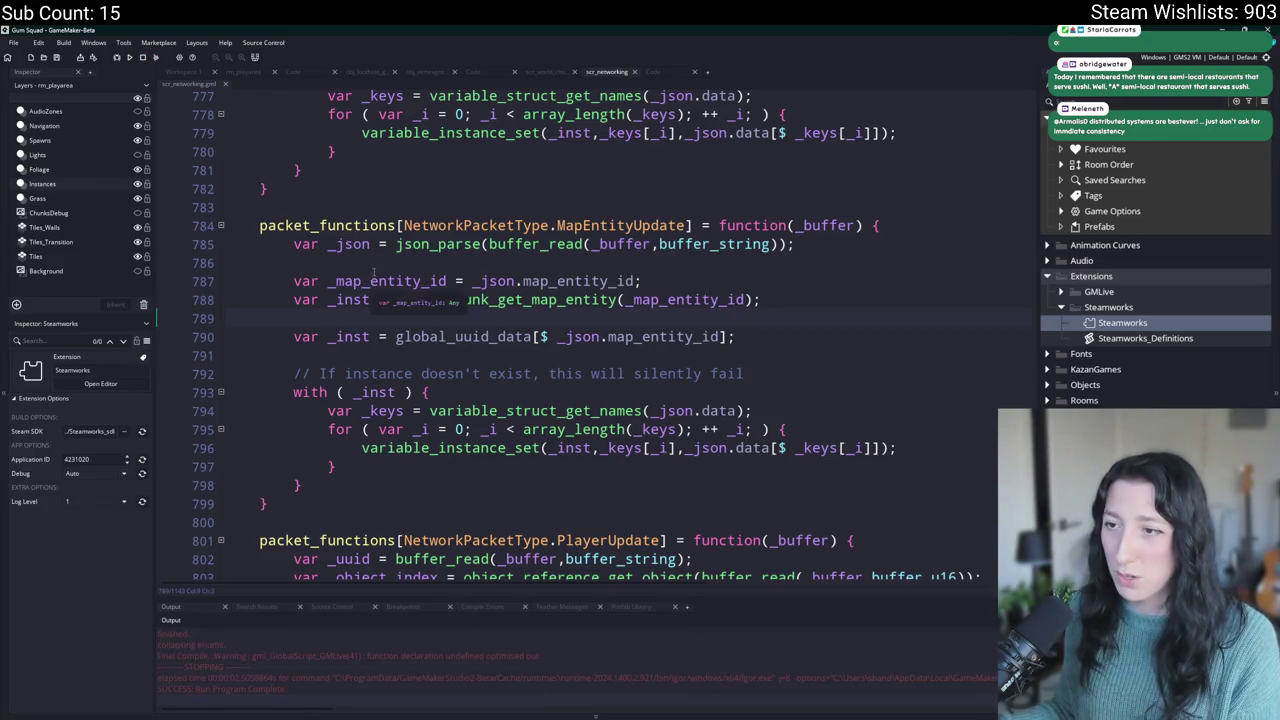
left_click(447, 281)
left_click(727, 337)
left_click_drag(723, 337, 550, 337)
key("End")
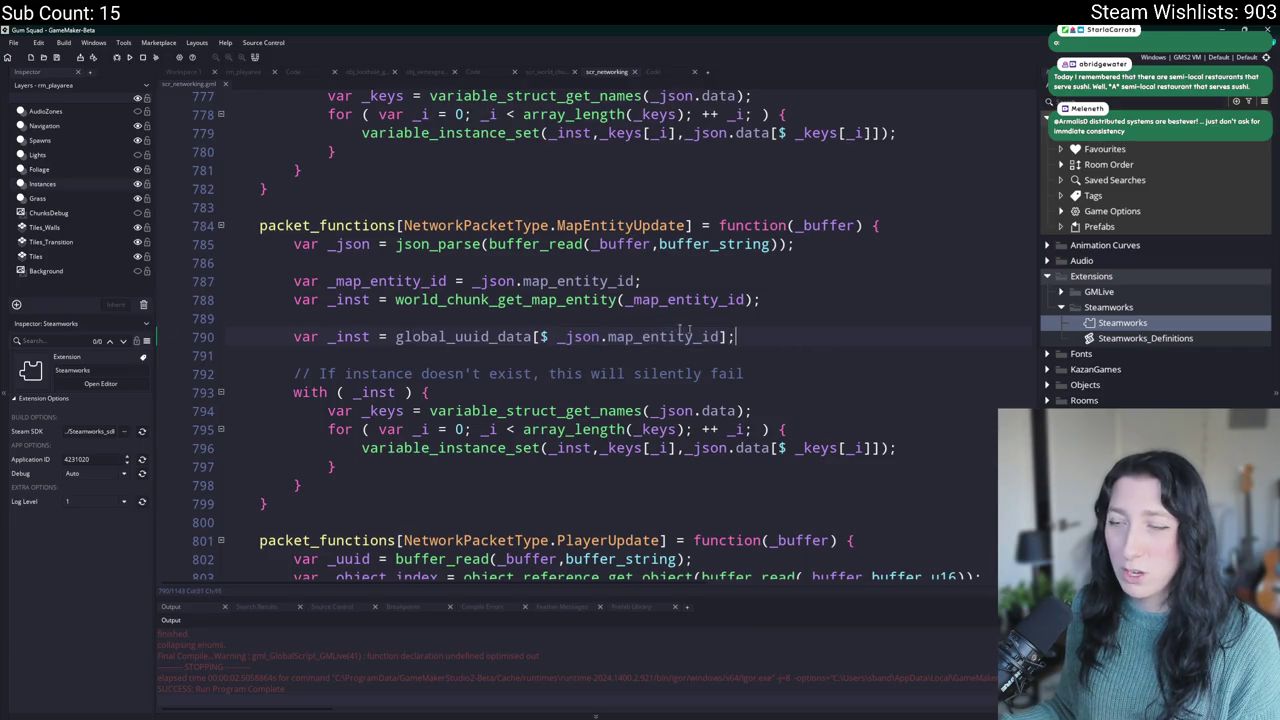
left_click(224, 310, "shift")
key("BackSpace")
key("BackSpace")
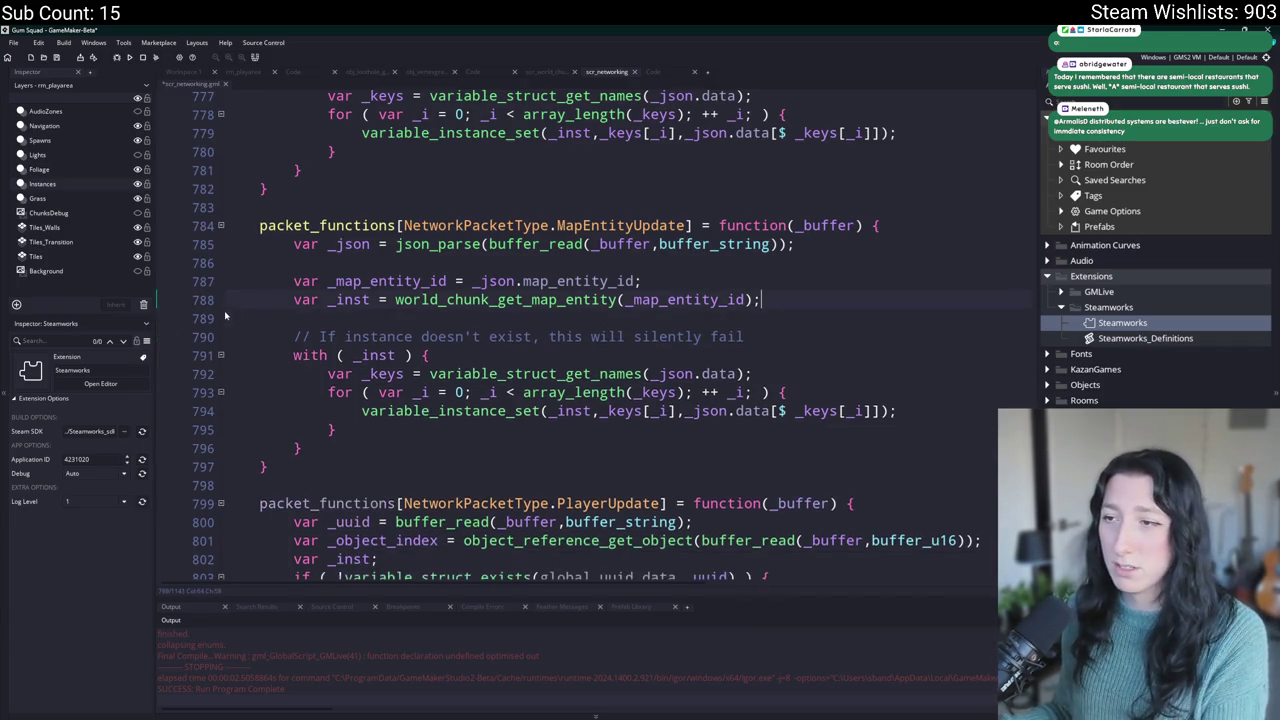
key("F5")
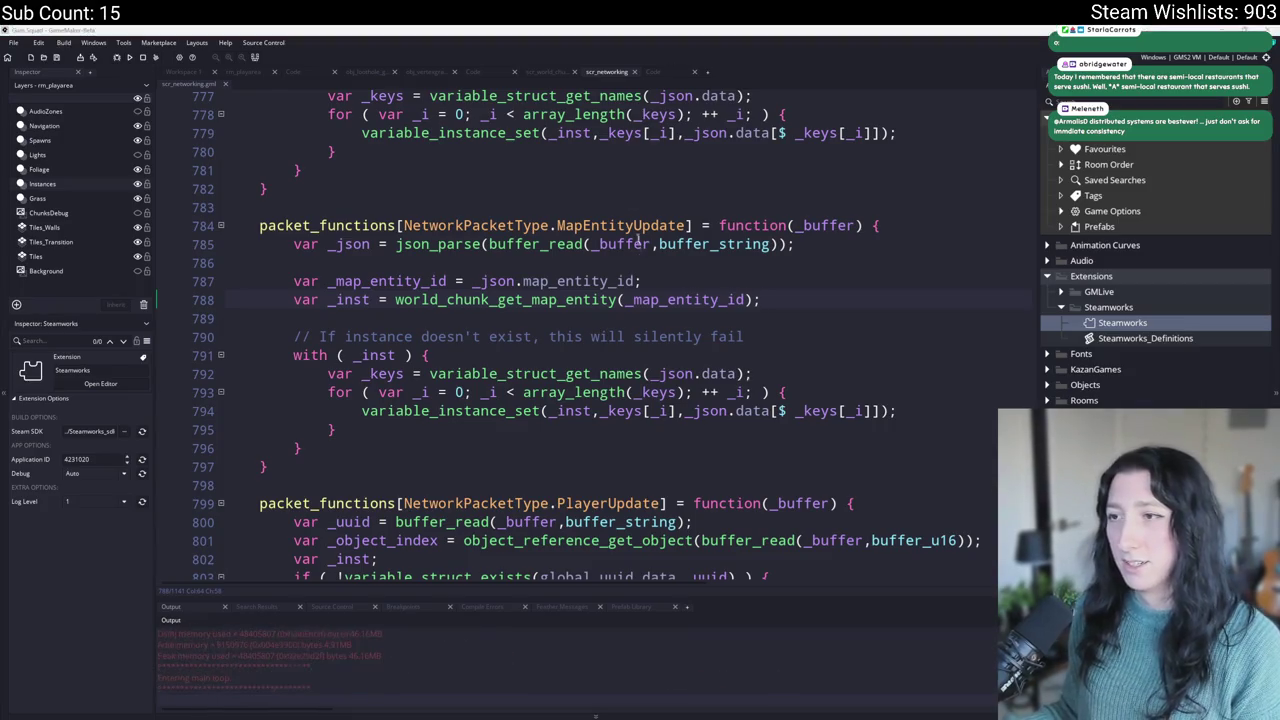
left_click(645, 510)
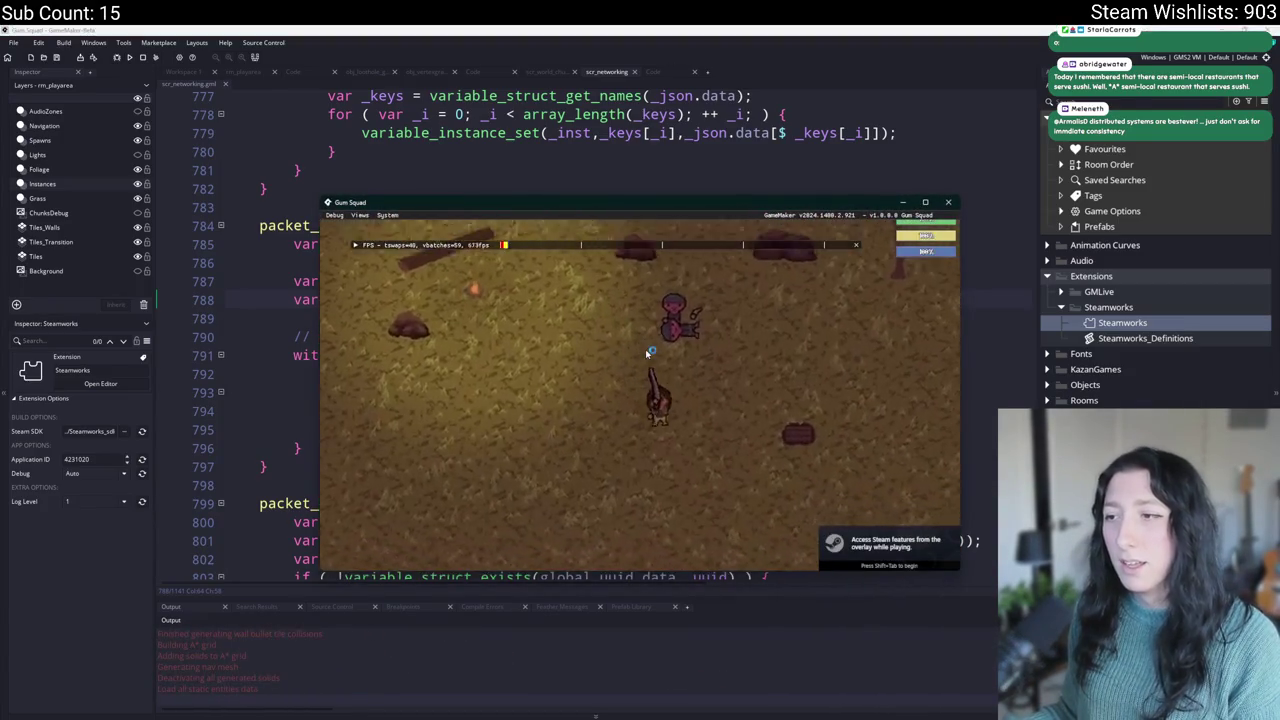
key("Tab")
key("Tab")
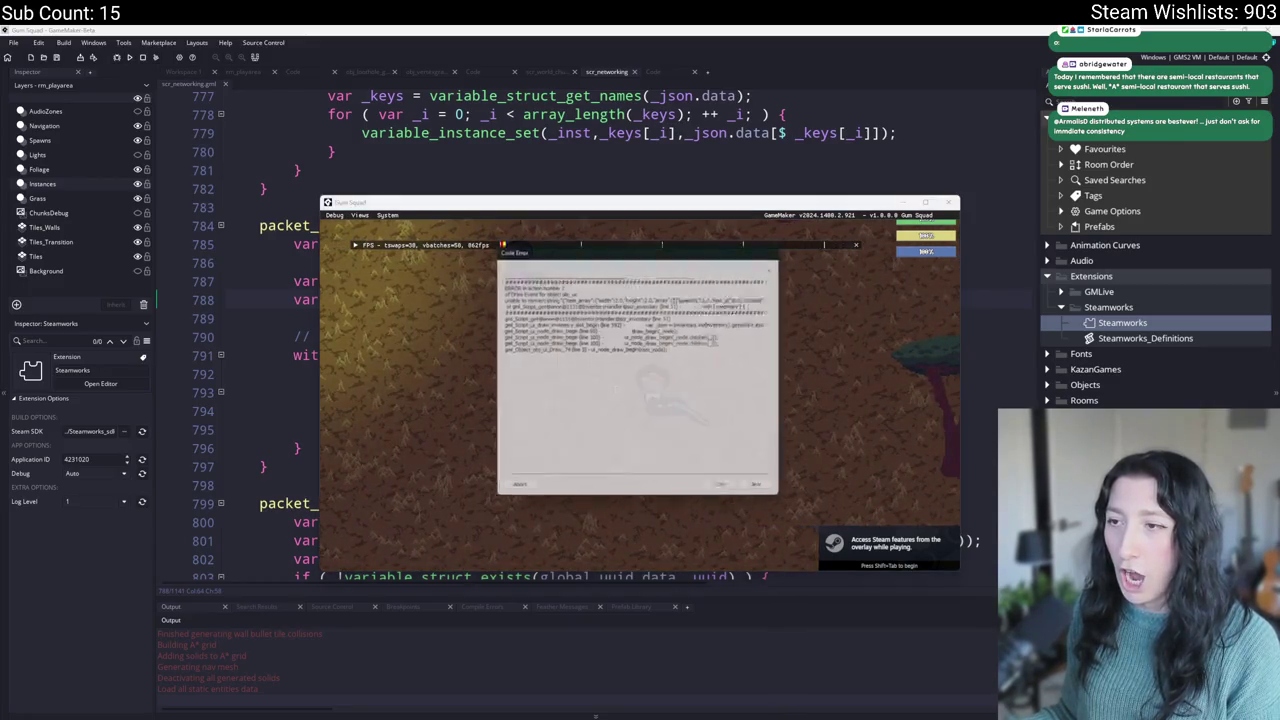
left_click(519, 485)
scroll(381, 652, "up", 1)
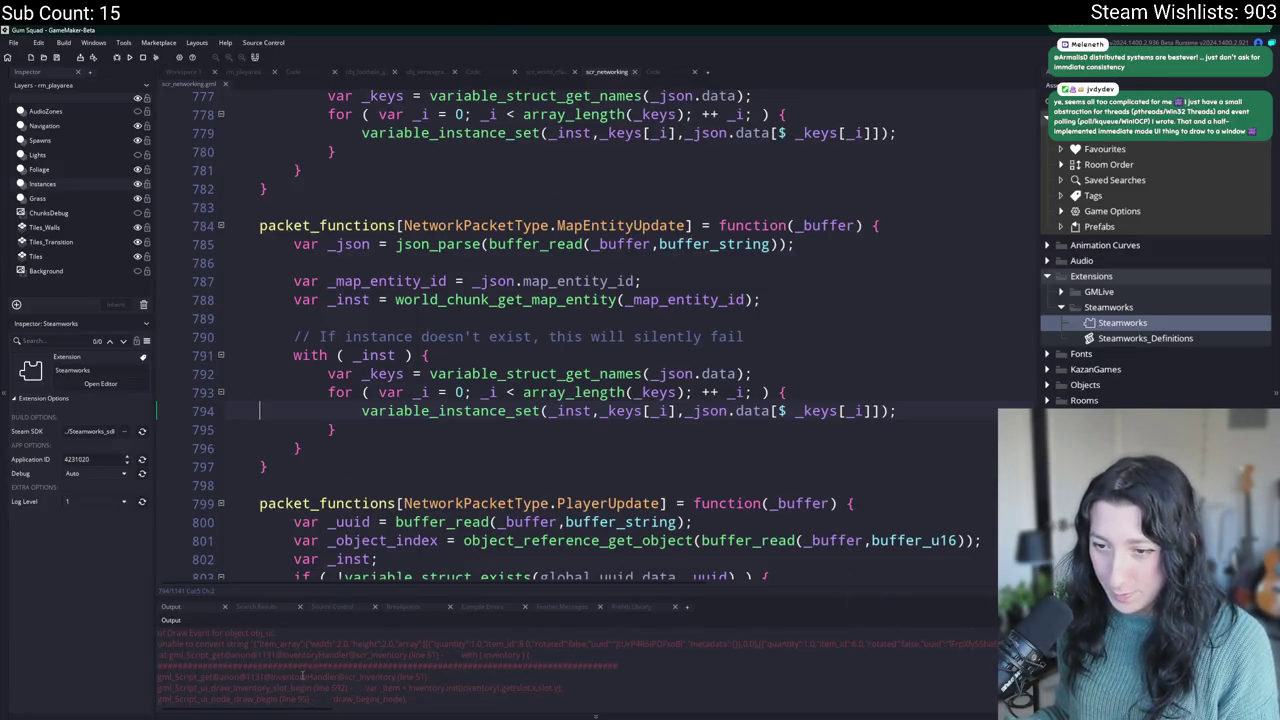
left_click(430, 355)
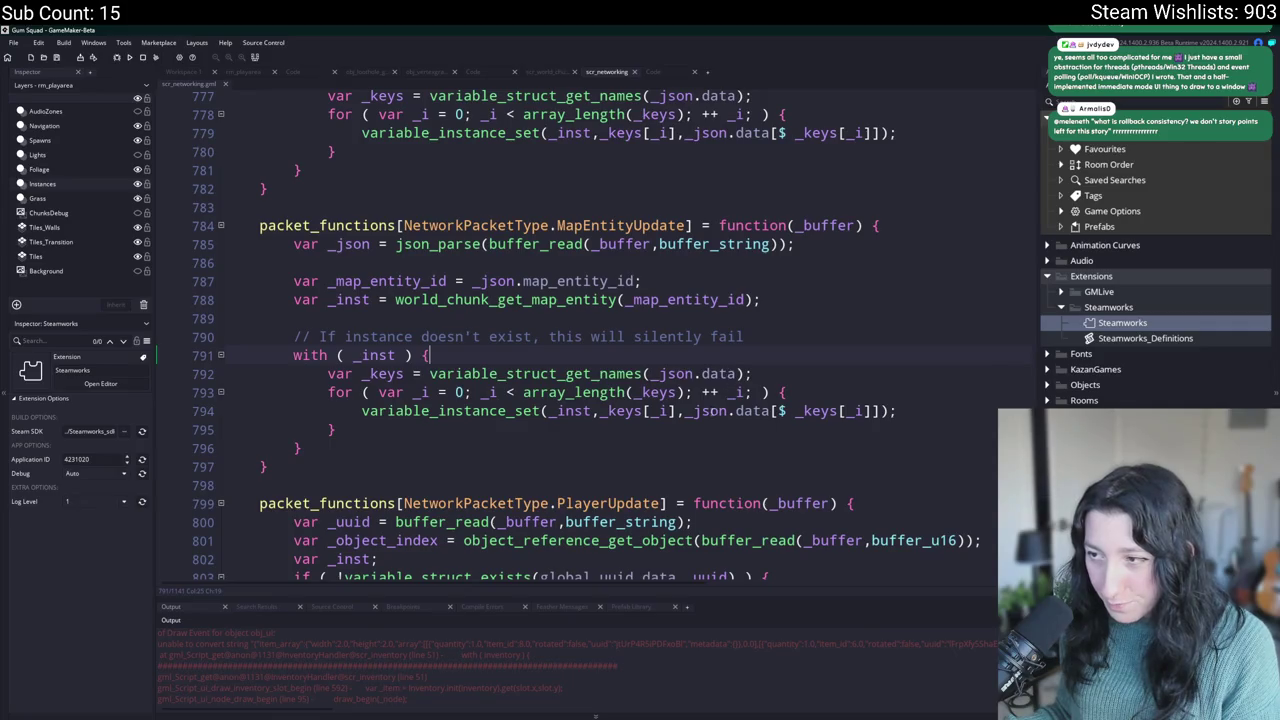
left_click(688, 410)
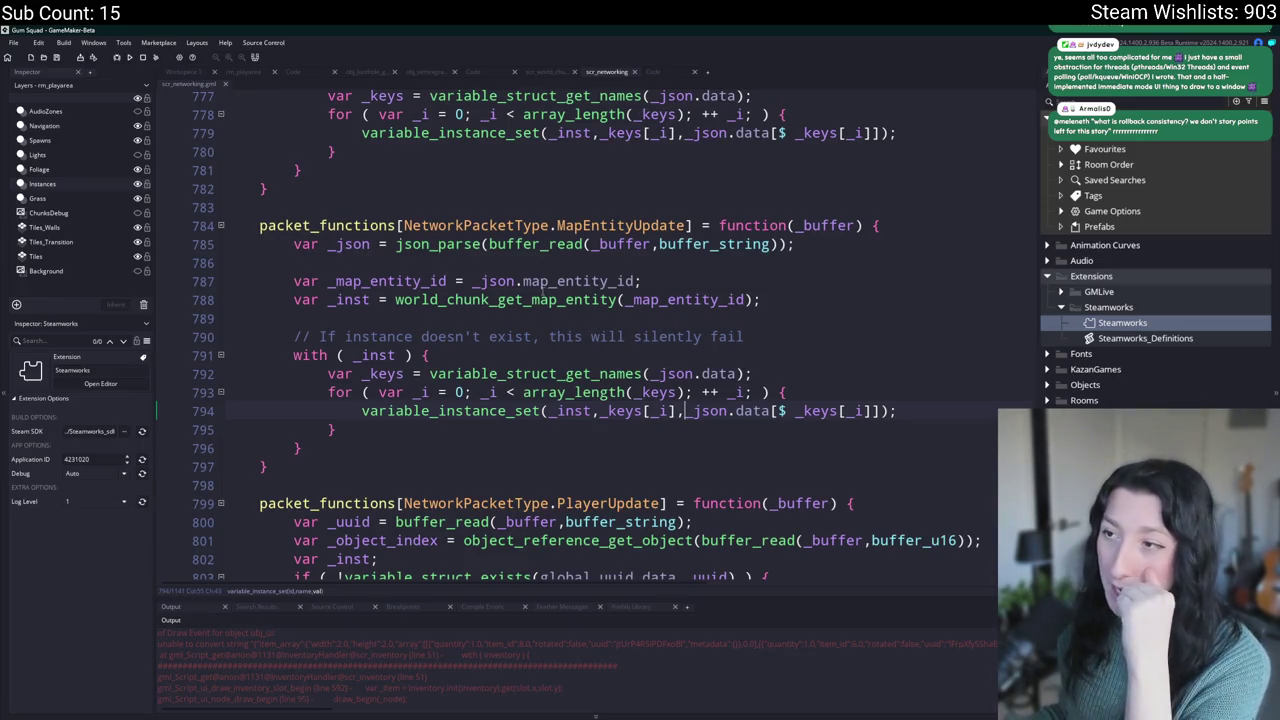
scroll(477, 222, "up", 3)
scroll(590, 417, "down", 1)
scroll(603, 381, "up", 1)
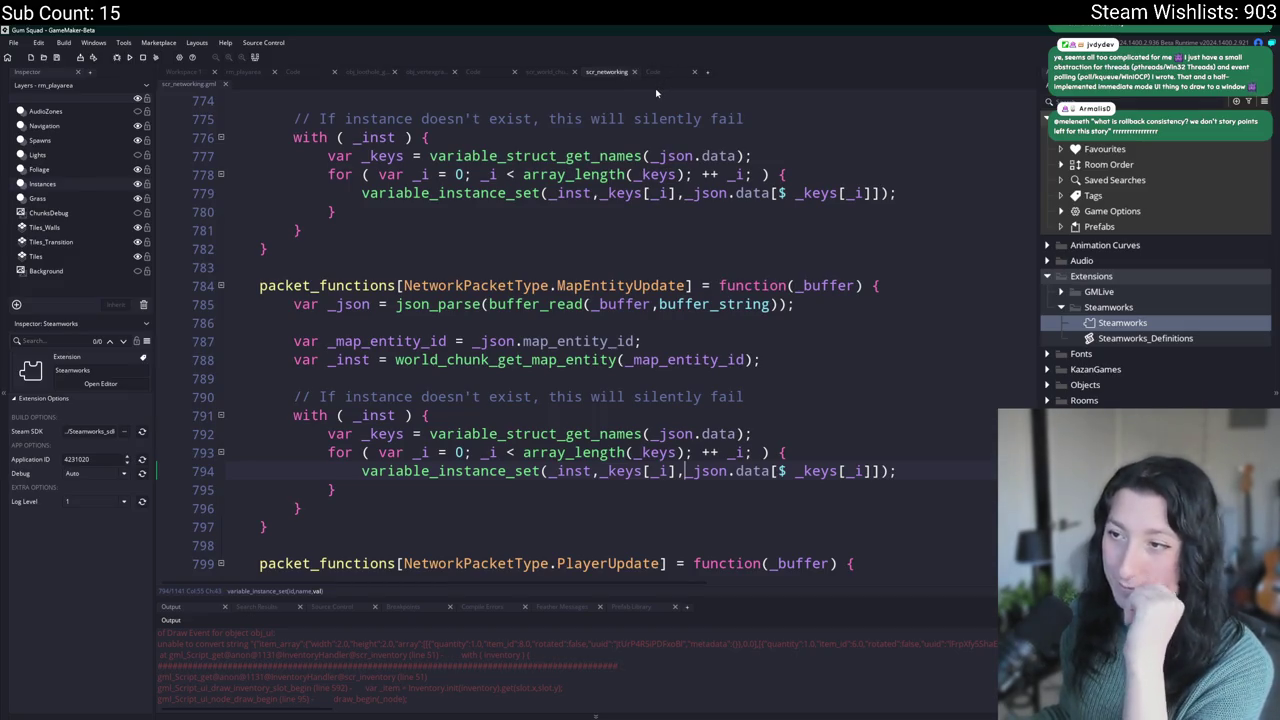
scroll(690, 295, "up", 2)
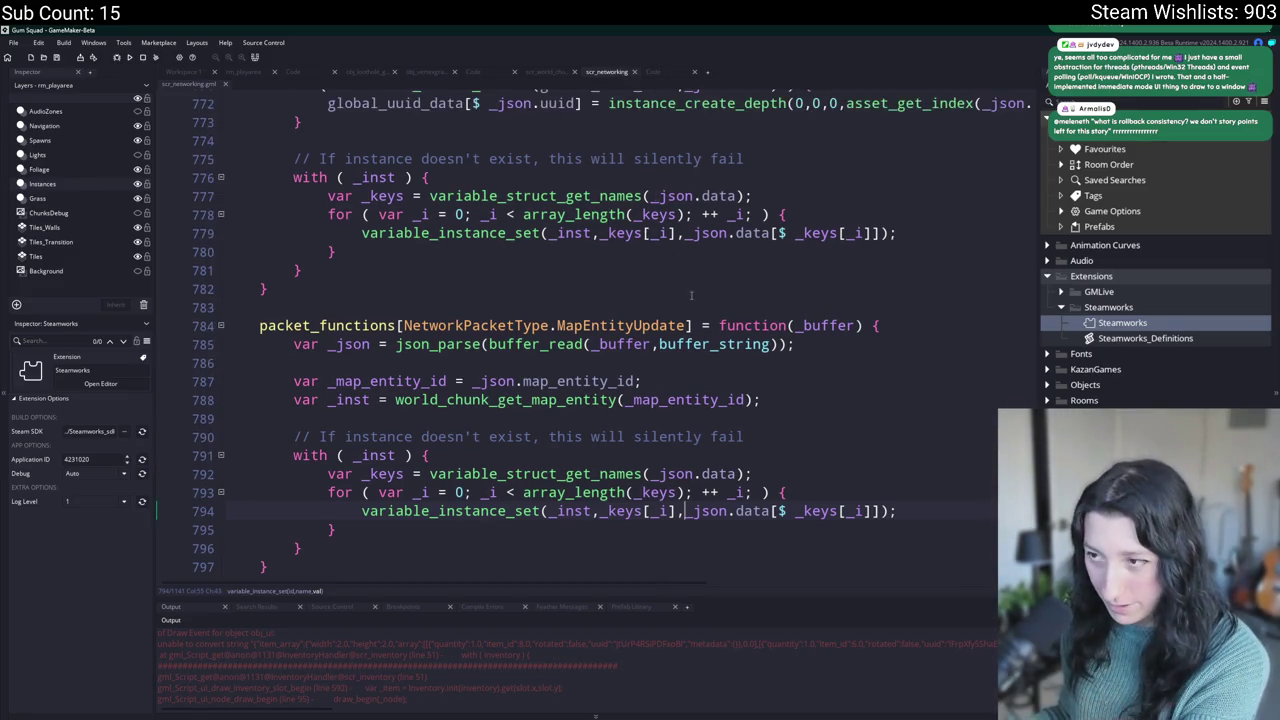
left_click(691, 325)
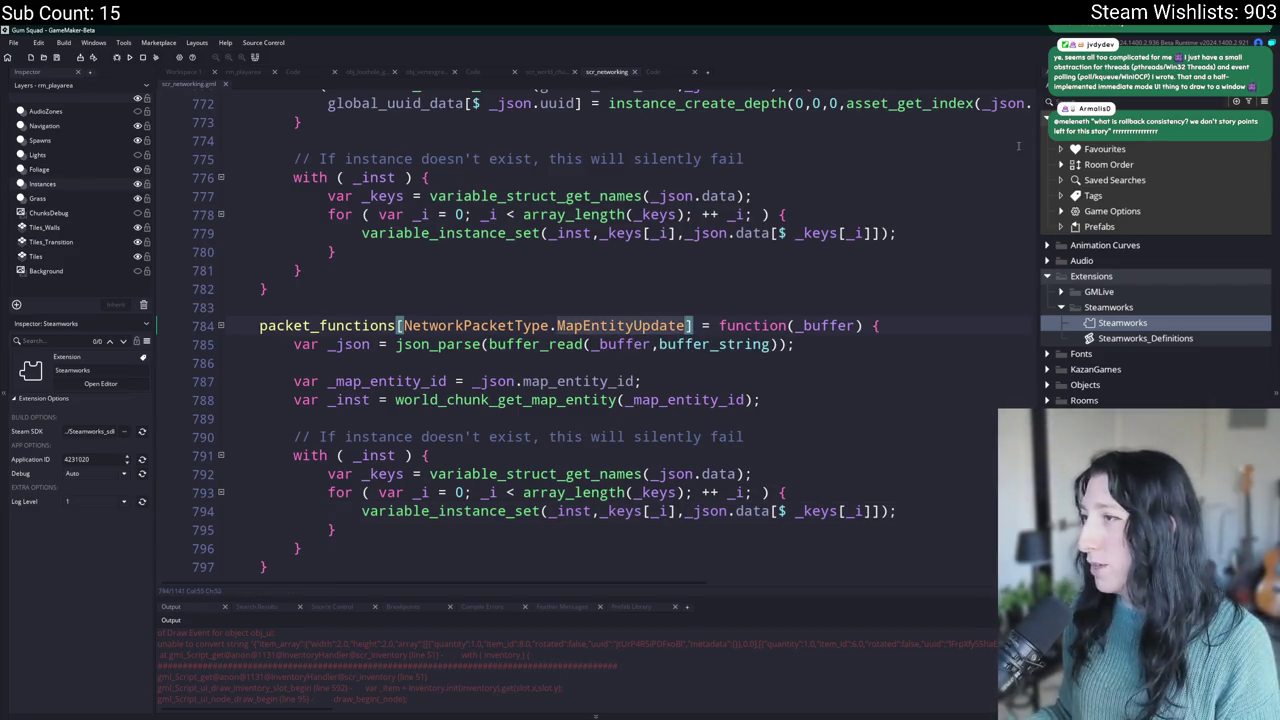
- Find the MapEntityUpdate match at line 229 and inspect the nearby json_stringify call
key("ctrl+f")
key("Return")
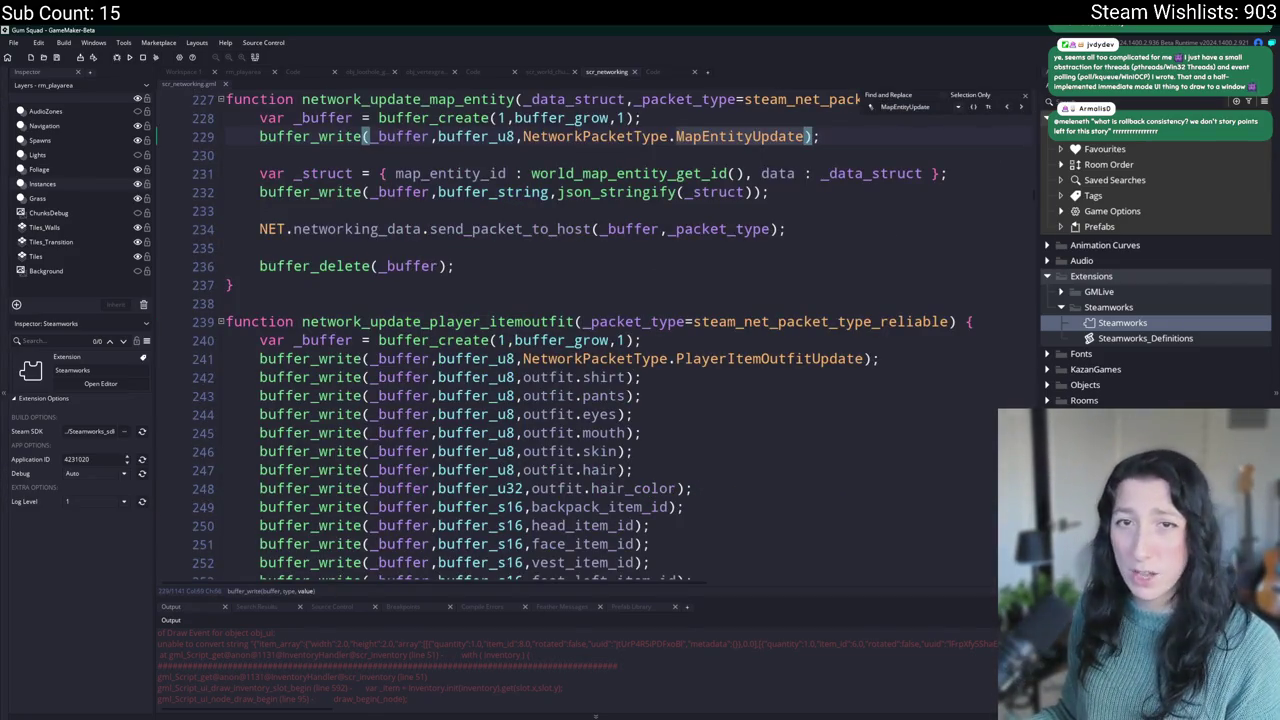
scroll(738, 312, "up", 1)
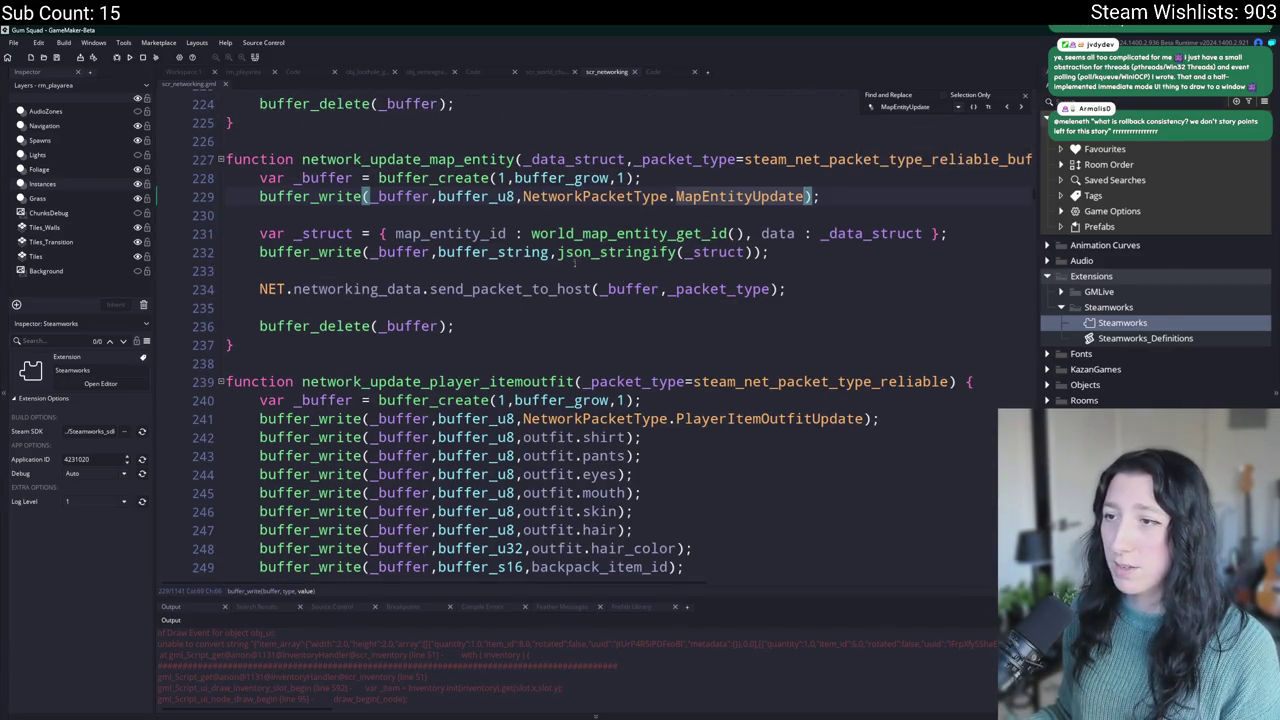
left_click(706, 252)
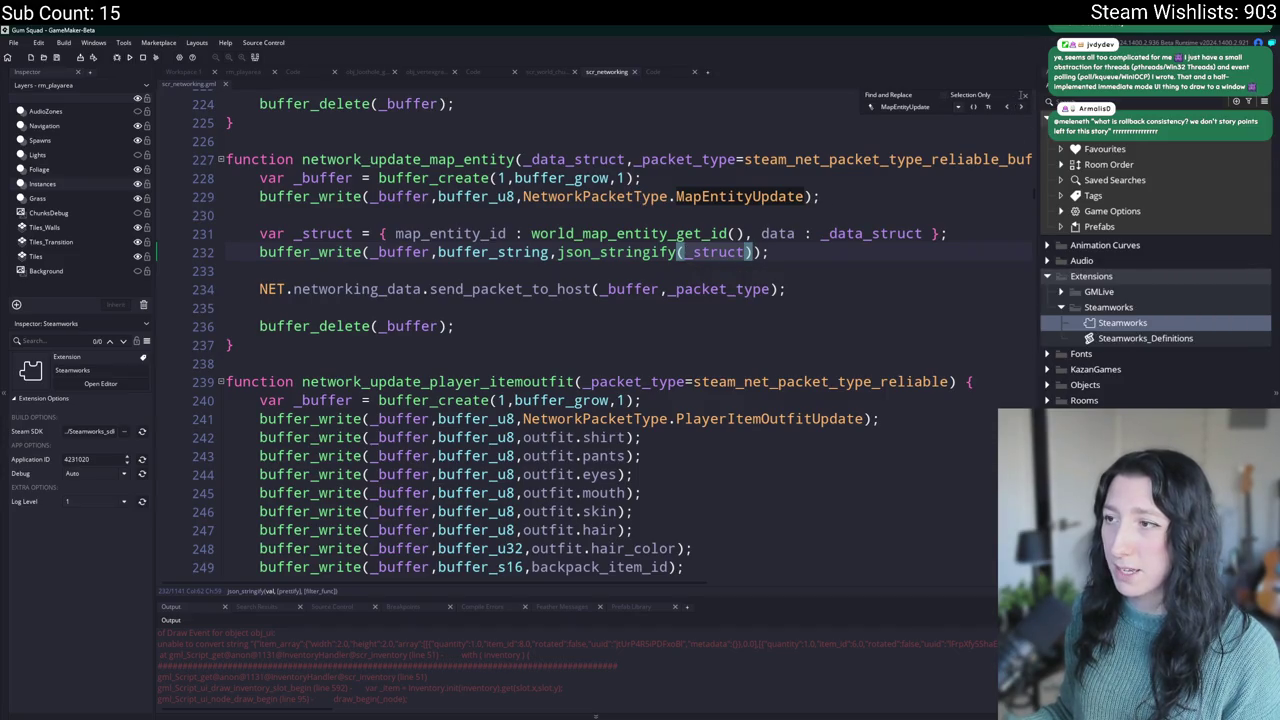
left_click(455, 104)
left_click(1023, 95)
- Search the project for network_update_map_entity and open its first call in instance_sync
scroll(357, 285, "up", 1)
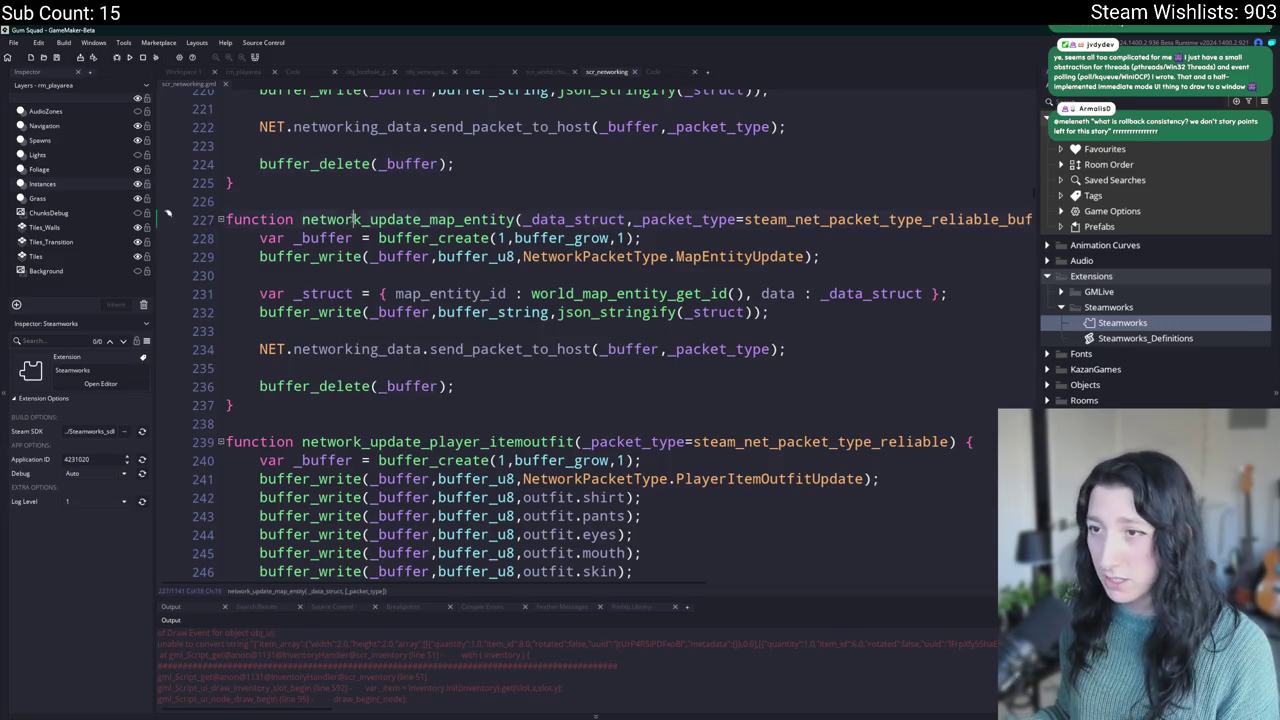
double_click(405, 219)
key("ctrl+shift+f")
double_click(591, 645)
scroll(293, 358, "up", 2)
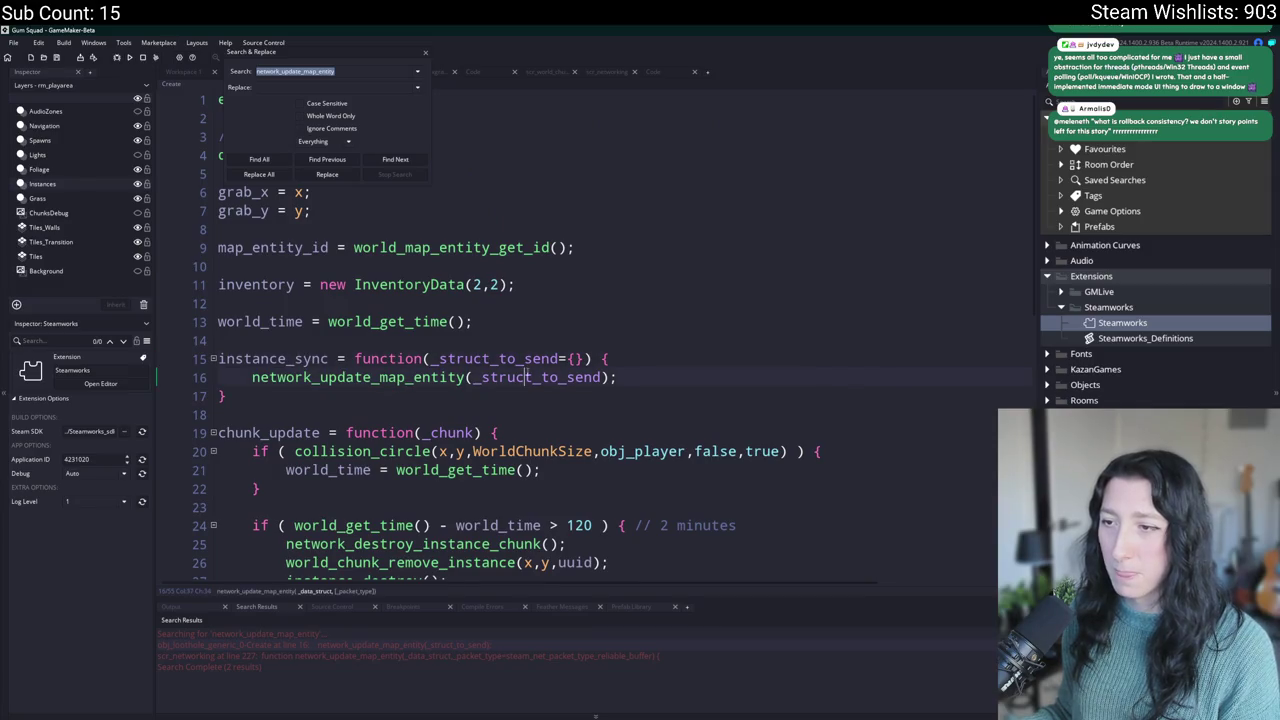
- Search the project for instance_sync and open the inventory Destroy event result
double_click(259, 358)
key("ctrl+shift+f")
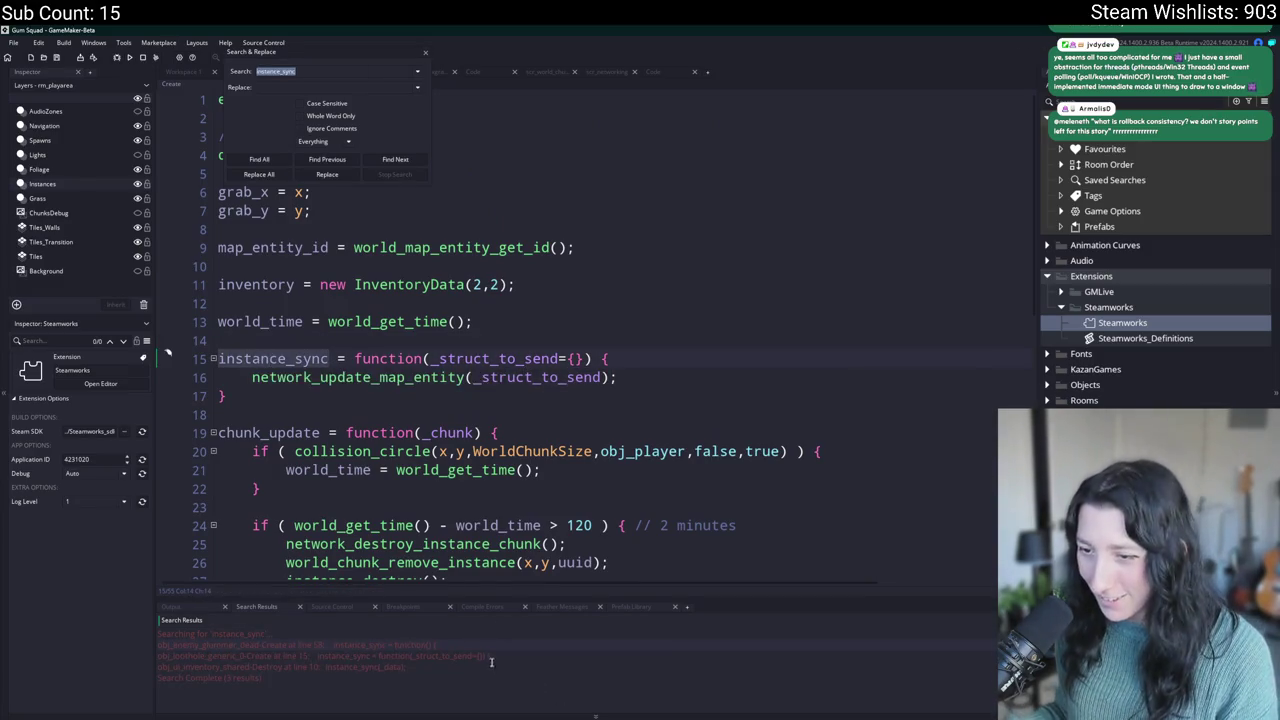
double_click(460, 668)
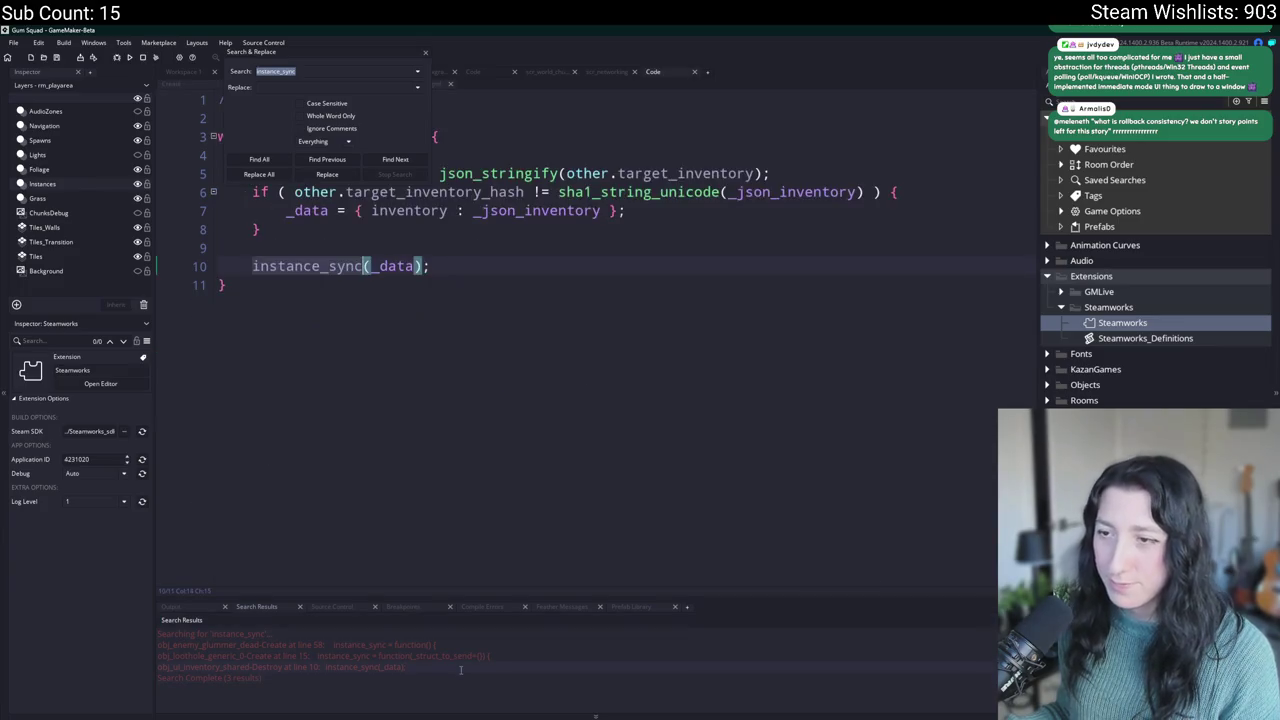
left_click(428, 48)
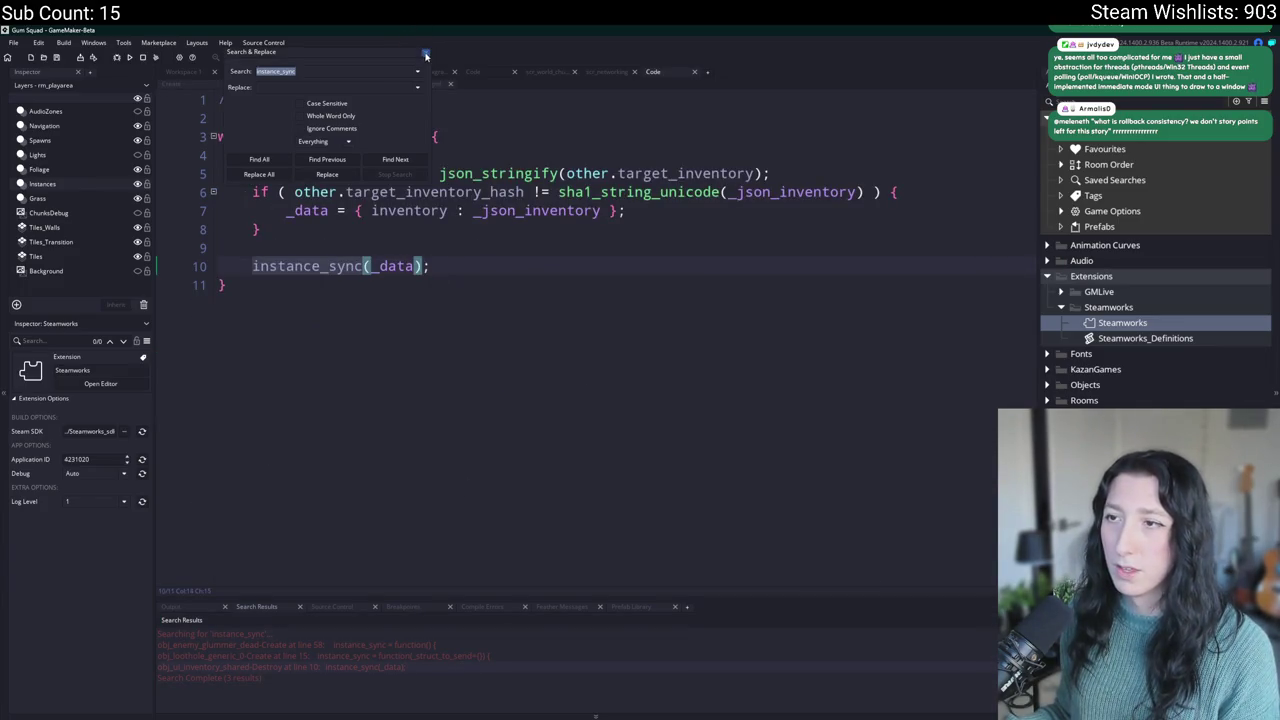
- Replace _json_inventory on line 7 with other.target_inventory and rebuild the game
left_click(522, 212)
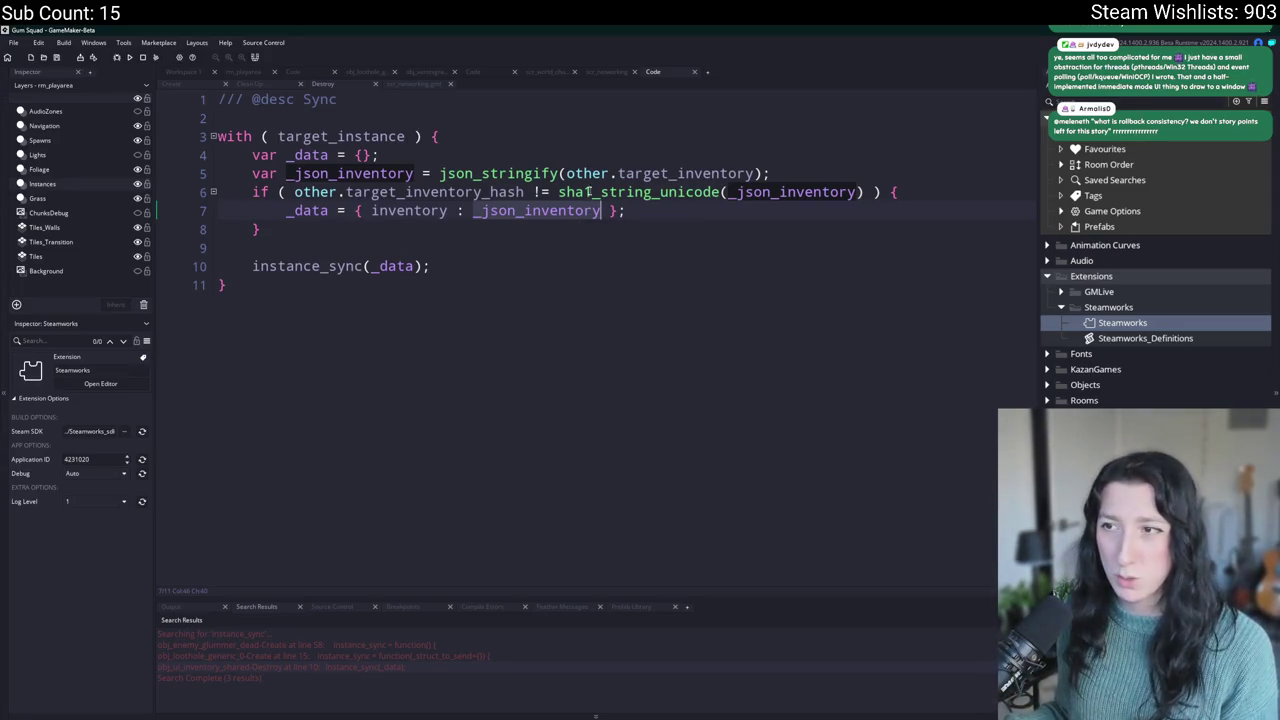
left_click(628, 210)
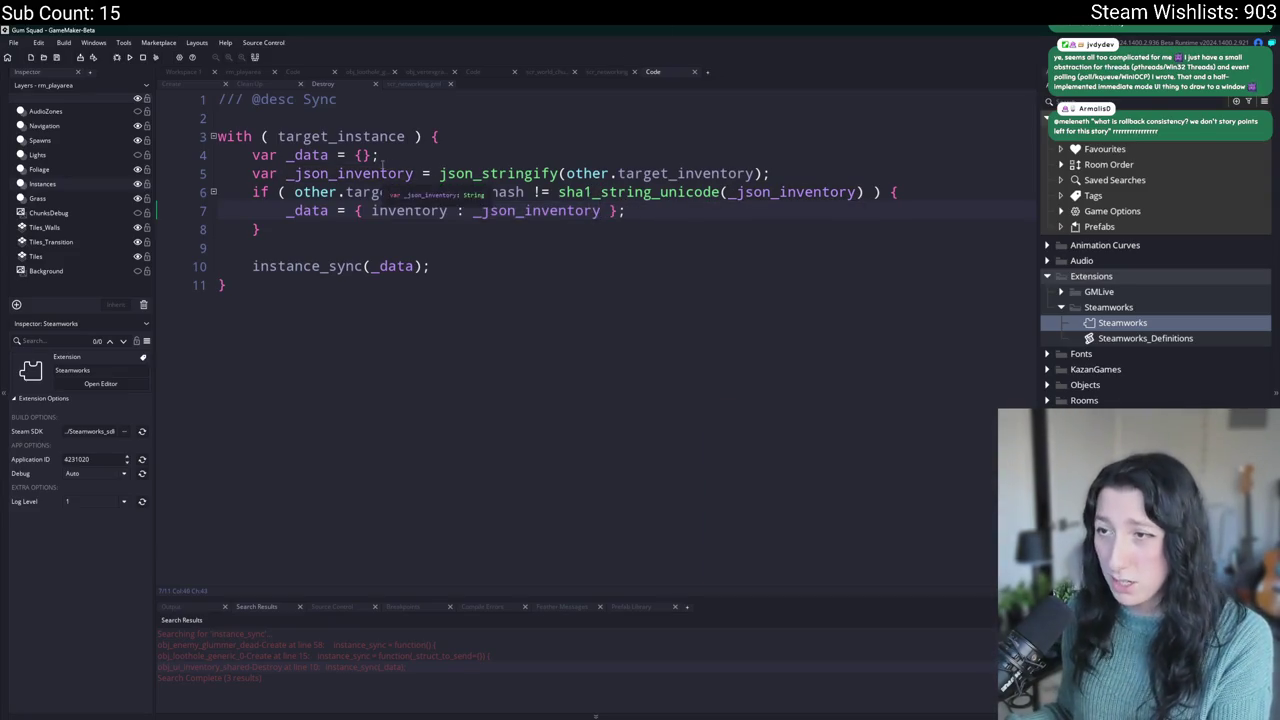
left_click(413, 173)
left_click(755, 173)
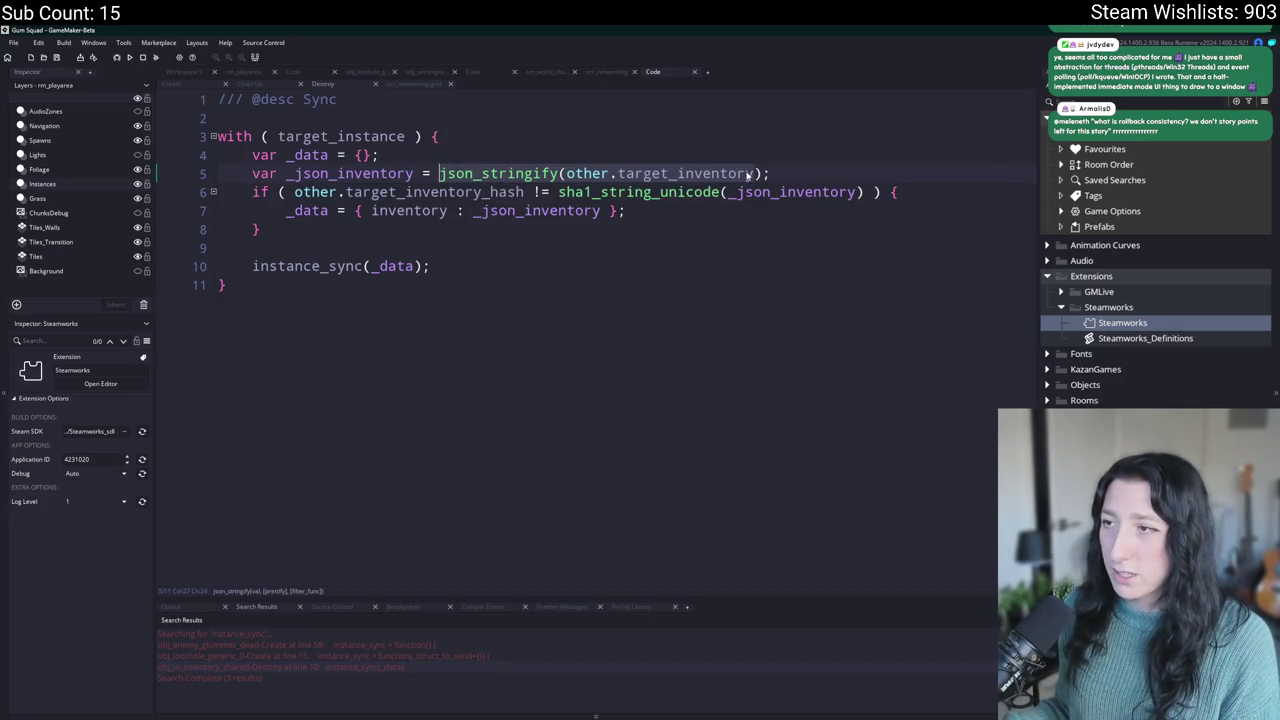
left_click(565, 176)
key("ctrl+c")
left_click_drag(605, 212, 468, 211)
key("ctrl+v")
key("F5")
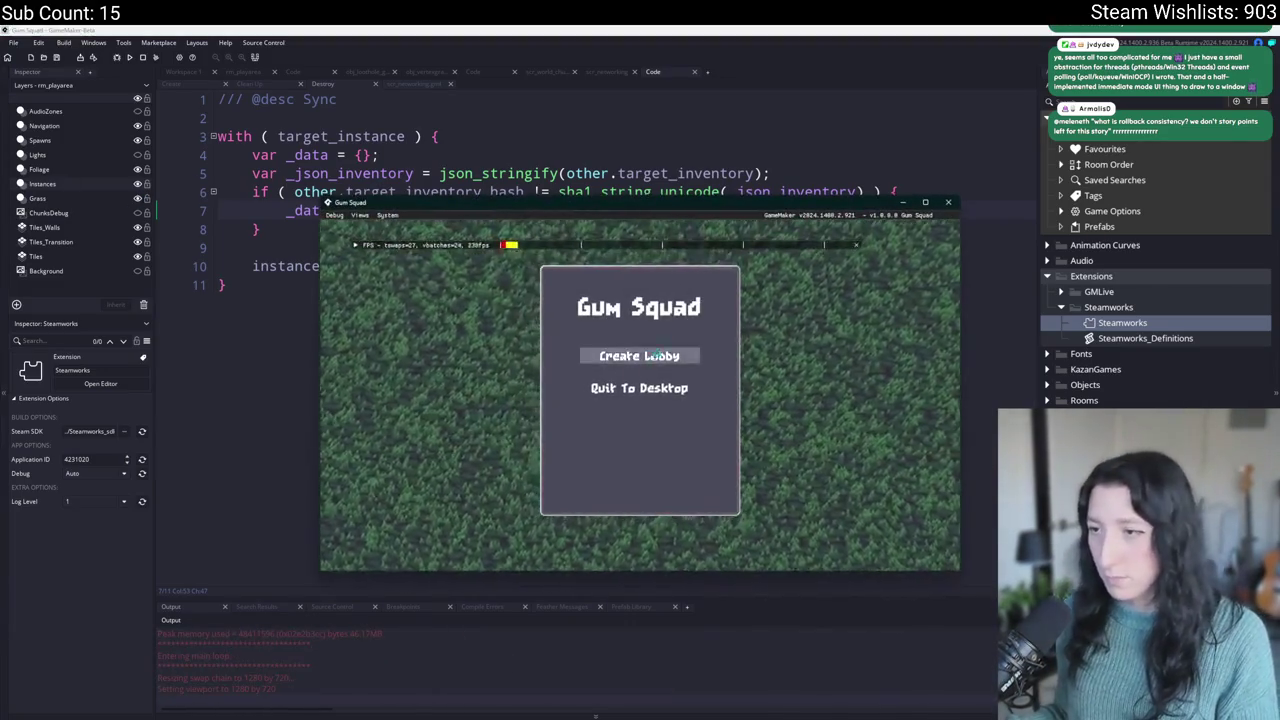
- Create a lobby, drag the pistol into the lower inventory grid, then close the game
left_click(643, 358)
key("Tab")
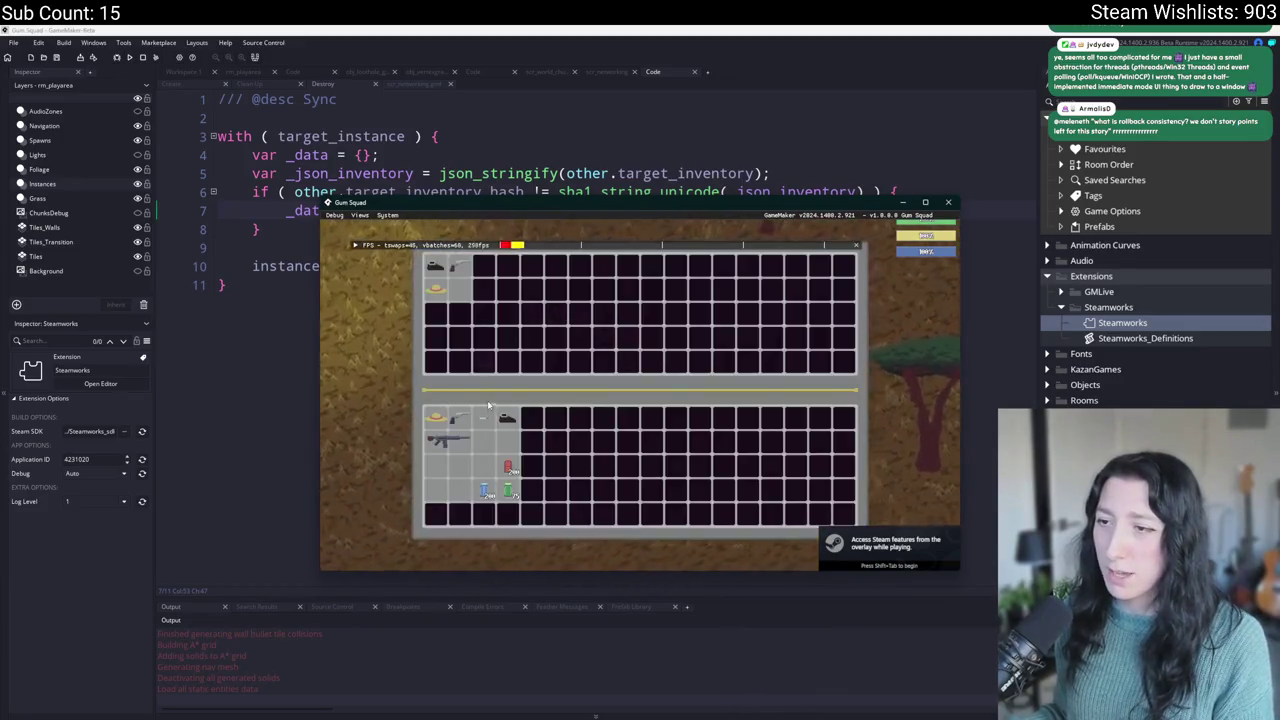
key("Tab")
key("Tab")
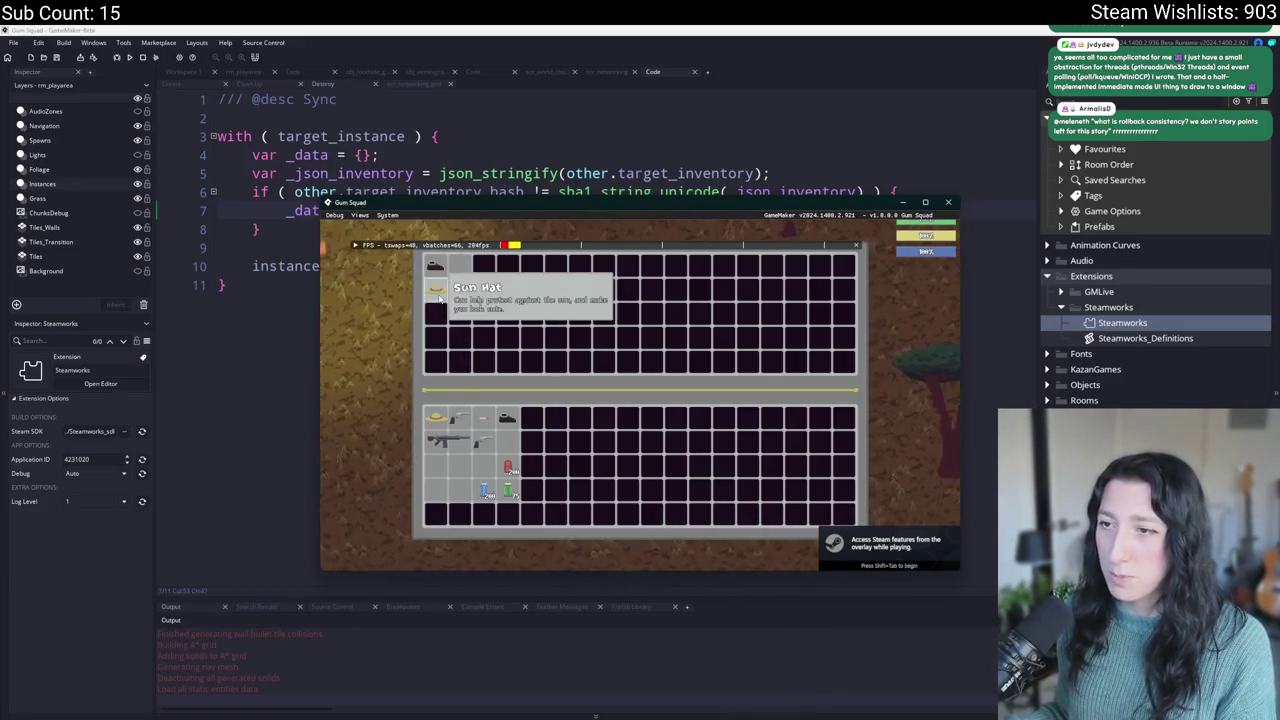
left_click(460, 265, "shift")
key("Tab")
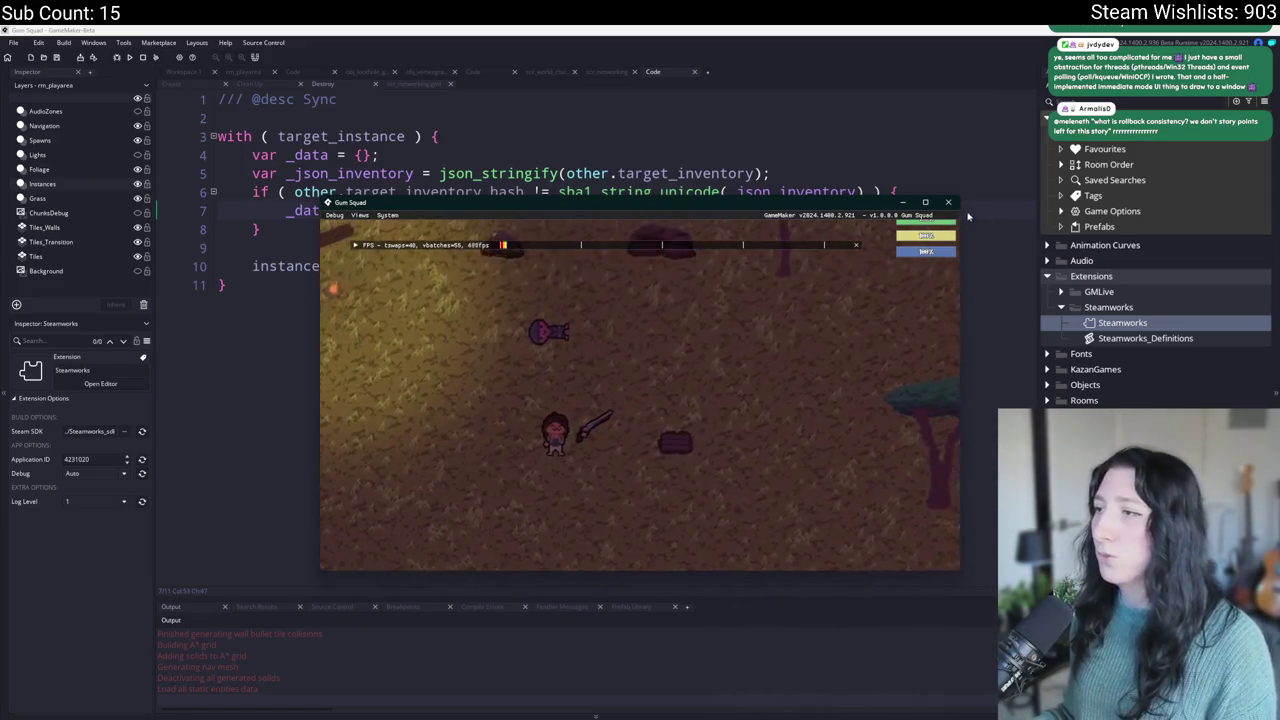
left_click(952, 205)
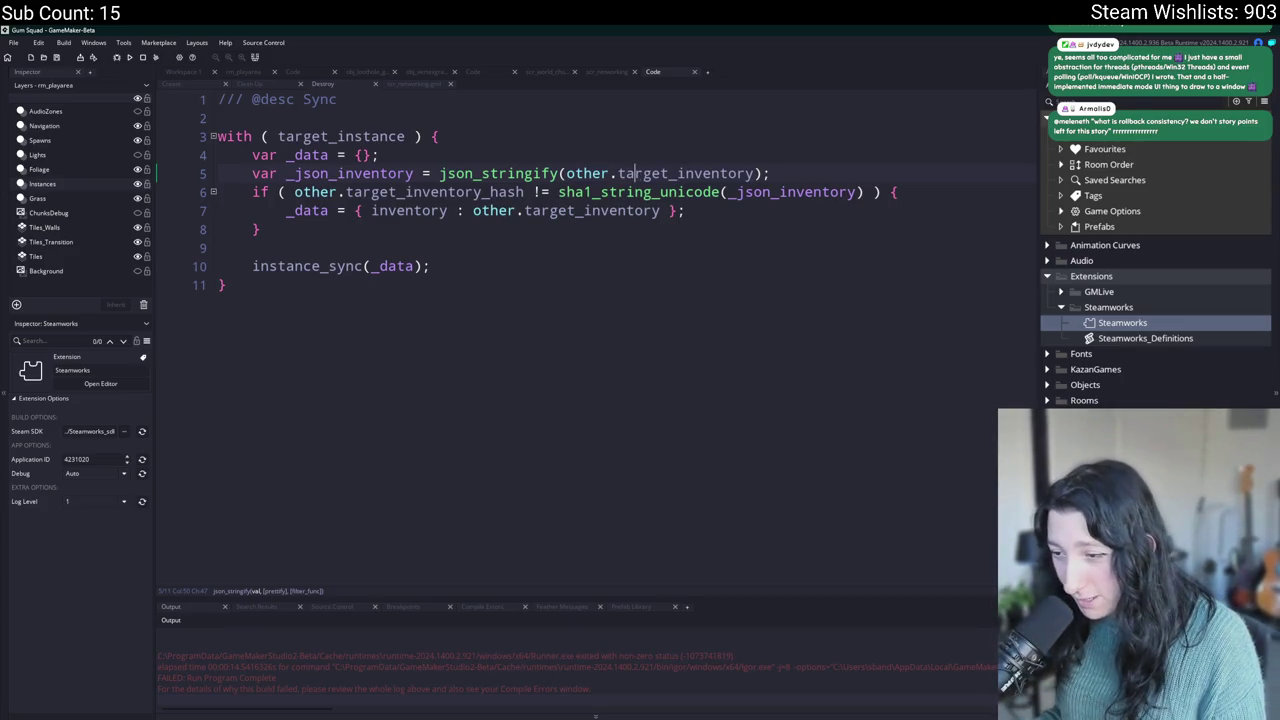
key("alt+Tab")
left_click(299, 440)
- Commit the three changed files to main with summary 'Test', then fetch origin
type("Test")
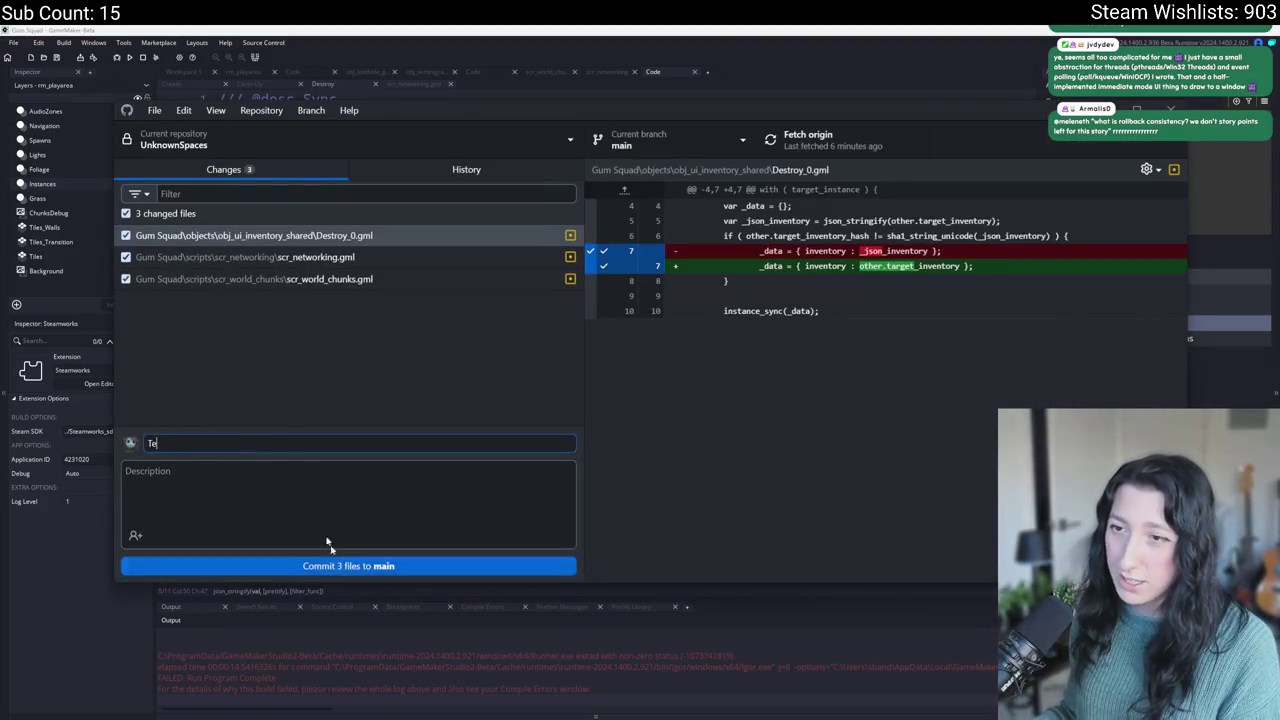
left_click(360, 566)
left_click(778, 150)
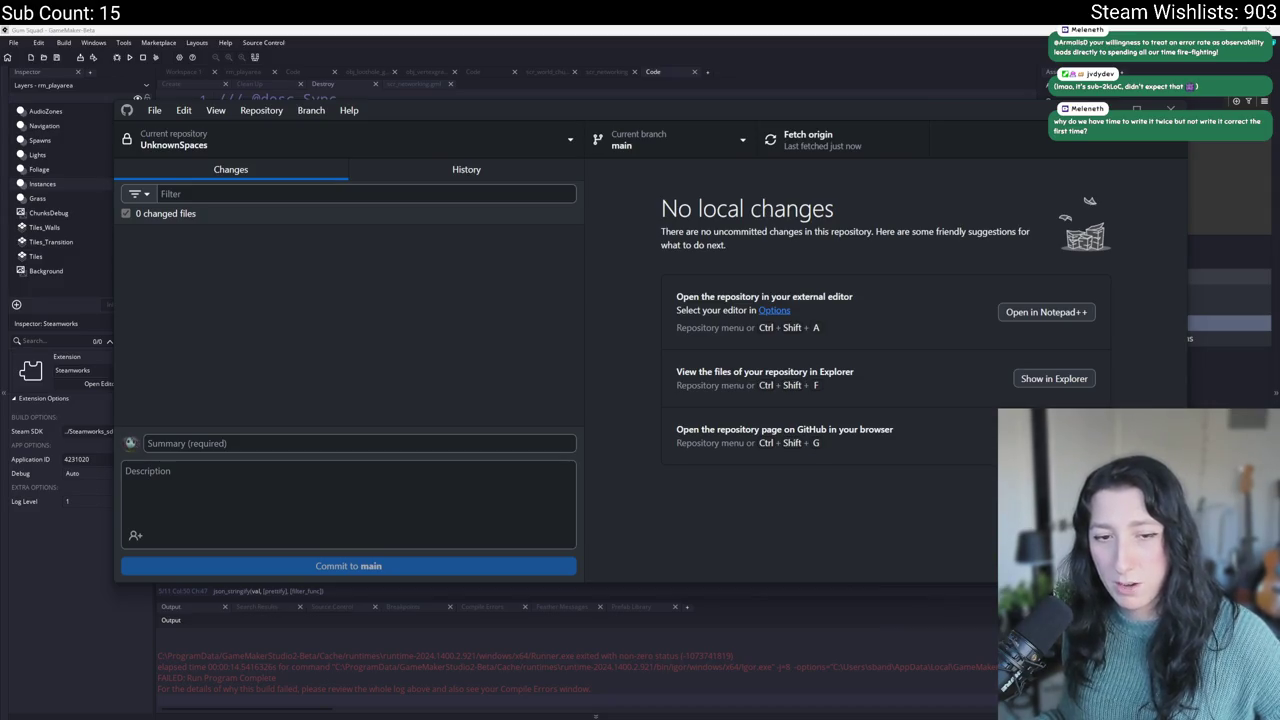
left_click(386, 28)
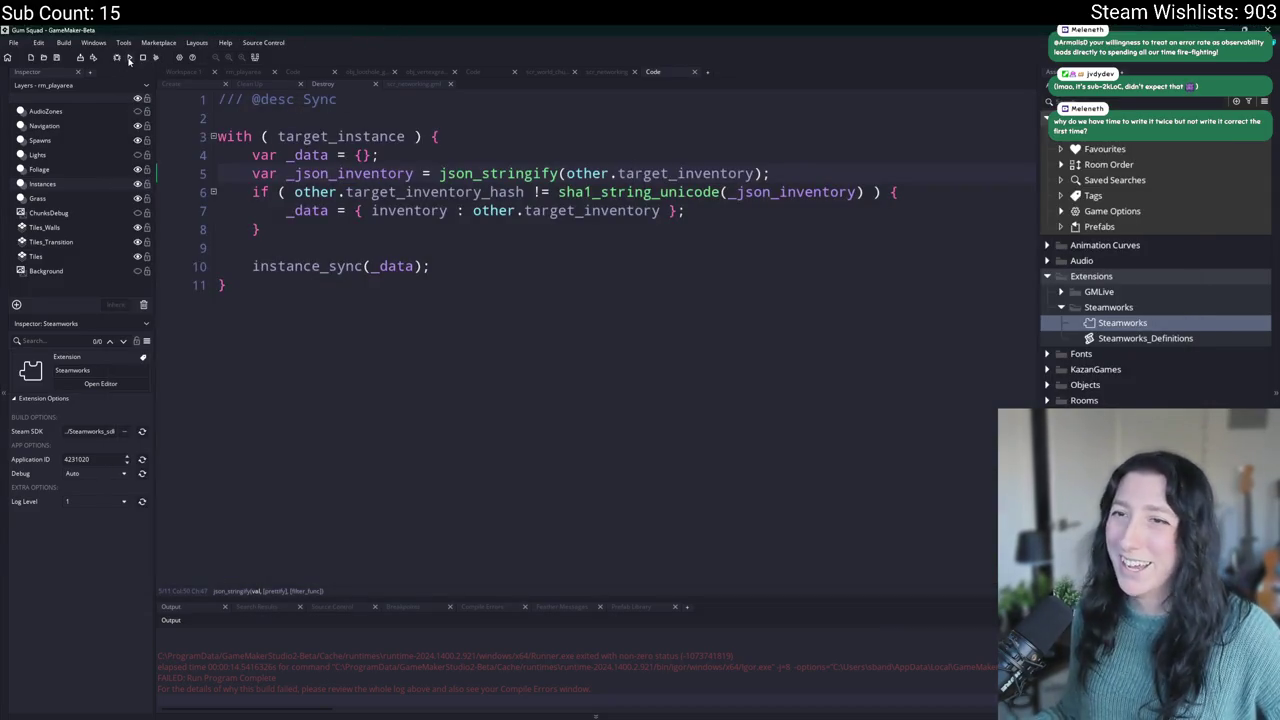
- Run the game, quit to desktop, close the Gum_Squad save folder, and create a new lobby
left_click(128, 57)
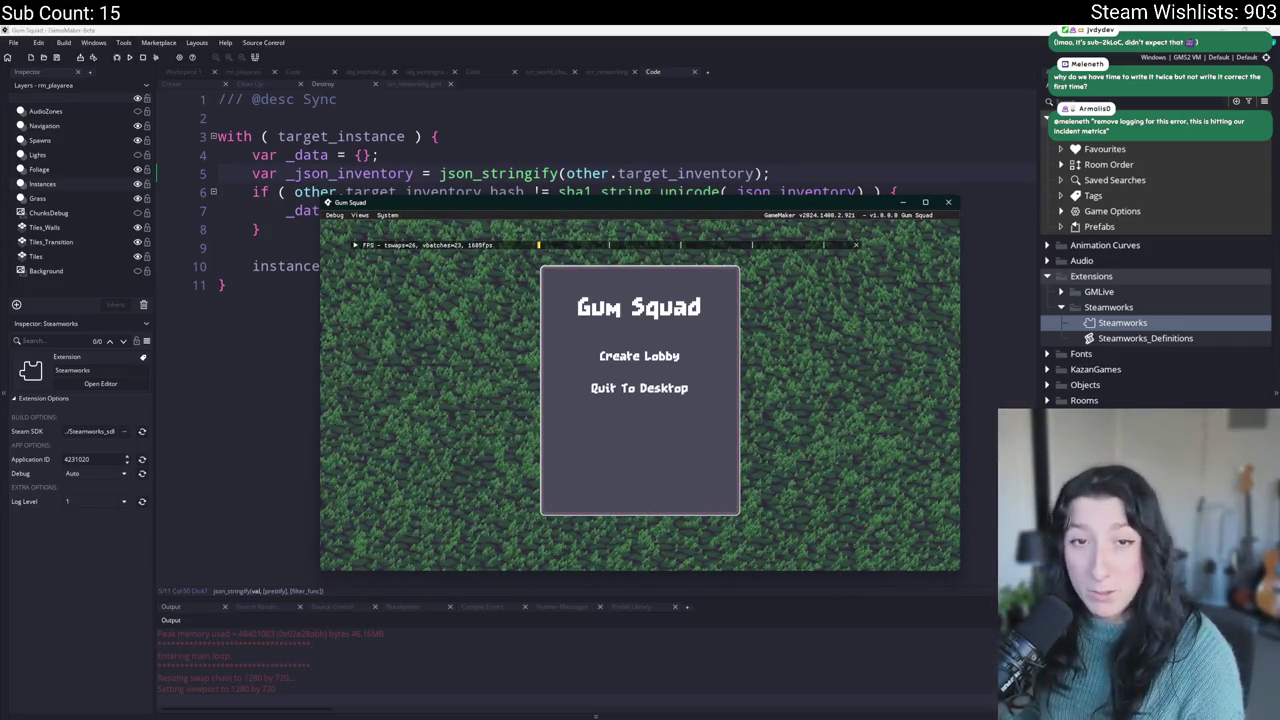
left_click(655, 394)
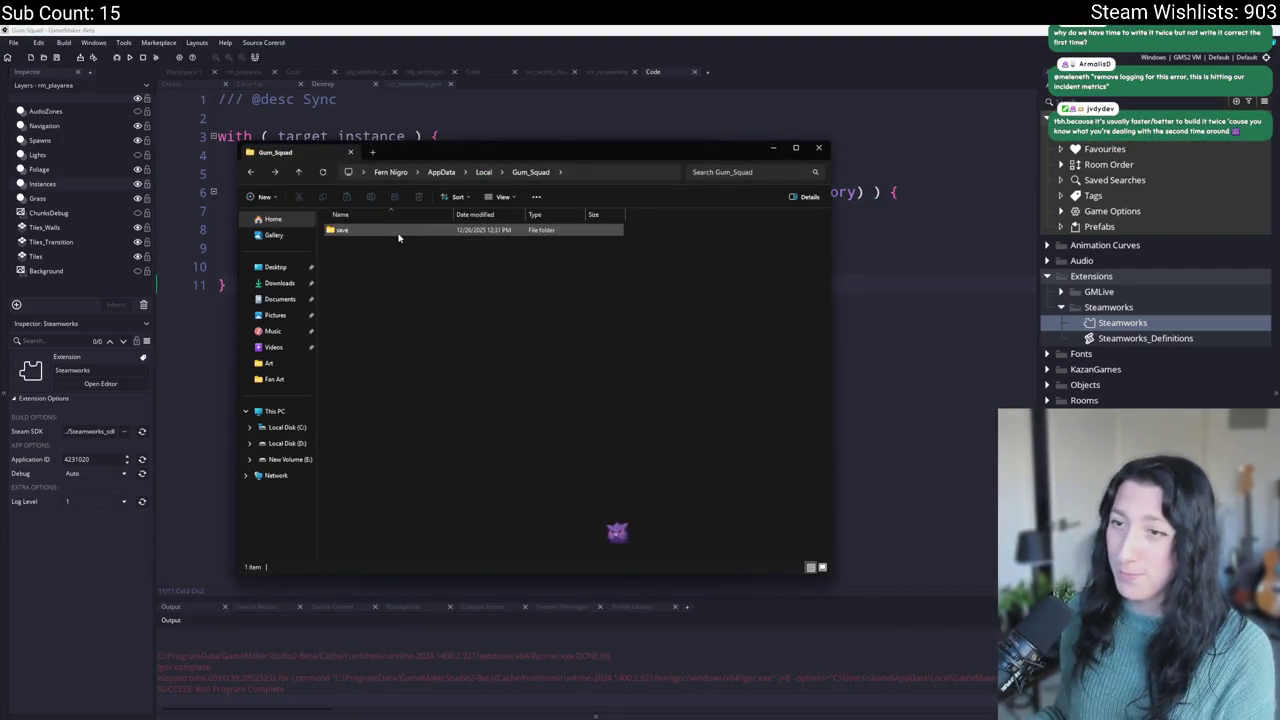
left_click(440, 136)
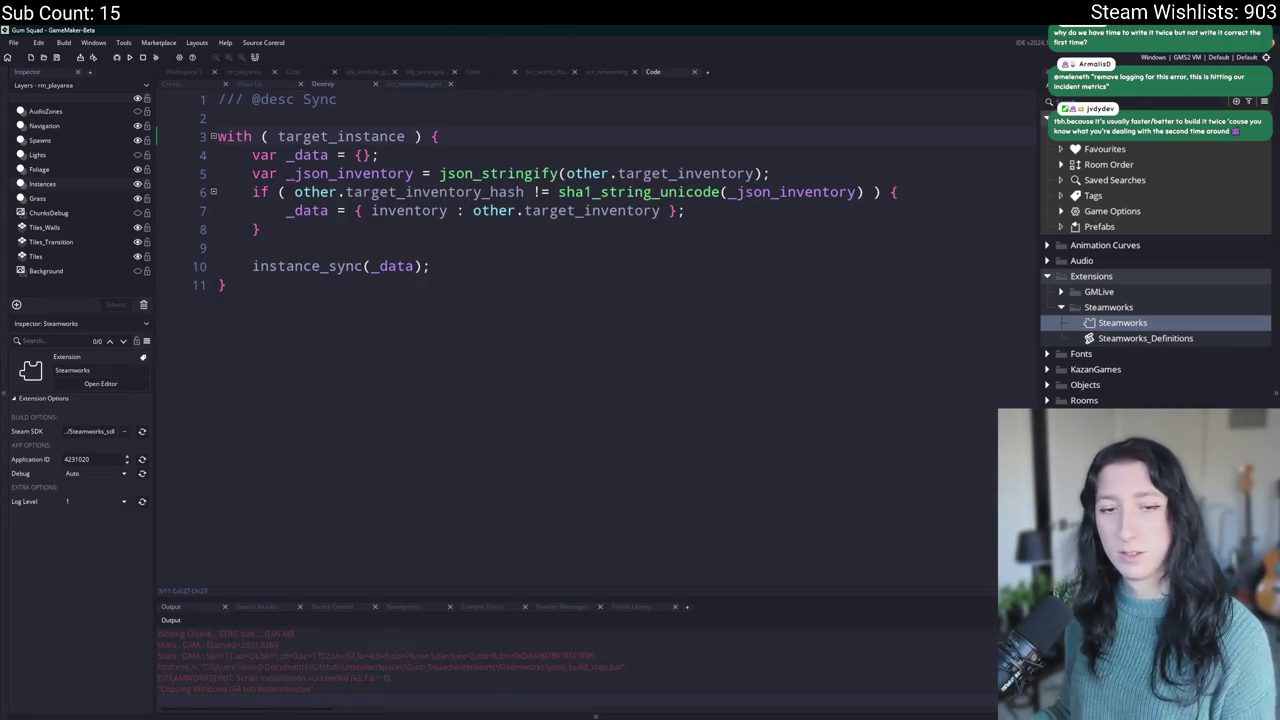
left_click(634, 268)
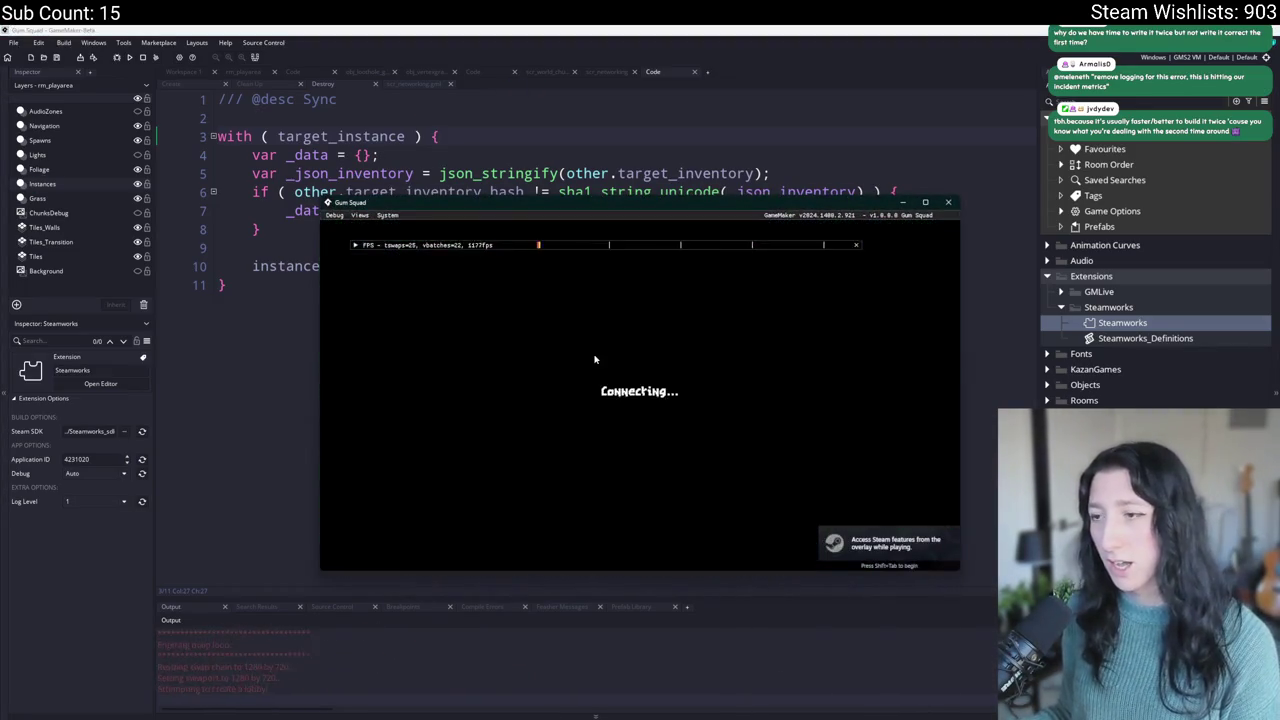
- Dismiss the crash and open obj_world's code at line 267 from the stack trace
left_click(514, 489)
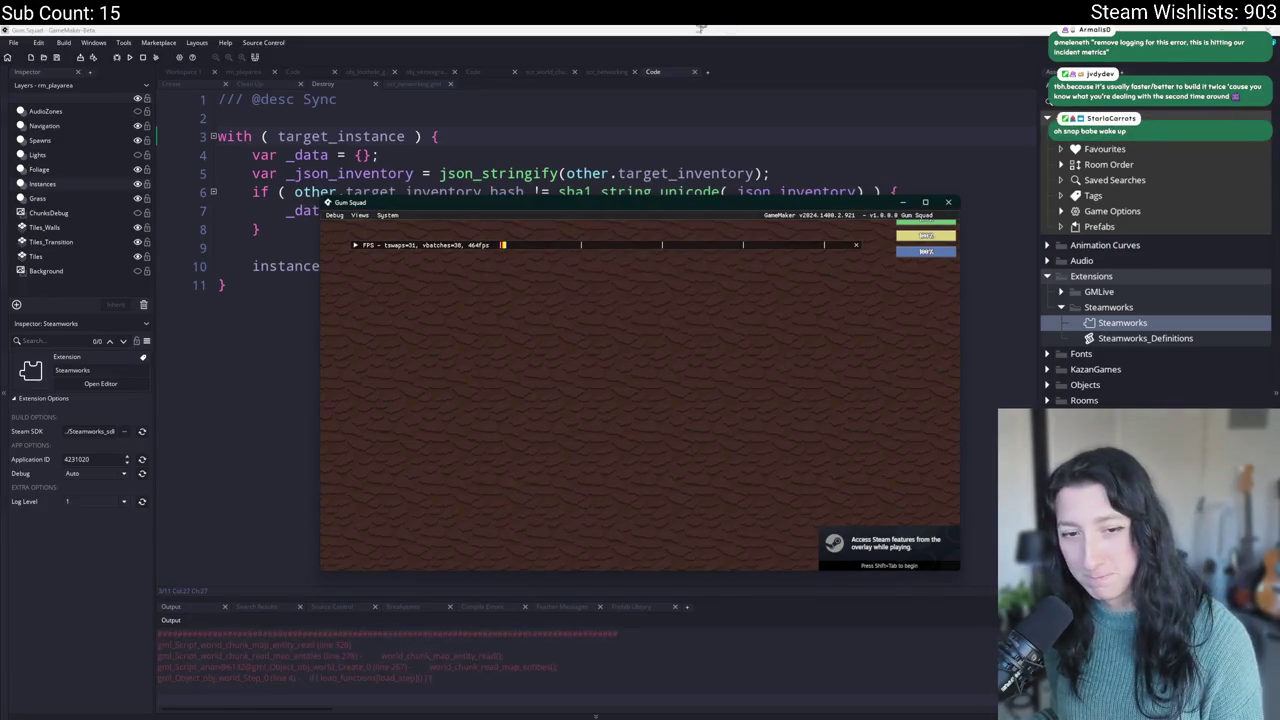
scroll(435, 664, "up", 3)
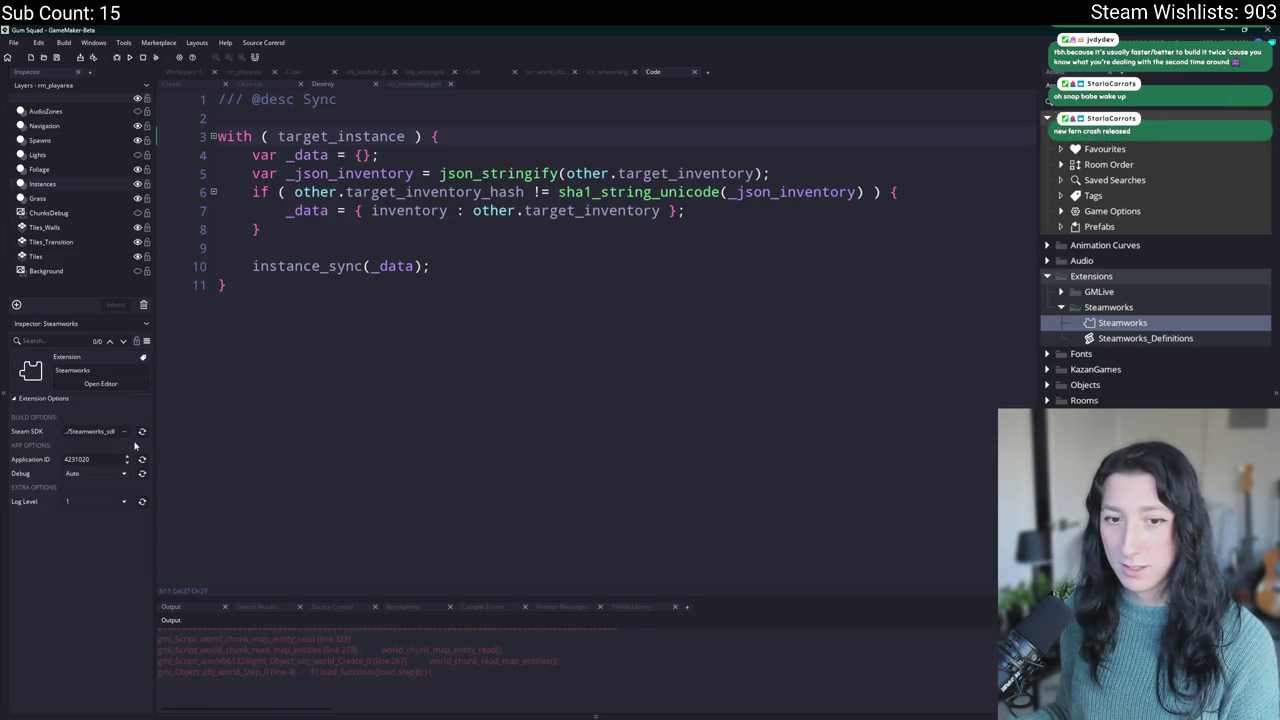
scroll(455, 647, "up", 1)
scroll(419, 667, "up", 1)
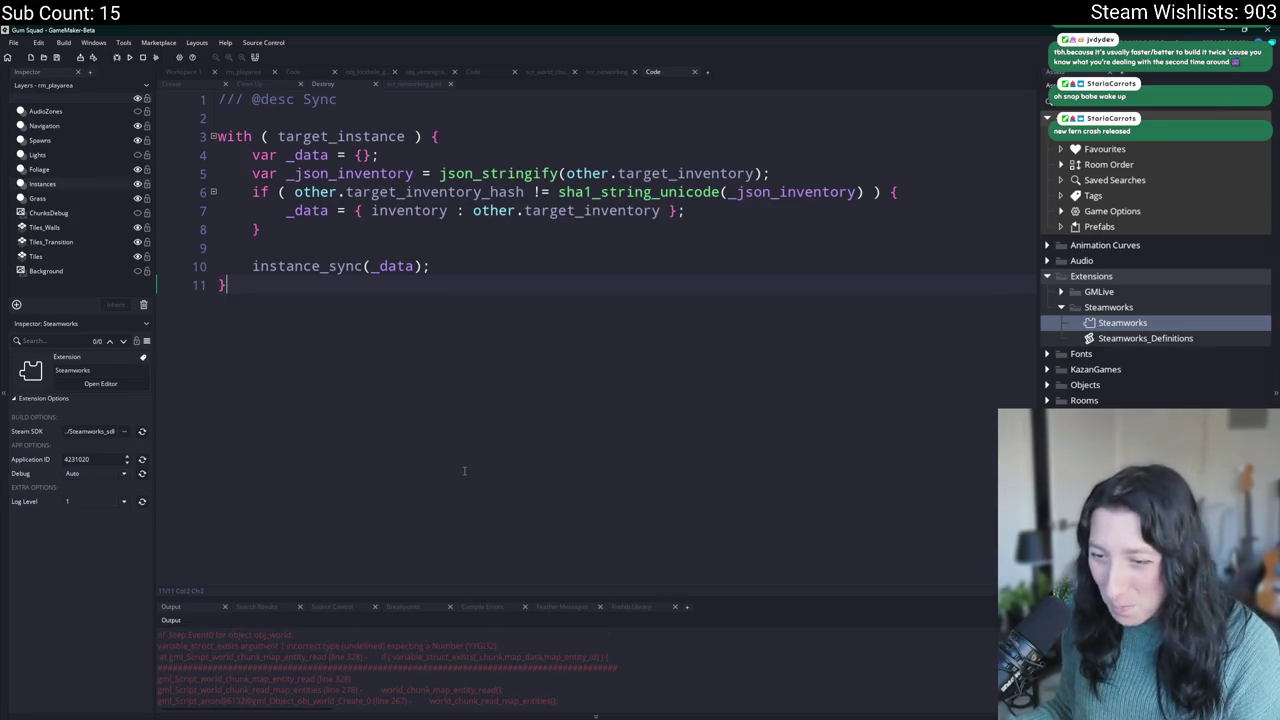
key("ctrl+t")
type("obj_wor")
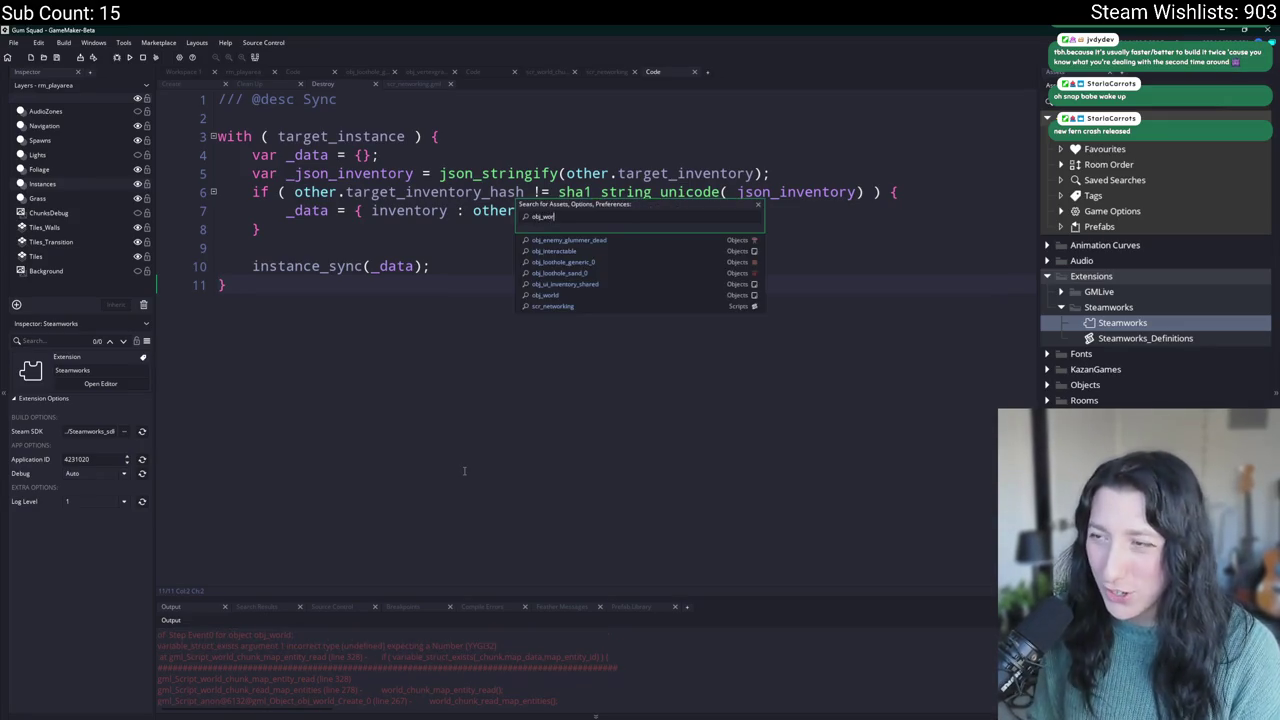
type("ld")
key("Return")
left_click(678, 240)
key("ctrl+g")
type("28")
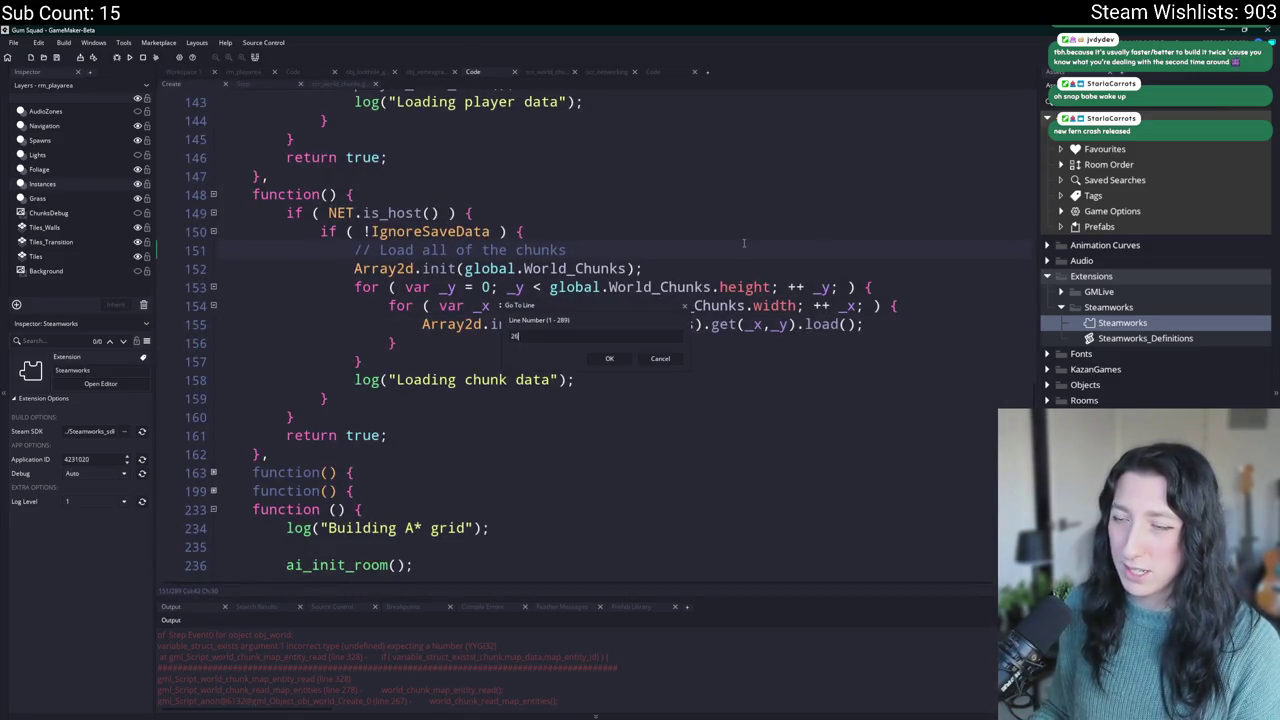
type("7")
key("Return")
- Follow the calls into world_chunk_map_entity_read and add a blank line after the _chunk lookup
scroll(600, 290, "up", 3)
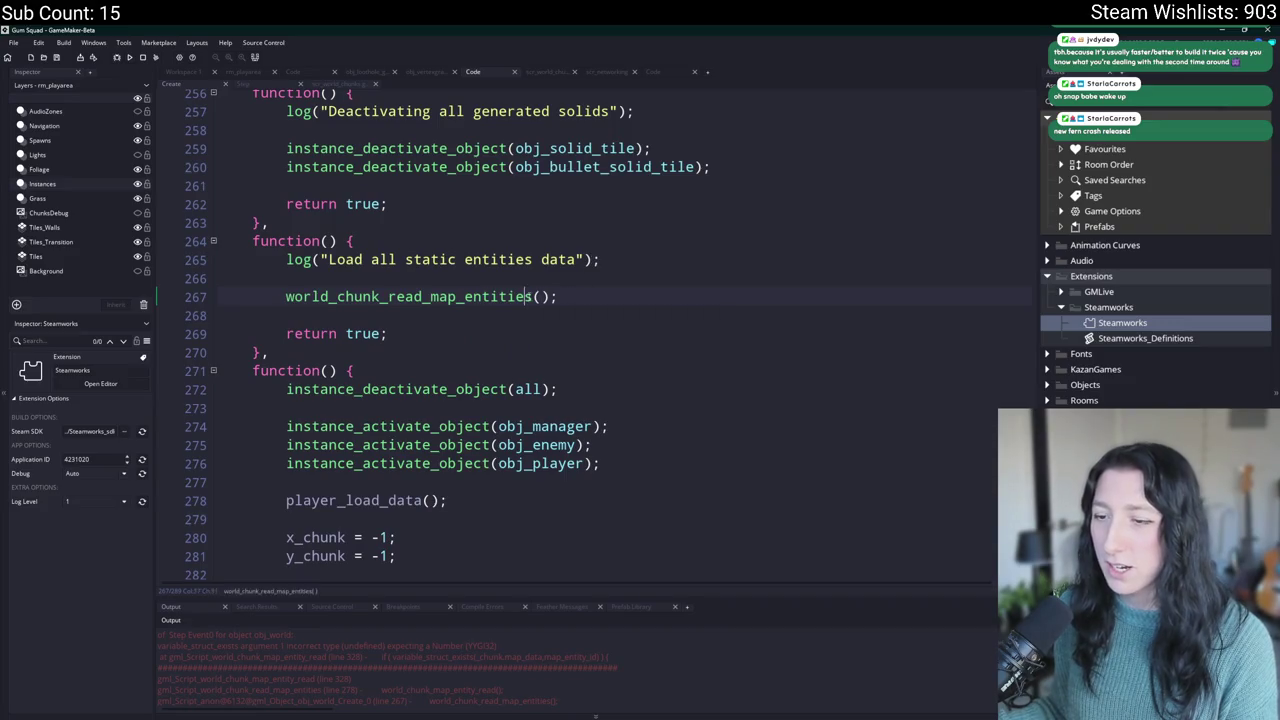
key("F12")
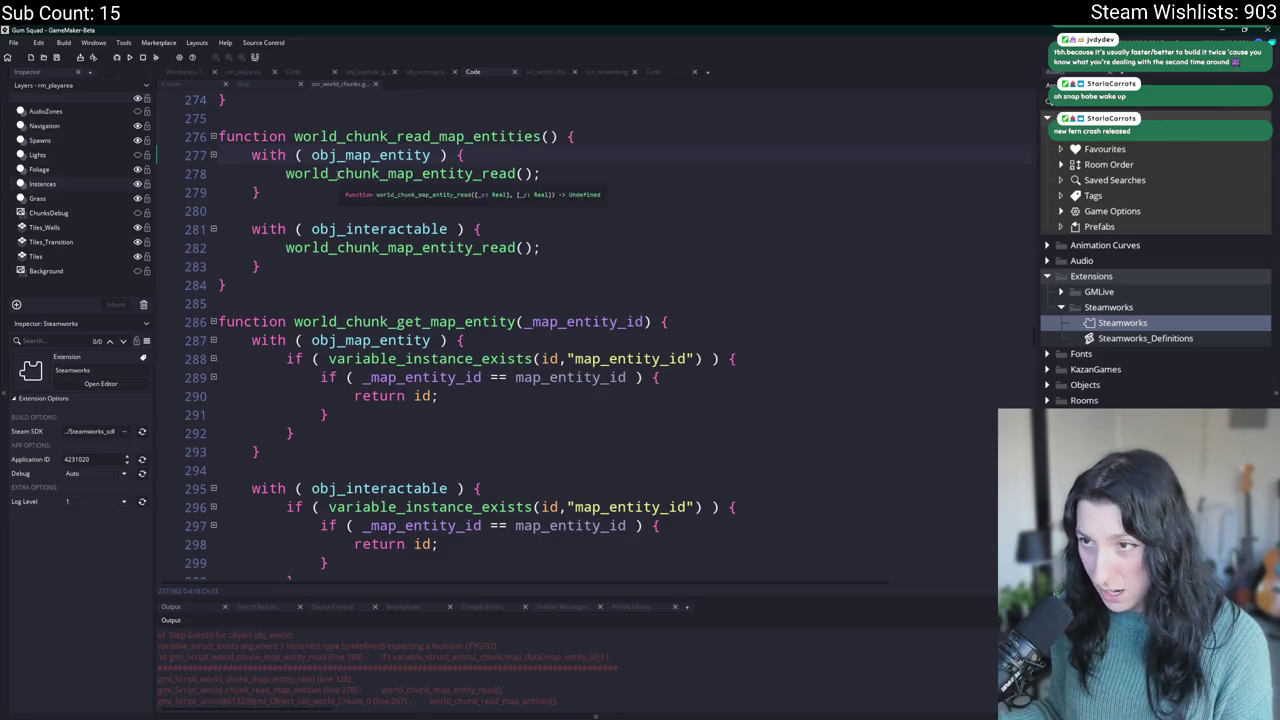
middle_click(337, 173)
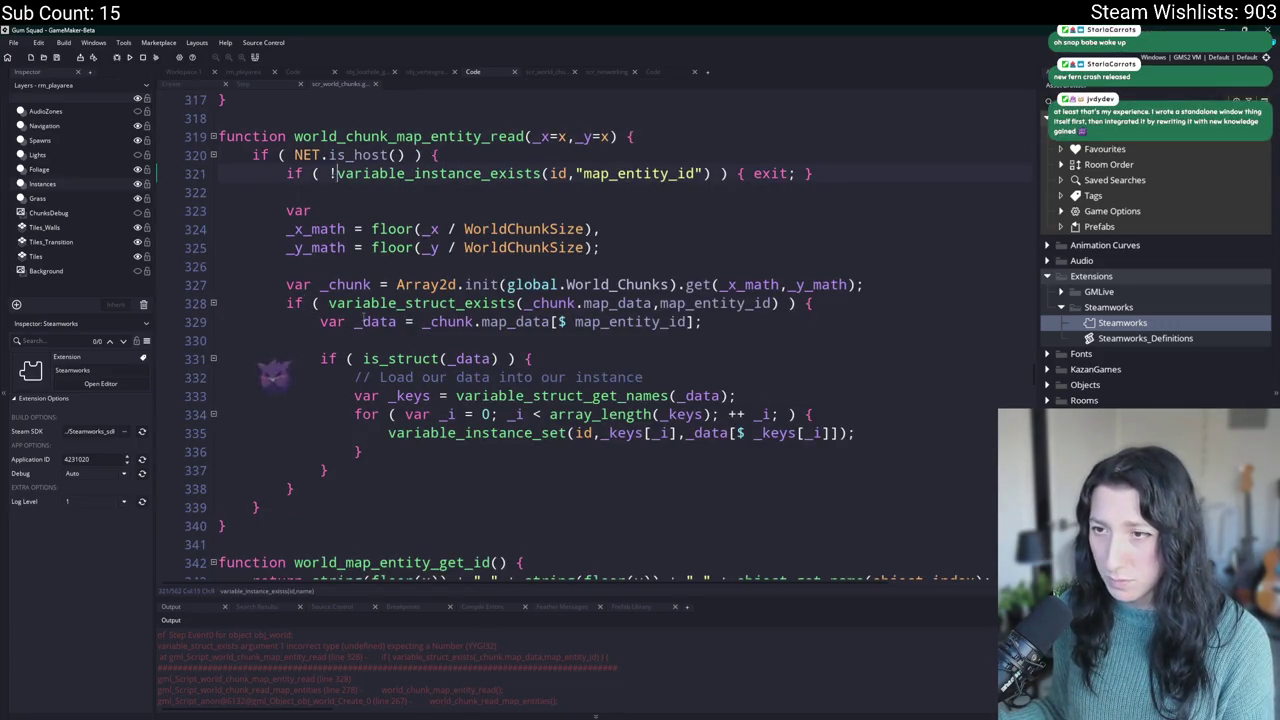
left_click(645, 303)
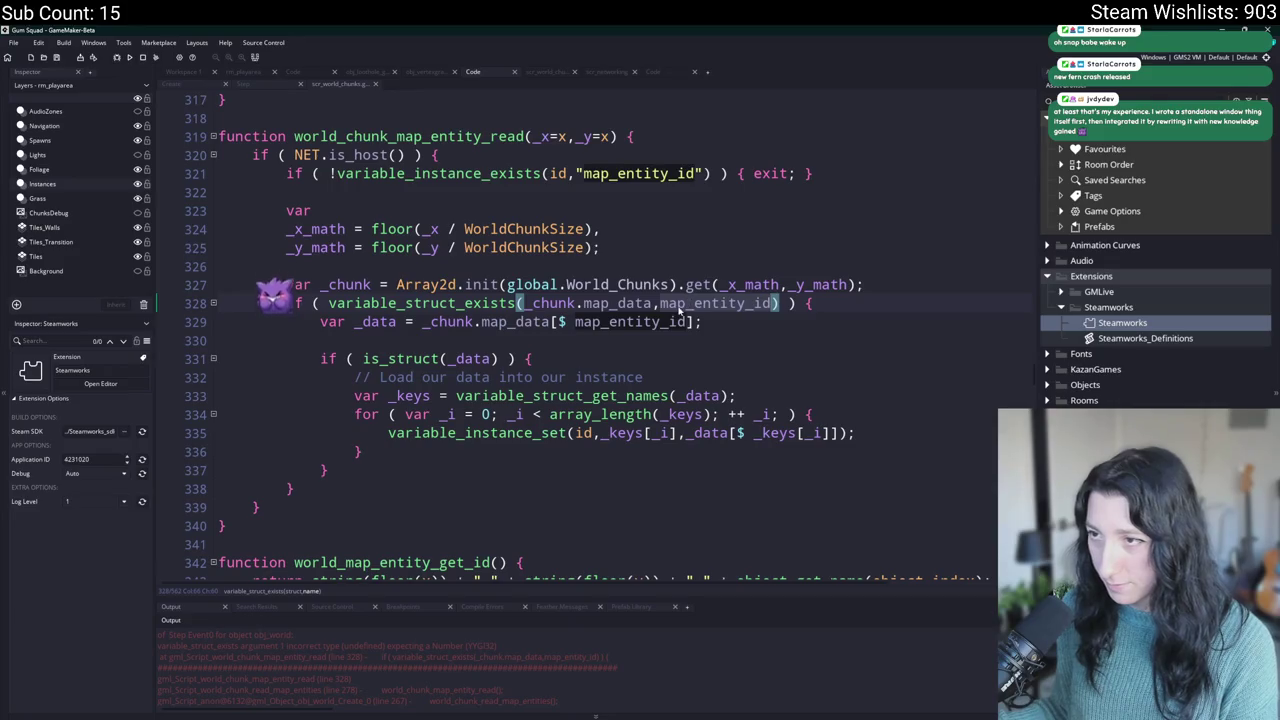
left_click(777, 303)
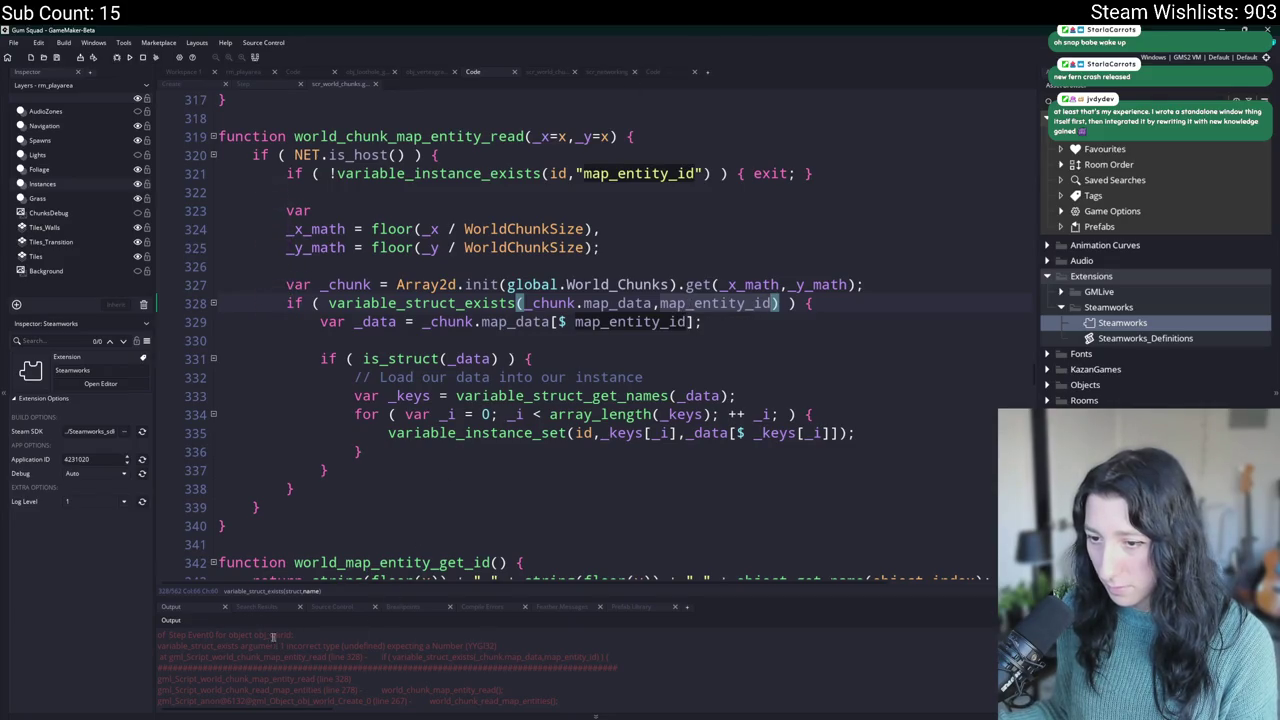
left_click(531, 304)
double_click(533, 304)
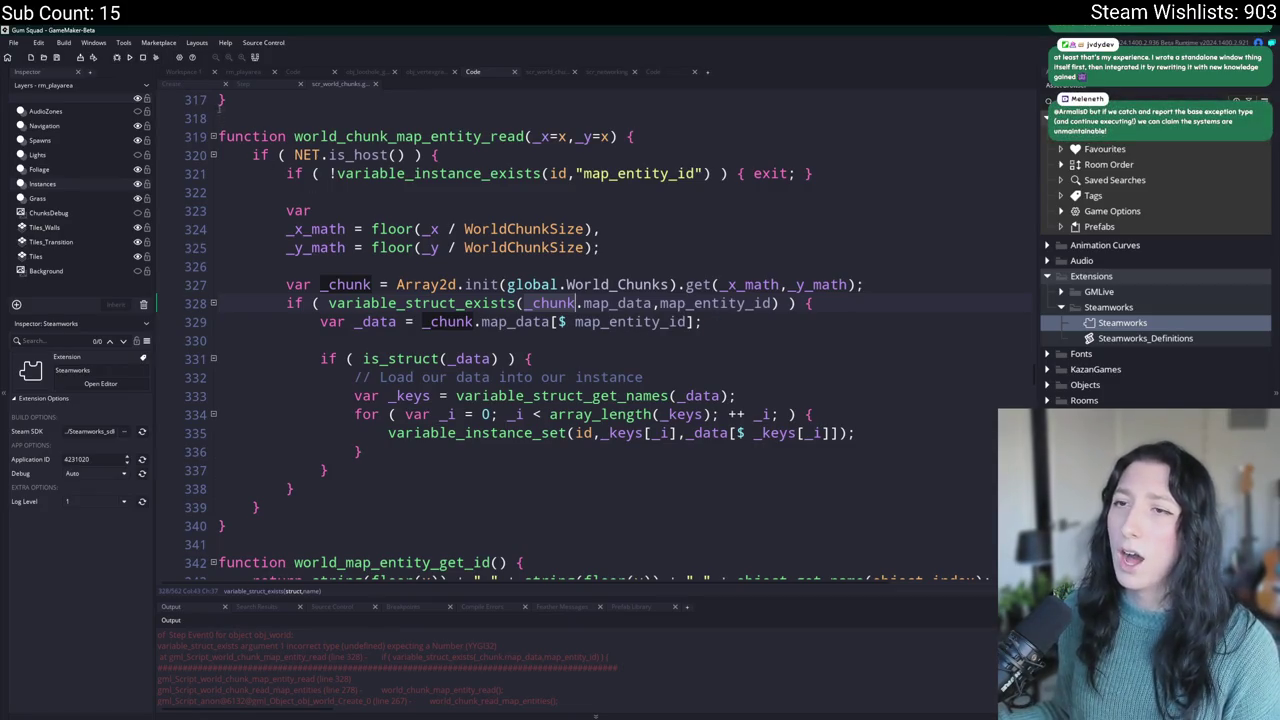
left_click(898, 285)
key("Return")
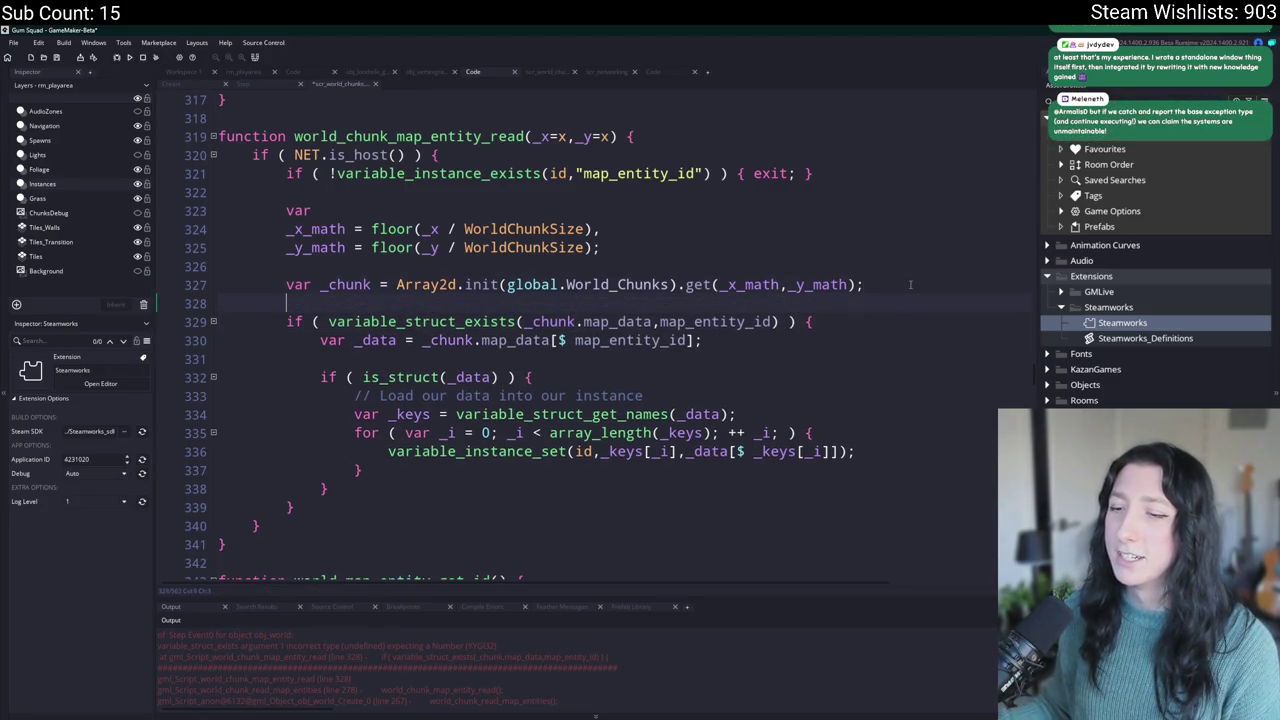
- Add show_message(_chunk); on line 328 and run the game
type("show_me")
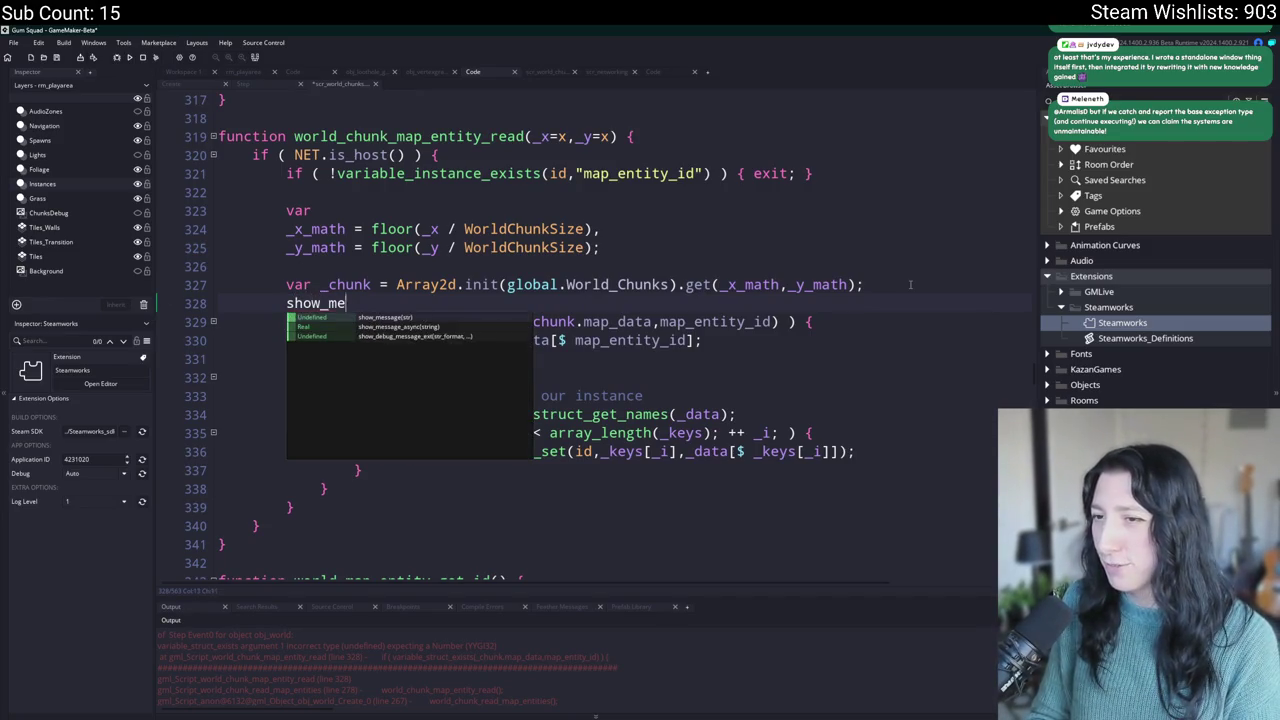
key("Return")
type(";")
key("F5")
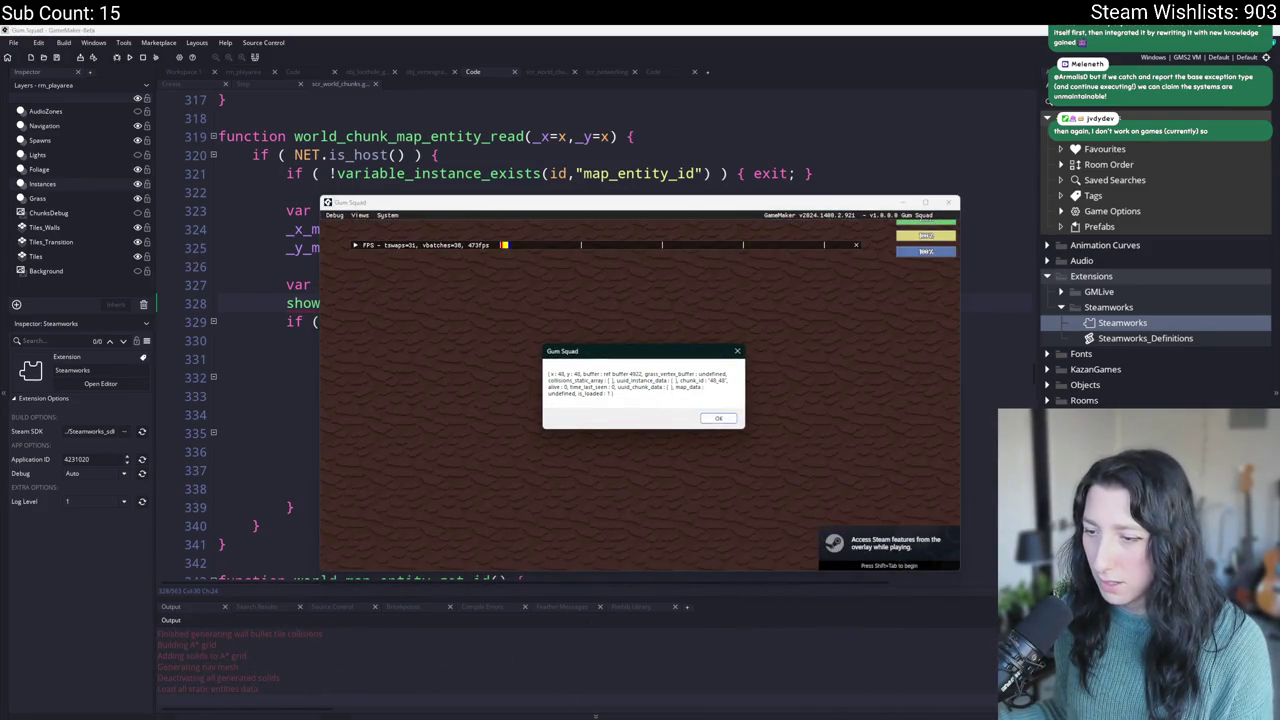
- Read the _chunk output, stop the game, and delete the show_message debug line
left_click(864, 293)
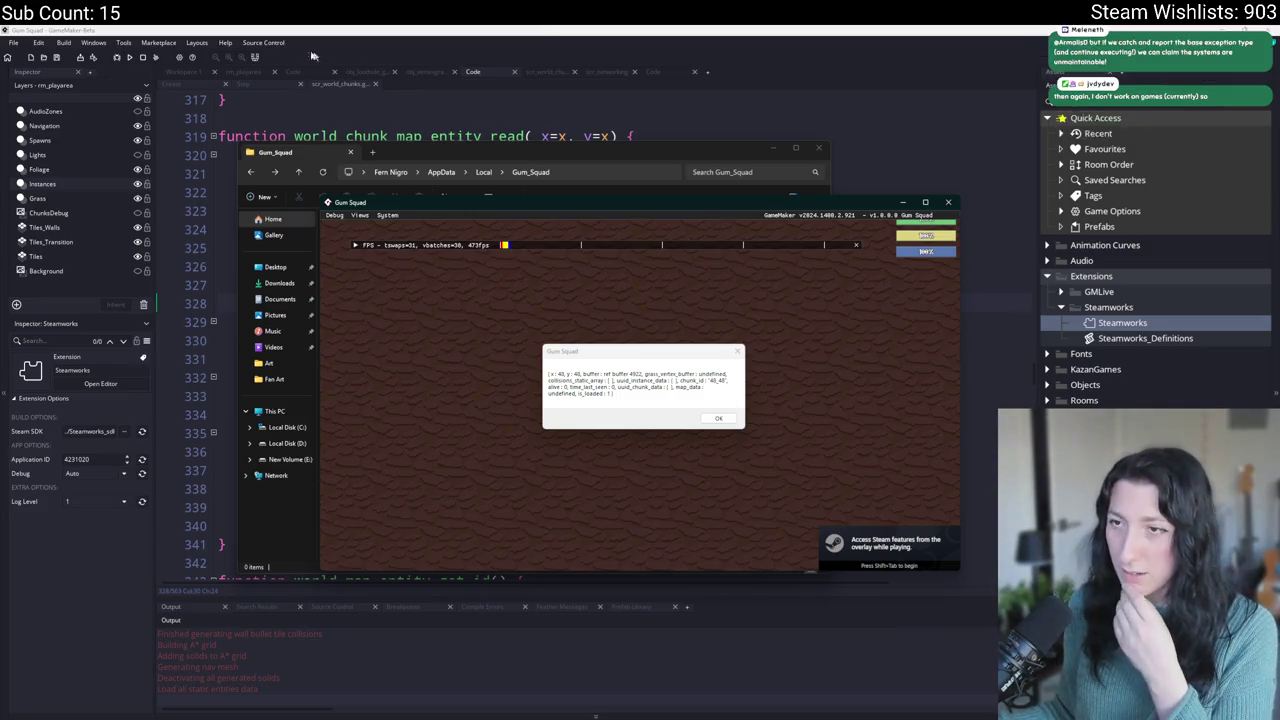
left_click(141, 62)
left_click_drag(466, 303, 200, 312)
key("BackSpace")
key("BackSpace")
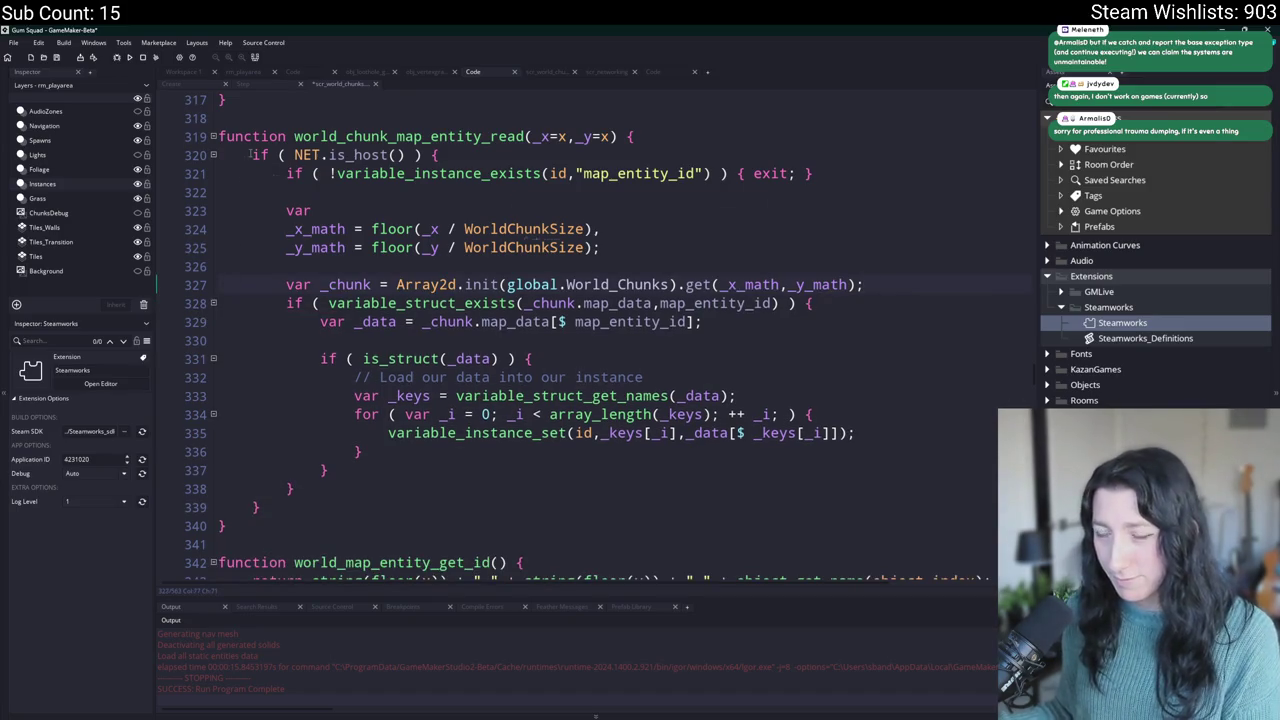
key("ctrl+shift+f")
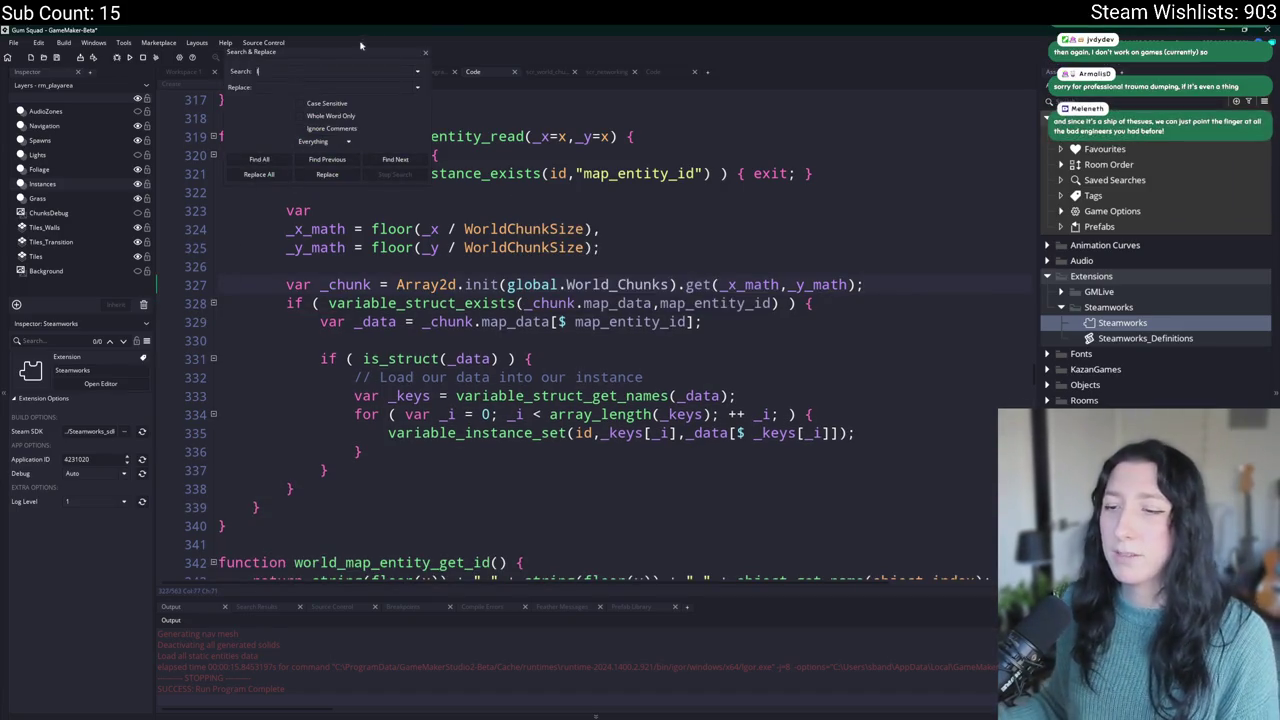
- Find the chunk load function and highlight its _chunk_data and map_data uses
left_click(425, 53)
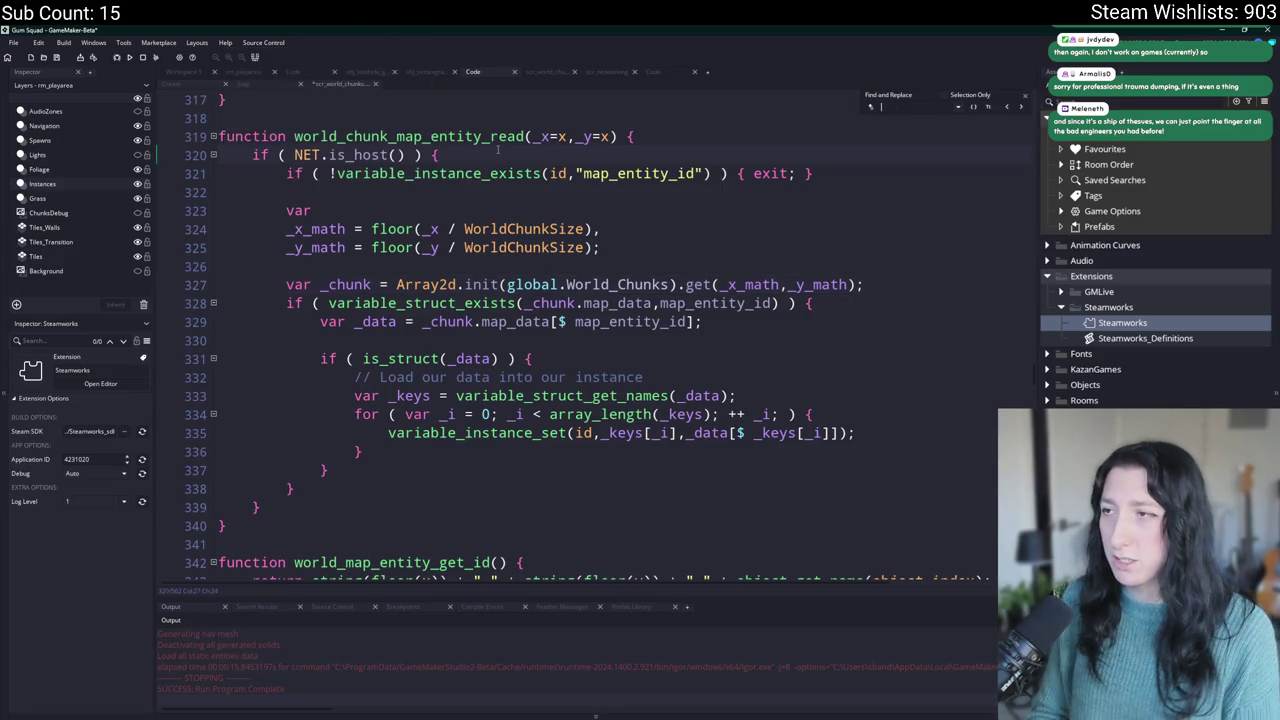
type("load = func")
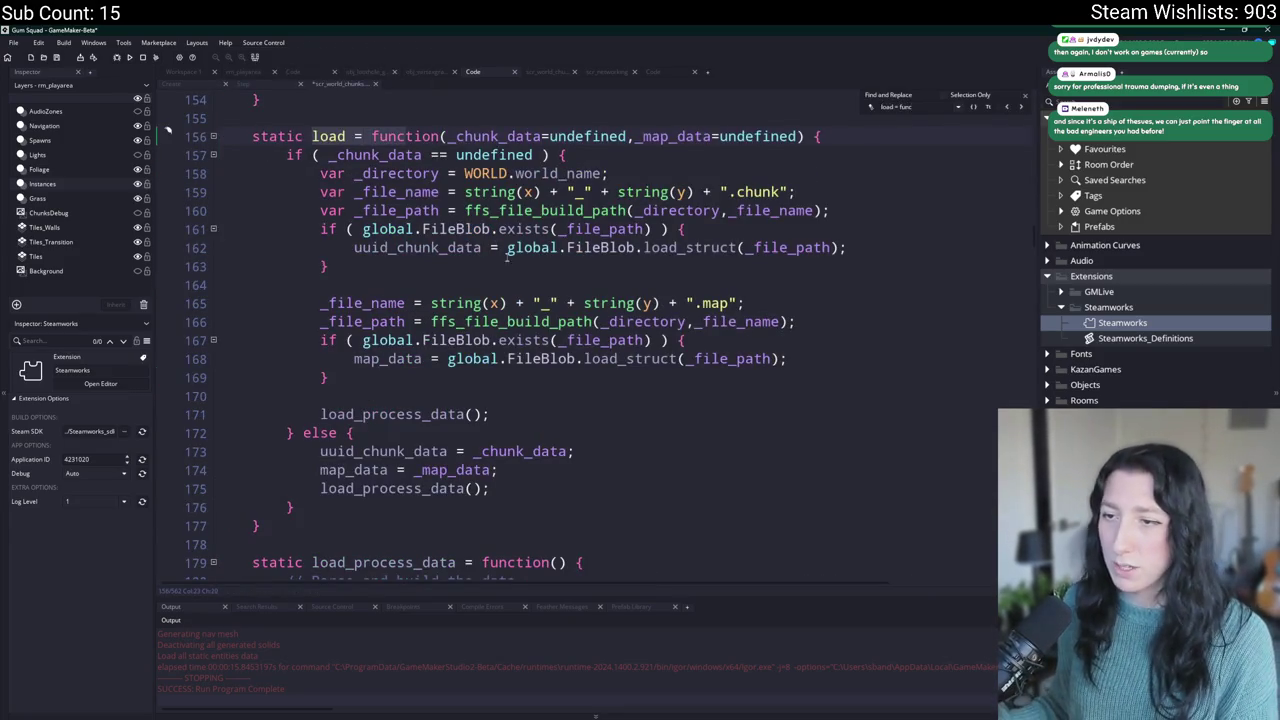
scroll(452, 355, "down", 1)
double_click(372, 449)
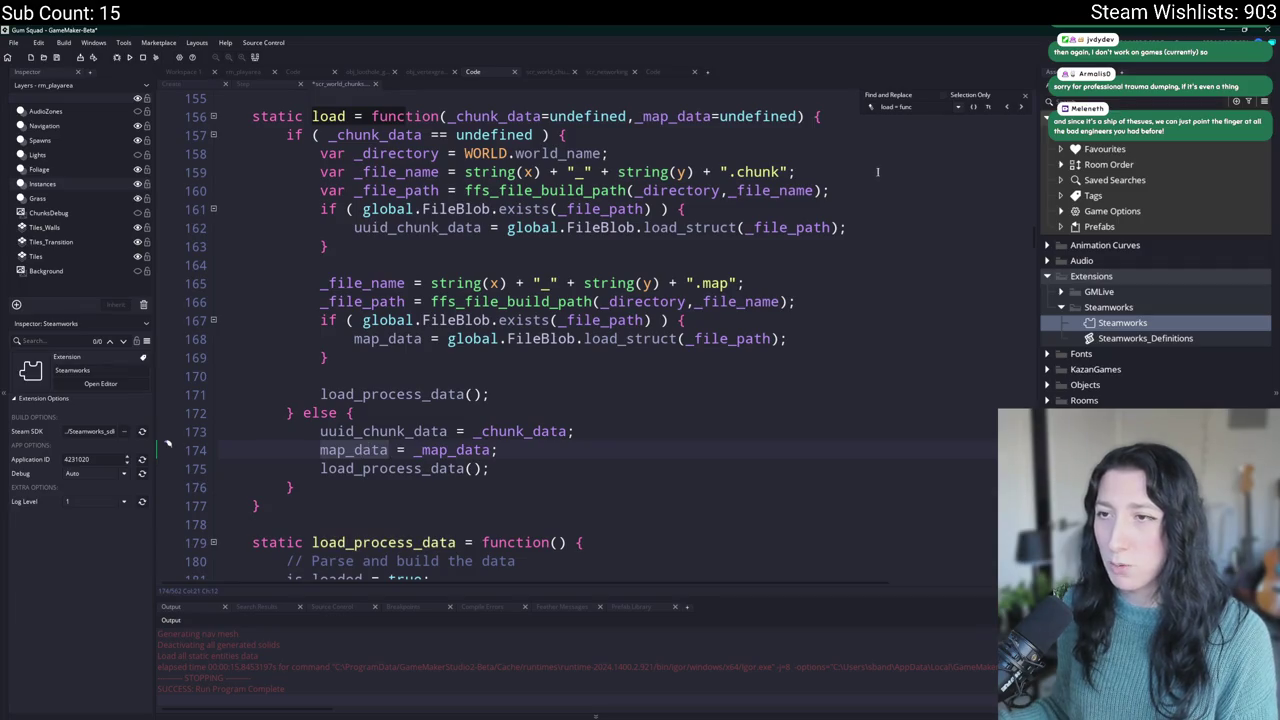
scroll(877, 172, "up", 2)
left_click(1025, 97)
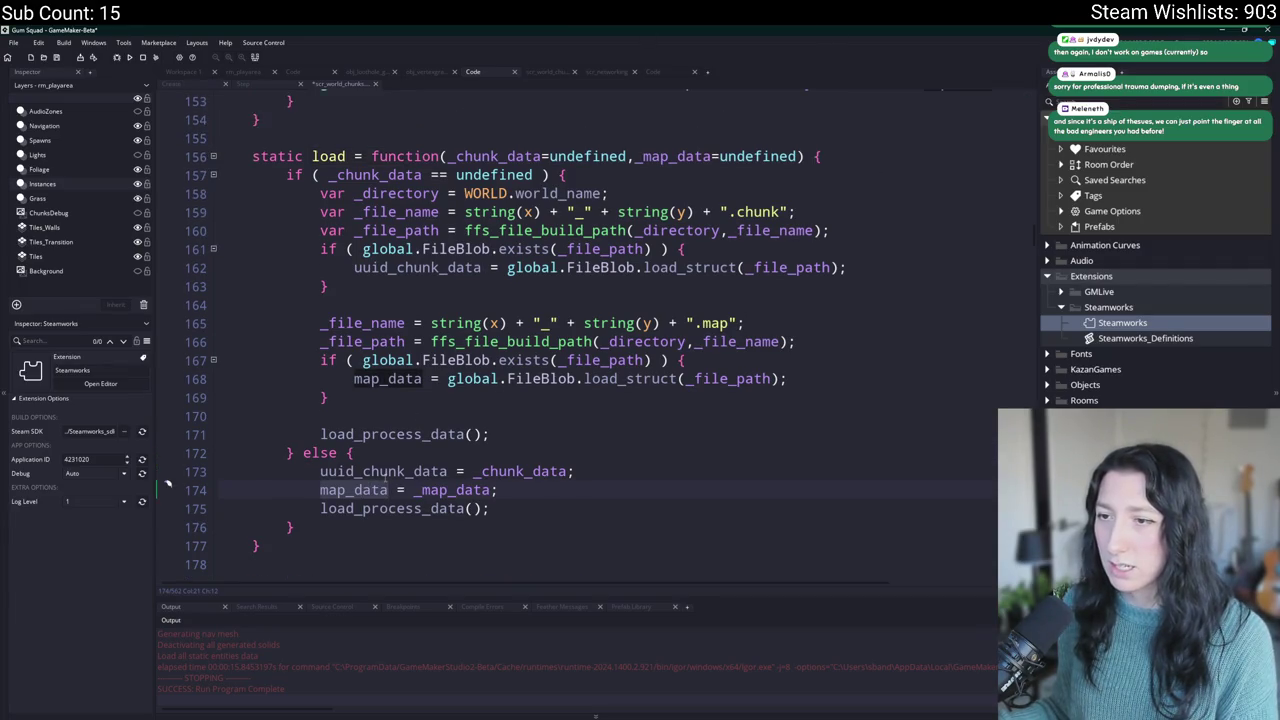
left_click(167, 471)
left_click(167, 154)
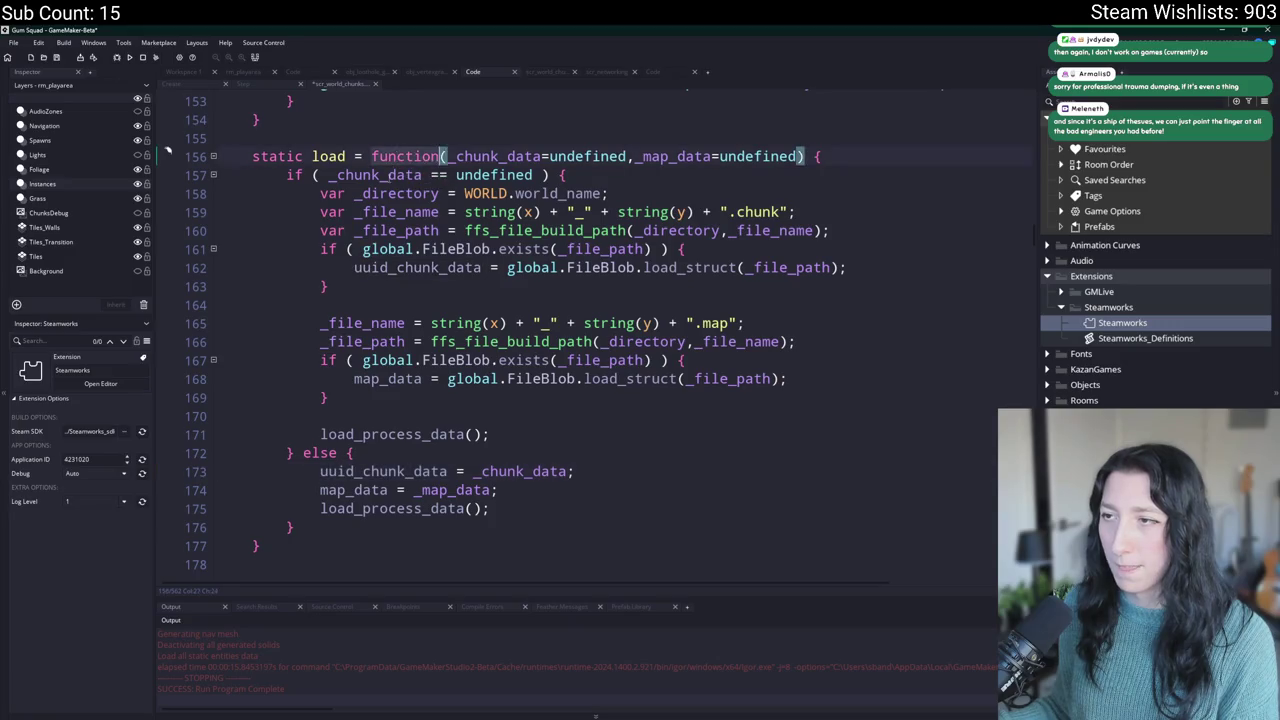
left_click(424, 174)
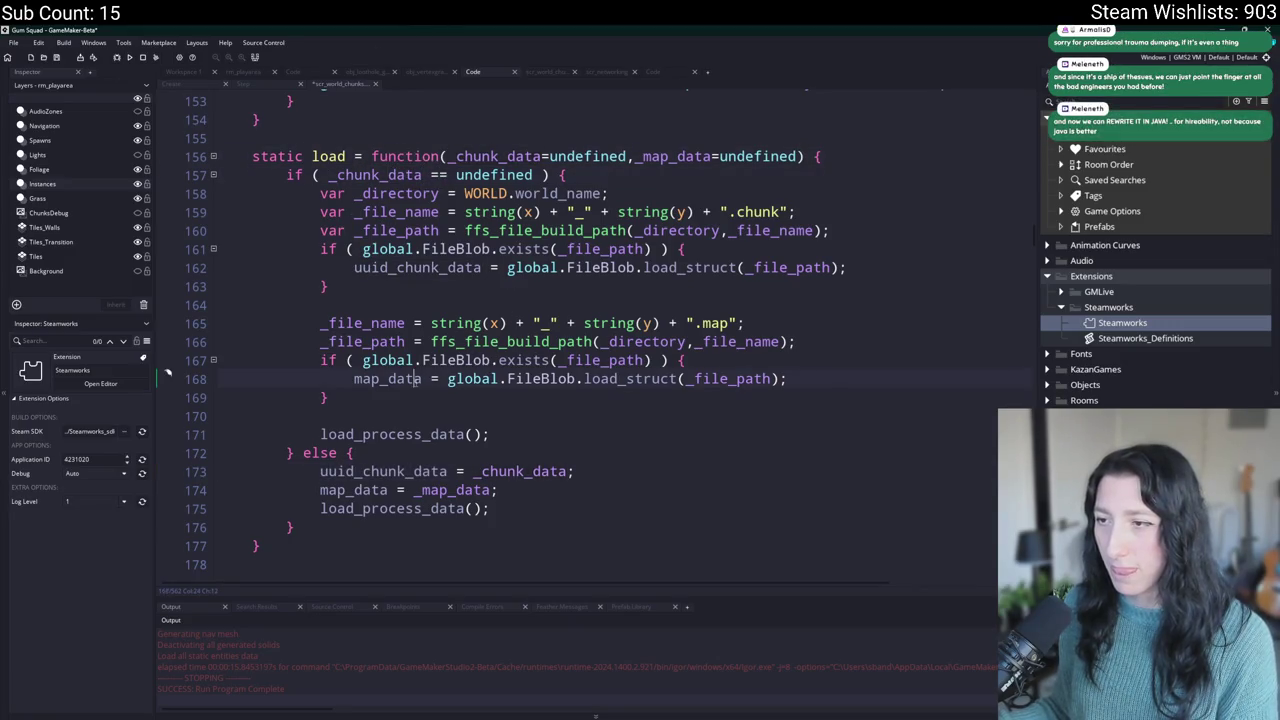
left_click(423, 378)
- Step through every map_data match in the script with the find bar
key("ctrl+f")
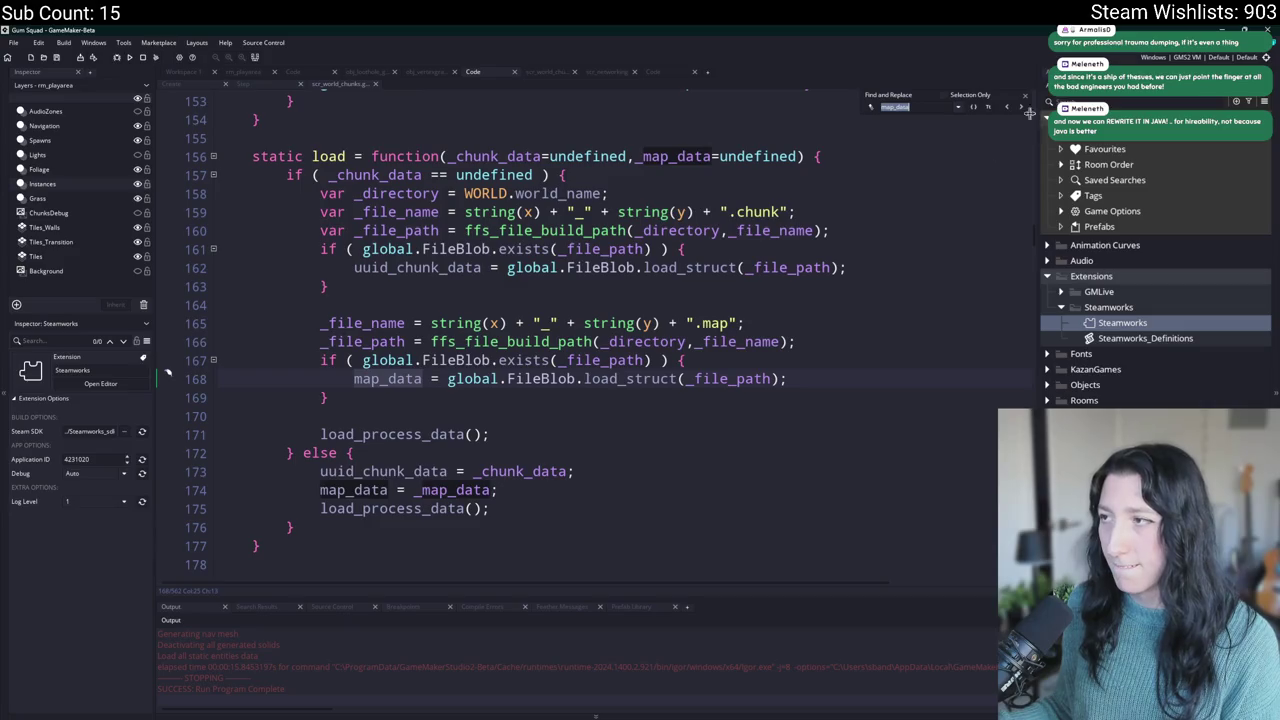
left_click(1004, 108)
left_click(1004, 108)
left_click(1004, 108)
left_click(1004, 108)
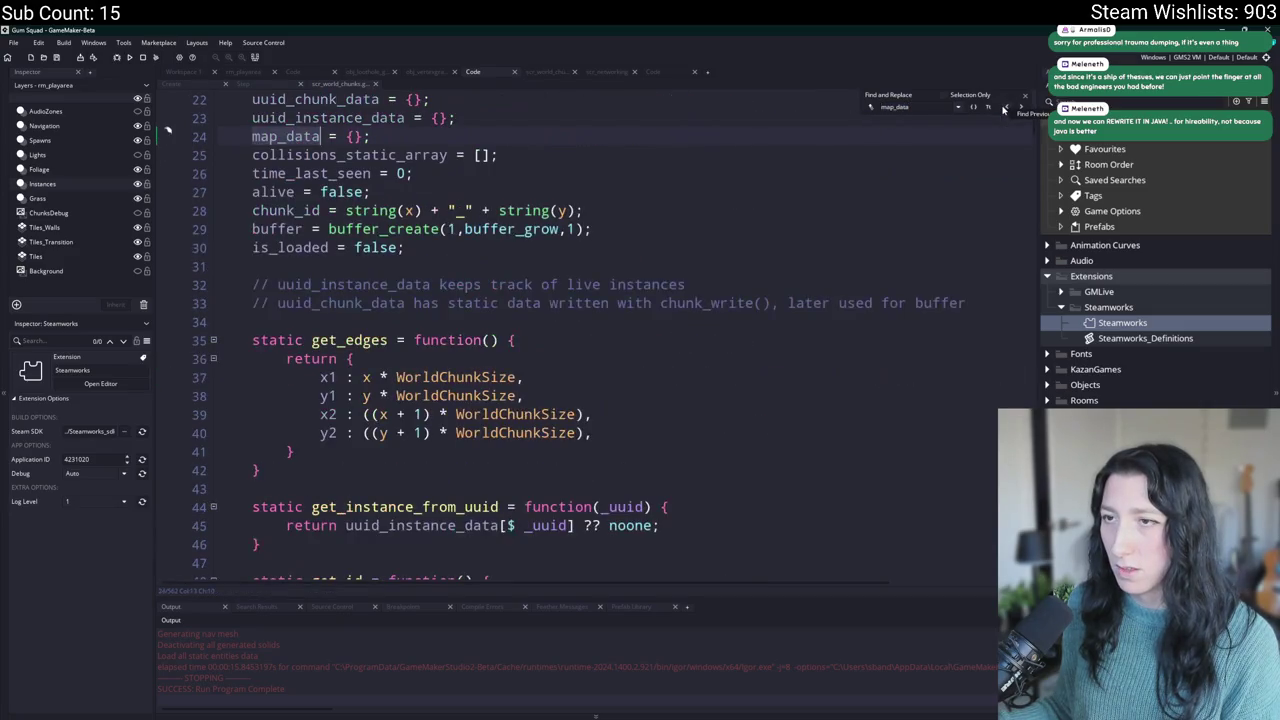
left_click(1020, 108)
left_click(1020, 108)
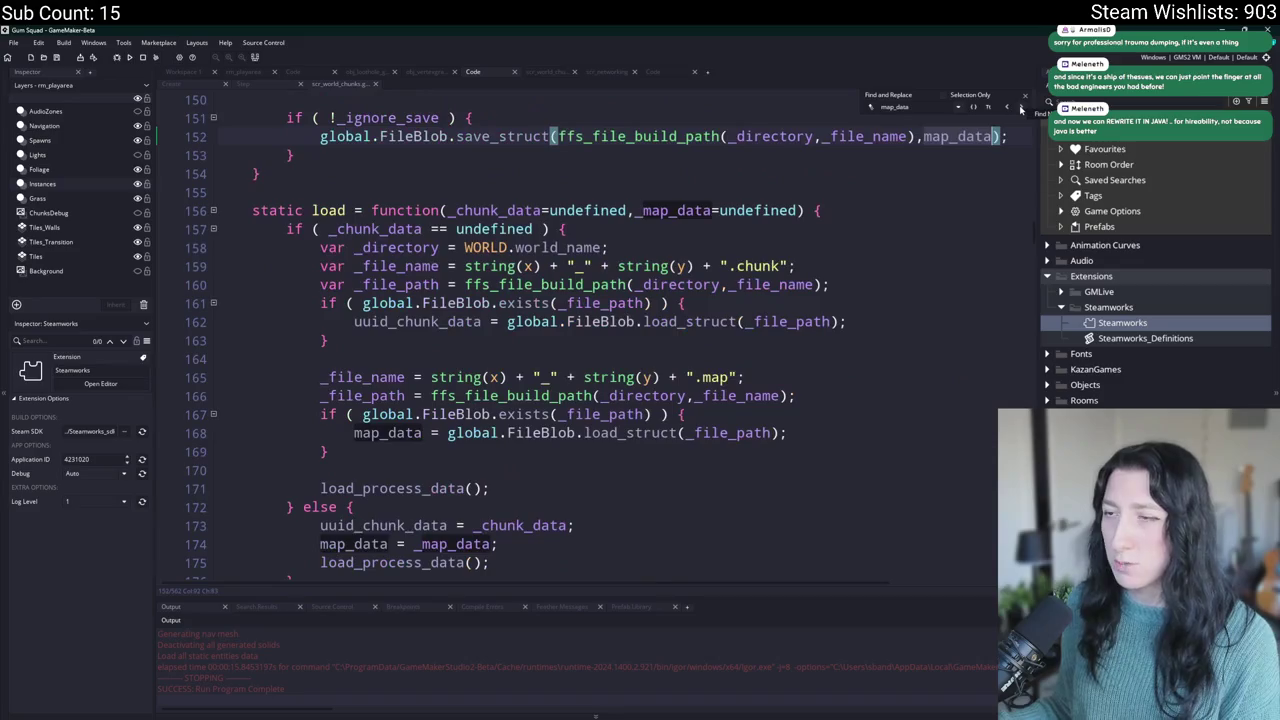
left_click(1020, 108)
scroll(928, 294, "up", 4)
scroll(928, 294, "up", 10)
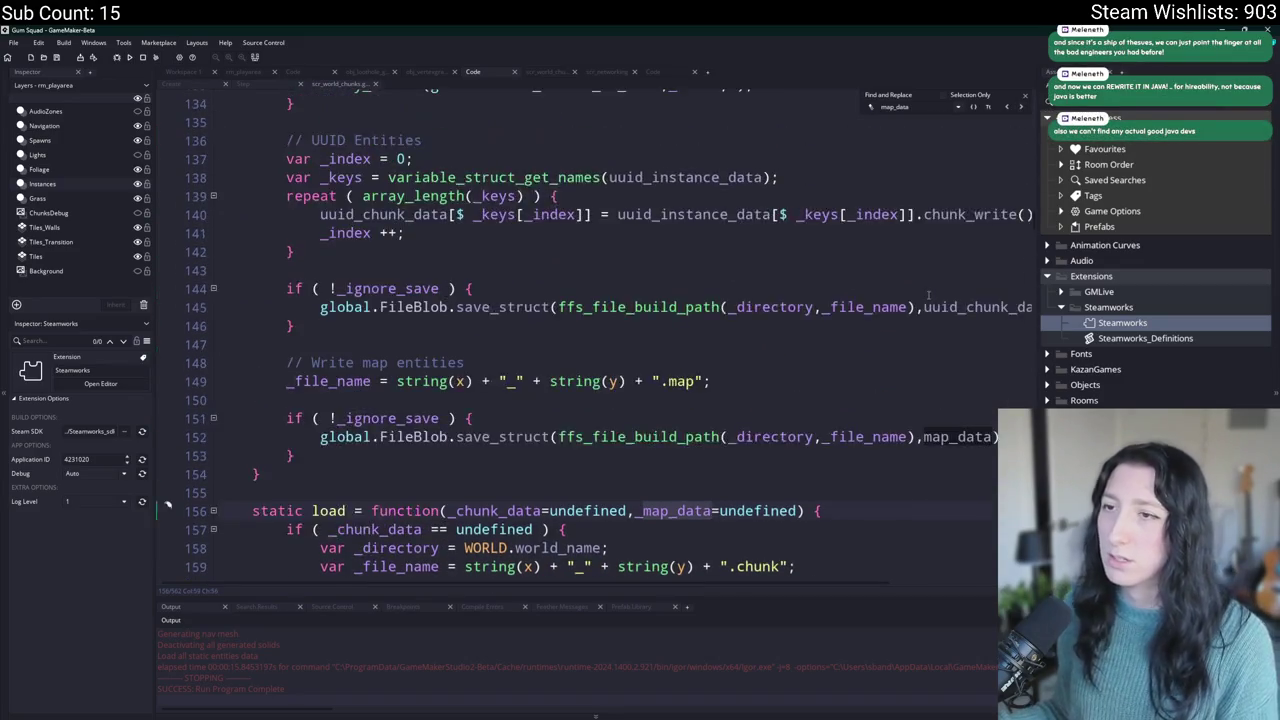
scroll(885, 335, "down", 11)
scroll(885, 335, "down", 2)
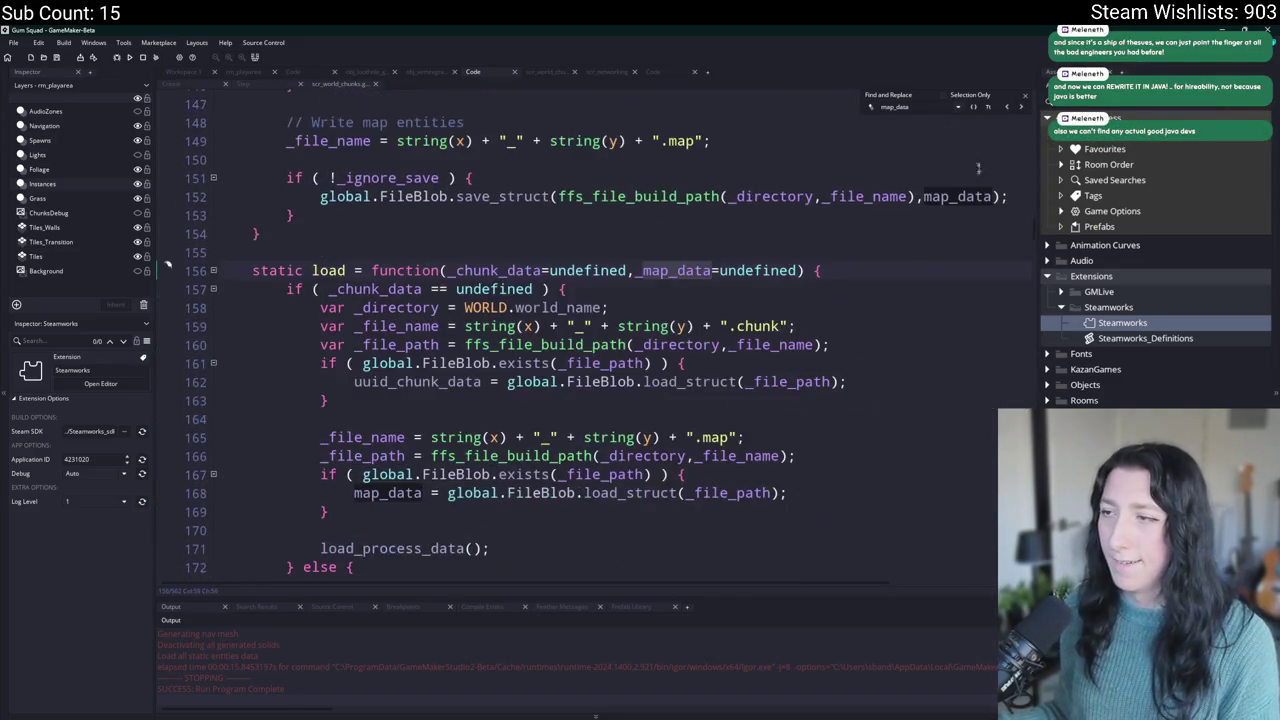
left_click(1024, 98)
scroll(594, 384, "down", 3)
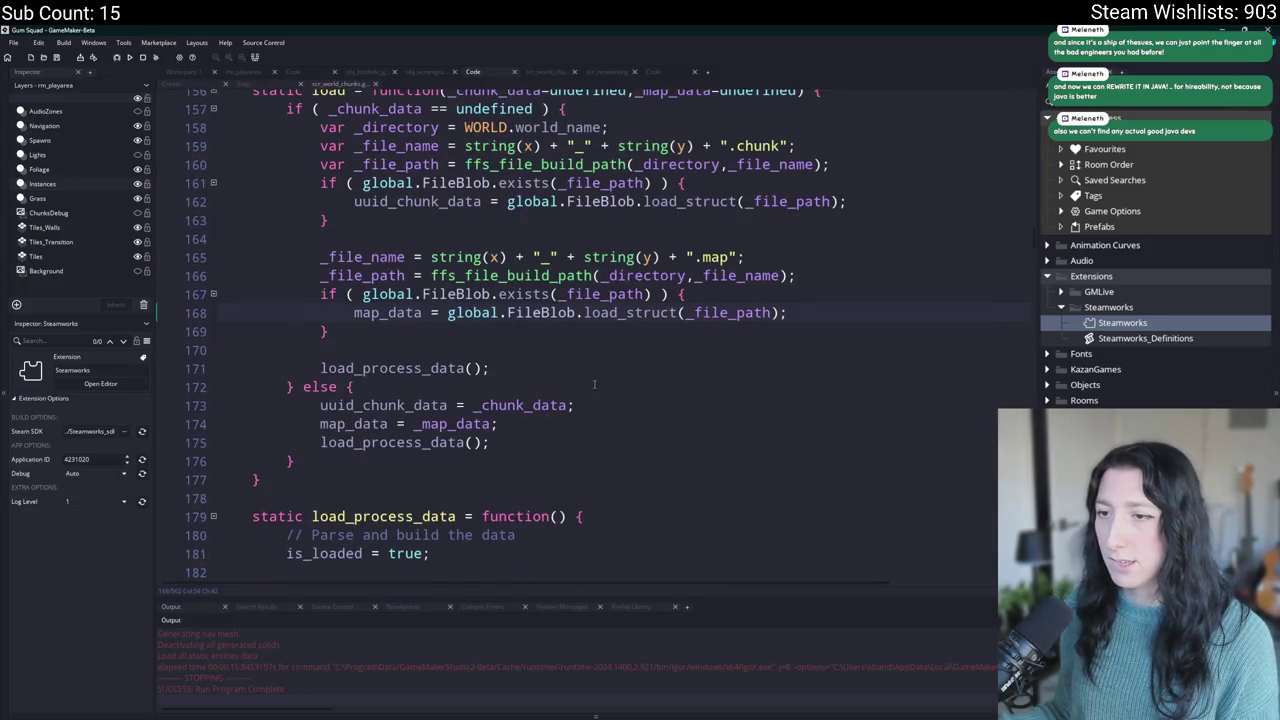
scroll(603, 412, "up", 1)
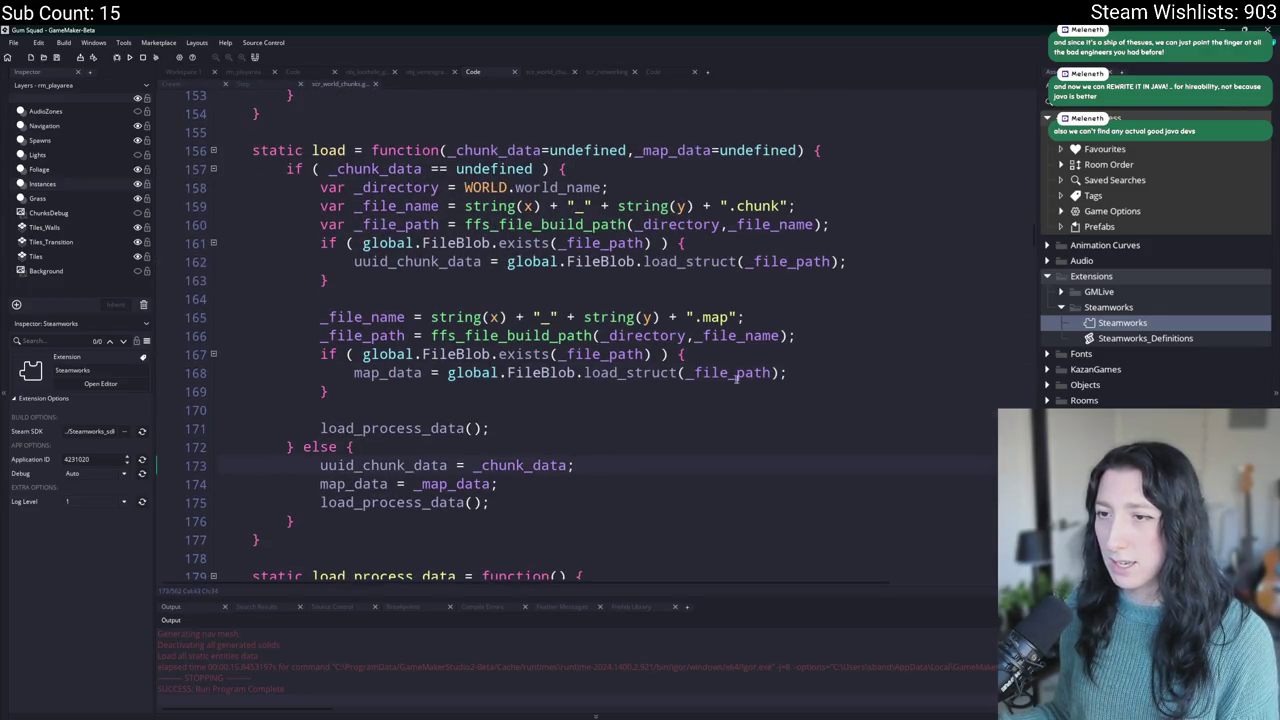
- Insert show_message(map_data) right after the file-load block in load
key("Return")
key("BackSpace")
left_click(827, 373)
key("Return")
type("show_messag")
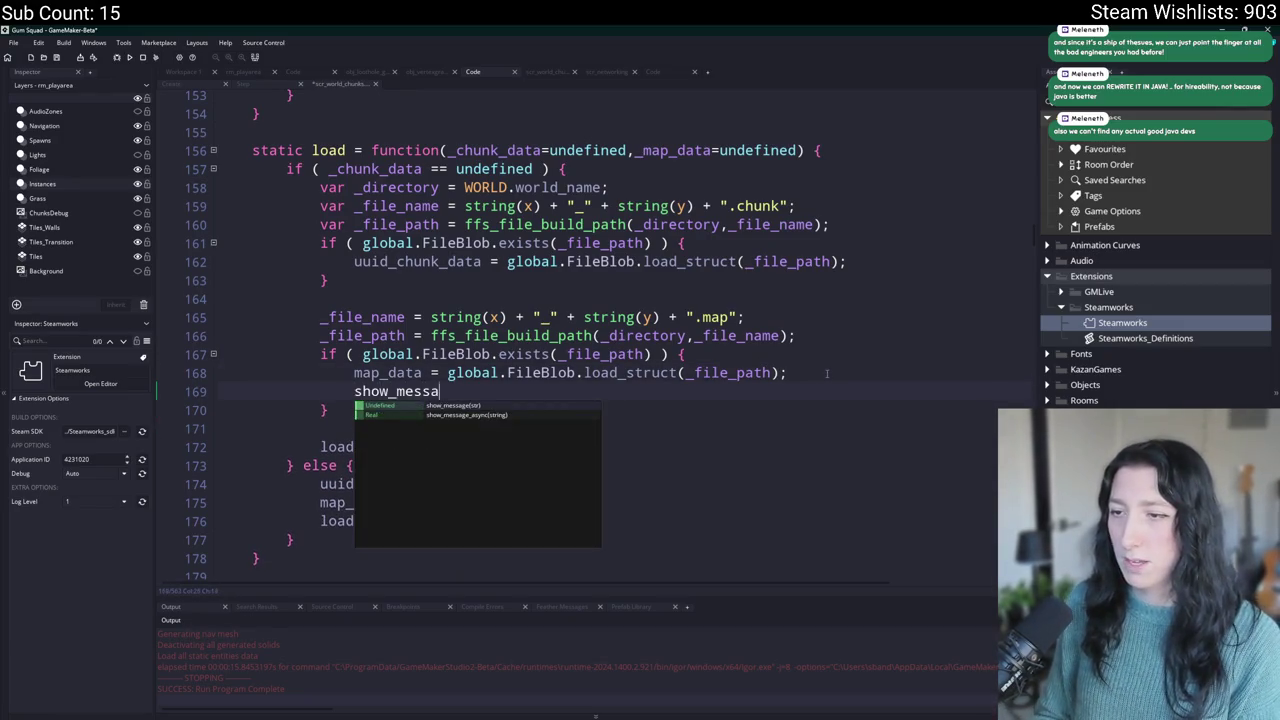
type("e(\"OH NO")
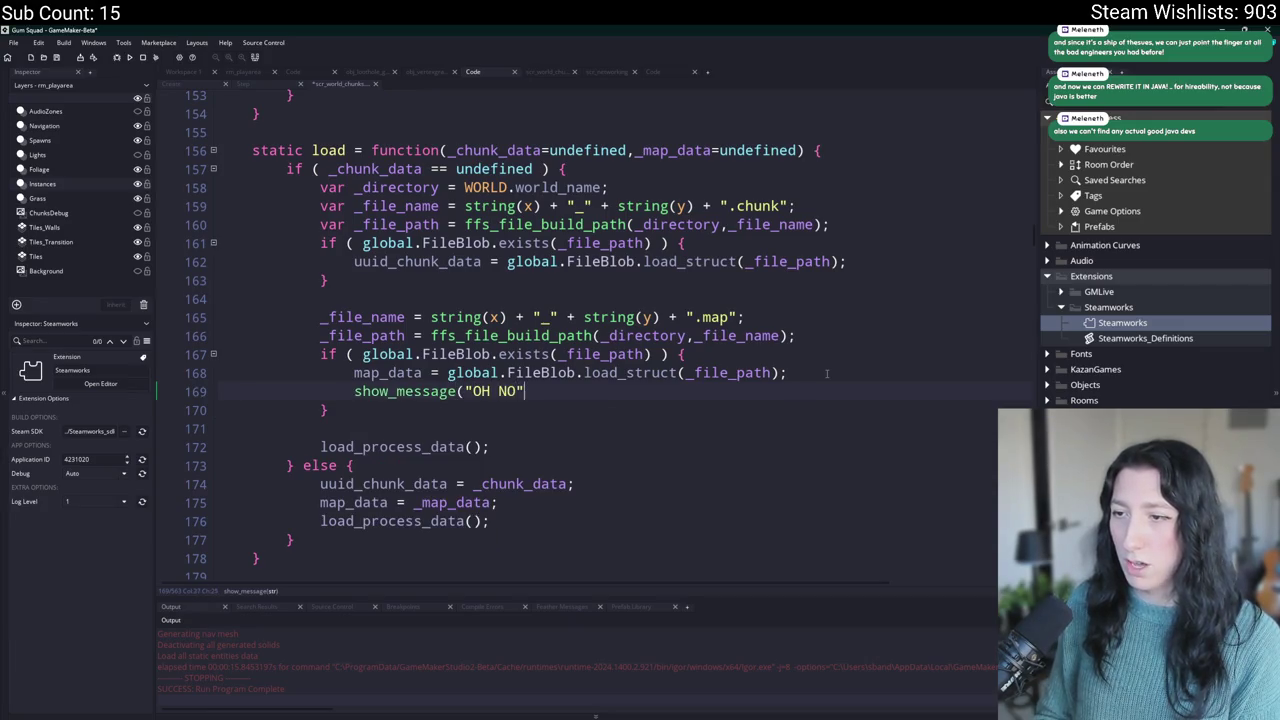
key("Down")
key("Down")
key("Return")
key("Return")
key("Up")
type("show_me")
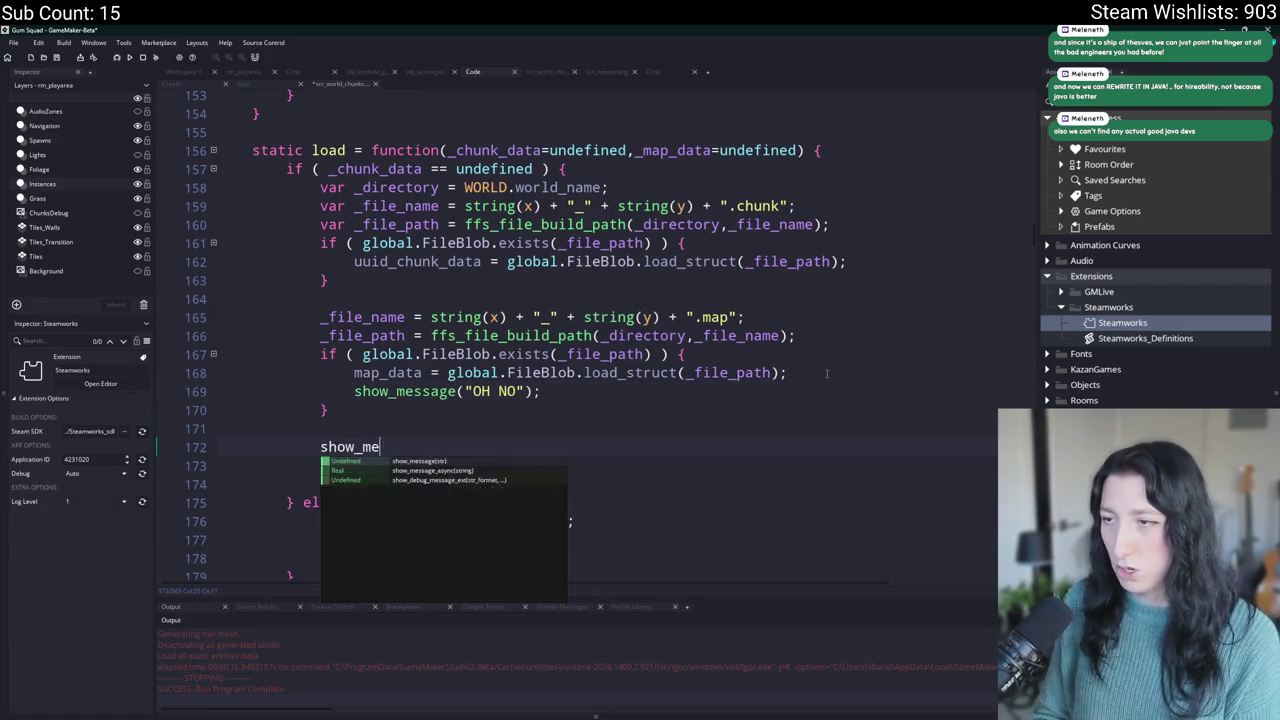
type("ssage(map_data);")
- Run the game, create a lobby to see the popup, then delete the OH NO line
key("F5")
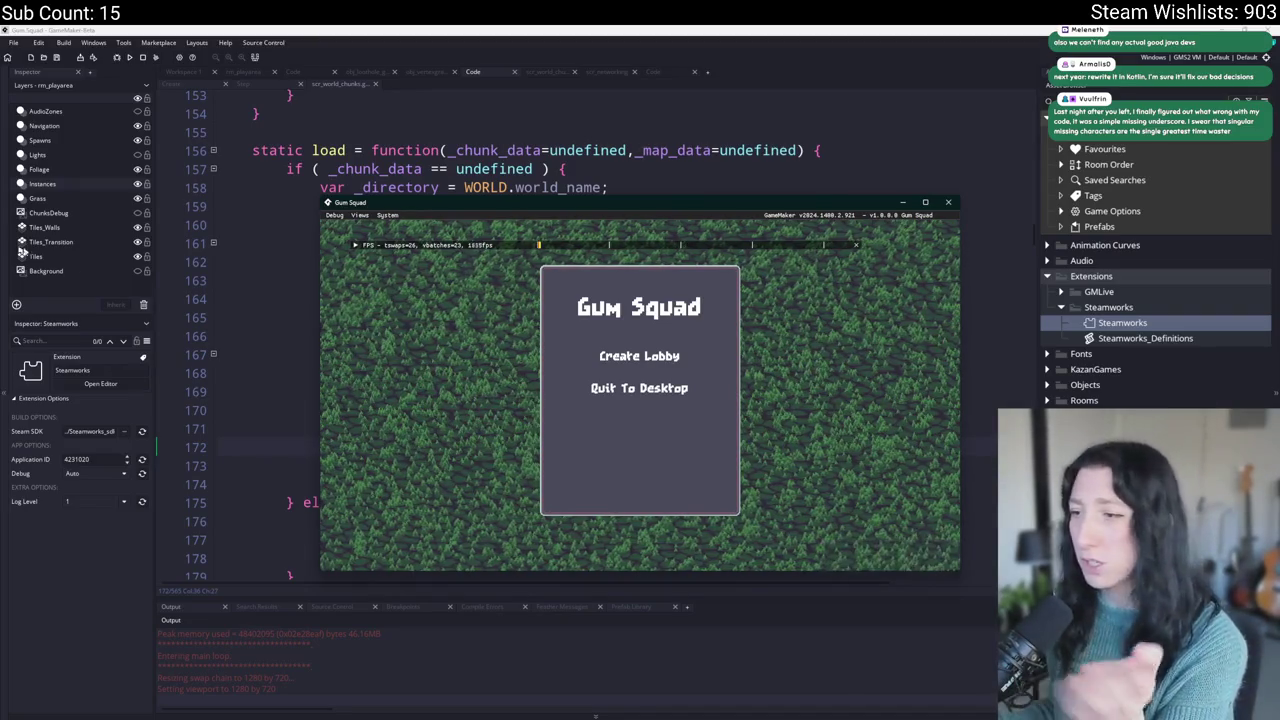
left_click(634, 357)
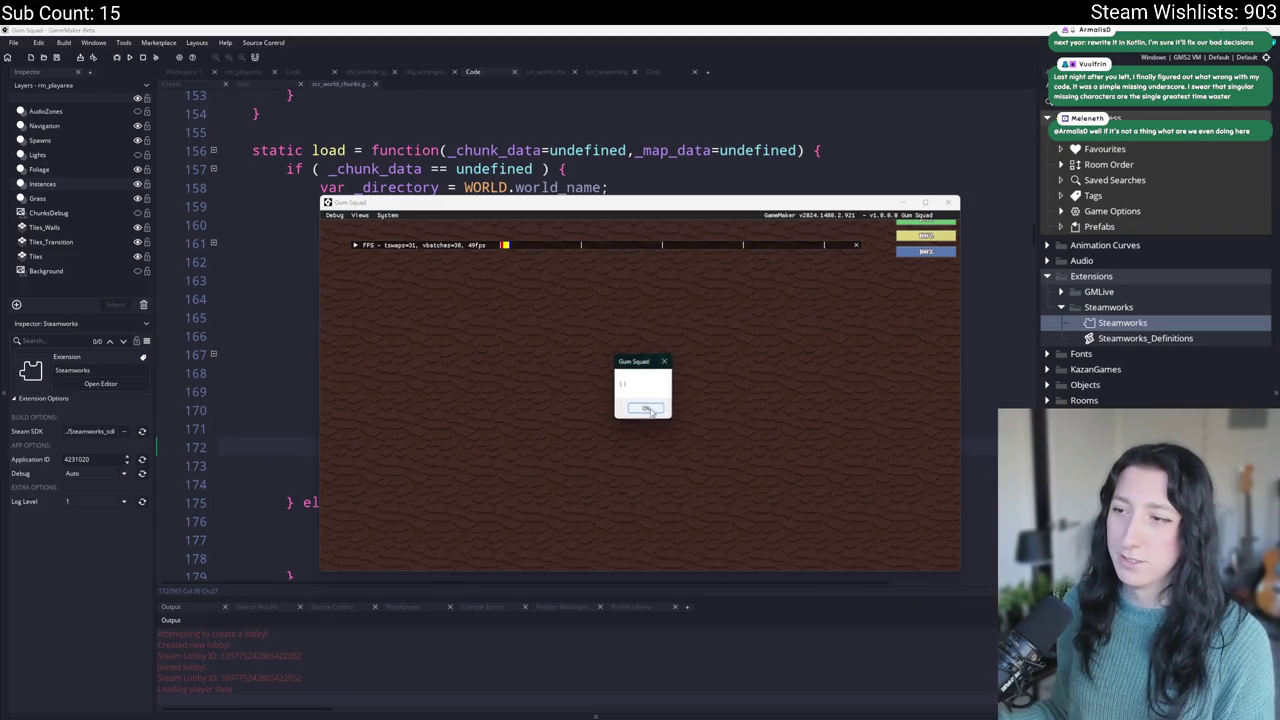
left_click(145, 58)
left_click_drag(545, 391, 218, 373)
key("BackSpace")
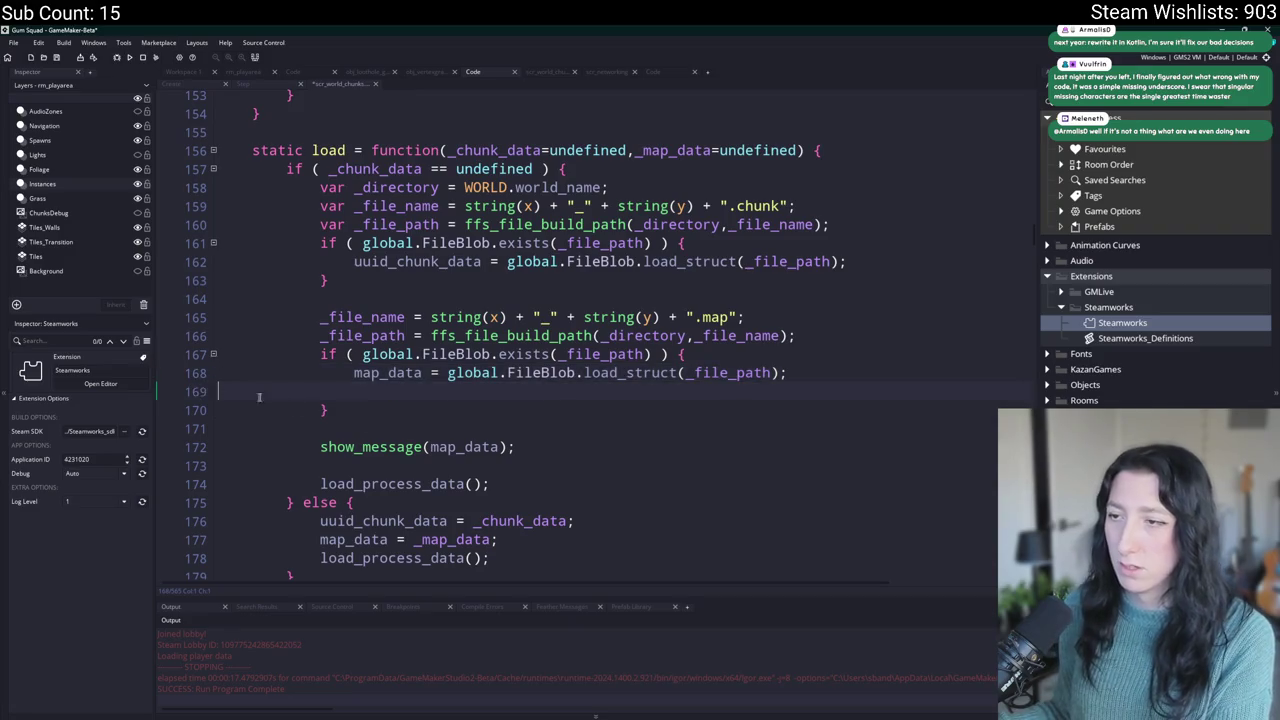
- Delete the OH NO line and the old map_data message lines
key("BackSpace")
left_click_drag(515, 428, 202, 405)
key("BackSpace")
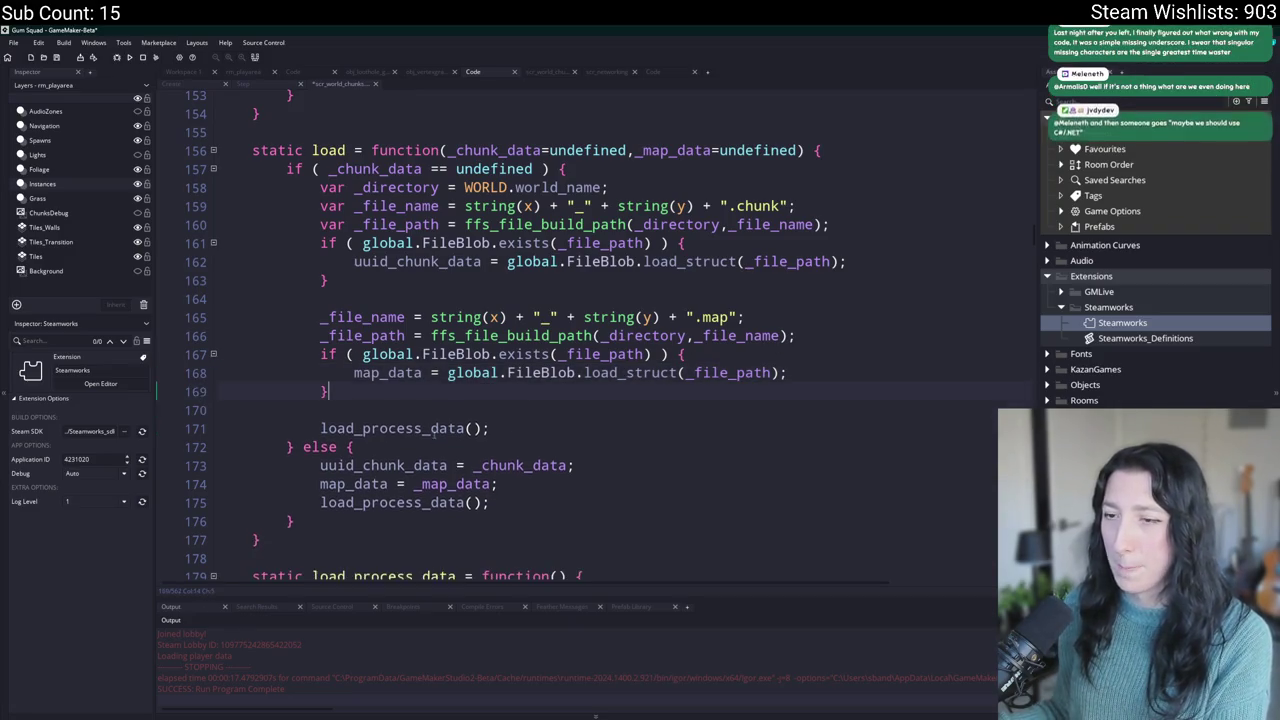
left_click(472, 428)
scroll(545, 445, "down", 2)
scroll(545, 445, "down", 8)
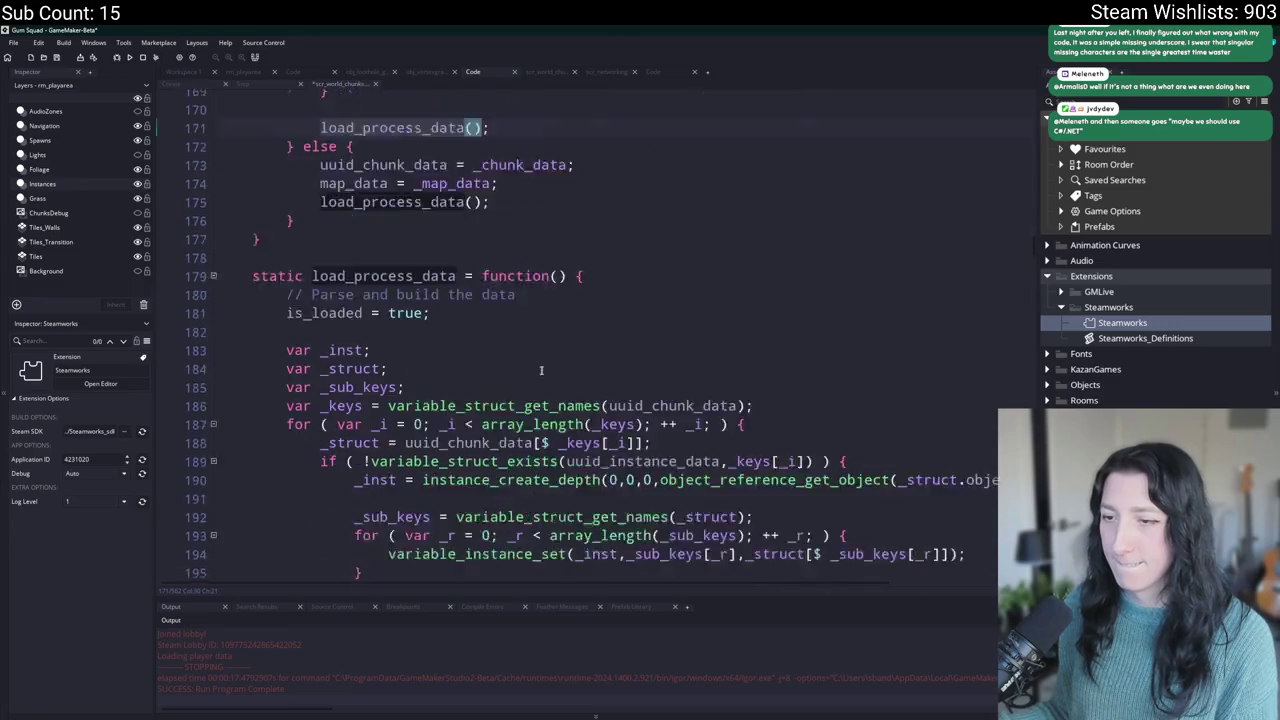
scroll(521, 323, "down", 3)
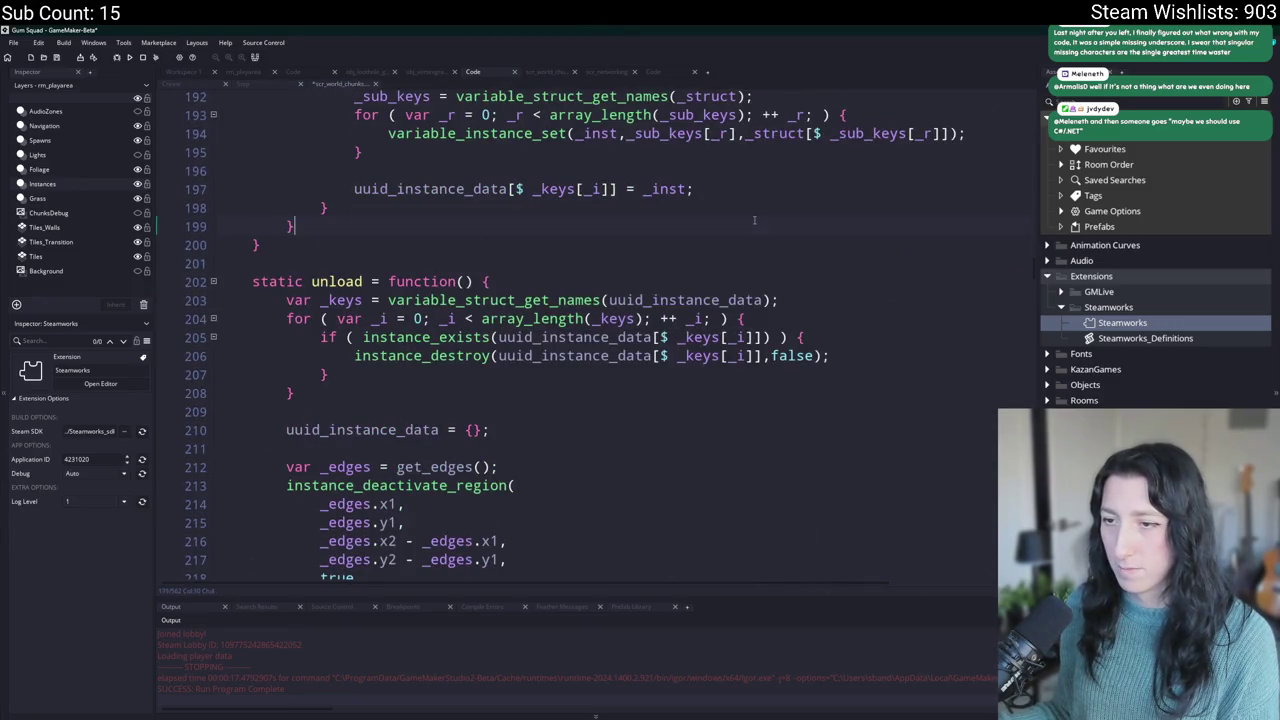
- Add show_message(map_data) below the map_data assignment on line 174 and run the game
key("ctrl+f")
key("Return")
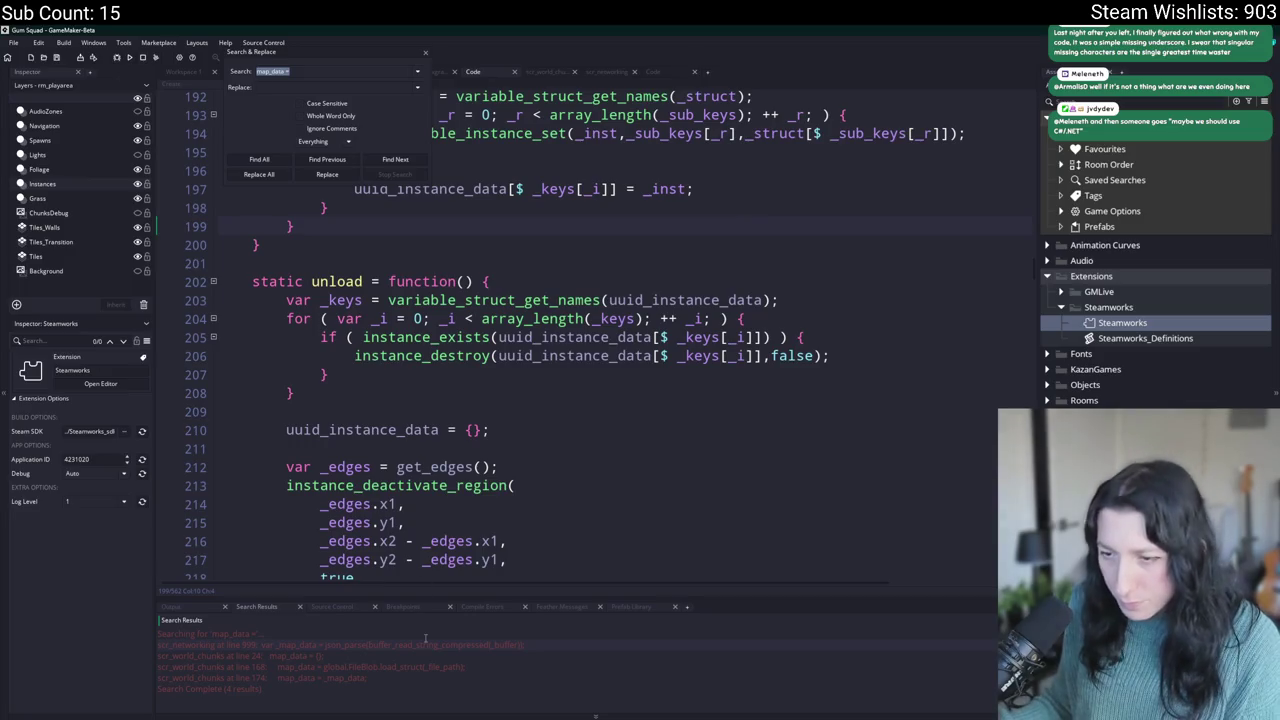
double_click(366, 678)
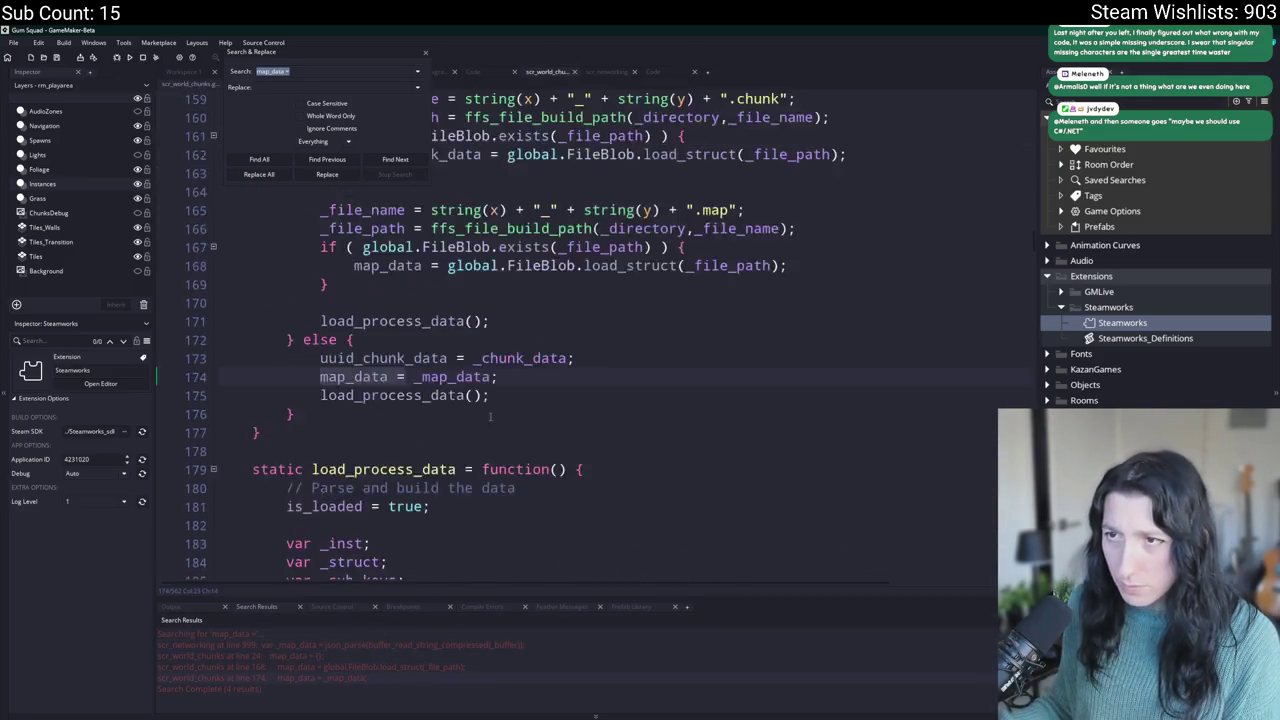
left_click(580, 437)
key("Return")
type("sho")
type("w_message(map_data);")
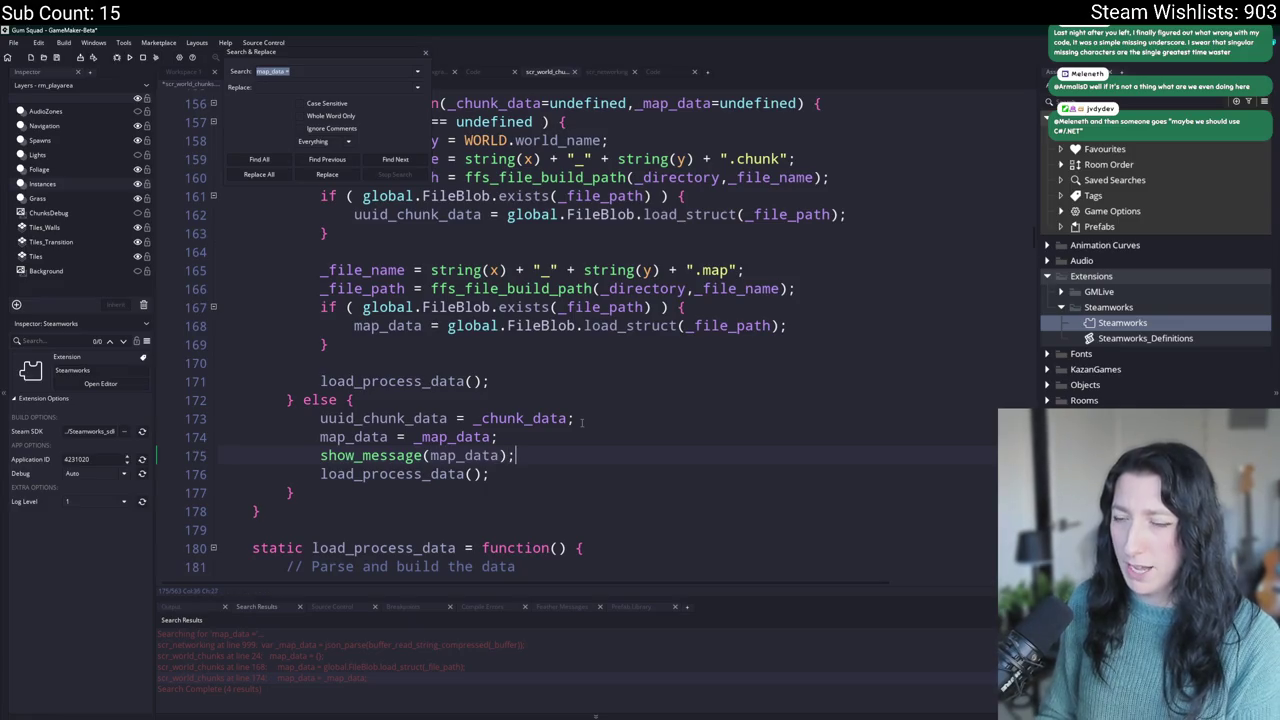
left_click(581, 422)
key("F5")
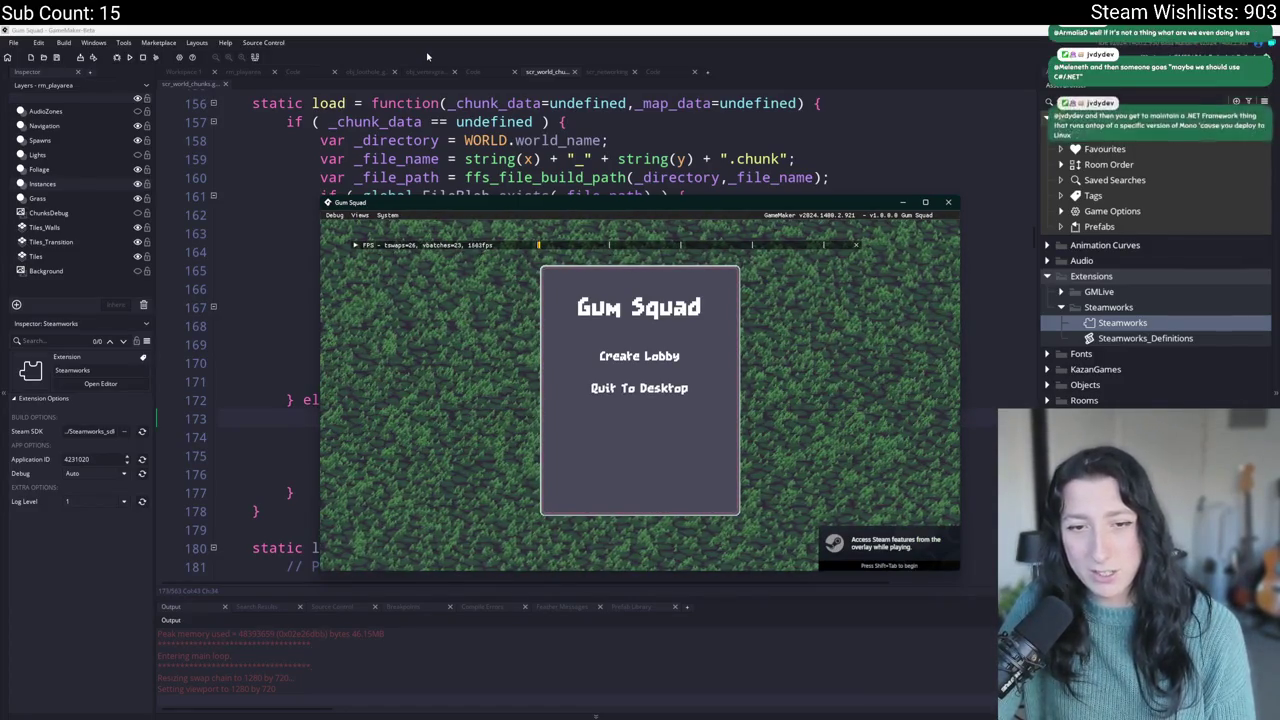
- Create a lobby to see map_data come back undefined, stop the game, and remove the message line
left_click(636, 357)
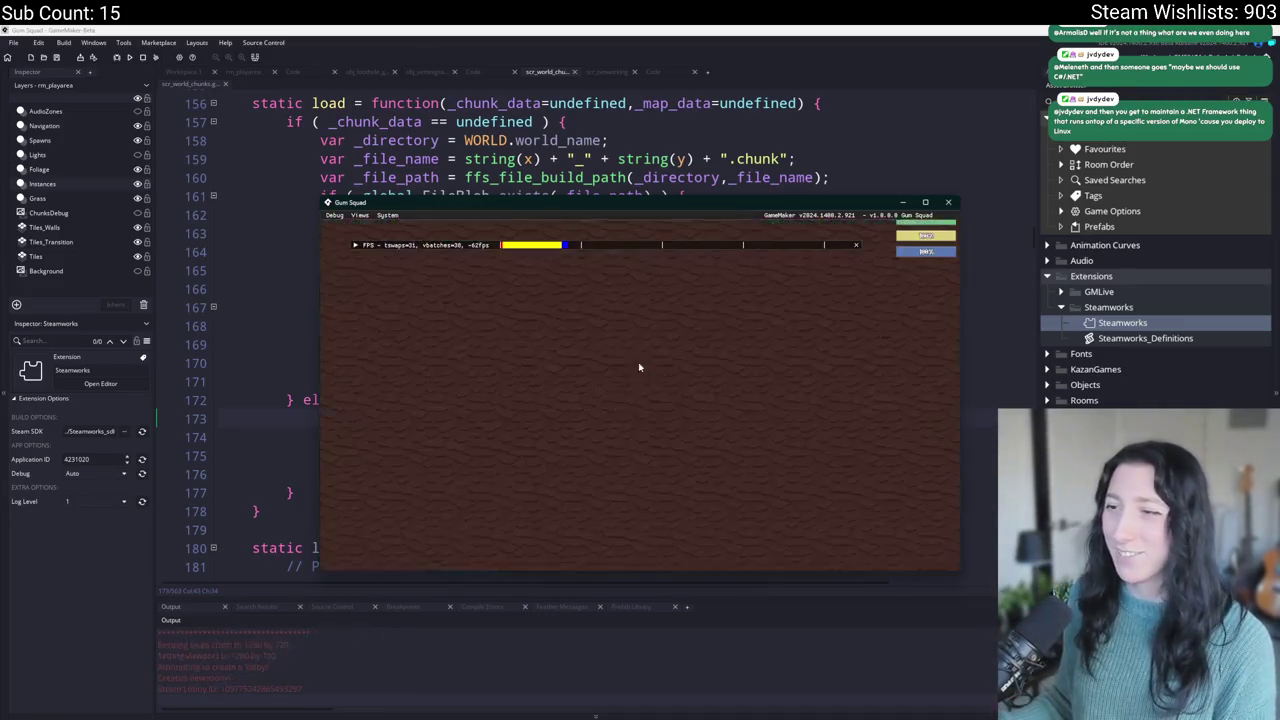
left_click(143, 57)
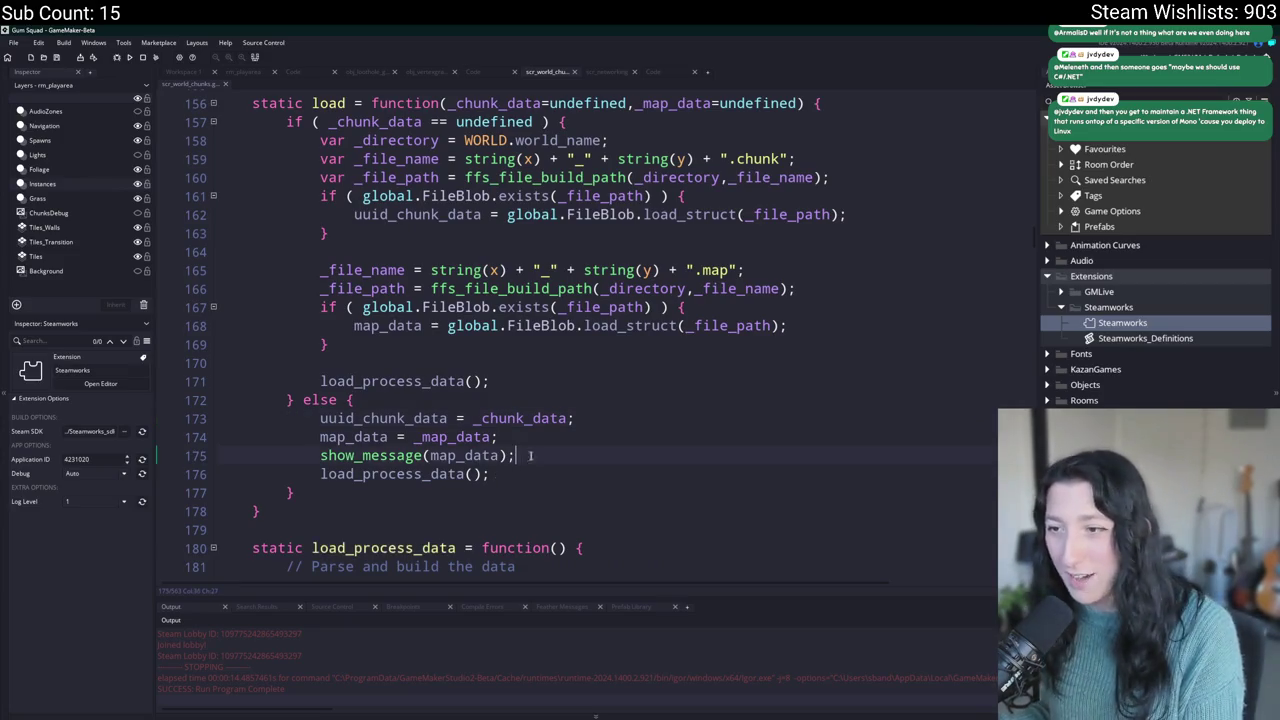
key("shift+Up")
key("BackSpace")
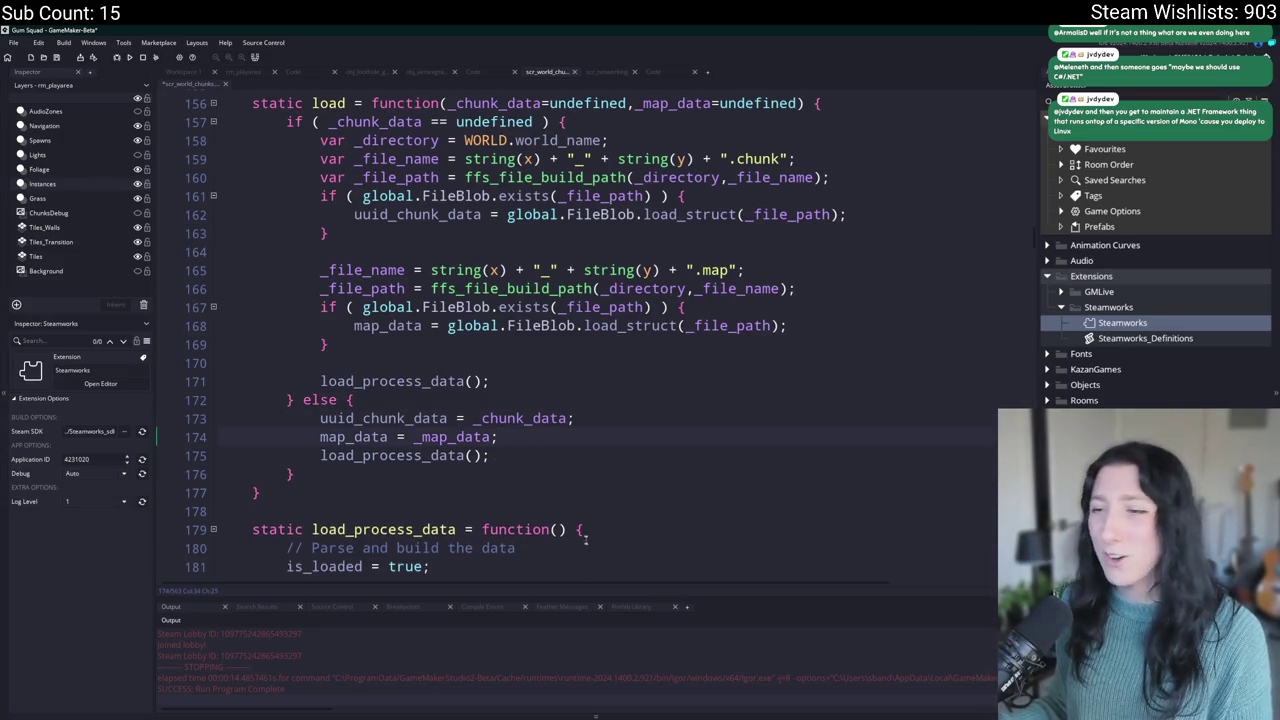
scroll(551, 437, "up", 1)
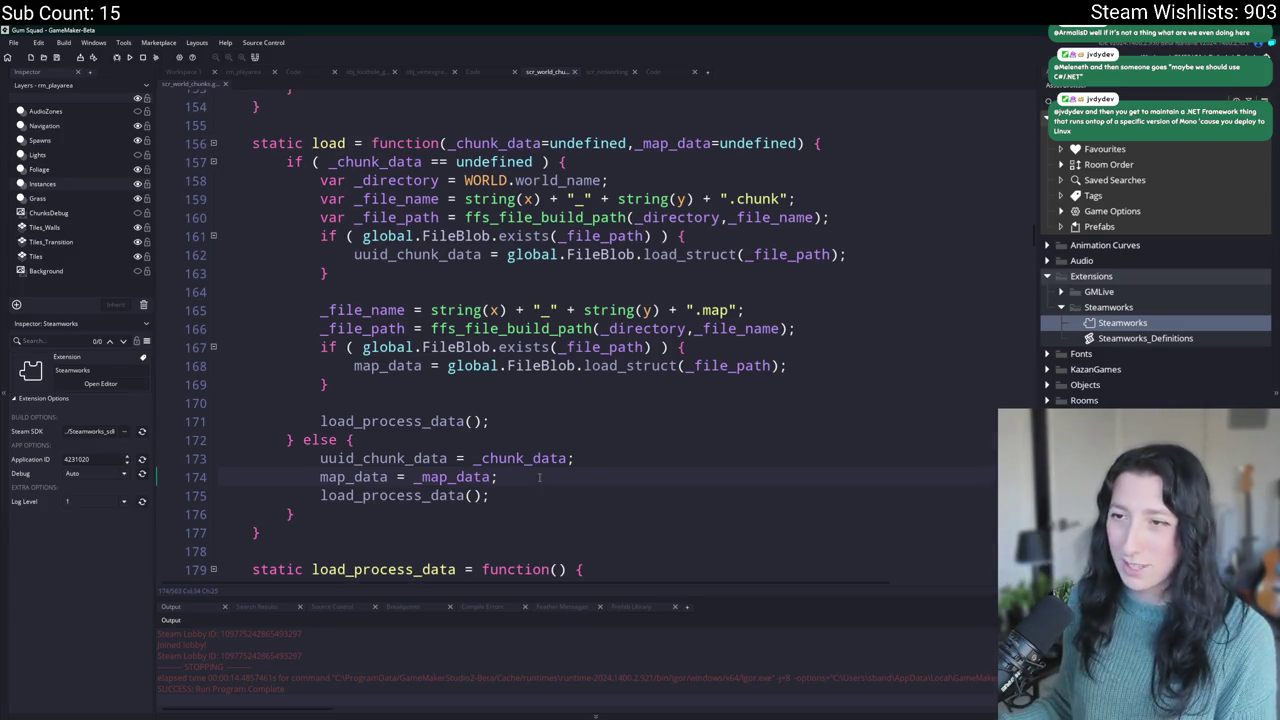
scroll(591, 475, "down", 1)
- Append ' ?? {}' after _map_data on line 174, matching line 173's fallback
left_click(581, 484)
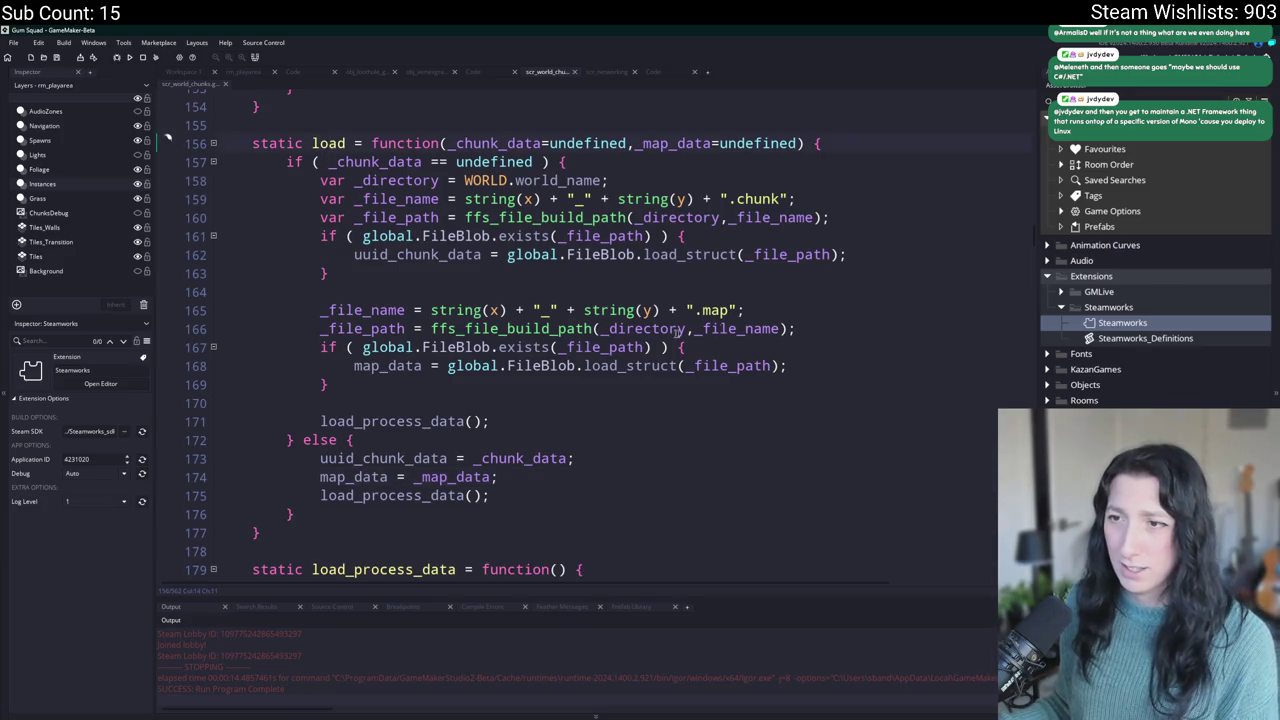
double_click(373, 477)
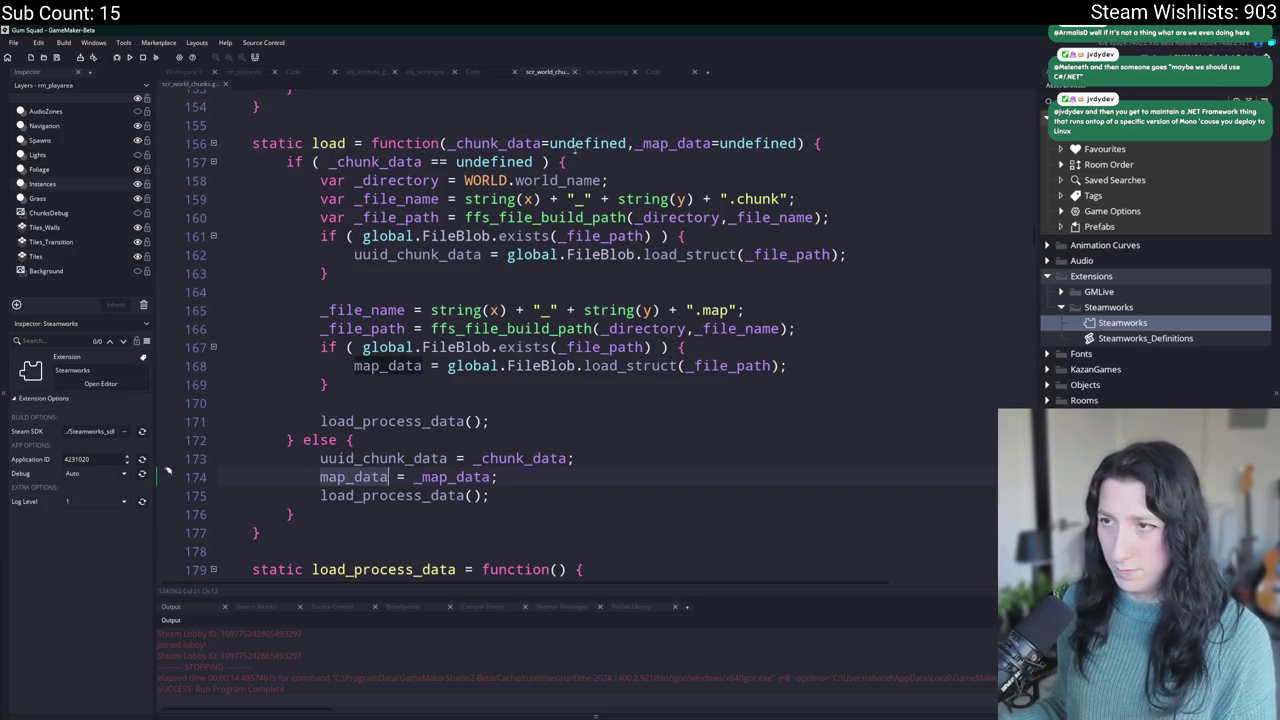
left_click(421, 477)
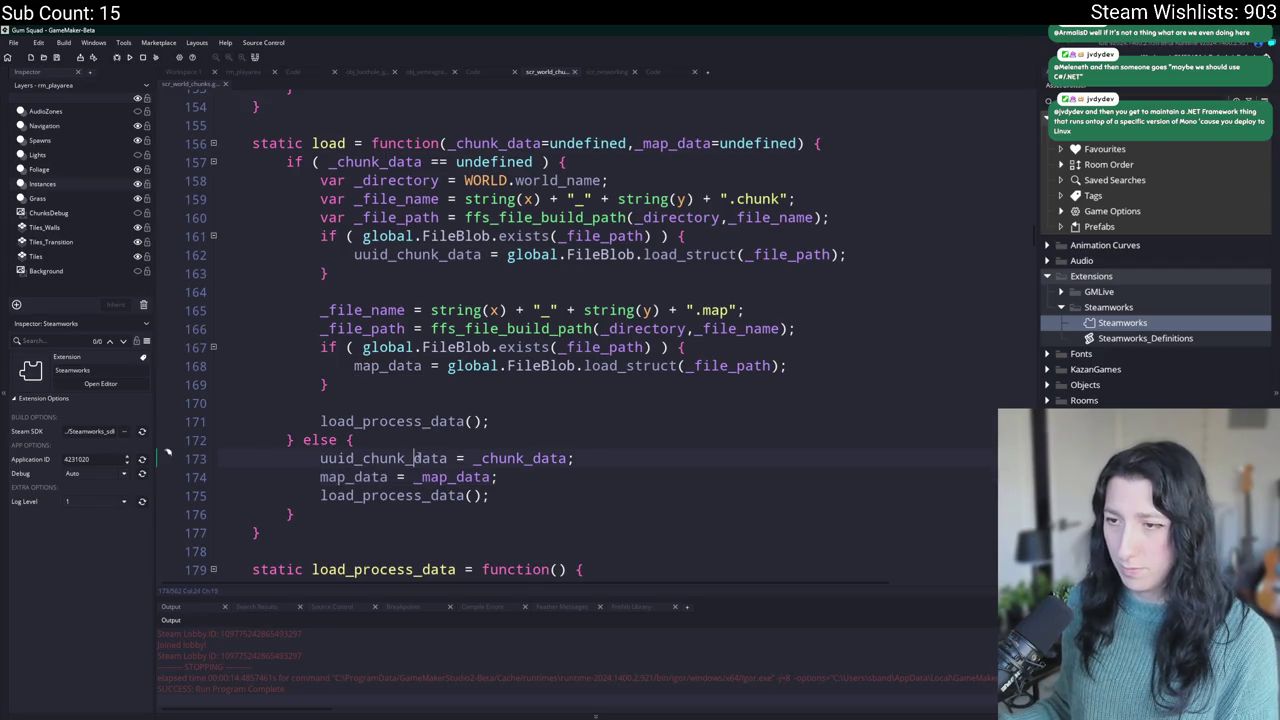
left_click(490, 458)
type("?? {}")
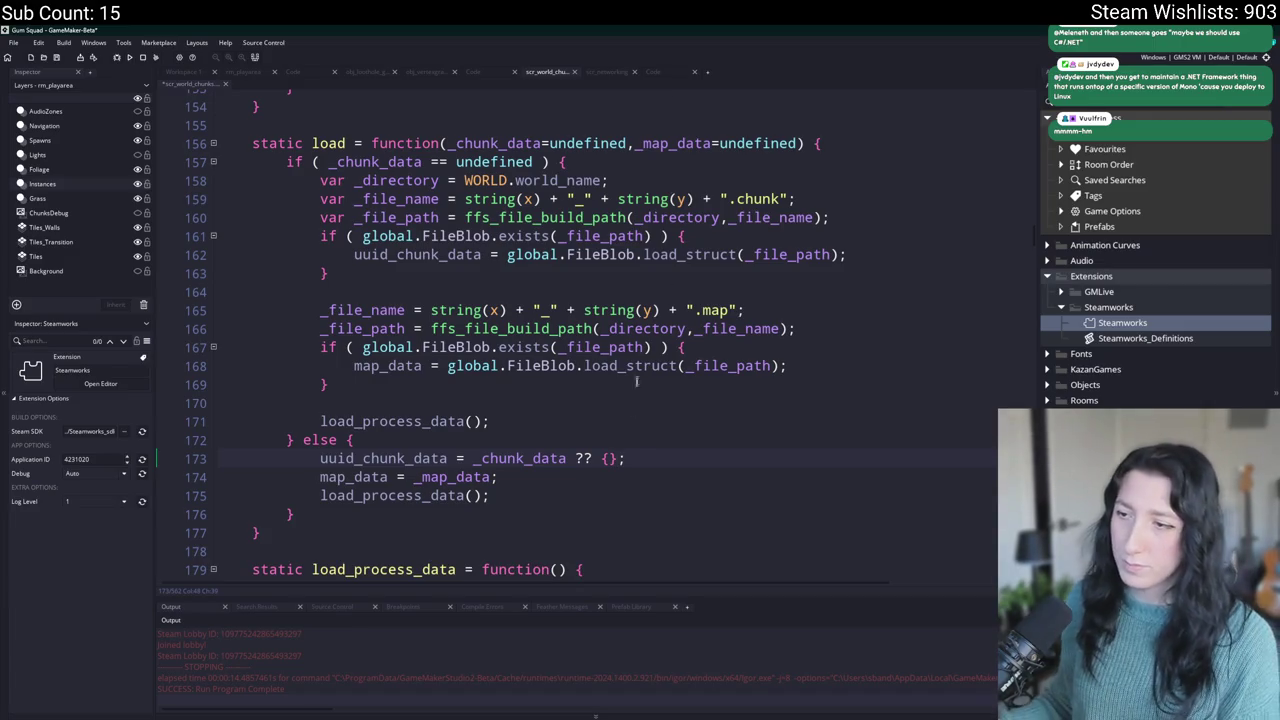
left_click(567, 461)
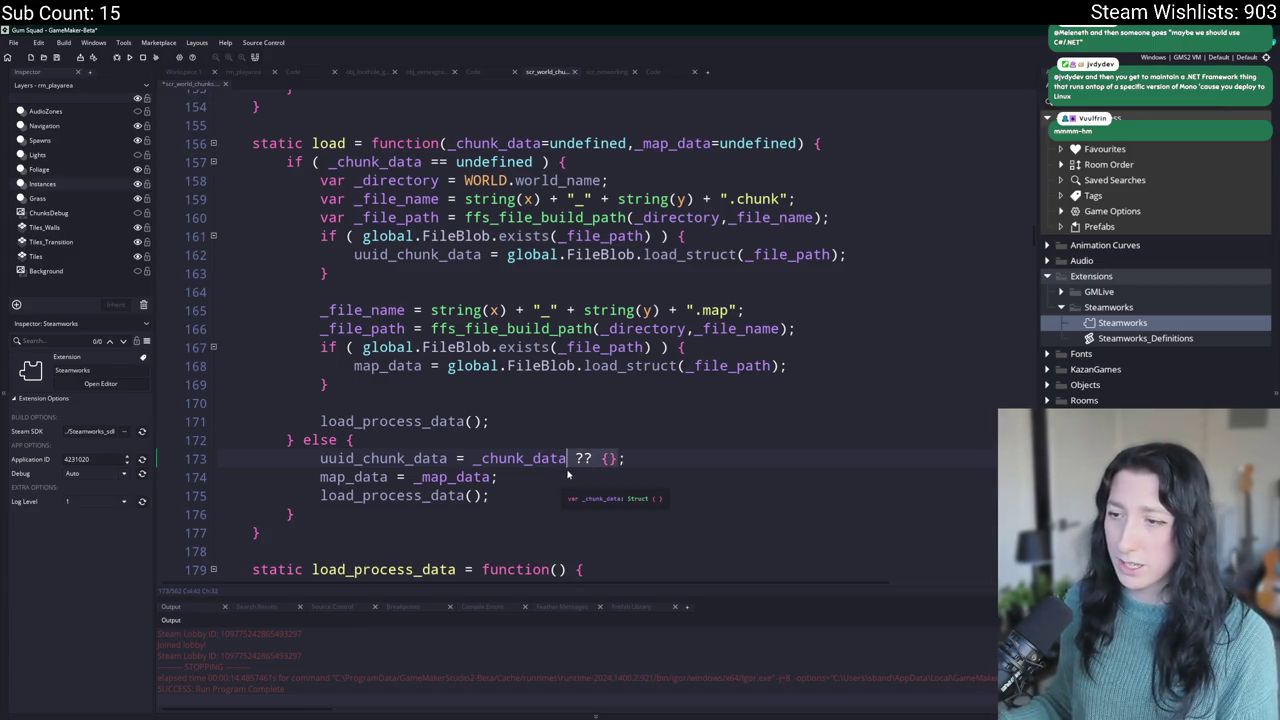
left_click(490, 477)
type("?? {}")
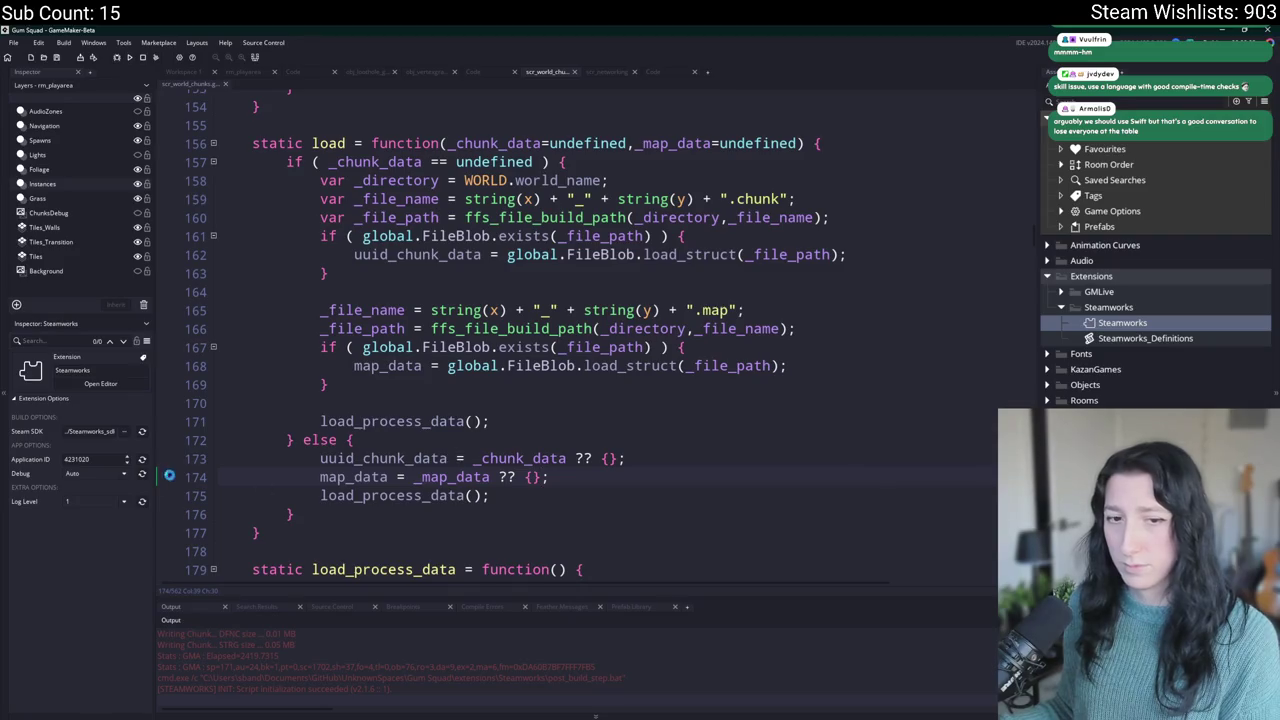
- Playtest the chunk-loading fix by creating a lobby, checking the inventory, then stopping the game
left_click(600, 355)
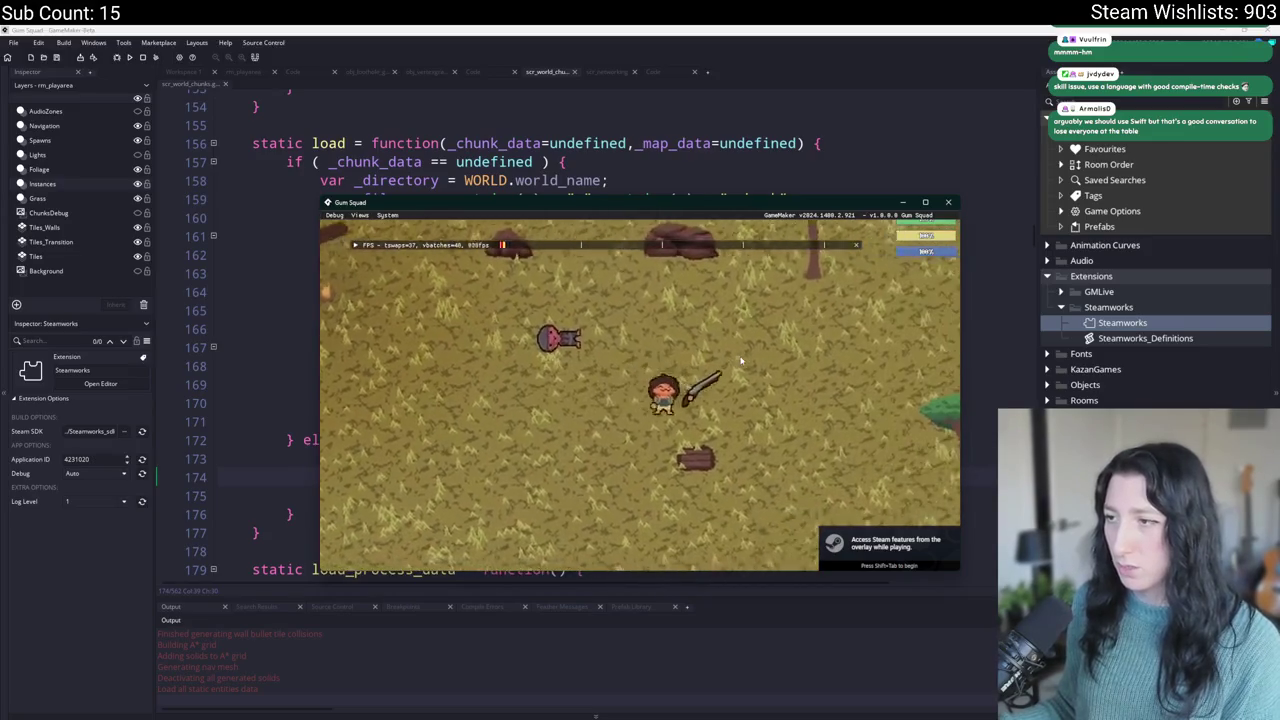
key("Tab")
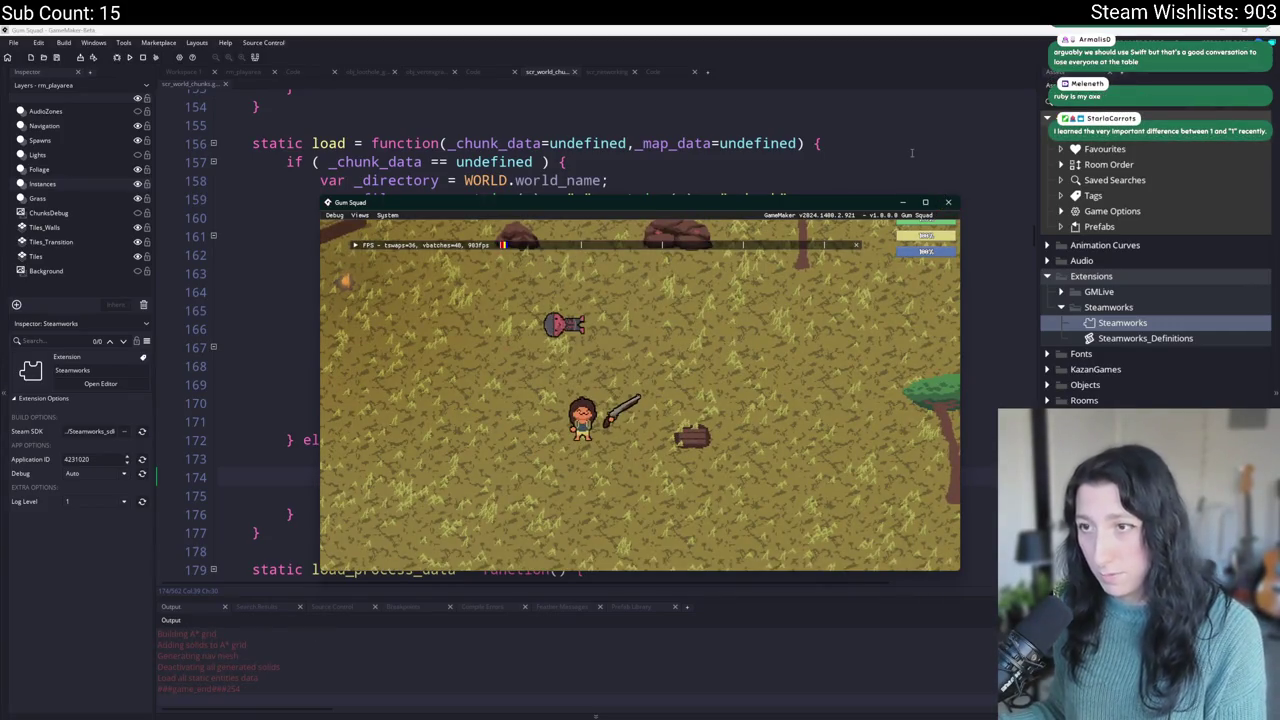
key("Escape")
- Commit the changed chunk script in GitHub Desktop
key("alt+Tab")
left_click(315, 442)
left_click(306, 562)
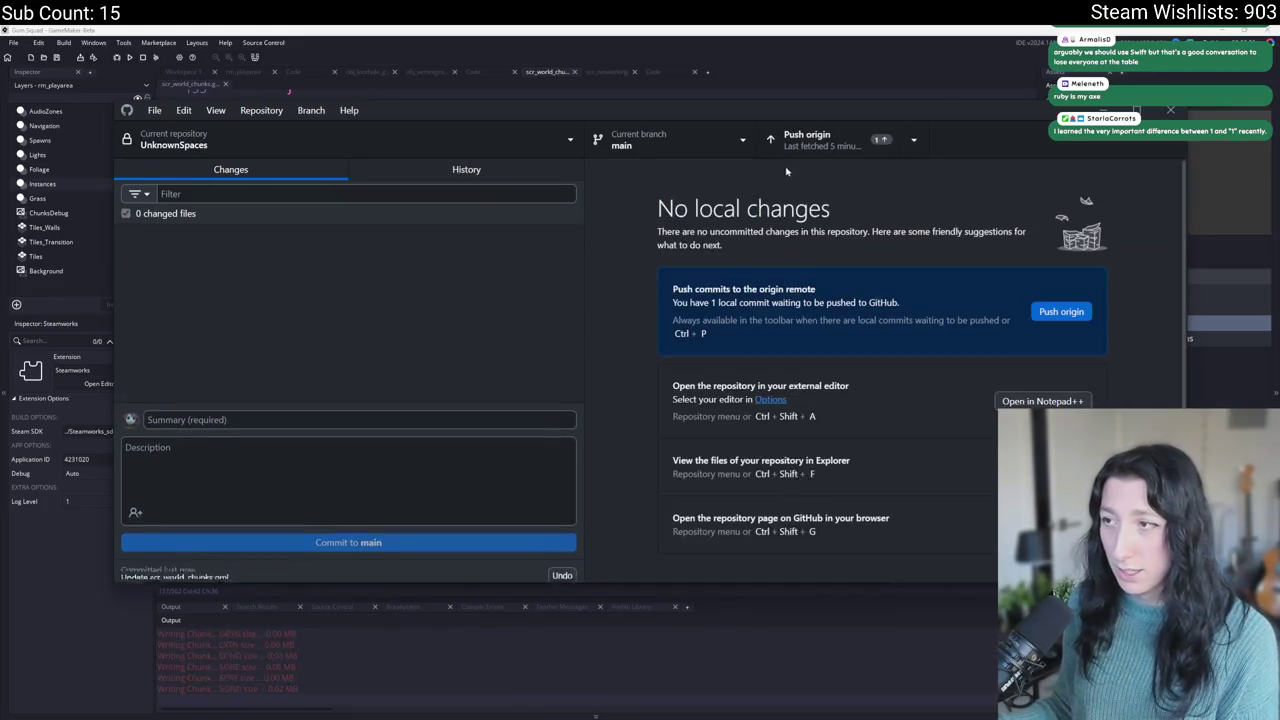
- Rerun the game into a lobby, then close it and open the Gum_Squad local data folder
left_click(808, 60)
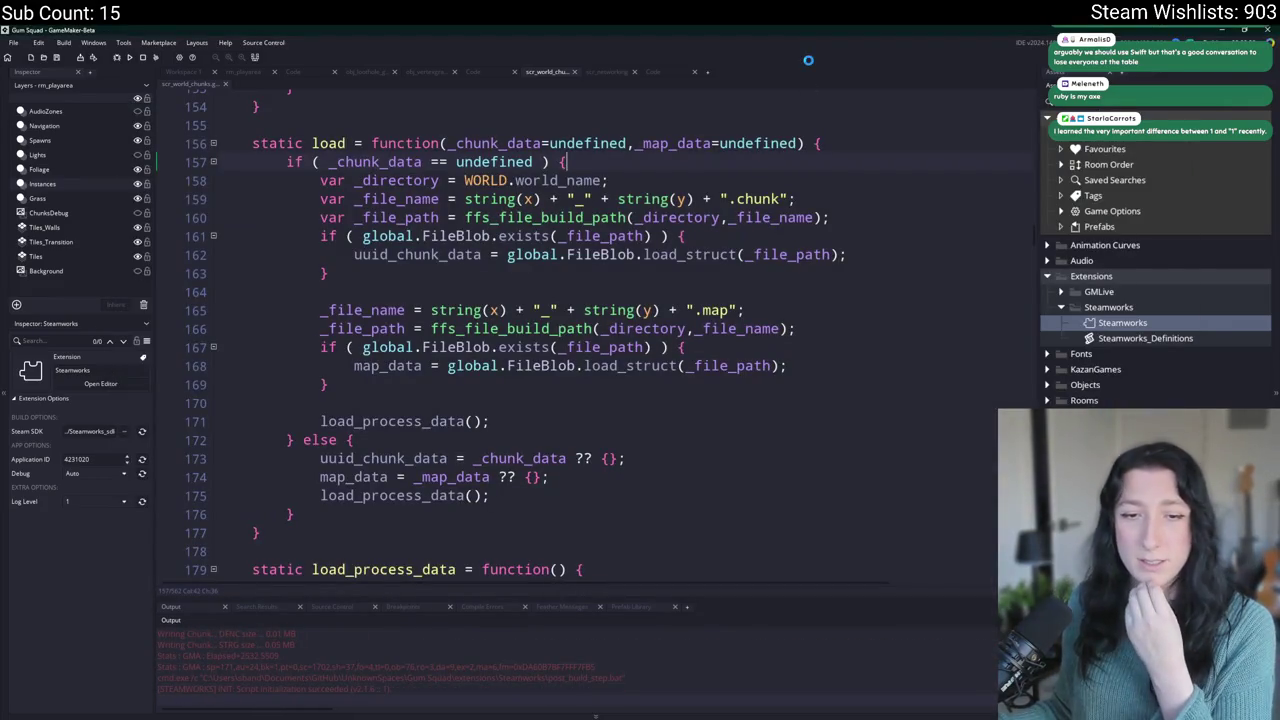
left_click(646, 358)
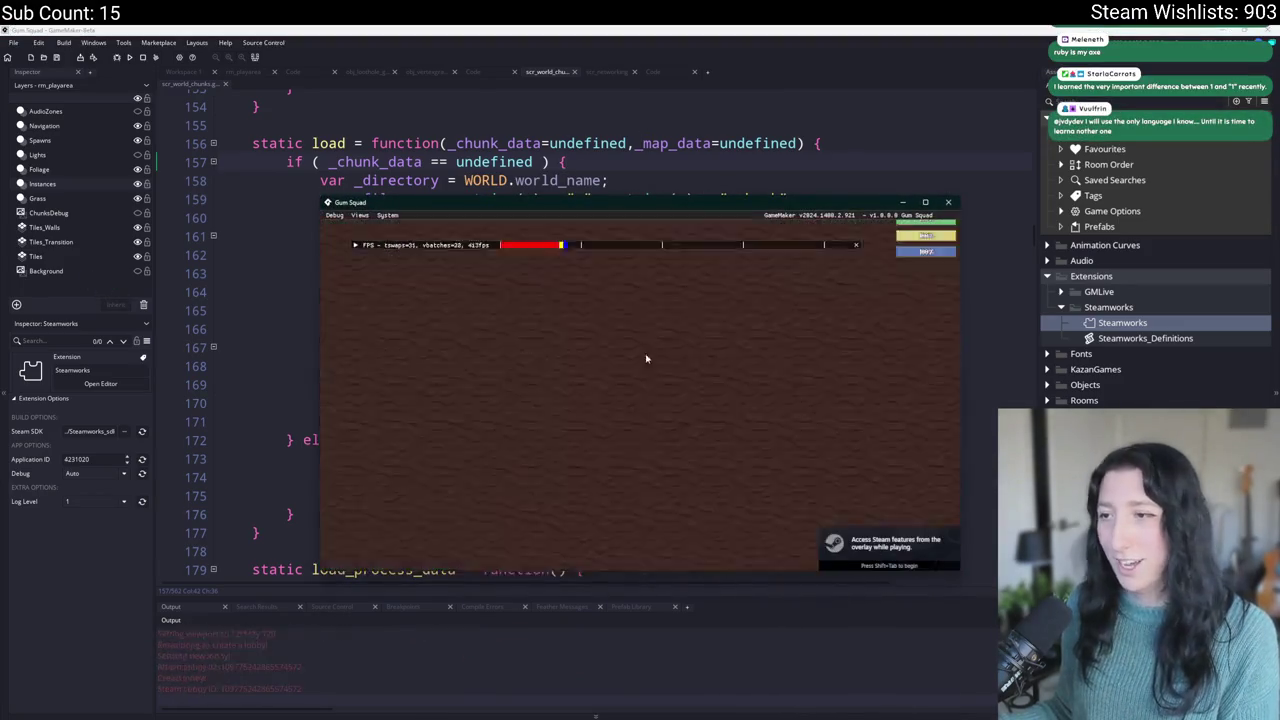
key("i")
key("i")
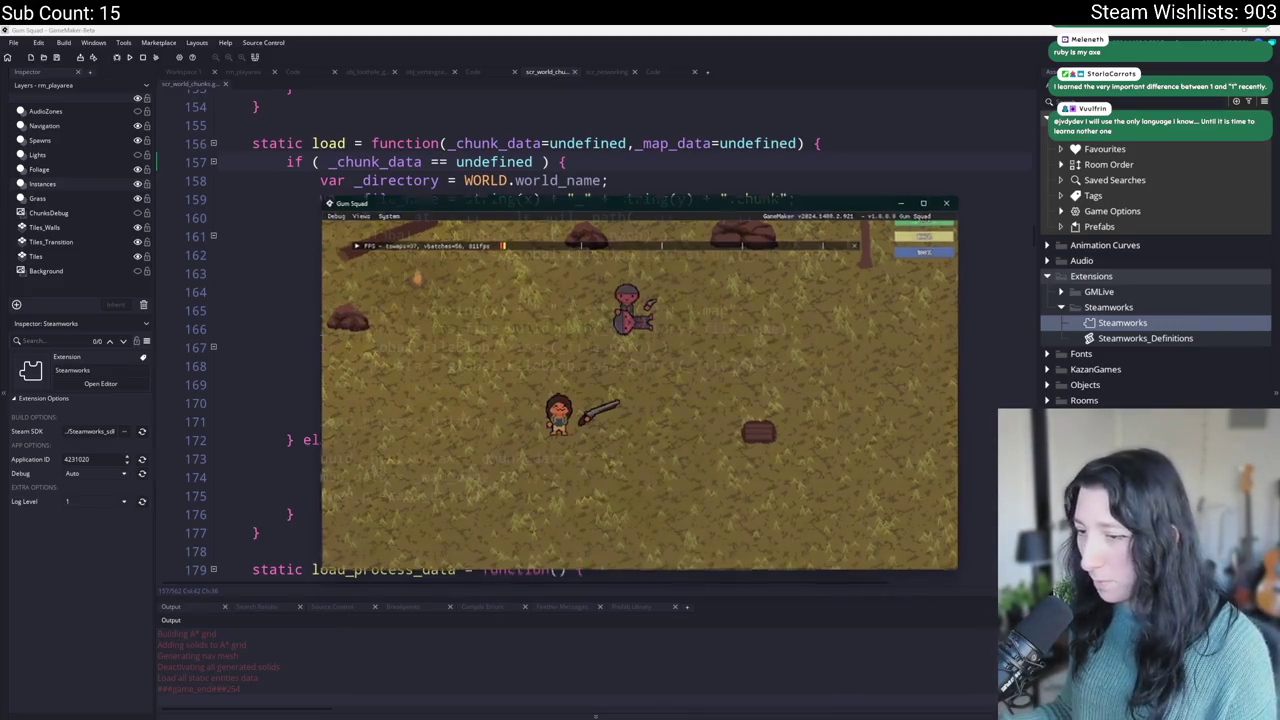
mouse_move(565, 715)
left_click(645, 680)
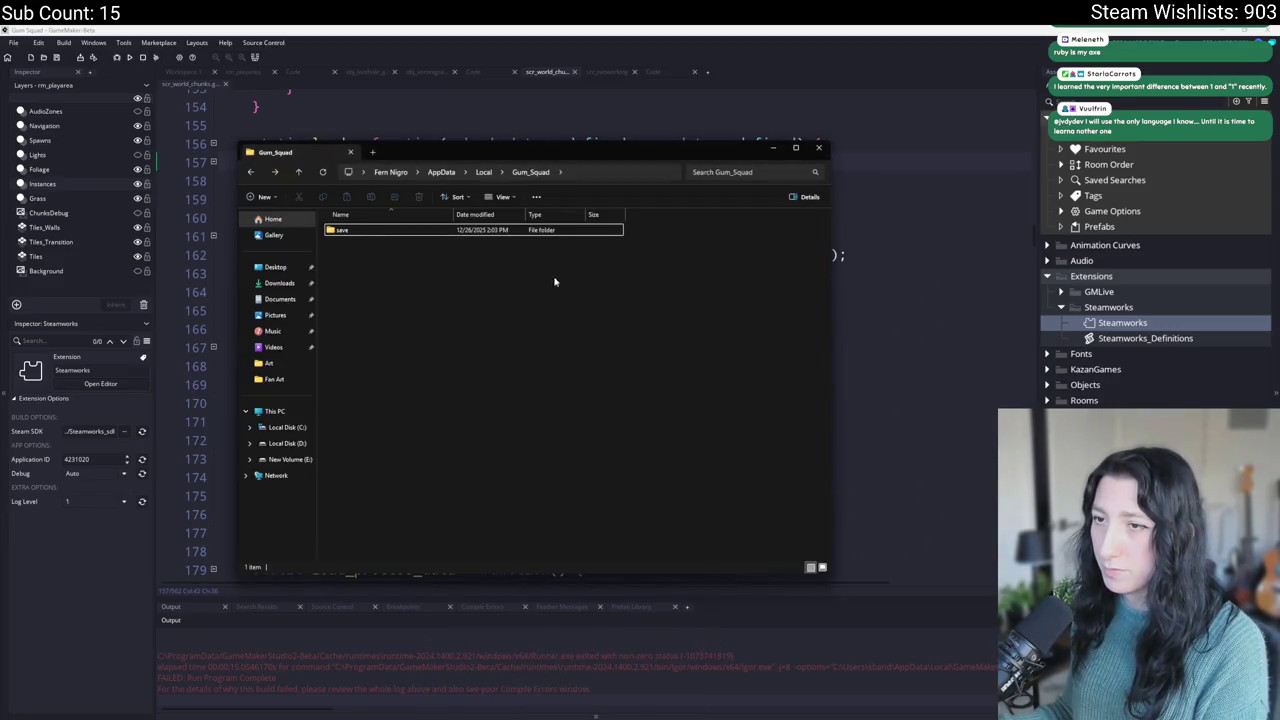
- Delete the save folder and relaunch Gum Squad from GameMaker to its Create Lobby menu
key("Delete")
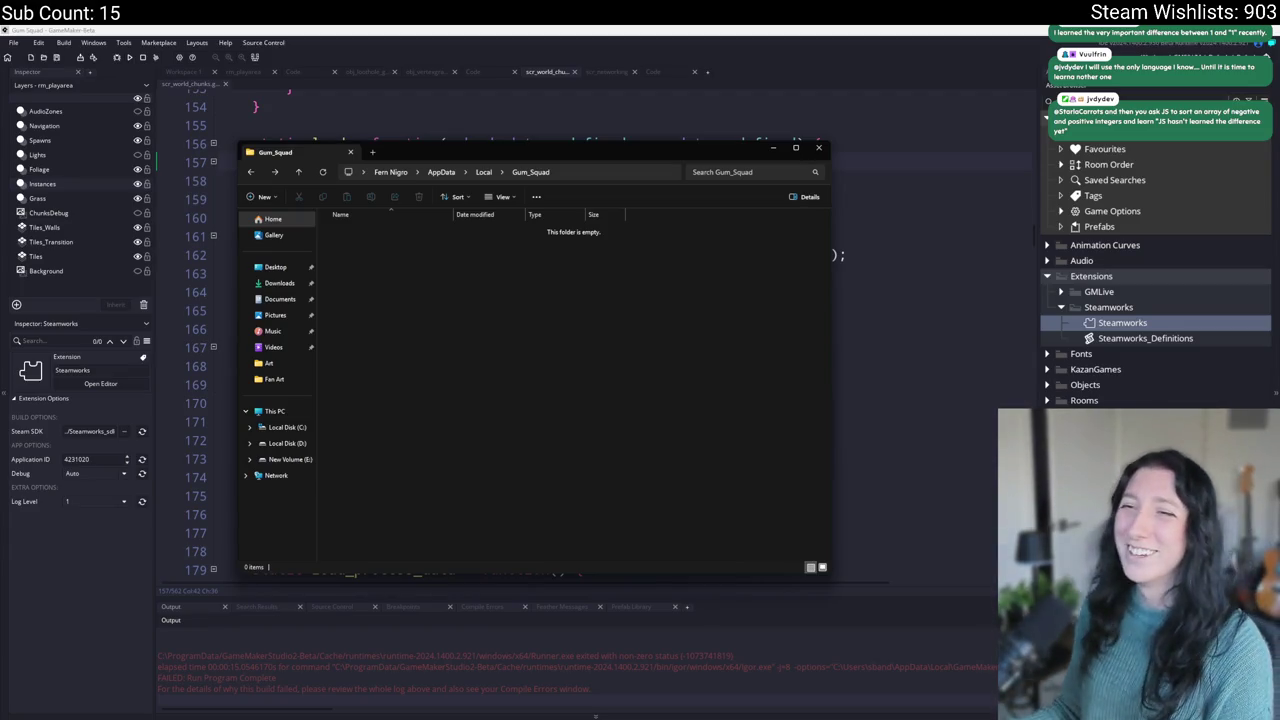
left_click(136, 60)
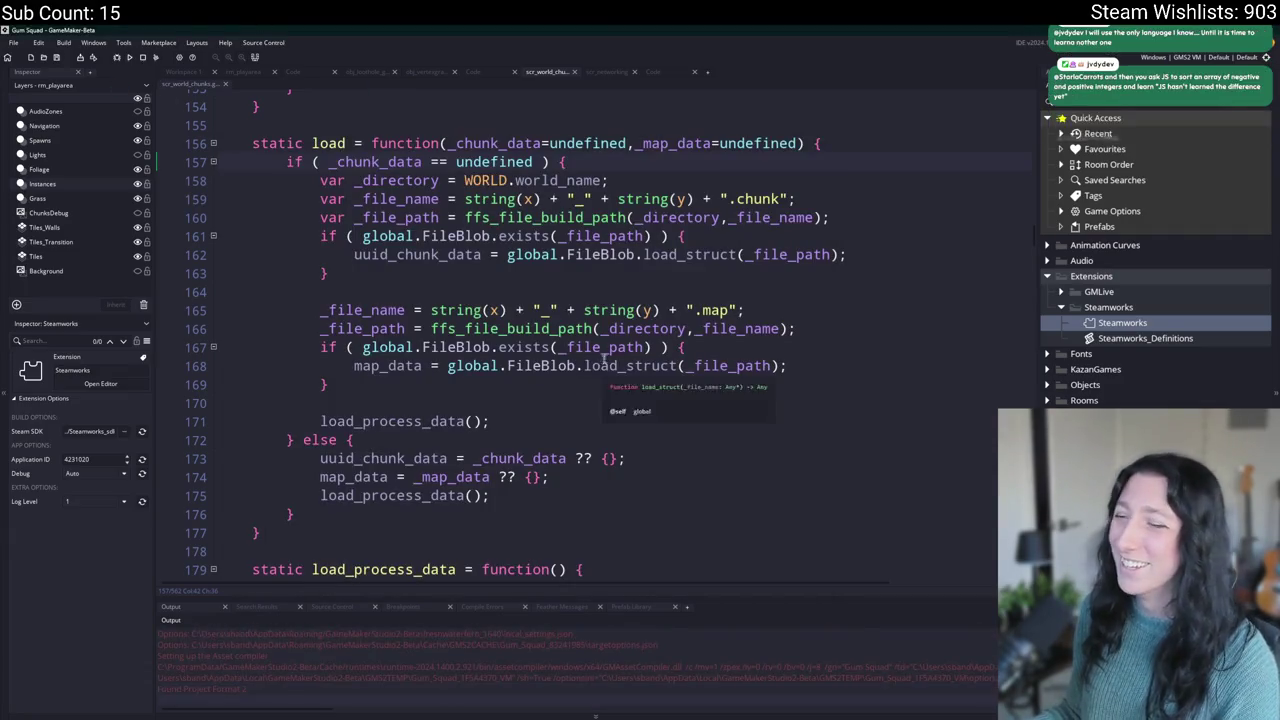
mouse_move(690, 716)
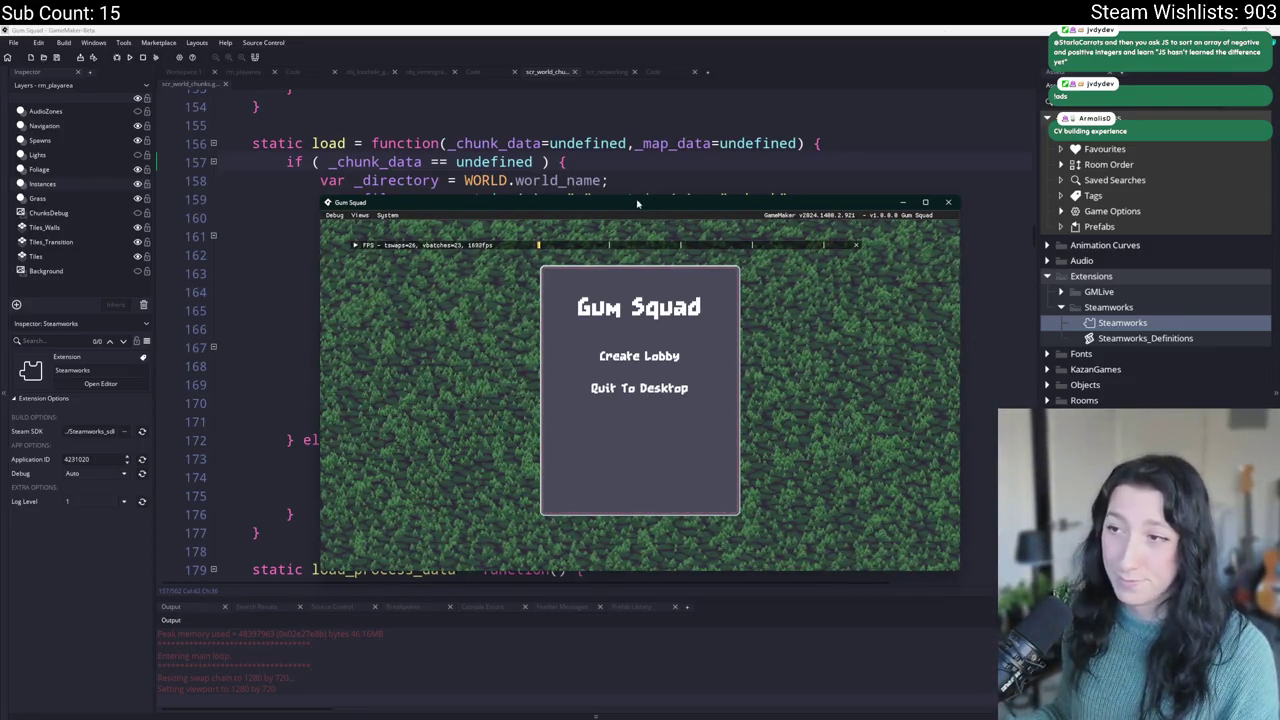
- Invite the second test account via the Steam overlay, play until the glummer Destroy crash, then abort
key("shift+Tab")
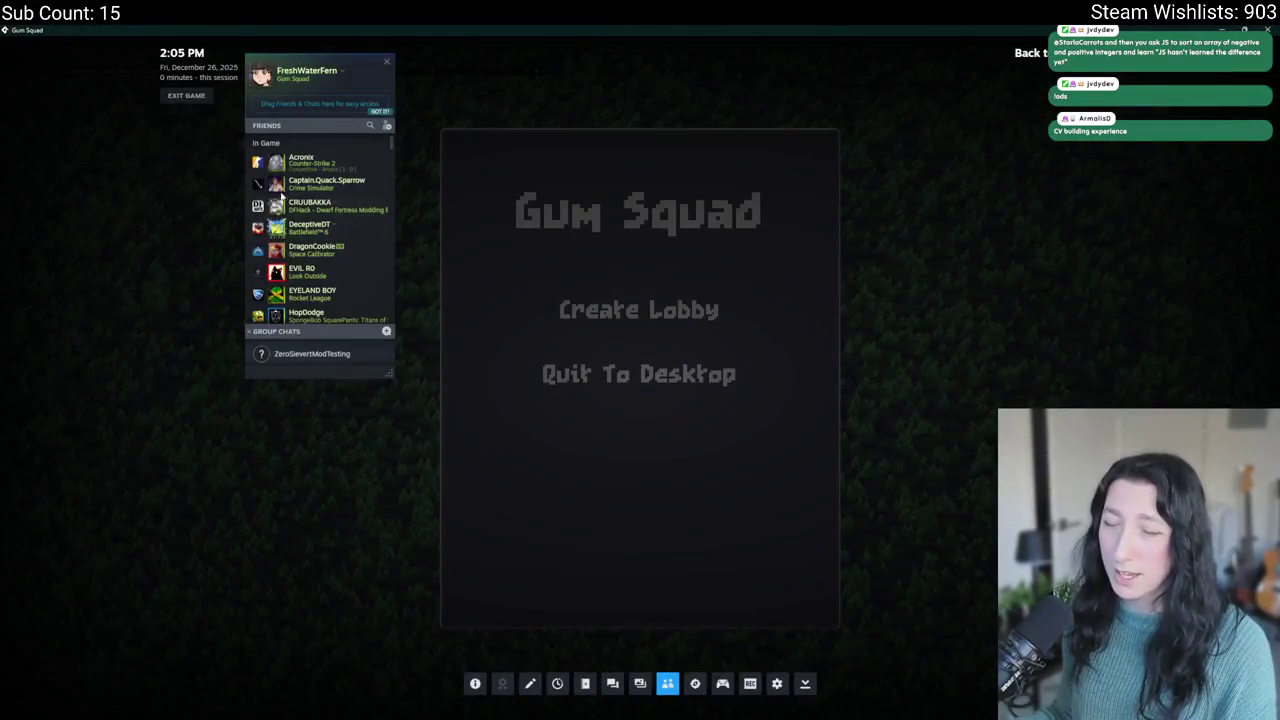
left_click(308, 122)
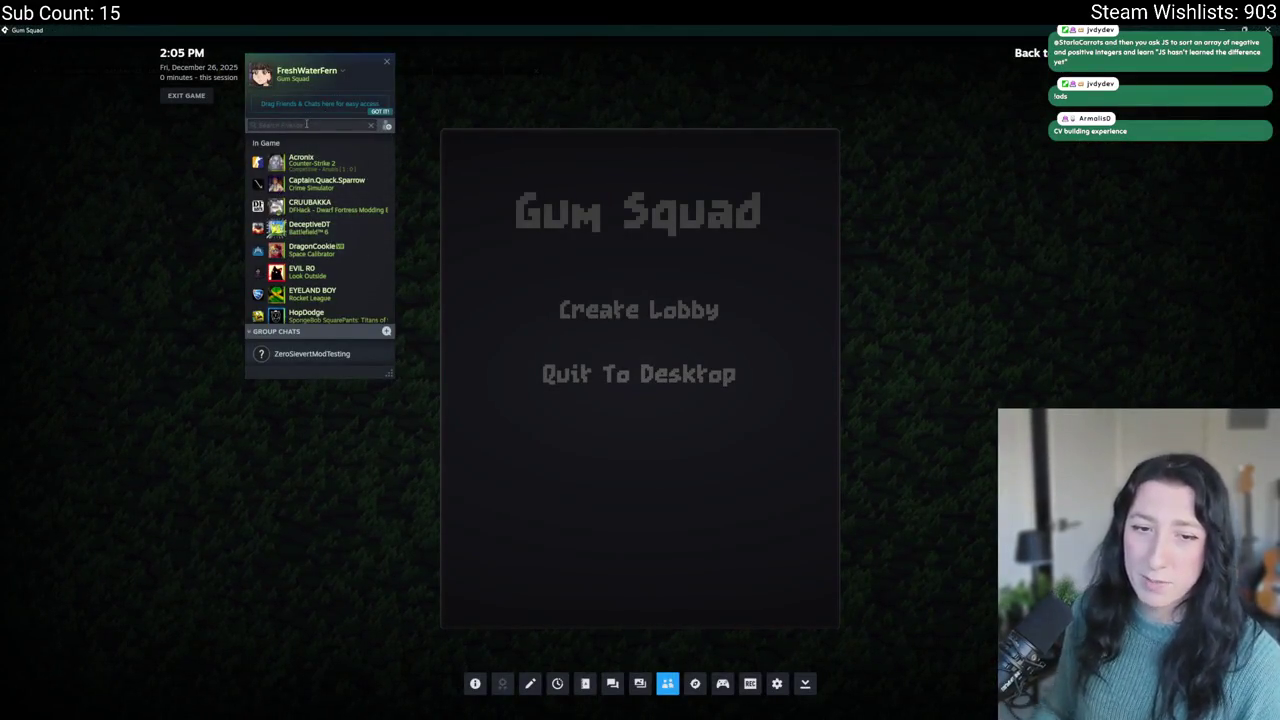
type("salt")
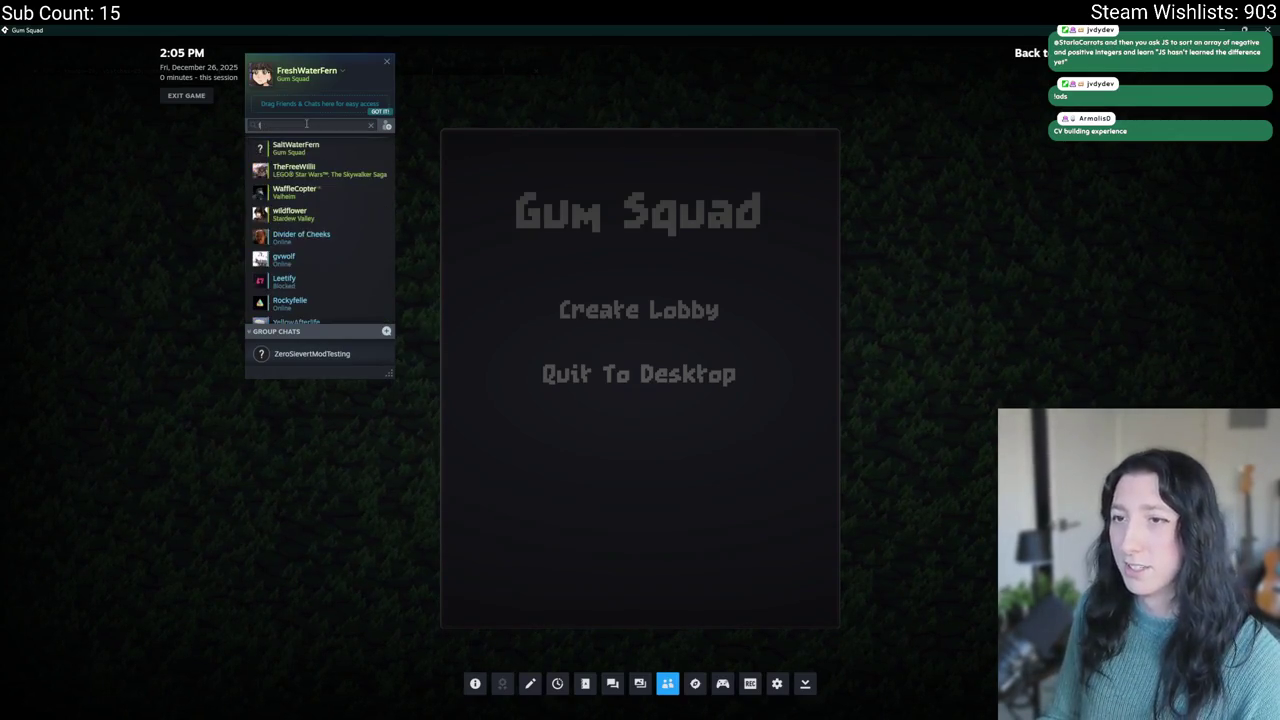
right_click(315, 150)
left_click(343, 250)
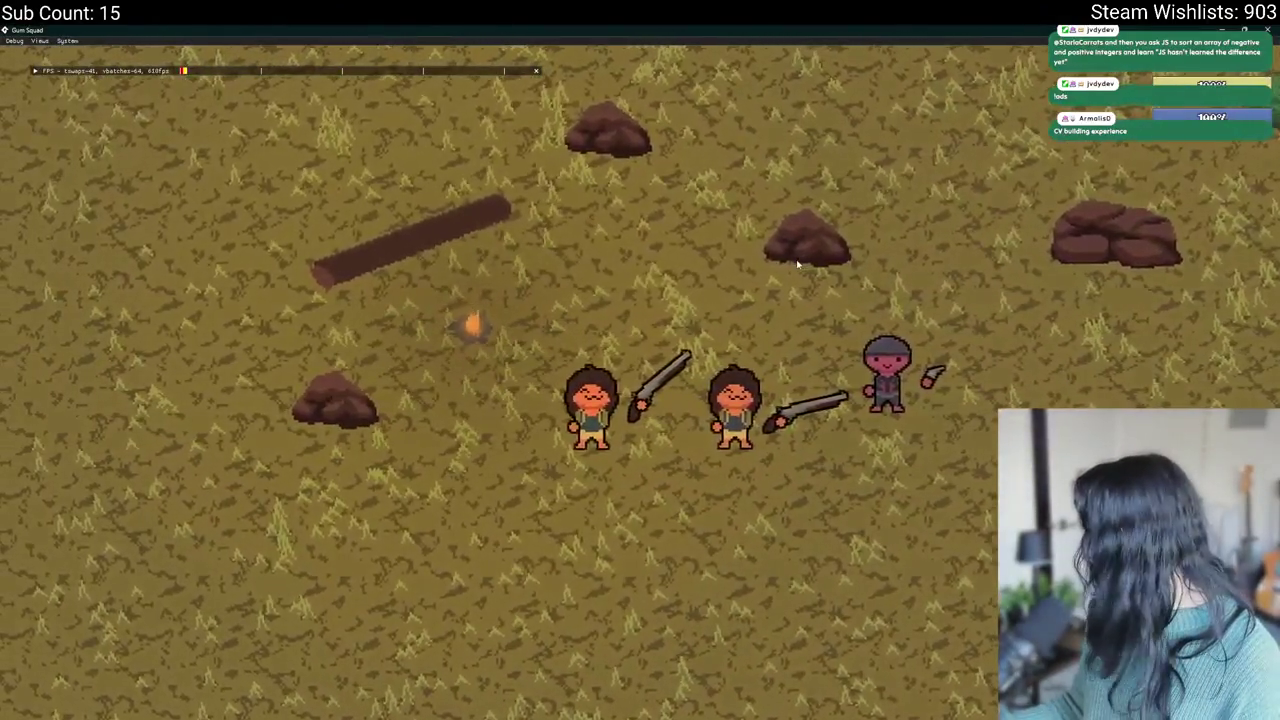
key("s")
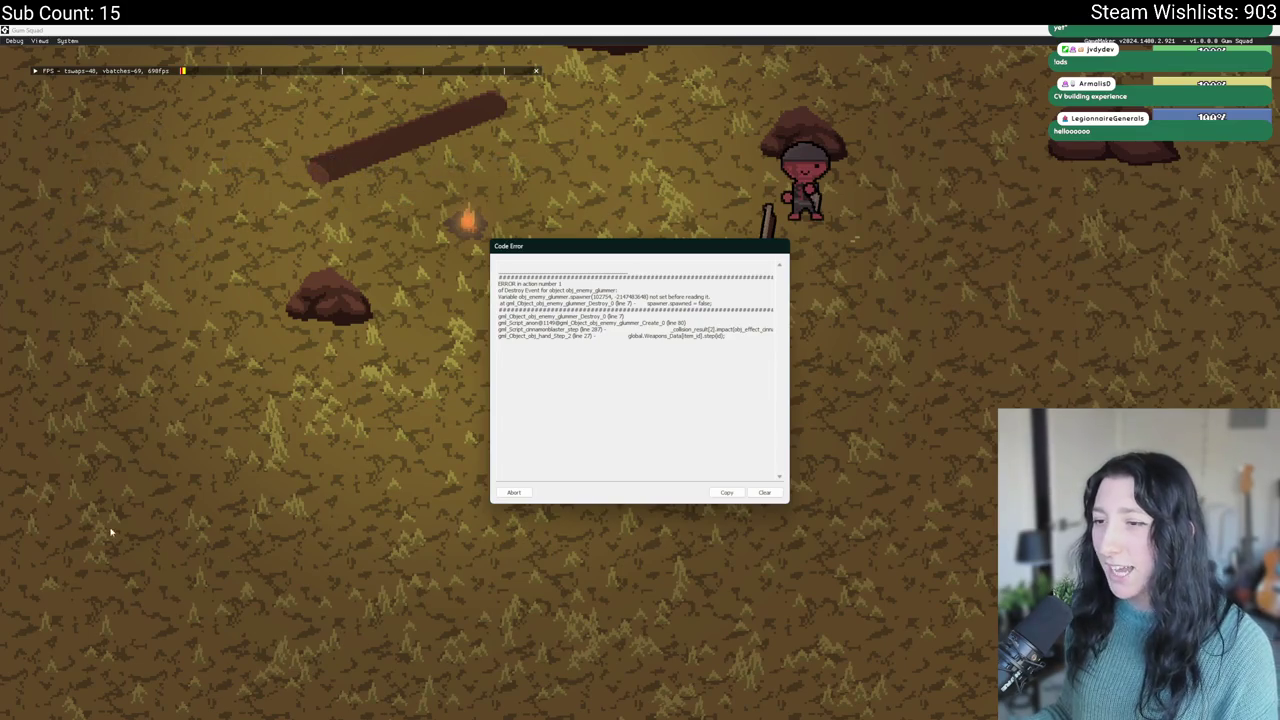
left_click(513, 492)
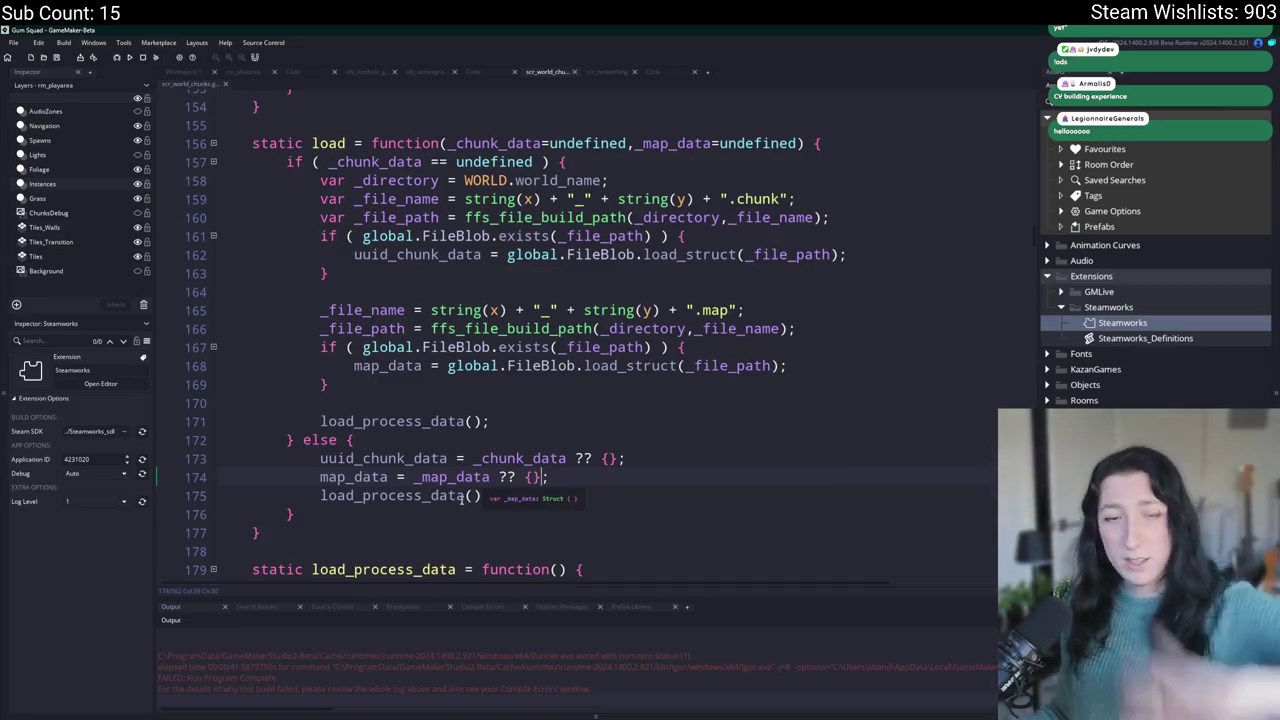
- Scroll the Output panel up to read the spawner-not-set error from obj_enemy_glummer's Destroy event
type(";")
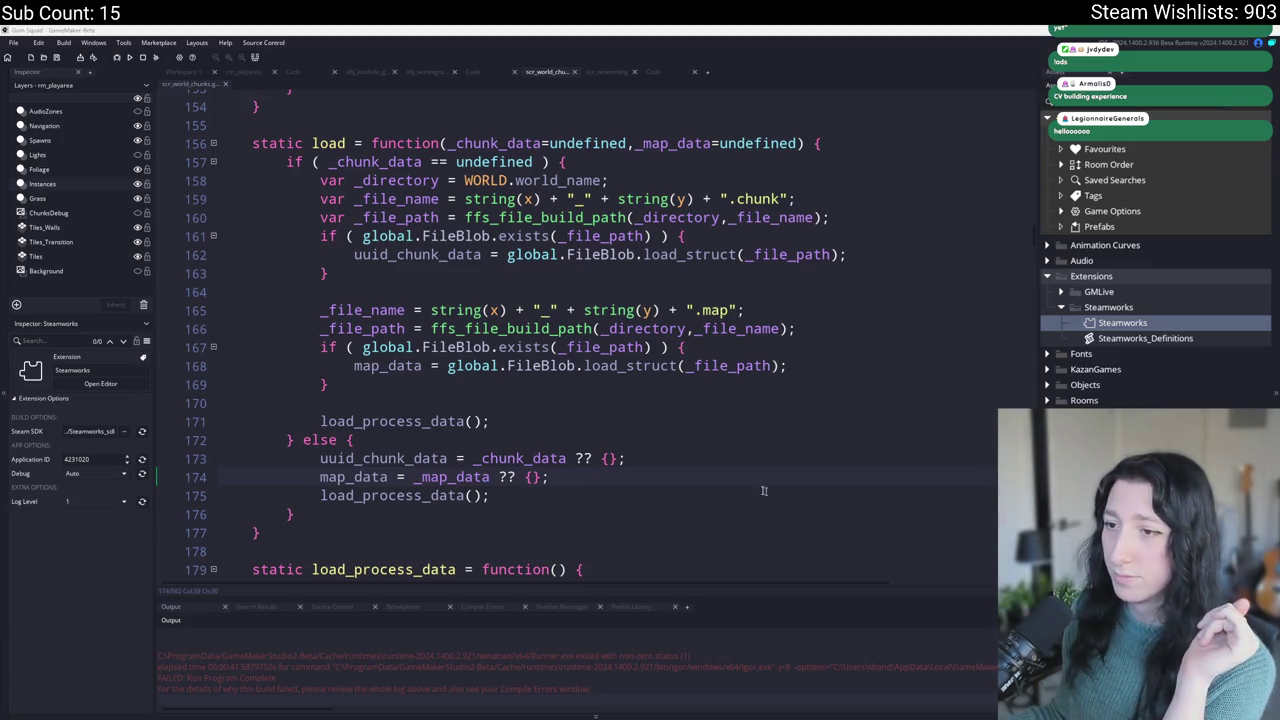
scroll(477, 654, "up", 1)
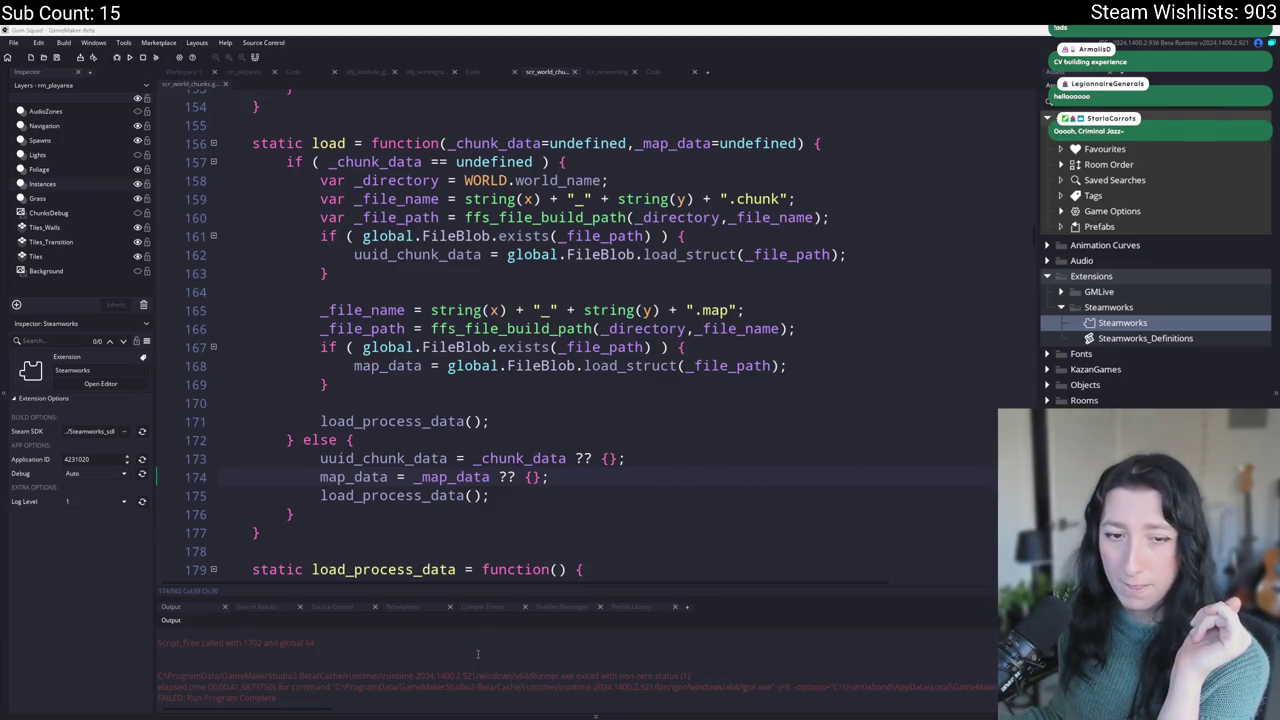
scroll(478, 654, "up", 3)
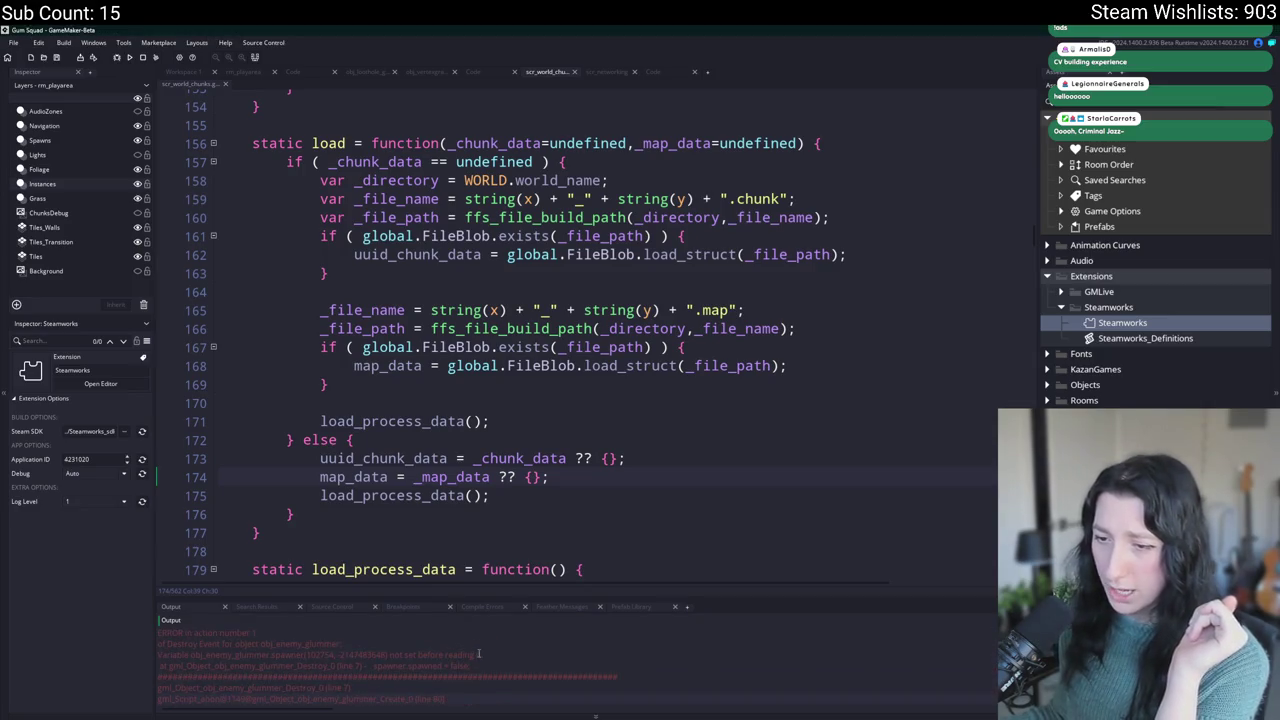
- Search the assets for enemy_glummer and open the obj_enemy_glummer object
left_click(545, 431)
key("ctrl+t")
type("enemy_glummer")
key("Down")
key("Up")
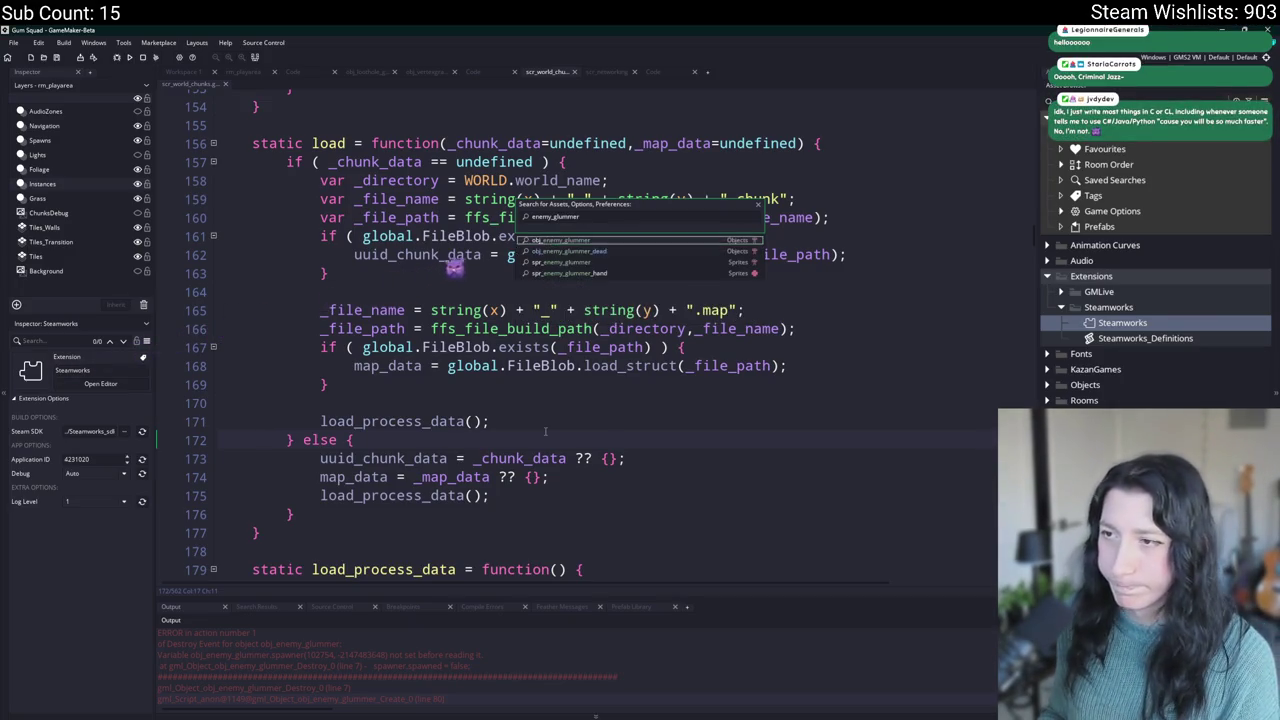
key("Return")
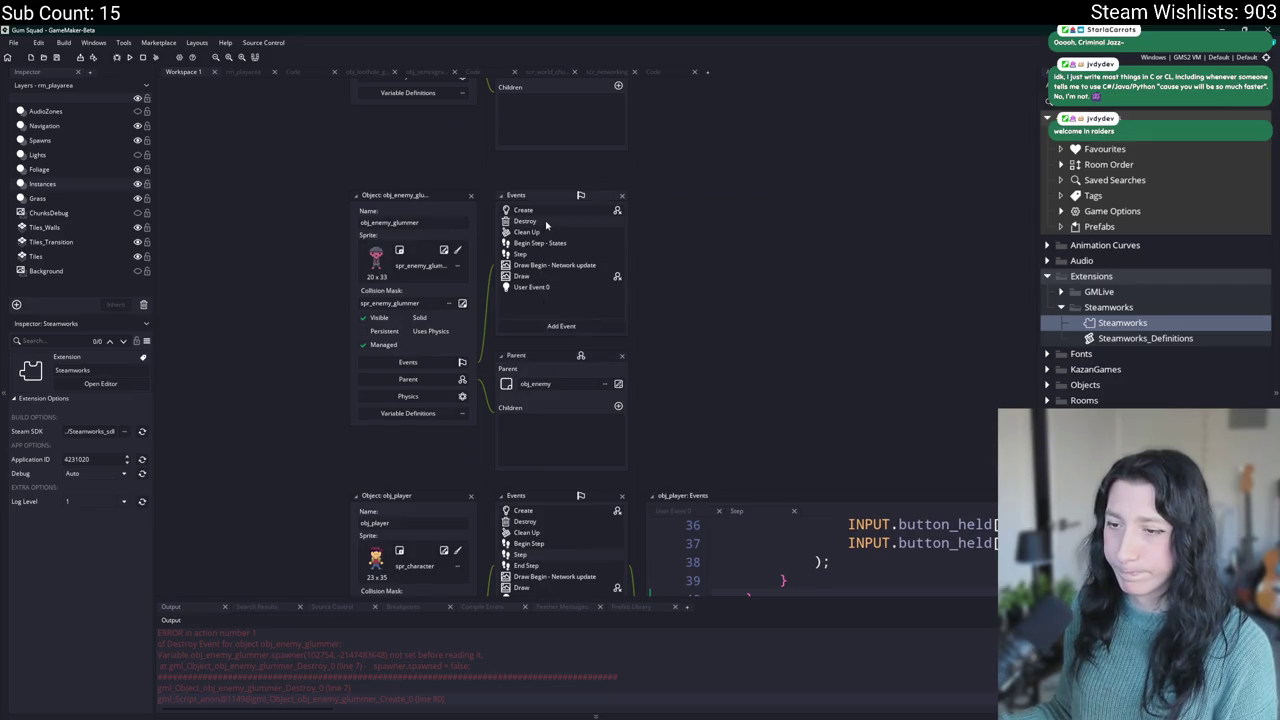
- In the Destroy event, add 'if ( NET.is_host() ) {' above the killed check
left_click(545, 222)
double_click(473, 343)
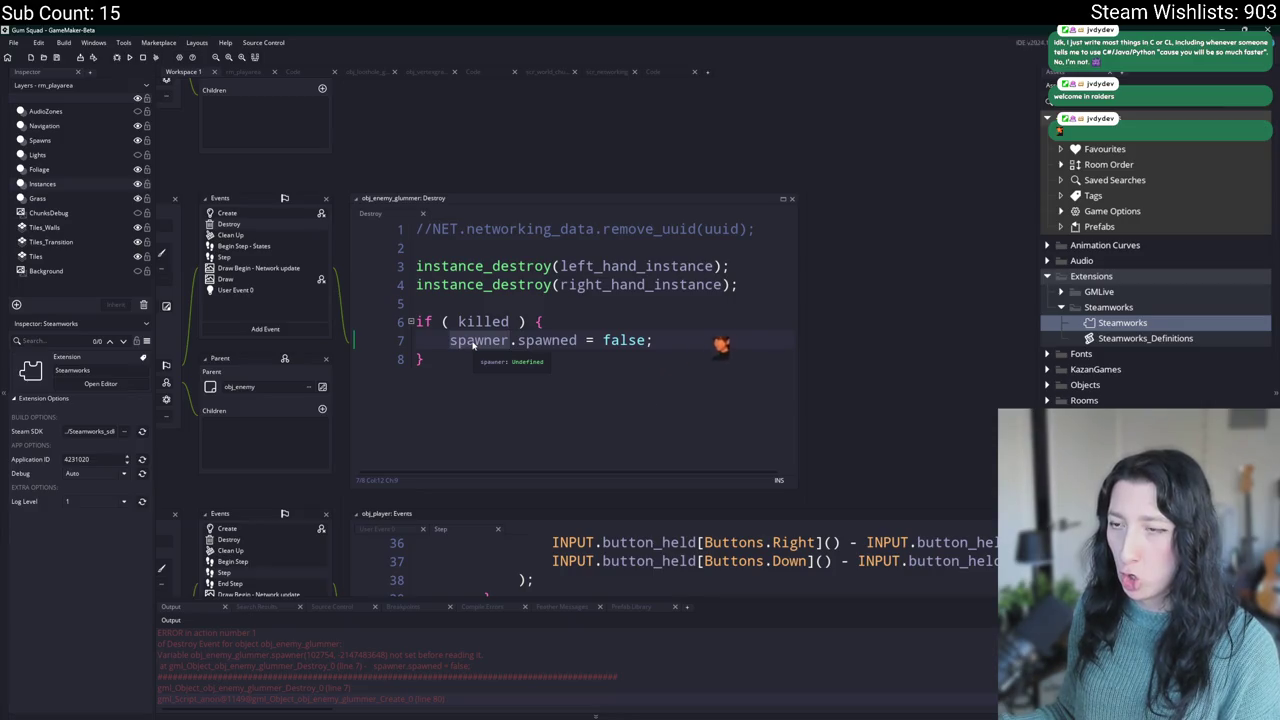
left_click(601, 300)
key("Return")
type("if ( NET.")
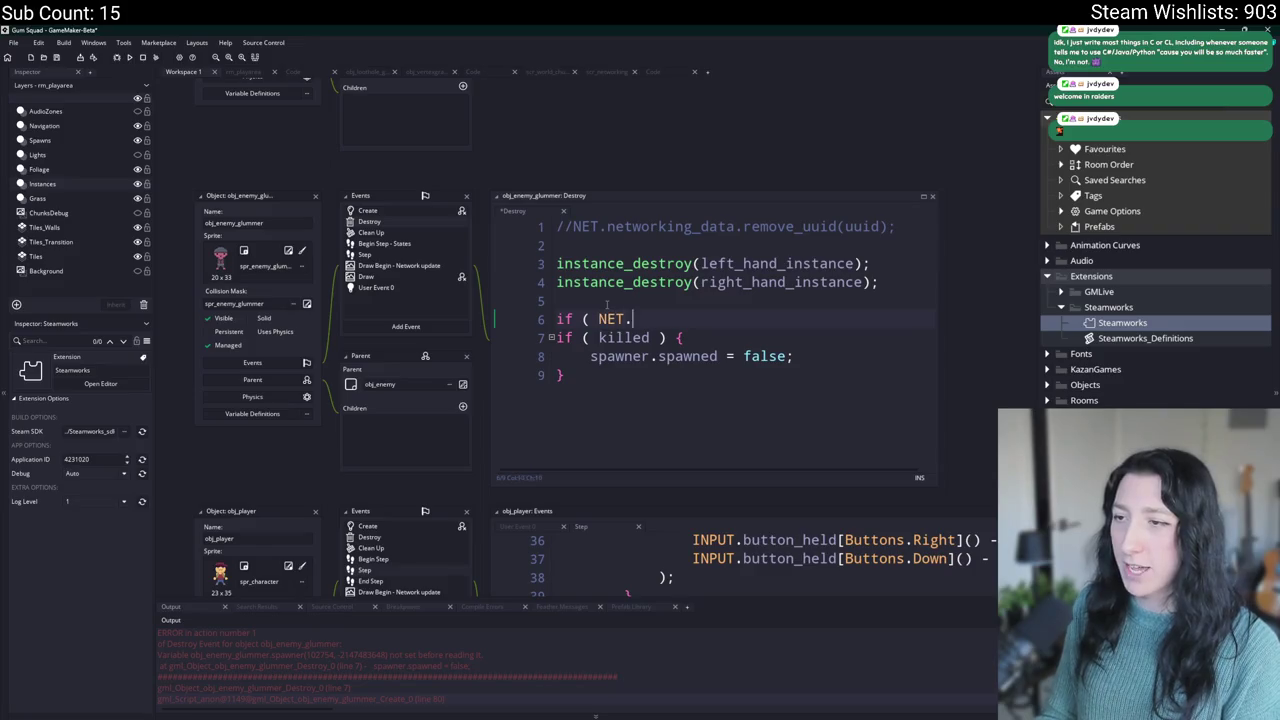
type("is_host() ) {")
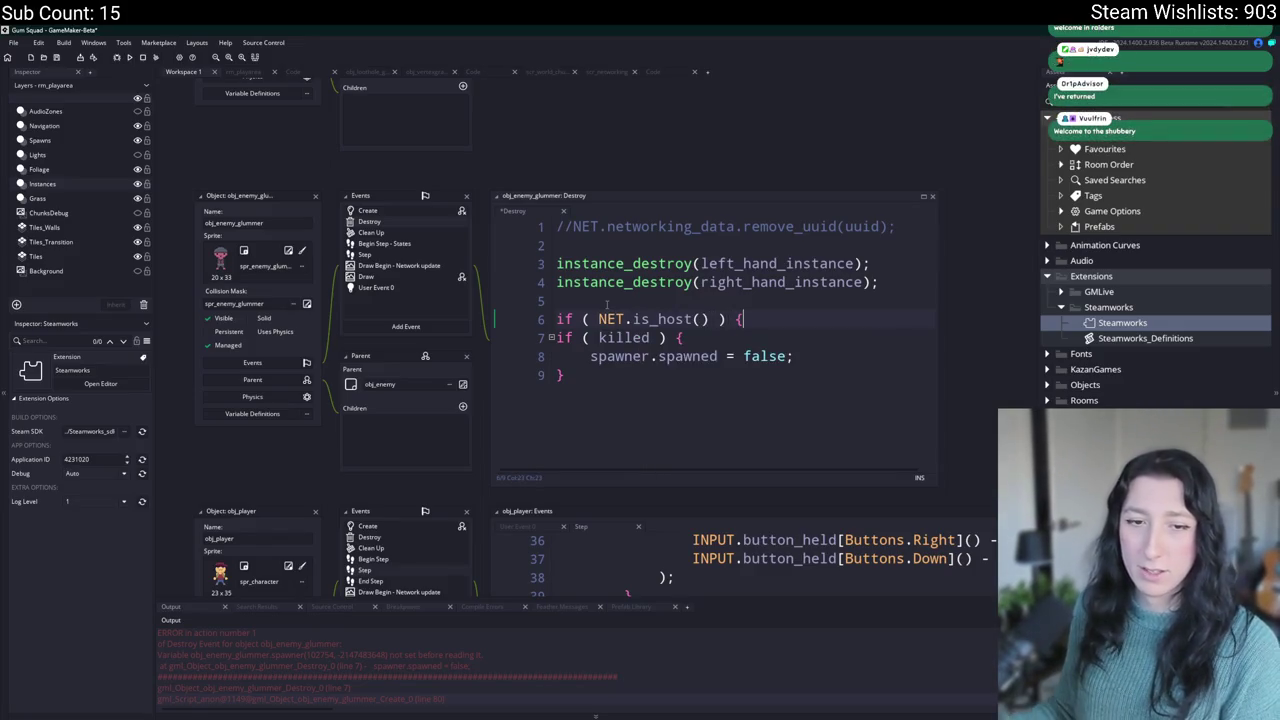
- Close the host check with '}' after the killed block and indent the block inside it
left_click(566, 375)
scroll(600, 380, "down", 1)
key("Return")
type("}")
left_click_drag(568, 364, 553, 307)
key("Tab")
key("Right")
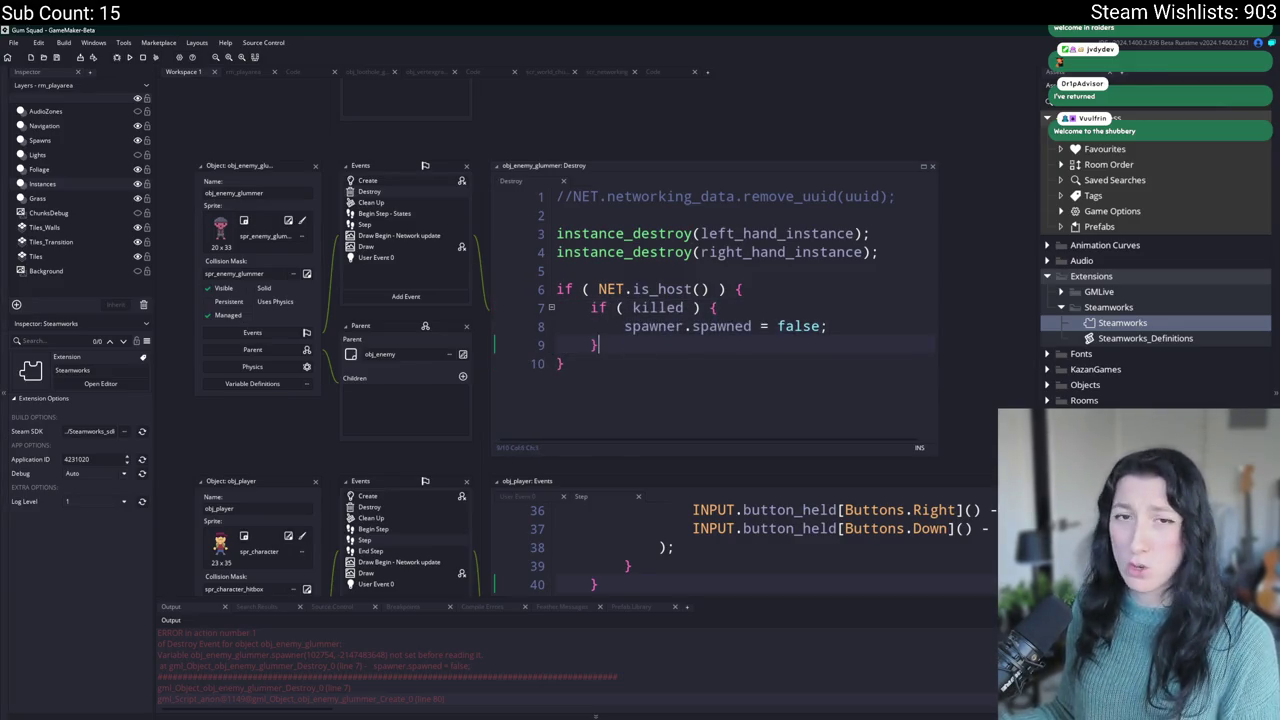
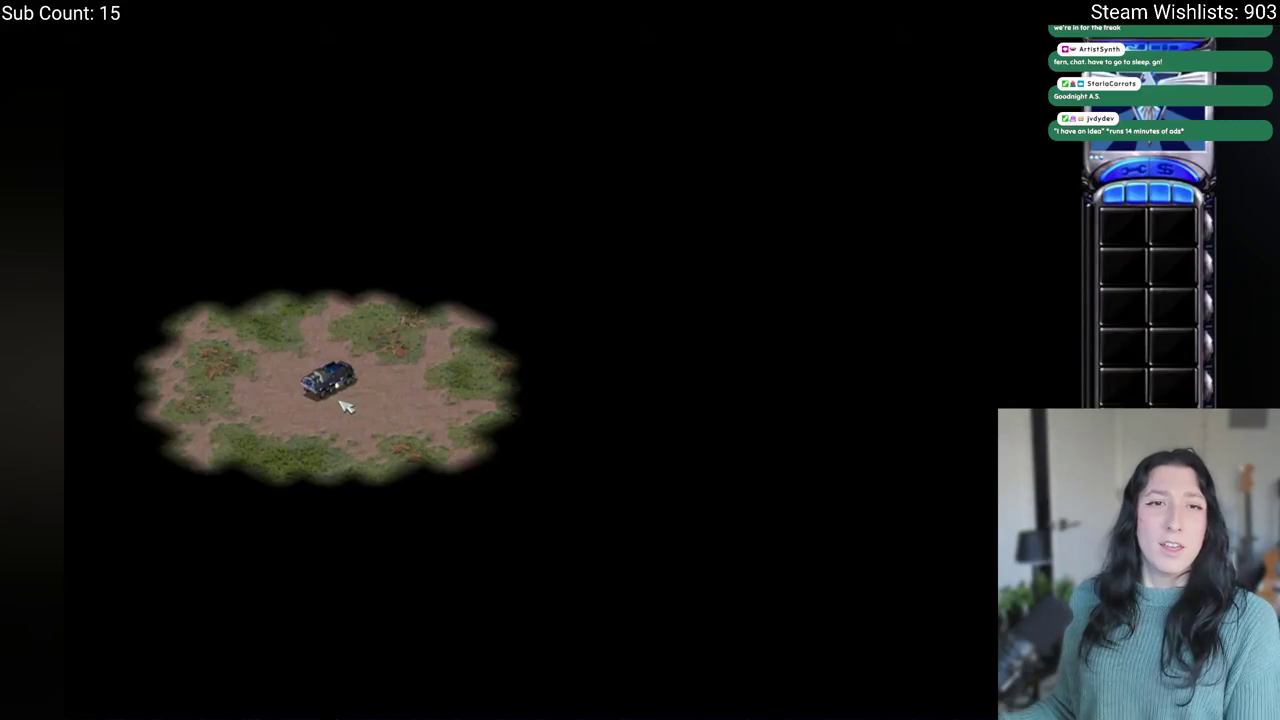
- Deploy the MCV into a Construction Yard and adjust the map view around it
left_click(338, 383)
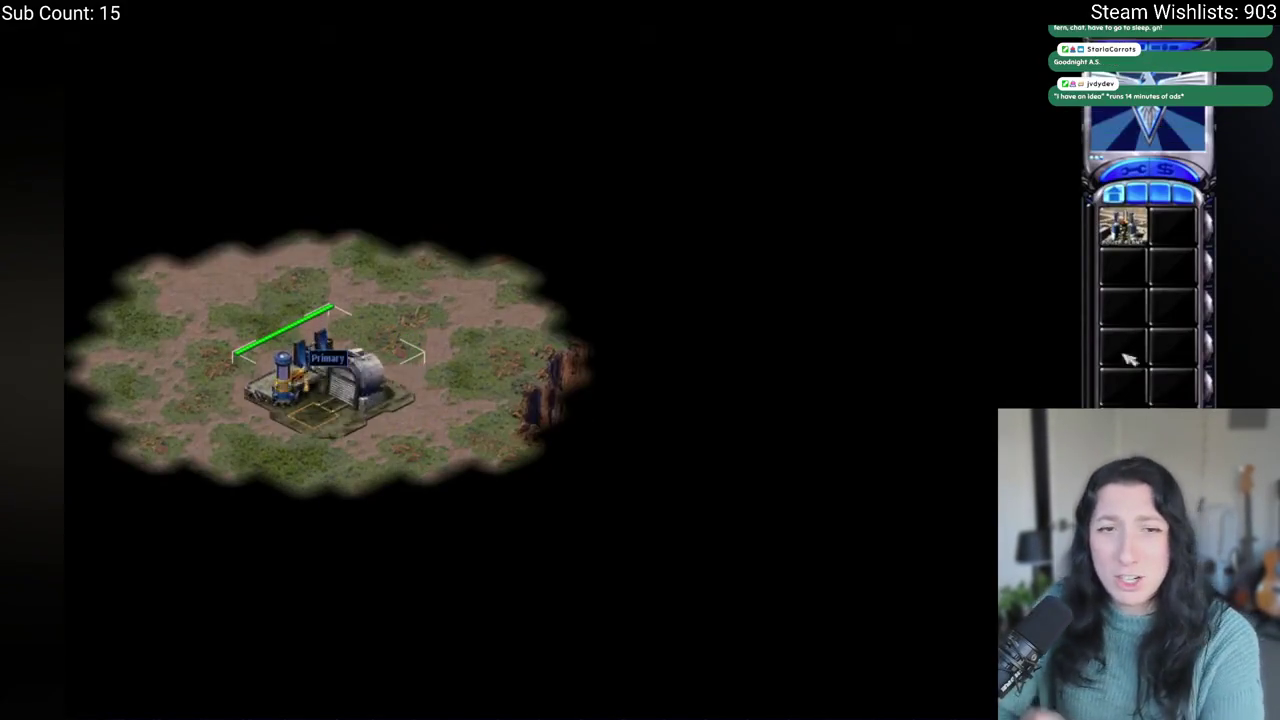
left_click_drag(943, 348, 943, 348)
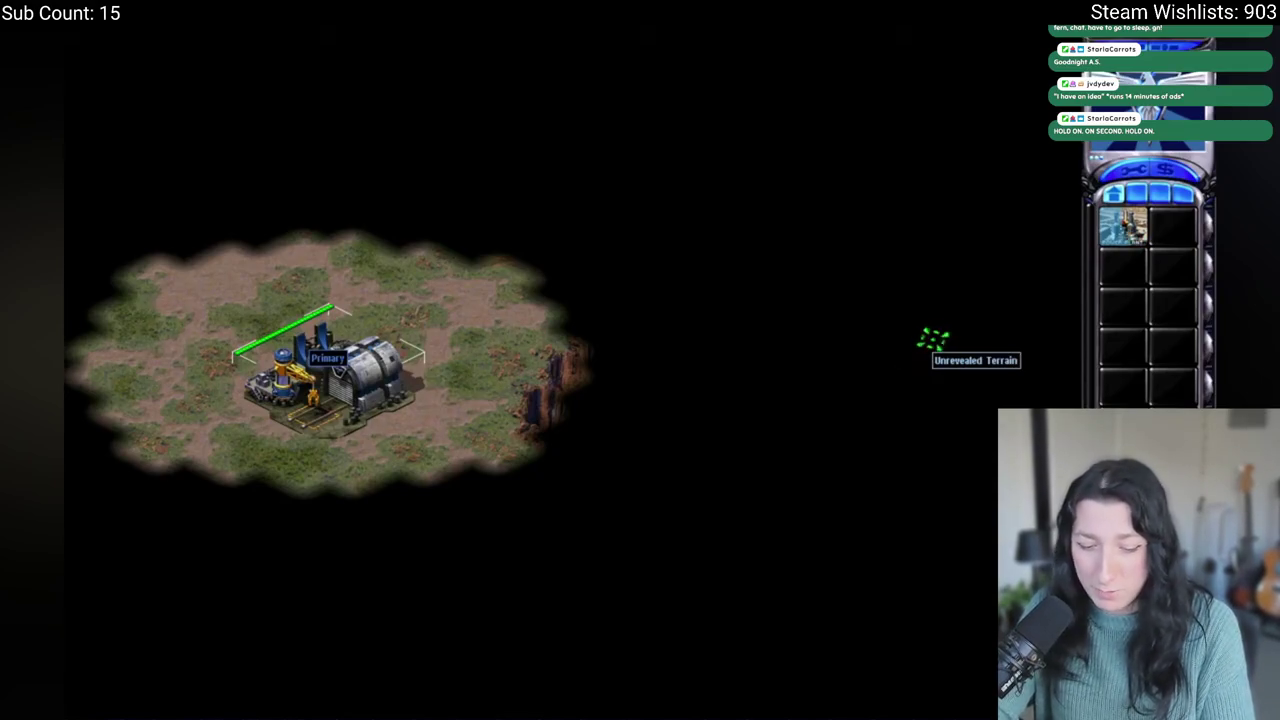
left_click_drag(933, 338, 907, 342)
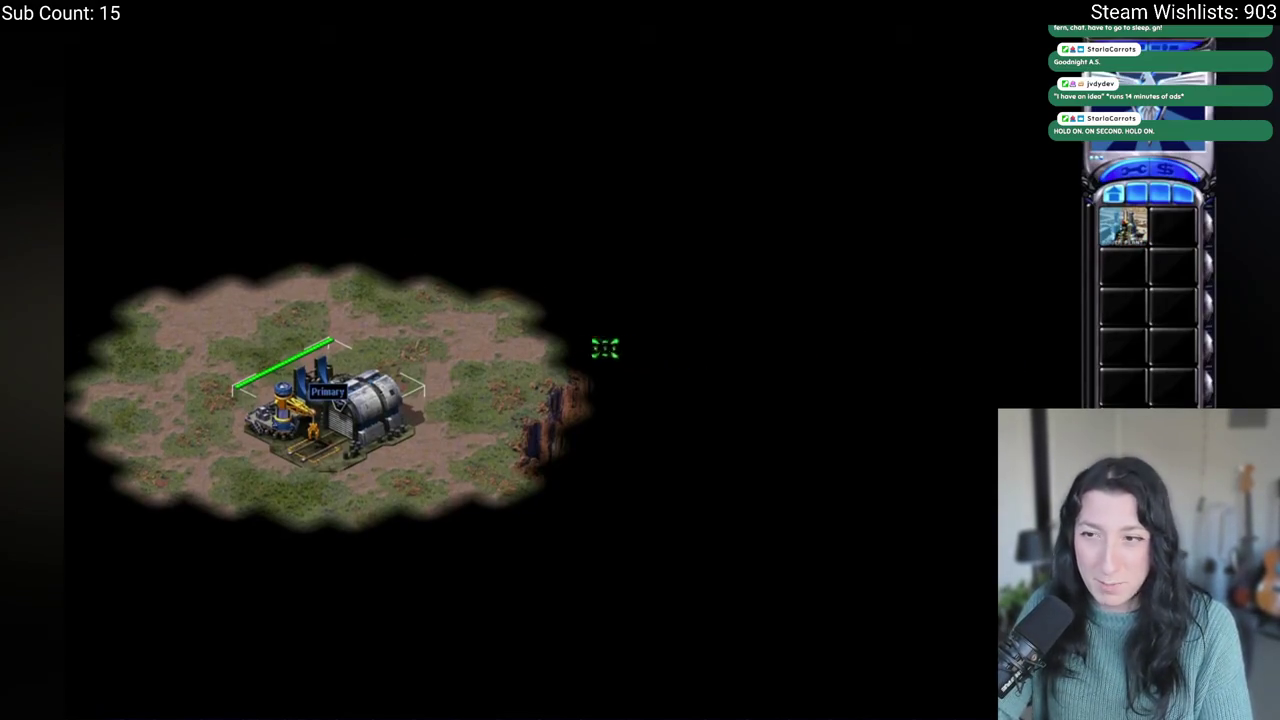
left_click(415, 344)
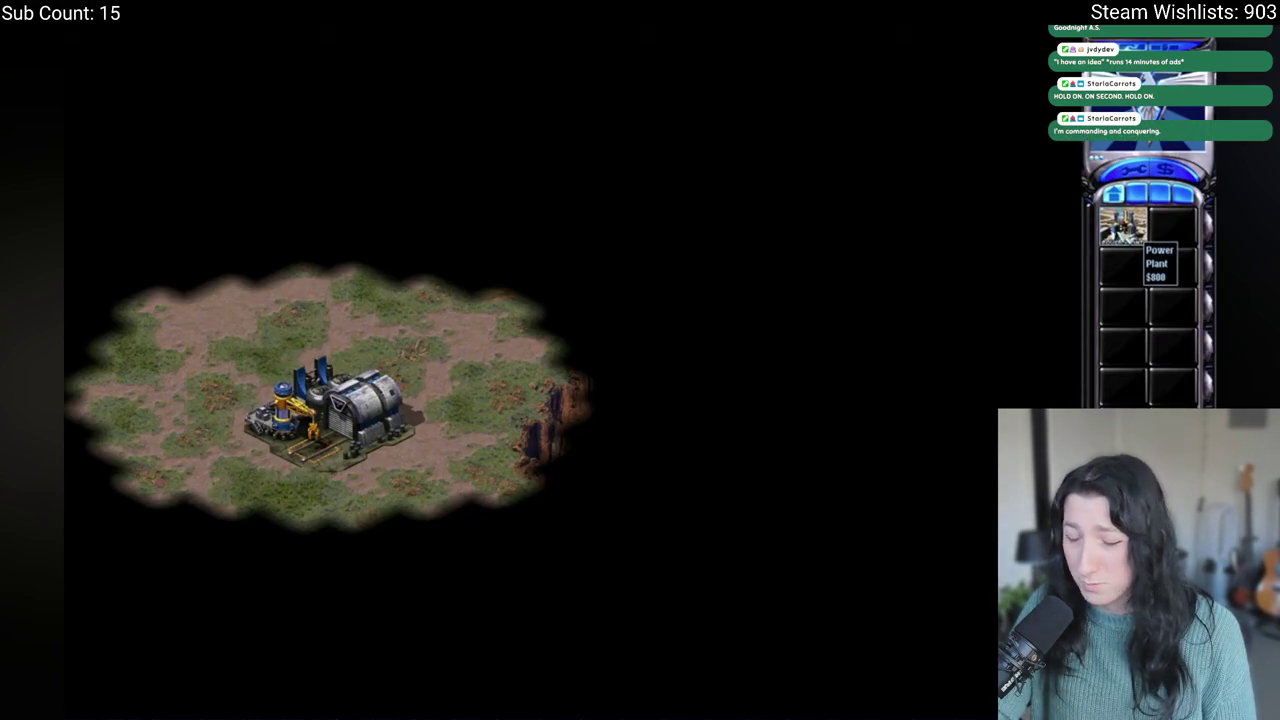
- Build a Power Plant and place it beside the Construction Yard
left_click(1125, 230)
left_click(1125, 230)
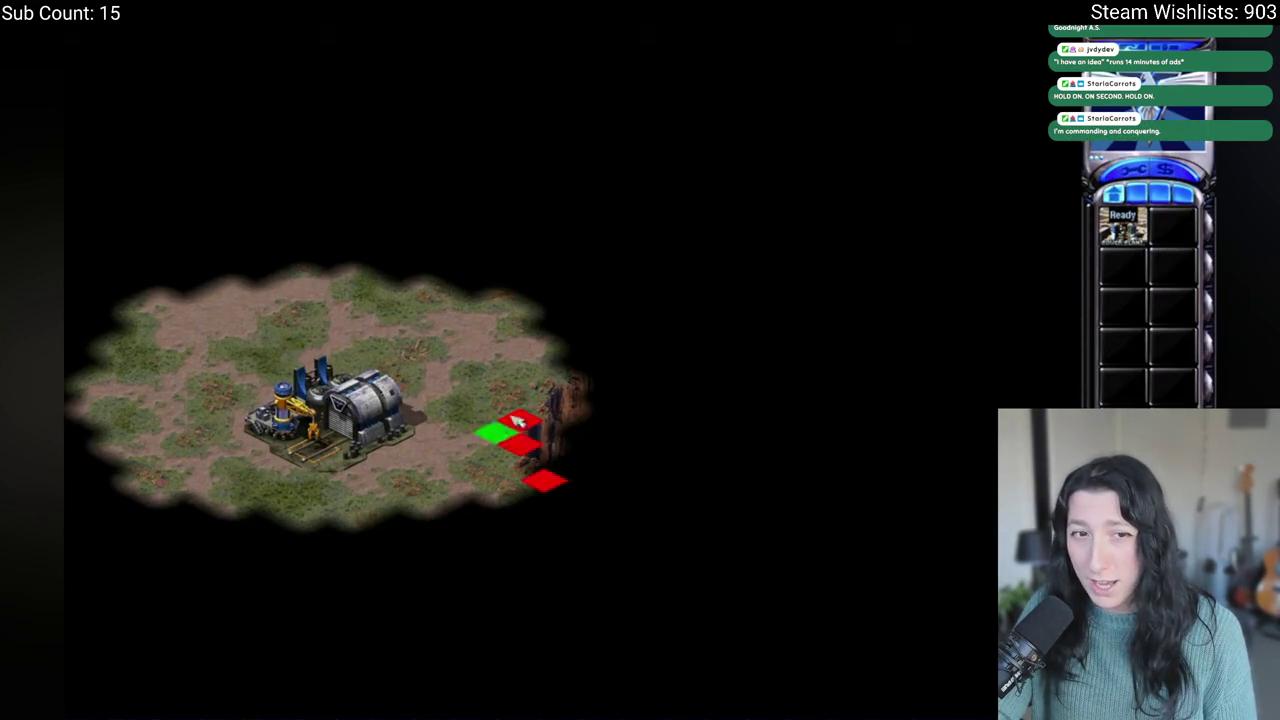
left_click(463, 464)
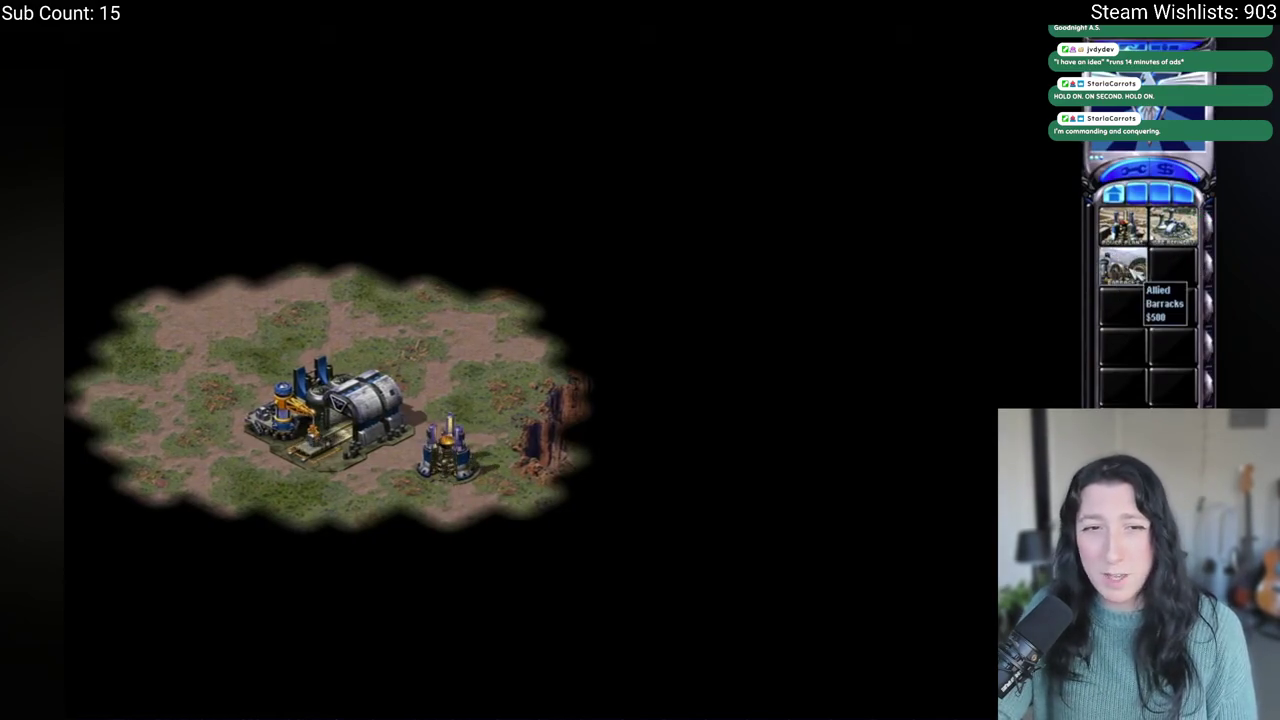
- Build an Allied Barracks, place it northwest of the Construction Yard, and view the trainable infantry
left_click(1135, 272)
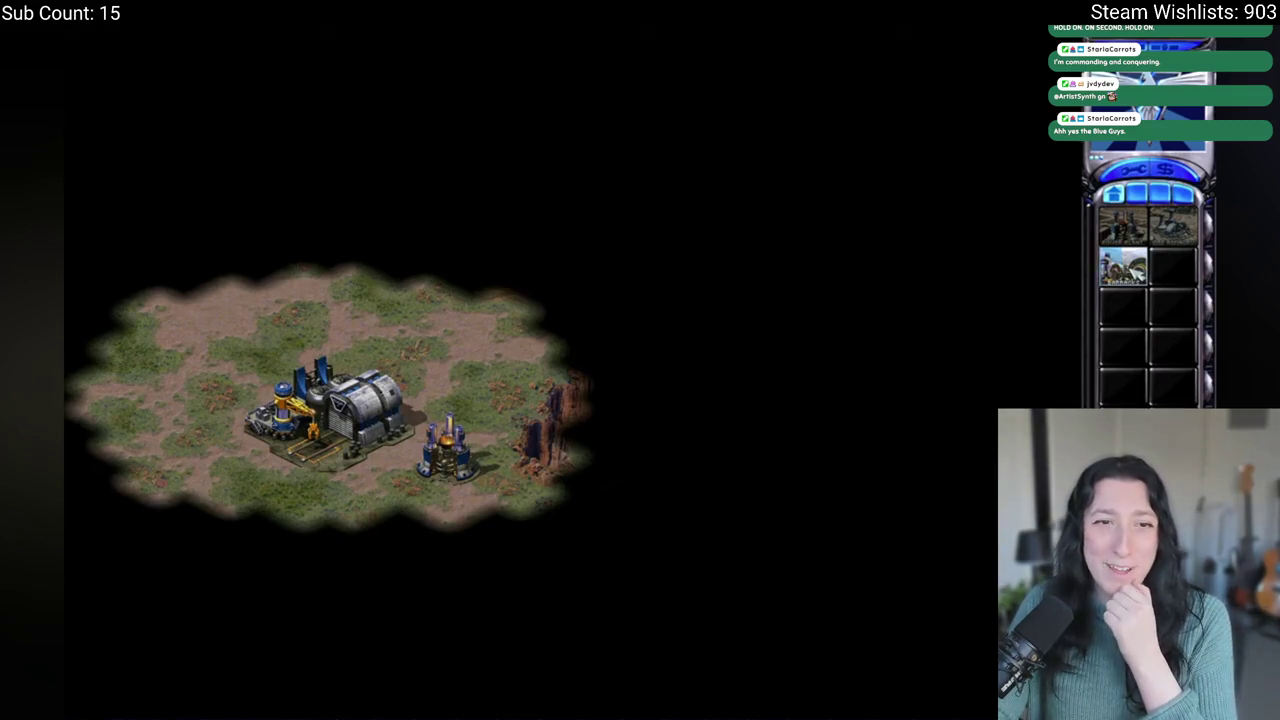
left_click(1122, 265)
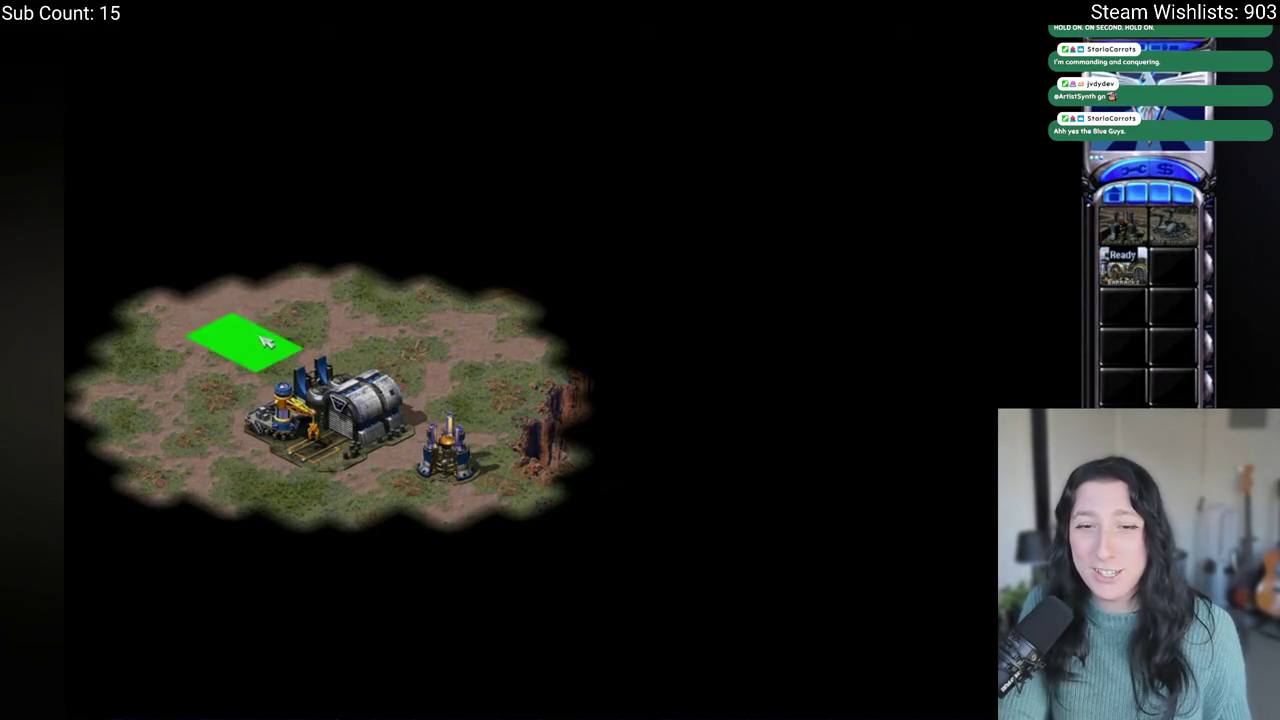
left_click(250, 330)
left_click(1160, 192)
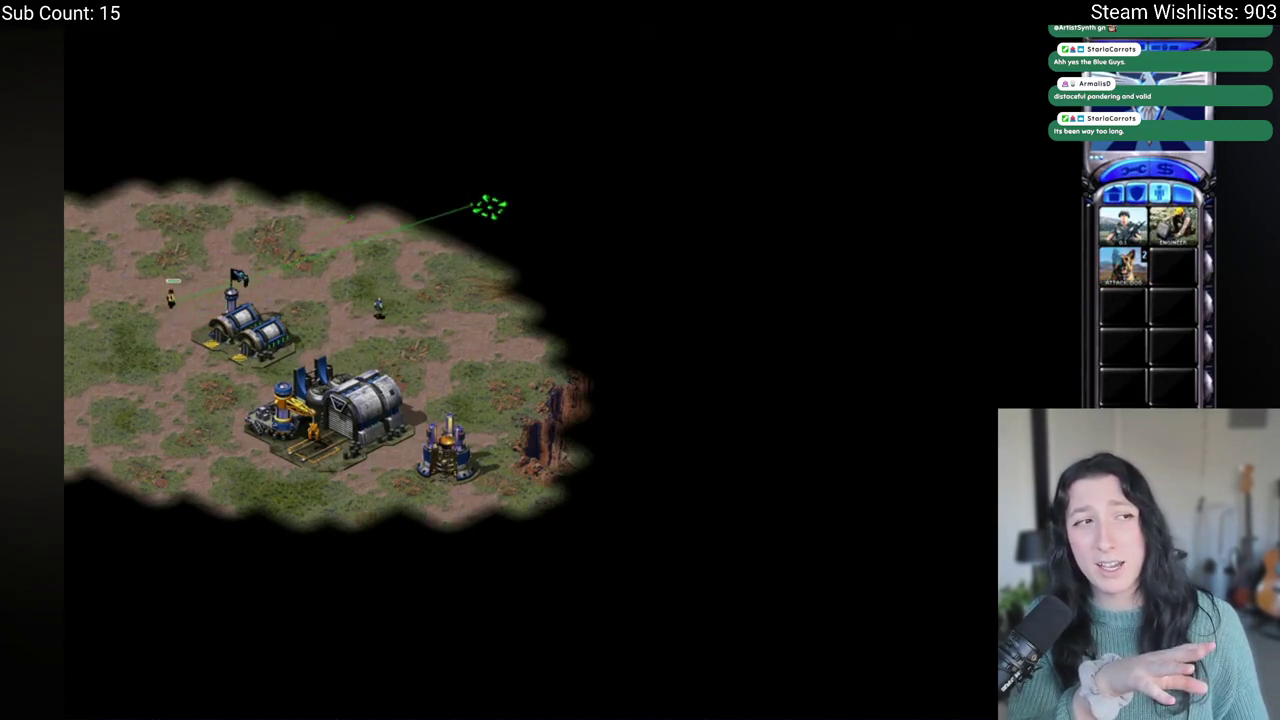
- Bring up the list of defensive structures available to build
key("Right")
key("Left")
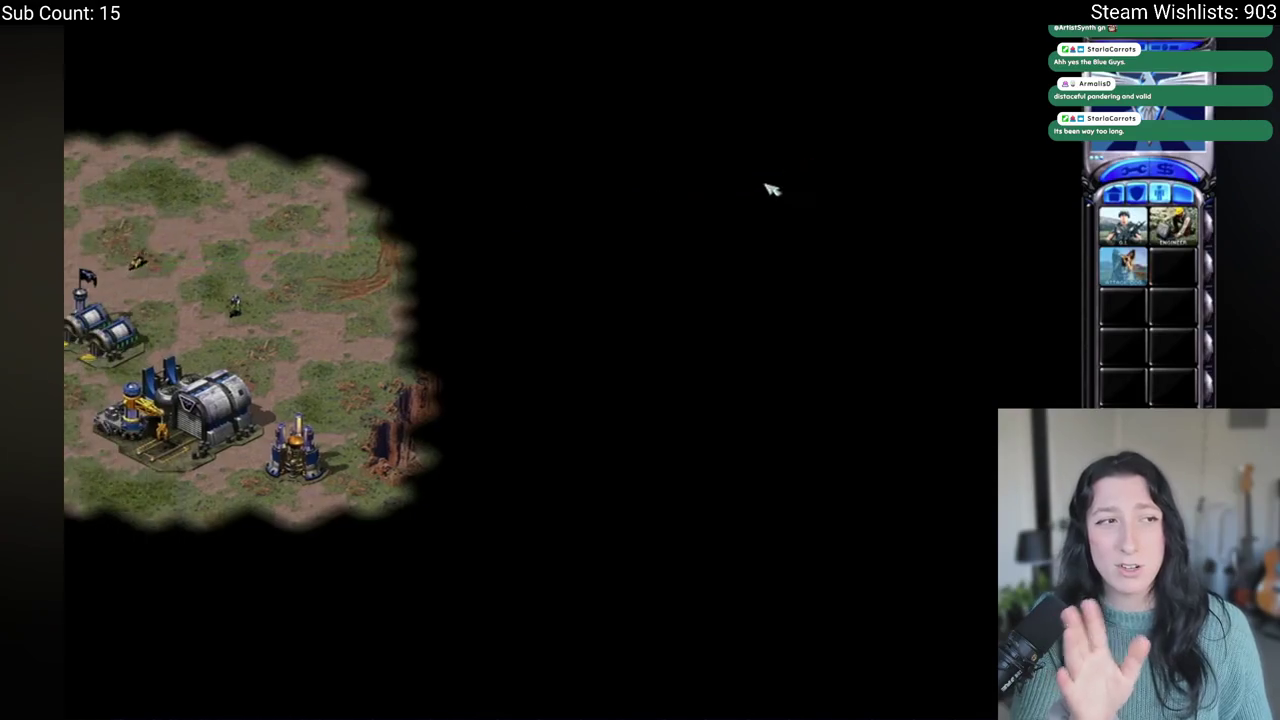
left_click(1122, 225)
left_click(1137, 193)
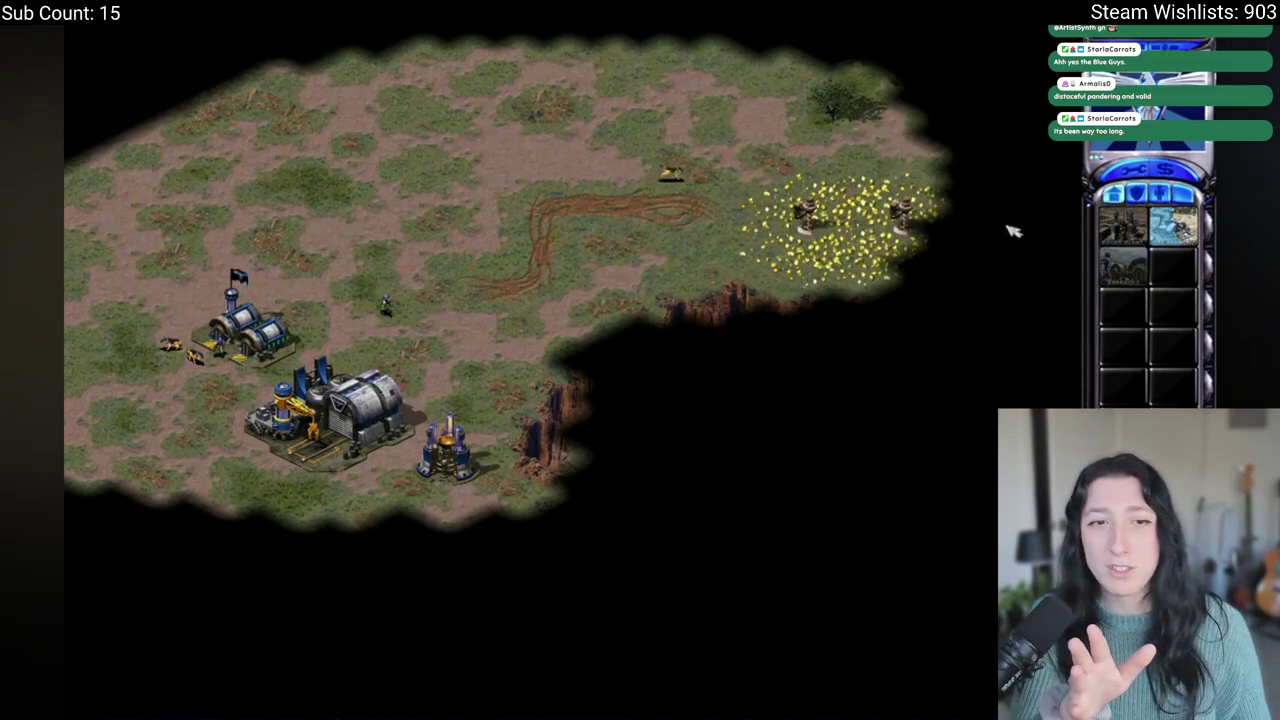
key("Right")
key("Left")
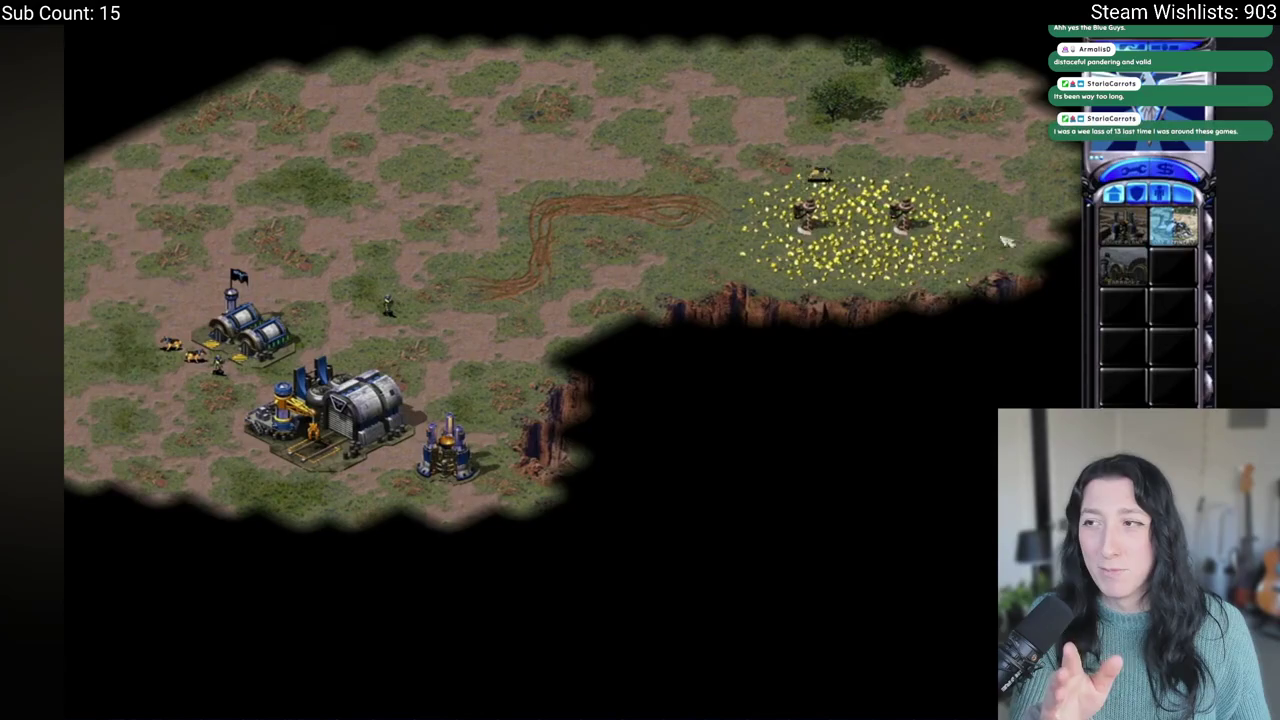
- Cancel the first infantry training at the barracks and queue two Engineers instead
left_click_drag(463, 251, 165, 400)
key("Right")
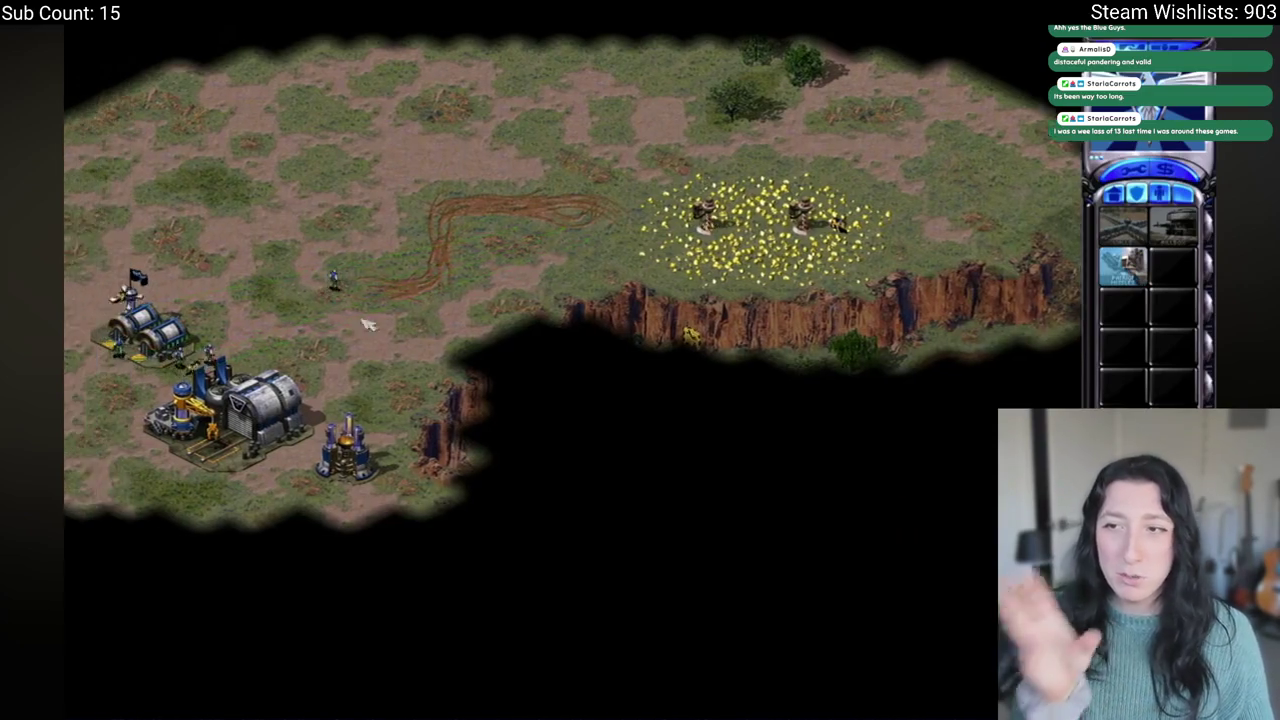
key("Left")
left_click(235, 305)
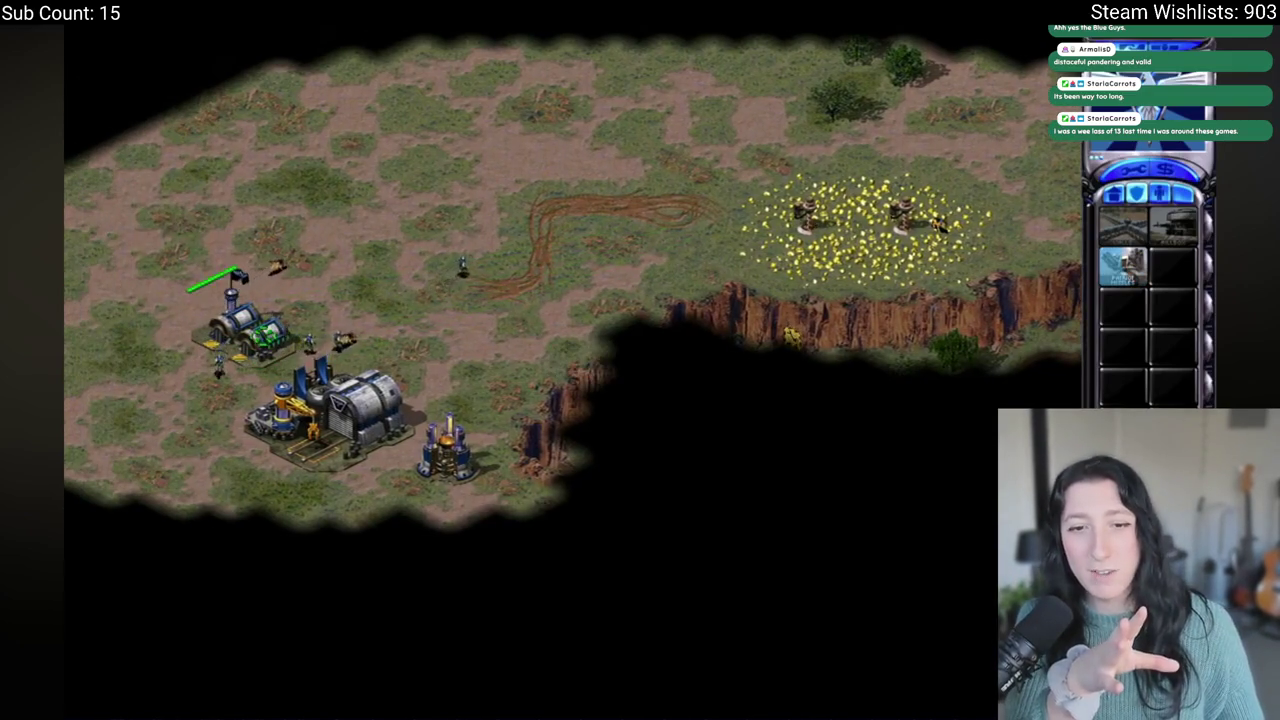
left_click(1160, 193)
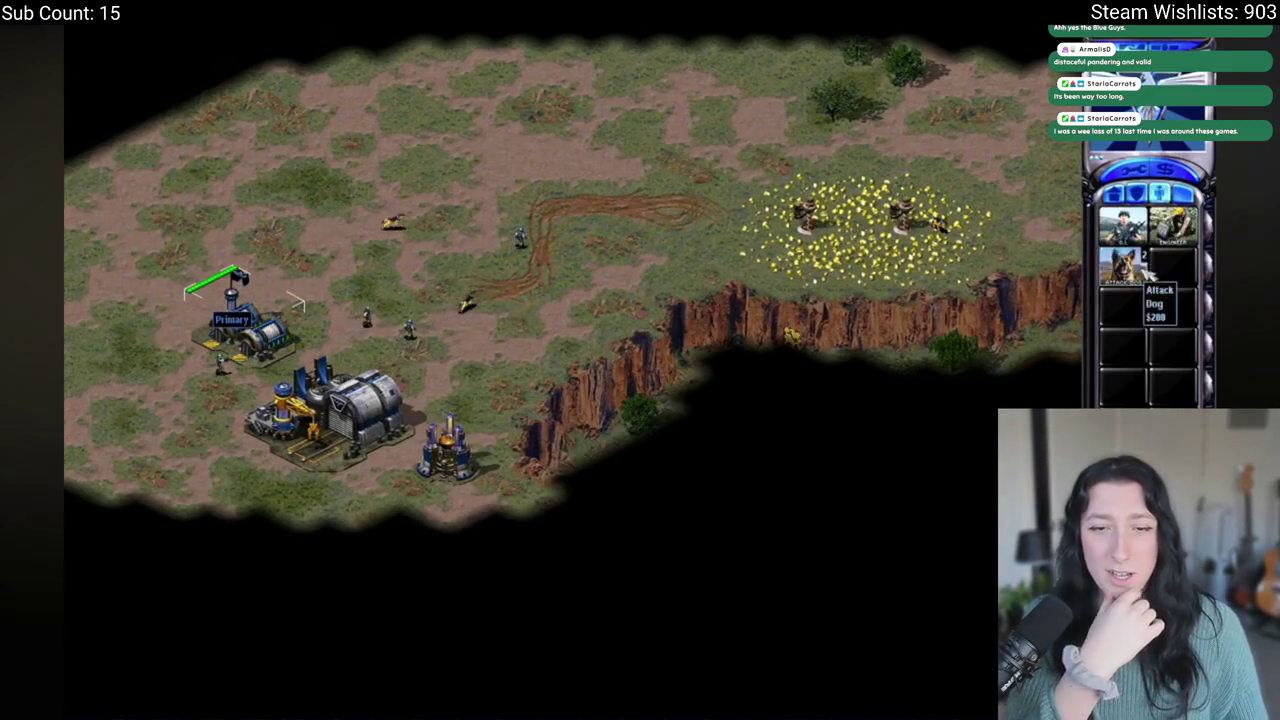
right_click(1122, 262)
right_click(1122, 262)
left_click(1175, 228)
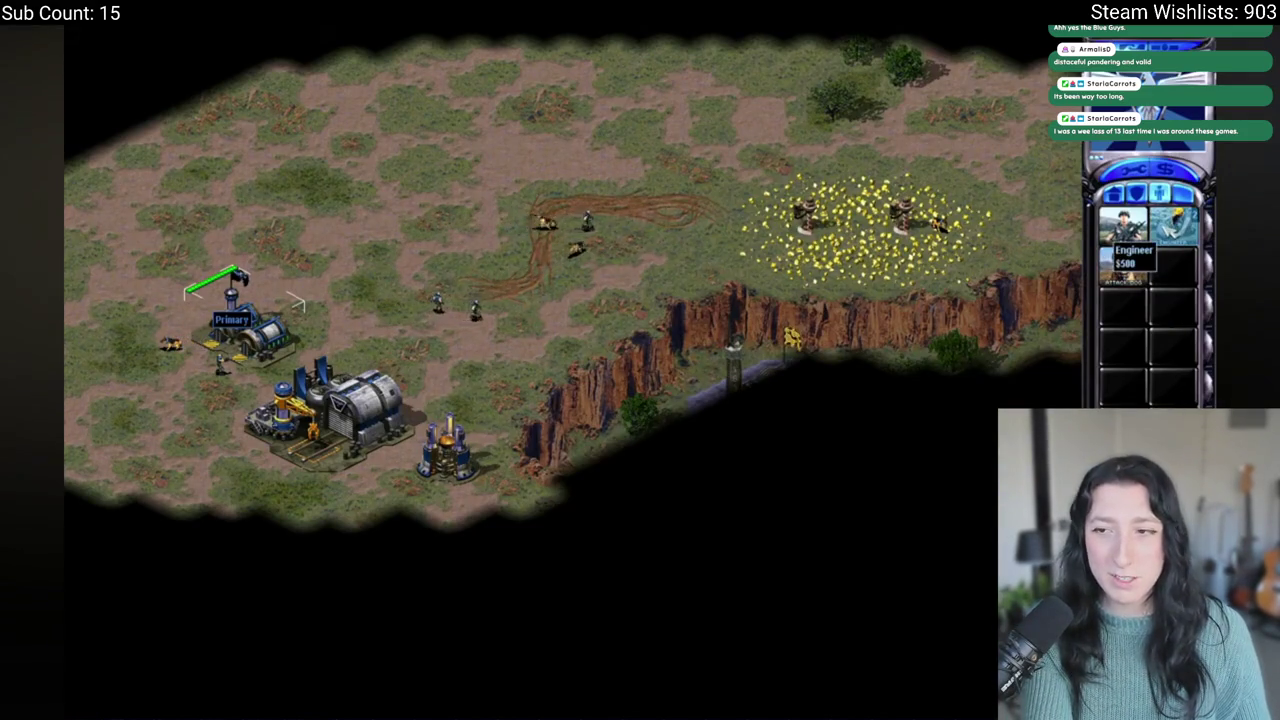
left_click(1175, 228)
- Scout the surroundings: the unexplored south, the cliffs, the ore field and the eastern structures
key("Right")
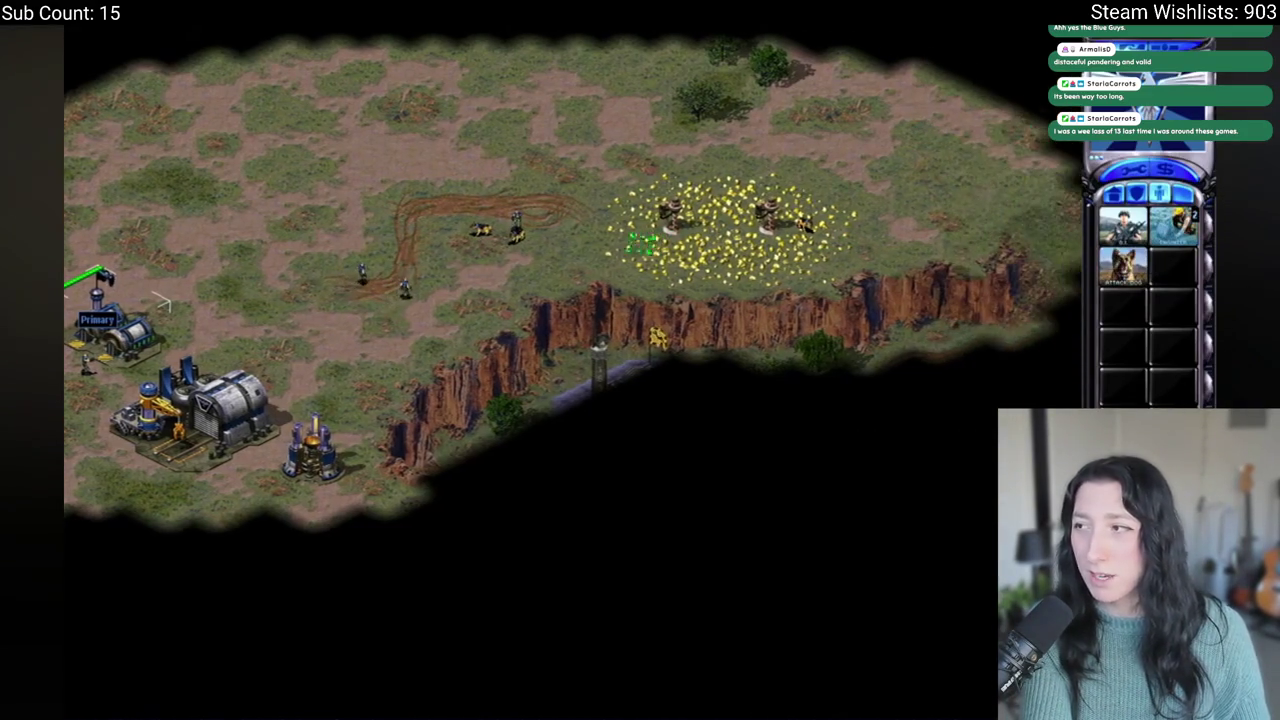
key("Down")
key("Left")
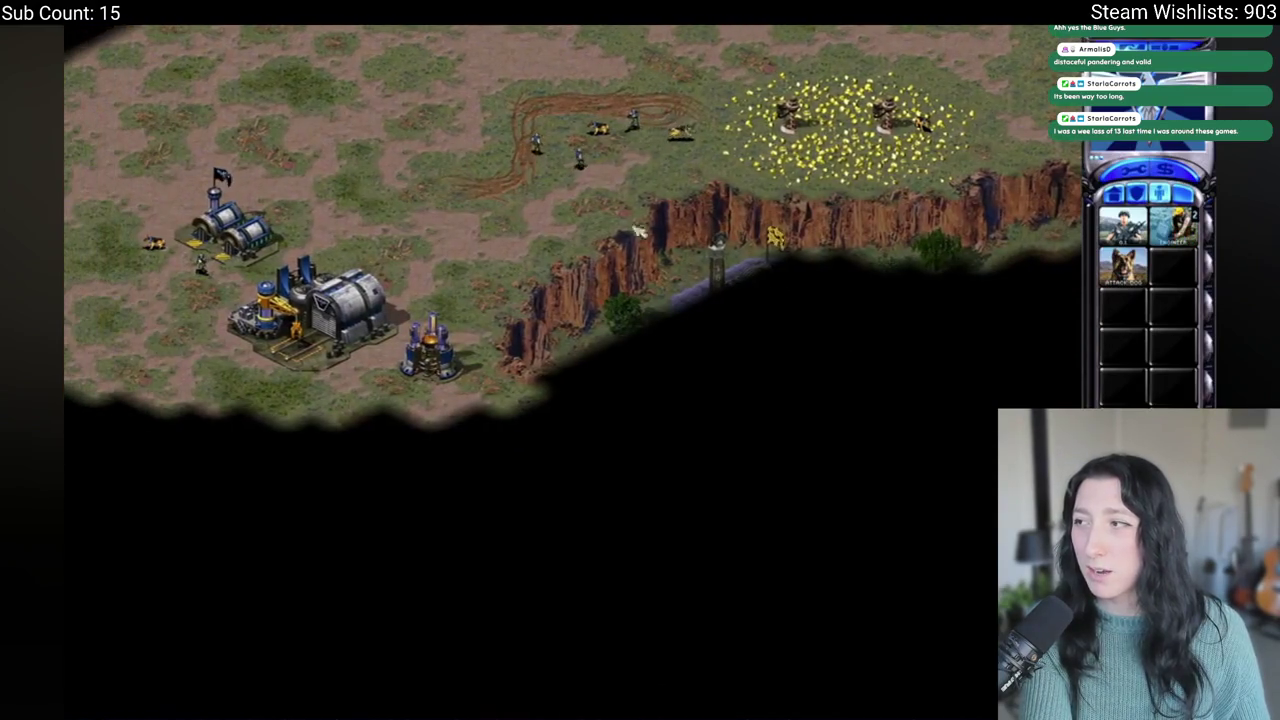
key("Up")
key("Right")
key("Down")
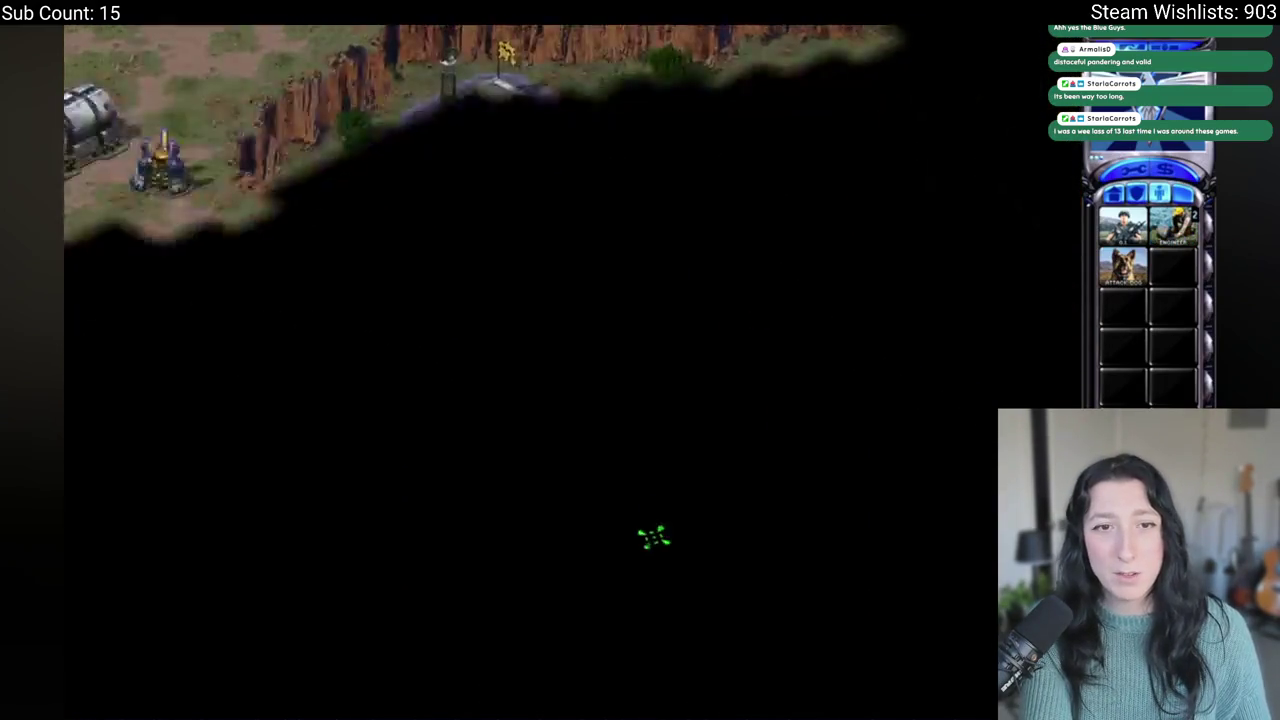
key("Up")
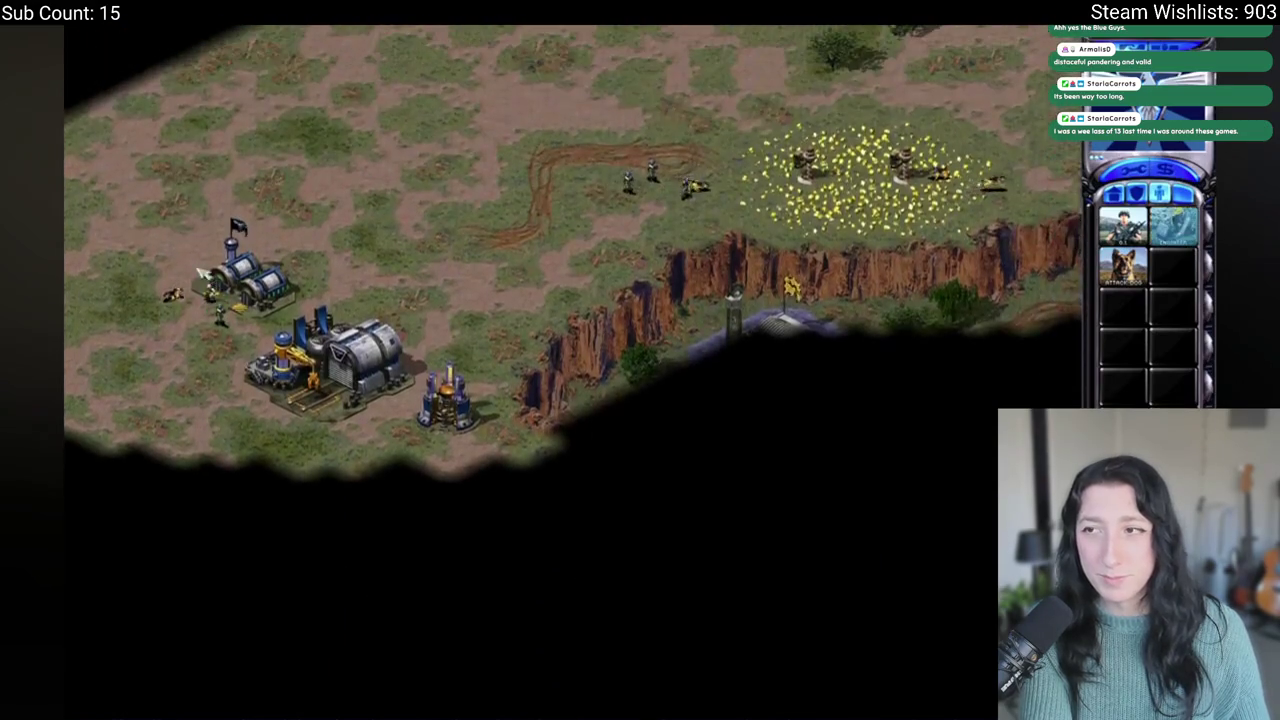
key("Right")
key("Up")
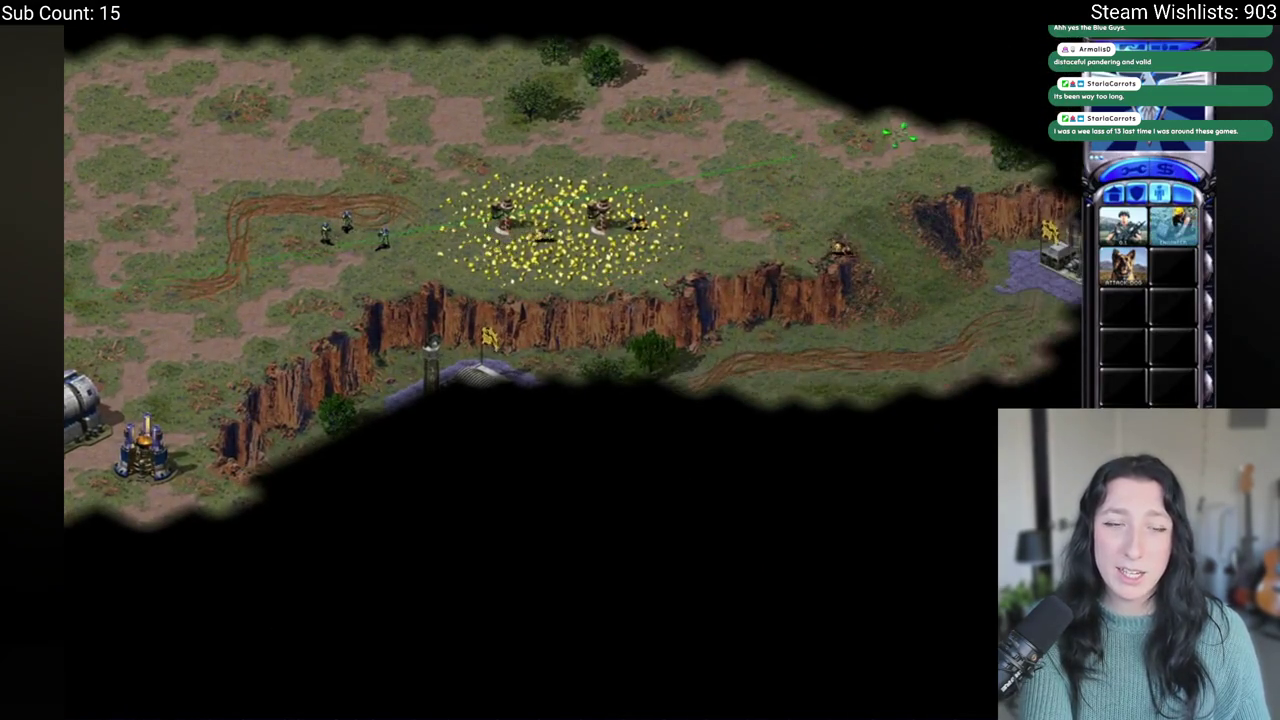
key("Left")
key("Right")
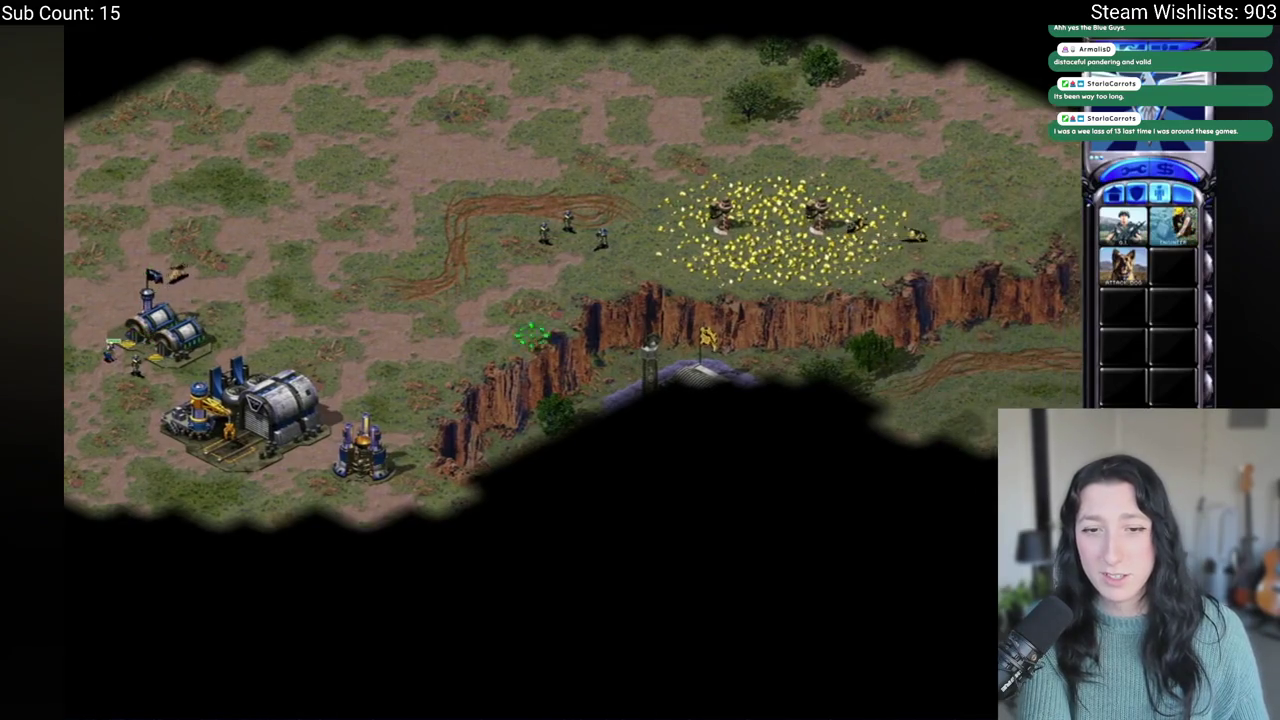
key("Right")
key("Left")
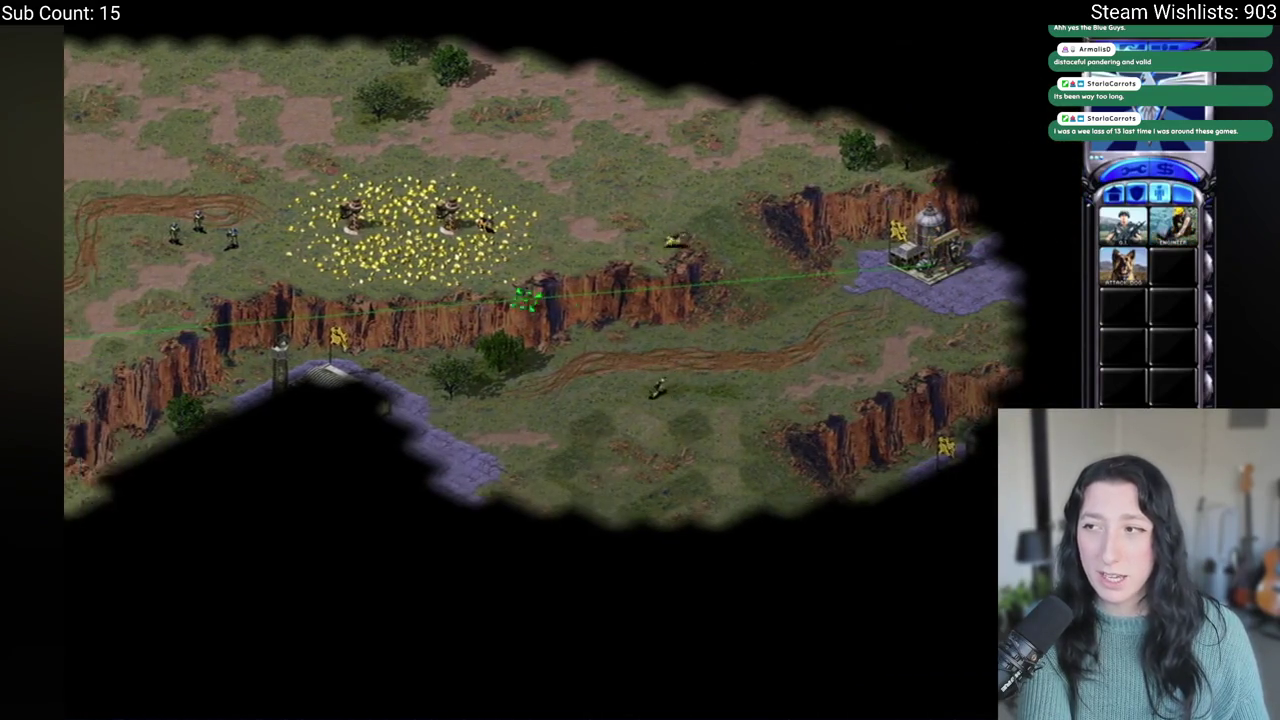
key("Right")
key("Down")
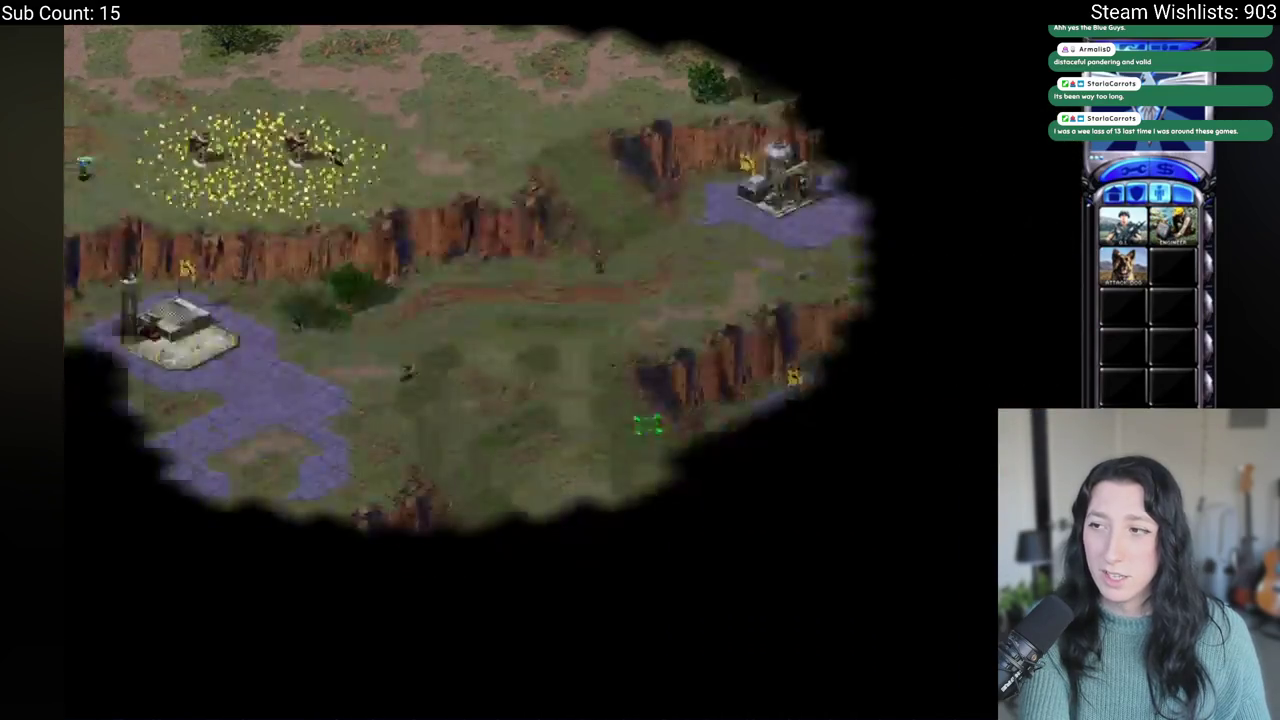
key("Left")
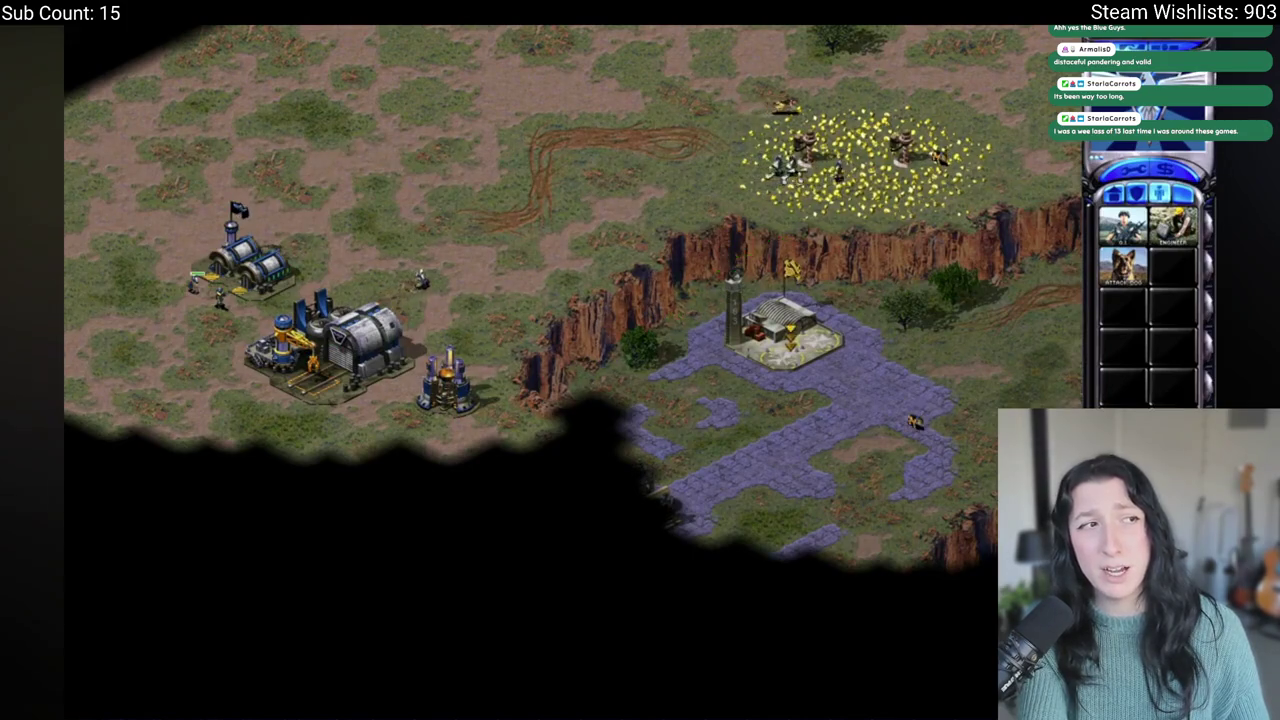
- Set the barracks rally point toward the ore field
left_click(250, 255)
key("Right")
left_click(570, 205)
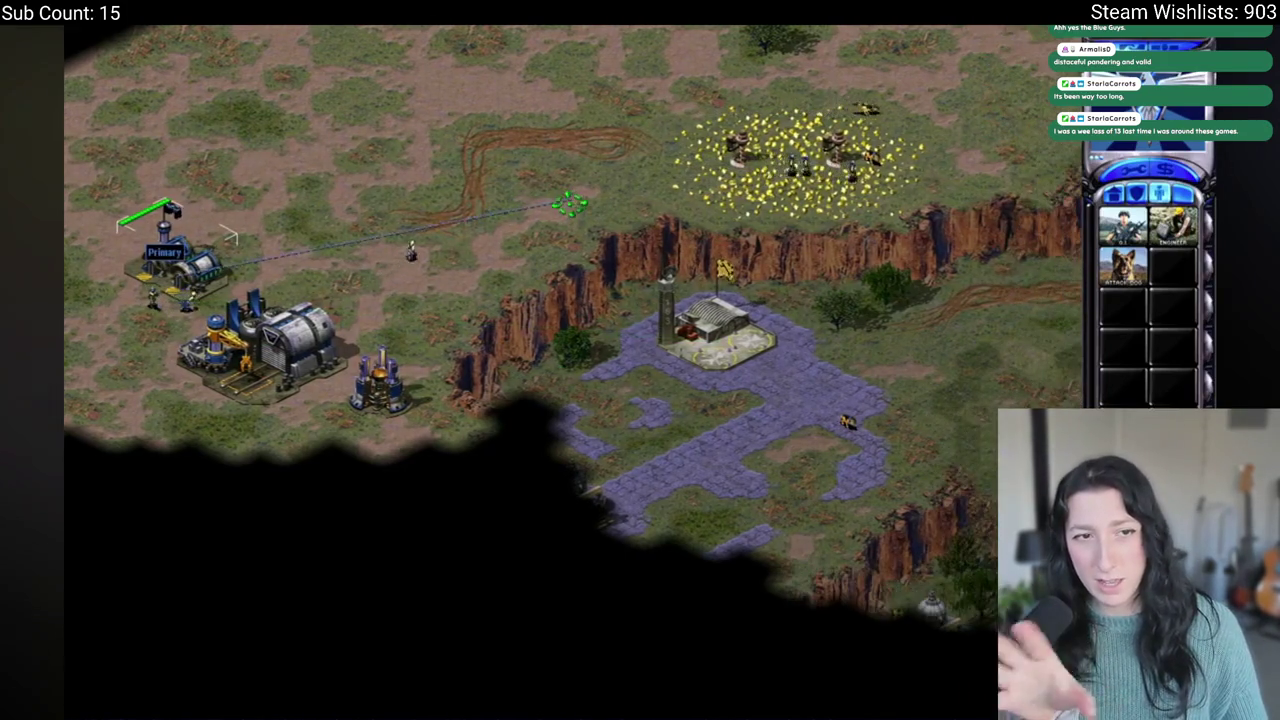
key("Right")
key("Down")
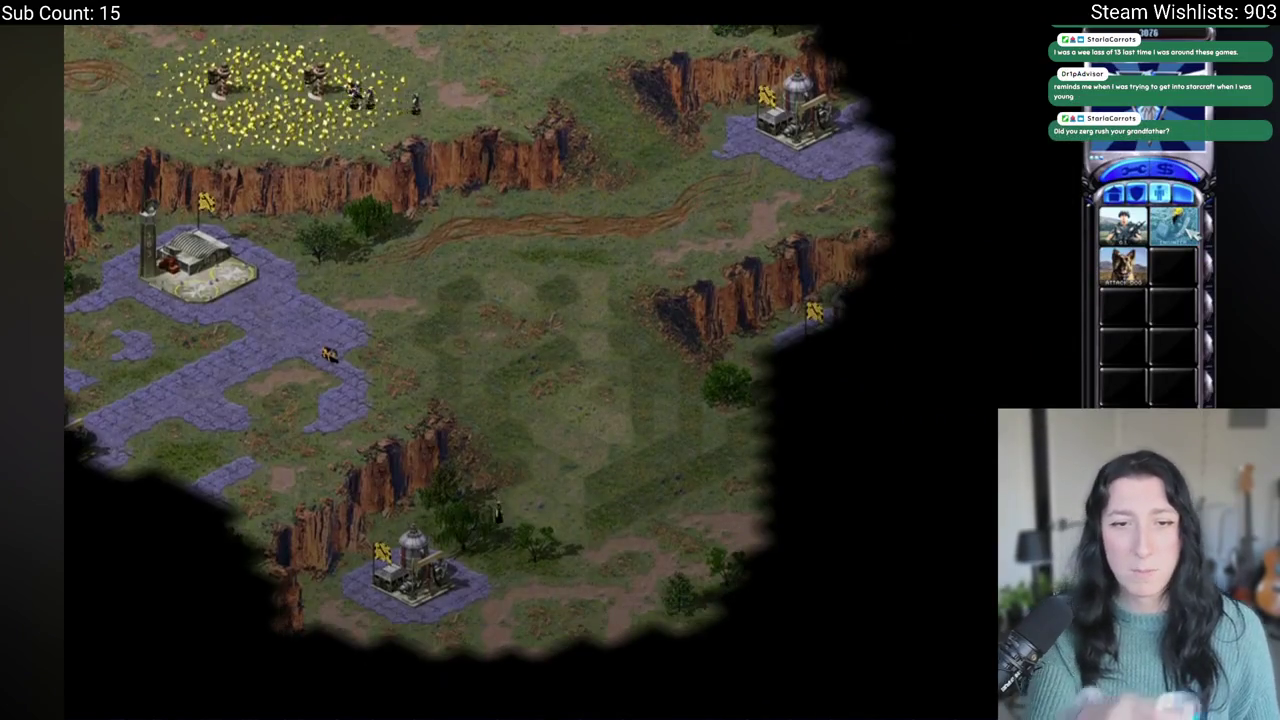
key("Left")
key("Up")
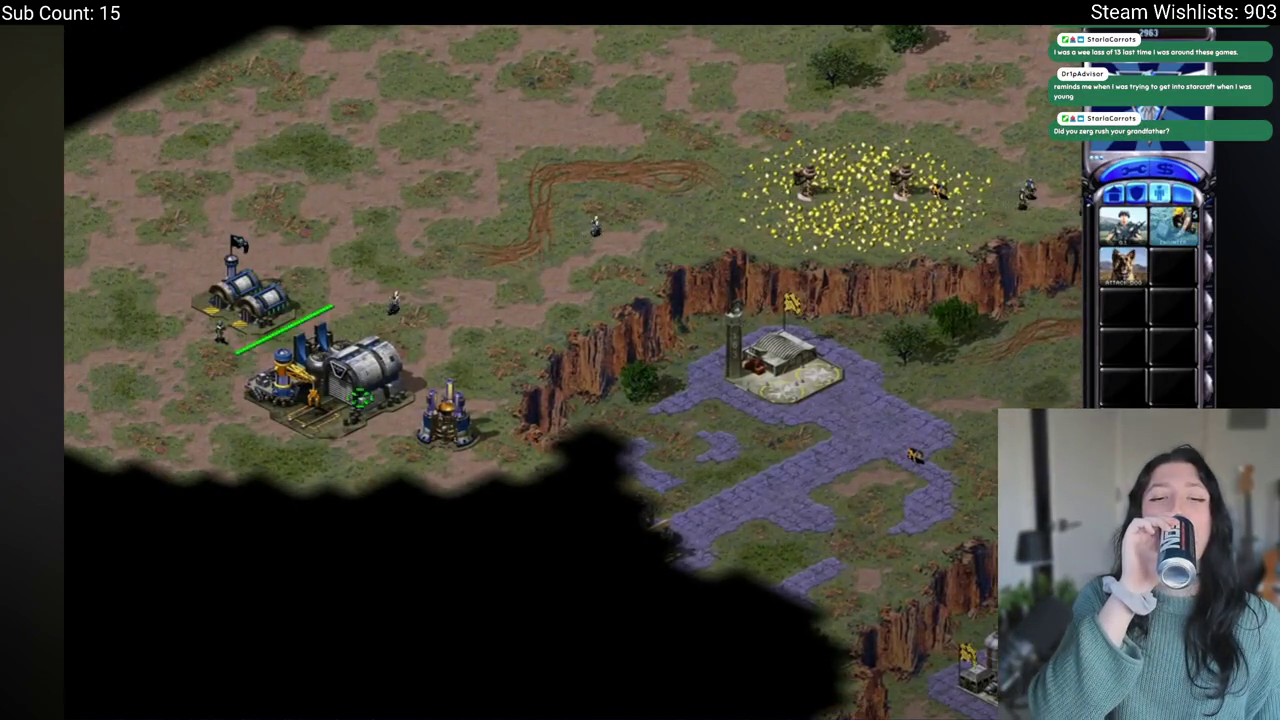
- Place a ready pillbox north of the base and pick up the next ready defence
left_click(1117, 193)
left_click(1173, 225)
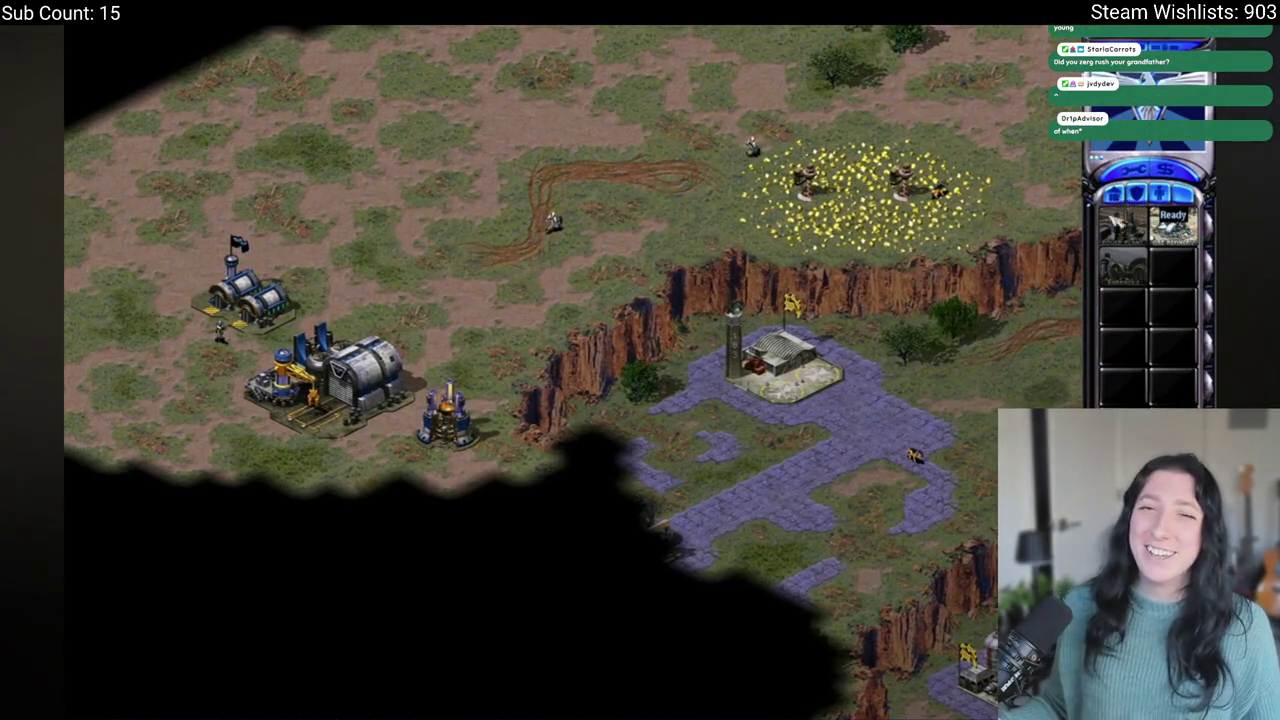
left_click(1140, 230)
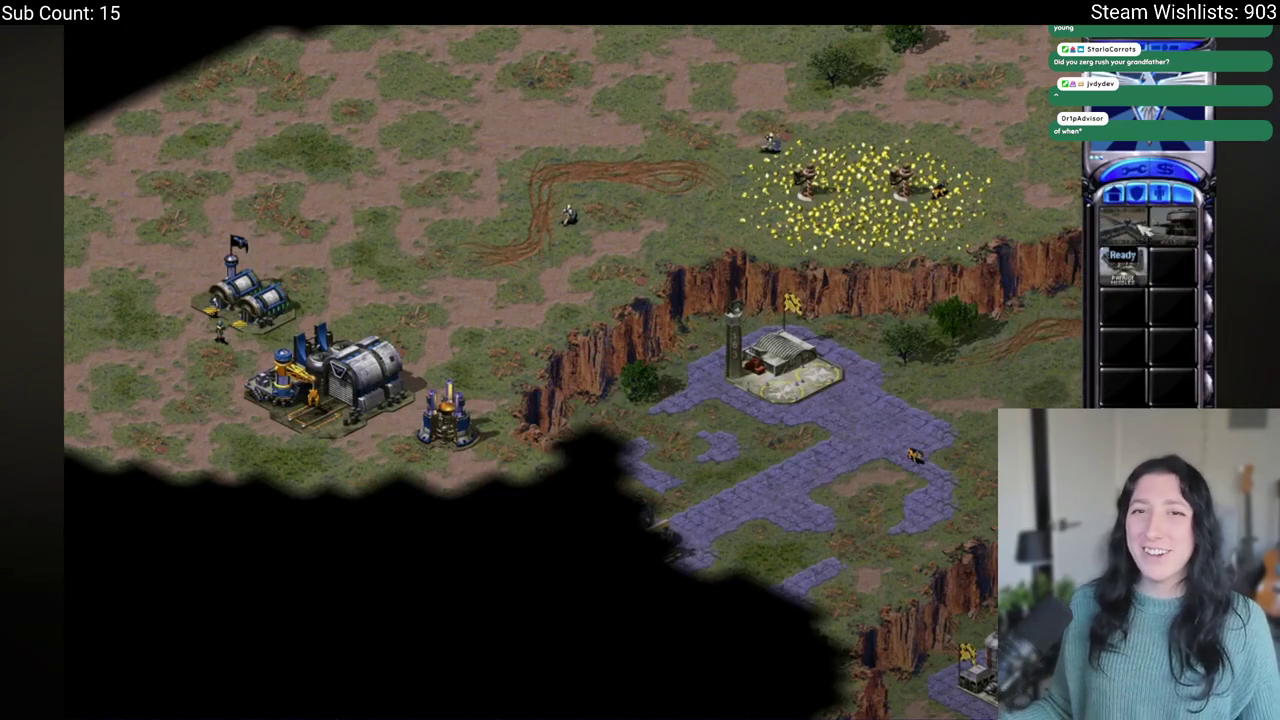
left_click(396, 252)
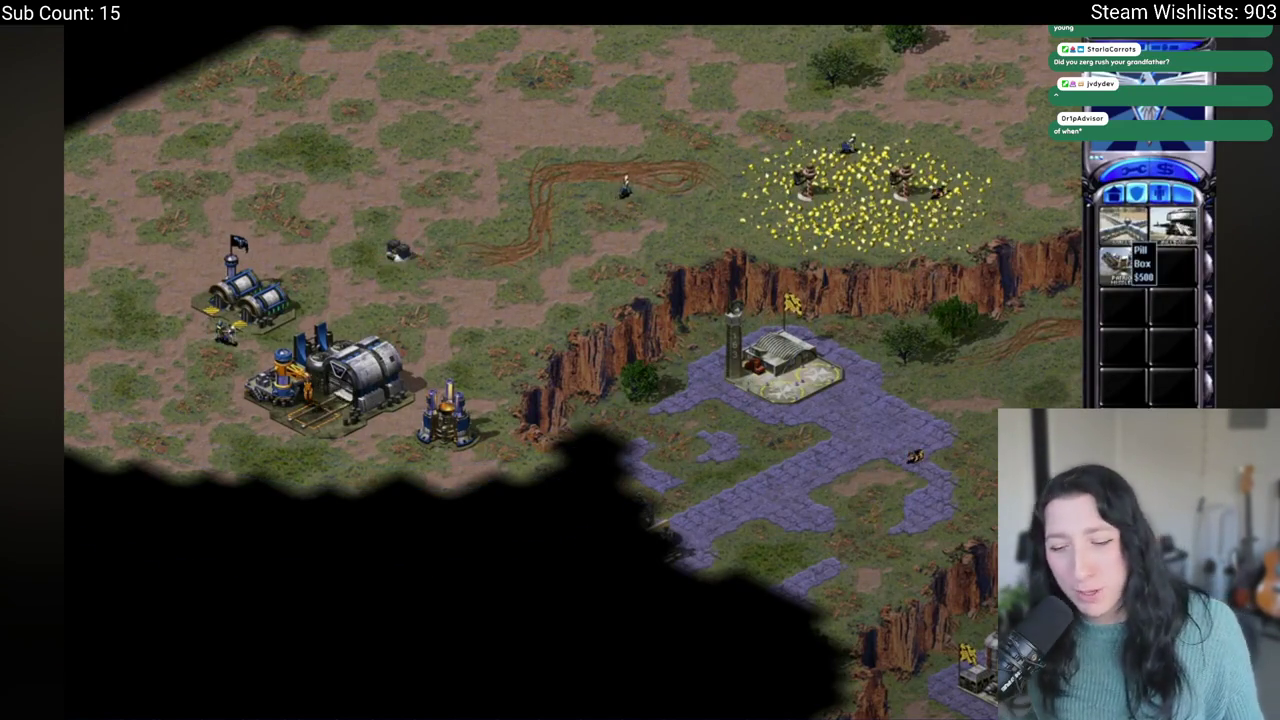
left_click(1172, 225)
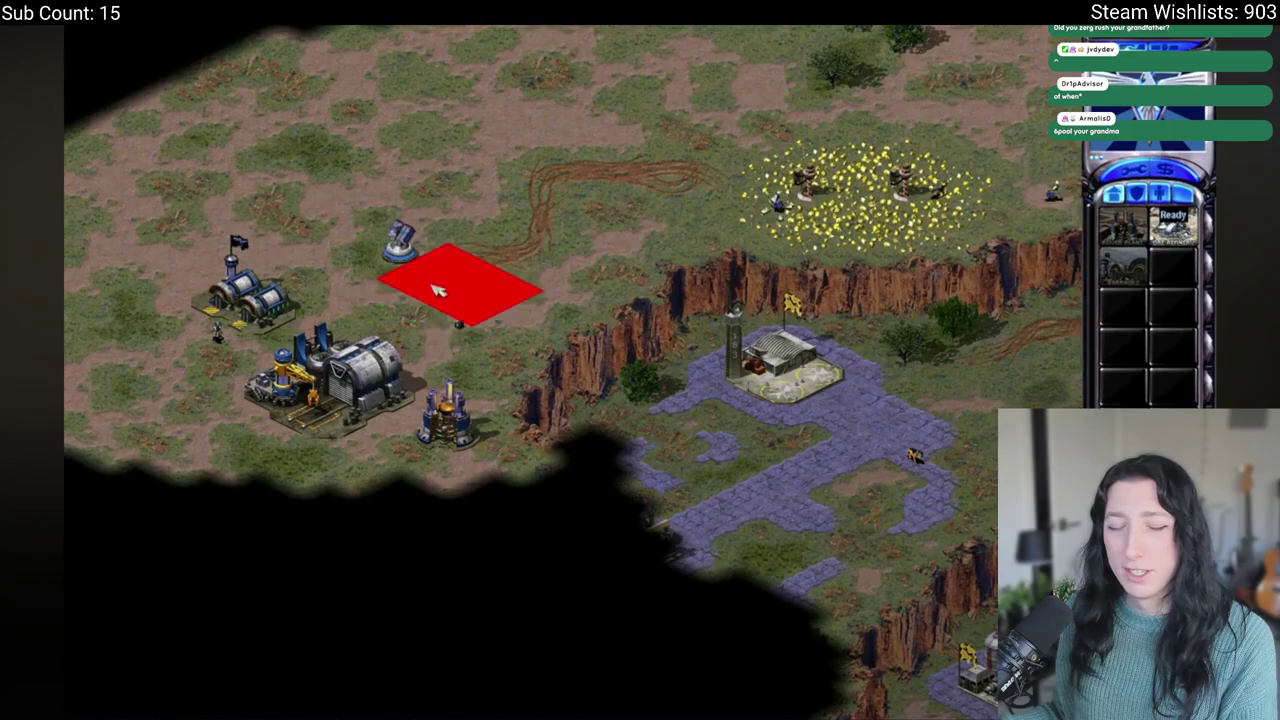
- Commit the Destroy_0.gml host-only spawner reset to main in GitHub Desktop
key("f")
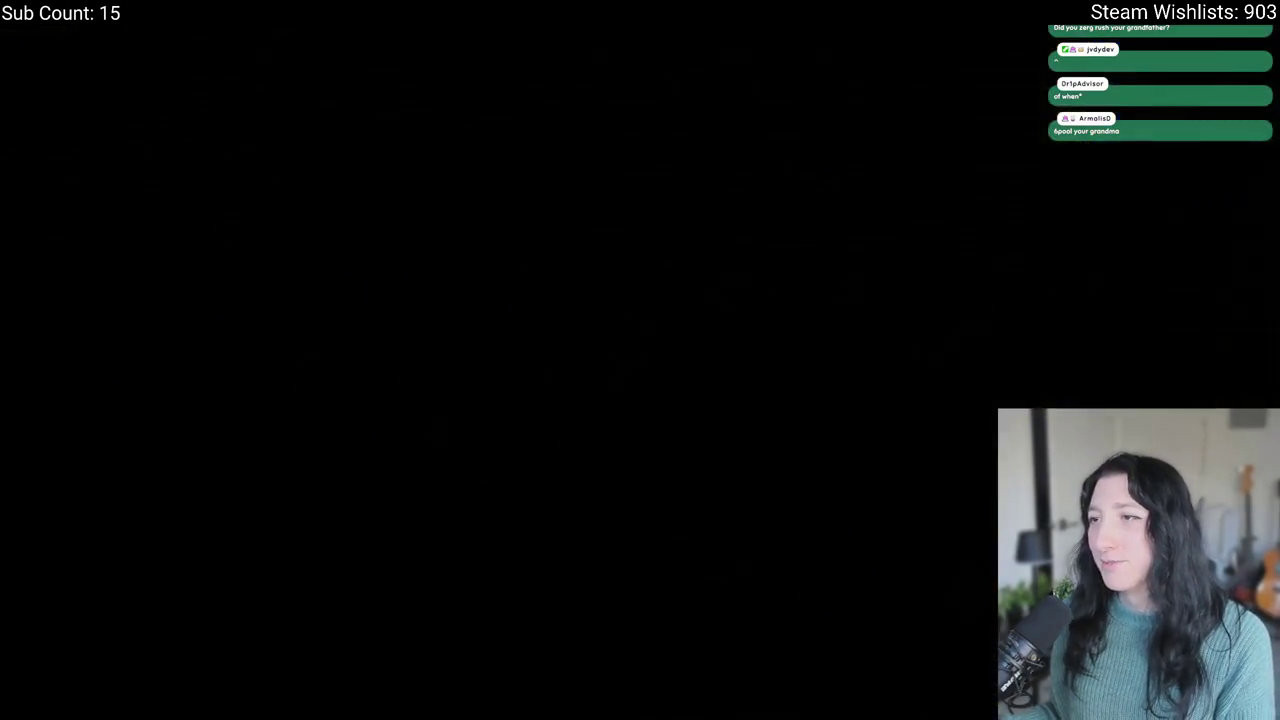
key("Escape")
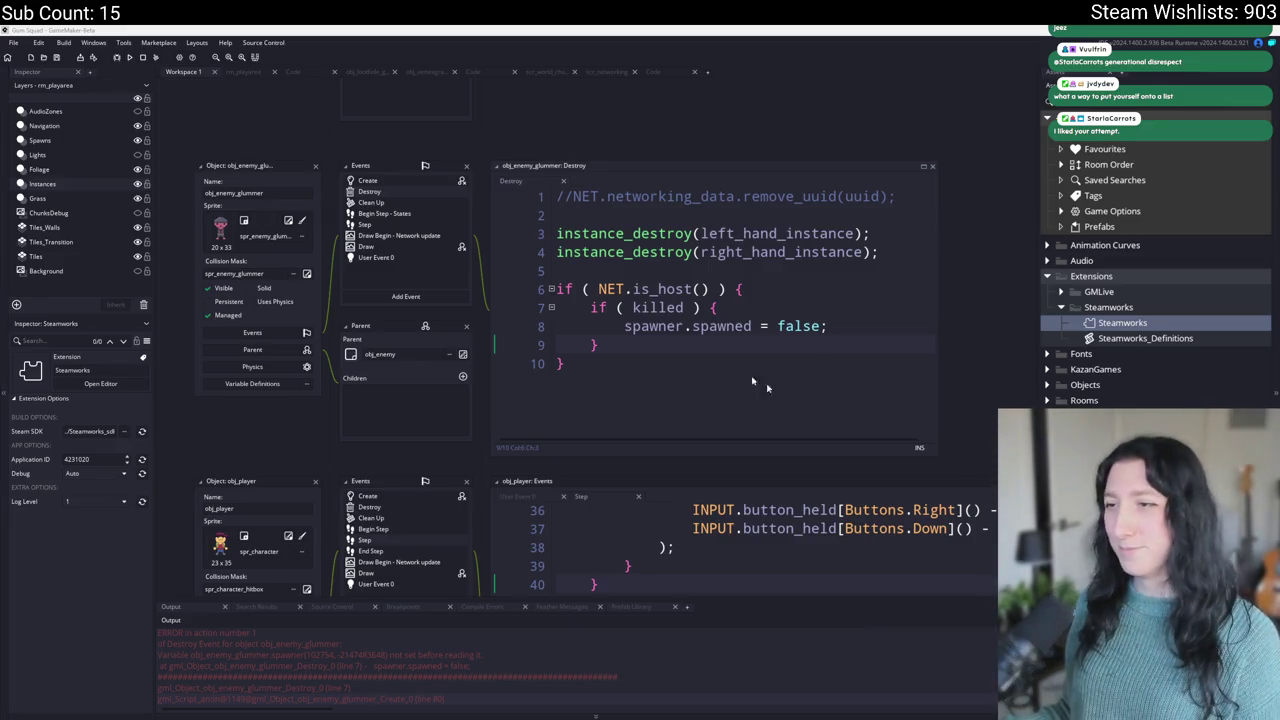
left_click(840, 326)
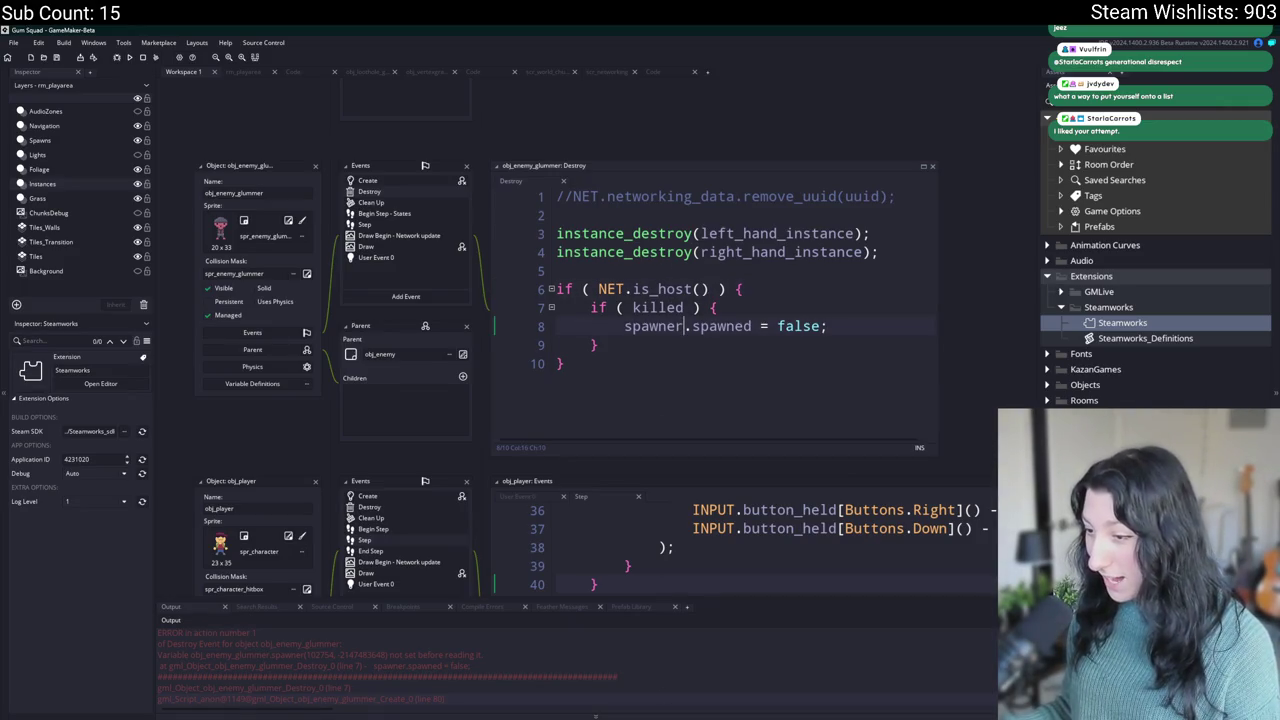
key("alt+Tab")
left_click(348, 550)
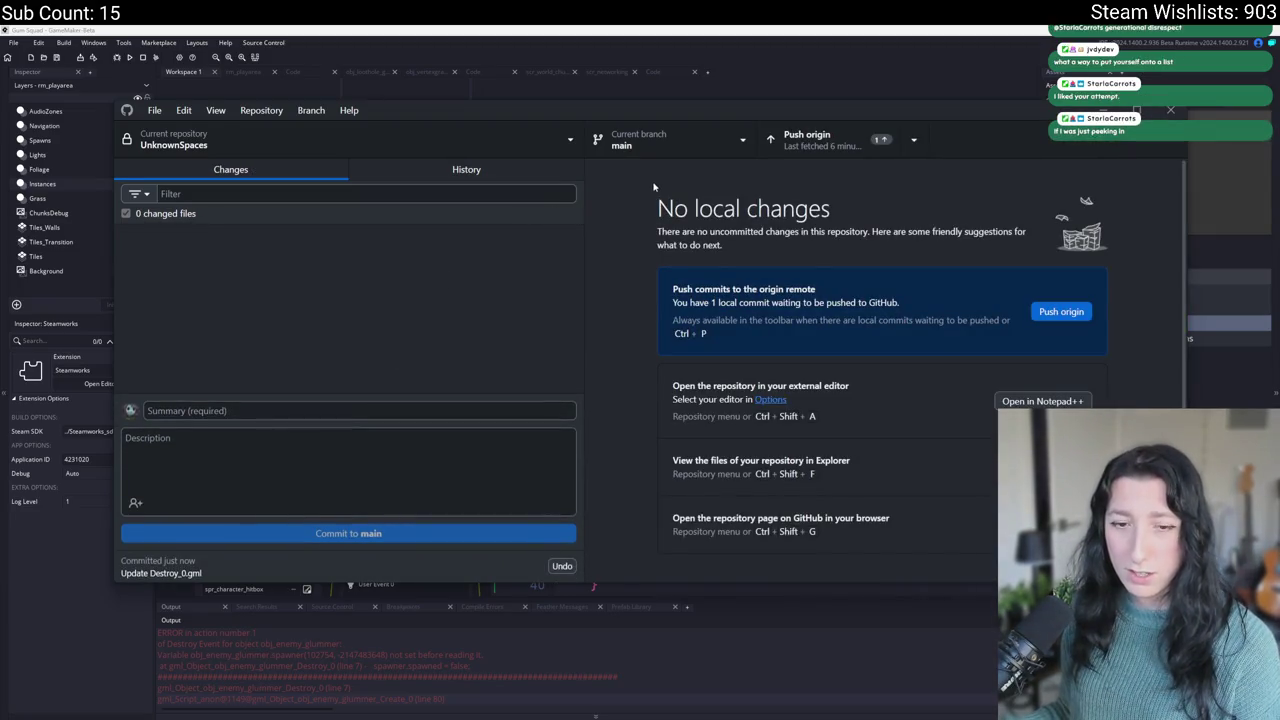
- Push the commit to origin, then build and run Gum Squad from GameMaker
left_click(825, 142)
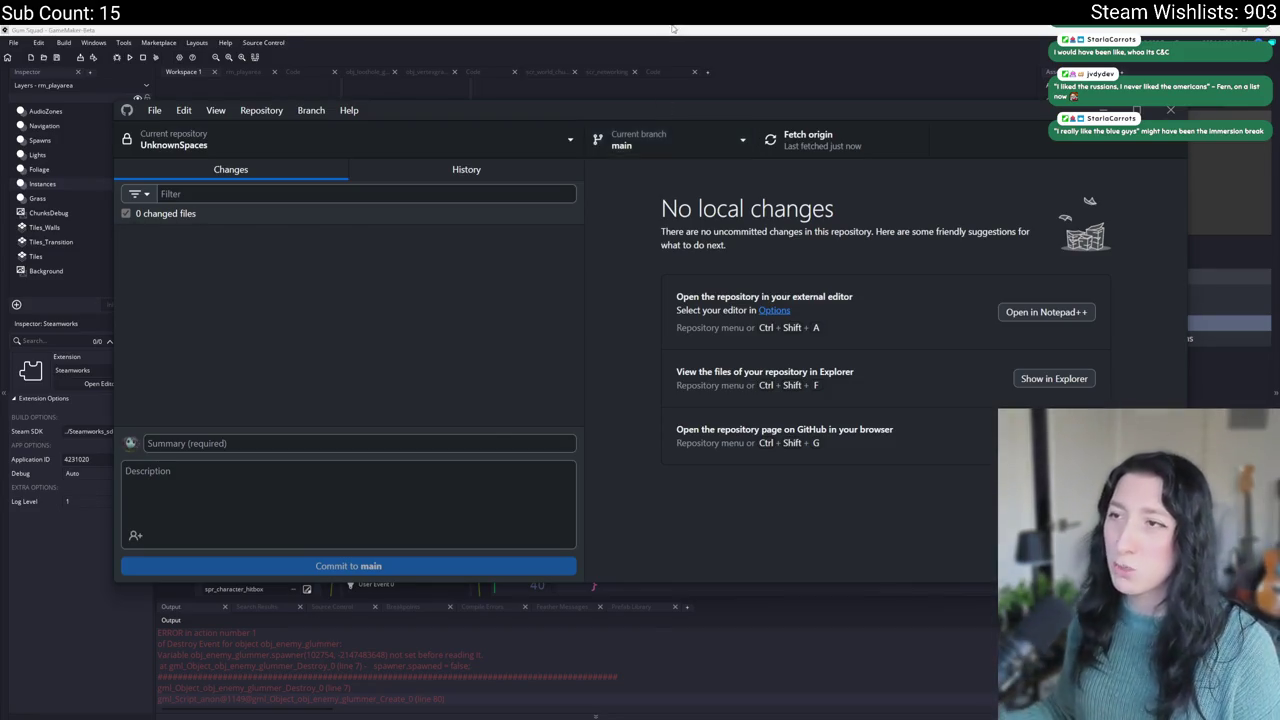
left_click(338, 55)
left_click(130, 57)
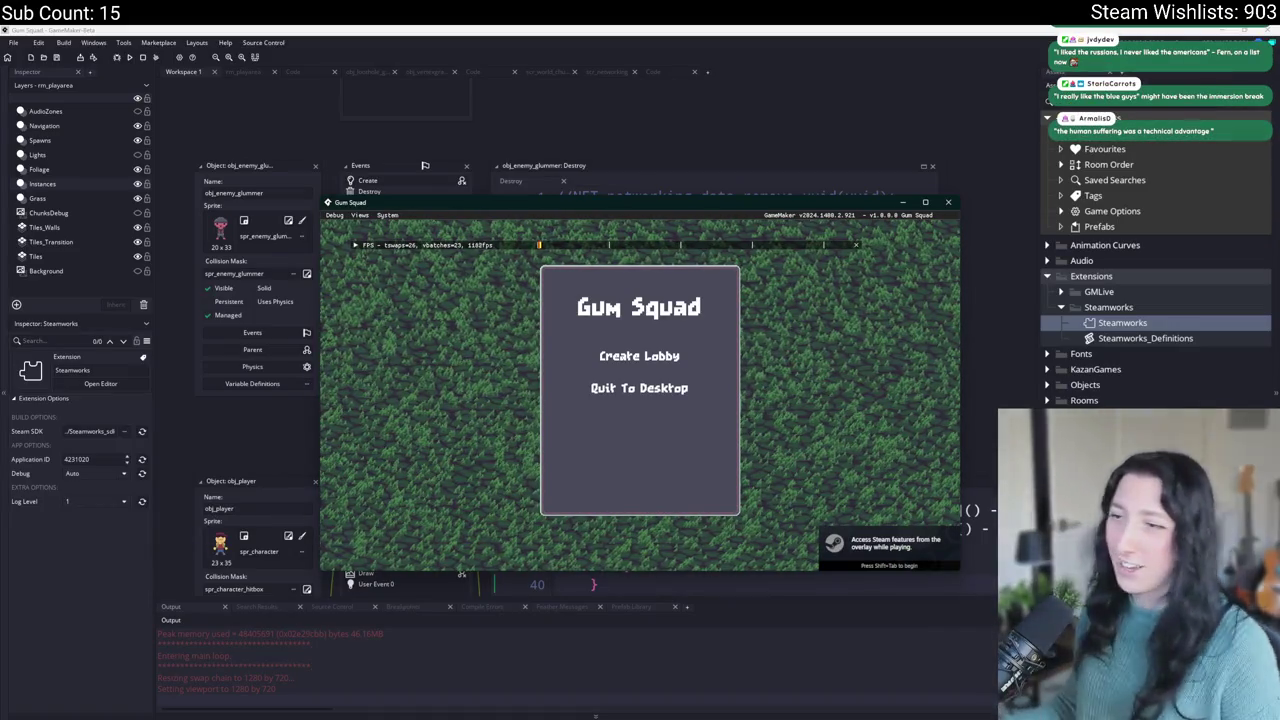
- Maximise the game window and search Steam friends in the overlay for the test account
double_click(595, 204)
key("shift+Tab")
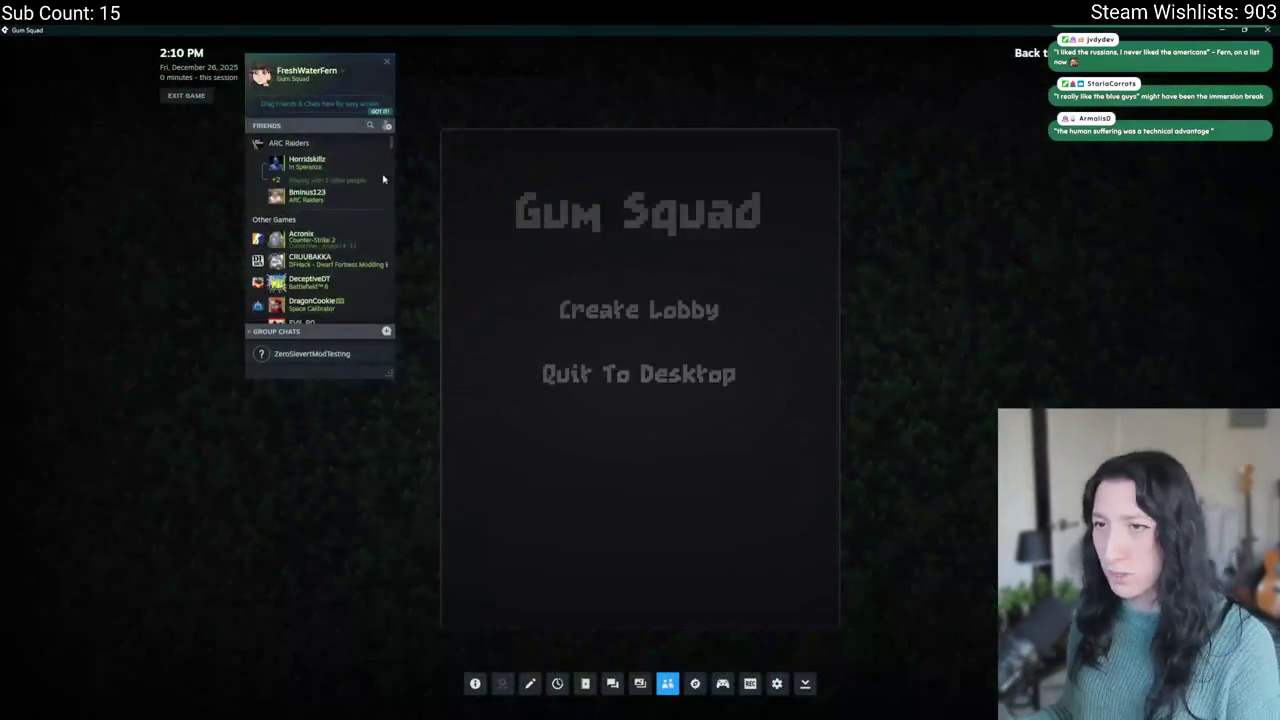
type("sal")
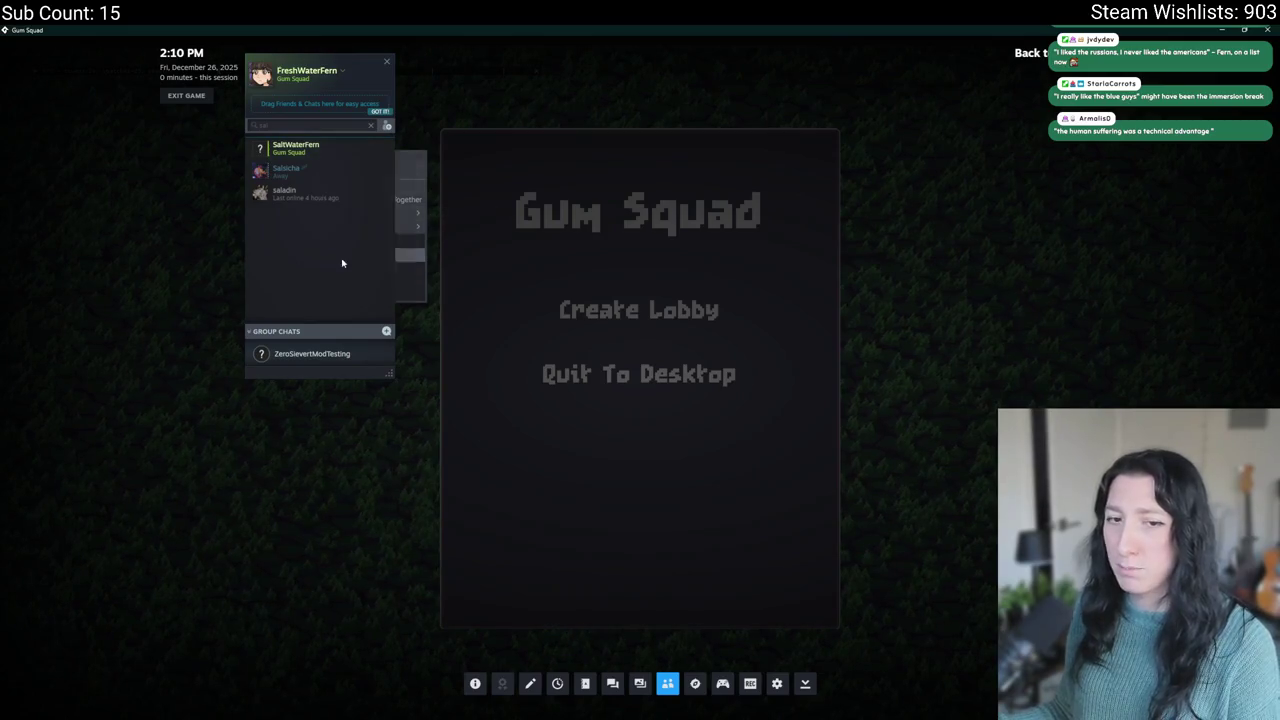
key("shift+Tab")
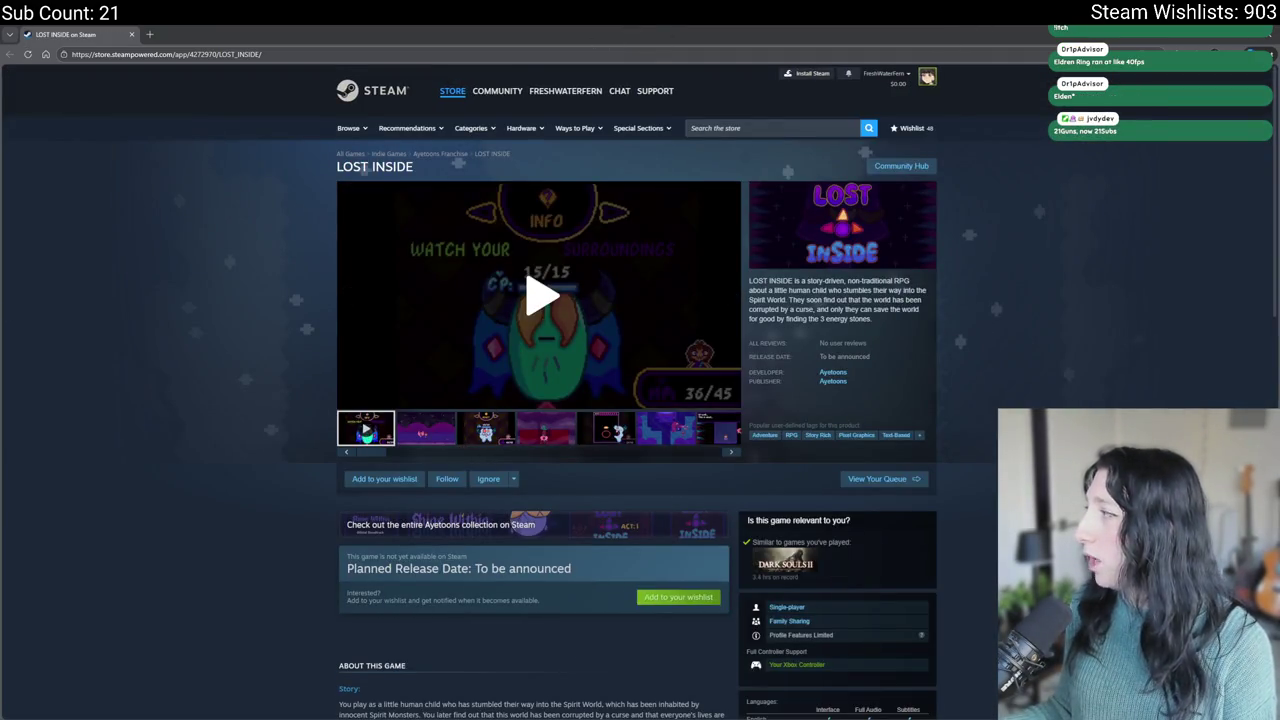
- Watch the LOST INSIDE trailer full screen, skipping to the colour-matching and shop scenes
left_click(543, 295)
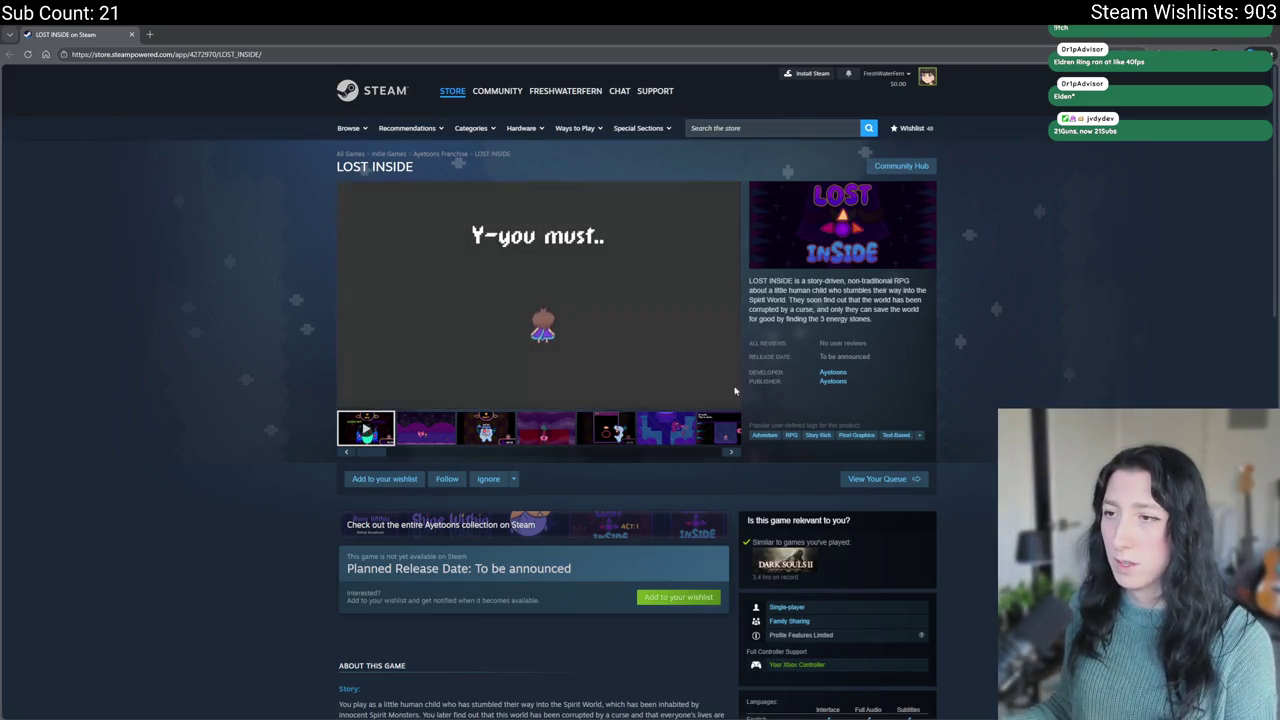
left_click(377, 387)
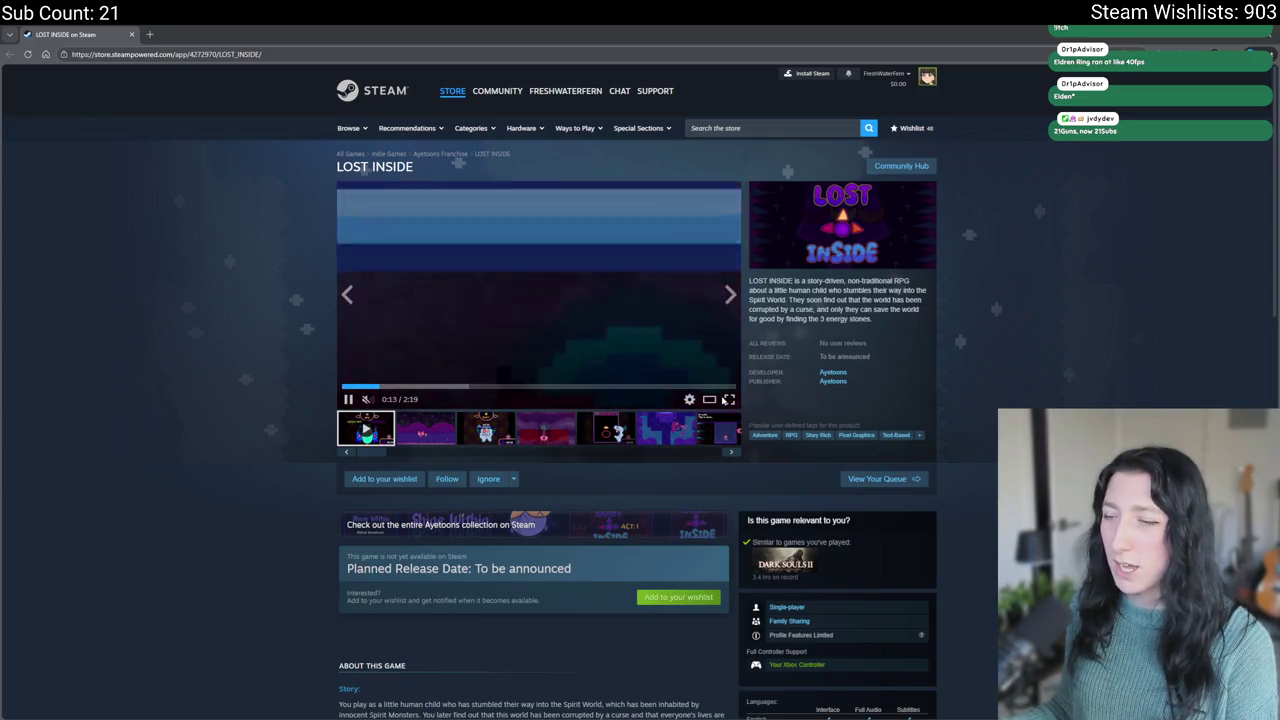
scroll(729, 402, "down", 1)
left_click(727, 358)
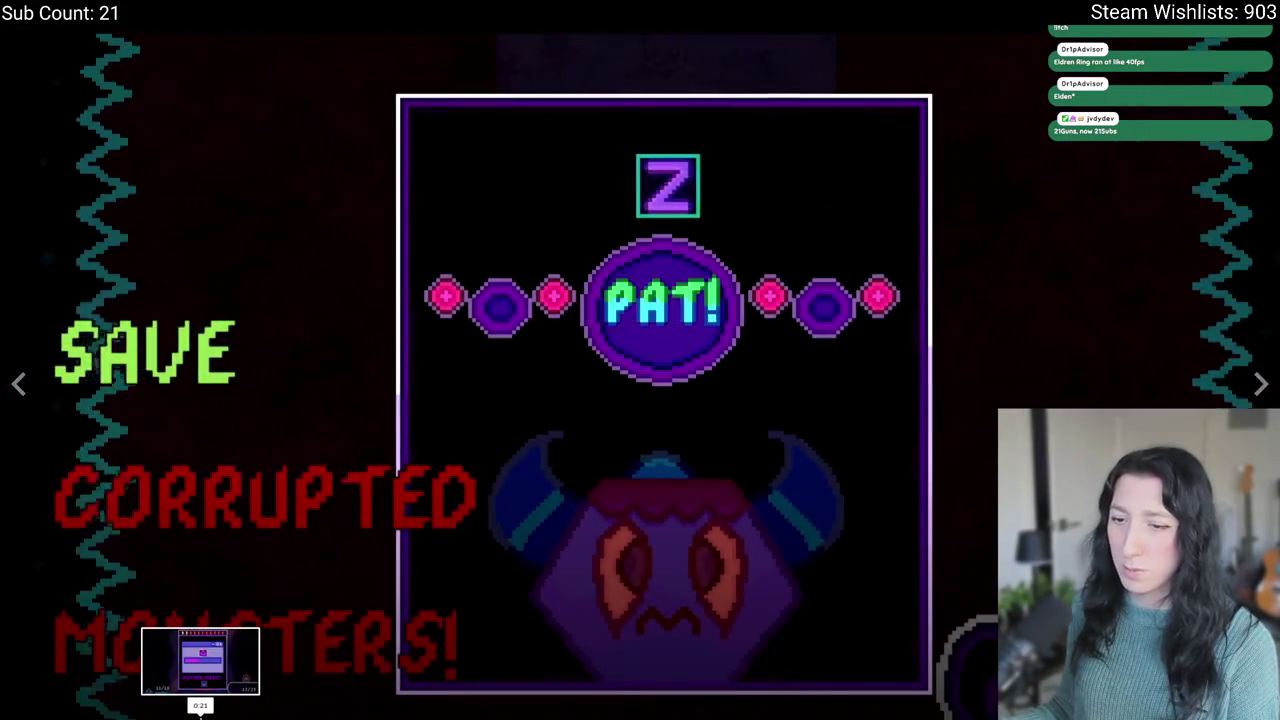
left_click(276, 712)
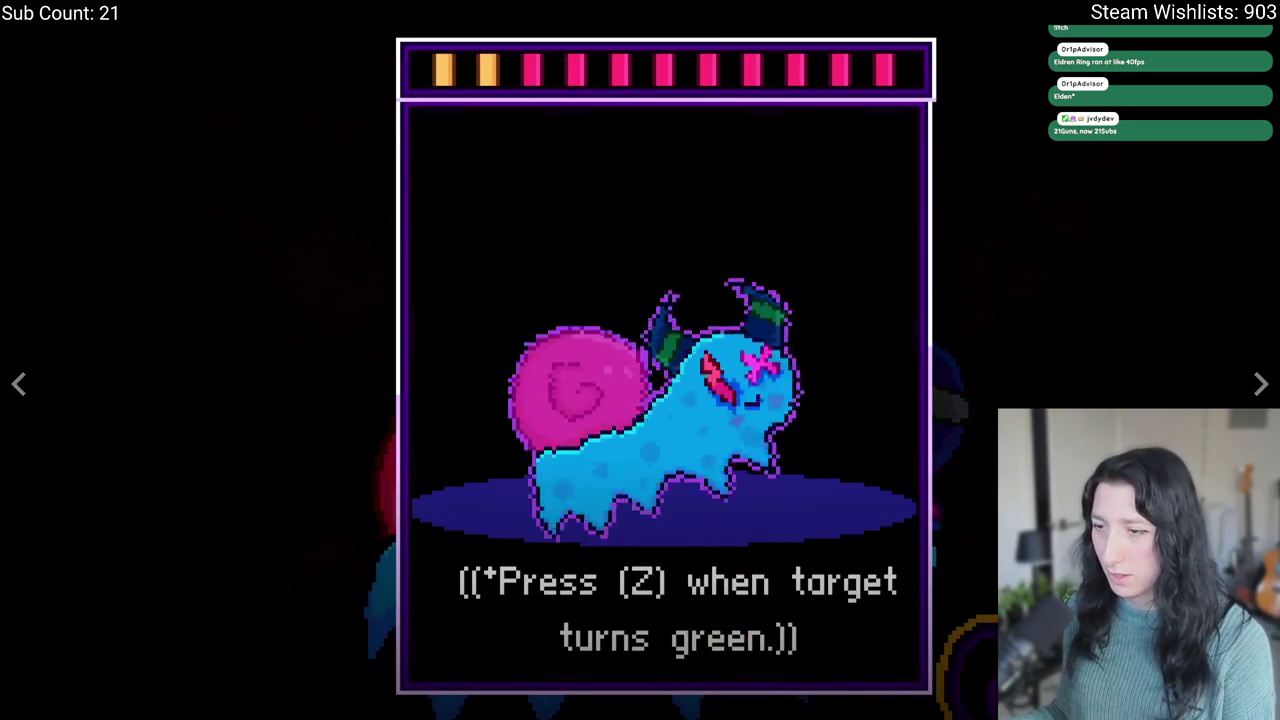
left_click(463, 716)
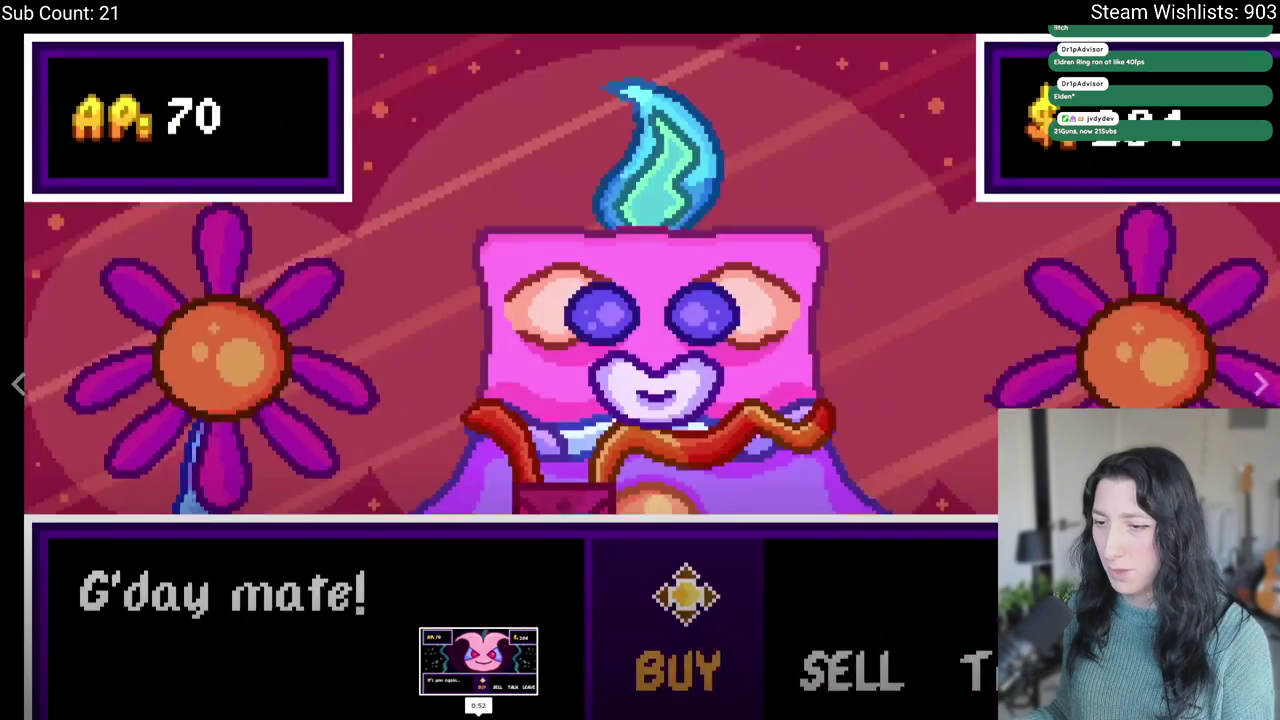
key("Escape")
left_click(567, 386)
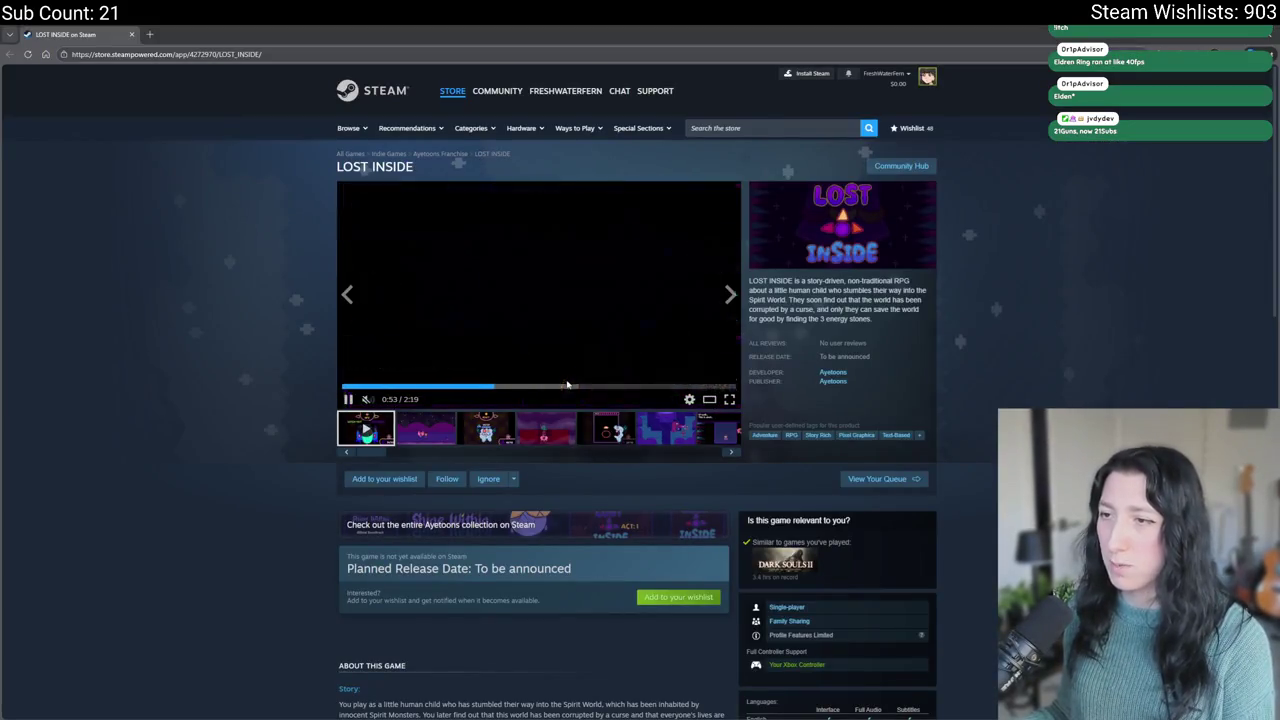
- Browse LOST INSIDE screenshots enlarged up to 7 of 45, then close the store tab
left_click(450, 432)
left_click(731, 296)
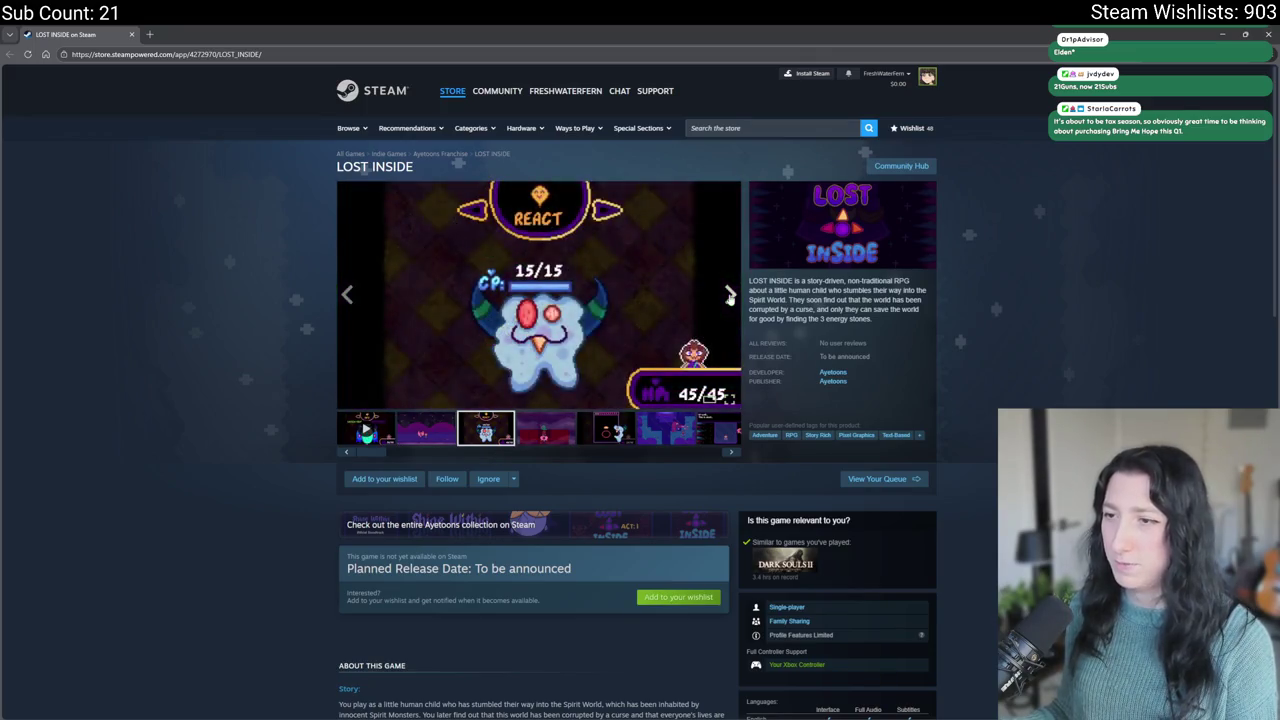
left_click(731, 296)
left_click(692, 293)
key("Right")
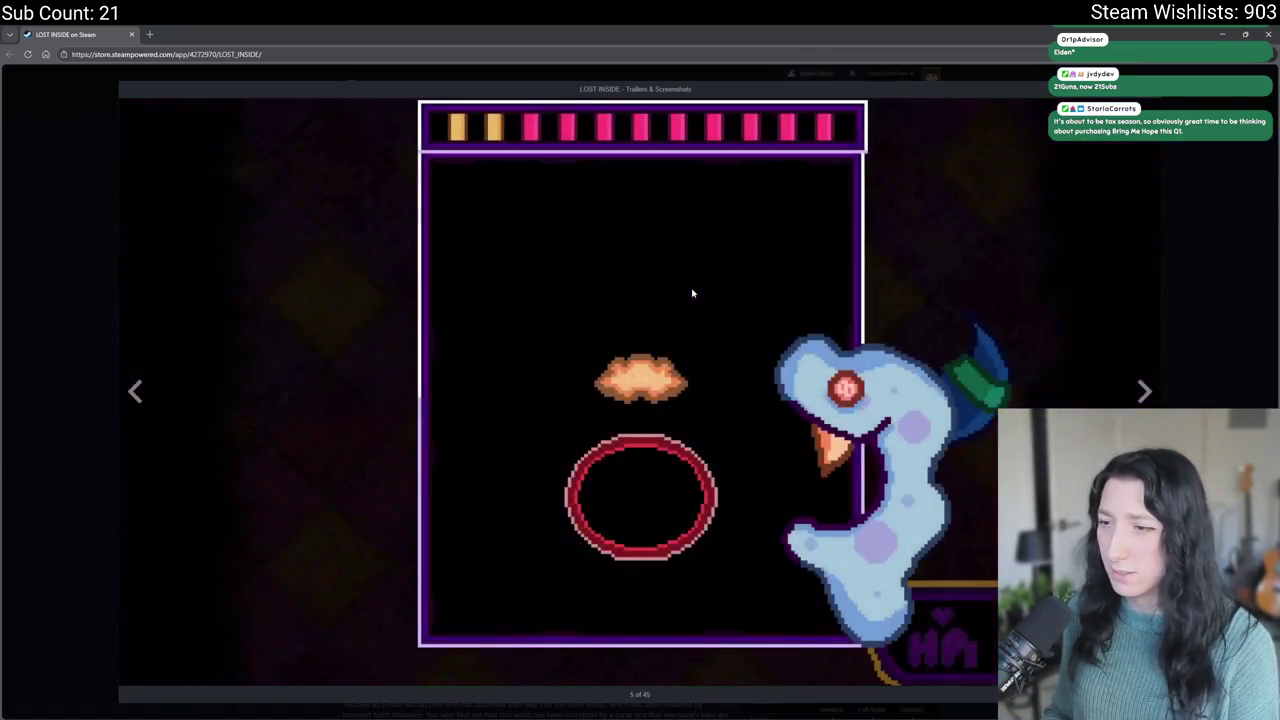
key("Right")
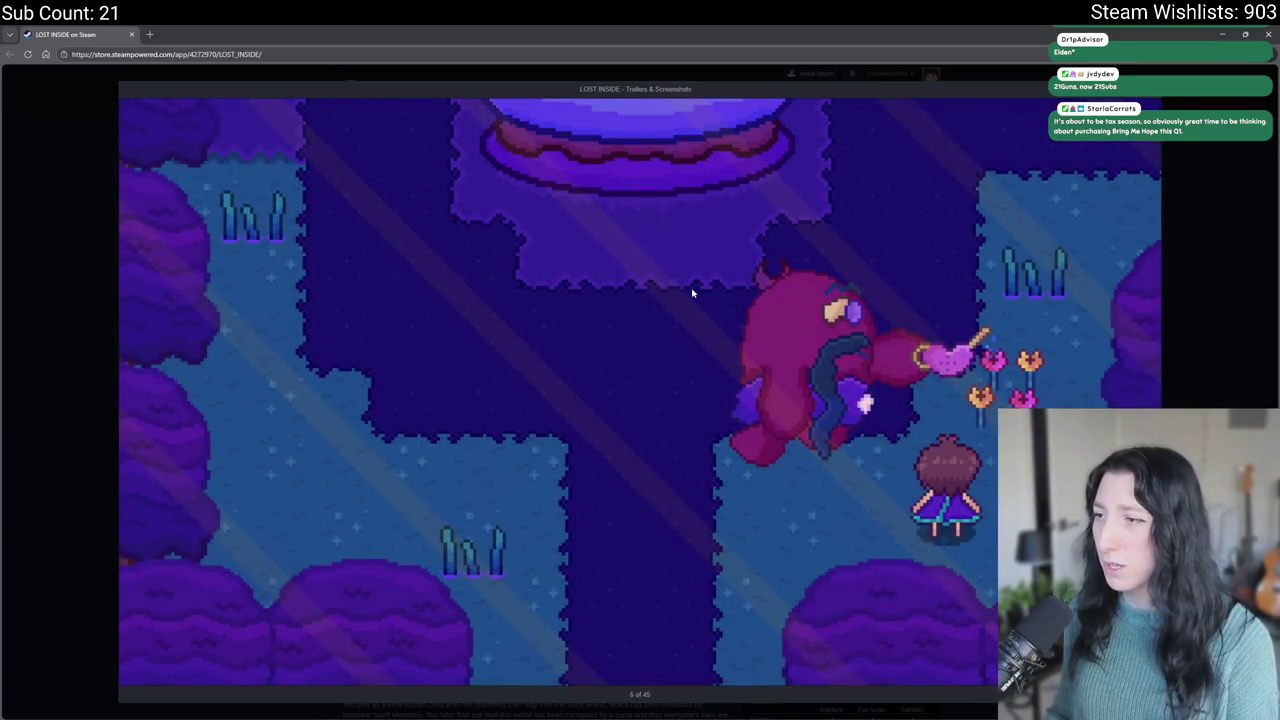
key("Right")
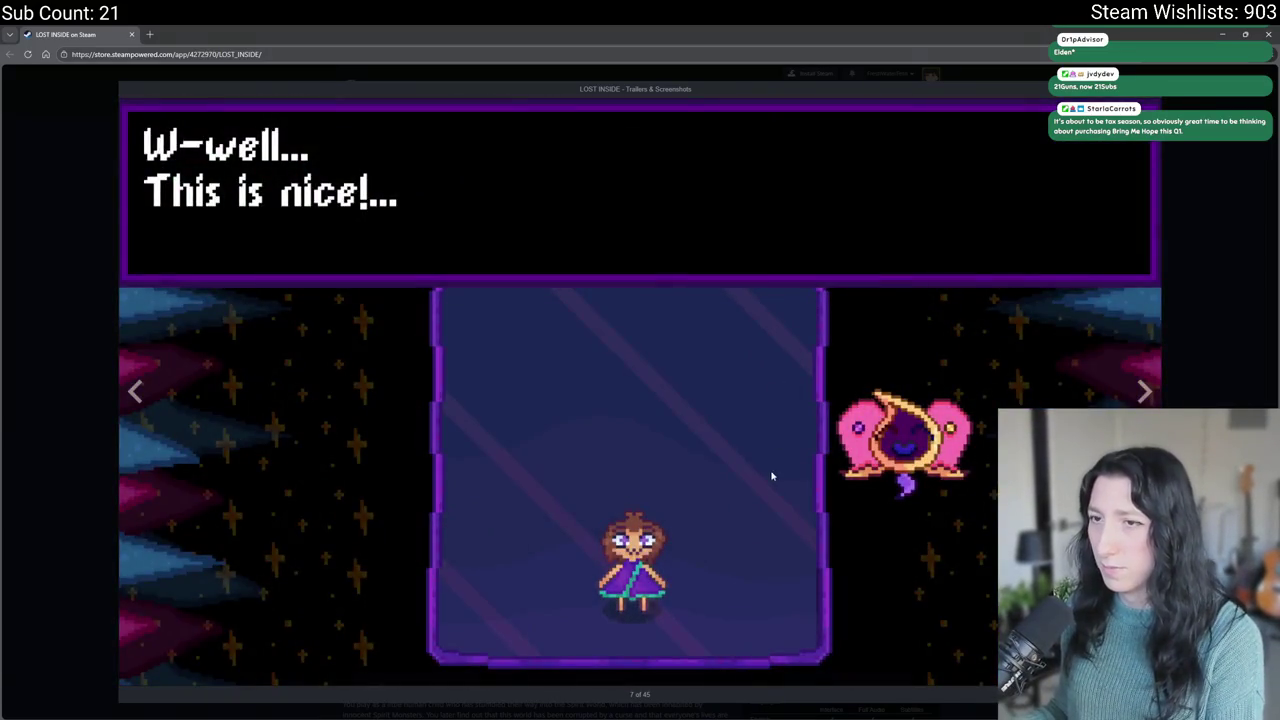
key("Left")
key("Left")
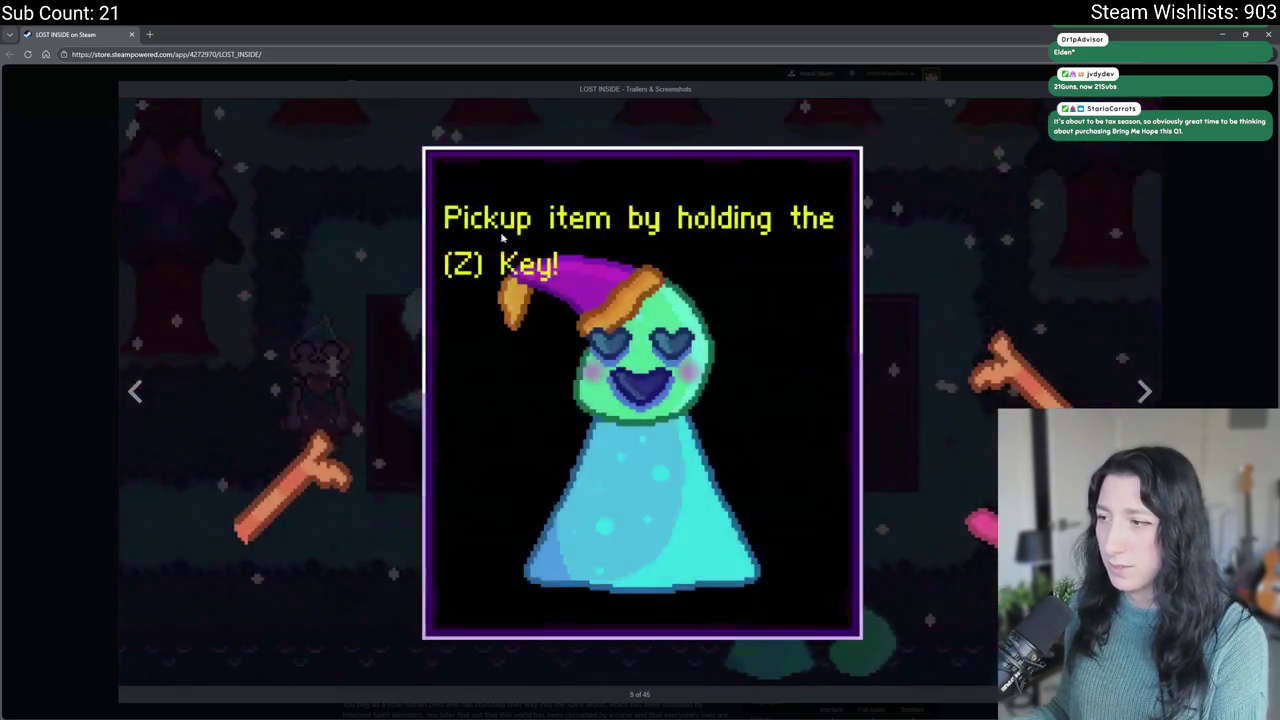
key("Escape")
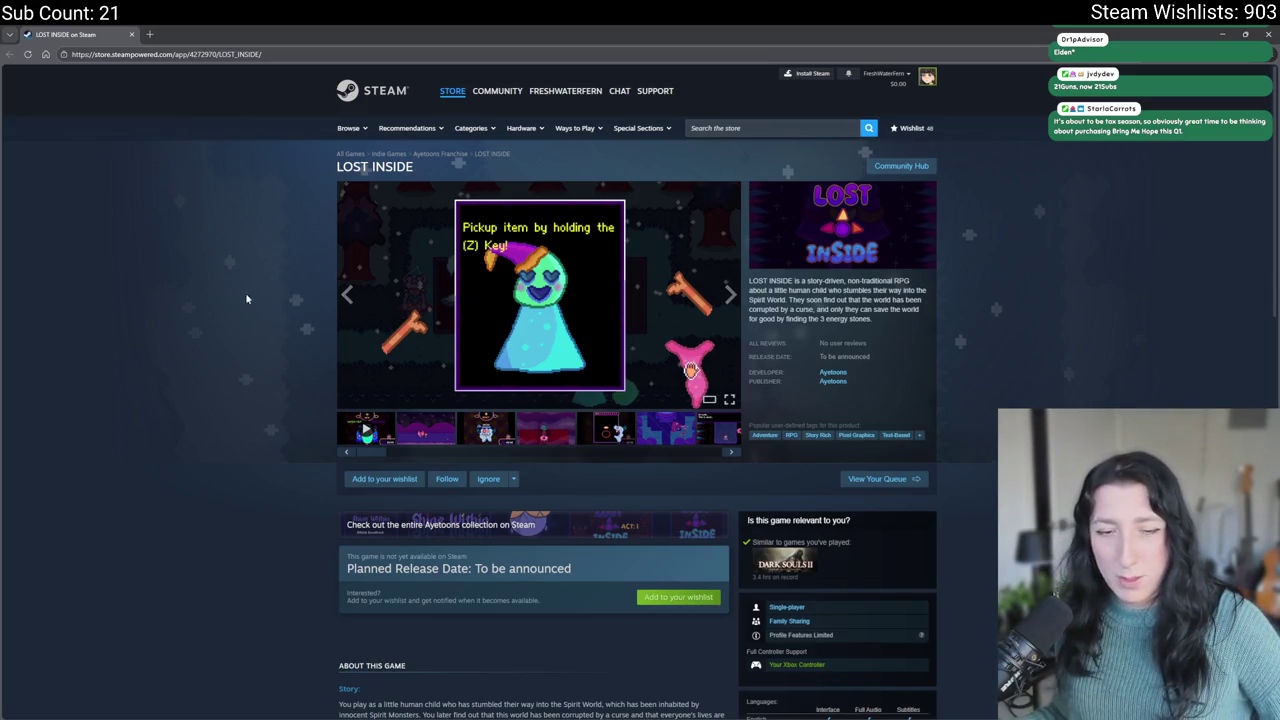
middle_click(85, 31)
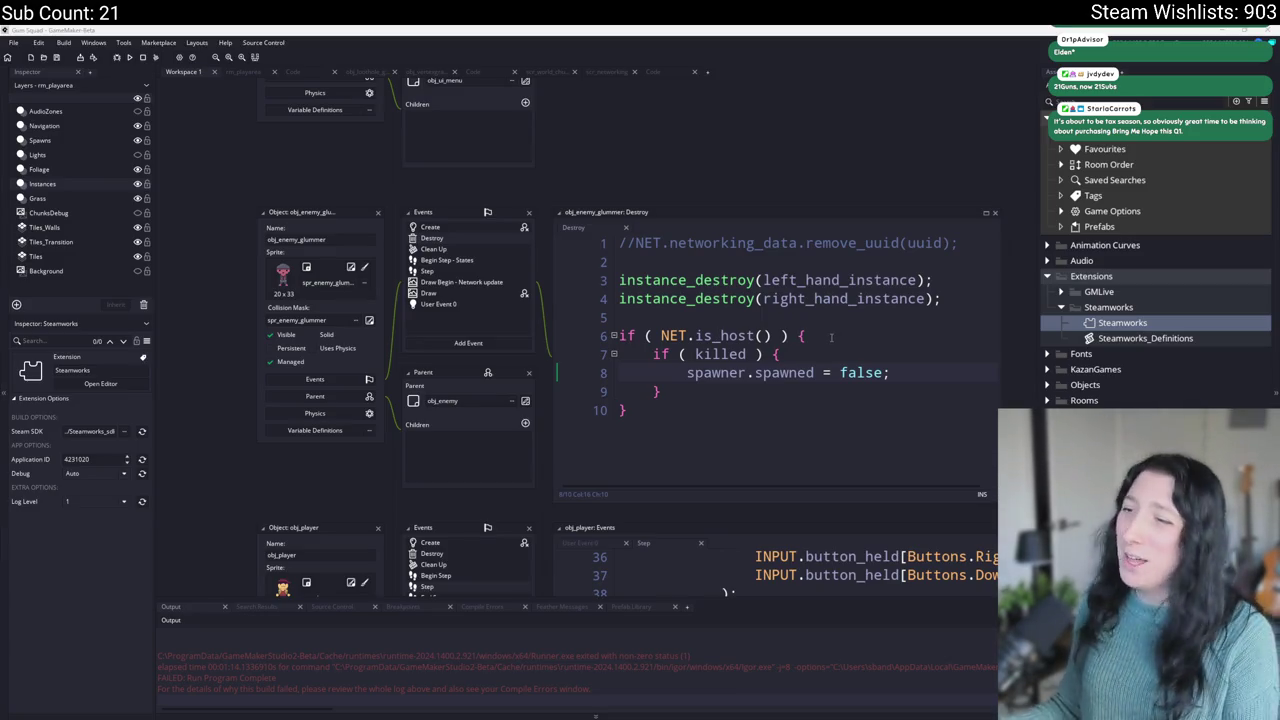
left_click(900, 367)
right_click(903, 367)
key("Escape")
left_click_drag(903, 367, 806, 282)
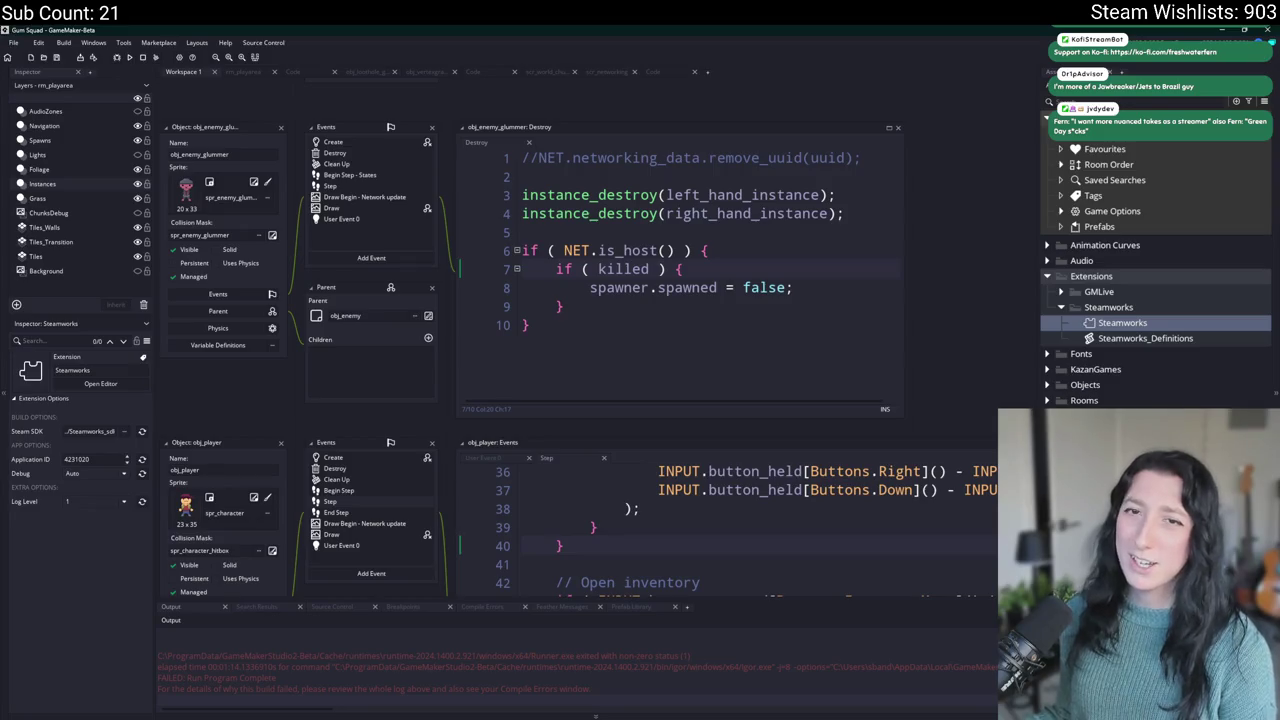
left_click(852, 233)
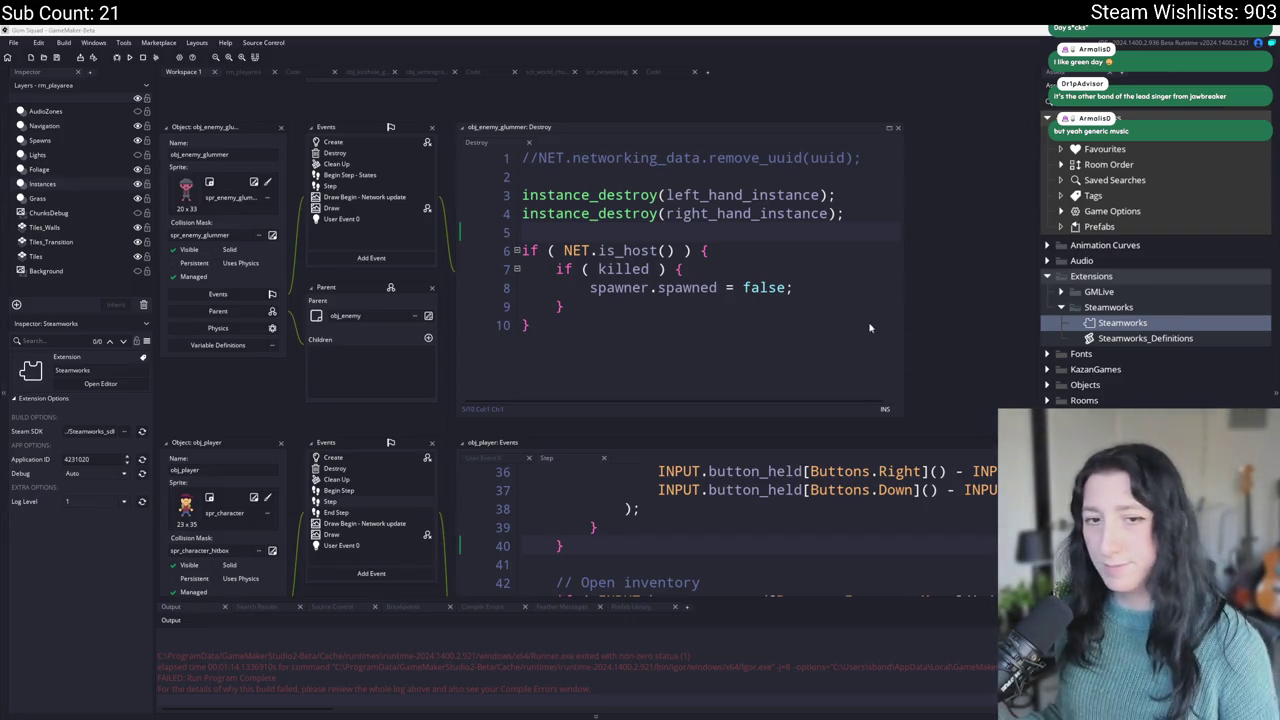
left_click(866, 287)
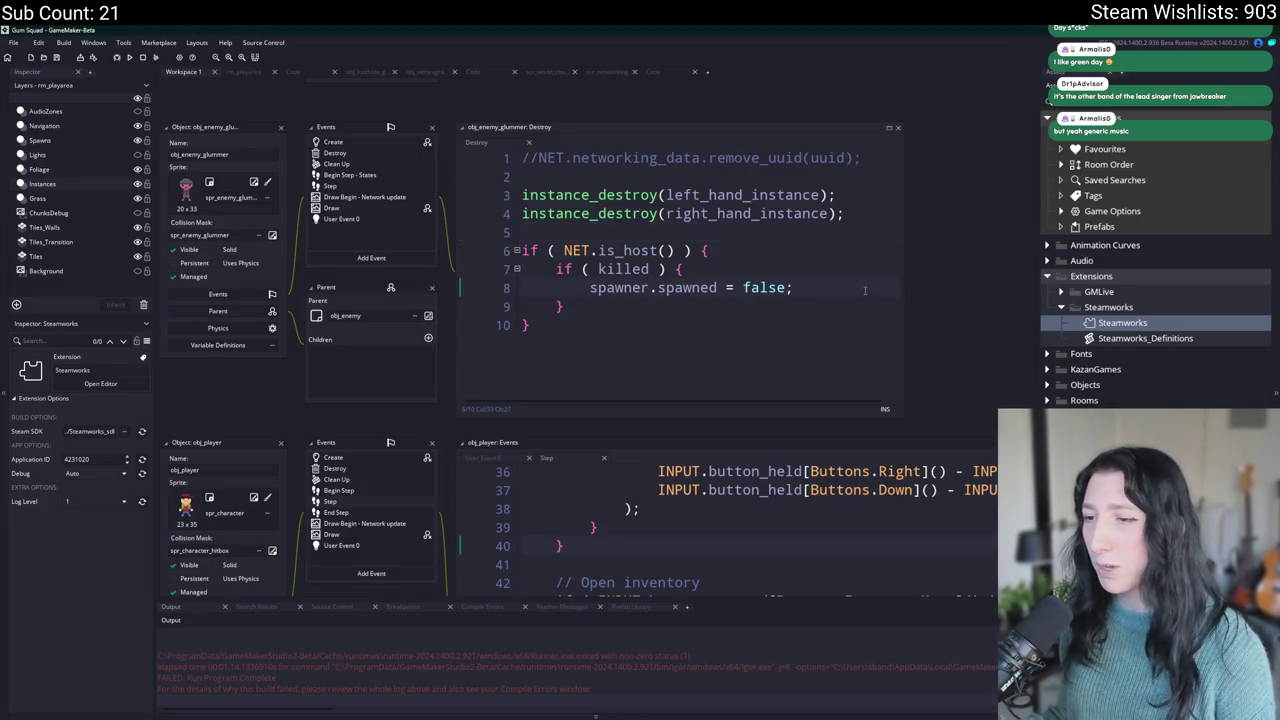
key("ctrl+a")
left_click_drag(884, 231, 884, 226)
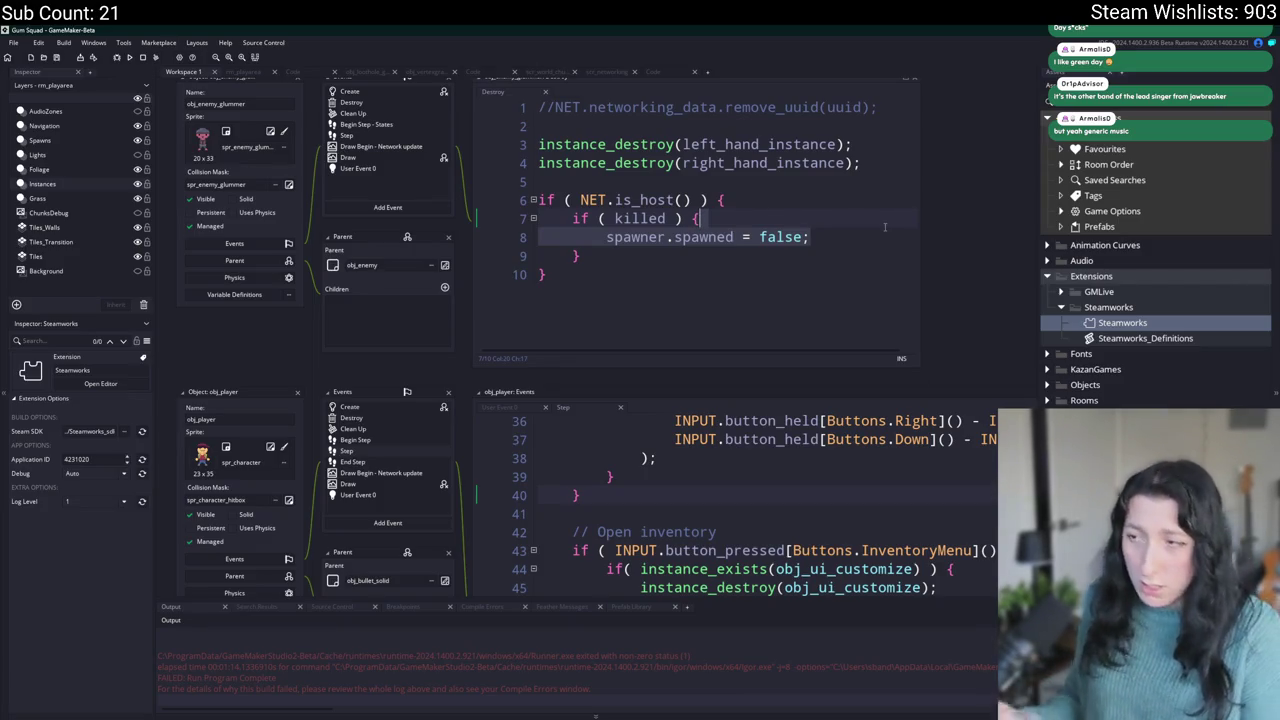
left_click(882, 218)
left_click_drag(422, 196, 452, 248)
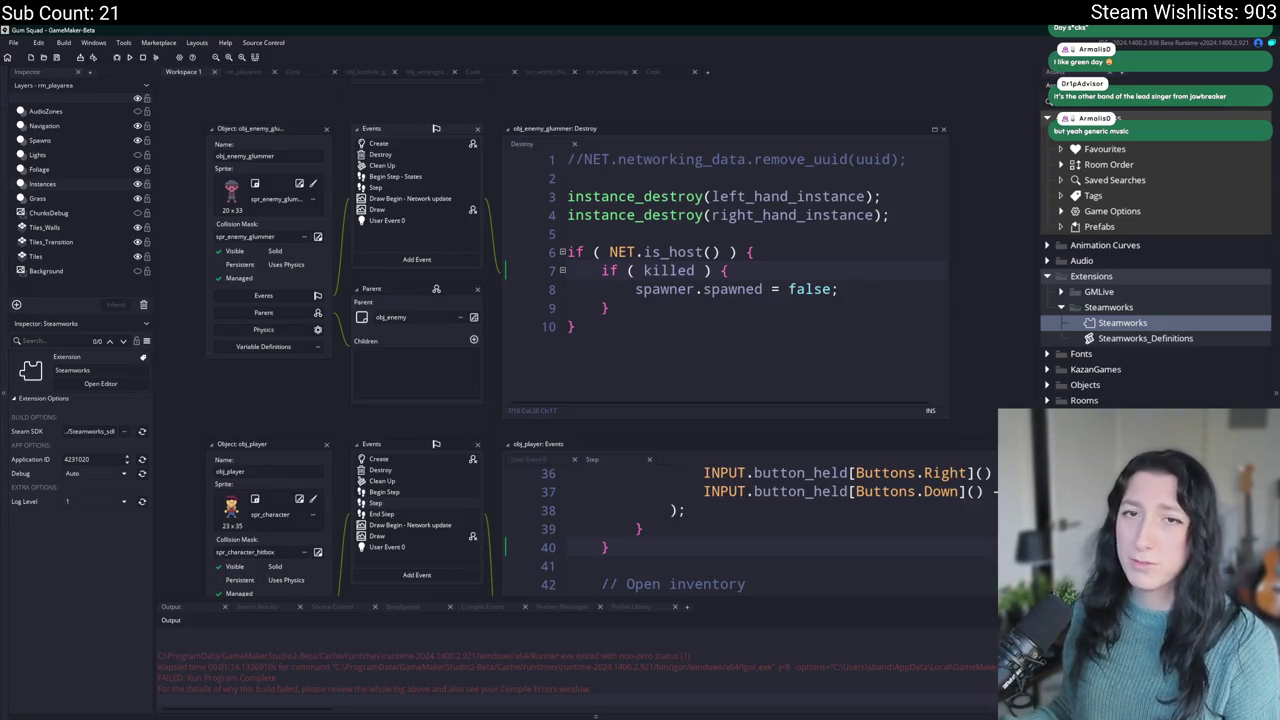
left_click_drag(465, 404, 500, 481)
- Open the loothole object's Create event code
key("ctrl+t")
type("loothole")
scroll(501, 483, "up", 2)
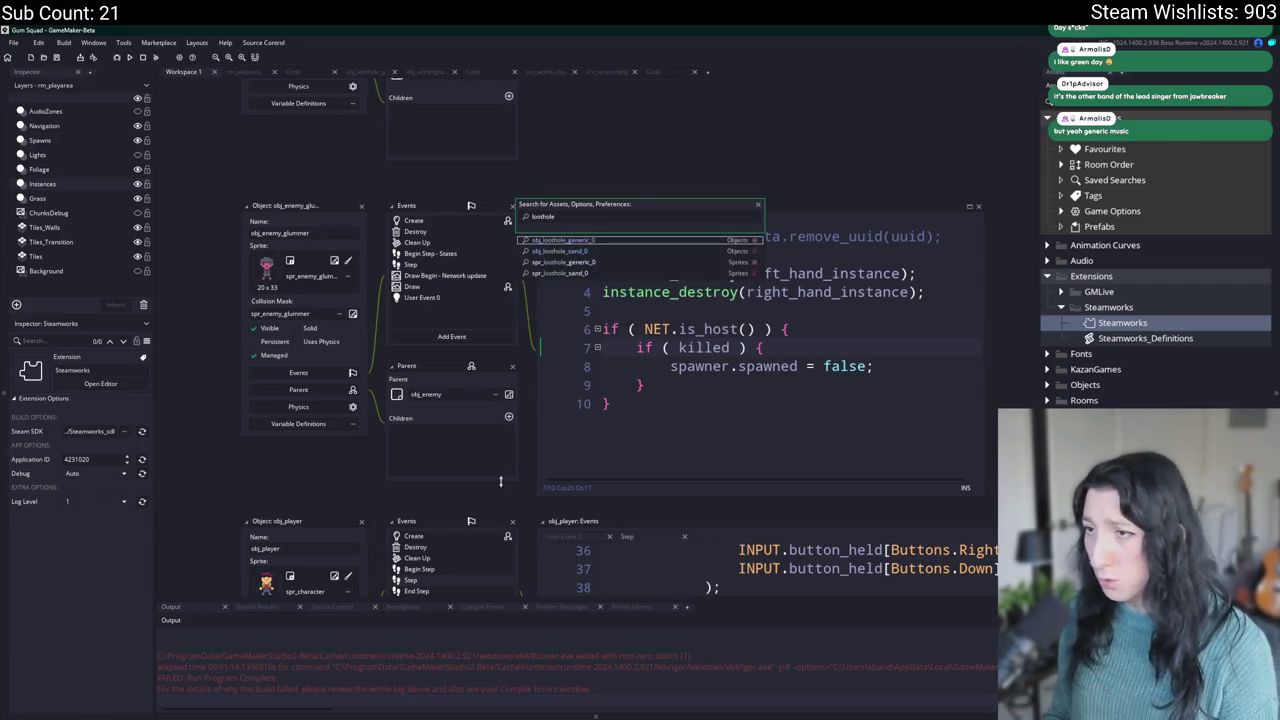
key("Return")
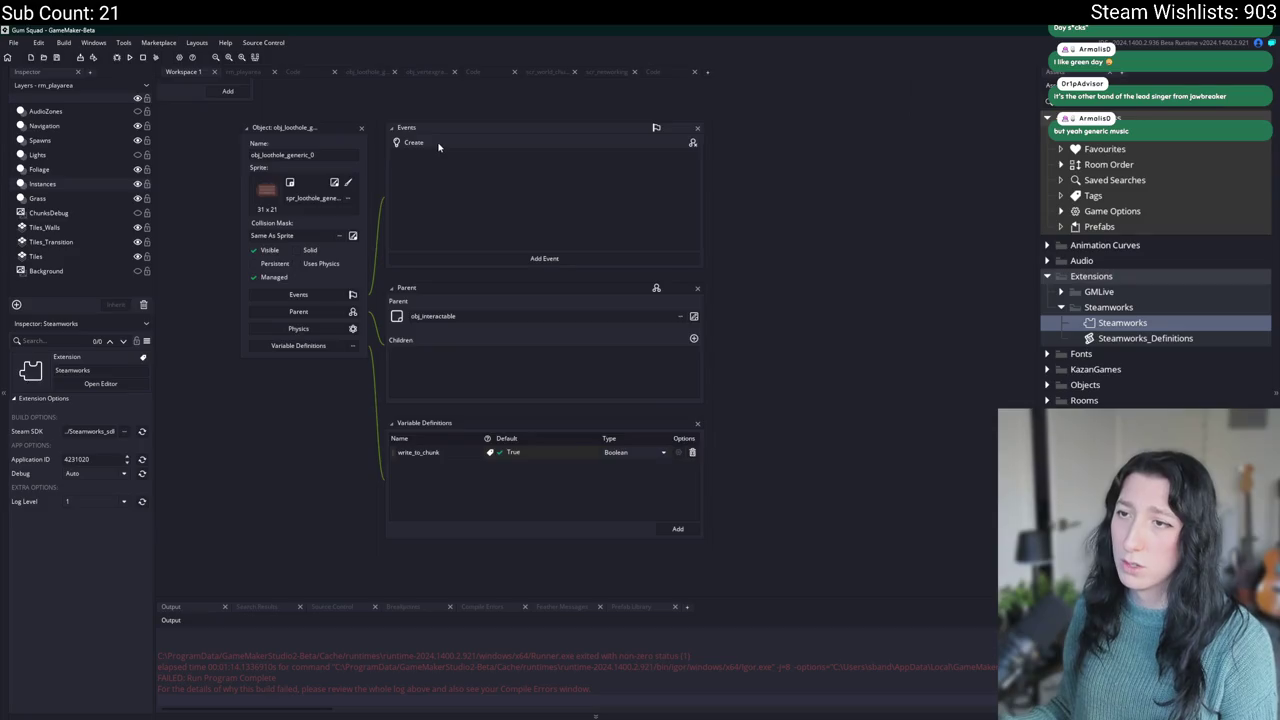
double_click(438, 150)
left_click(650, 336)
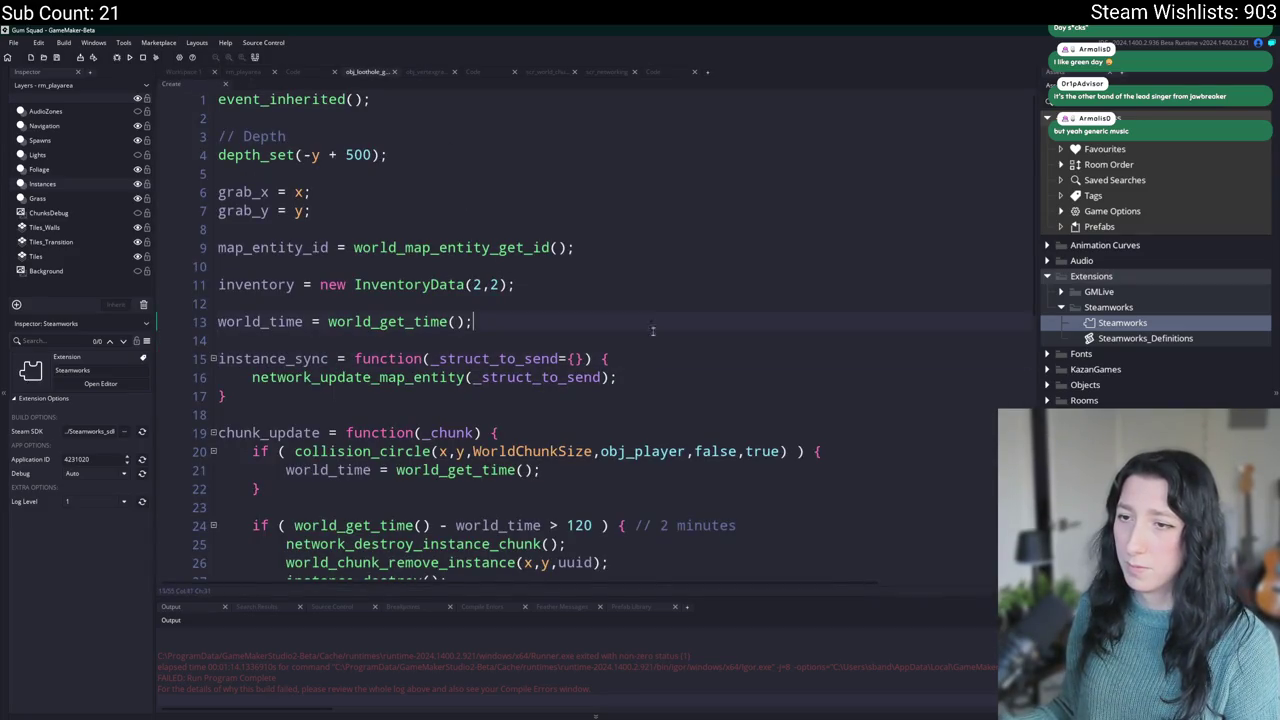
- Switch to the scr_networking script and bring up Find in it
key("ctrl+t")
type("r_net")
key("Return")
scroll(600, 200, "up", 10)
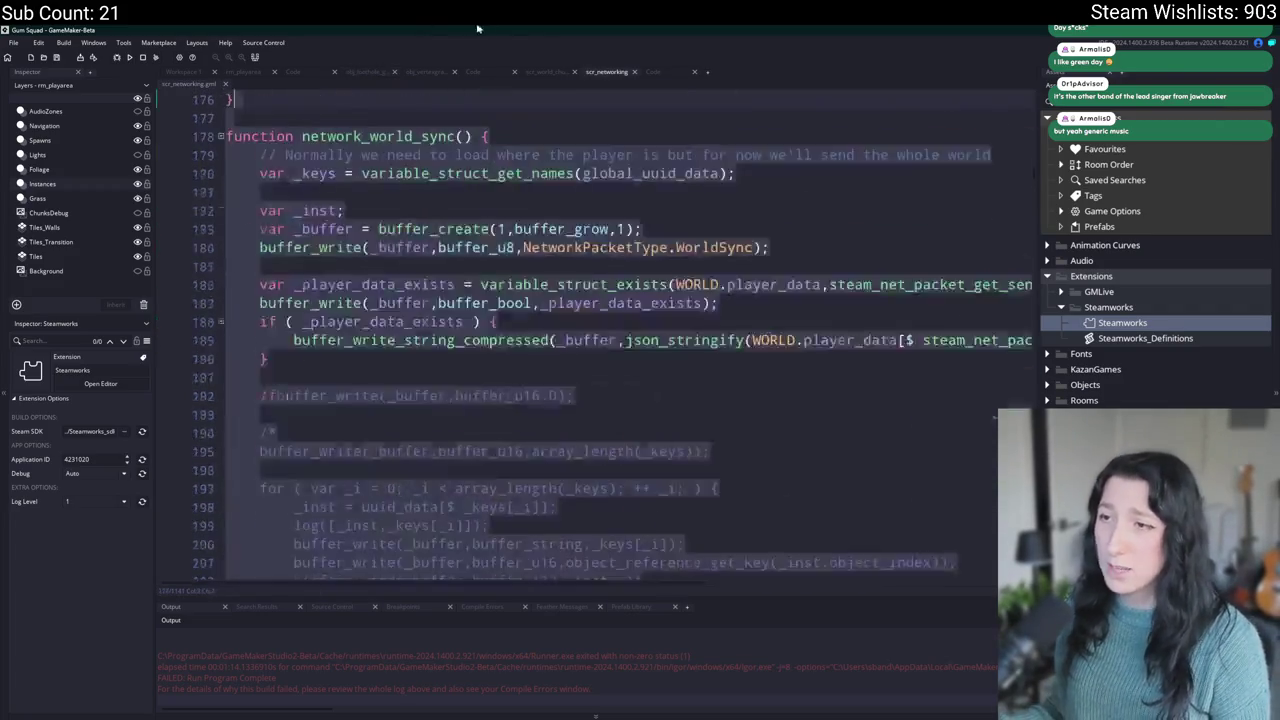
key("ctrl+f")
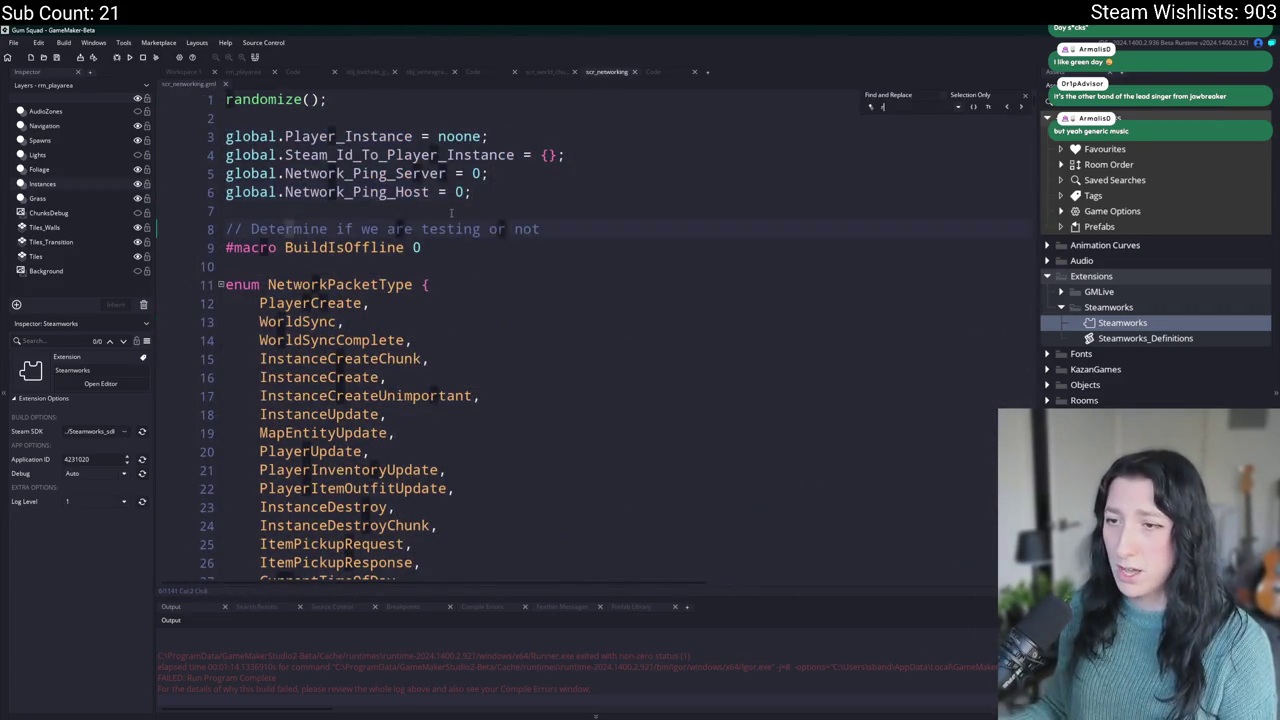
- Find 'request' and duplicate the ItemPickupRequest and ItemPickupResponse enum lines
type("request")
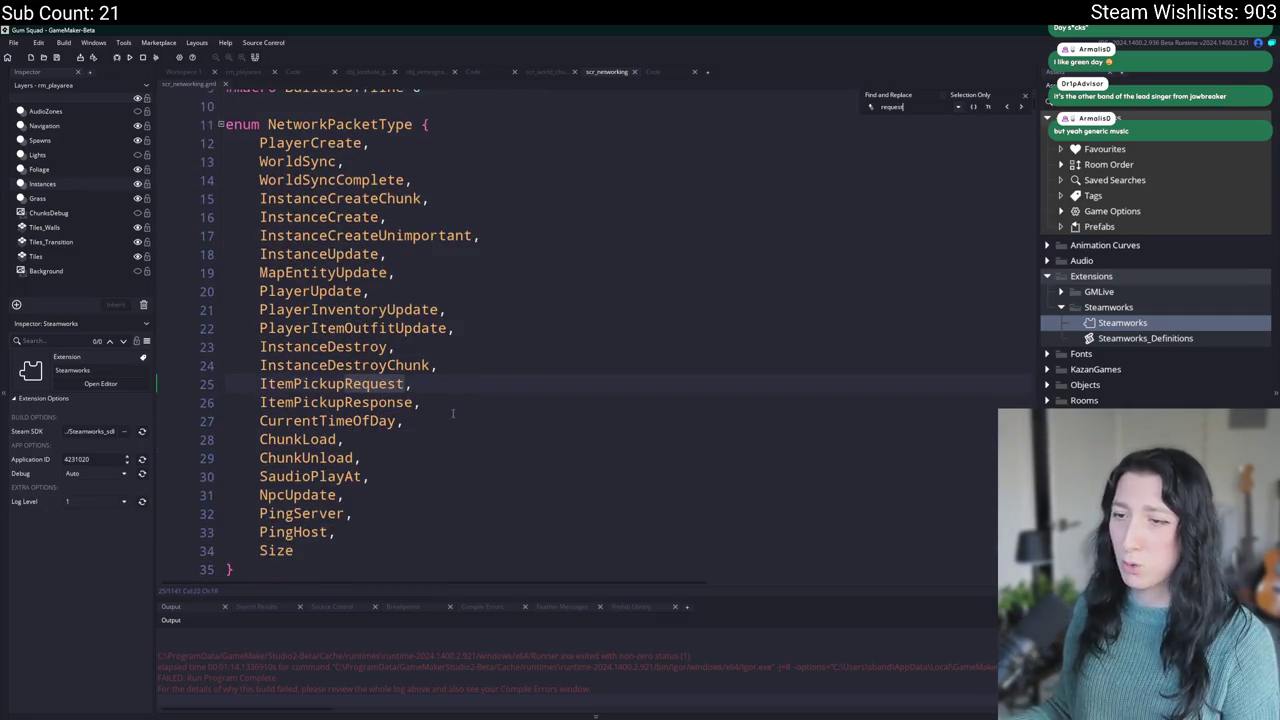
left_click_drag(230, 421, 233, 377)
key("ctrl+d")
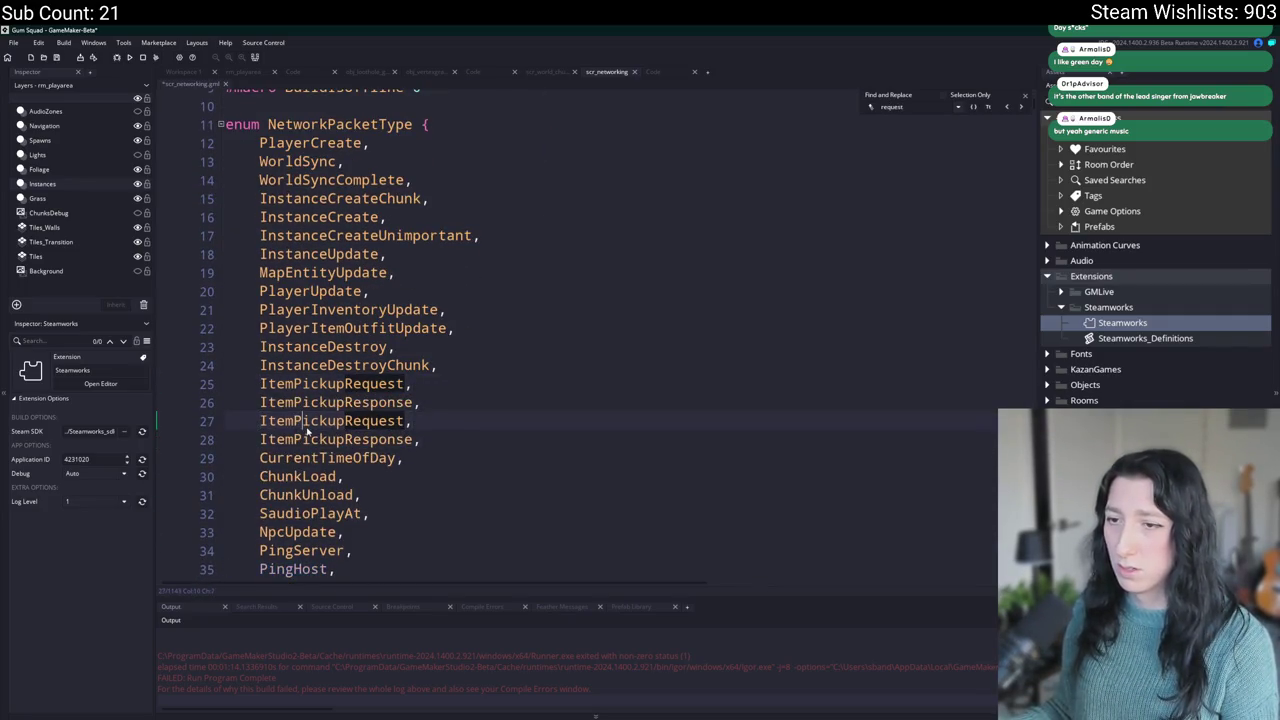
mouse_move(261, 421)
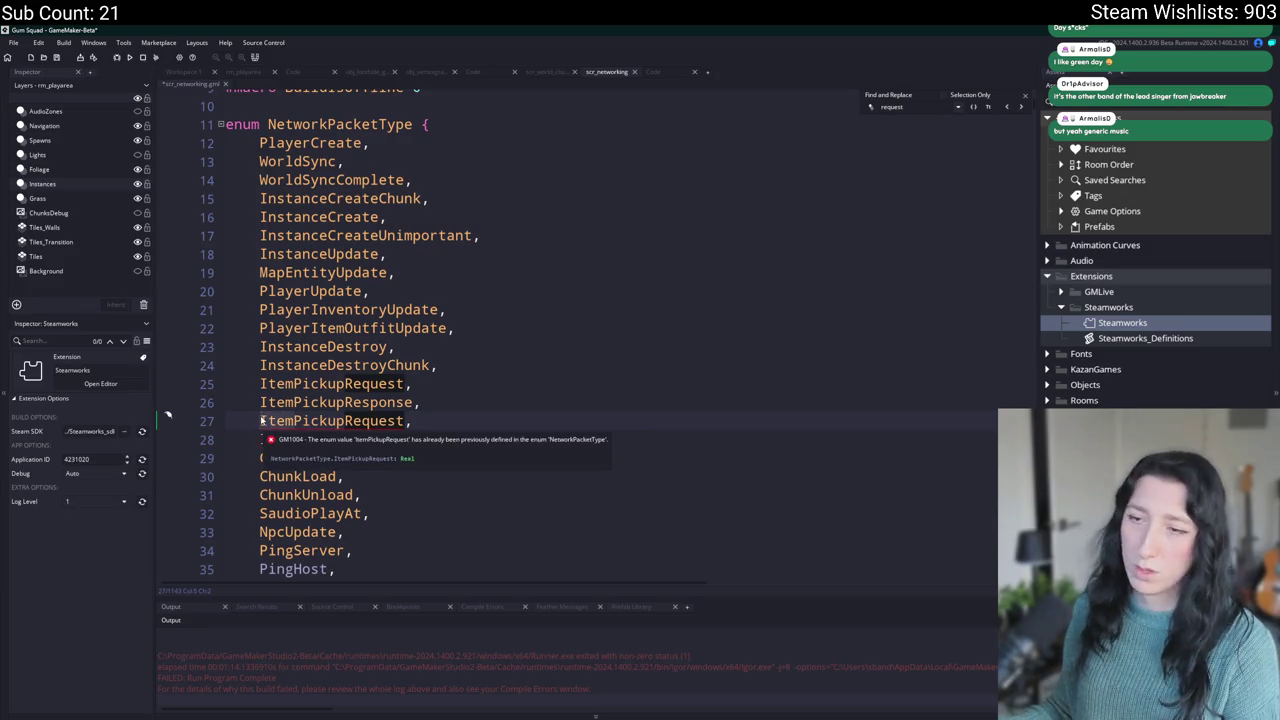
key("Delete")
key("Delete")
key("Delete")
type("Open")
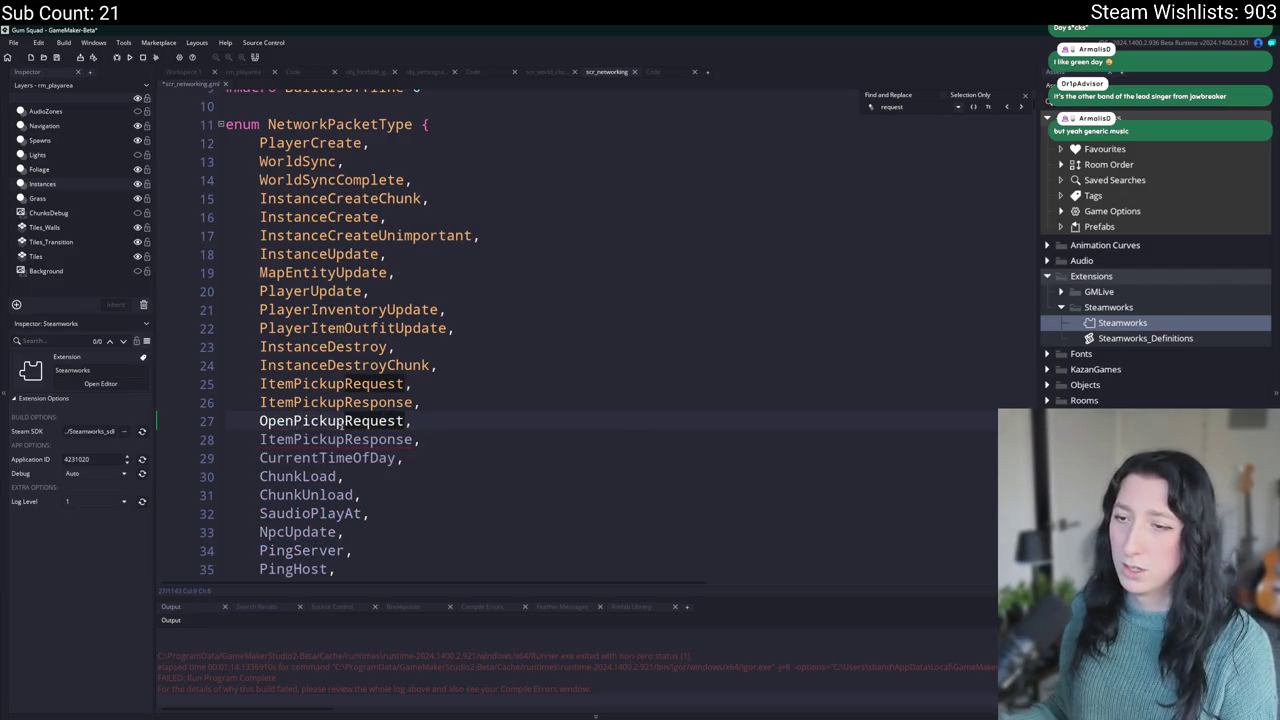
mouse_move(342, 421)
left_mouse_down()
mouse_move(294, 421)
mouse_move(292, 440)
mouse_move(260, 440)
left_mouse_up()
key("BackSpace")
- Rename the duplicated entries to InteractRequest and InteractResponse
mouse_move(296, 440)
type("O")
key("BackSpace")
type("Close")
key("Up")
key("Left")
key("BackSpace")
key("BackSpace")
key("BackSpace")
key("BackSpace")
type("Interact")
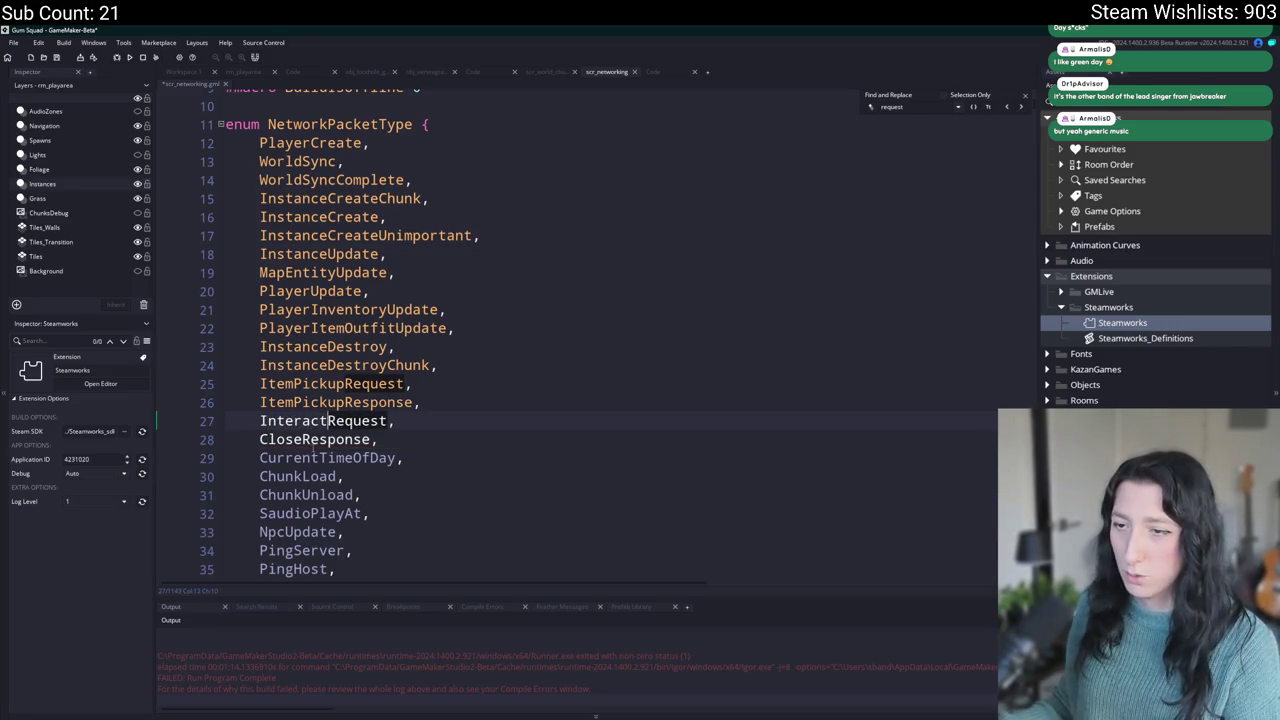
left_click_drag(302, 440, 259, 440)
type("Interact")
- Locate network_pickup_item_request via ItemPickupRequest and copy lines 429–446 below it
left_click(1024, 95)
left_click(326, 384)
key("ctrl+f")
key("Return")
left_click(1027, 97)
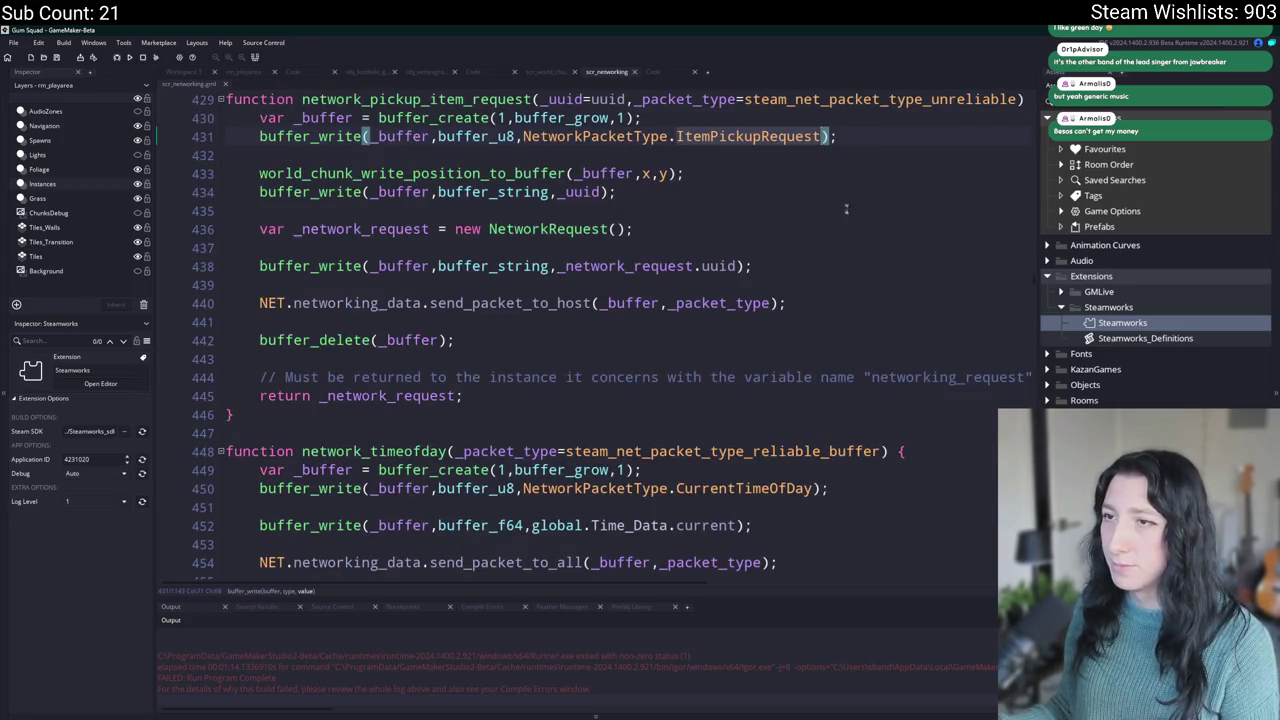
scroll(846, 209, "up", 1)
left_click(260, 456)
left_click_drag(240, 484, 247, 139)
scroll(247, 139, "down", 10)
scroll(382, 350, "up", 3)
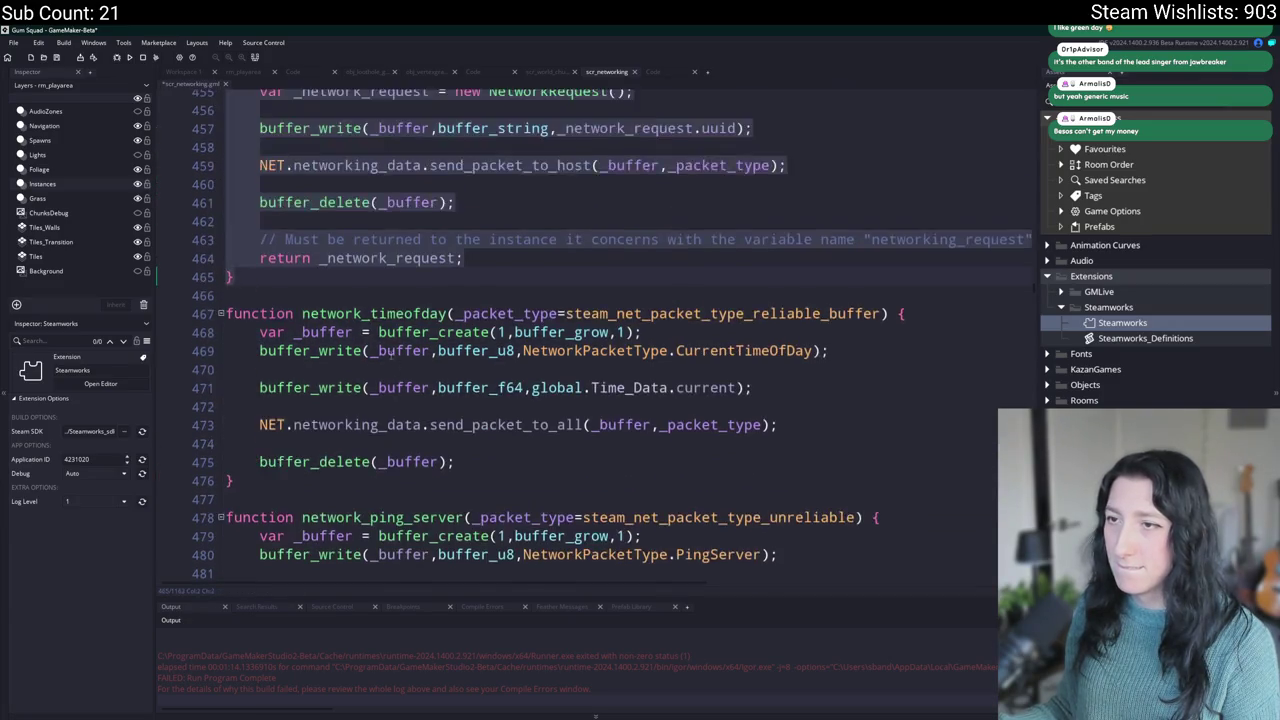
scroll(382, 352, "up", 5)
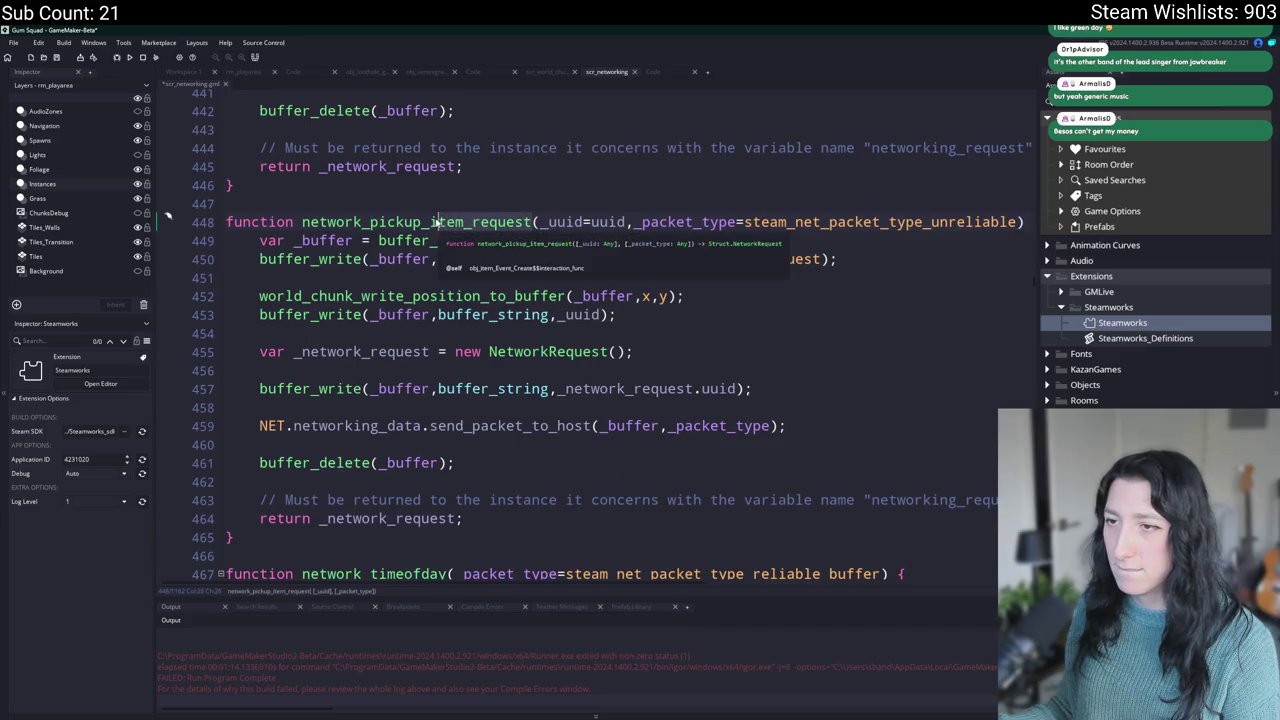
- Rename the copied function to network_pickup_interact_request
left_click(433, 221)
key("ctrl+shift+Right")
type("interact_request")
key("BackSpace")
key("BackSpace")
key("BackSpace")
type("q")
key("BackSpace")
type("equest")
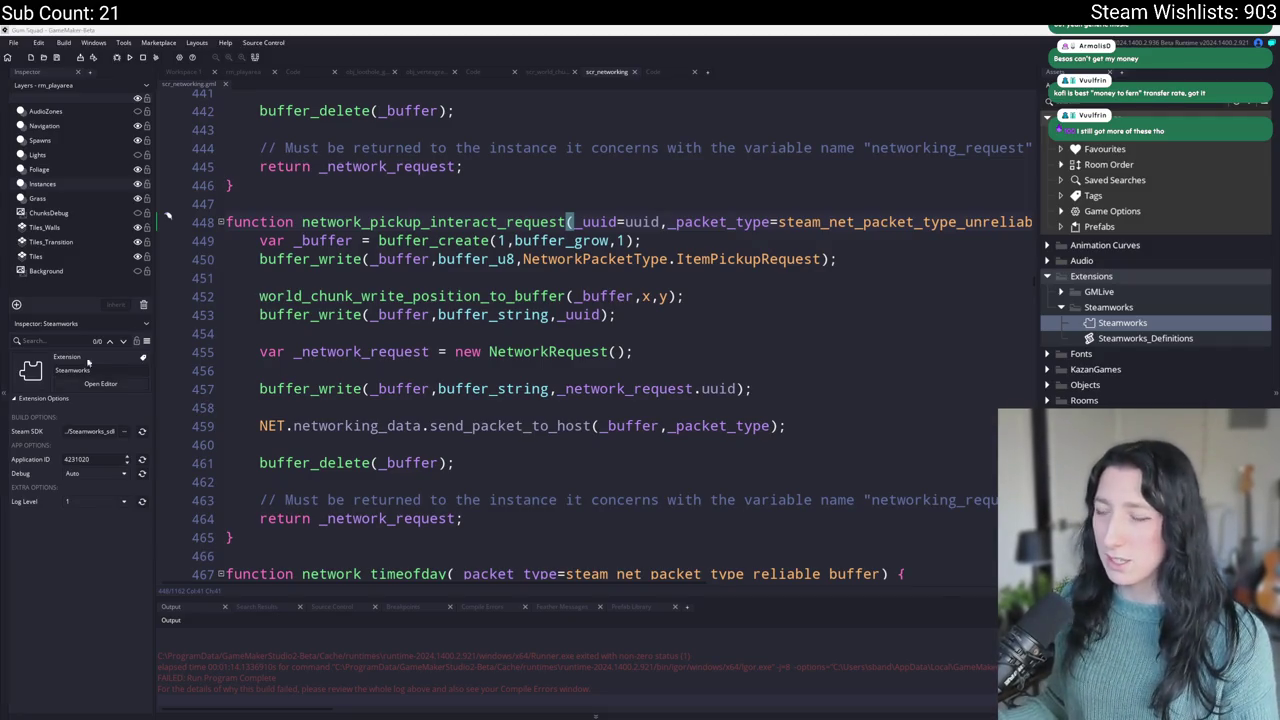
- Replace ItemPickupRequest with InteractRequest in the packet type write on line 450
left_click(695, 240)
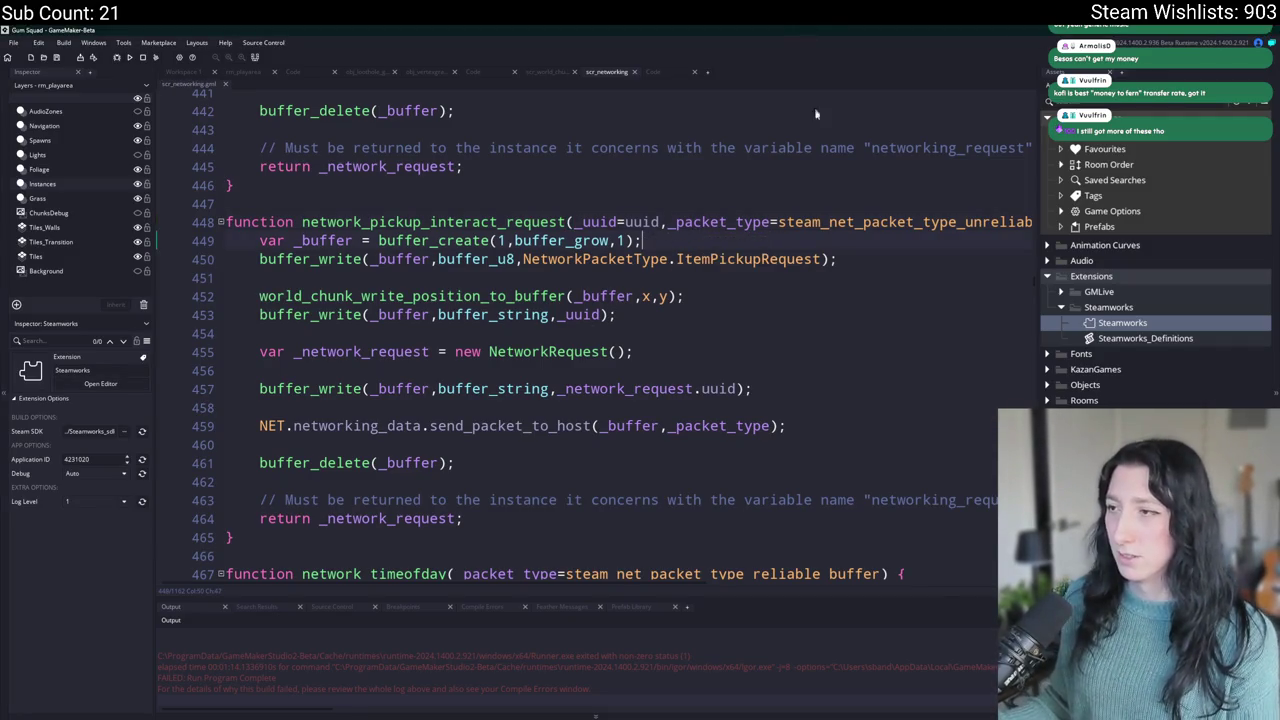
left_click(836, 259)
double_click(760, 259)
type("InteractRequest")
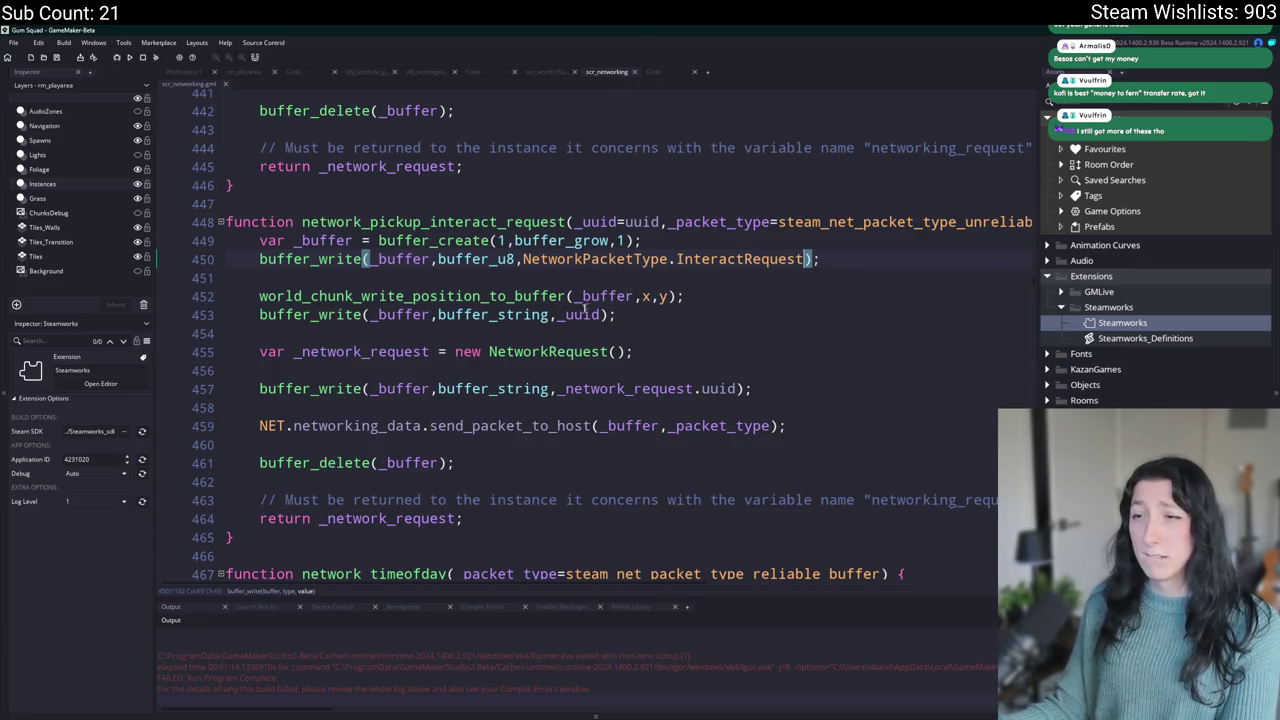
- Review the remaining buffer_write lines: the buffer_u8 header, chunk position and _uuid
left_click(555, 316)
left_click(604, 314)
left_click(692, 296)
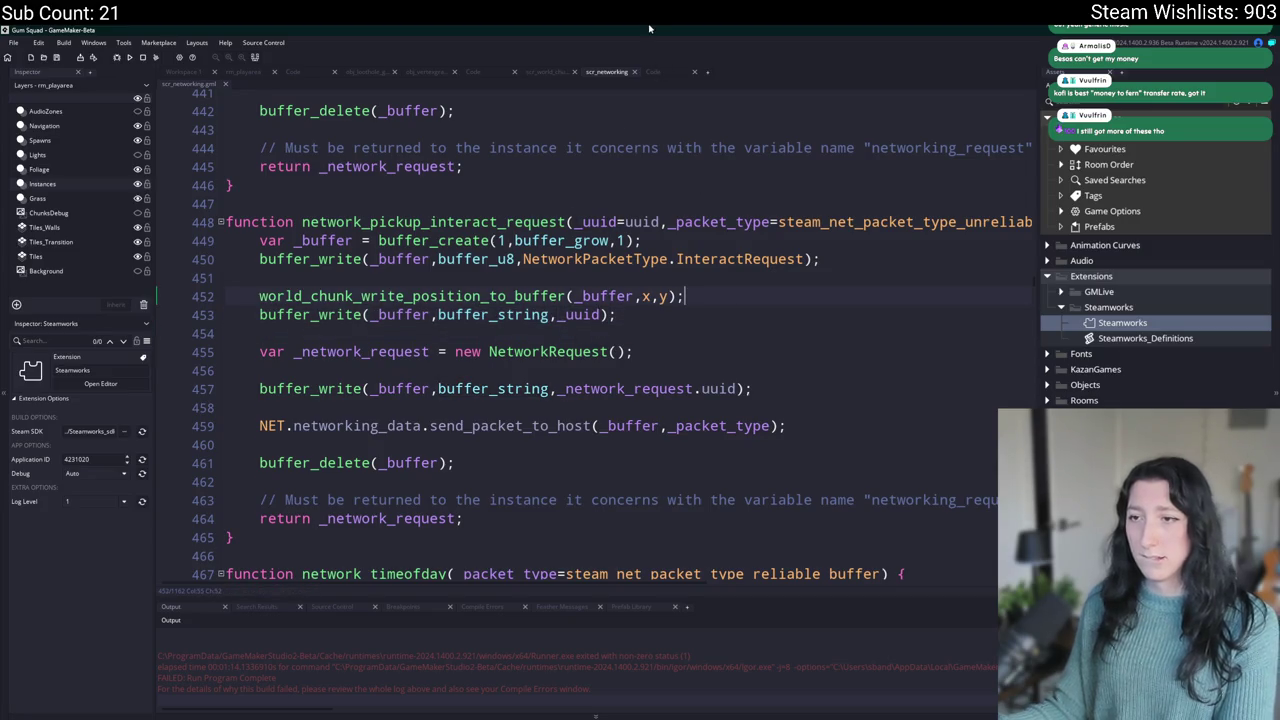
left_click(598, 315)
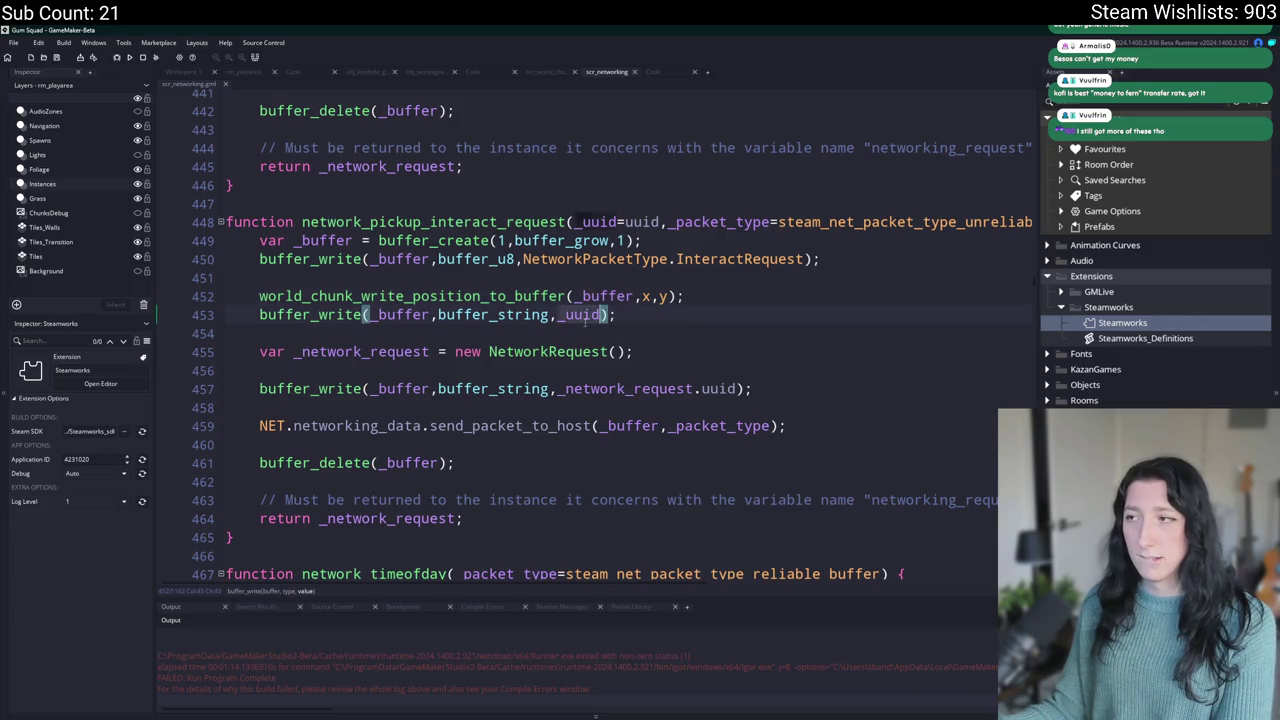
key("End")
left_click(686, 308)
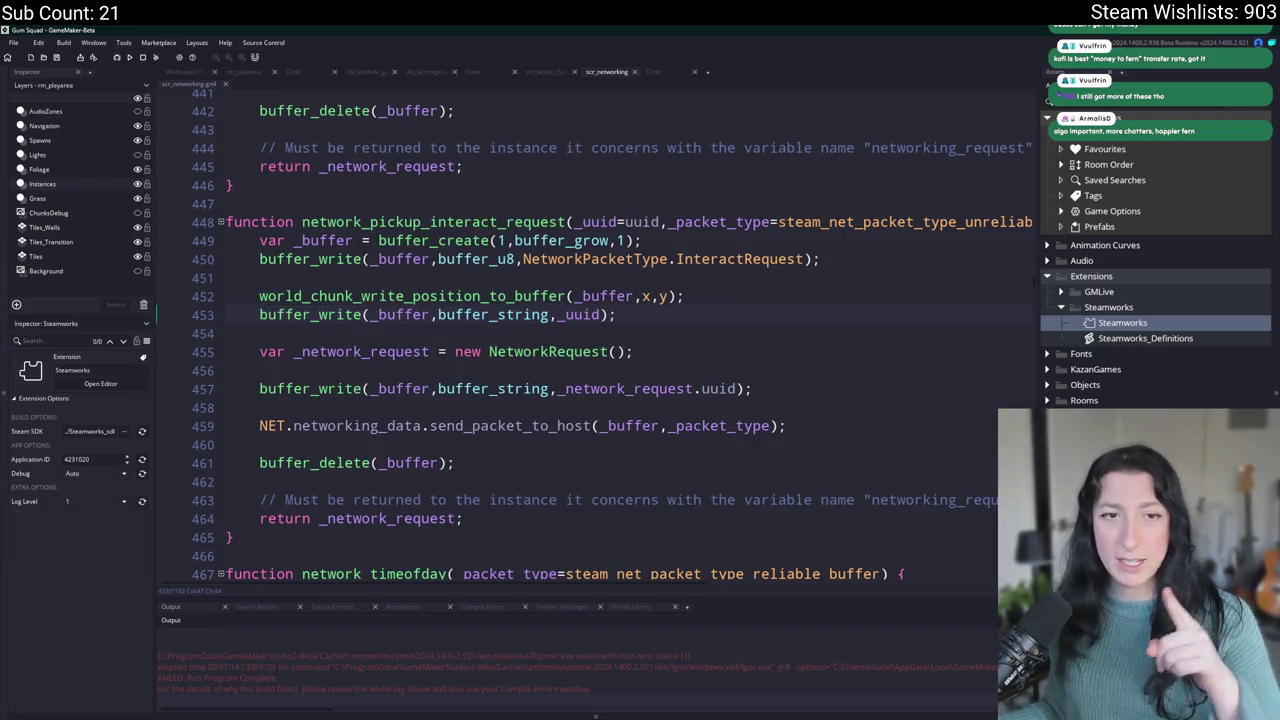
left_click(485, 259)
left_click(294, 278)
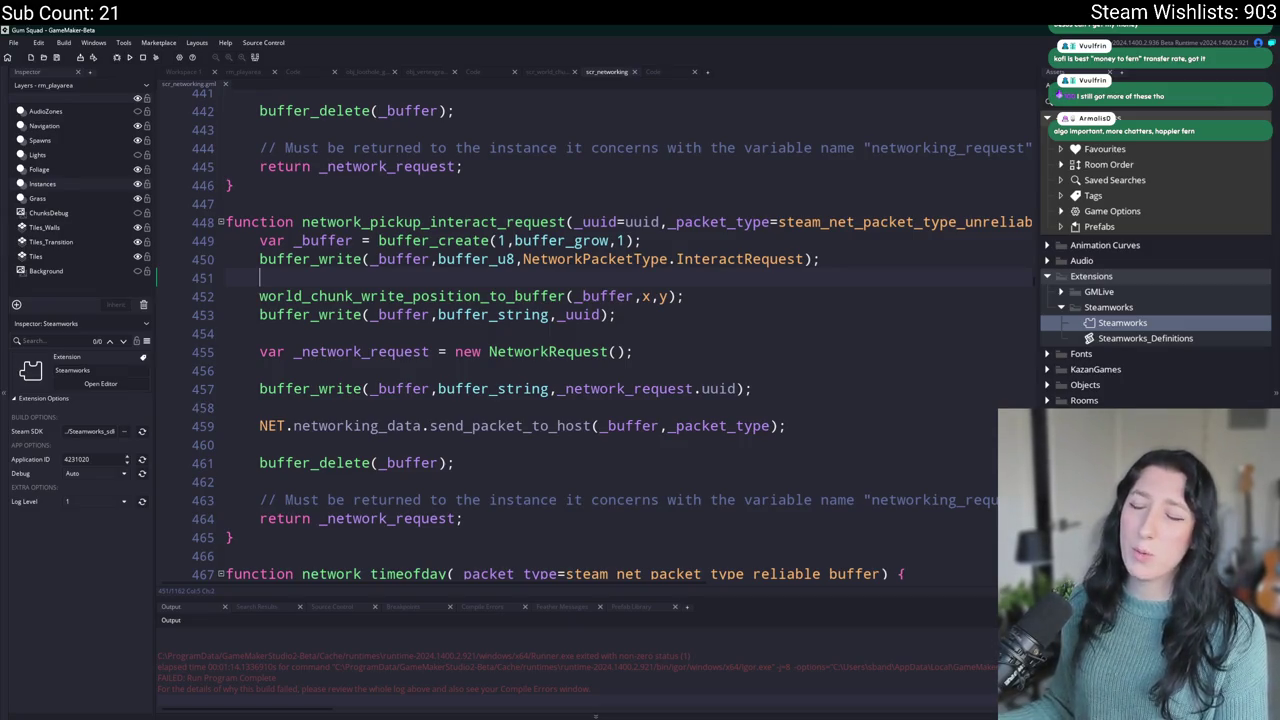
mouse_move(538, 218)
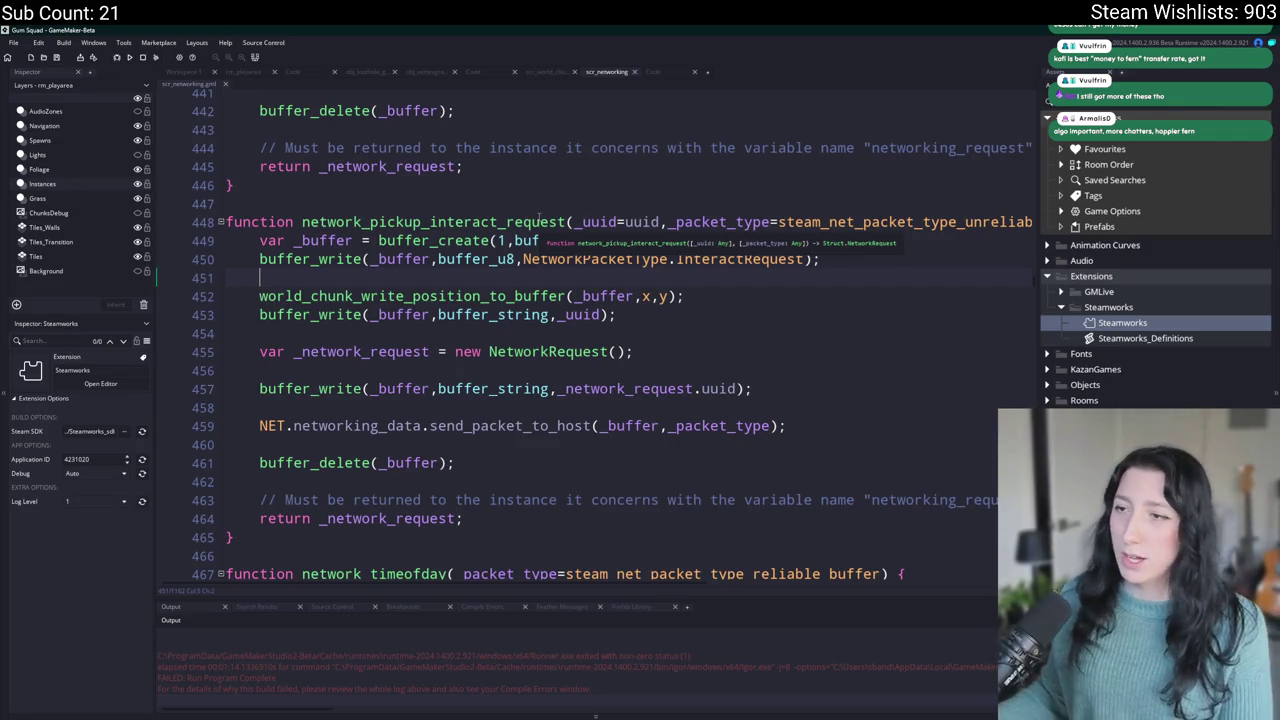
key("Down")
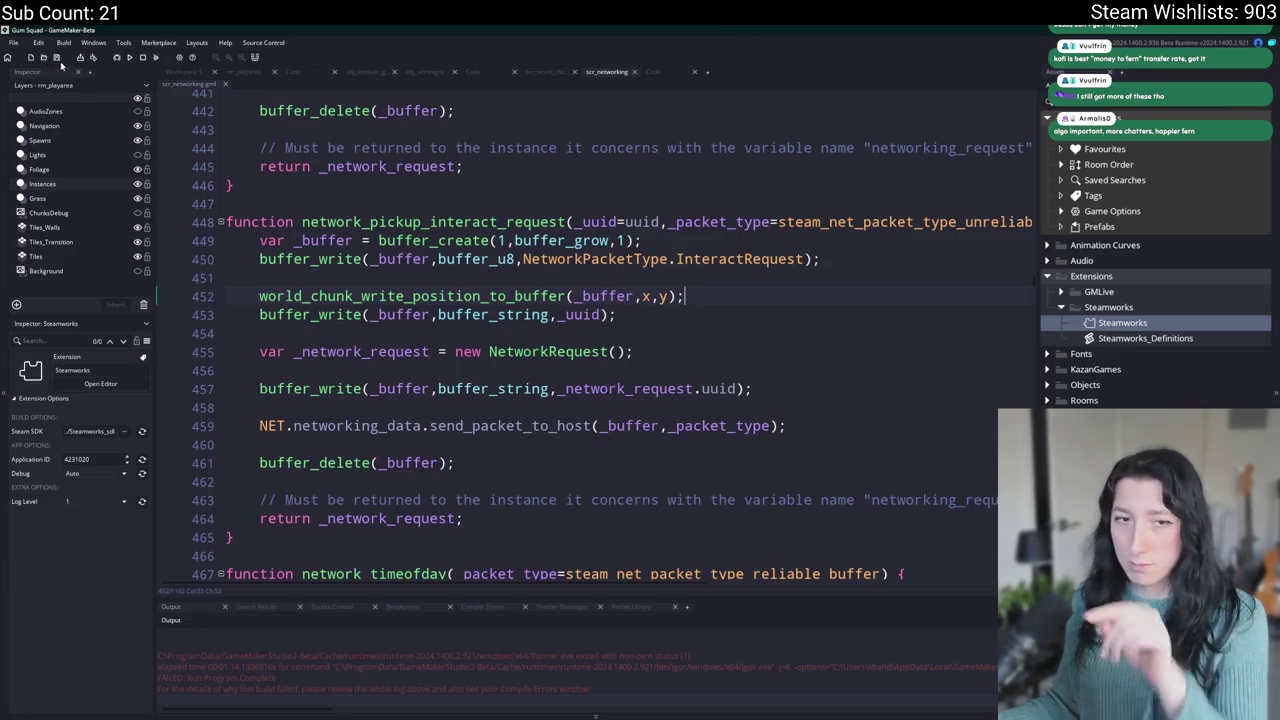
right_click(704, 290)
key("Escape")
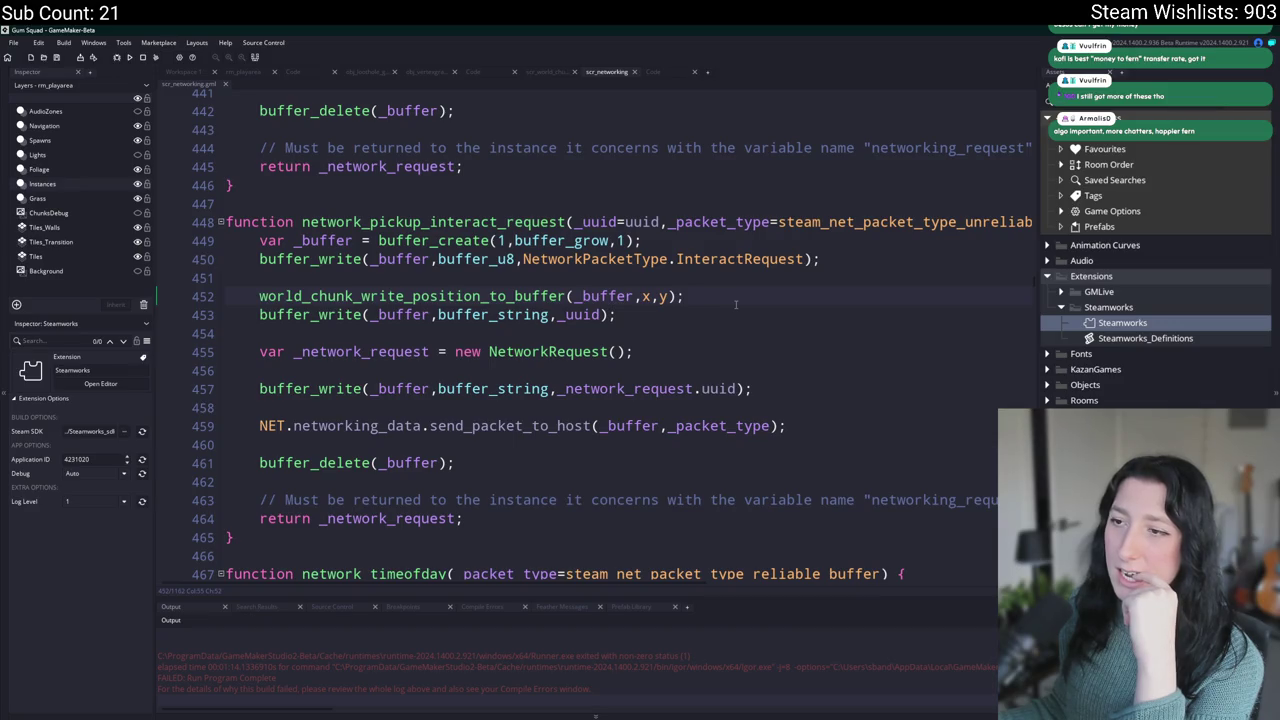
mouse_move(670, 296)
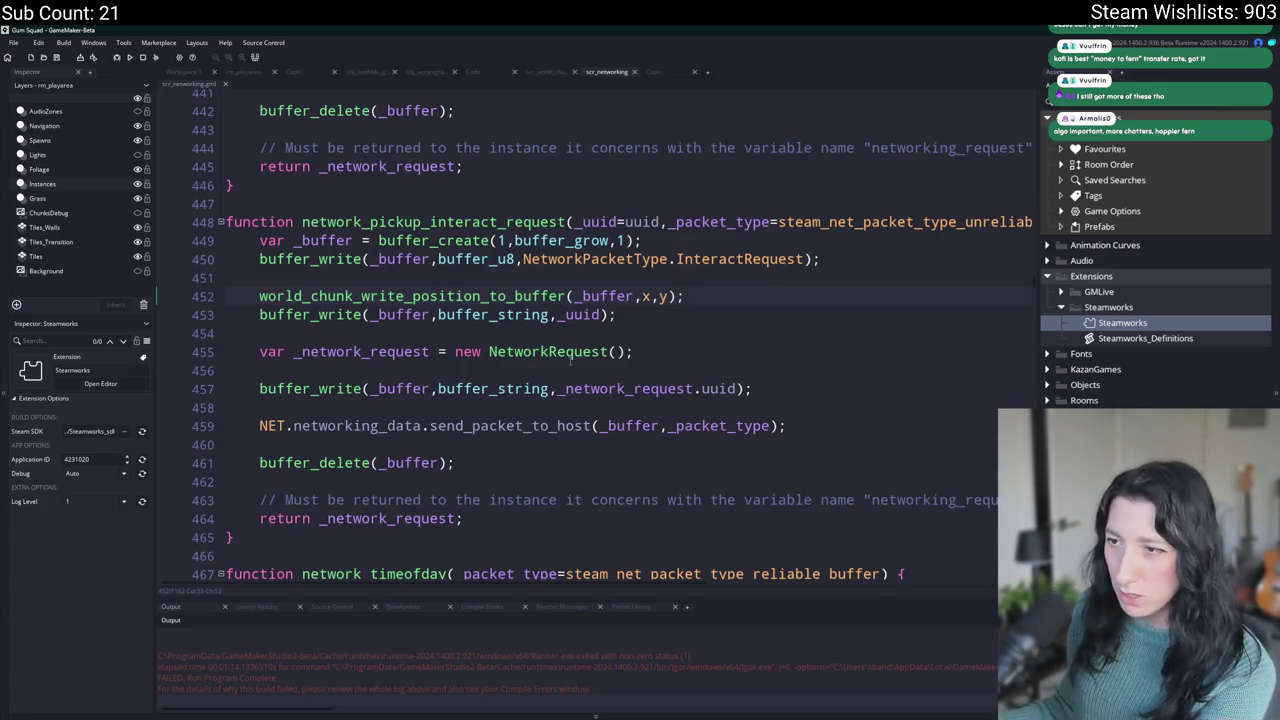
left_click(573, 352)
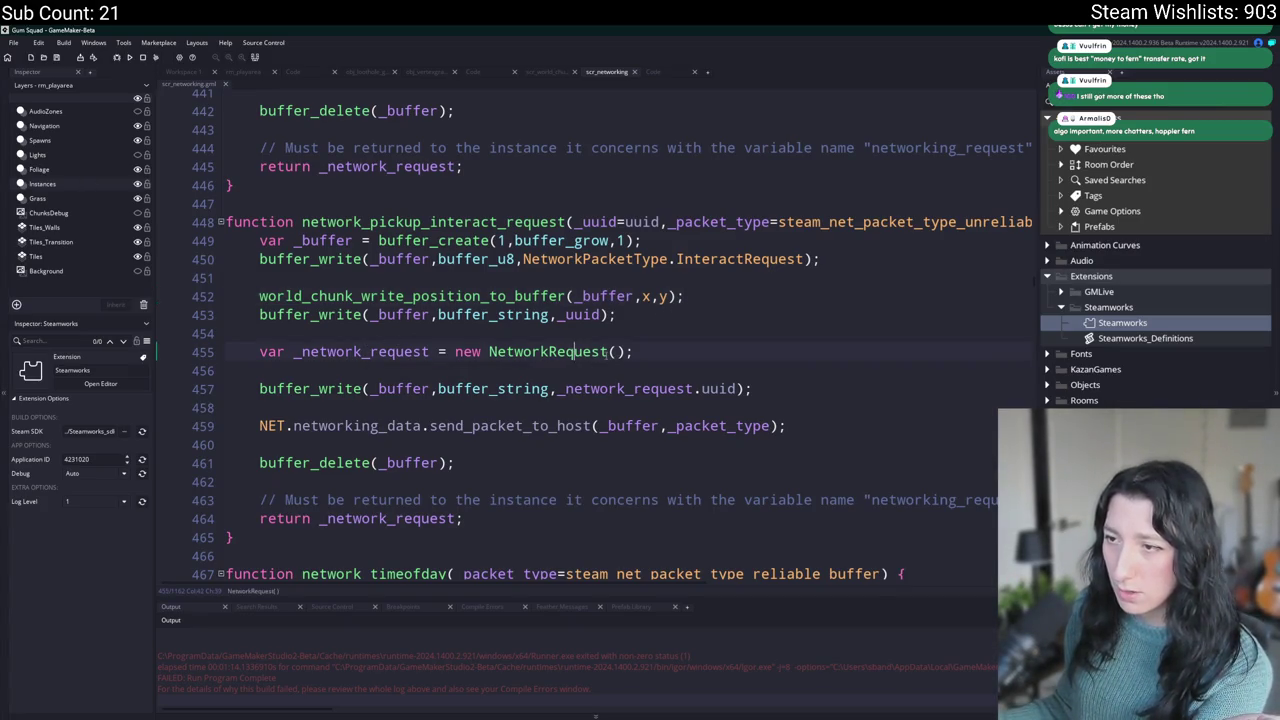
middle_click(576, 350)
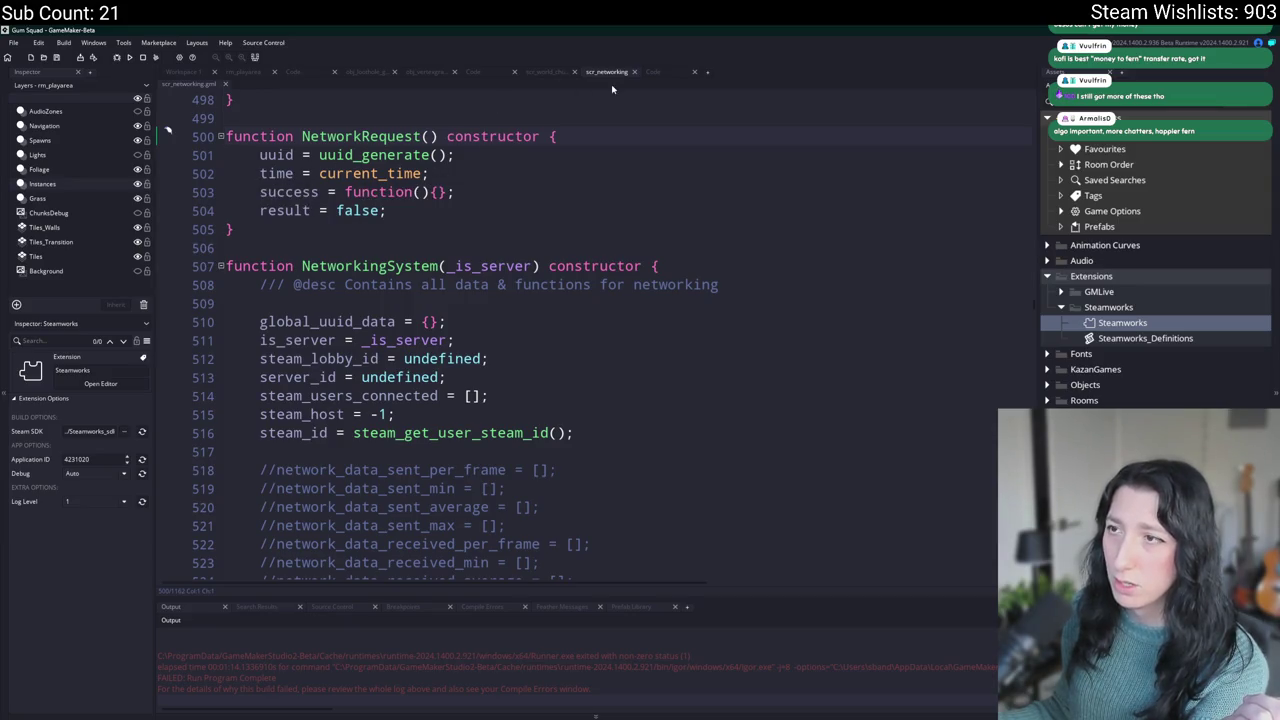
key("Up")
key("super")
key("Escape")
key("ctrl+z")
key("ctrl+y")
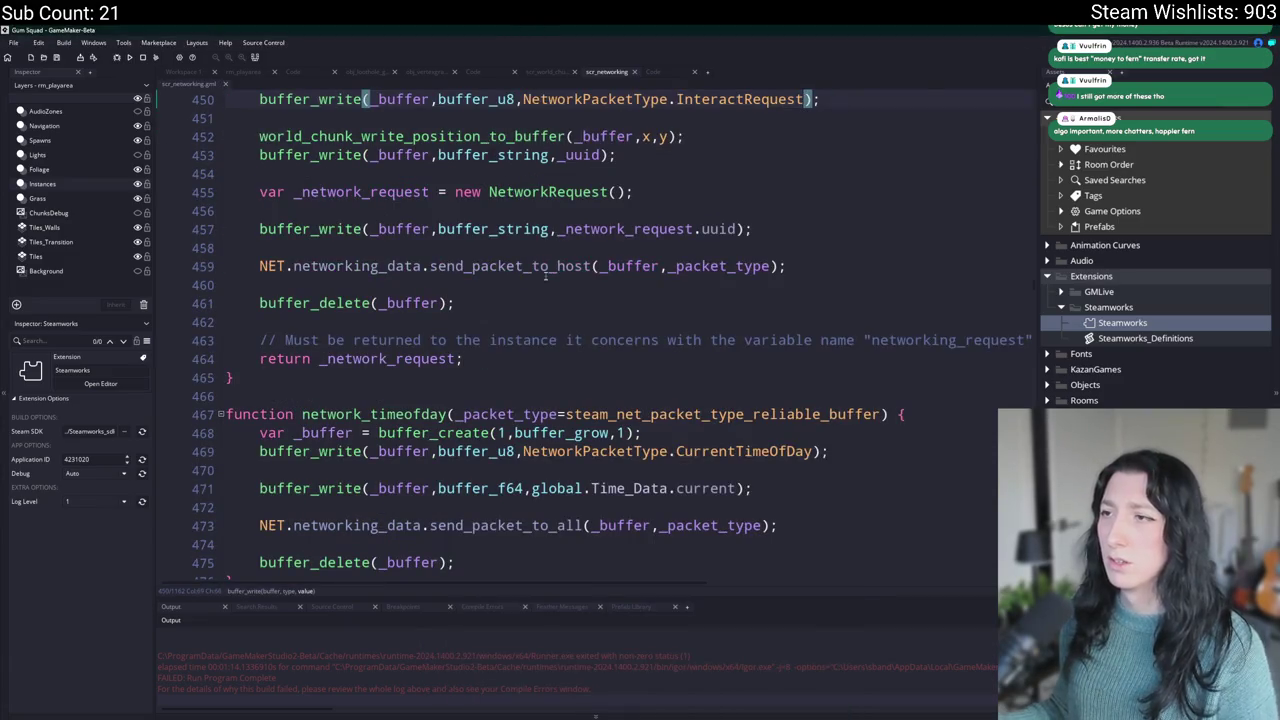
scroll(545, 277, "up", 3)
left_click(362, 332)
double_click(364, 332)
key("ctrl+c")
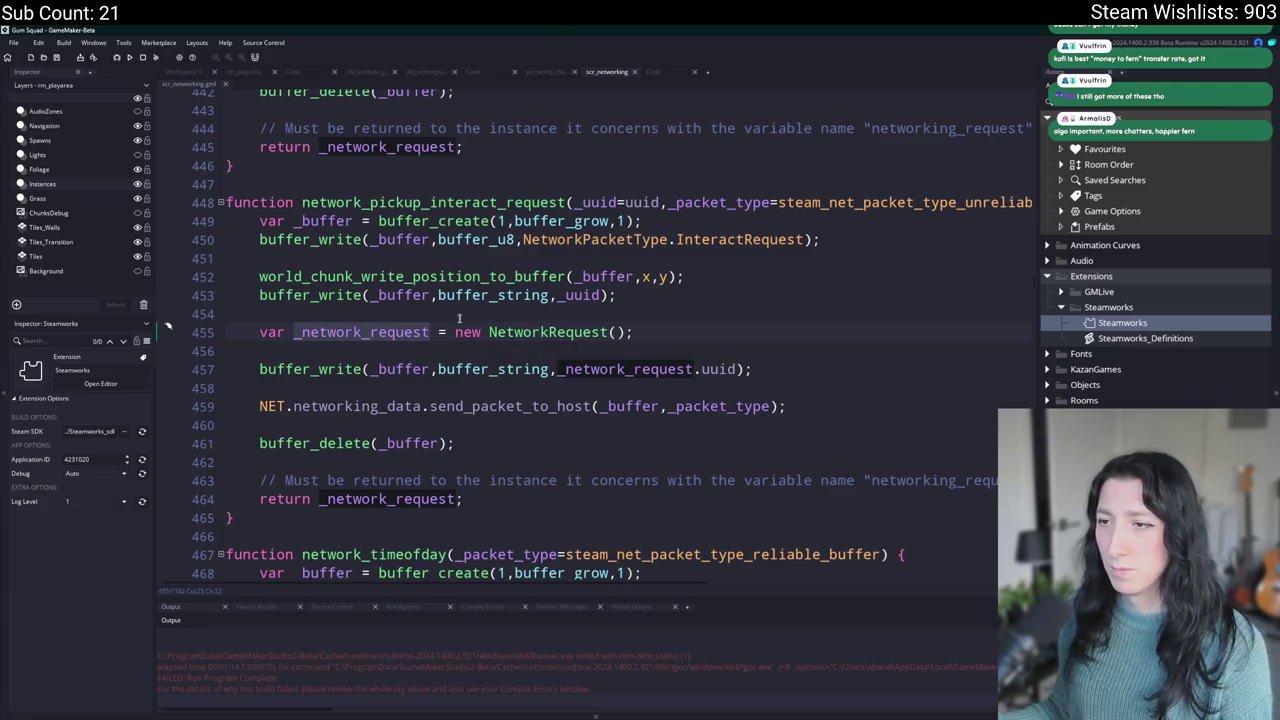
double_click(625, 369)
key("ctrl+v")
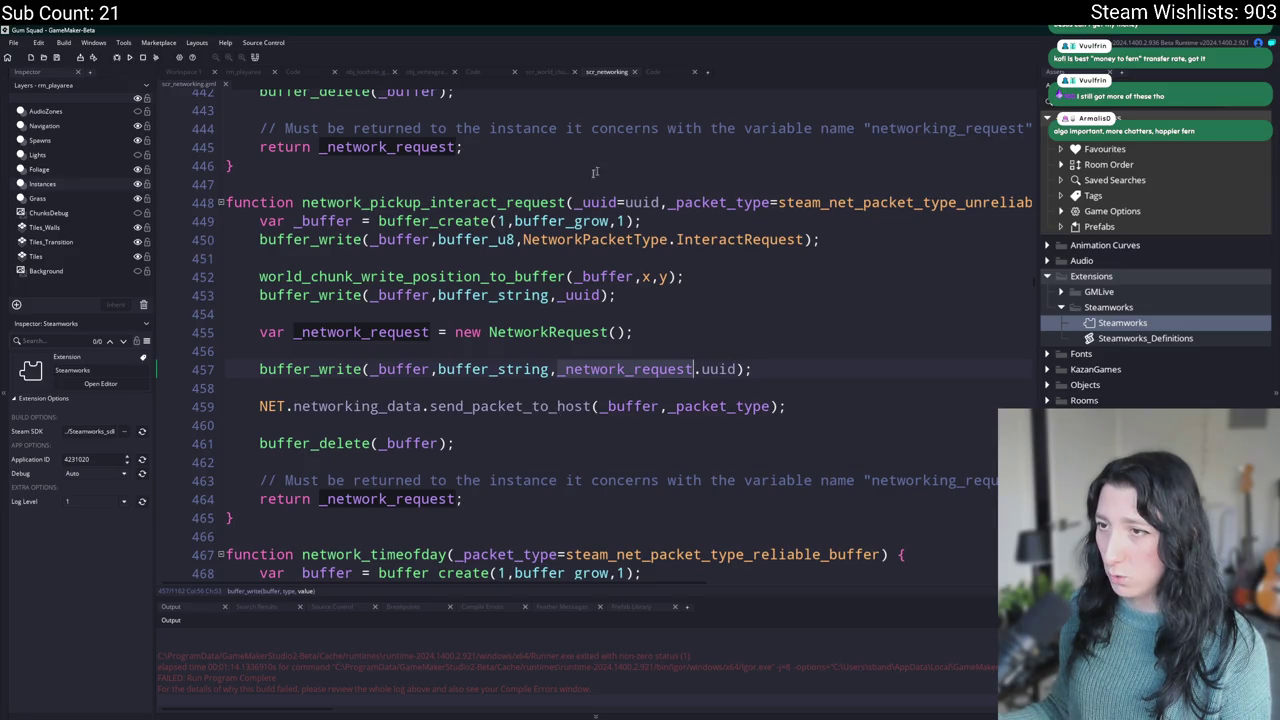
- Go to interaction_func in the loot hole object's Create event code
left_click(506, 202)
double_click(506, 202)
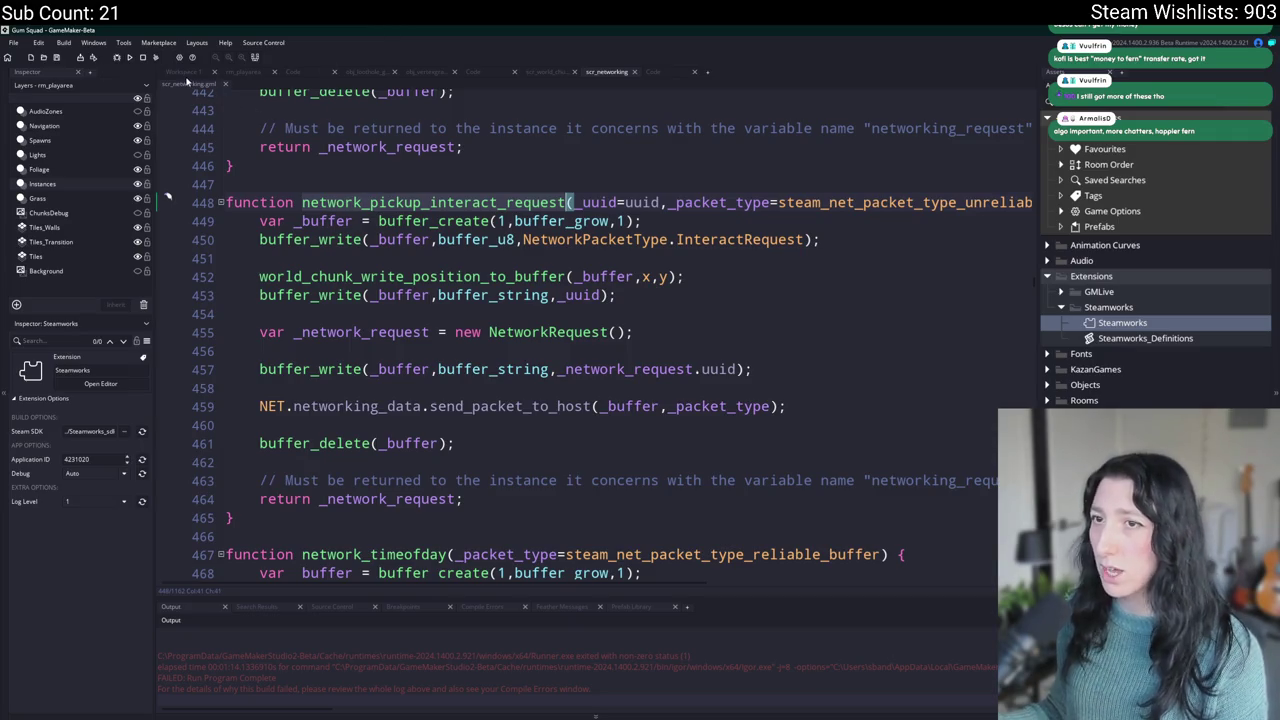
left_click(187, 74)
double_click(456, 143)
scroll(528, 480, "down", 8)
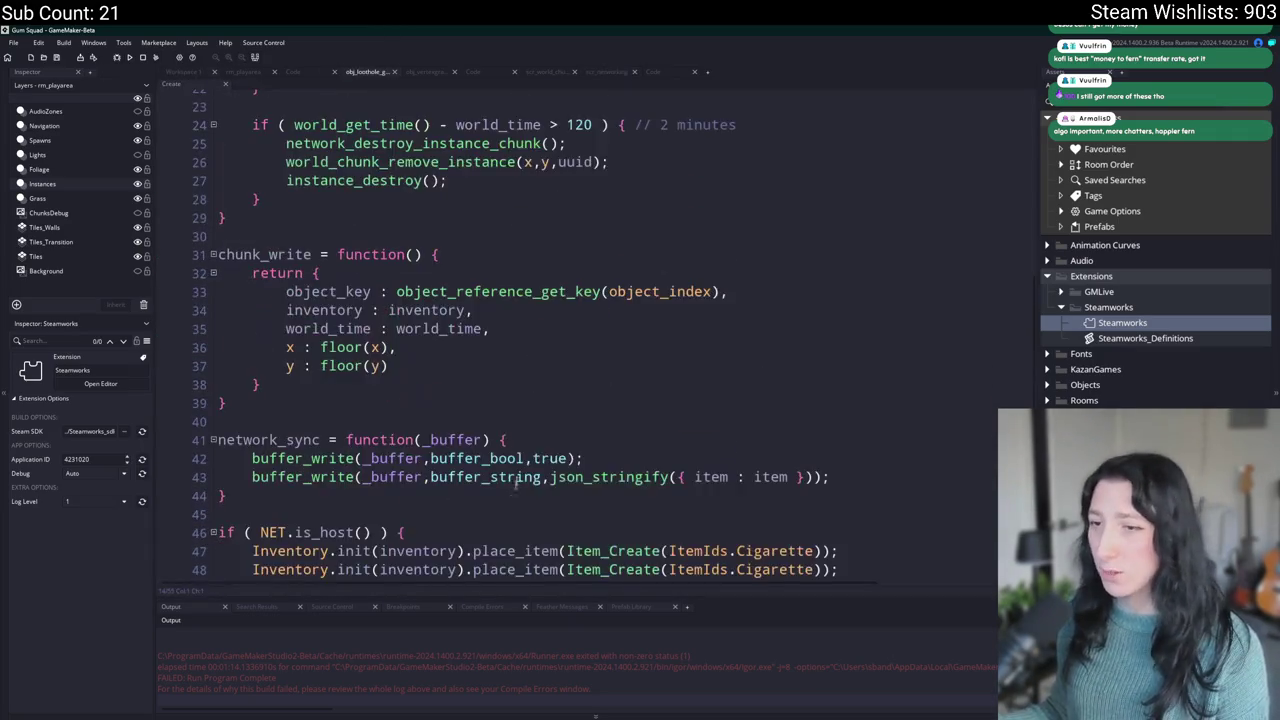
left_click(528, 480)
scroll(528, 480, "down", 1)
left_click(533, 494)
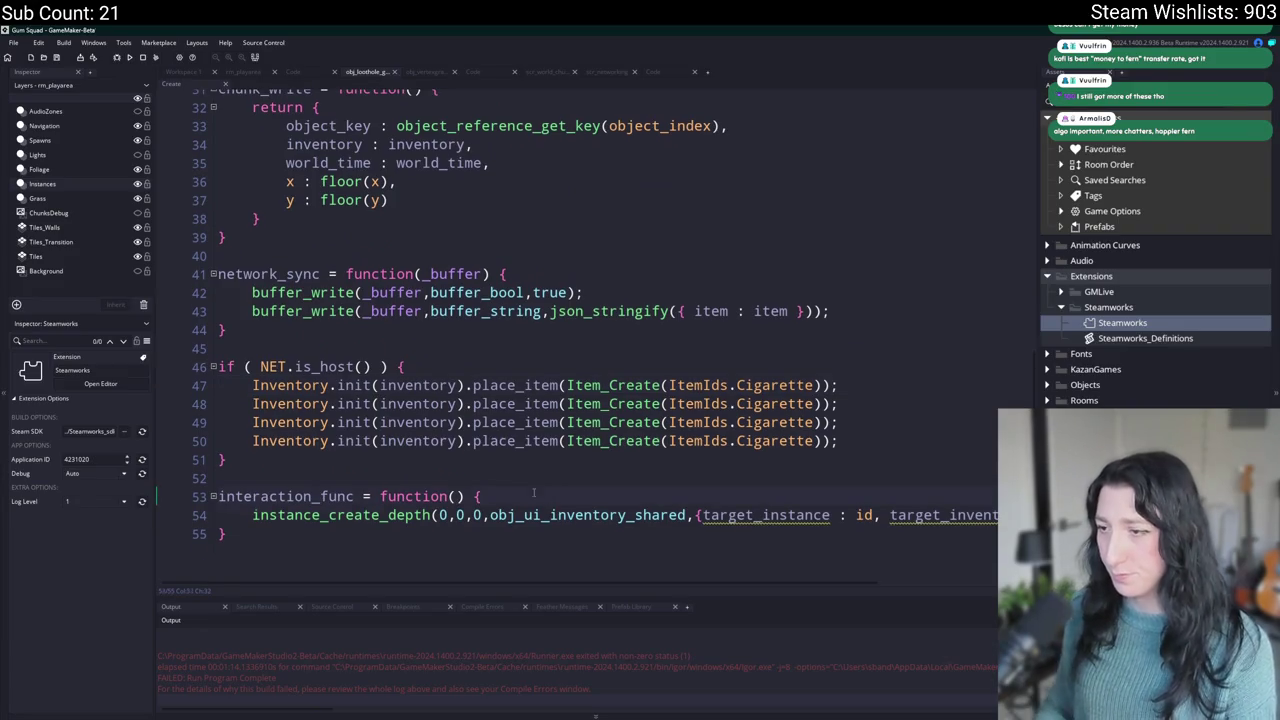
- Wrap the instance_create_depth inventory line in an if ( NET.is_host() ) { block
key("Return")
type("if (")
key("BackSpace")
key("BackSpace")
key("BackSpace")
type("if ( NET.is_host() ) {")
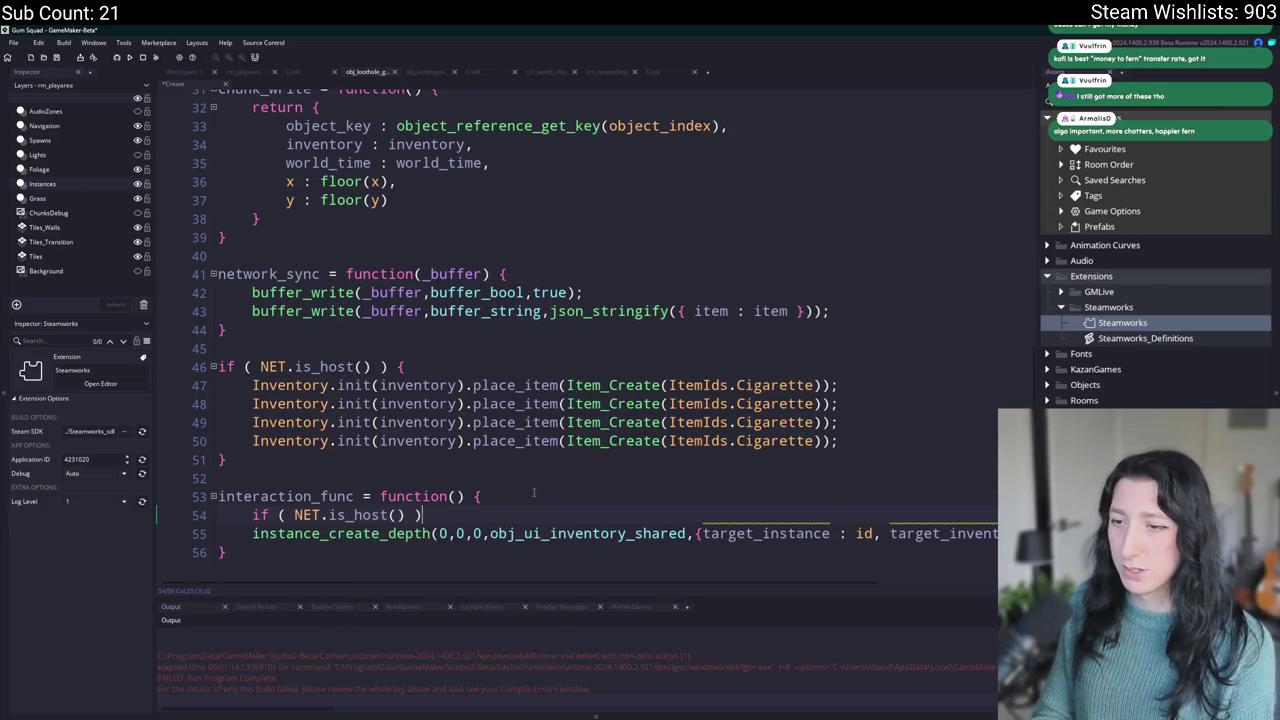
key("Return")
key("BackSpace")
key("Delete")
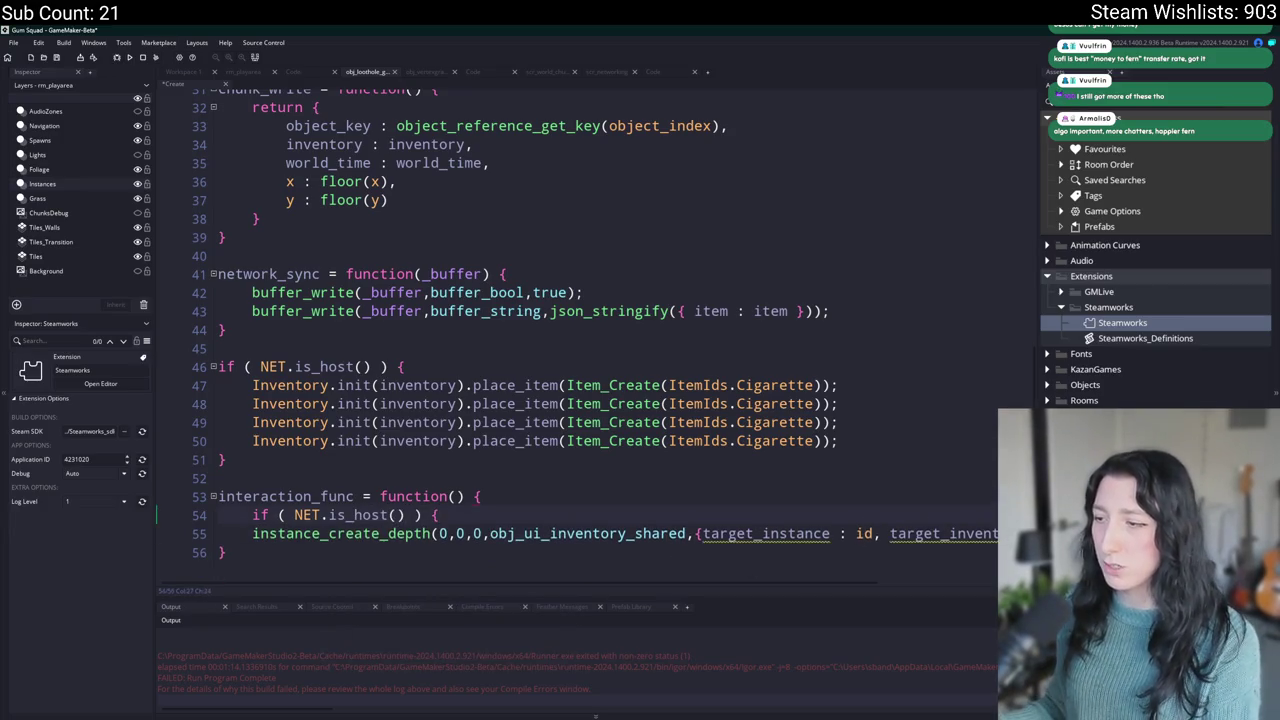
key("End")
- Add a } else { branch calling network_pickup_interact_request(map_entity_id);
key("Return")
type("}")
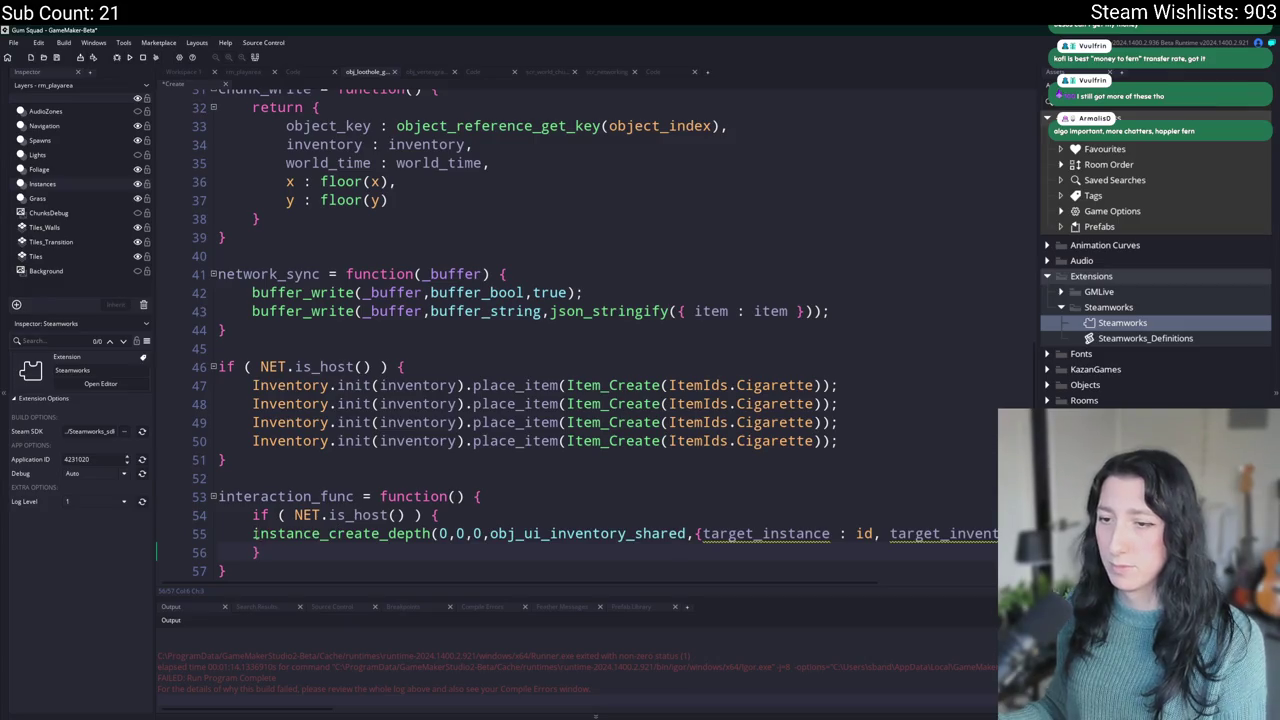
type(" else {")
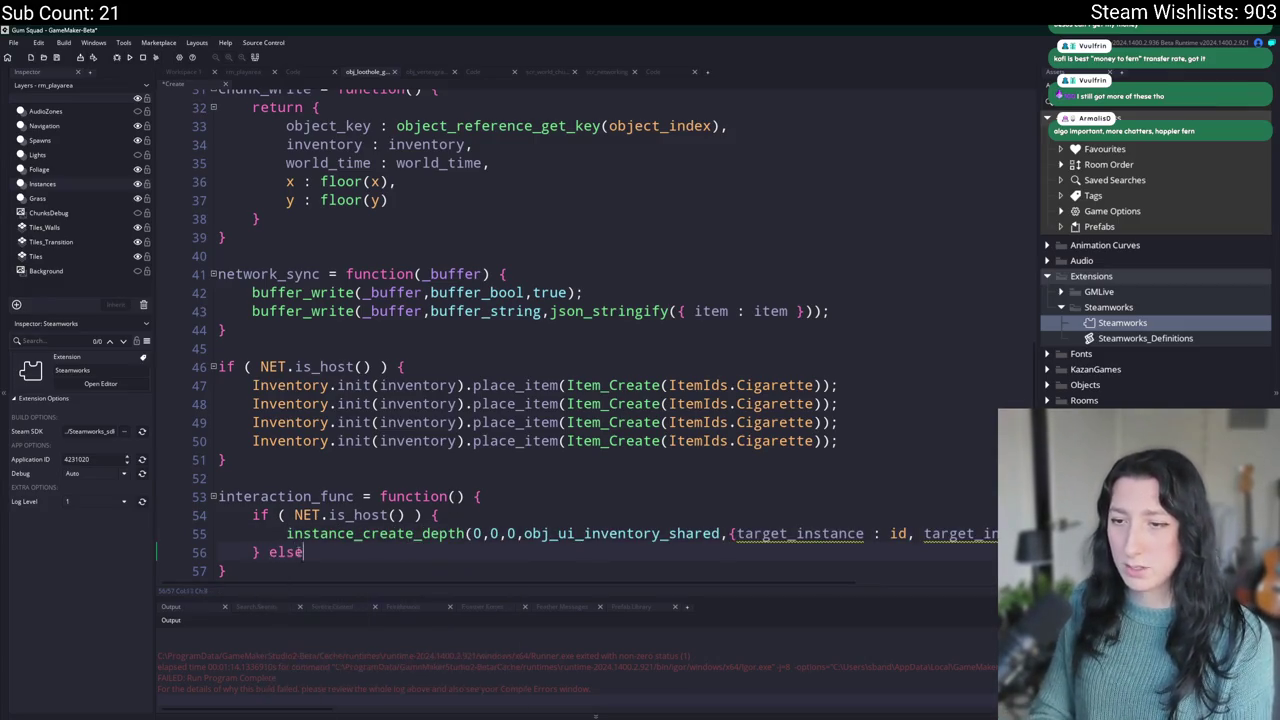
key("Return")
type("network_pickup_interact_request")
scroll(295, 550, "down", 2)
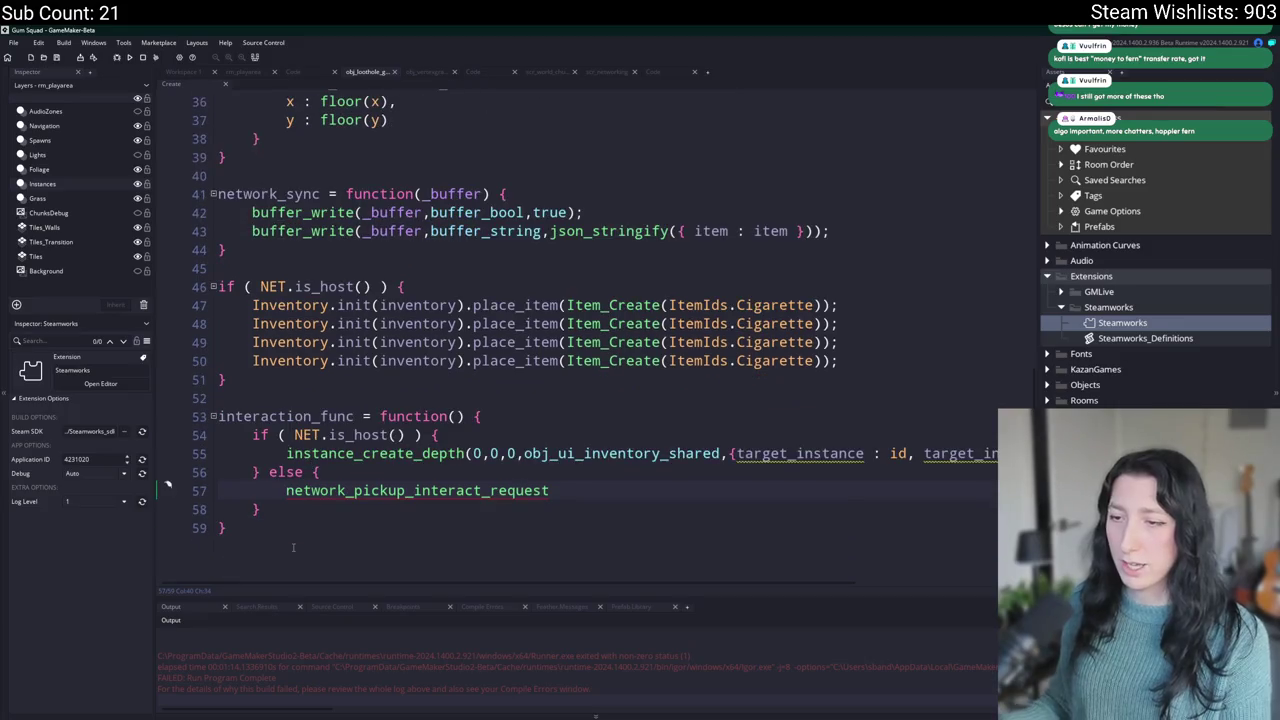
type("(")
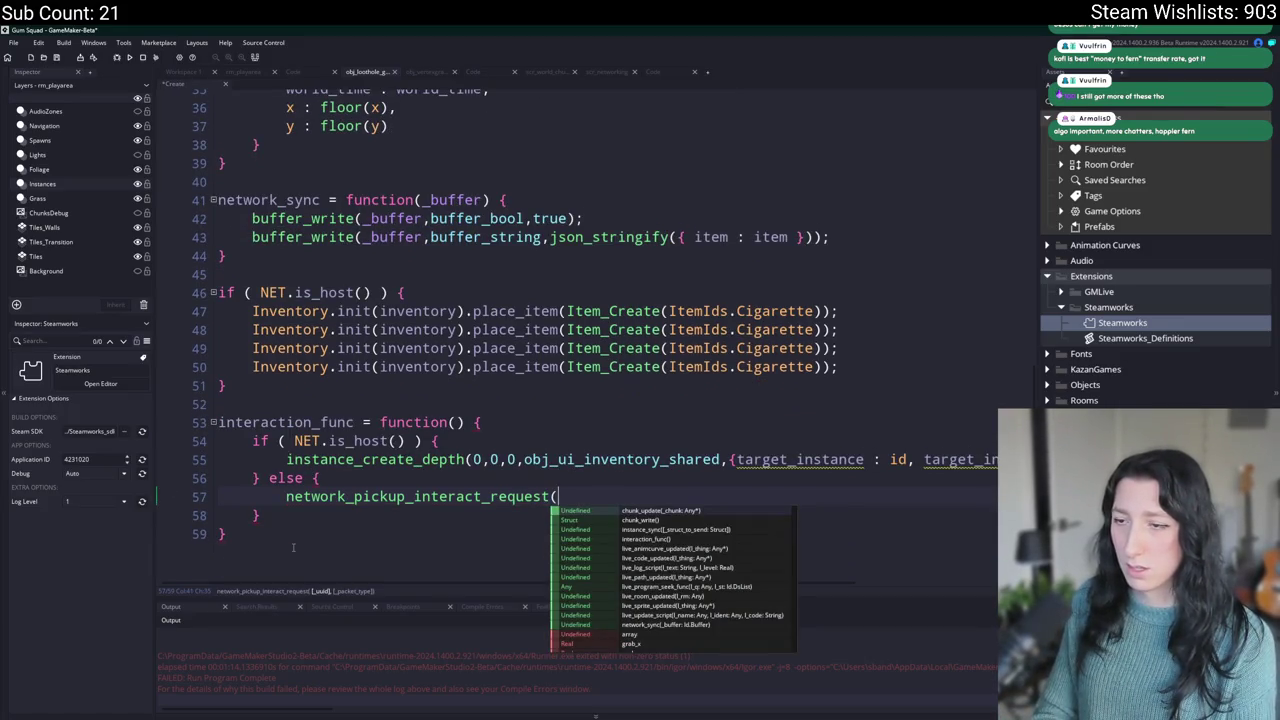
type(");")
key("Left")
key("Left")
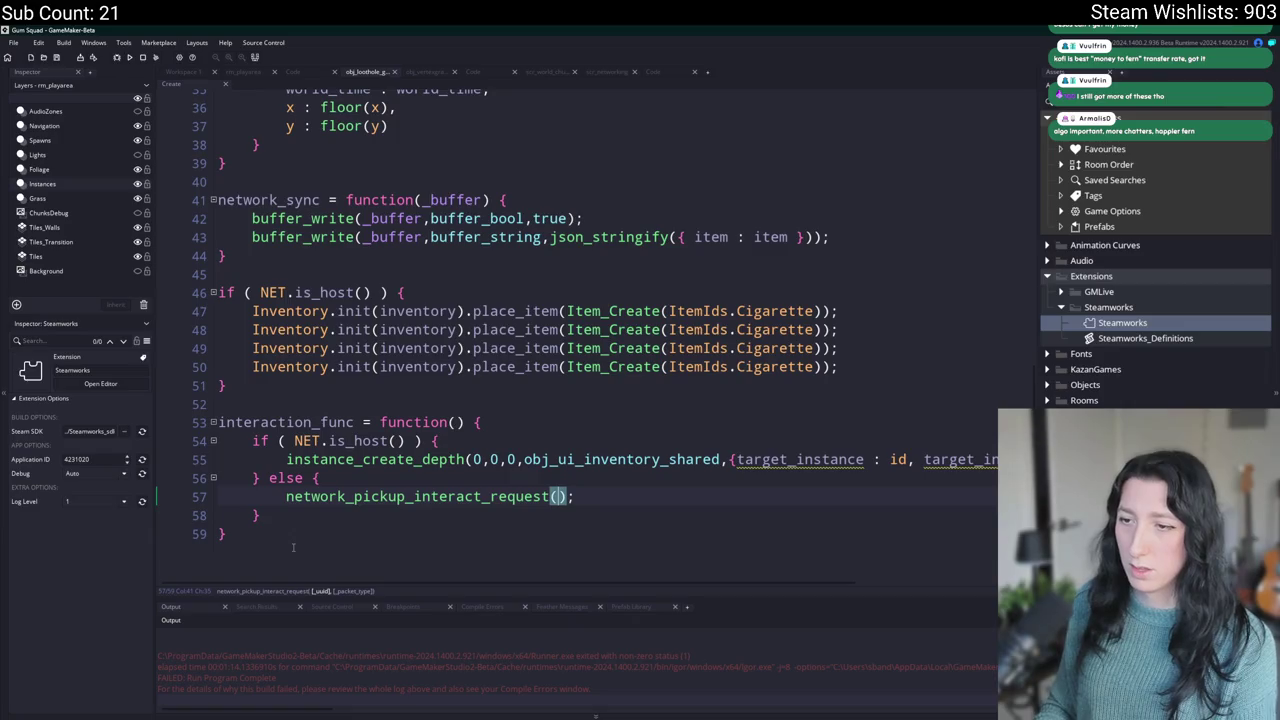
type("map_entity")
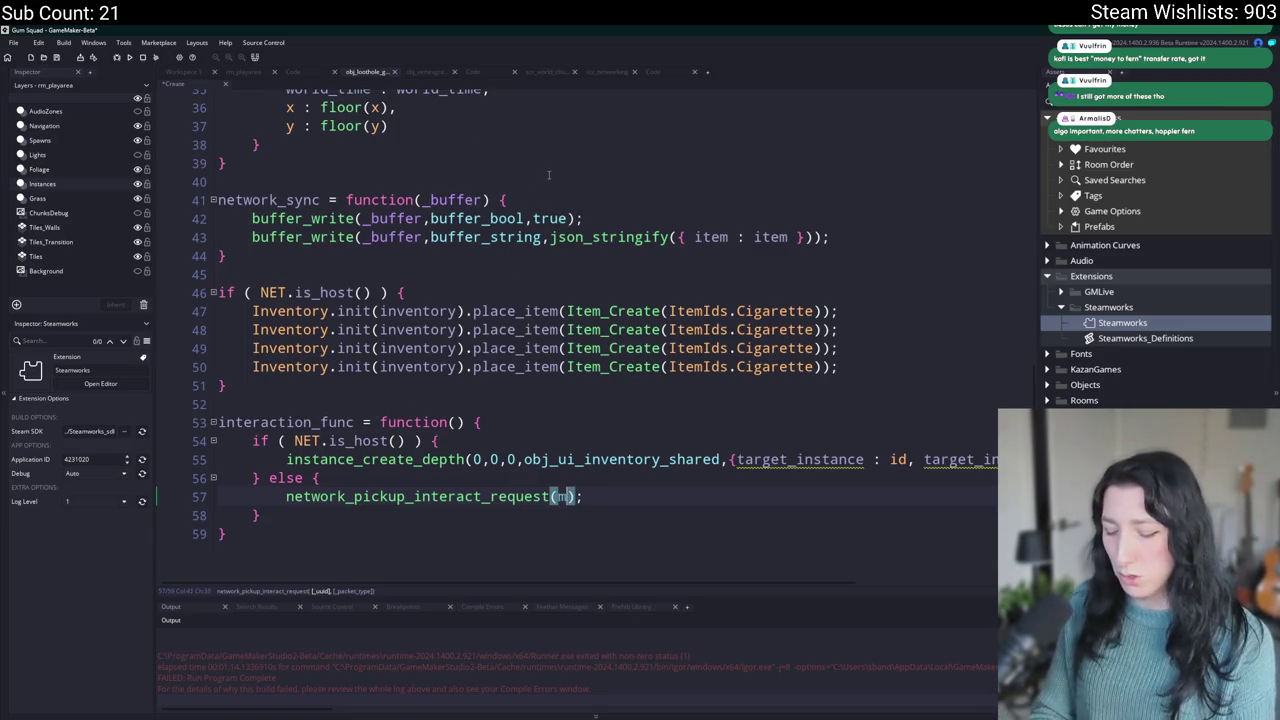
type("_id,")
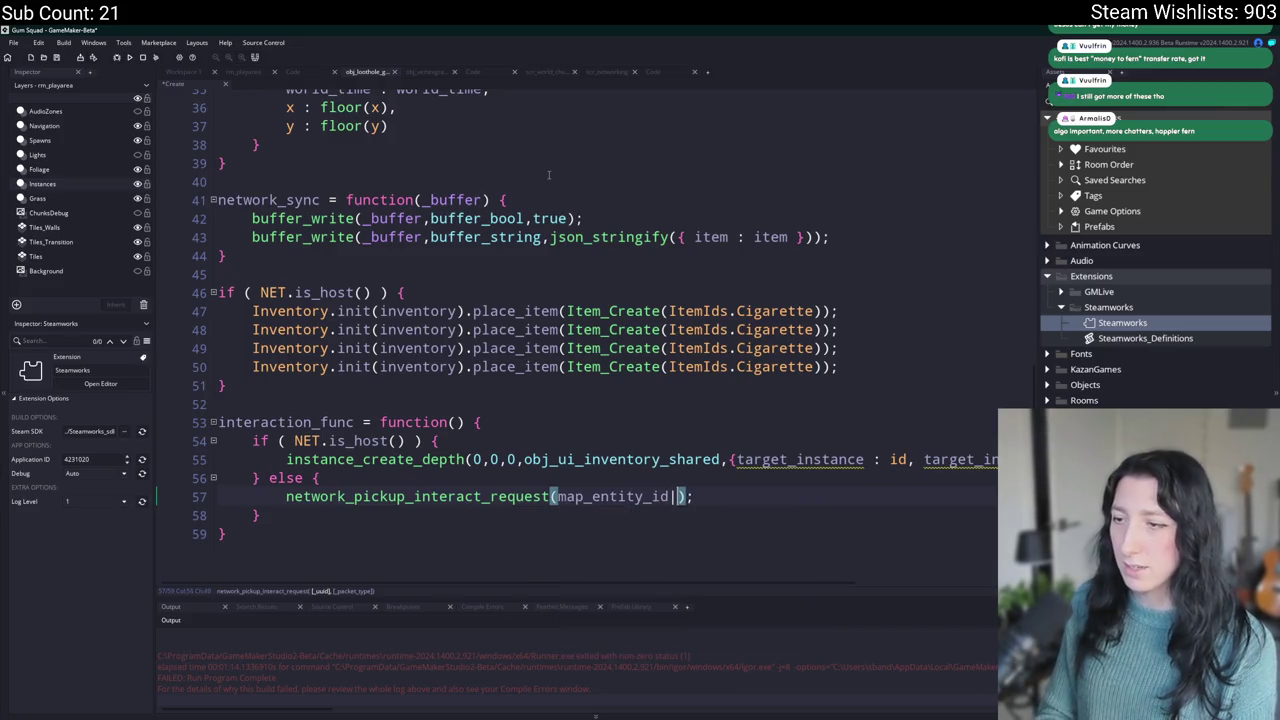
key("BackSpace")
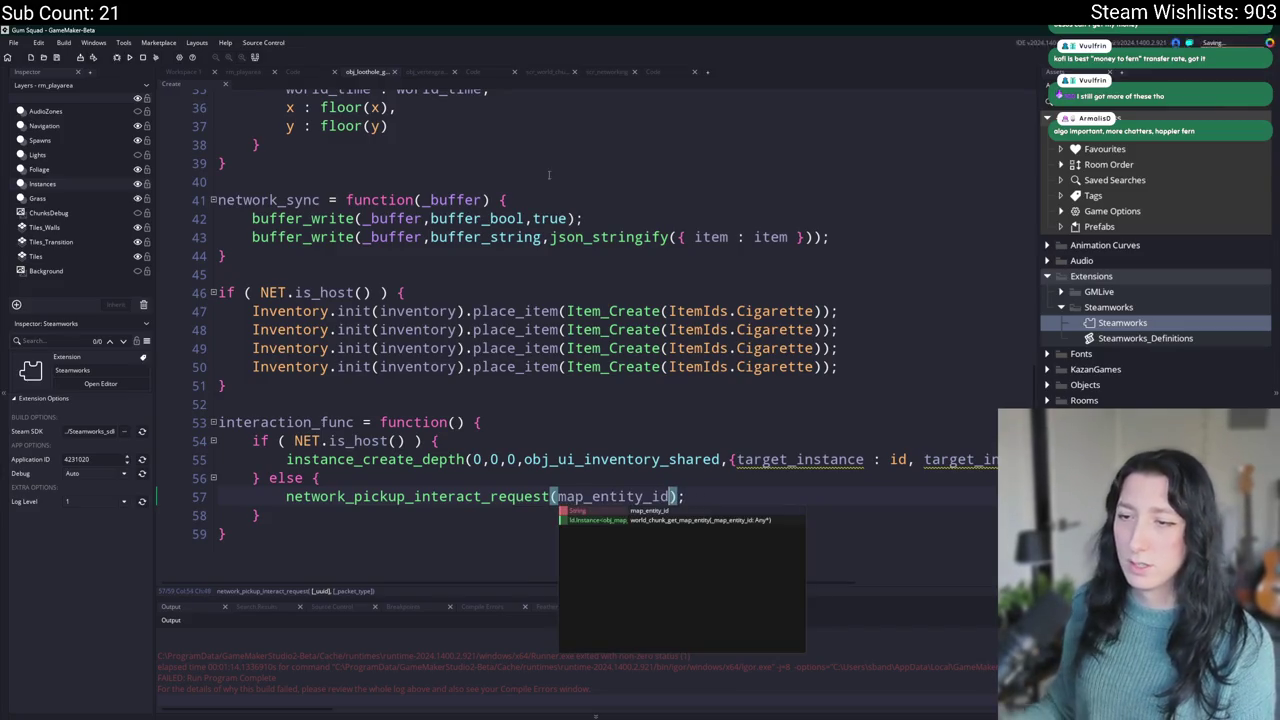
left_click(350, 478)
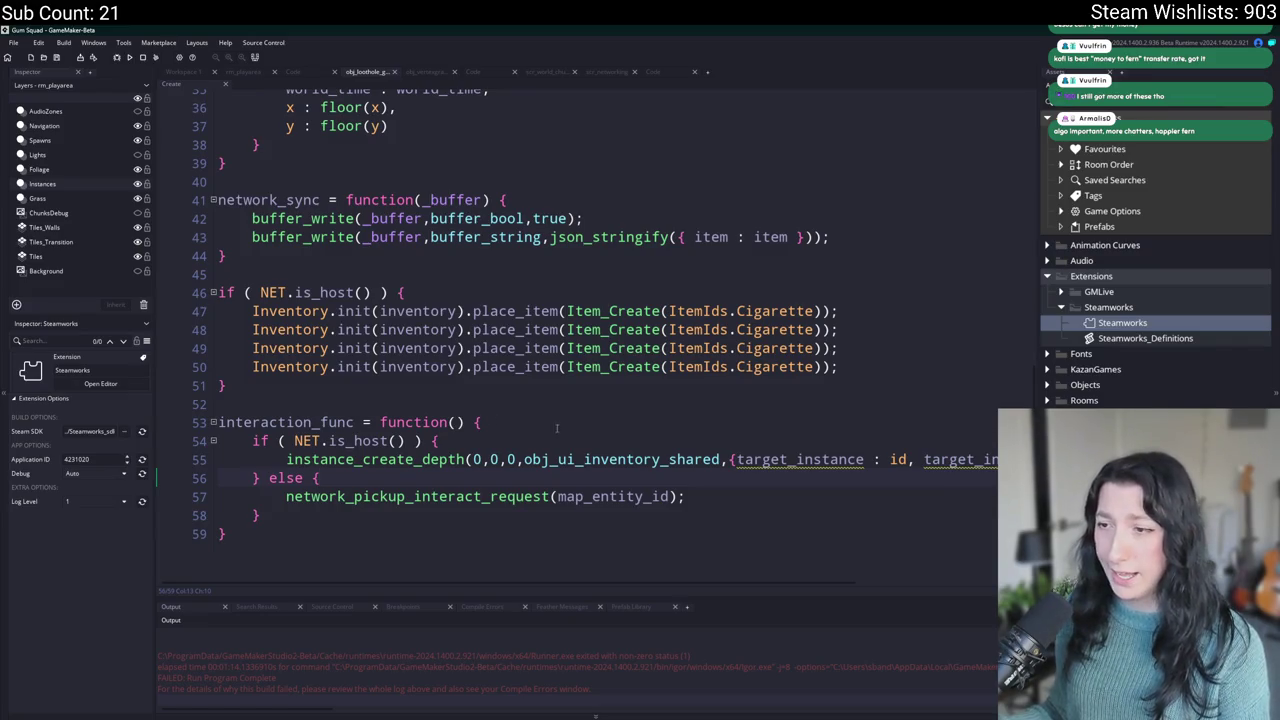
scroll(557, 428, "up", 10)
- Declare is_opened = false; below grab_y in the loothole Create code
left_click(412, 210)
key("Return")
key("Return")
type("is_opened = false;")
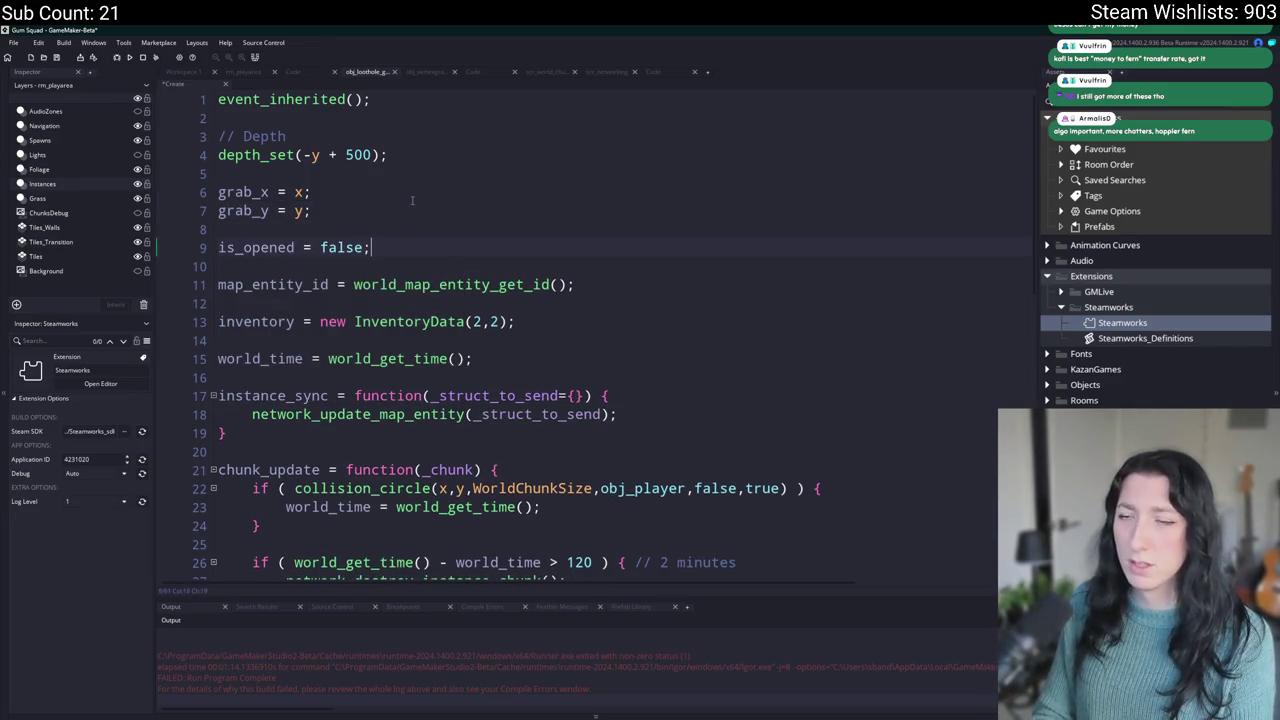
- Add is_opened = true; after the host's inventory creation call and open obj_ui_inventory_shared
scroll(400, 350, "down", 10)
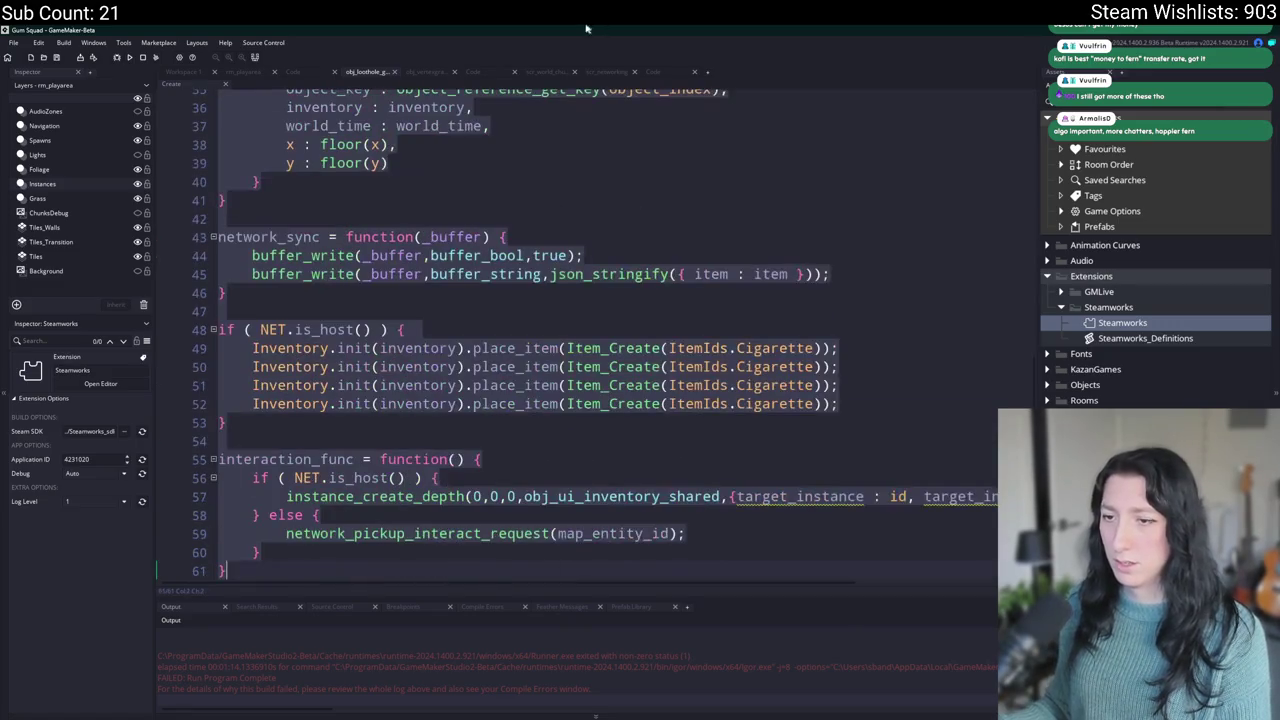
left_click_drag(929, 508, 975, 496)
key("Return")
type("is_opened = true;")
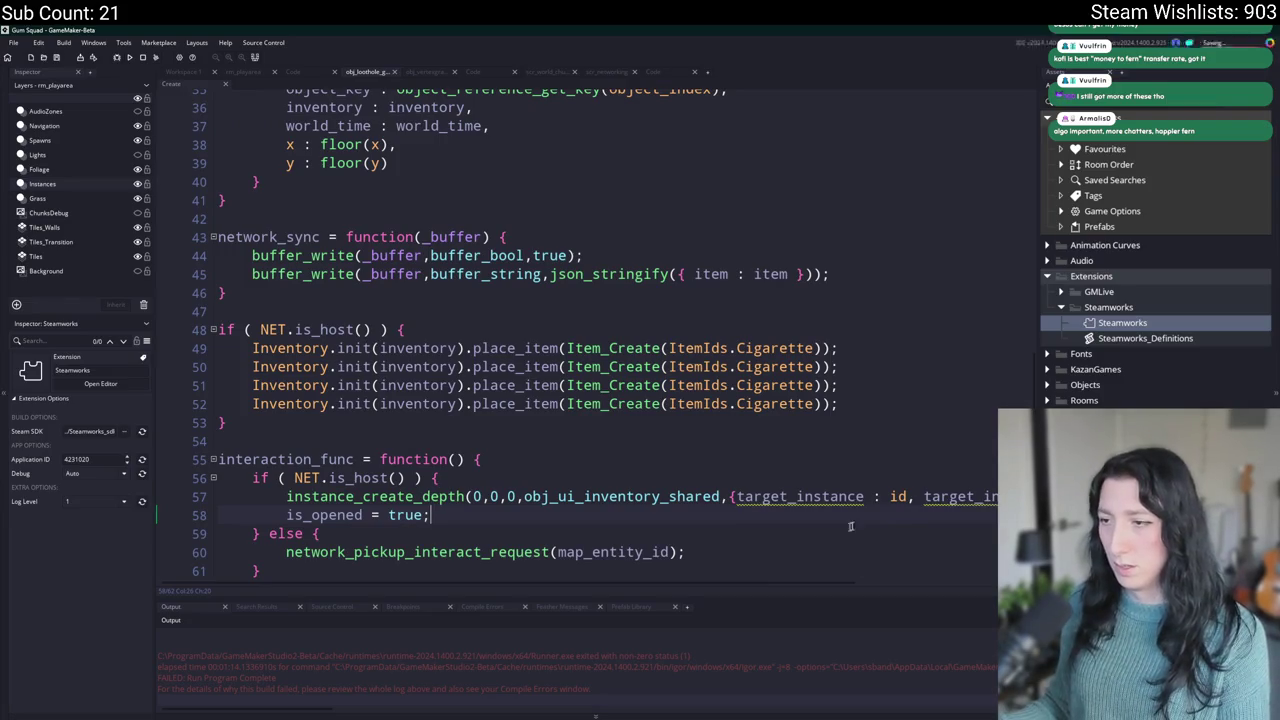
left_click(734, 550)
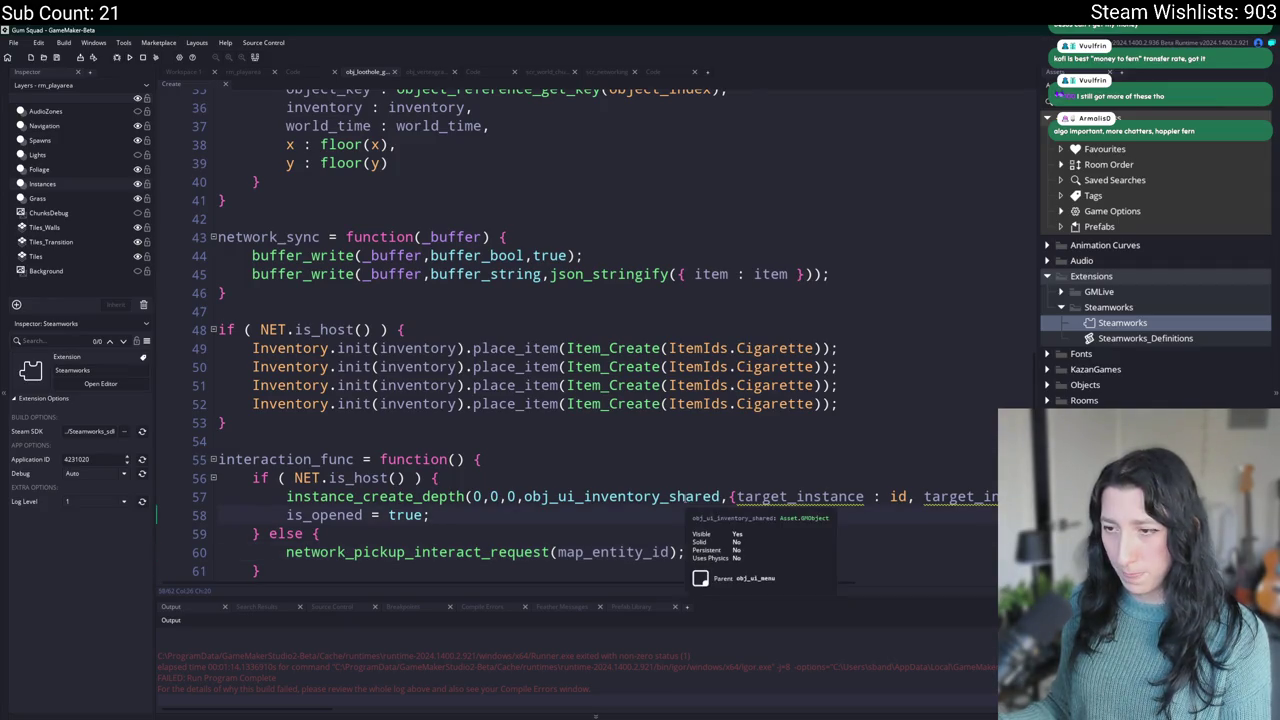
middle_click(687, 500)
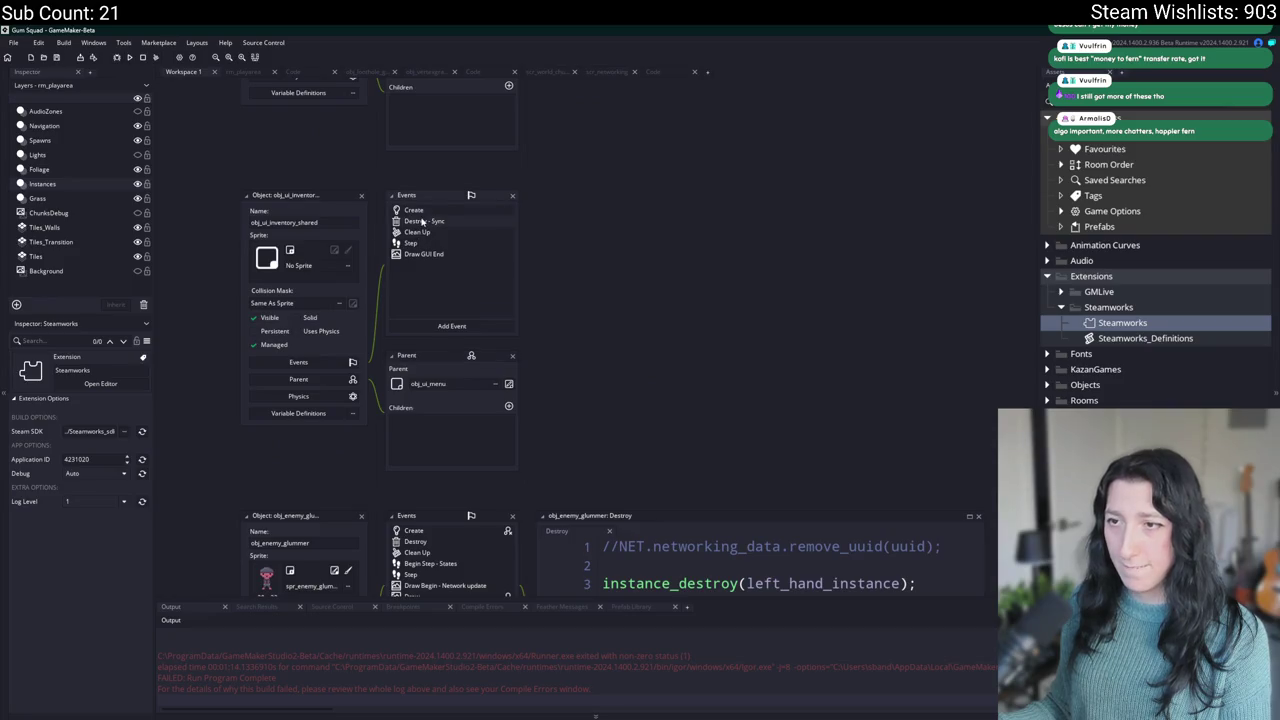
- Add is_opened = false; after the if block in the Destroy - Sync event code
double_click(420, 221)
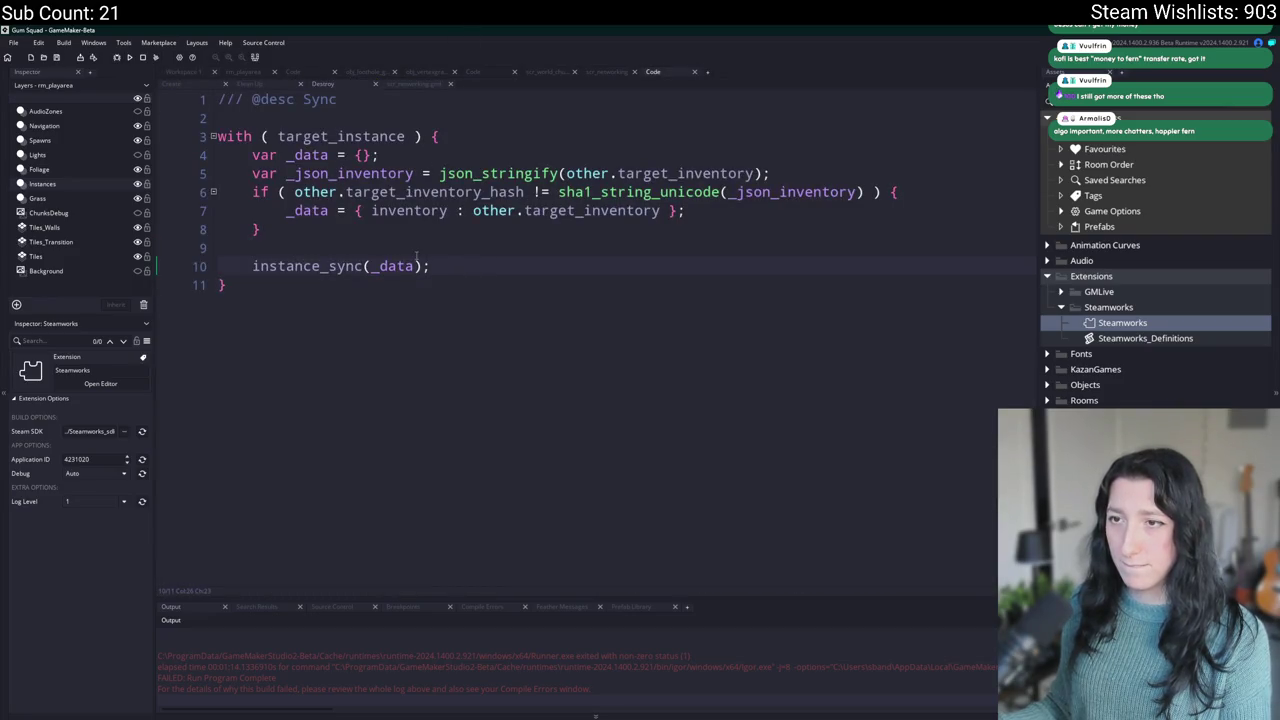
left_click(386, 227)
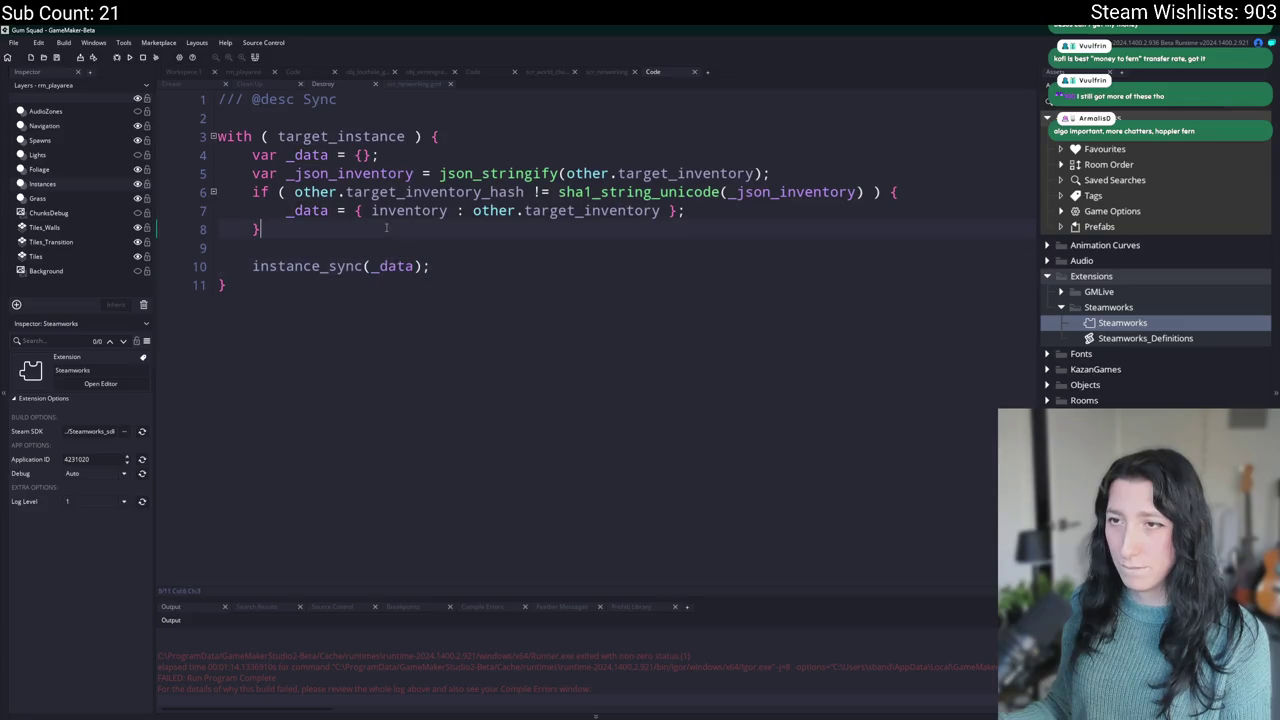
key("Return")
key("Return")
type("is_opened = flse;")
key("BackSpace")
key("BackSpace")
key("BackSpace")
type("alse;")
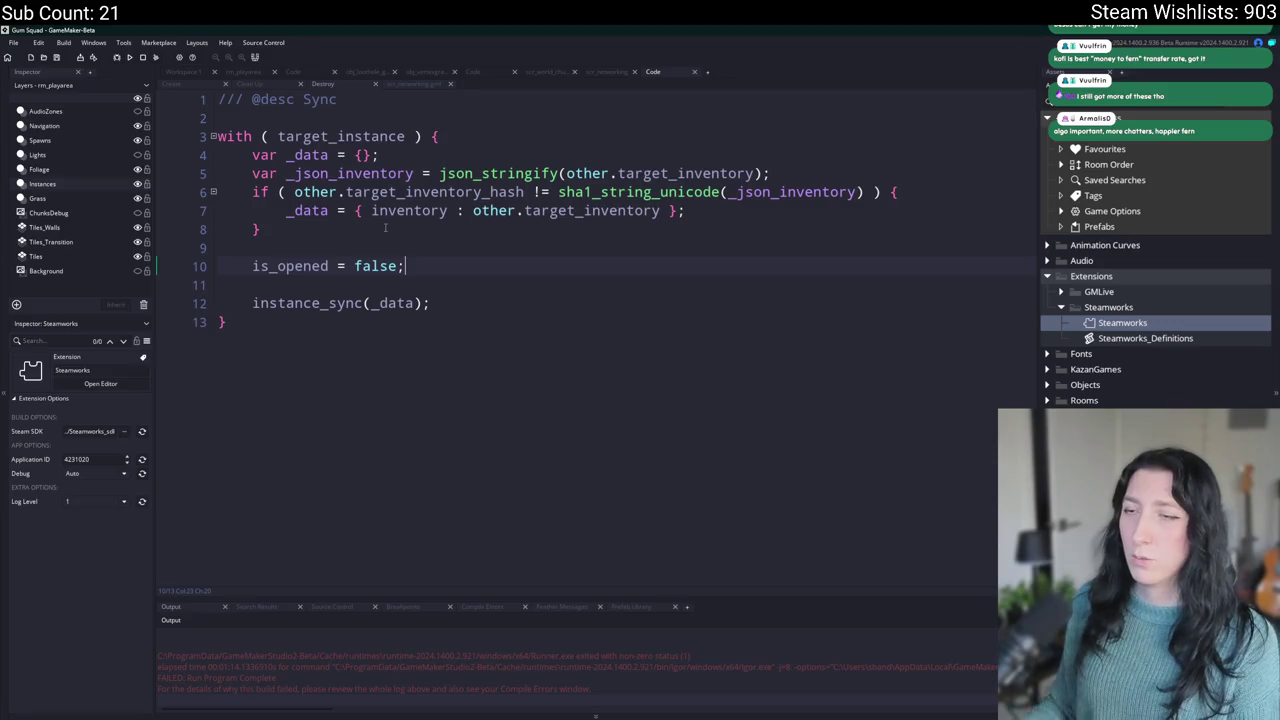
- Look at the inventory's Create event, then reopen the Destroy - Sync event code
left_click(172, 83)
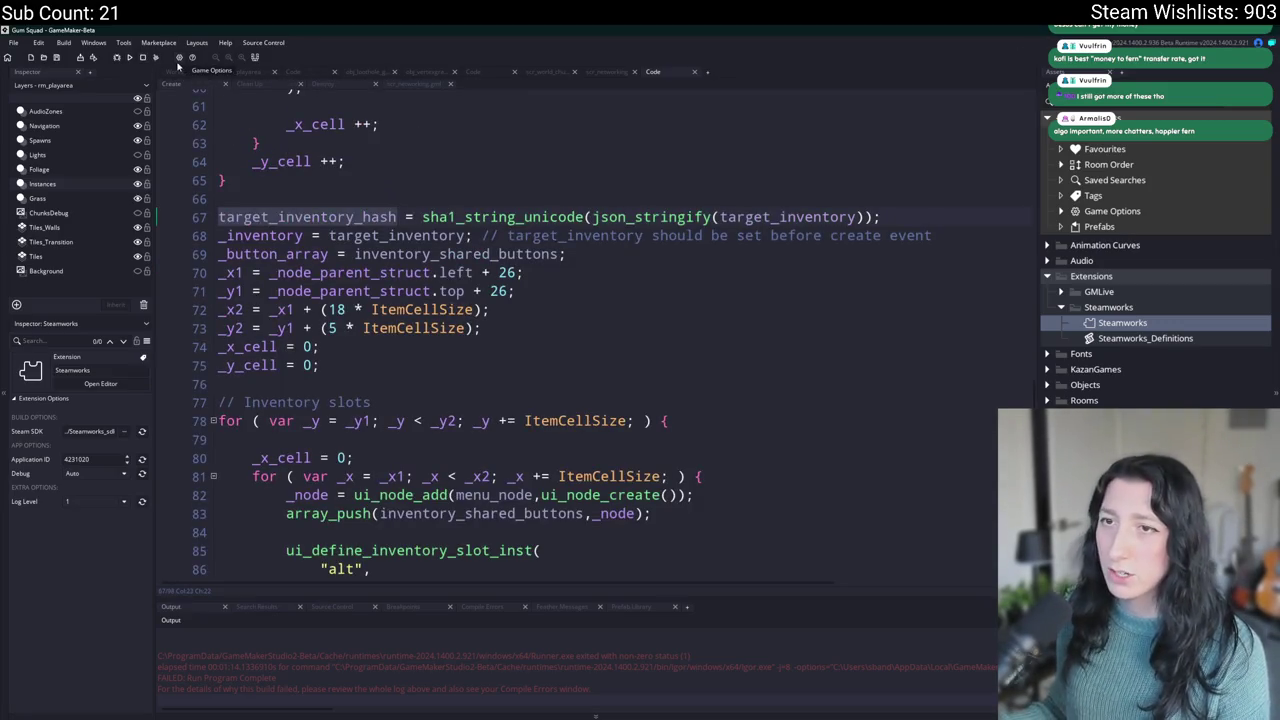
left_click(180, 70)
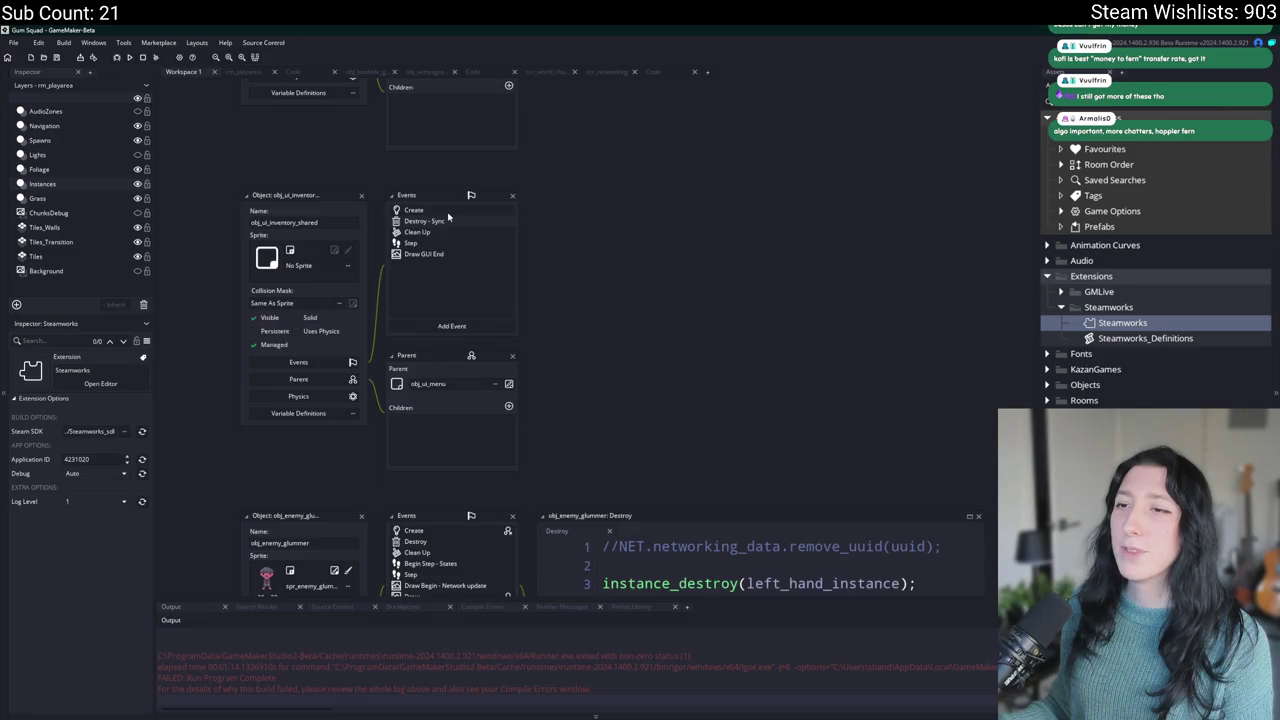
double_click(447, 212)
left_click(177, 78)
left_click_drag(555, 230, 575, 452)
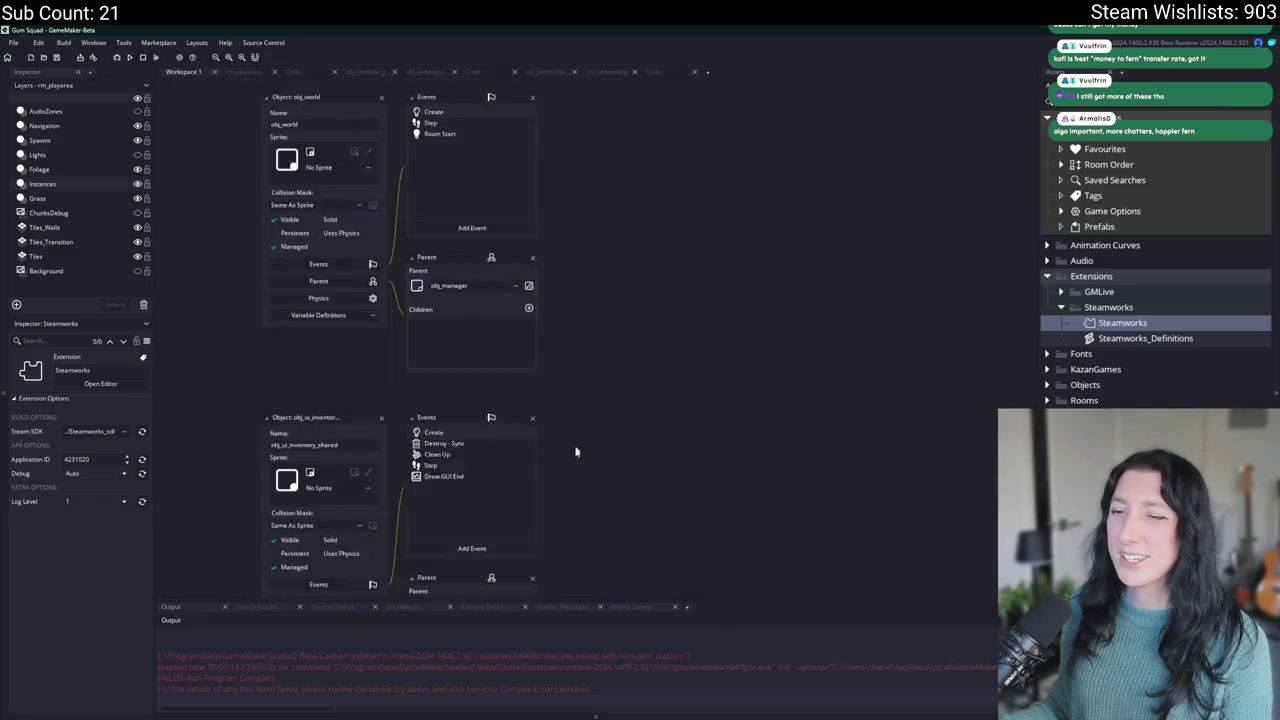
scroll(591, 406, "down", 10)
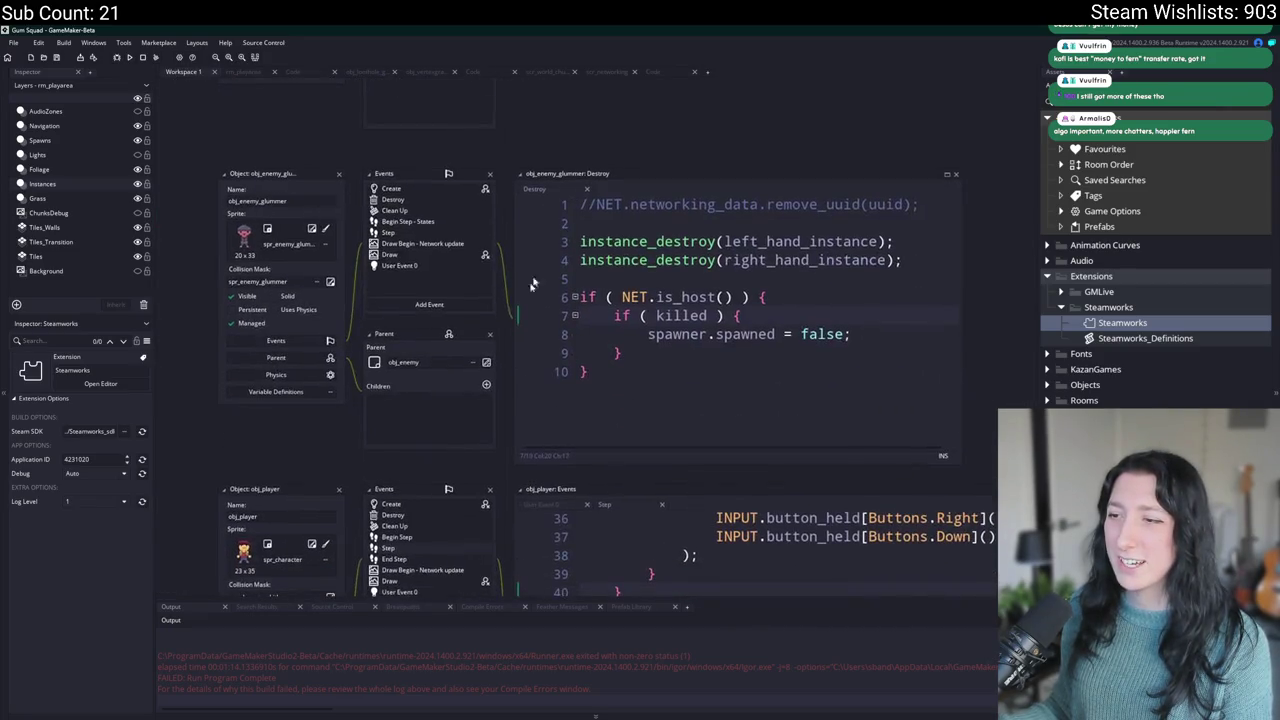
scroll(494, 408, "up", 8)
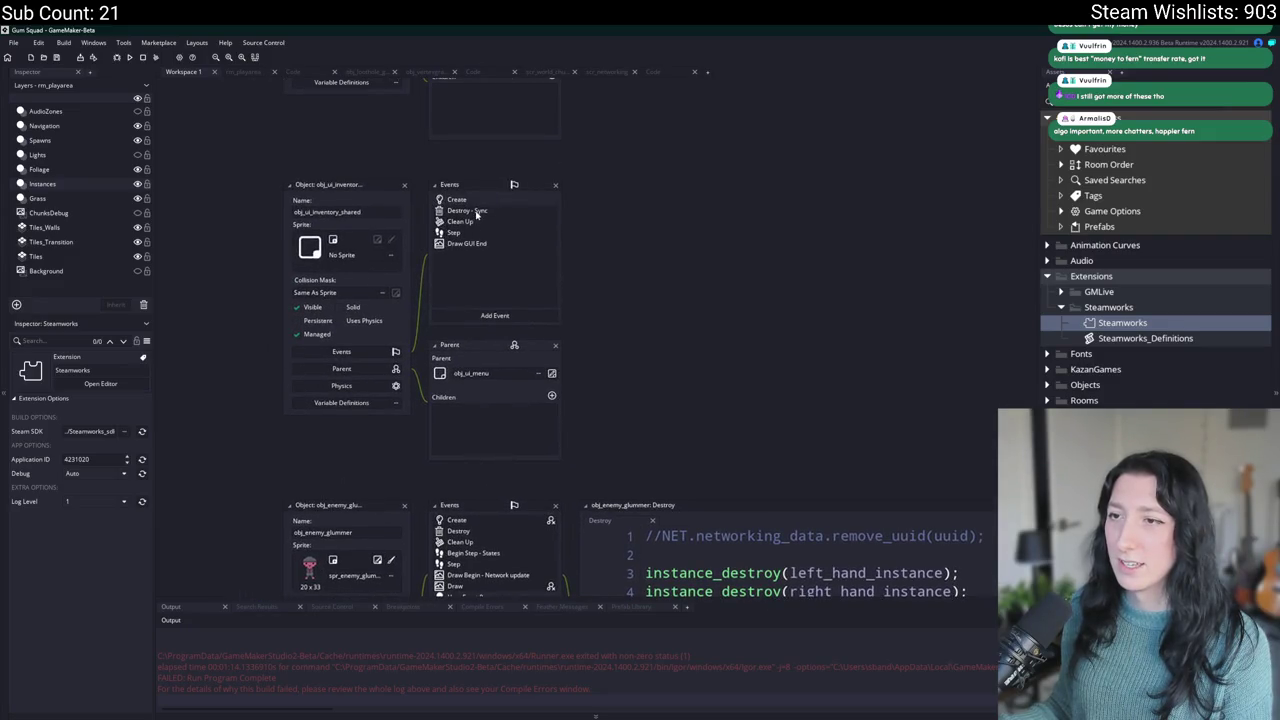
double_click(477, 213)
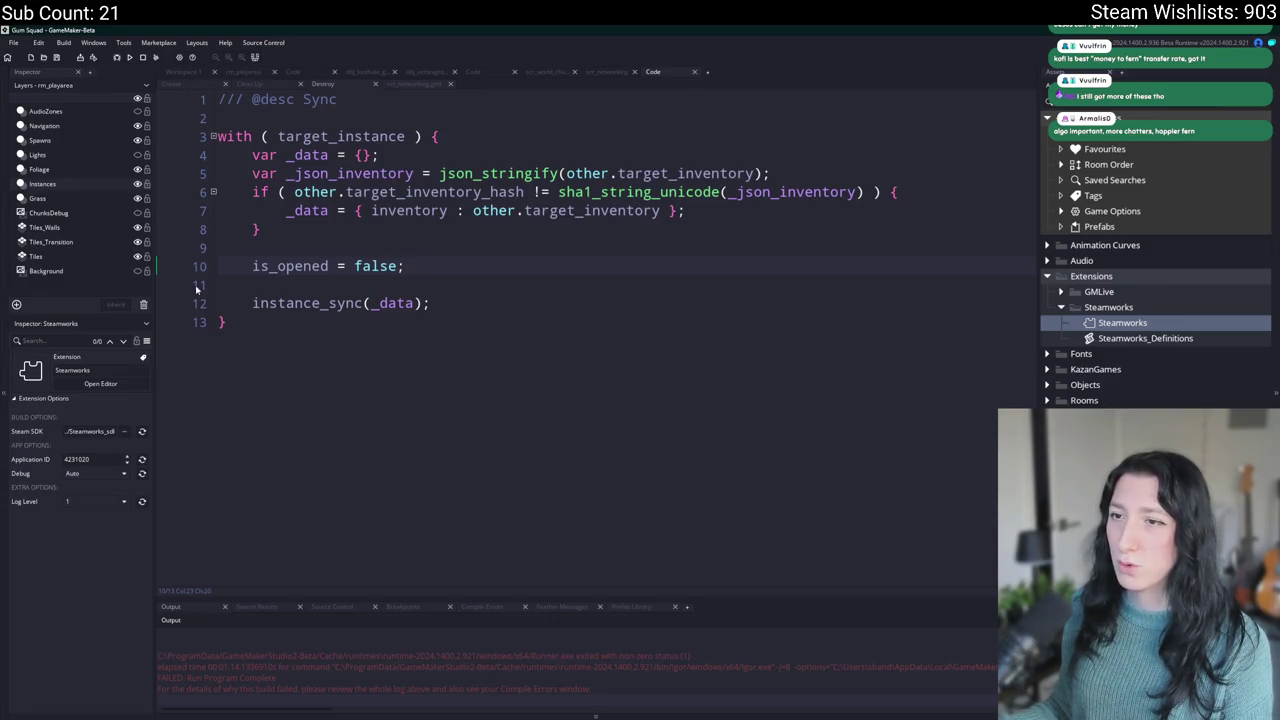
- Wrap the is_opened = false; reset inside an if ( NET.is_host() ) host-only block
left_click_drag(404, 265, 252, 265)
left_click(408, 240, "shift")
triple_click(241, 263)
type("if ")
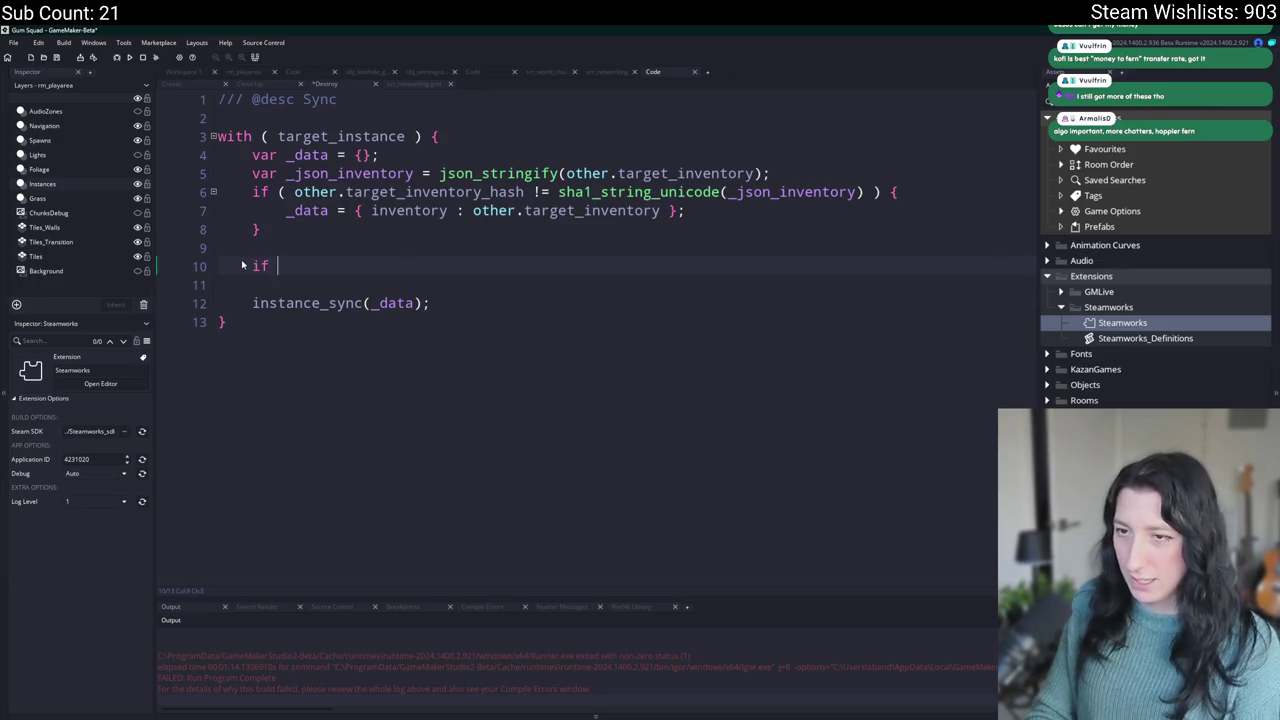
type("( NET.is_hos")
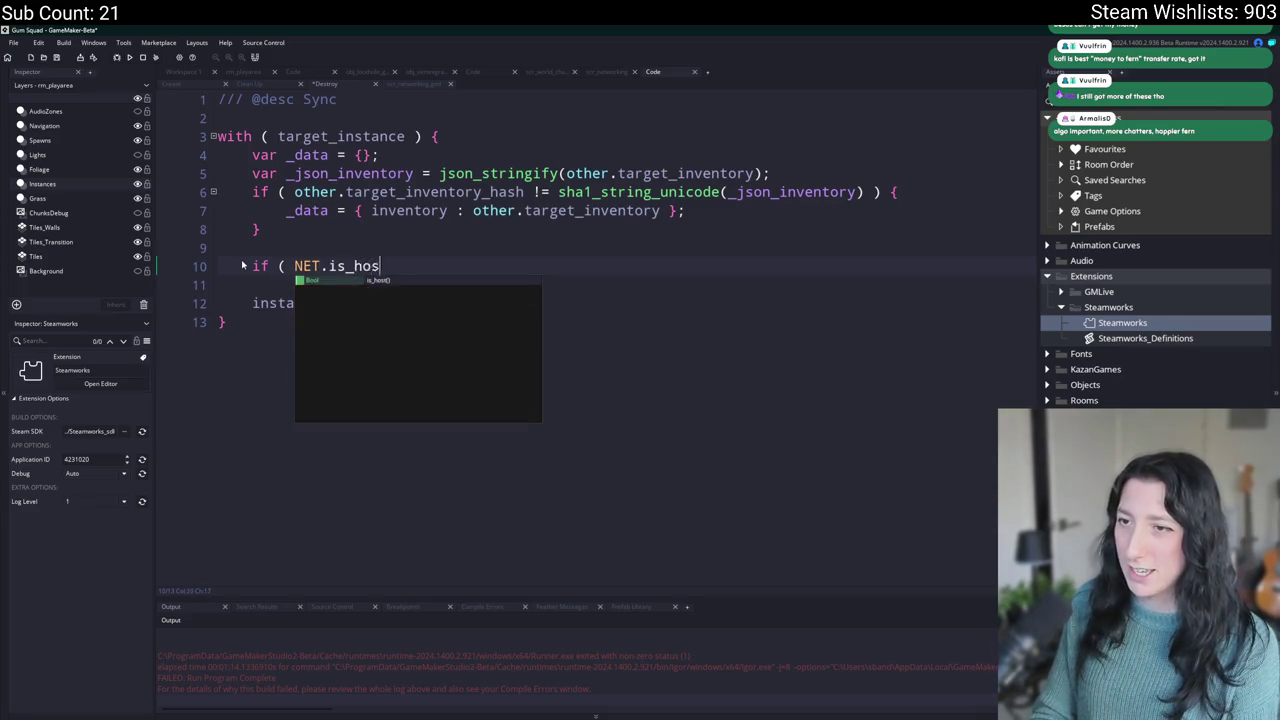
type("t() ) {")
key("Return")
type("}")
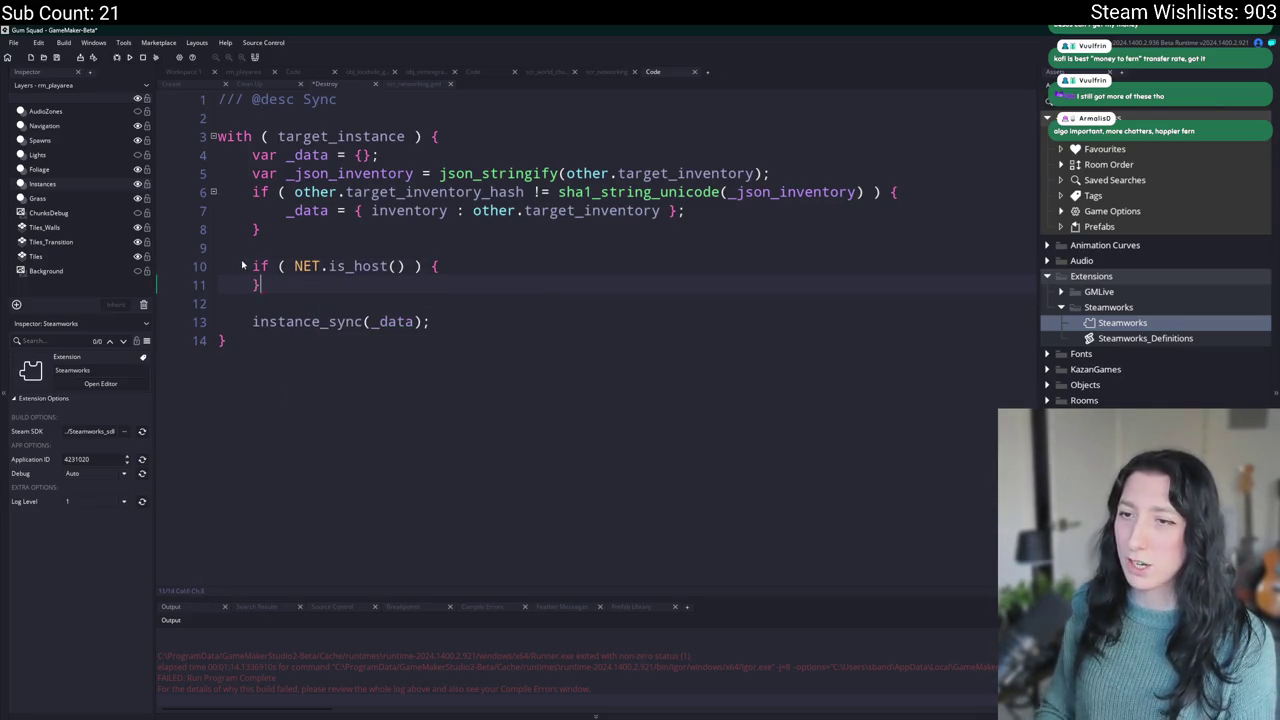
key("Return")
type("is_opened = false;")
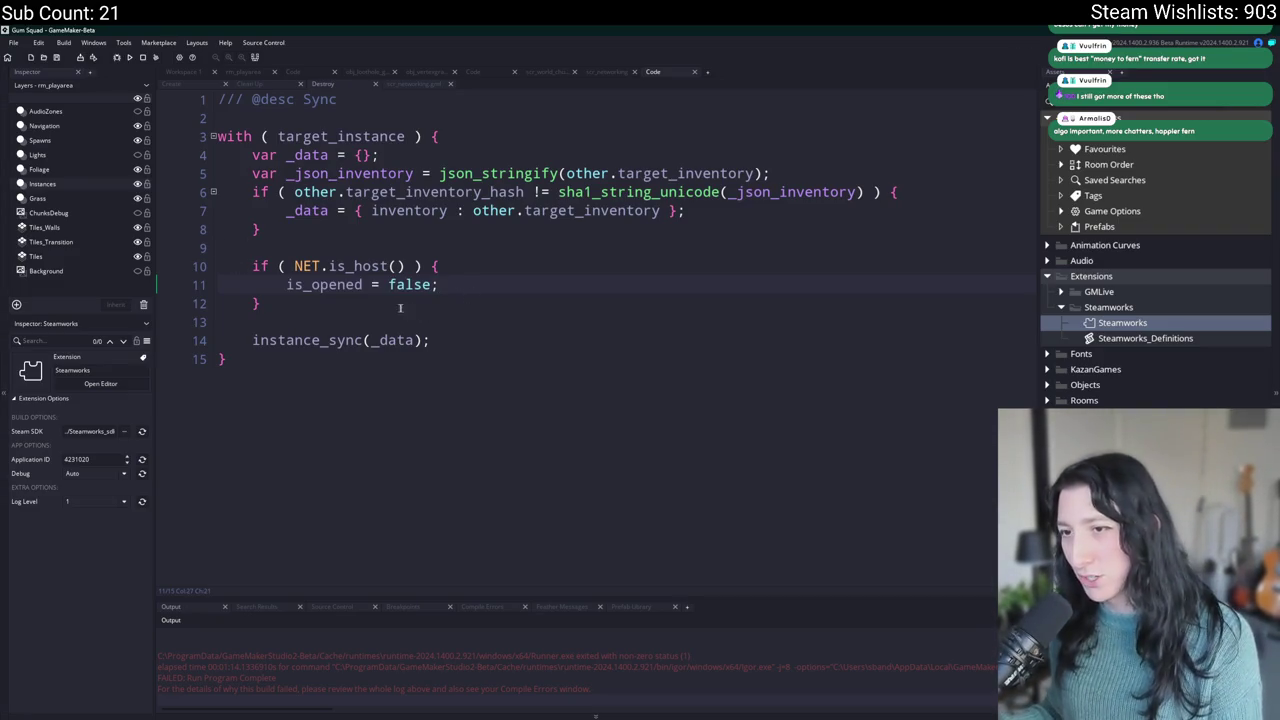
left_click(177, 86)
scroll(586, 393, "down", 3)
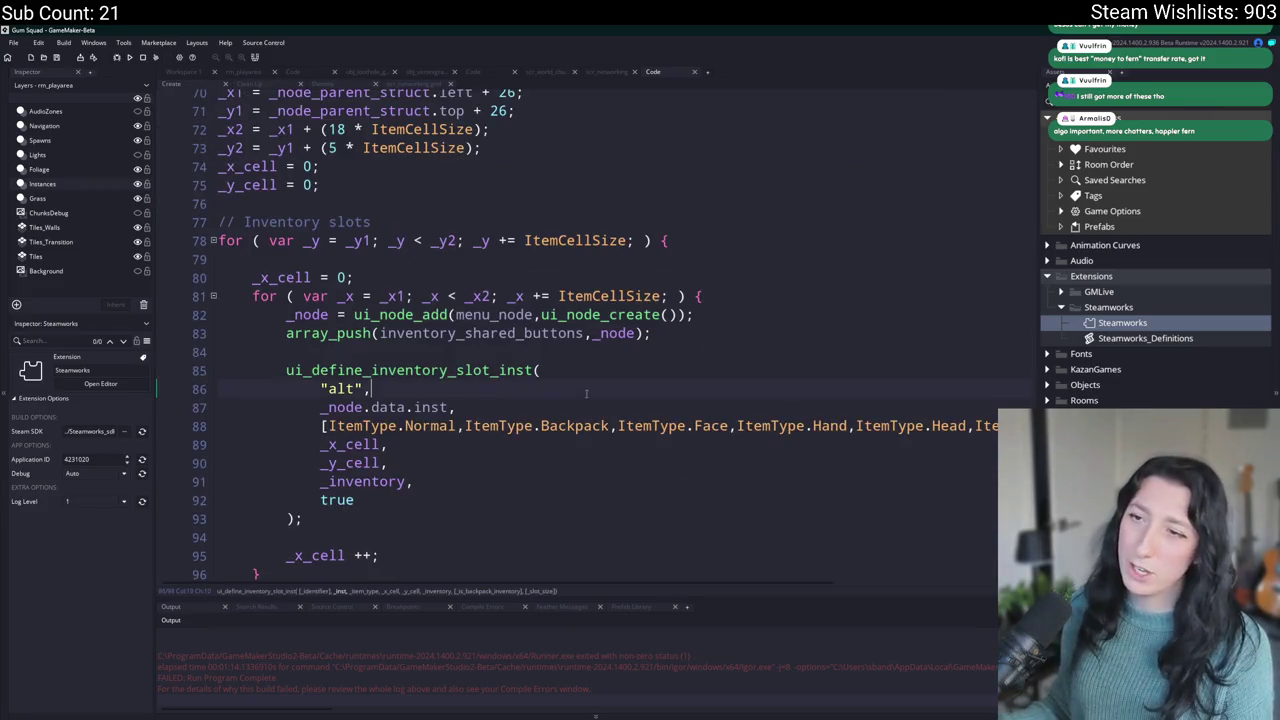
- Search the inventory code for instance_sy, then return to the object workspace
key("ctrl+f")
type("instance_sync")
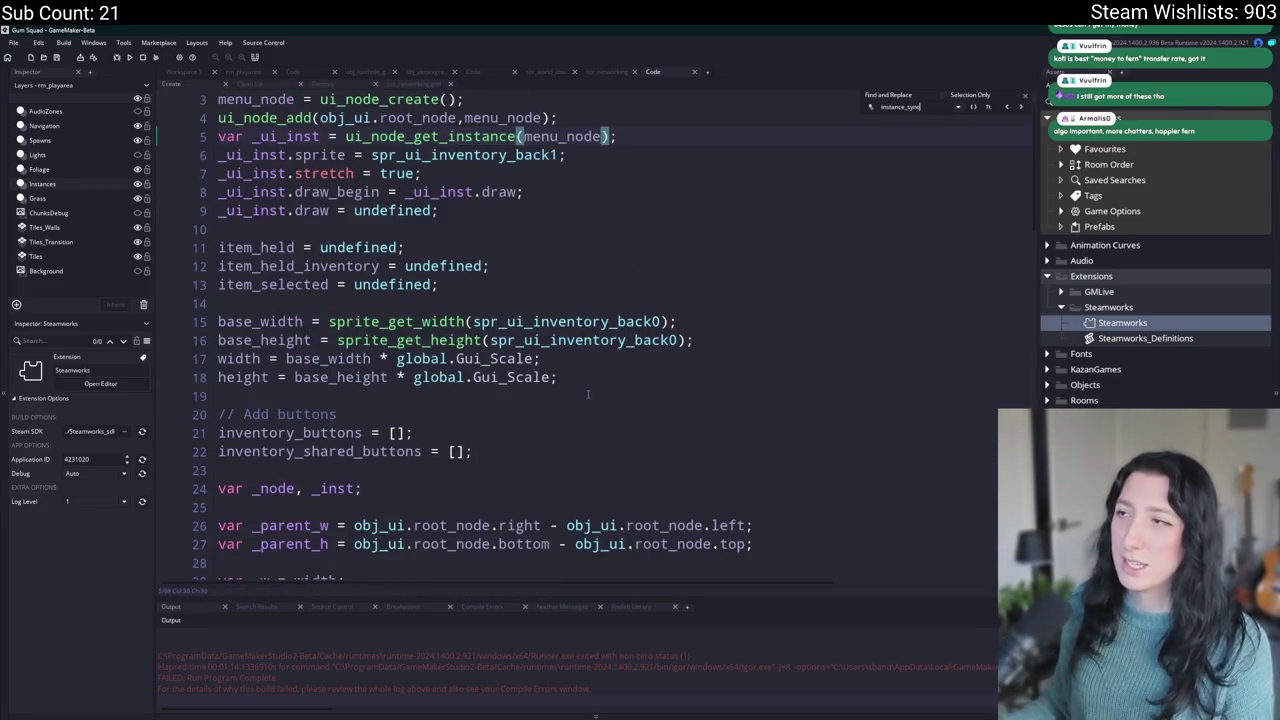
left_click(185, 74)
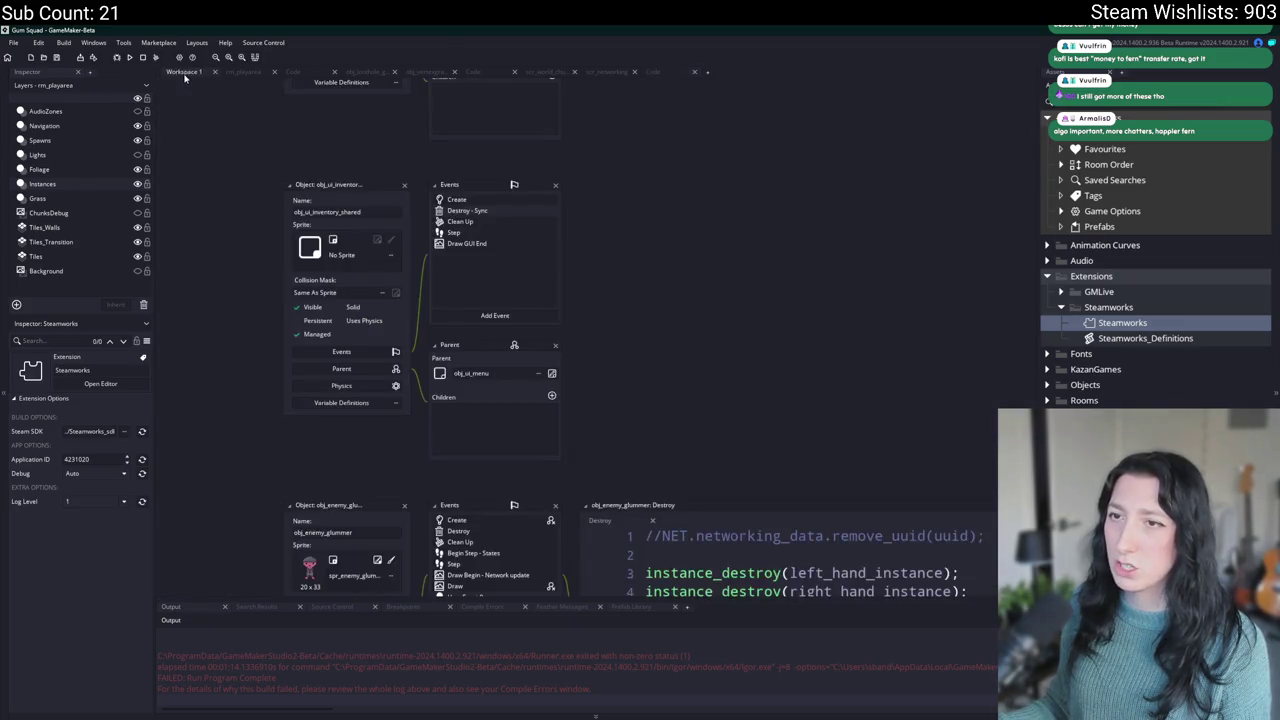
scroll(655, 275, "up", 3)
- Open obj_loothole_generic_0's code and jump to the network_update_map_entity definition
key("ctrl+t")
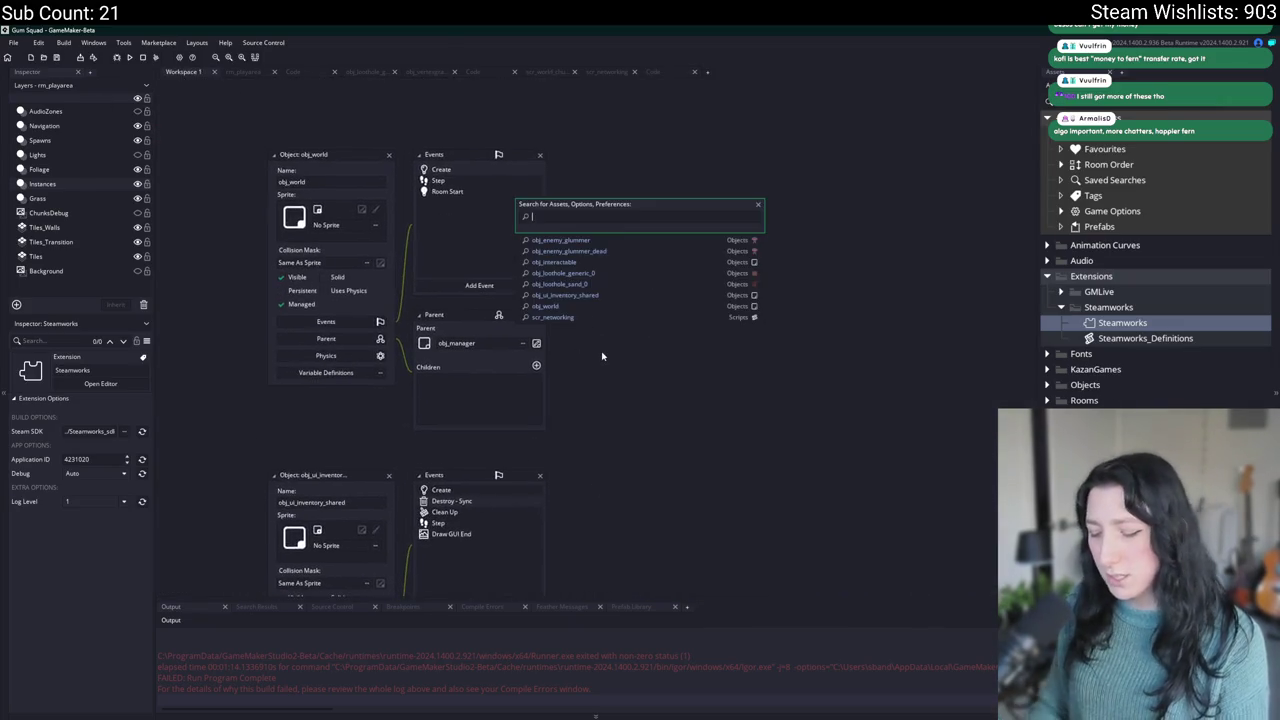
type("loothole")
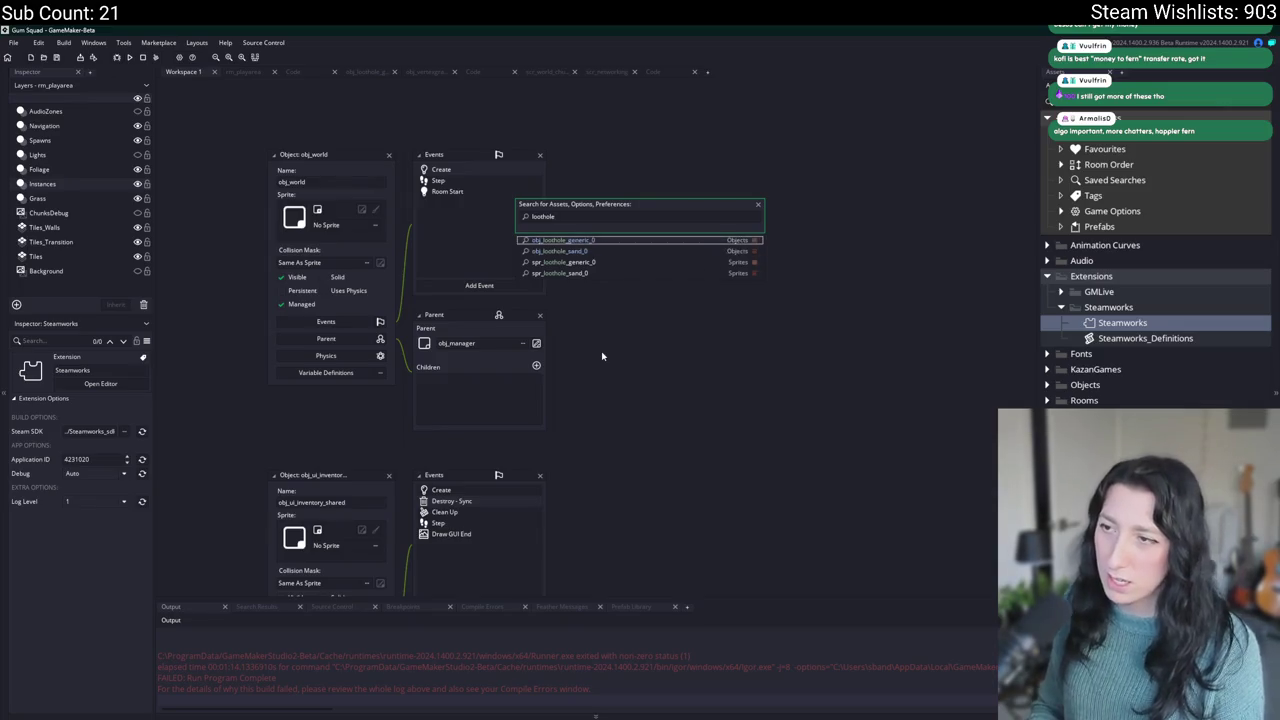
key("Return")
double_click(486, 149)
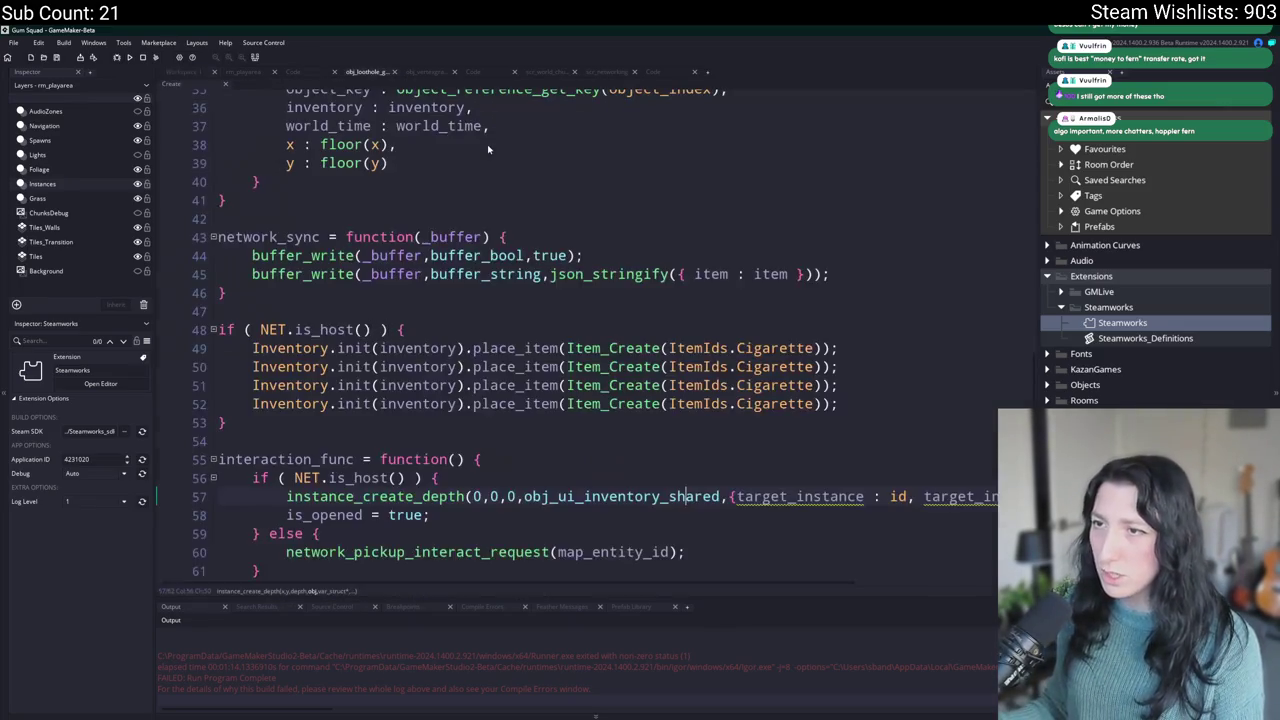
scroll(551, 451, "up", 5)
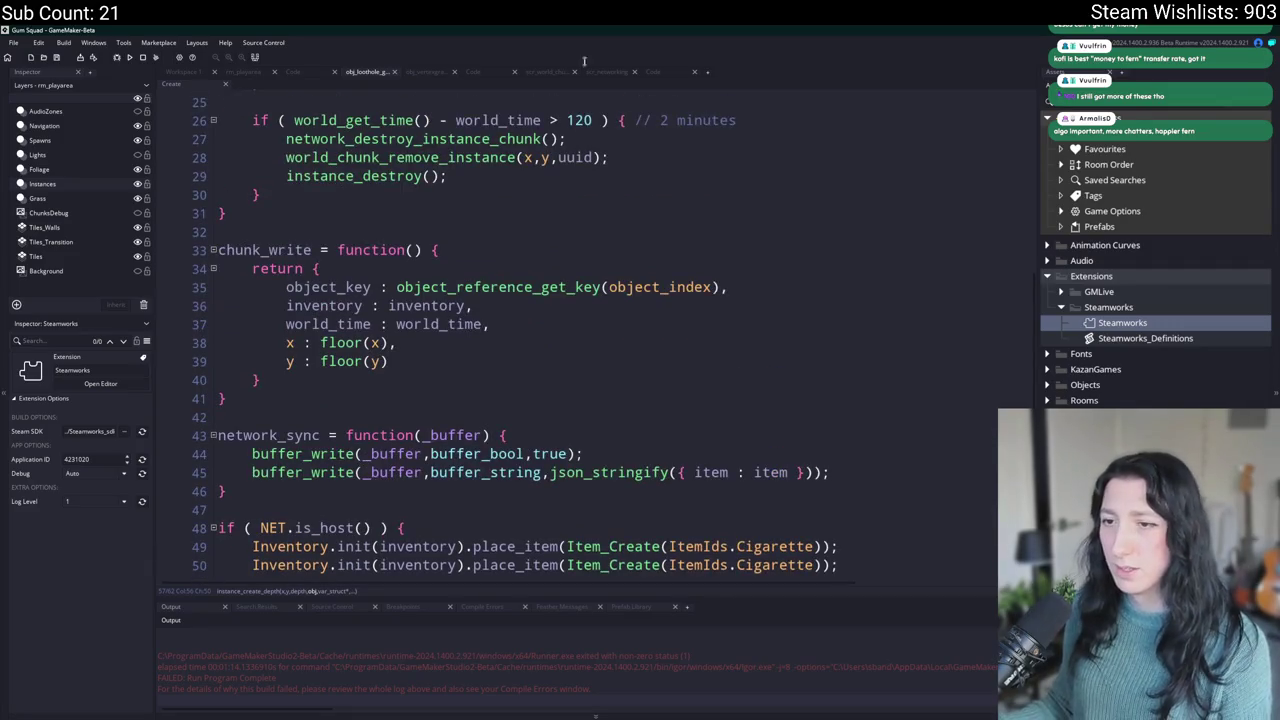
scroll(448, 280, "up", 5)
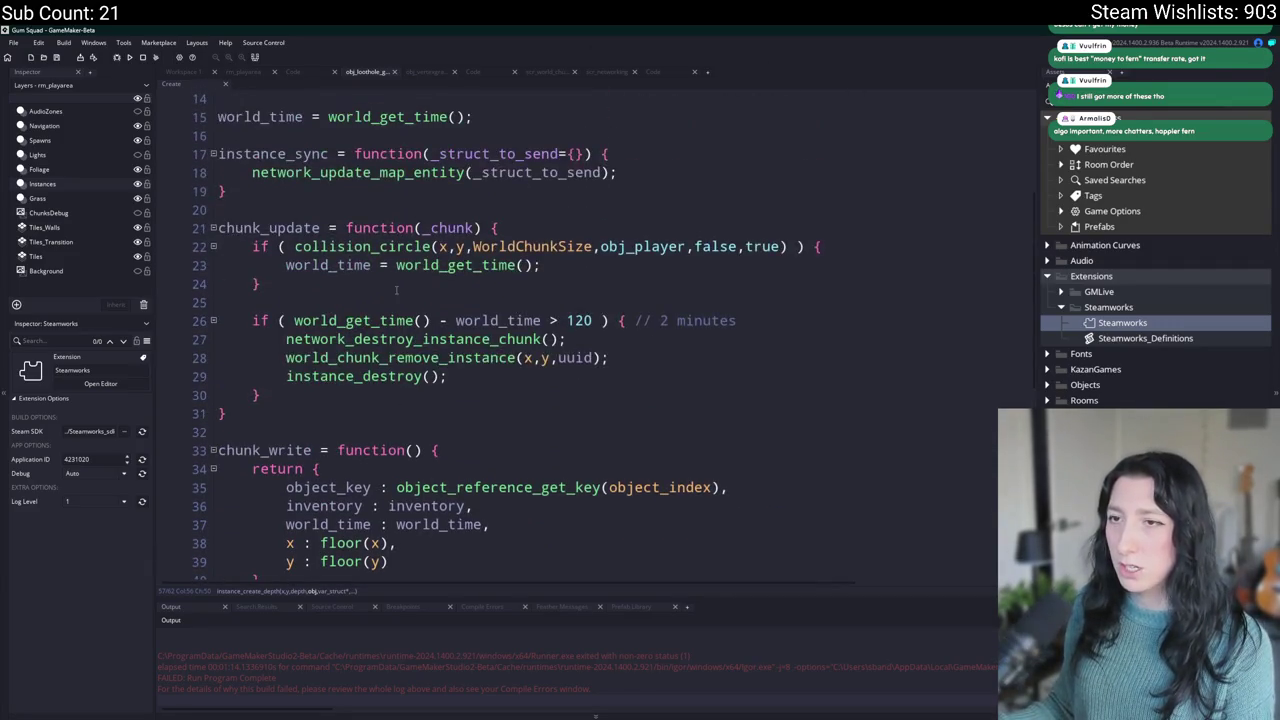
left_click(662, 249)
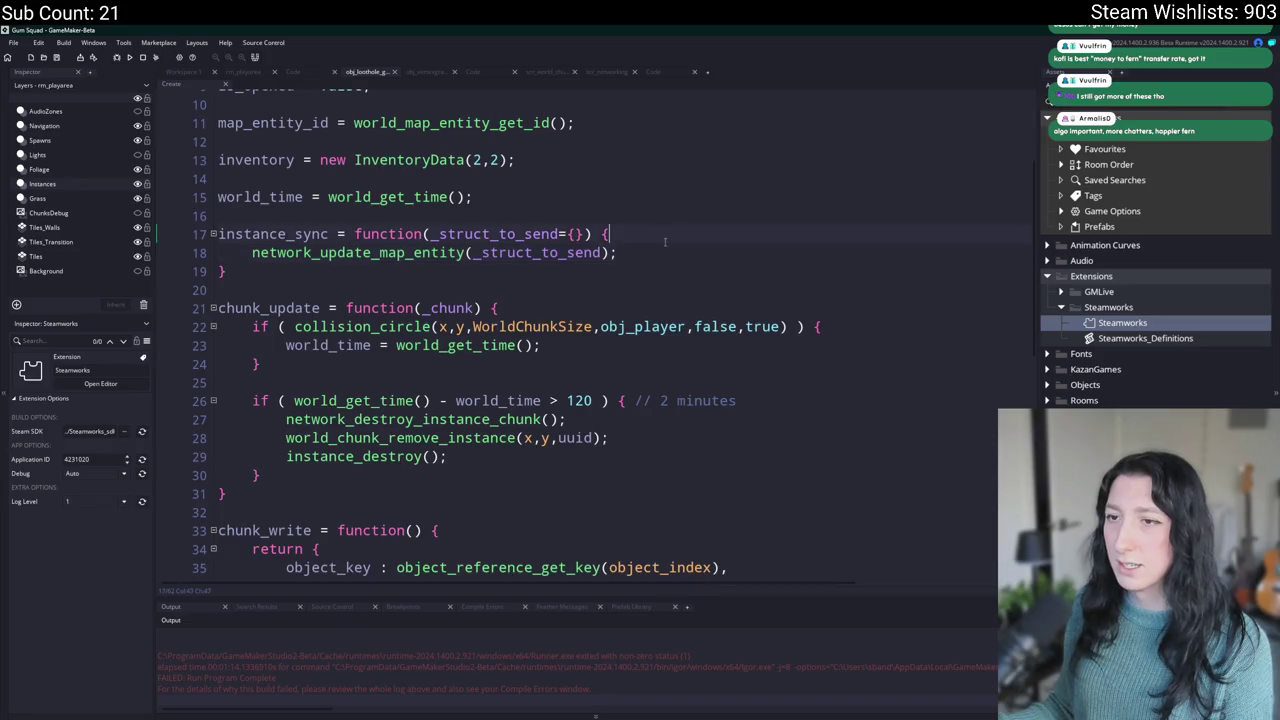
left_click(380, 252)
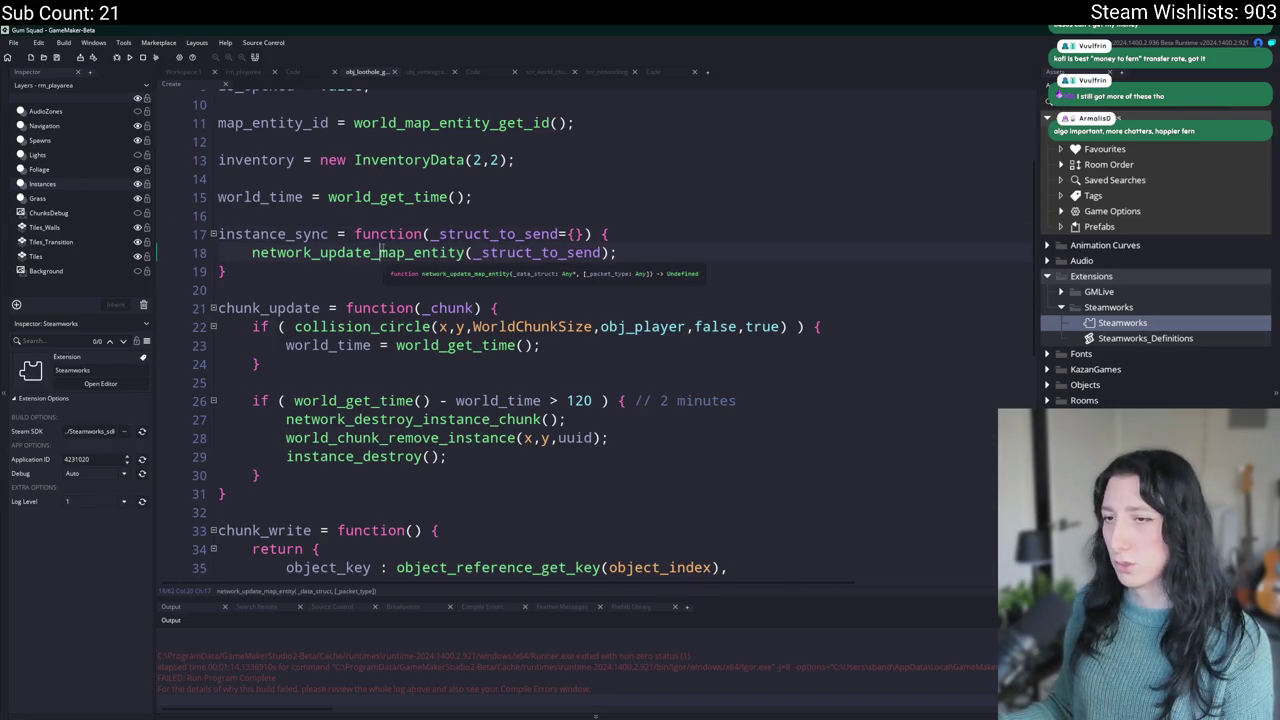
middle_click(384, 245)
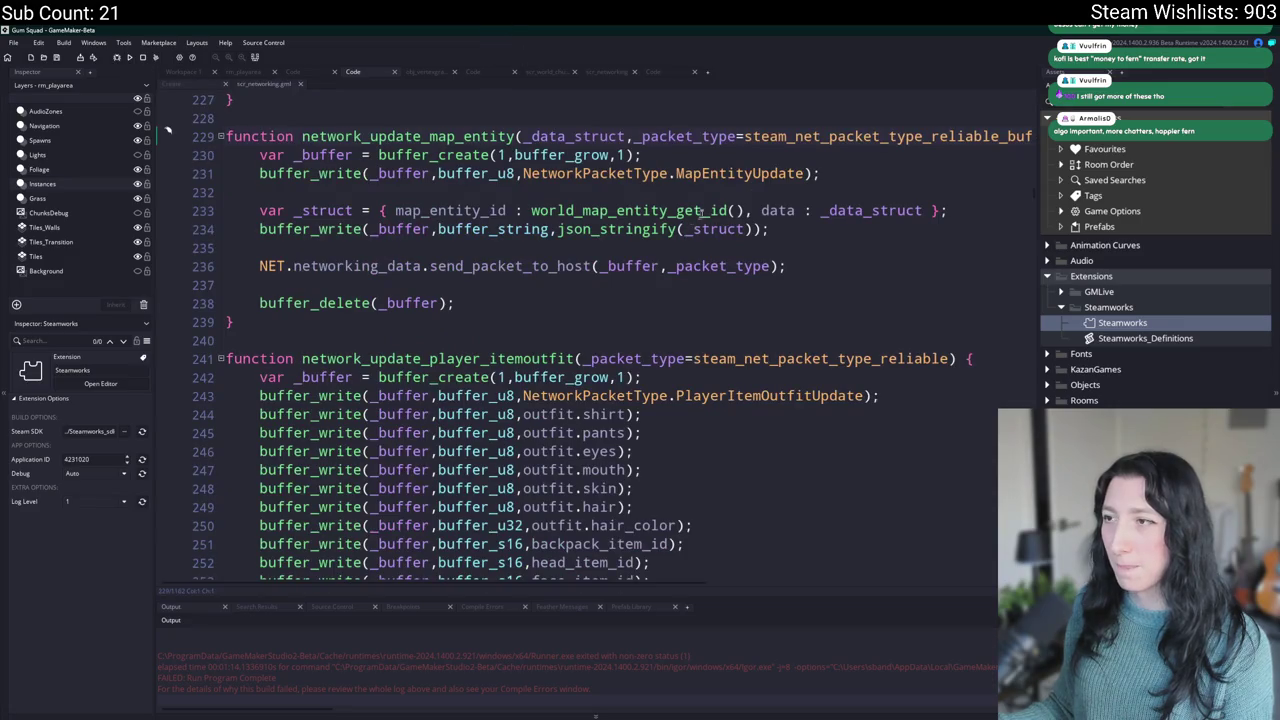
- Find the MapEntityUpdate packet handler and inspect its variable_instance_set line
left_click(745, 173)
double_click(745, 173)
key("ctrl+f")
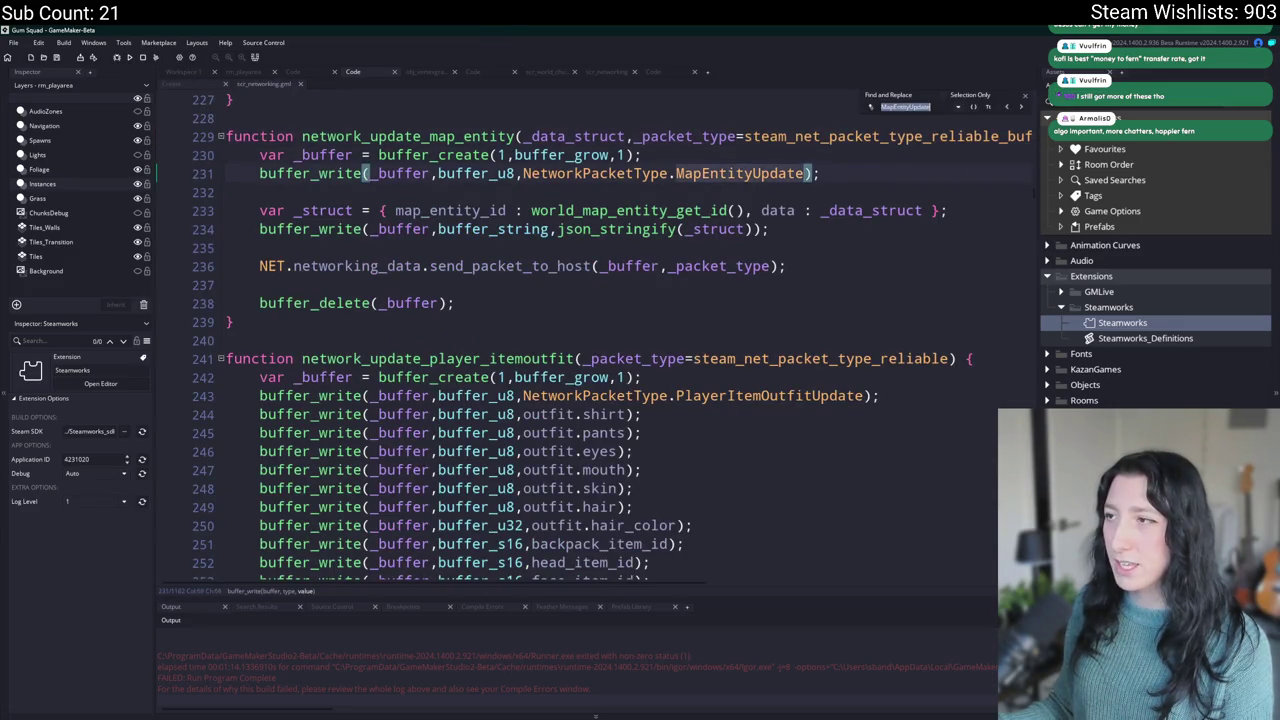
key("Return")
key("Escape")
left_click(916, 320)
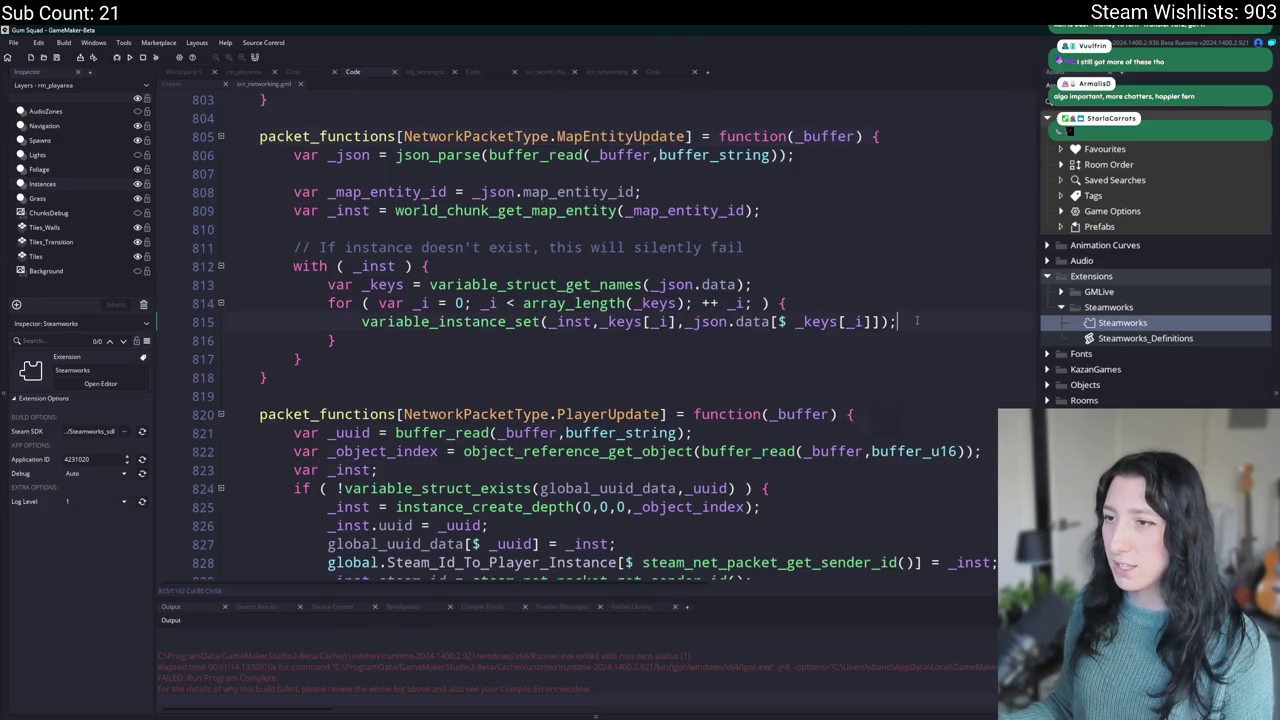
scroll(955, 111, "up", 1)
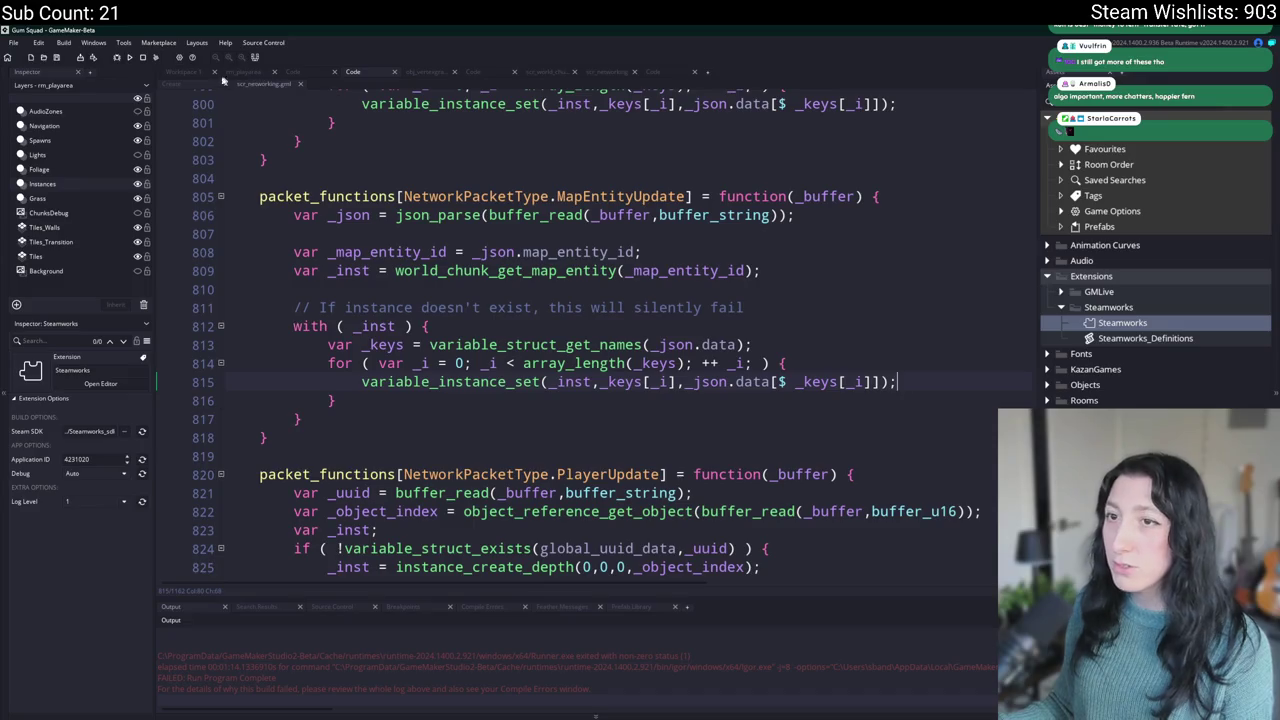
- Go back, then open obj_ui_inventory_shared through an asset search for 'shared'
key("alt+Left")
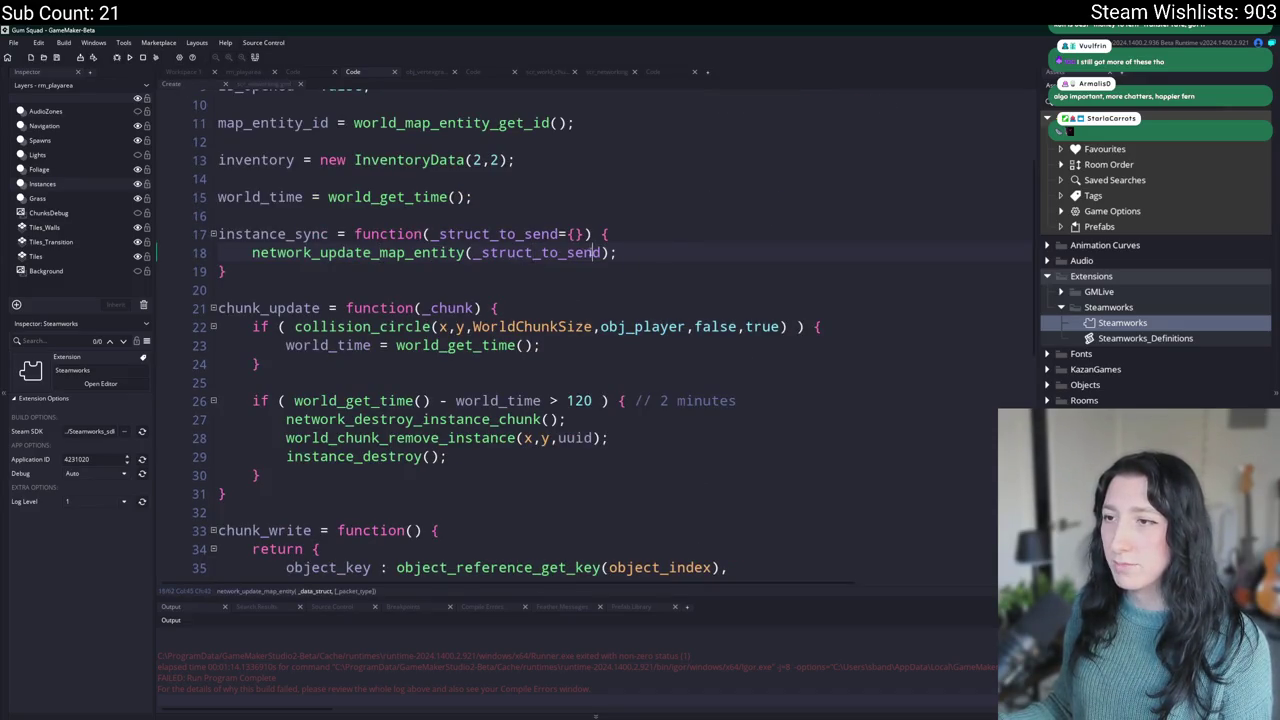
left_click(327, 234)
key("alt+Left")
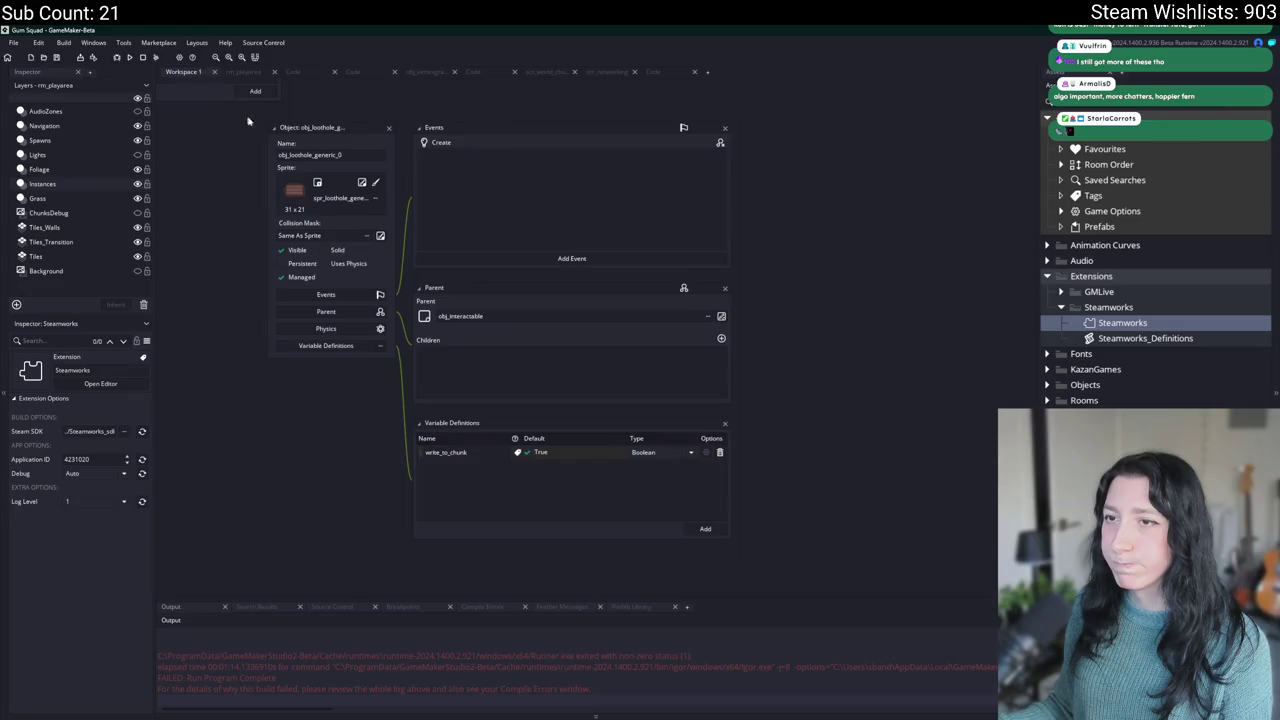
key("ctrl+t")
type("shared")
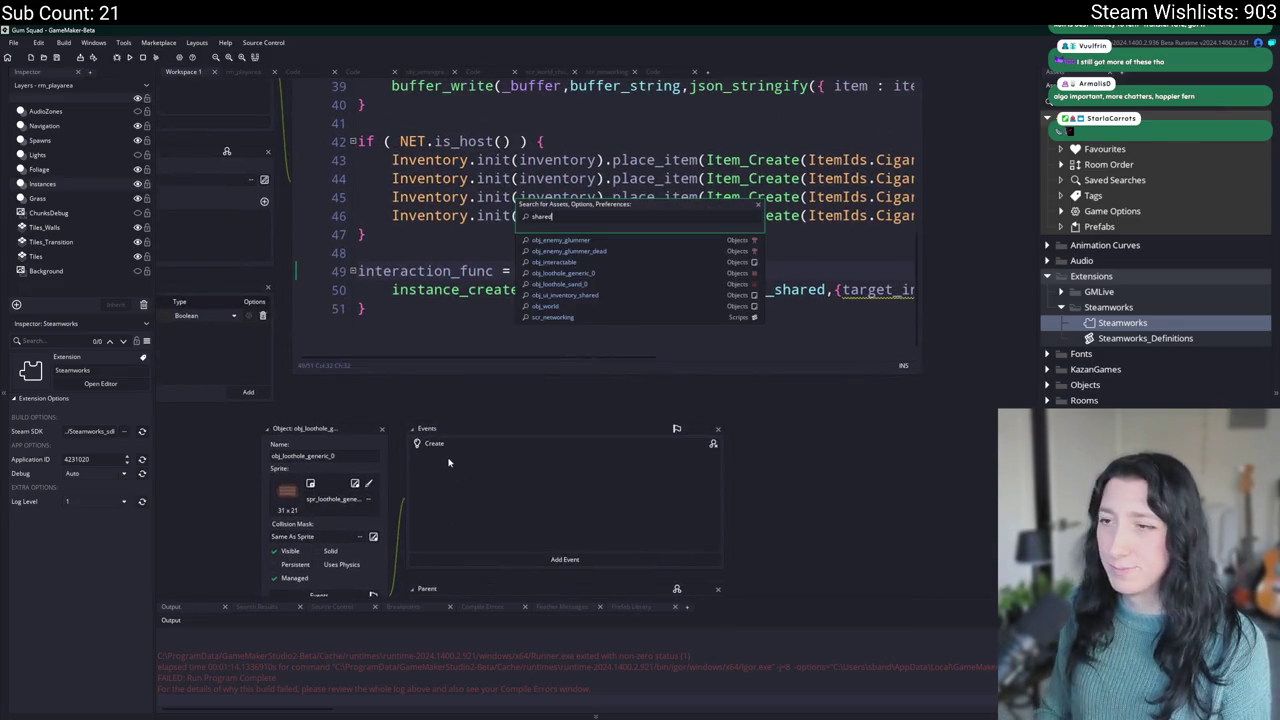
key("Return")
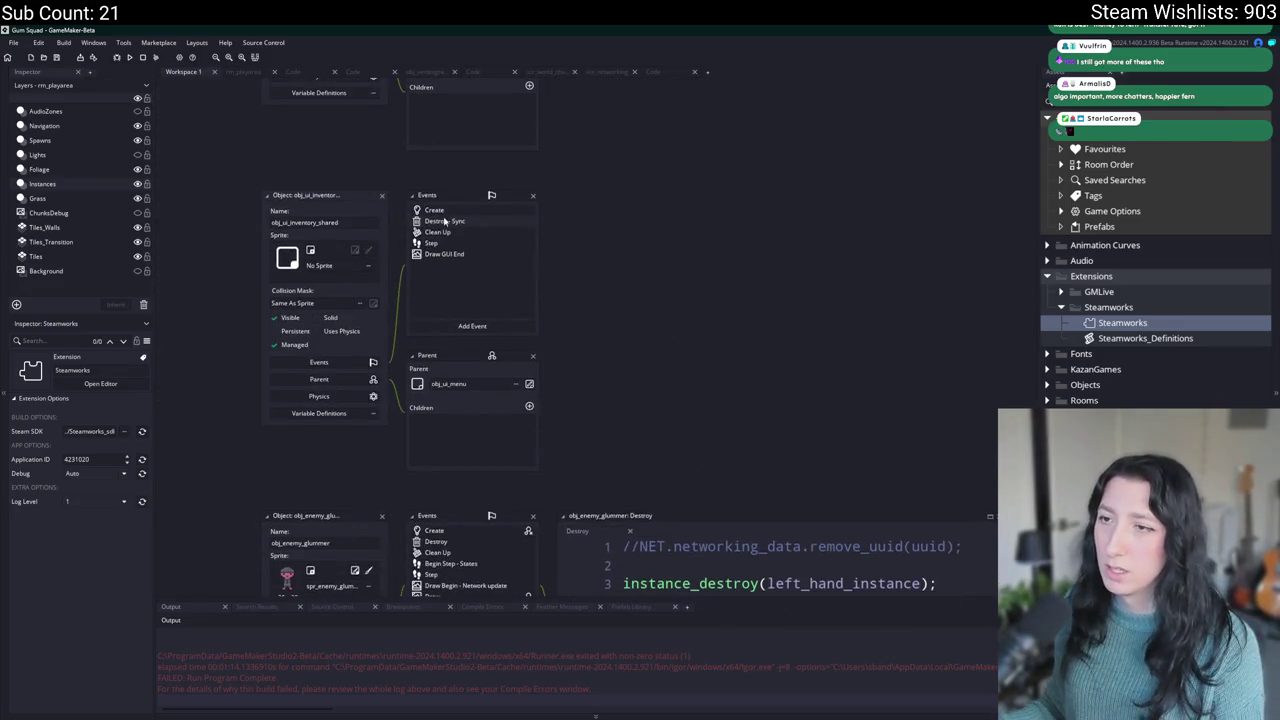
- Add is_opened : false to the Sync _data struct beside the inventory, then review the code
double_click(444, 222)
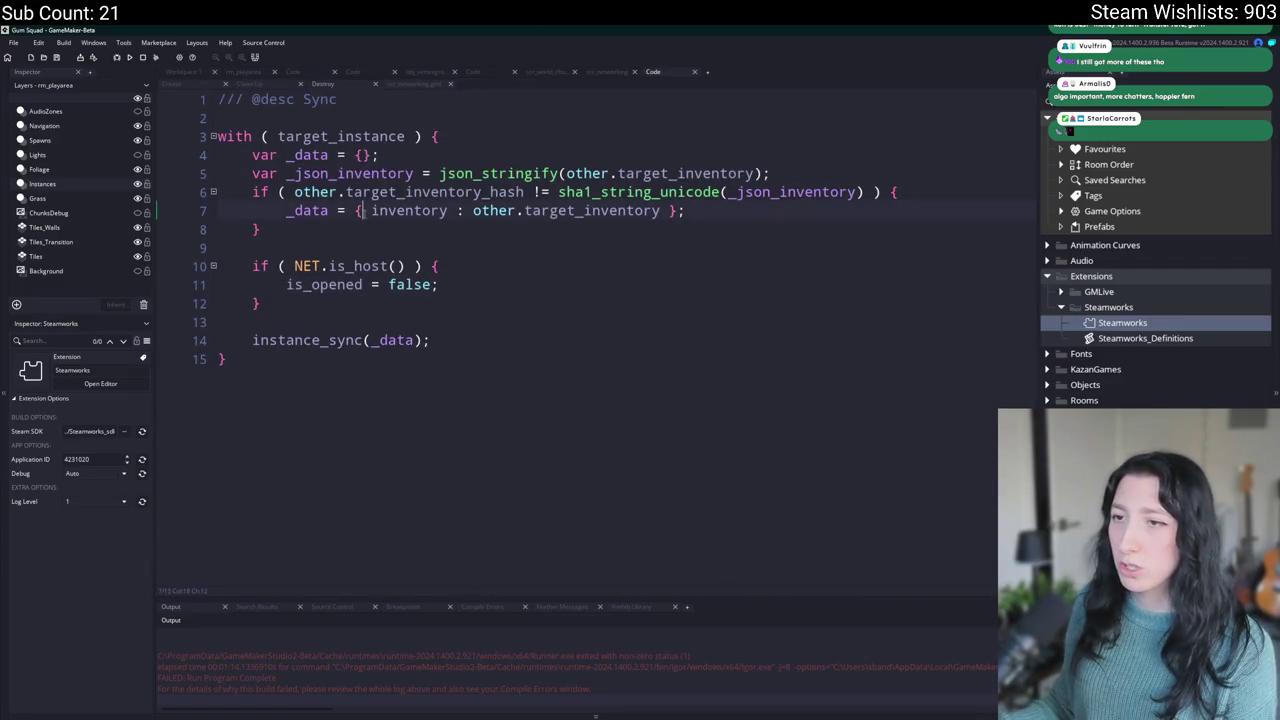
type("is_opened = false;")
key("BackSpace")
key("BackSpace")
key("BackSpace")
key("BackSpace")
key("BackSpace")
type(": false,")
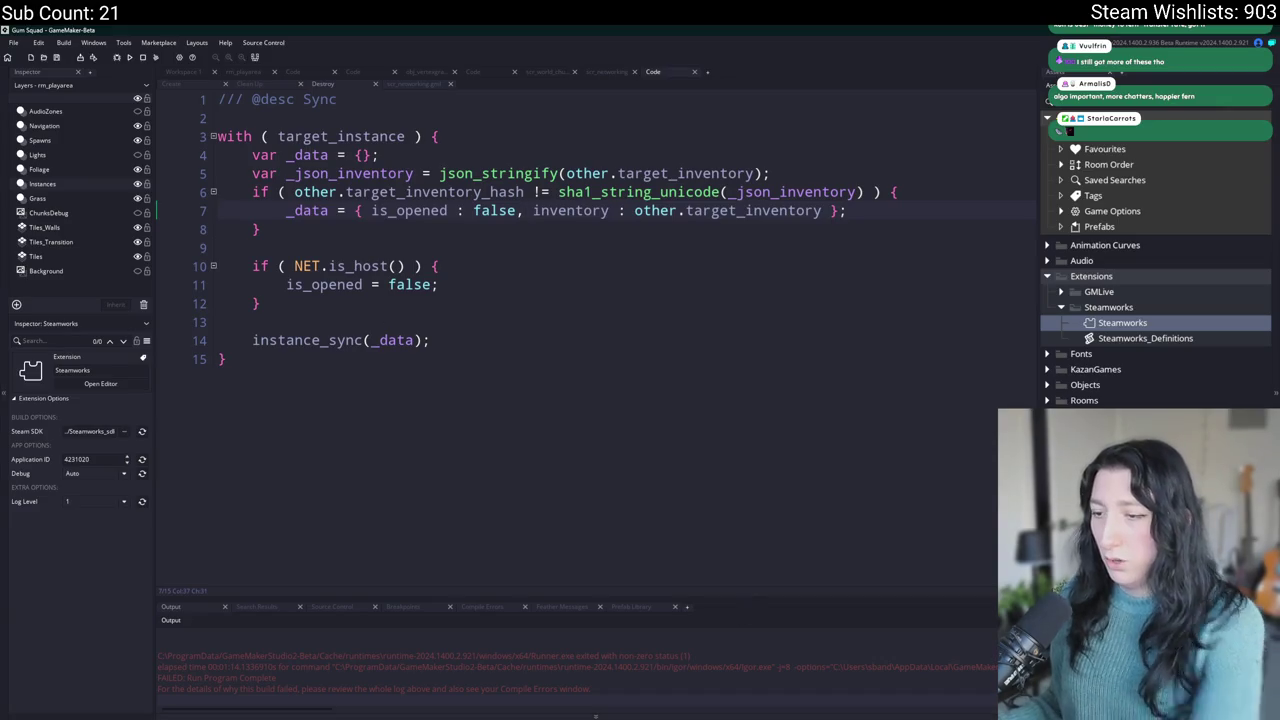
left_click(523, 210)
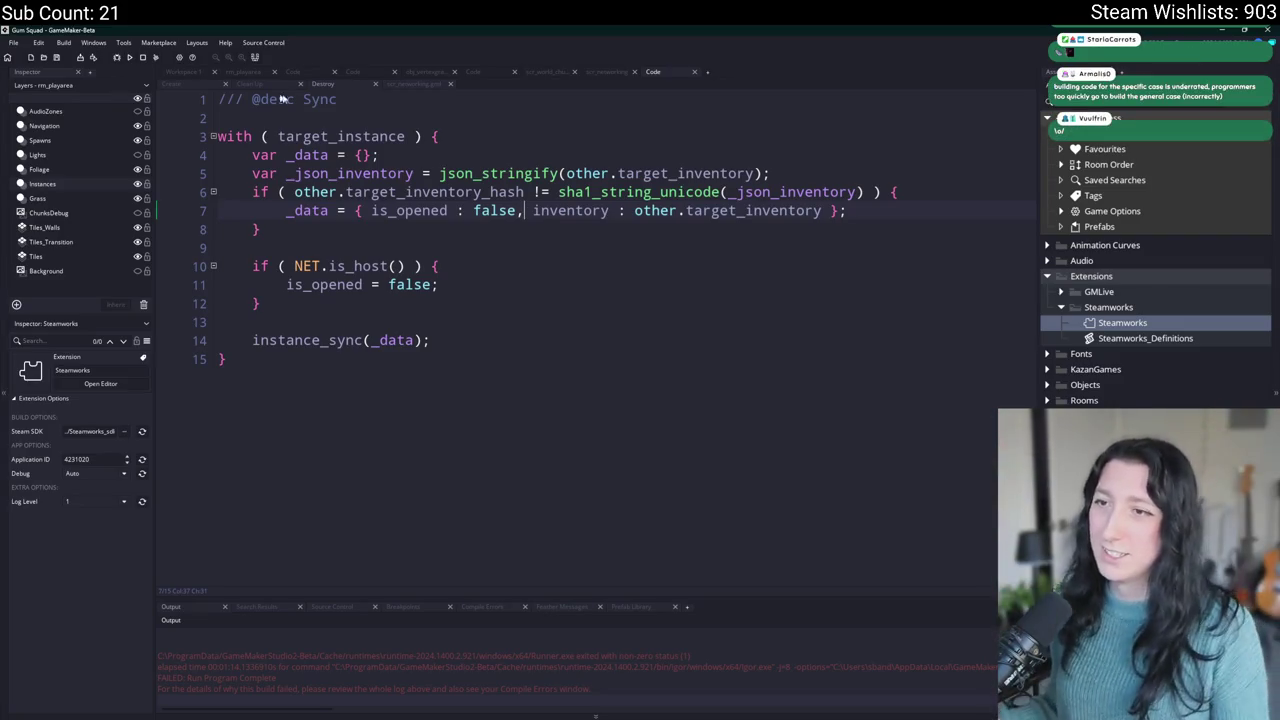
left_click(380, 208)
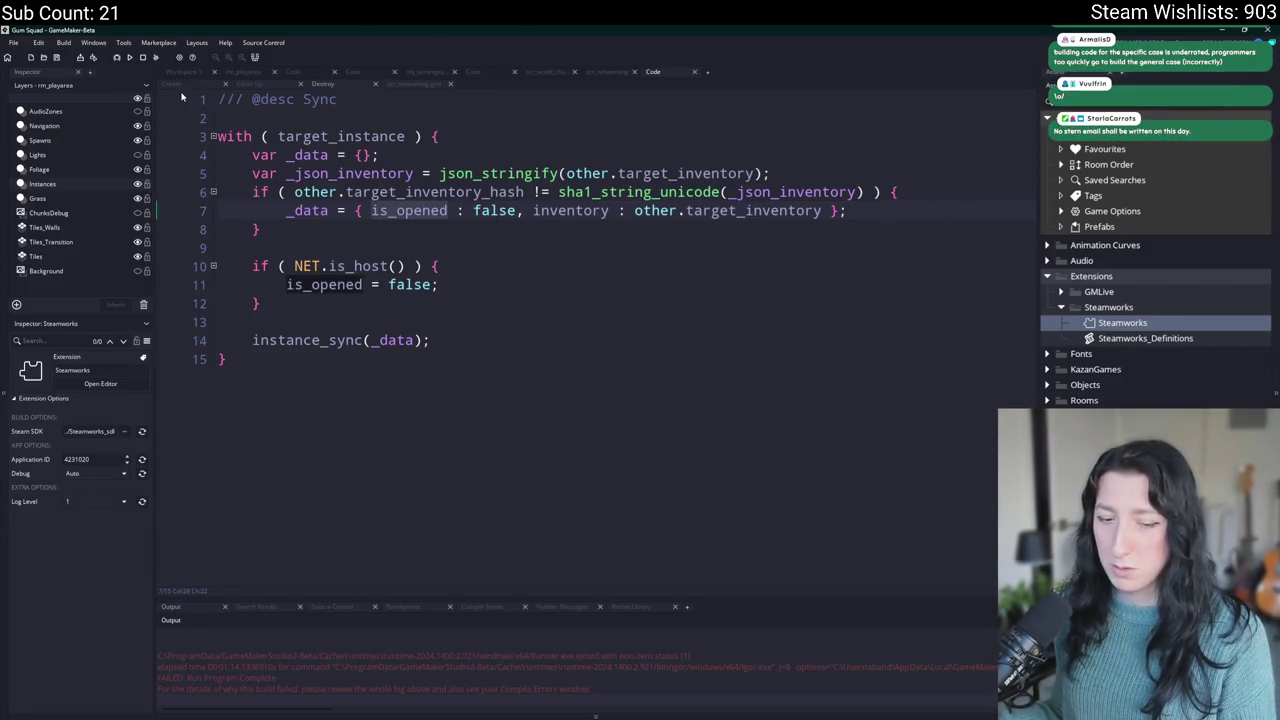
left_click(625, 303)
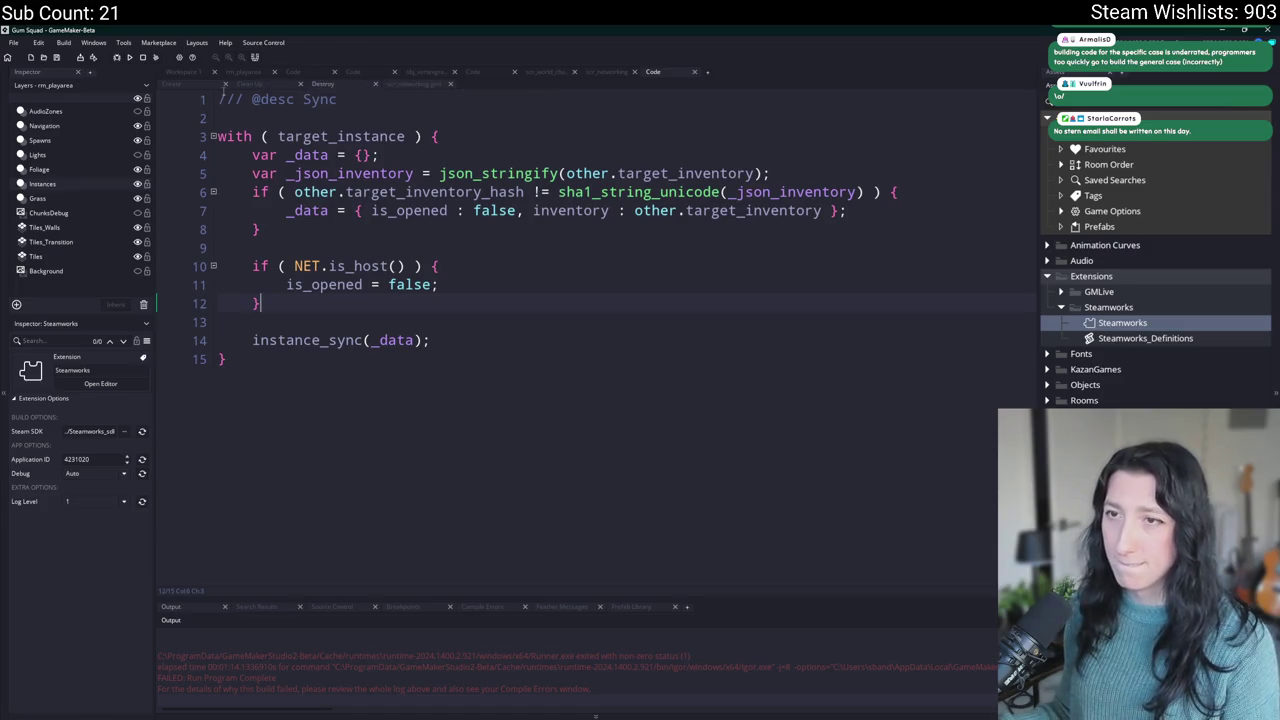
left_click(245, 86)
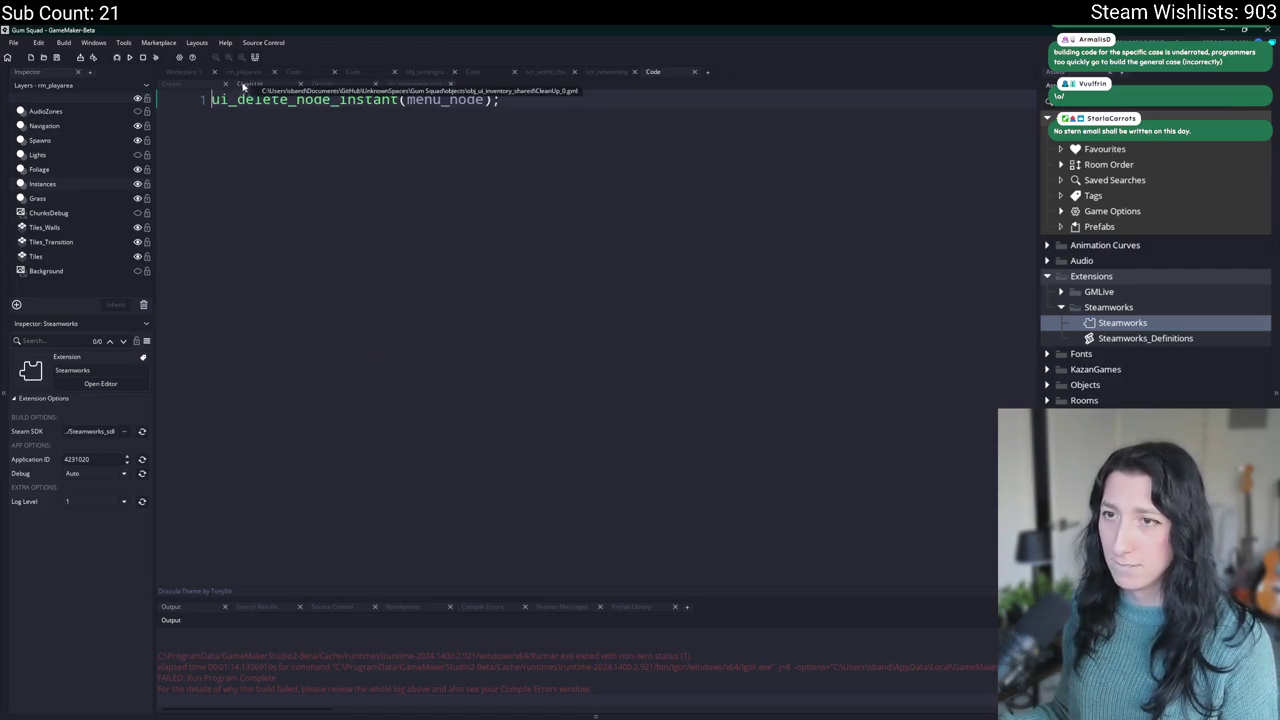
left_click(207, 86)
left_click(316, 86)
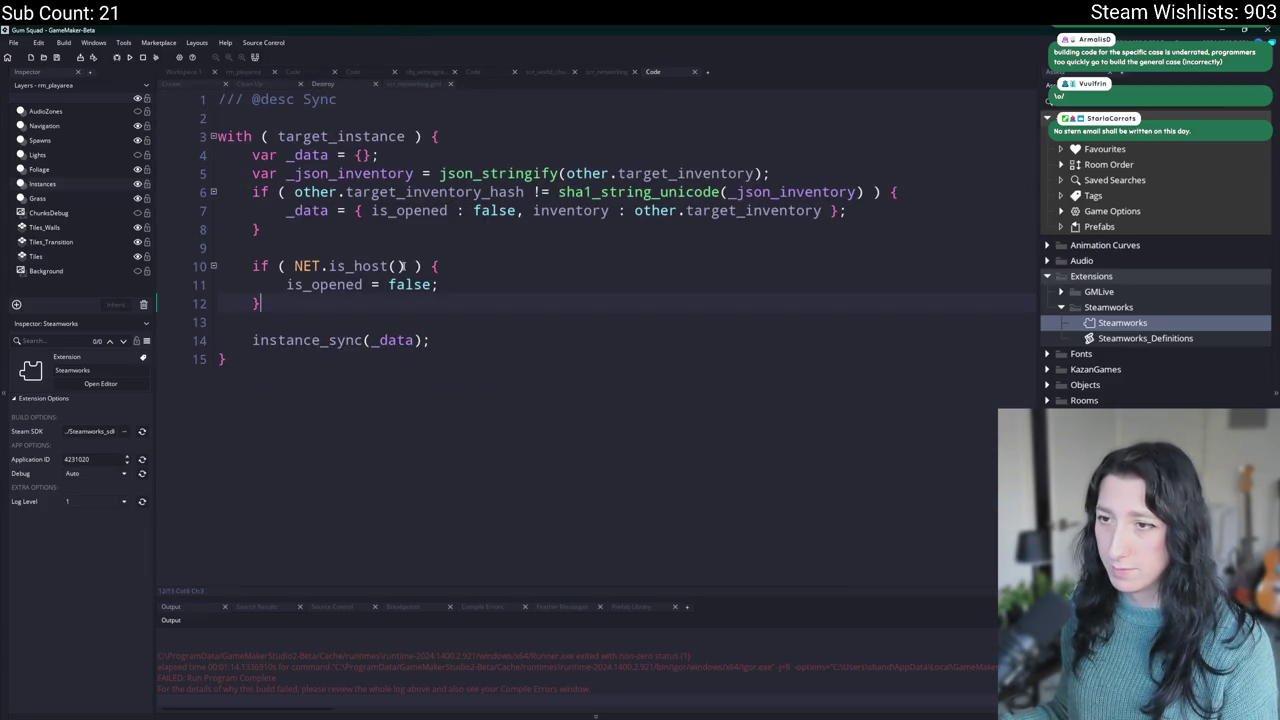
left_click_drag(440, 266, 251, 266)
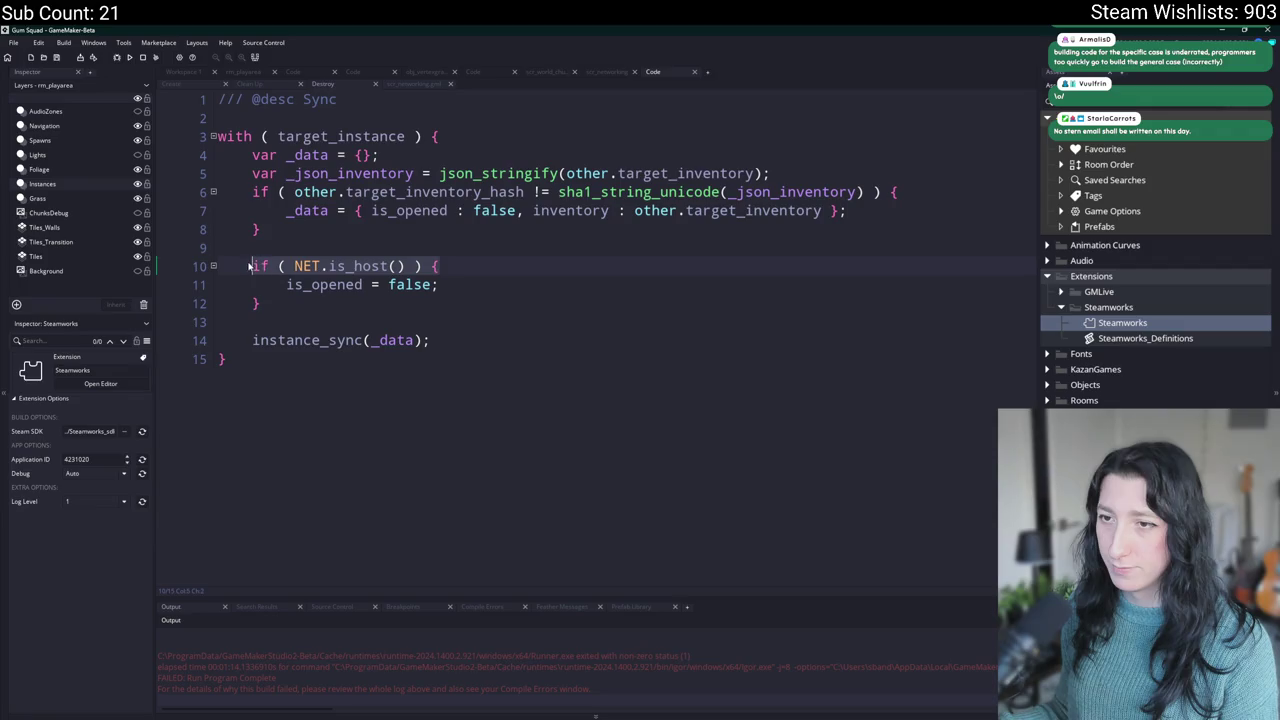
- Copy the NET.is_host() check under the with line and set is_opened = false; inside it
key("ctrl+c")
left_click(440, 137)
key("Return")
key("ctrl+v")
key("Return")
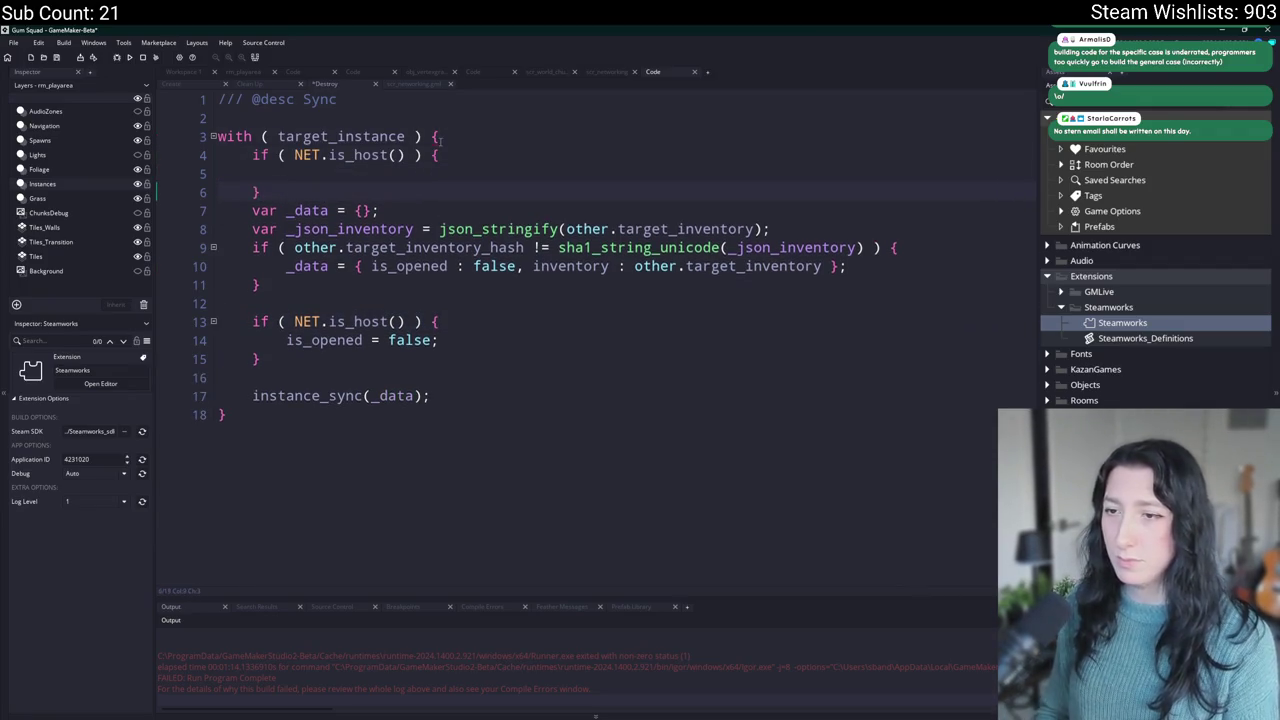
type("is")
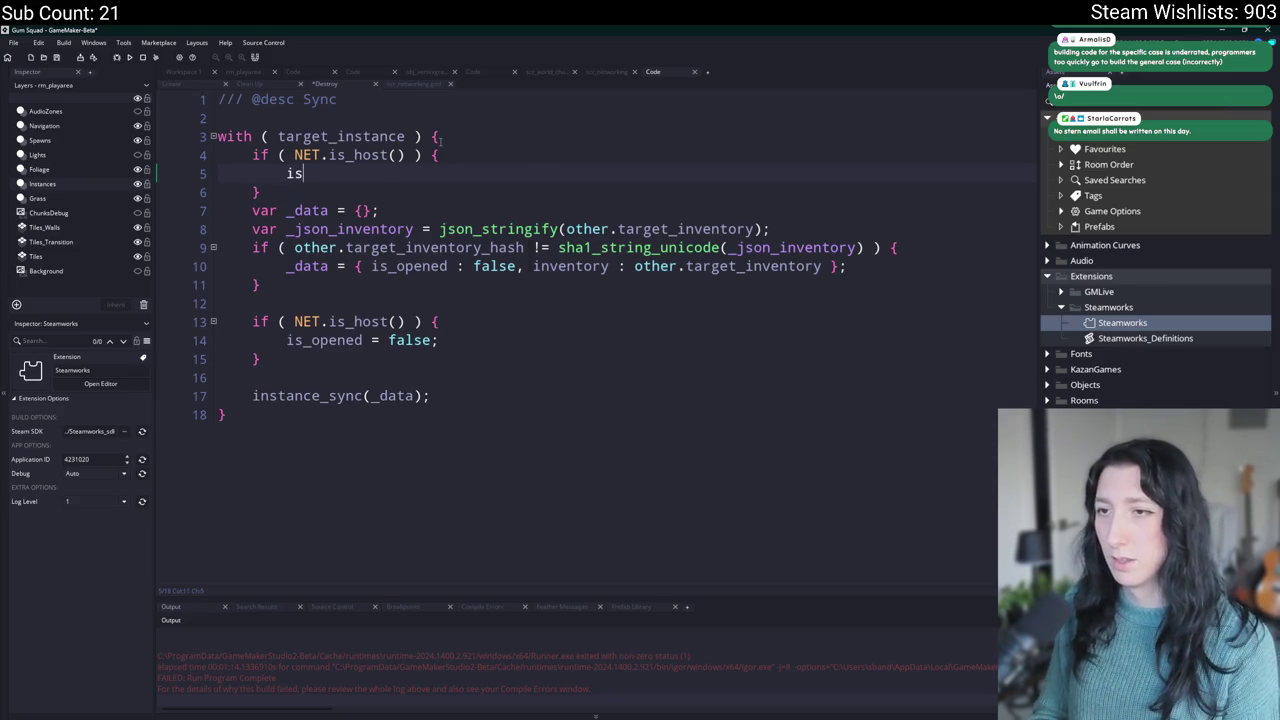
type("_opened = false;")
key("Down")
- Move the client sync code and instance_sync into an else block, deleting the old host block
type("else {")
left_click(470, 395)
key("Return")
type("}")
left_click_drag(249, 372, 210, 303)
key("BackSpace")
key("BackSpace")
mouse_move(440, 303)
left_mouse_down()
mouse_move(336, 266)
mouse_move(255, 195)
mouse_move(258, 210)
left_mouse_up()
key("Tab")
left_click(378, 284)
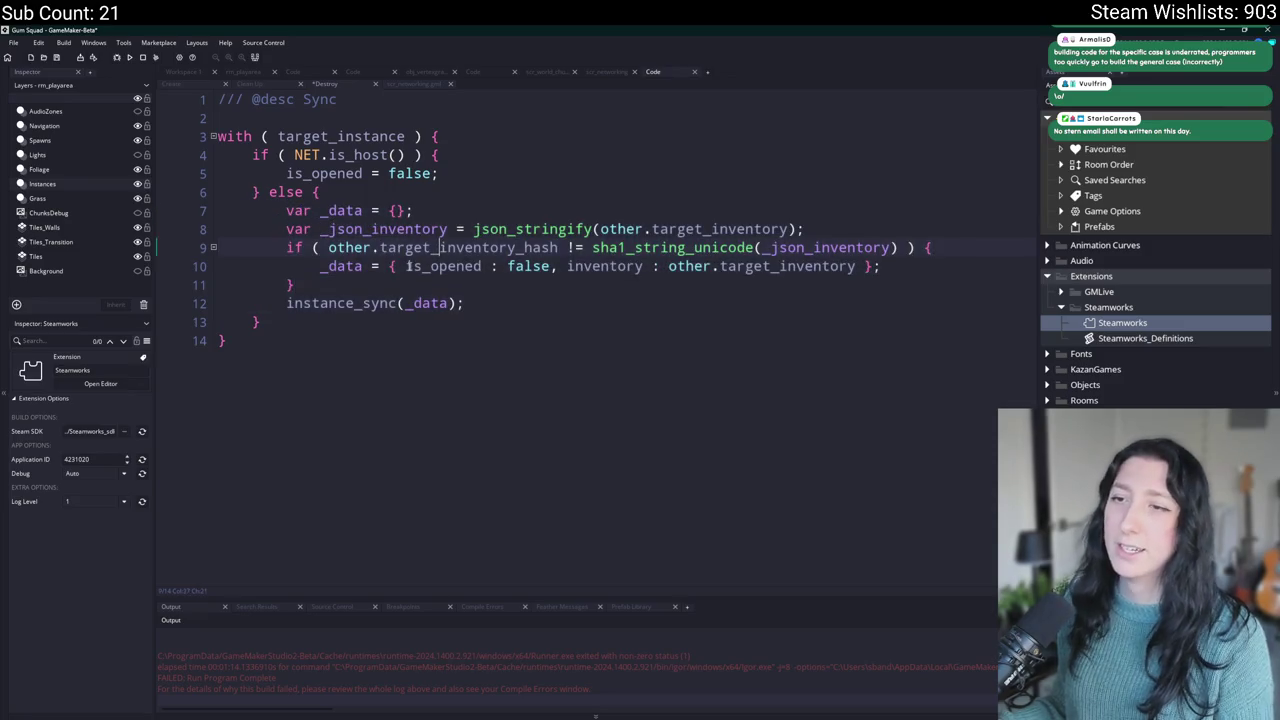
key("Return")
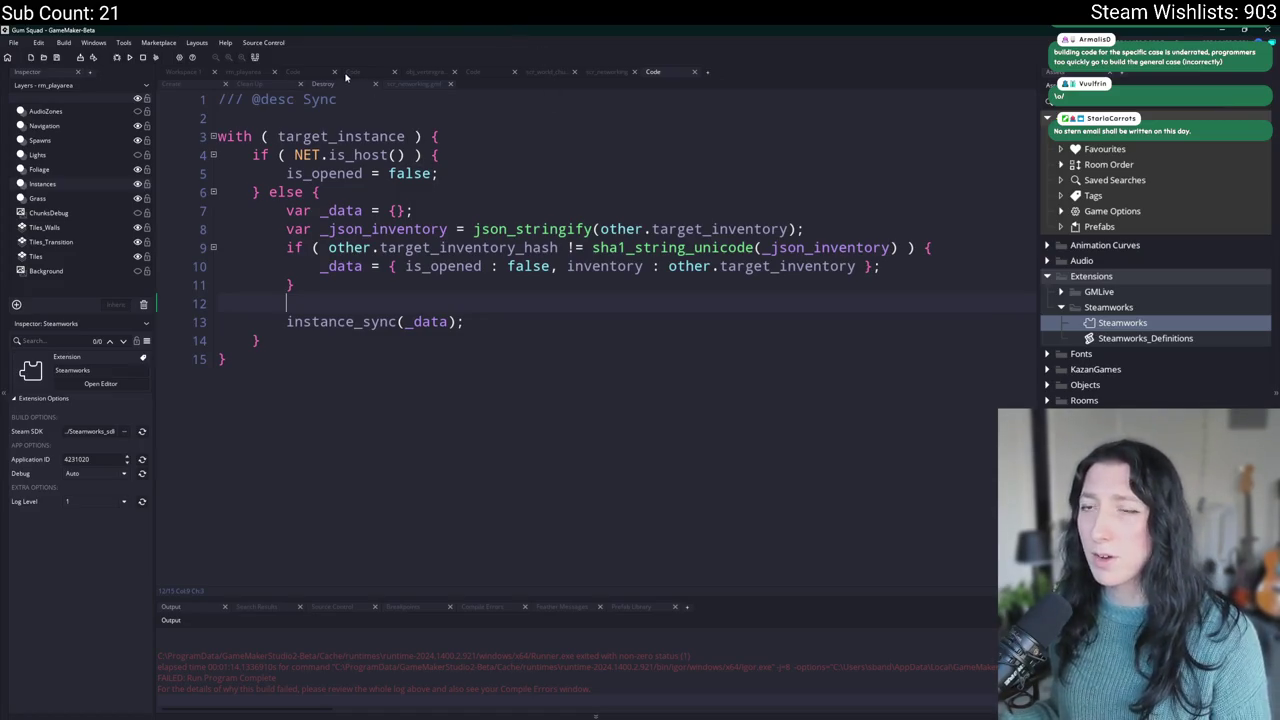
left_click(171, 75)
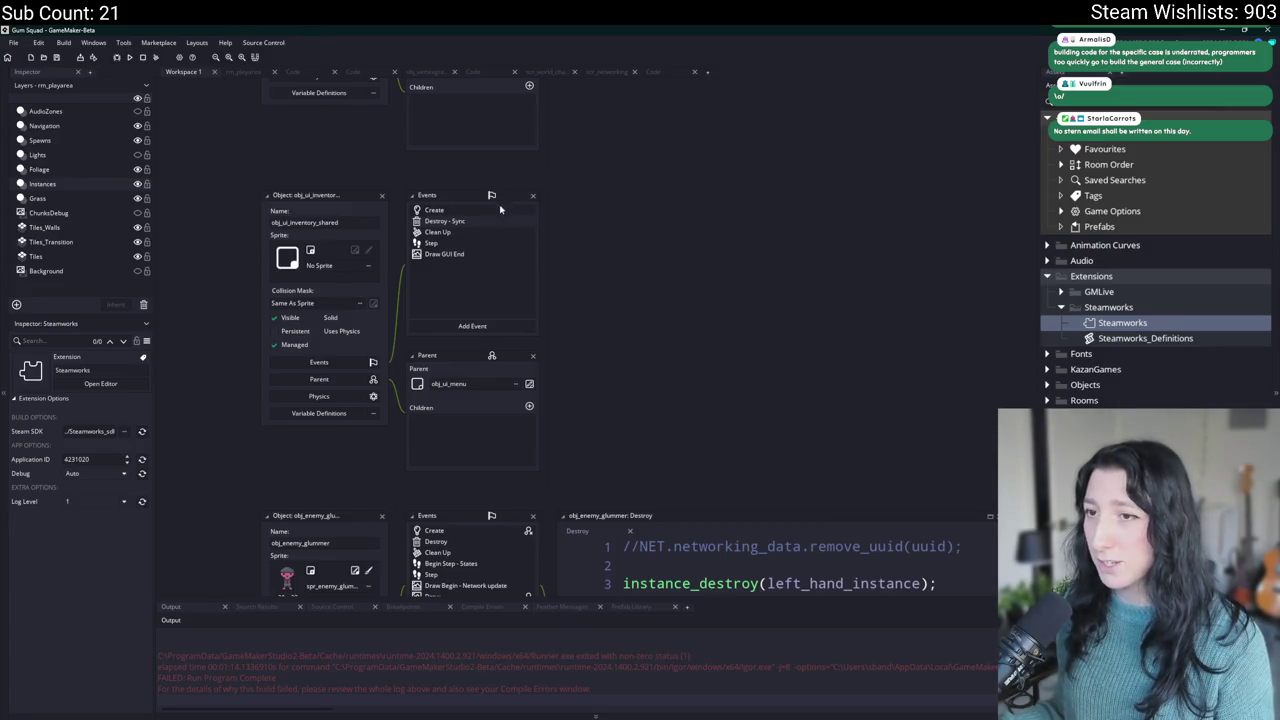
- Cycle through the open code tabs to bring up the loothole Create code containing instance_sync
scroll(683, 446, "up", 3)
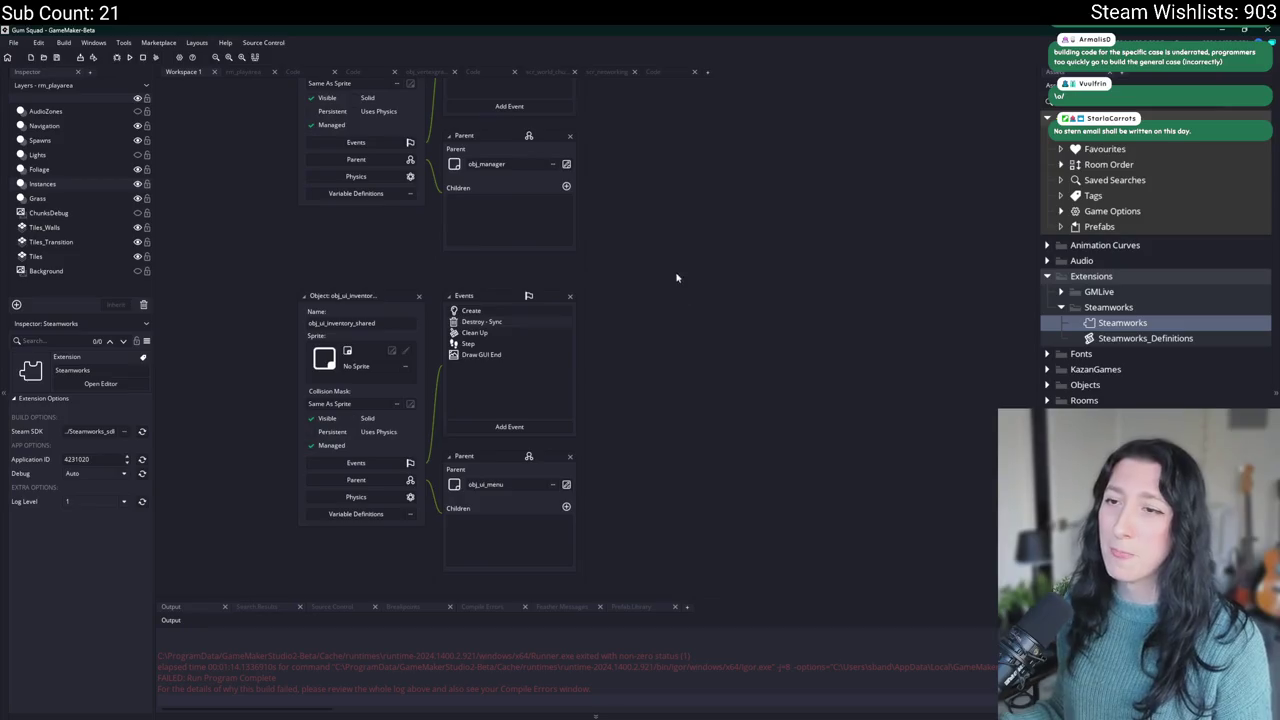
scroll(535, 419, "down", 5)
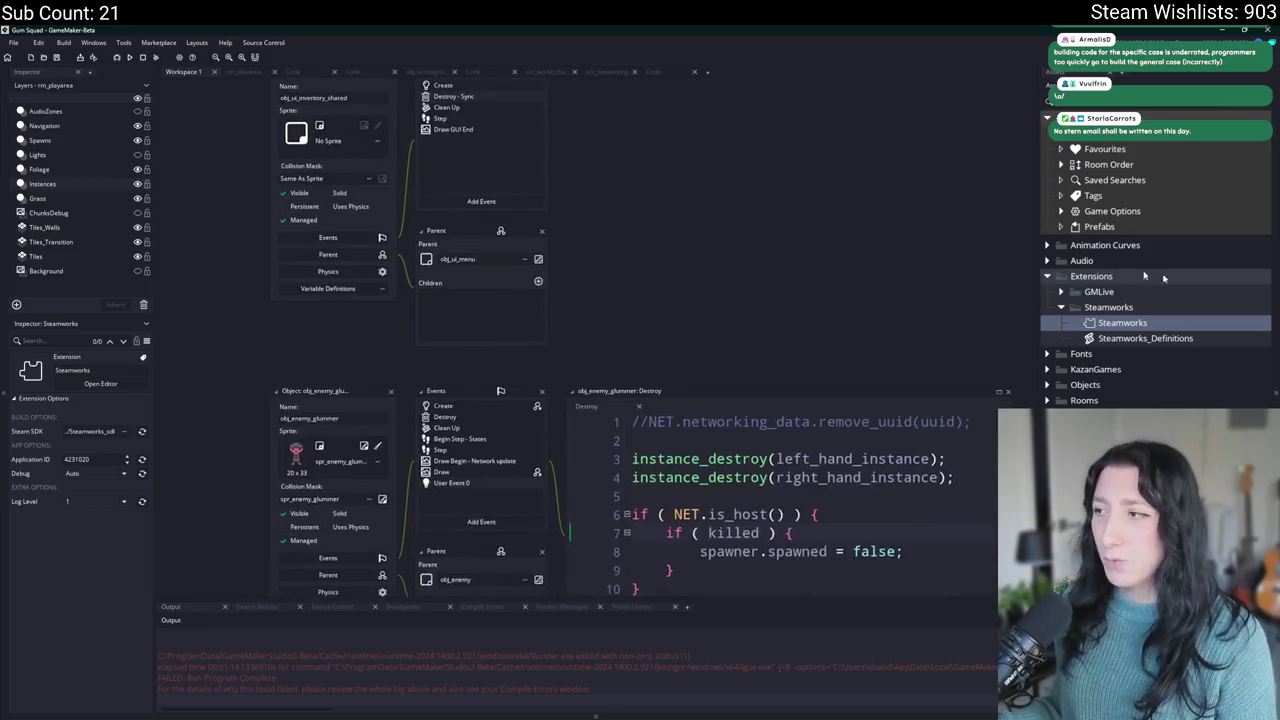
scroll(800, 180, "down", 5)
left_click(634, 75)
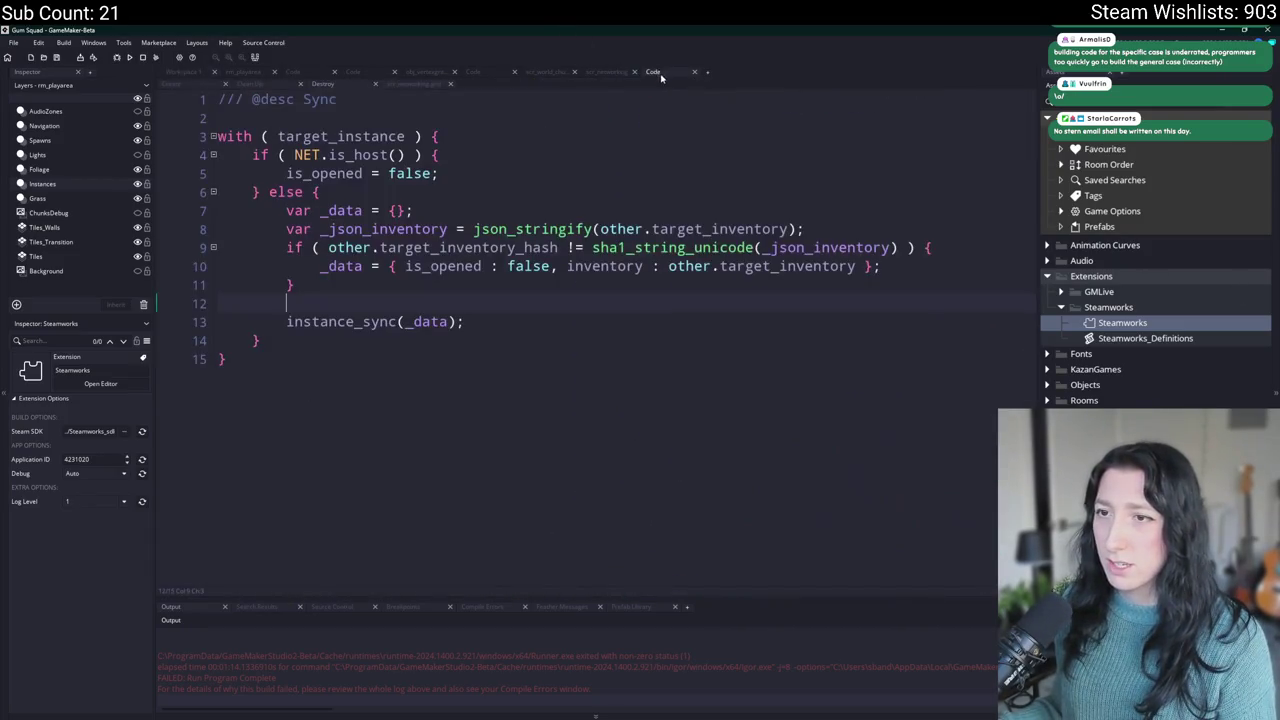
left_click(208, 86)
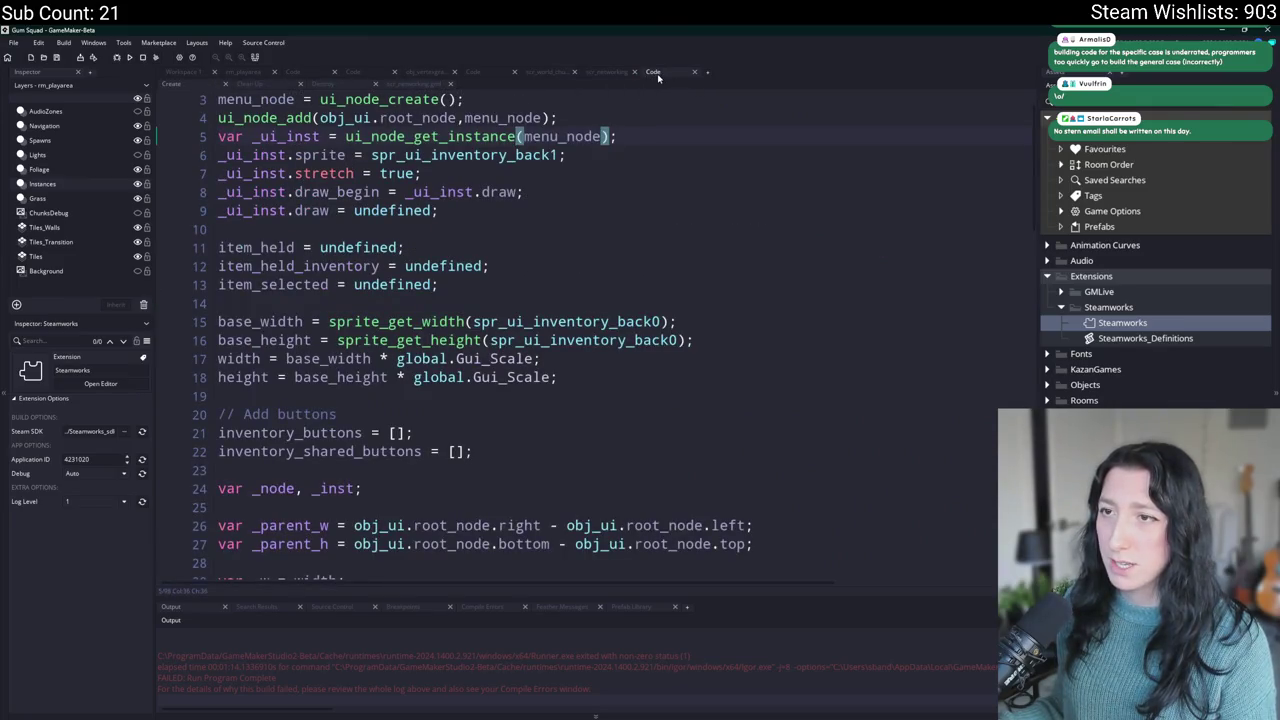
left_click(485, 72)
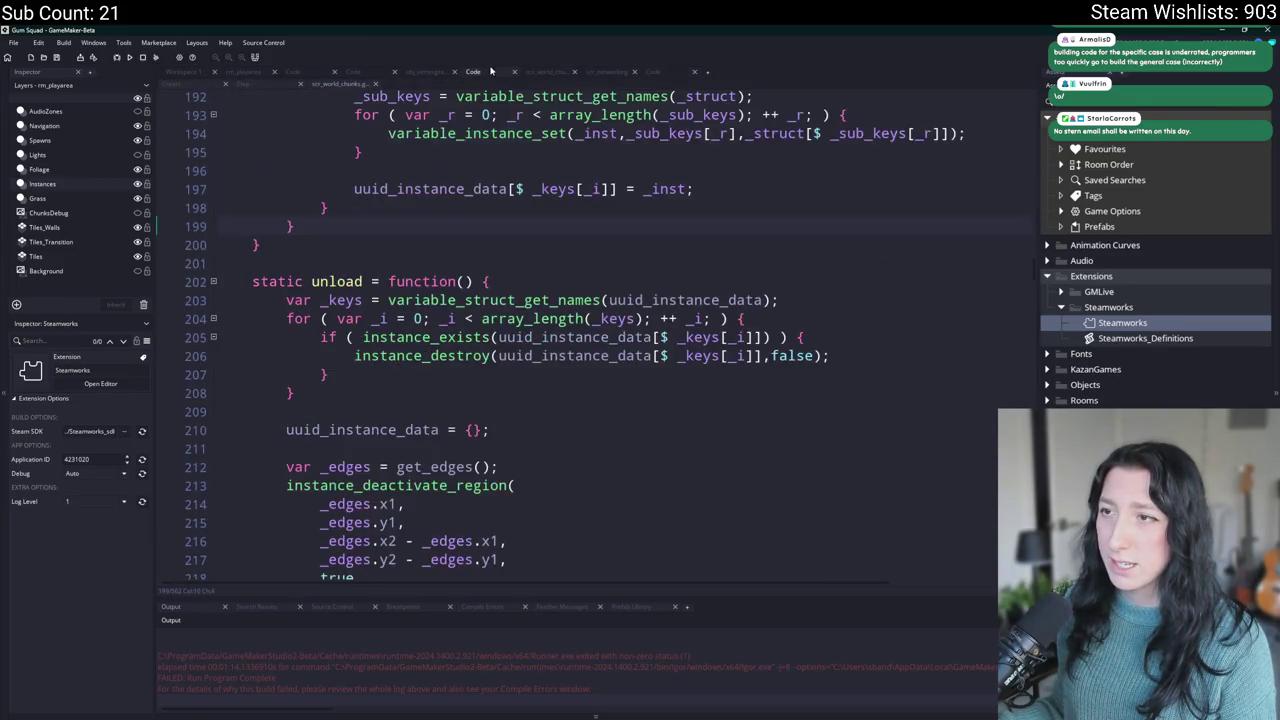
left_click(415, 73)
left_click(345, 73)
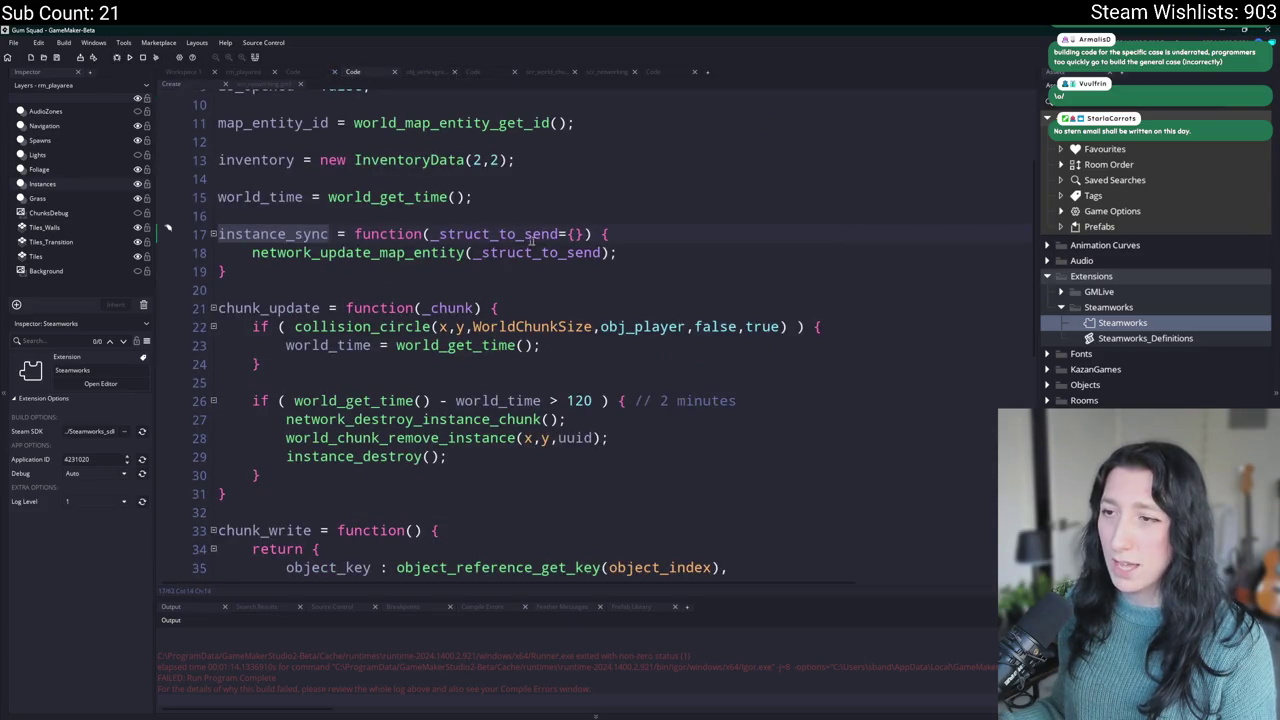
scroll(560, 420, "down", 9)
- Jump to network_pickup_interact_request's definition in scr_networking, then close it and return to the call
left_click(573, 463)
left_click(484, 496)
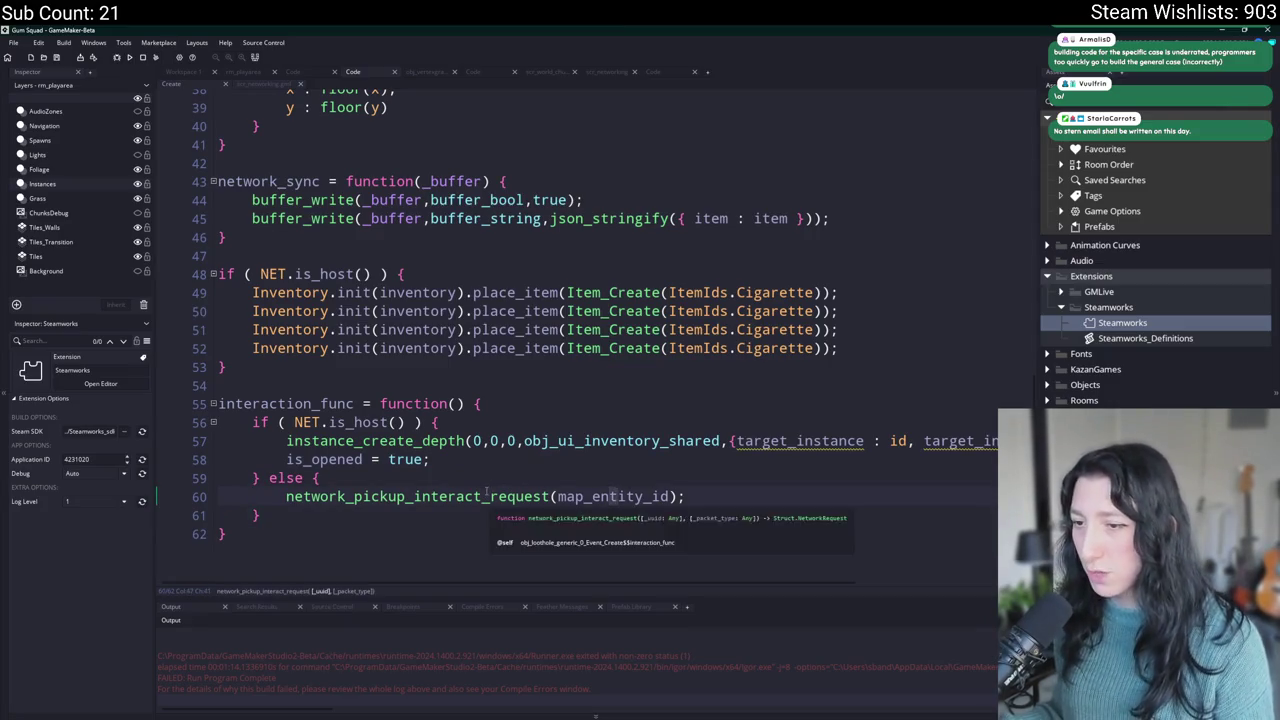
key("F12")
left_click(645, 155)
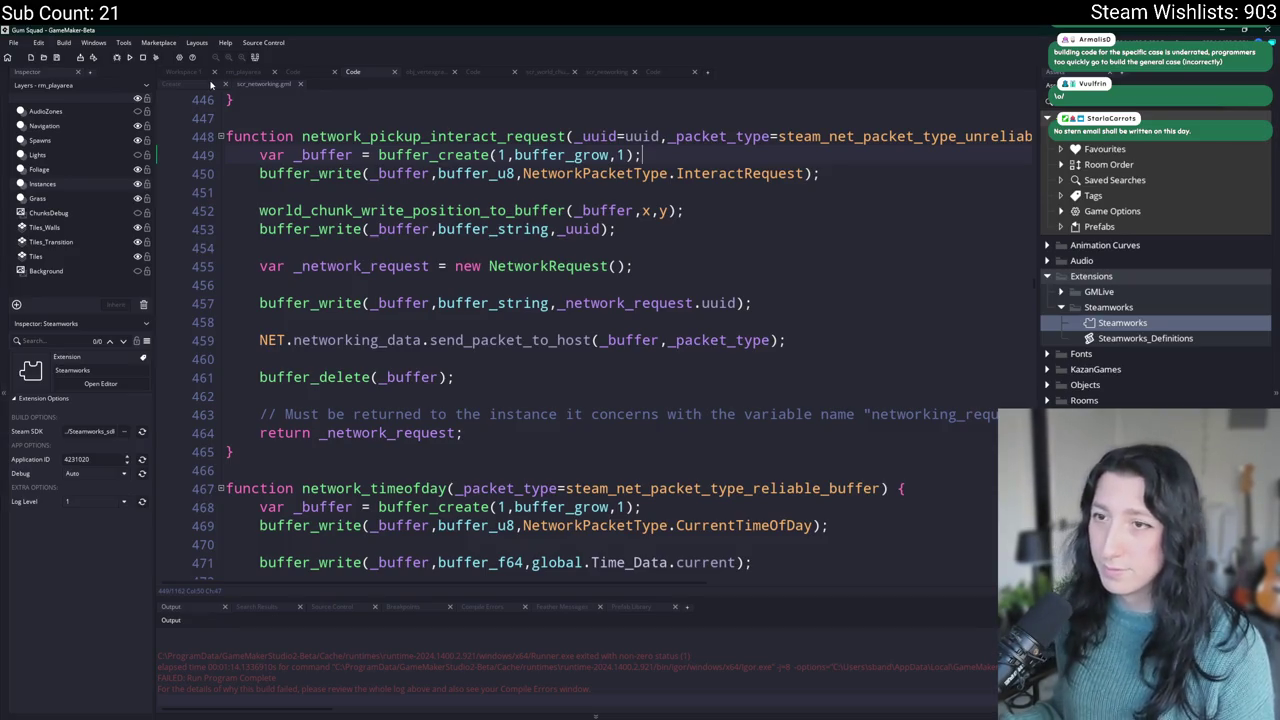
left_click(299, 83)
scroll(497, 482, "up", 1)
left_click(523, 443)
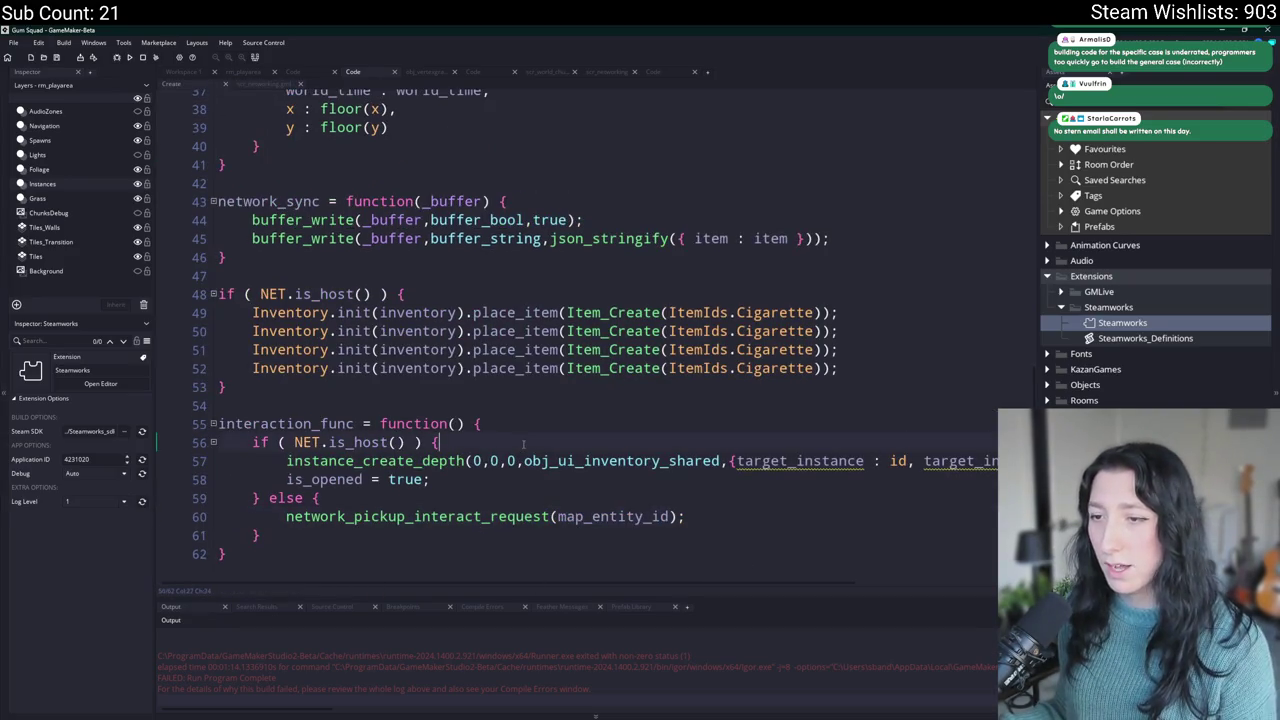
scroll(529, 432, "down", 1)
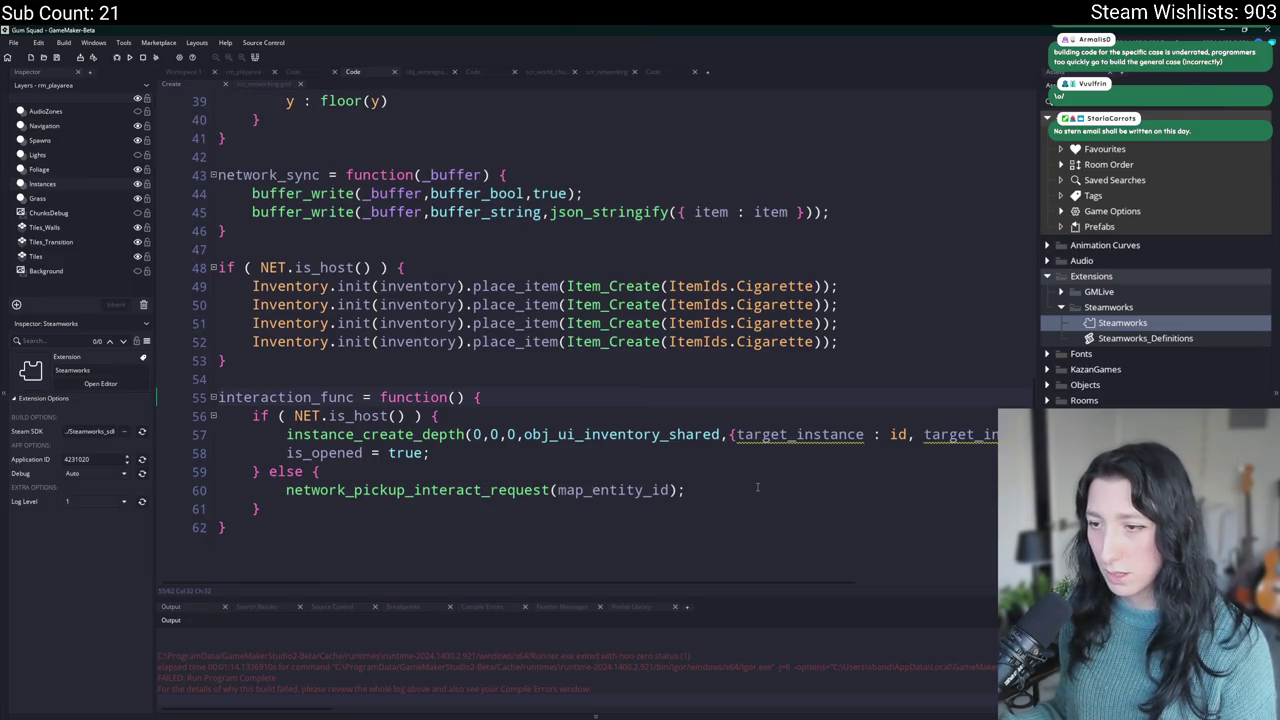
left_click(508, 490)
scroll(320, 399, "up", 5)
scroll(320, 399, "up", 8)
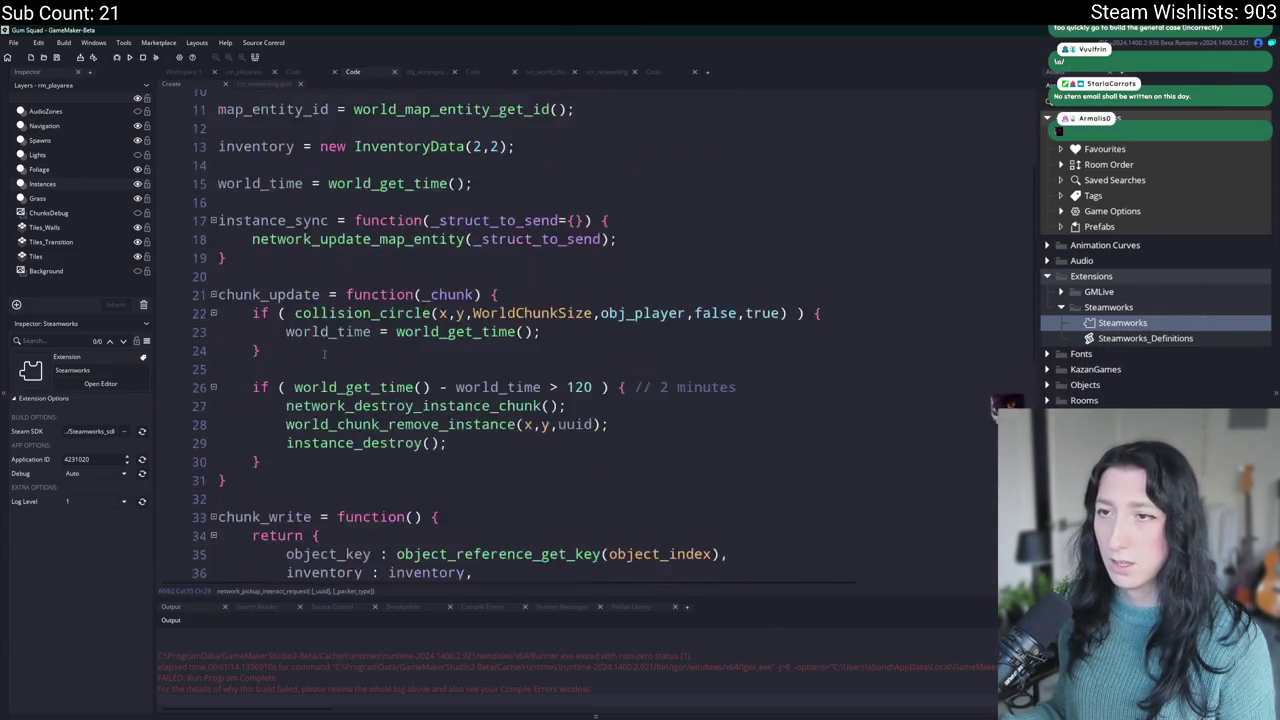
- Declare 'network_request = undefined;' on line 17 and assign the pickup request call to network_request
left_click(320, 361)
type("network_request = n")
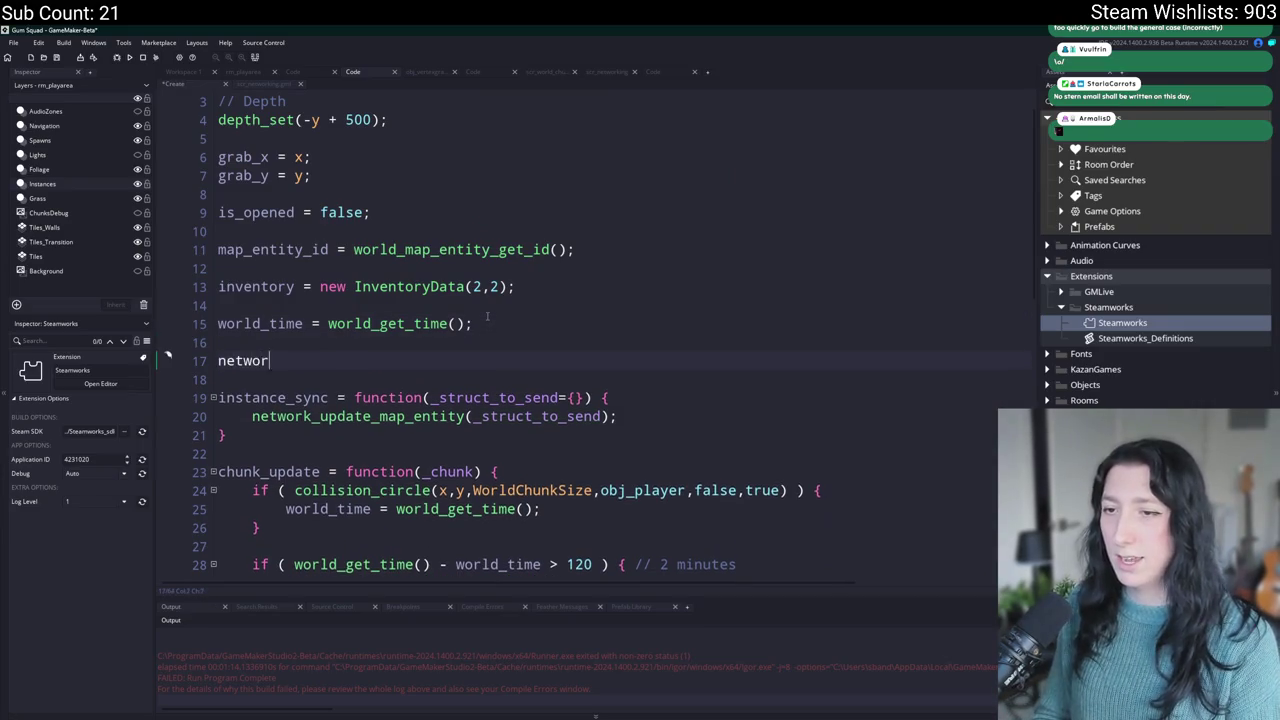
key("BackSpace")
type("undefined;")
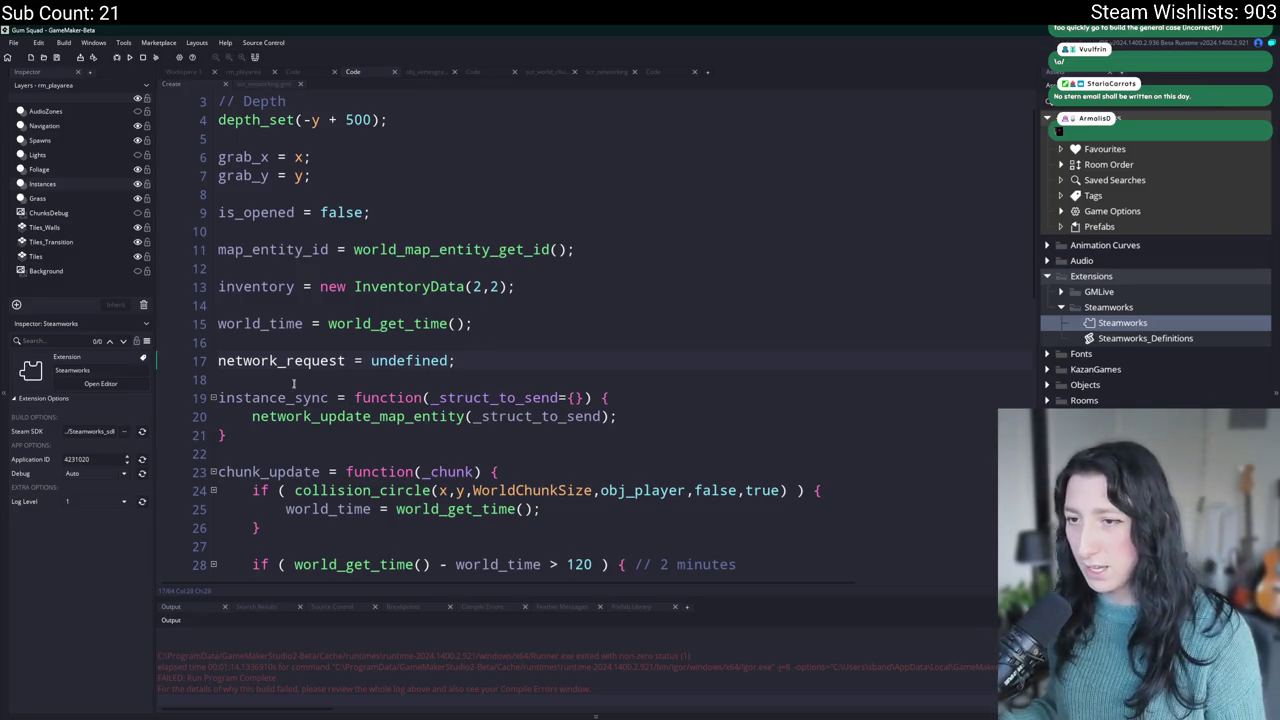
scroll(485, 422, "down", 12)
left_click(485, 422)
scroll(485, 422, "down", 1)
left_click(286, 496)
type("network_request = network_pickup_interact_request(map_entity_id);")
- Wrap the request assignment in 'if ( is_undefined(network_request) ) { }', indenting it inside
left_click(957, 465)
key("Return")
type("if ( network_request")
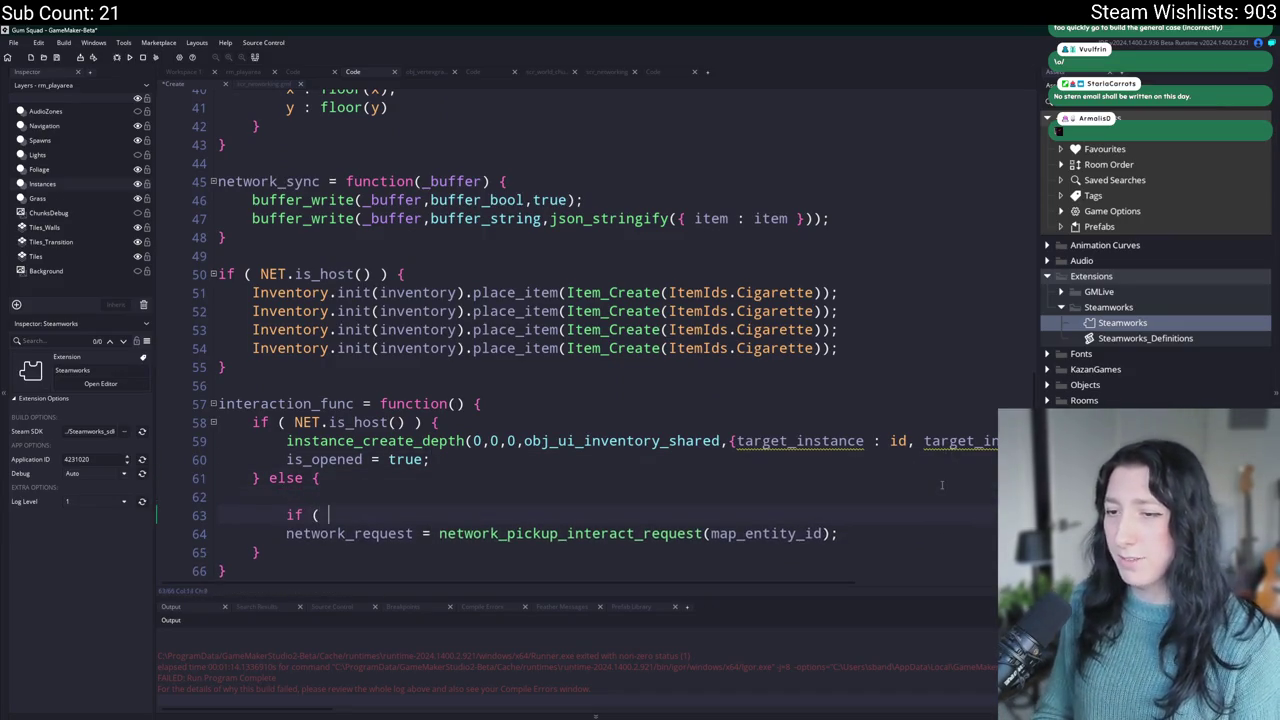
key("ctrl+z")
type("if ( is_u")
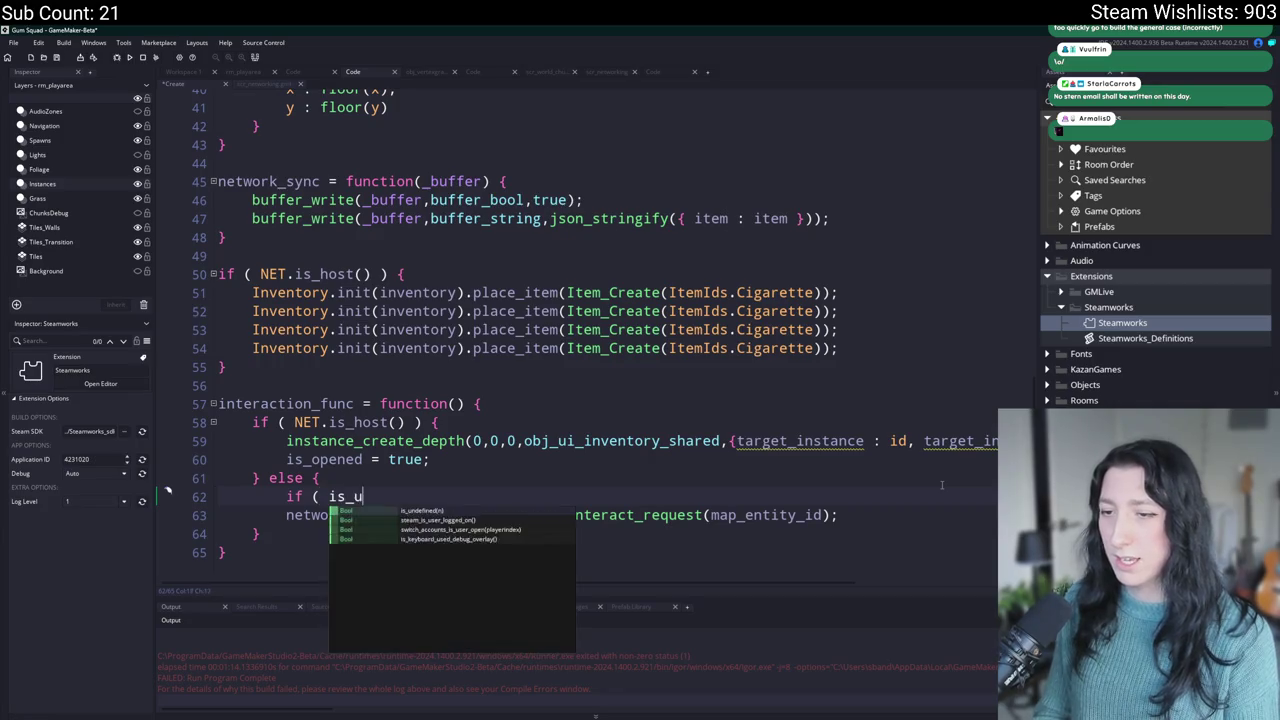
type("ndefined(network_request) ) {")
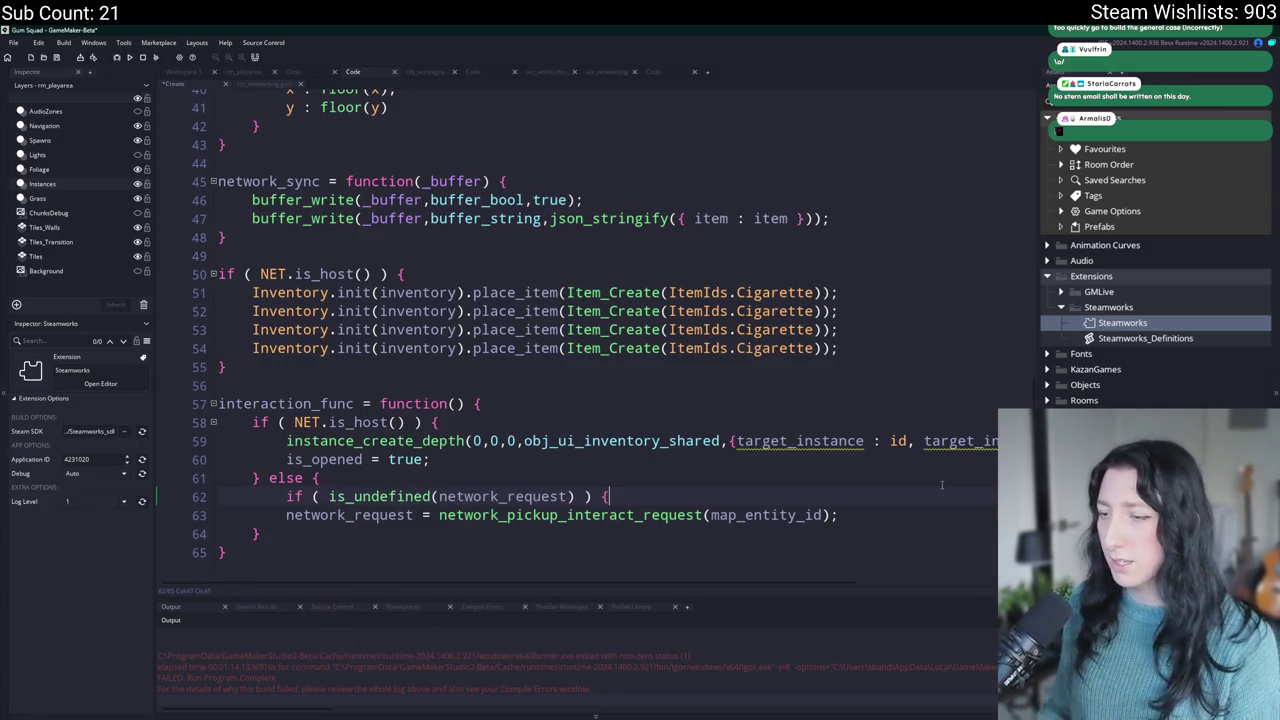
left_click(893, 513)
key("Return")
type("}")
left_click(287, 515)
key("Tab")
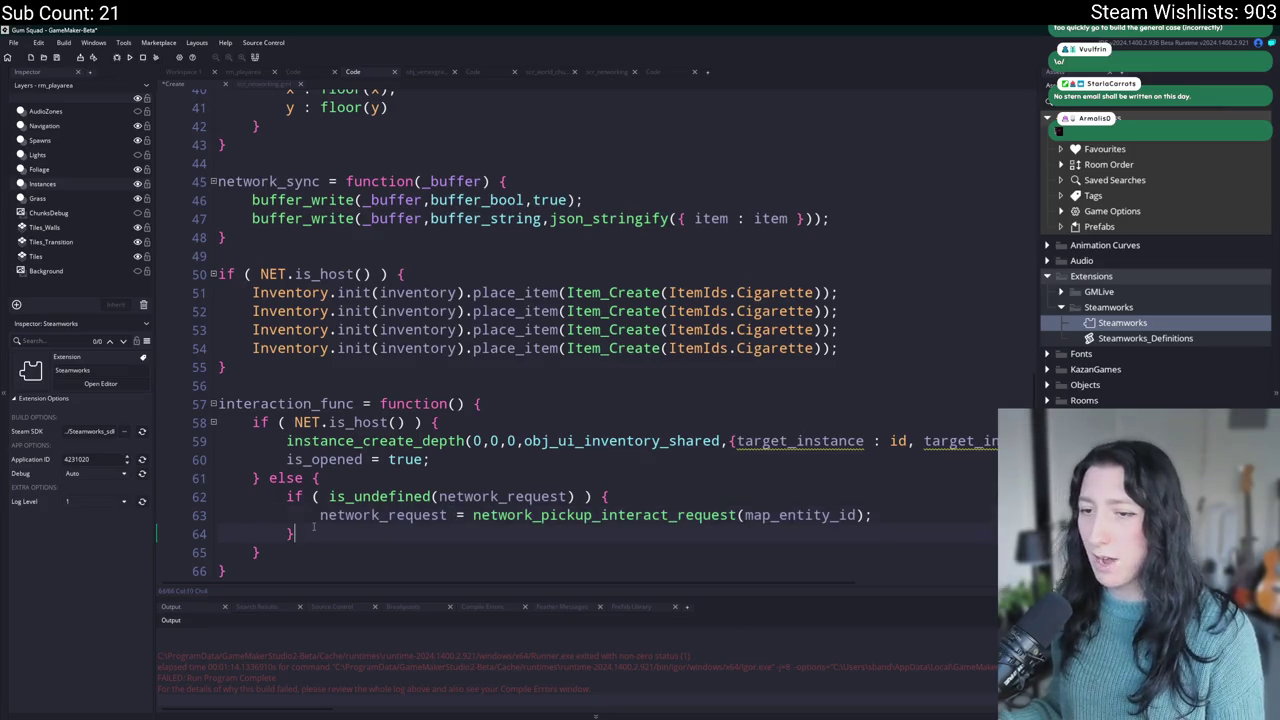
- Add an empty else { } branch, then check the network_pickup_interact_request and NetworkRequest definitions
scroll(352, 524, "down", 1)
type(" else {")
key("Return")
type("}")
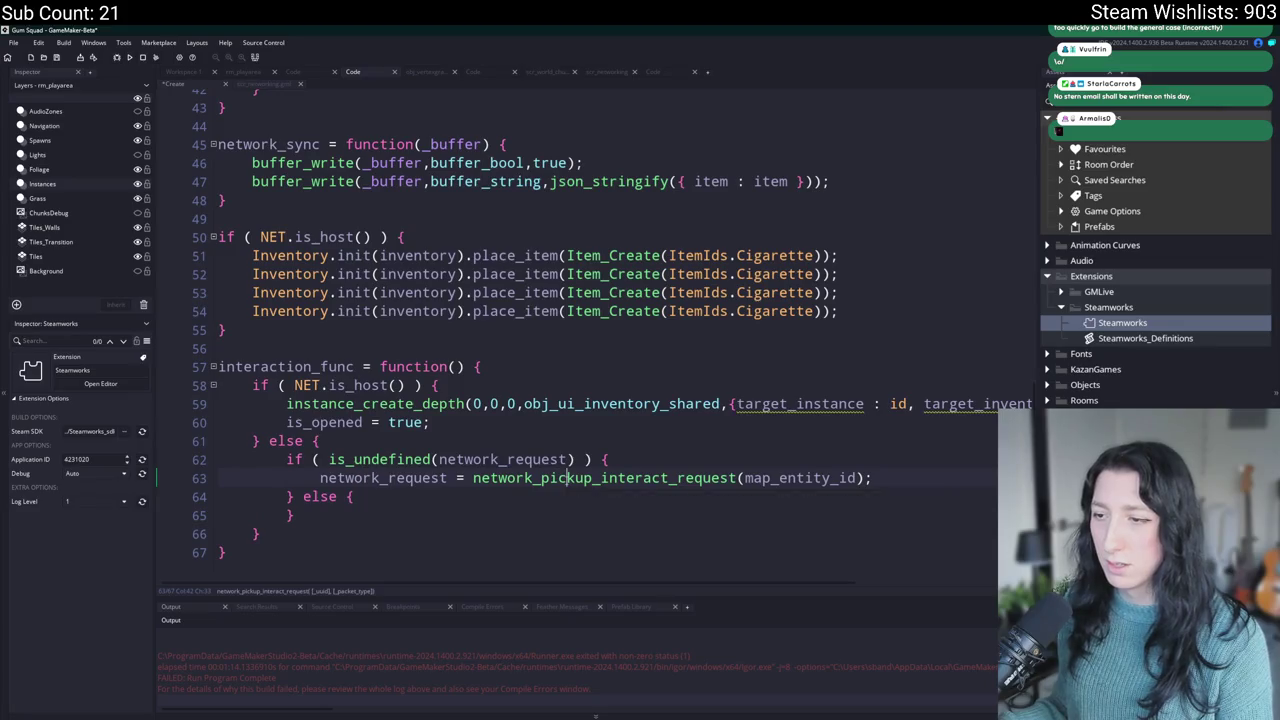
middle_click(554, 480)
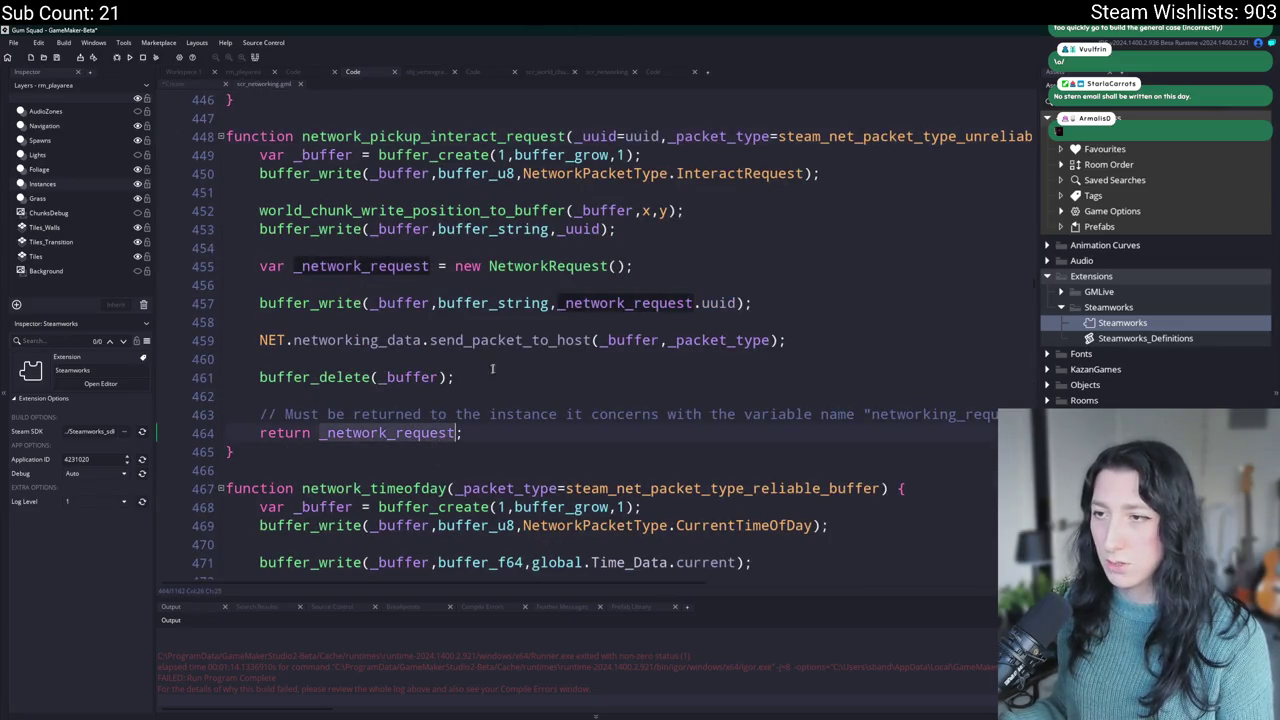
middle_click(547, 266)
- Check NetworkRequest's time field, then return to the object editors workspace
left_click(276, 173)
left_click(226, 76)
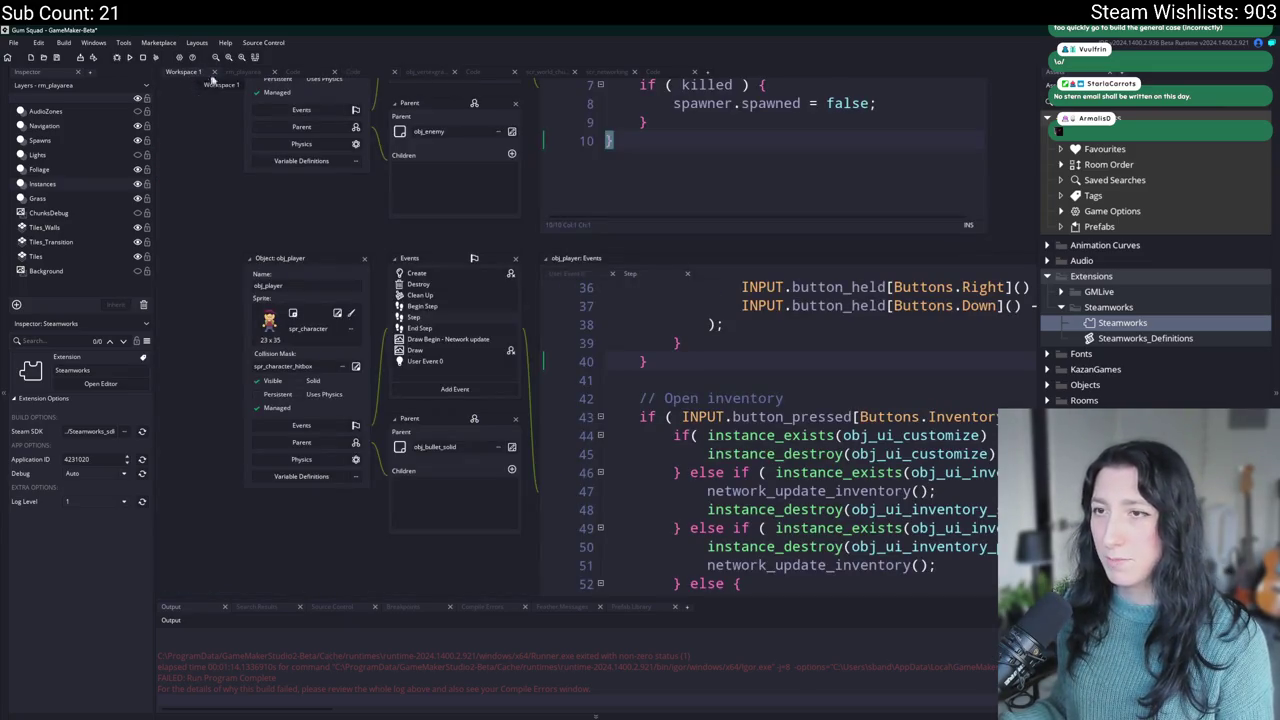
left_click(668, 73)
left_click(193, 76)
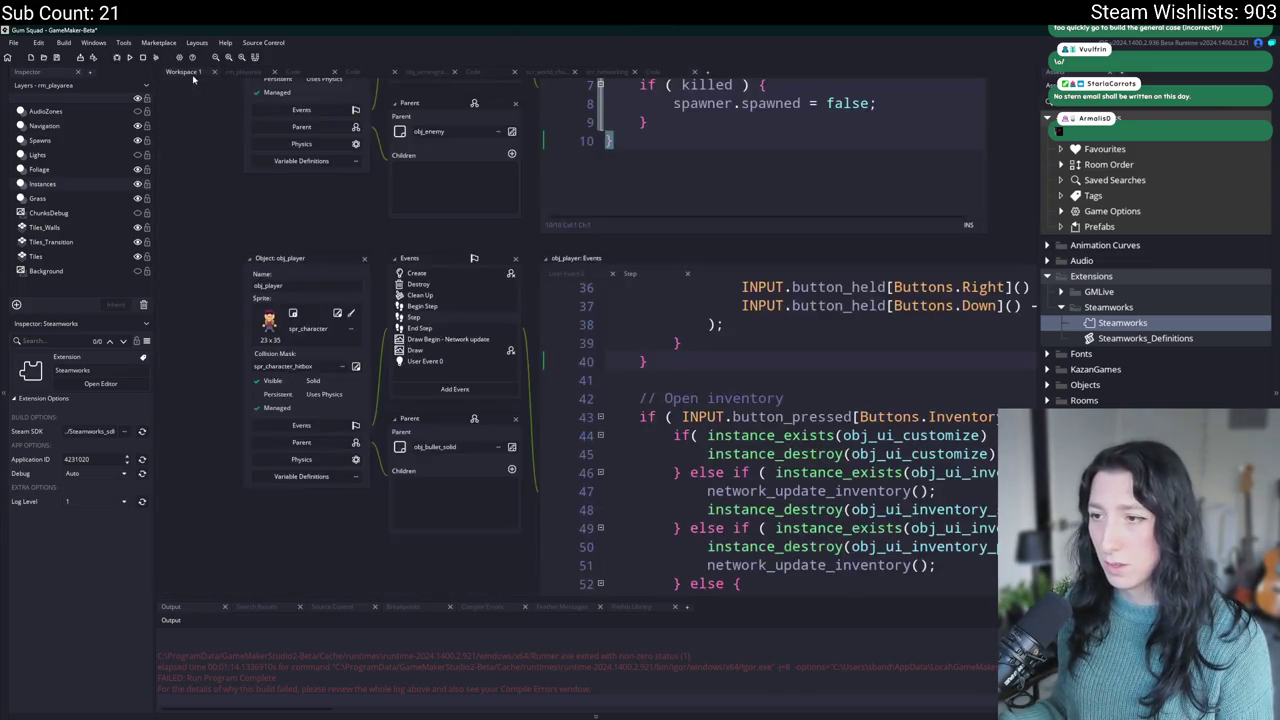
scroll(444, 216, "up", 3)
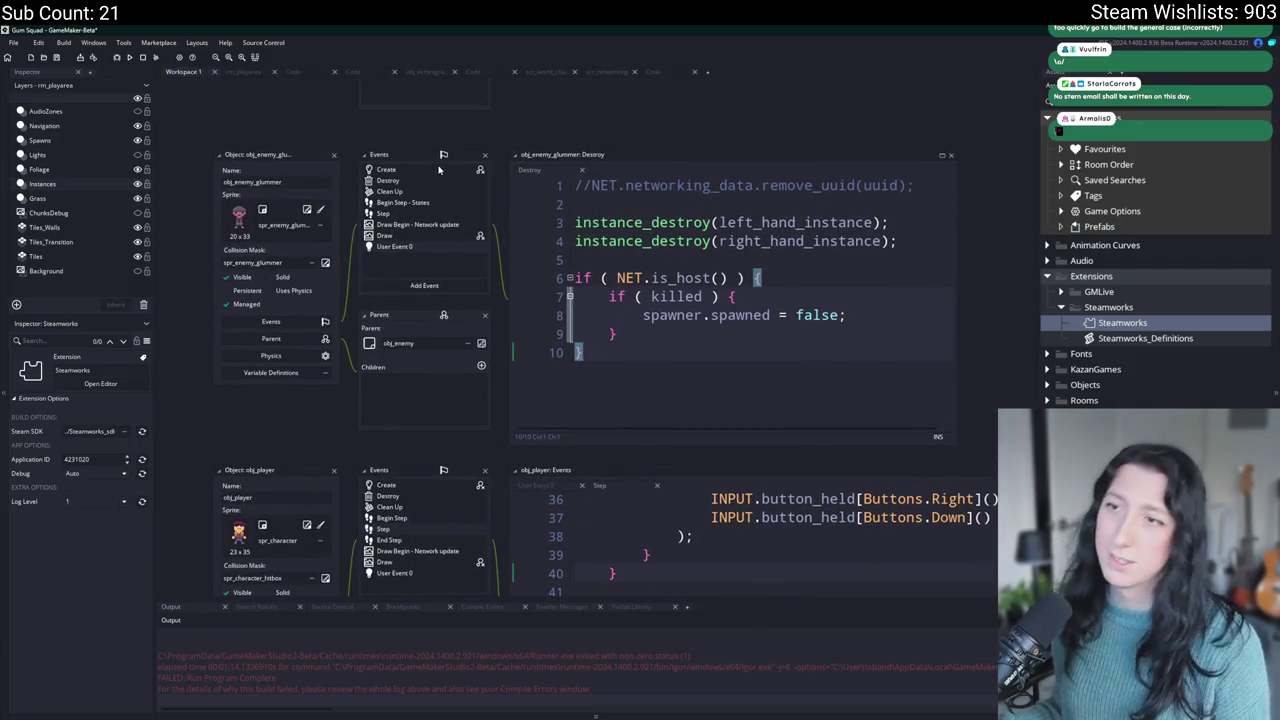
scroll(438, 170, "up", 3)
scroll(480, 200, "down", 2)
- Open obj_item's Step event and select all of its request-timeout code
key("ctrl+t")
type("item")
key("Return")
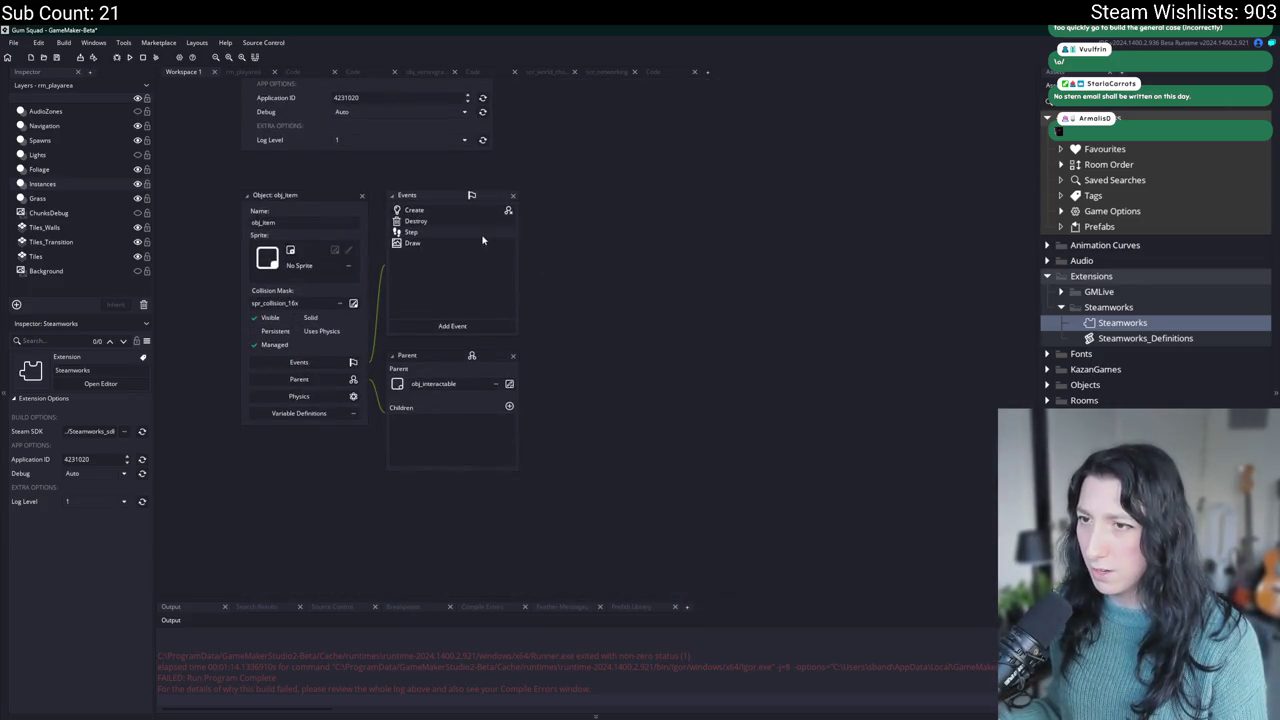
left_click(412, 232)
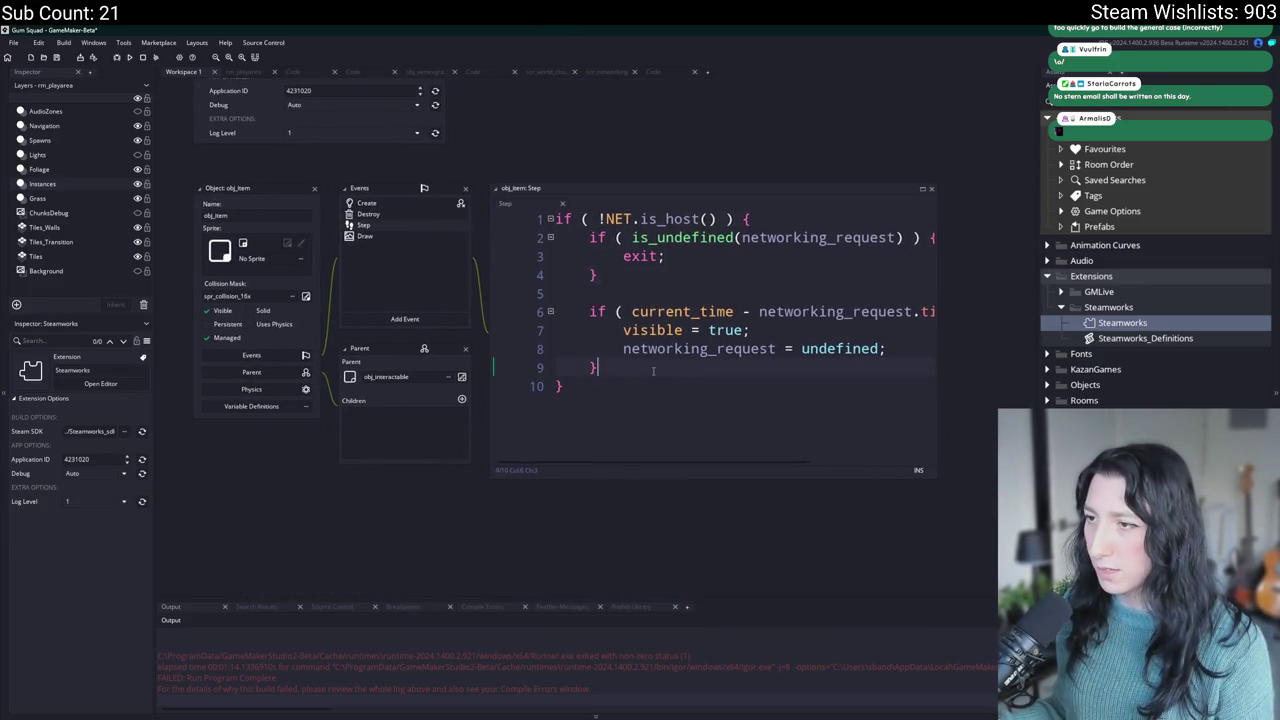
scroll(802, 320, "right", 2)
left_click(705, 364)
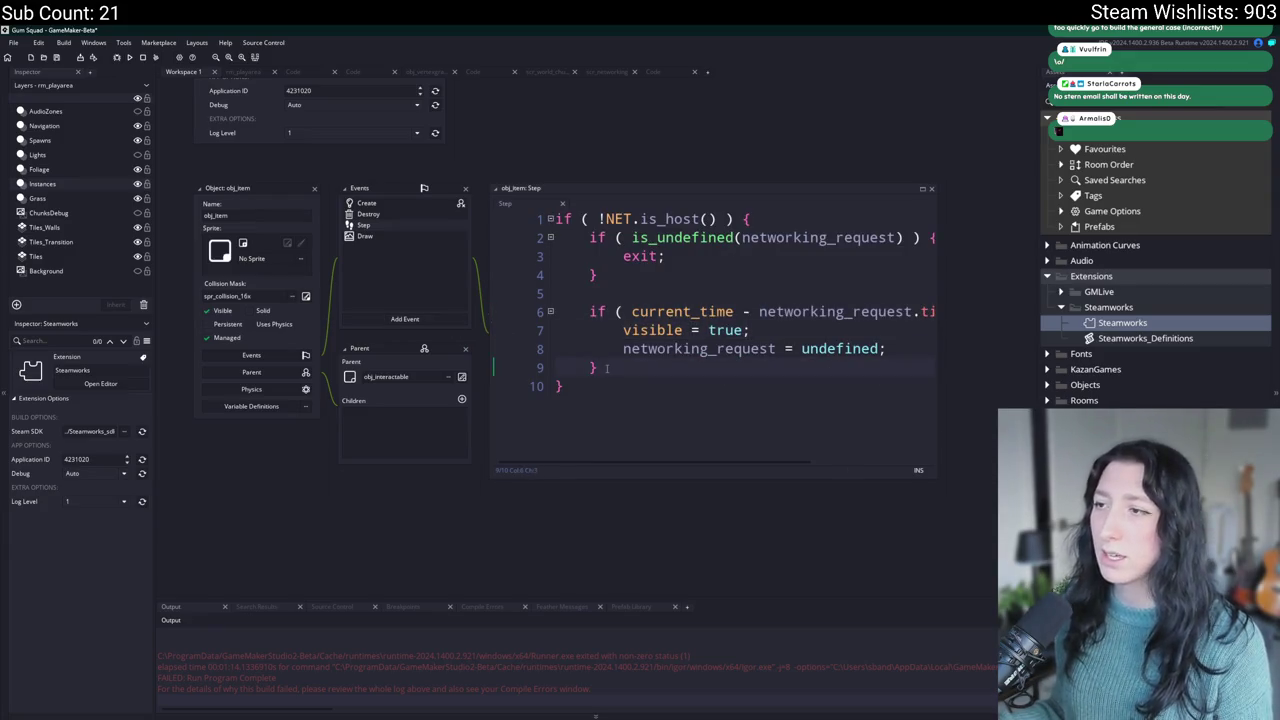
key("ctrl+a")
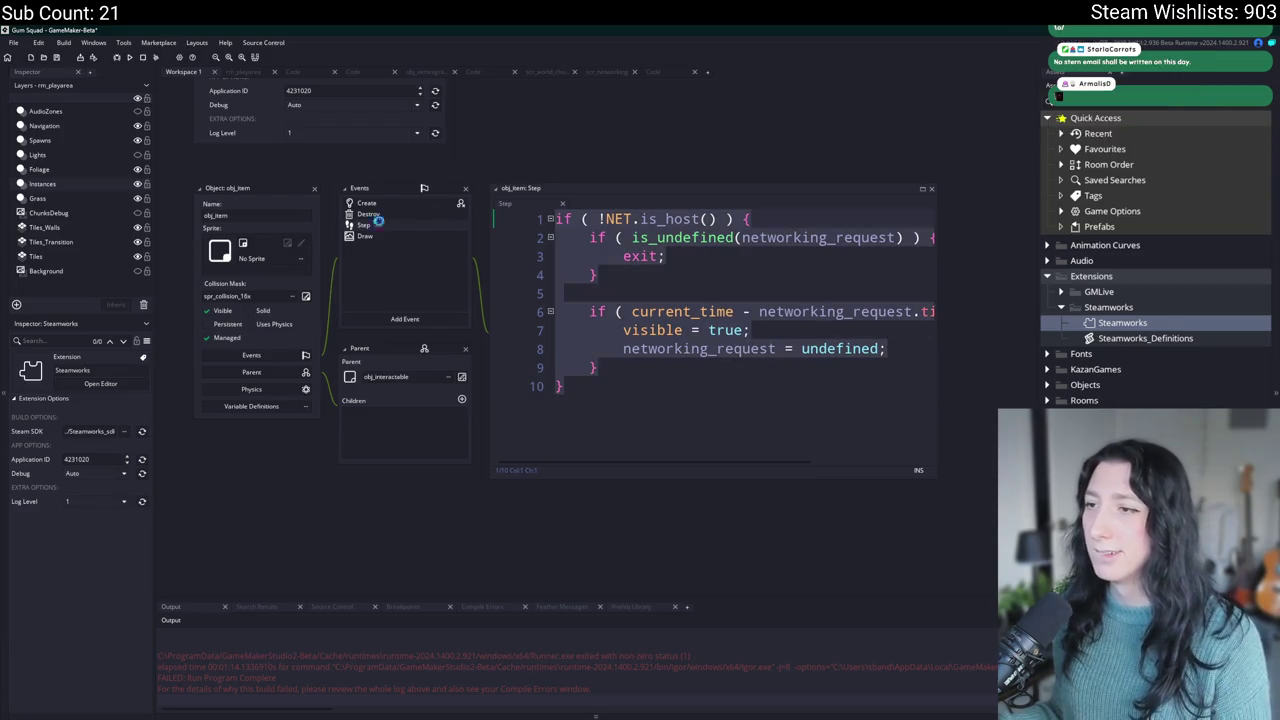
- Give obj_loothole_generic_0 a Step event holding obj_item's copied timeout code
key("ctrl+t")
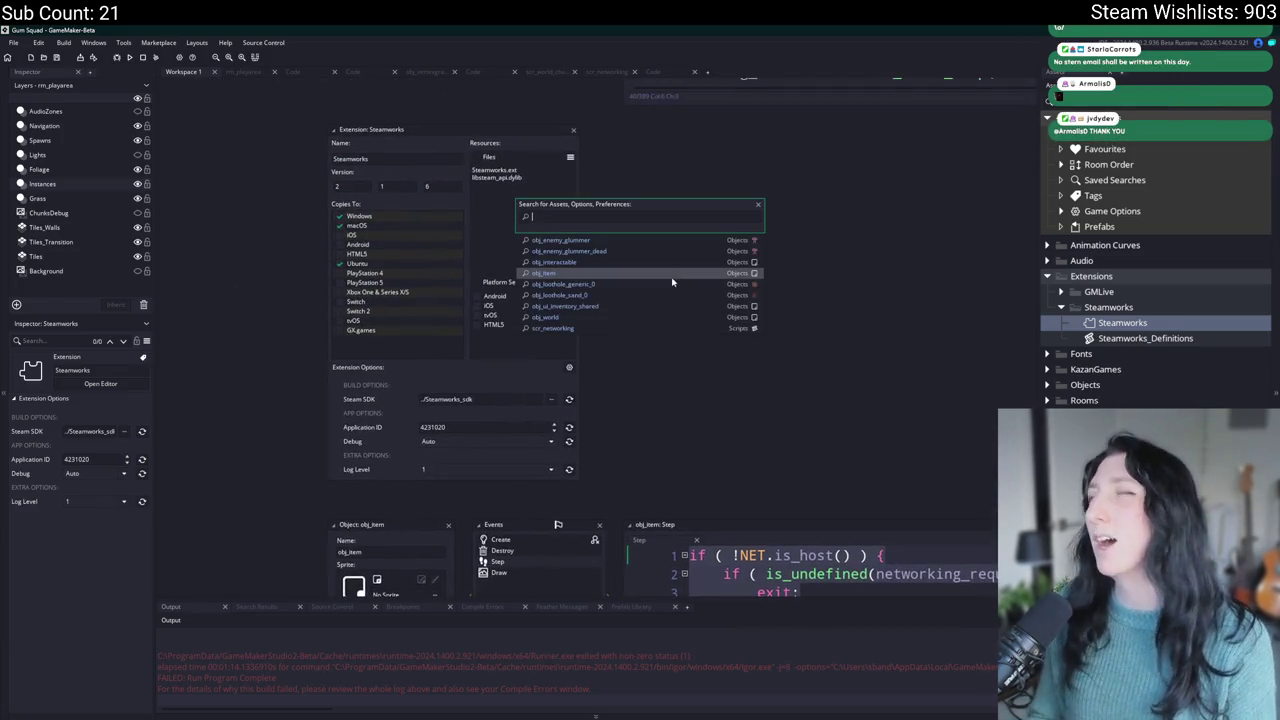
type("loothole_gen")
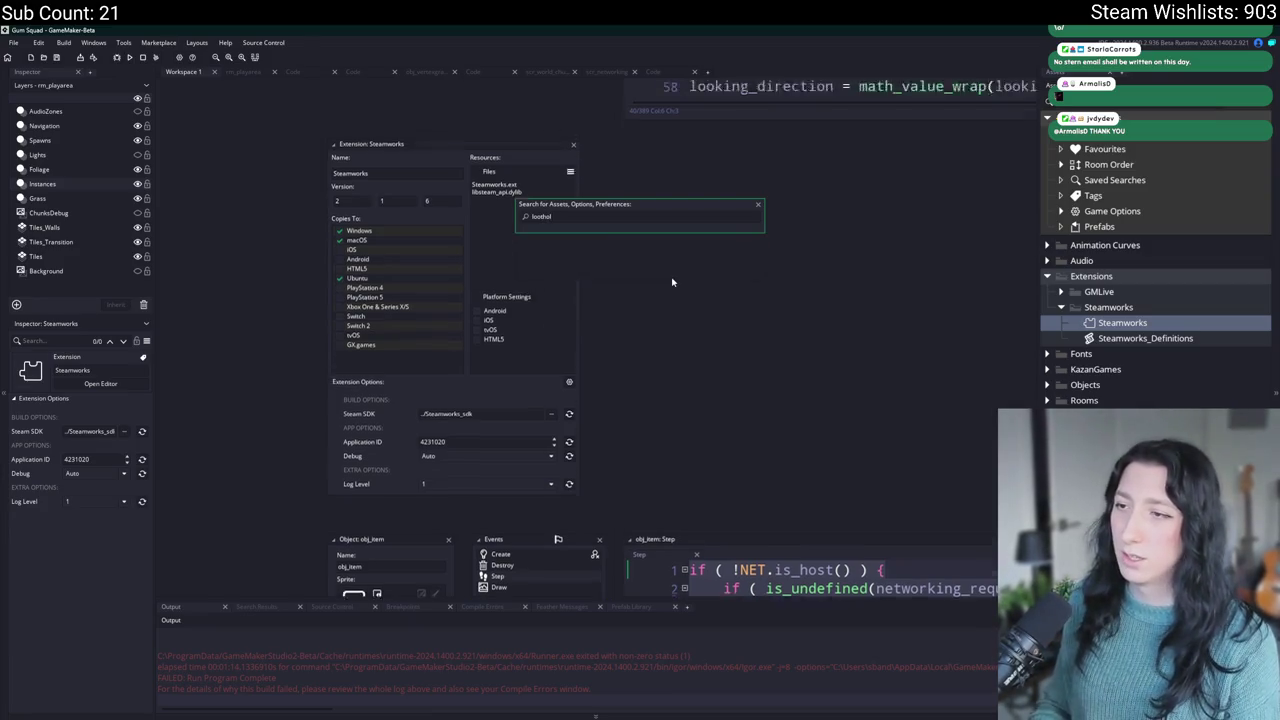
key("Return")
left_click(558, 262)
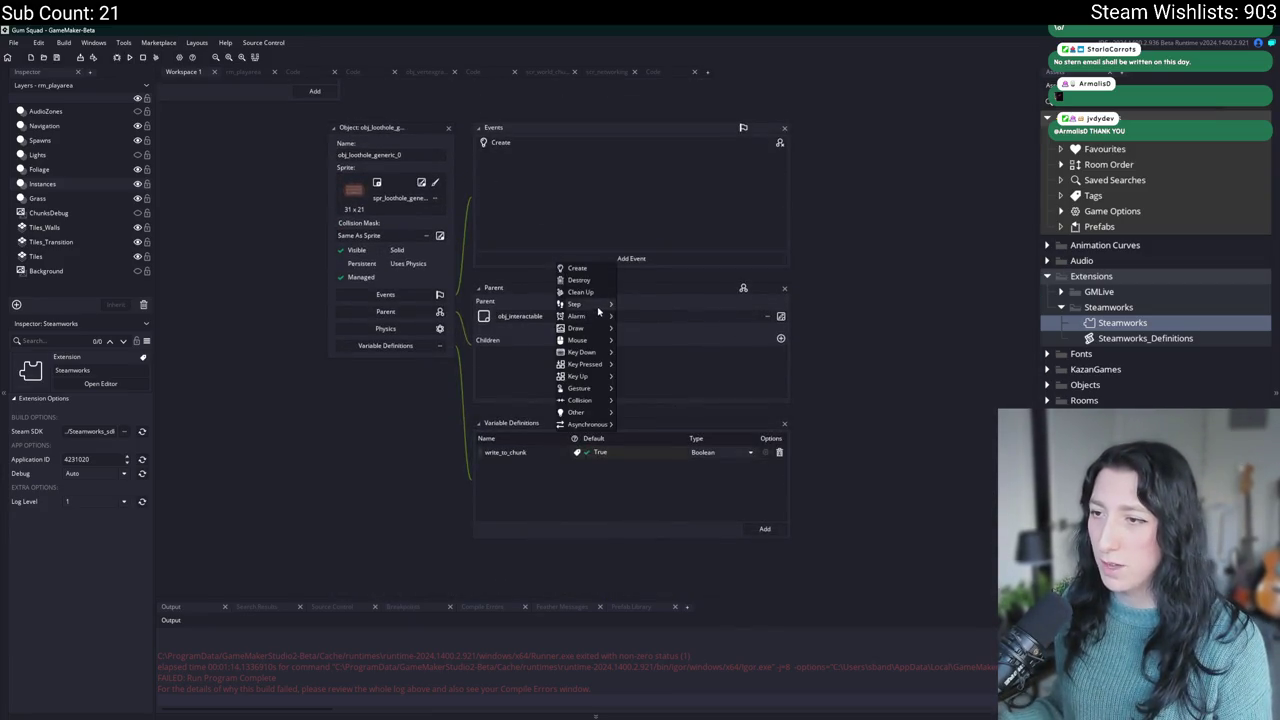
mouse_move(590, 308)
left_click(635, 305)
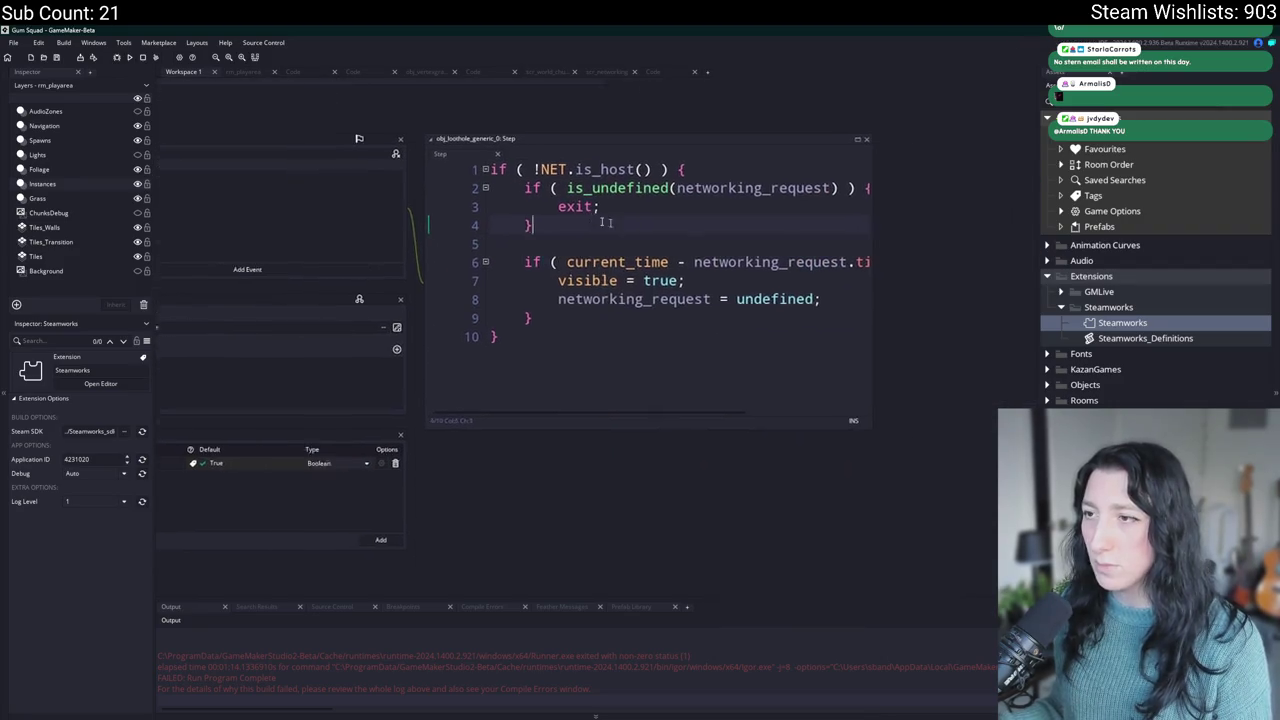
mouse_move(777, 149)
left_mouse_down()
mouse_move(976, 149)
mouse_move(956, 149)
left_mouse_up()
- Review the 2500 ms networking_request timeout and delete the 'visible = true;' line
left_click(740, 173)
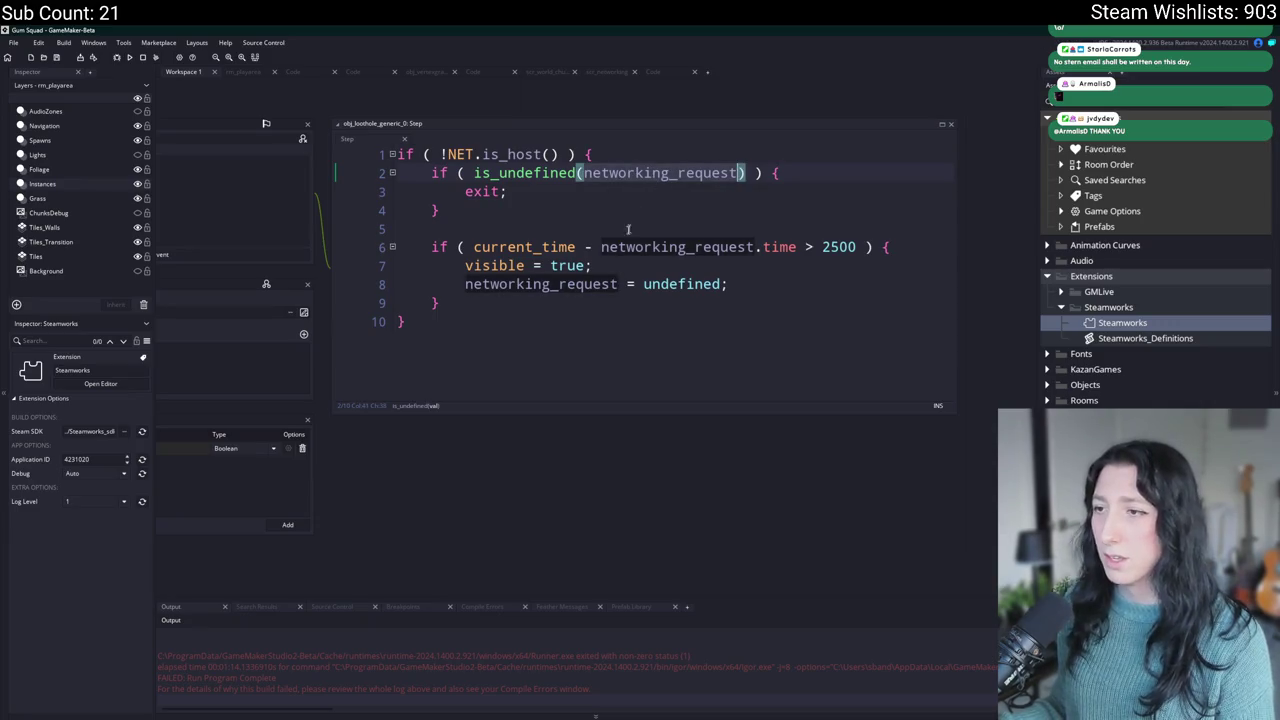
left_click(657, 247)
left_click(842, 247)
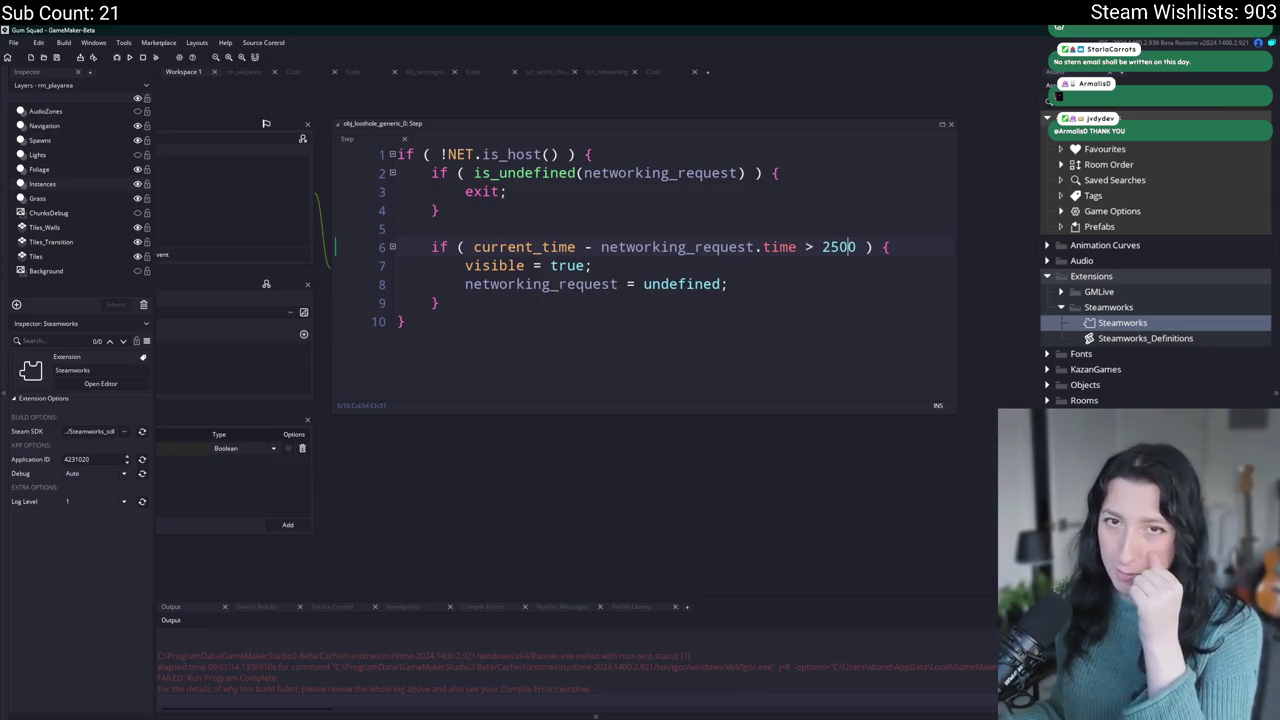
double_click(636, 246)
left_click(744, 216)
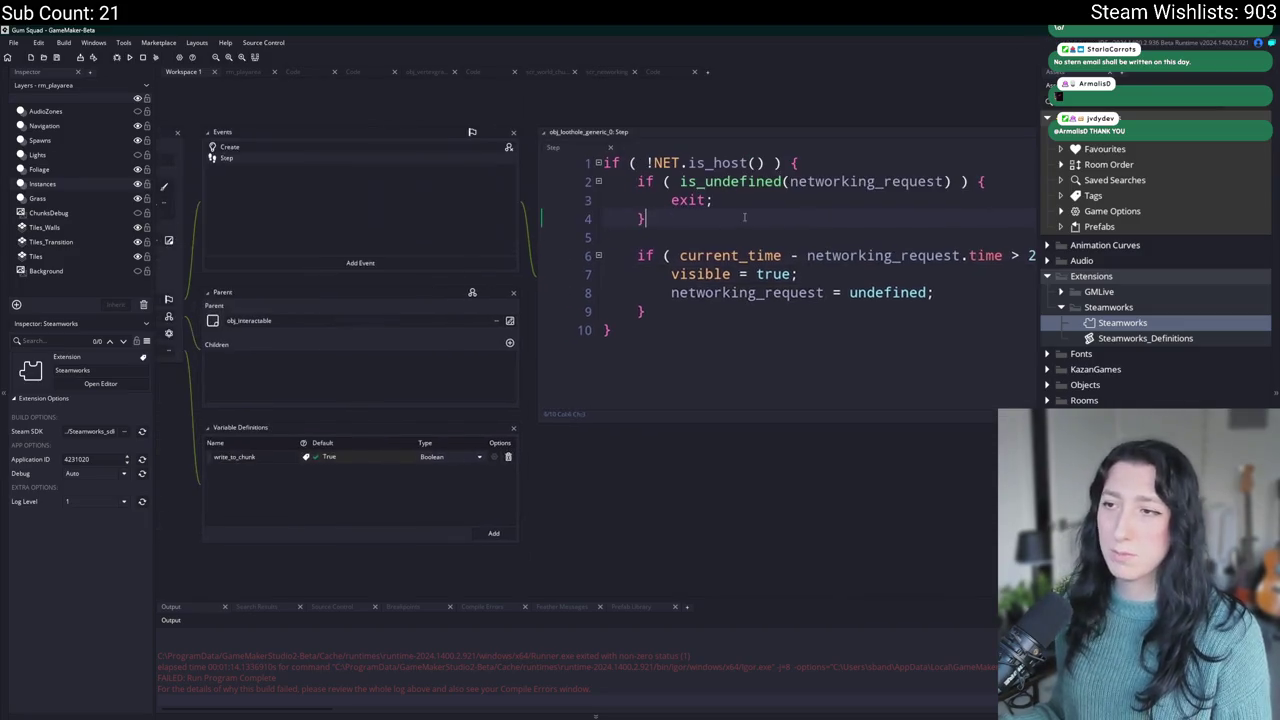
left_click_drag(812, 272, 606, 274)
key("BackSpace")
key("BackSpace")
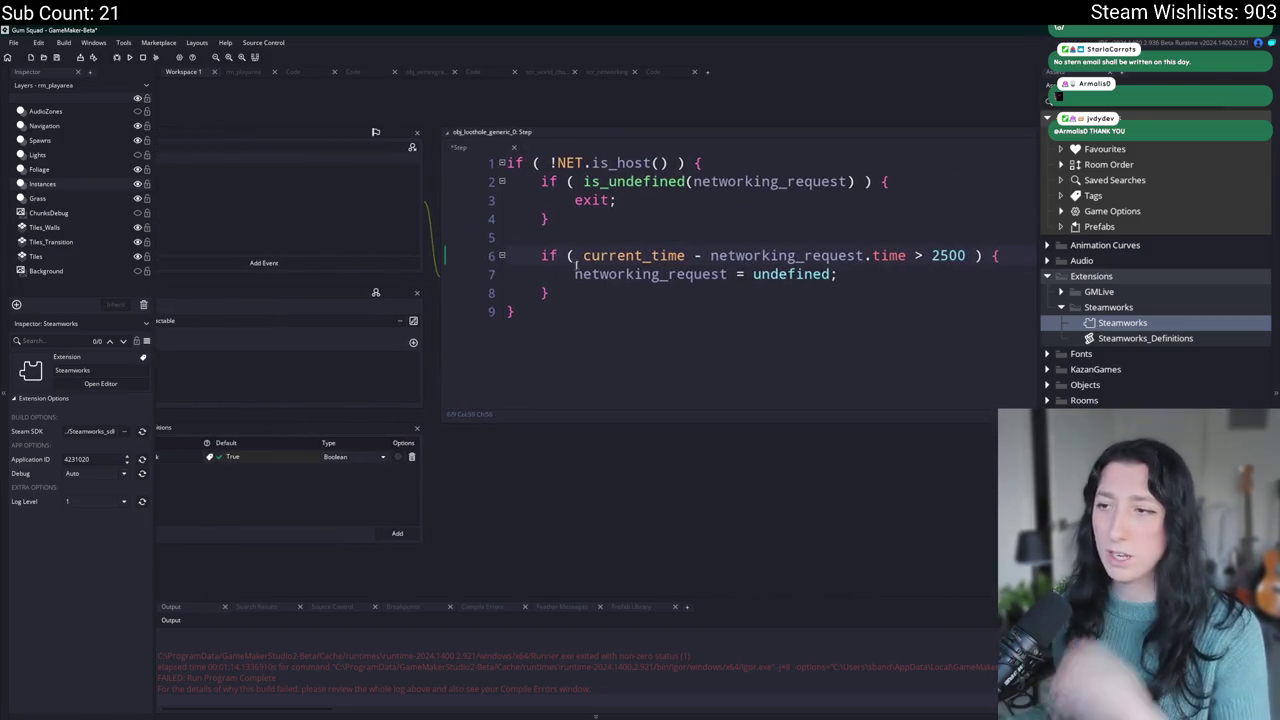
left_click_drag(906, 255, 712, 256)
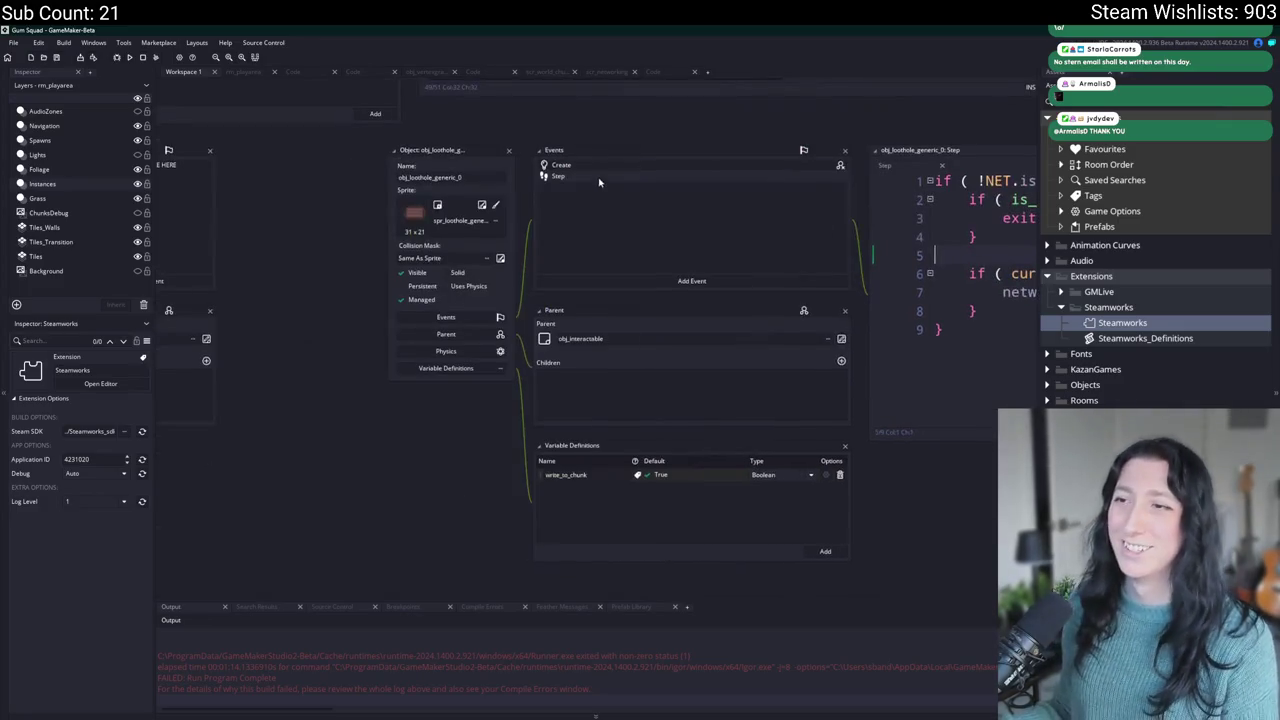
- In the loot hole Create event, change network_request to networking_request on lines 62 and 63
double_click(603, 162)
scroll(560, 300, "up", 1)
scroll(520, 400, "down", 1)
left_click(471, 440)
type("ing_request) ) {")
left_click(367, 459)
type("ing")
- Rename the line 17 declaration to networking_request, leaving the cursor before the else brace
scroll(500, 300, "up", 14)
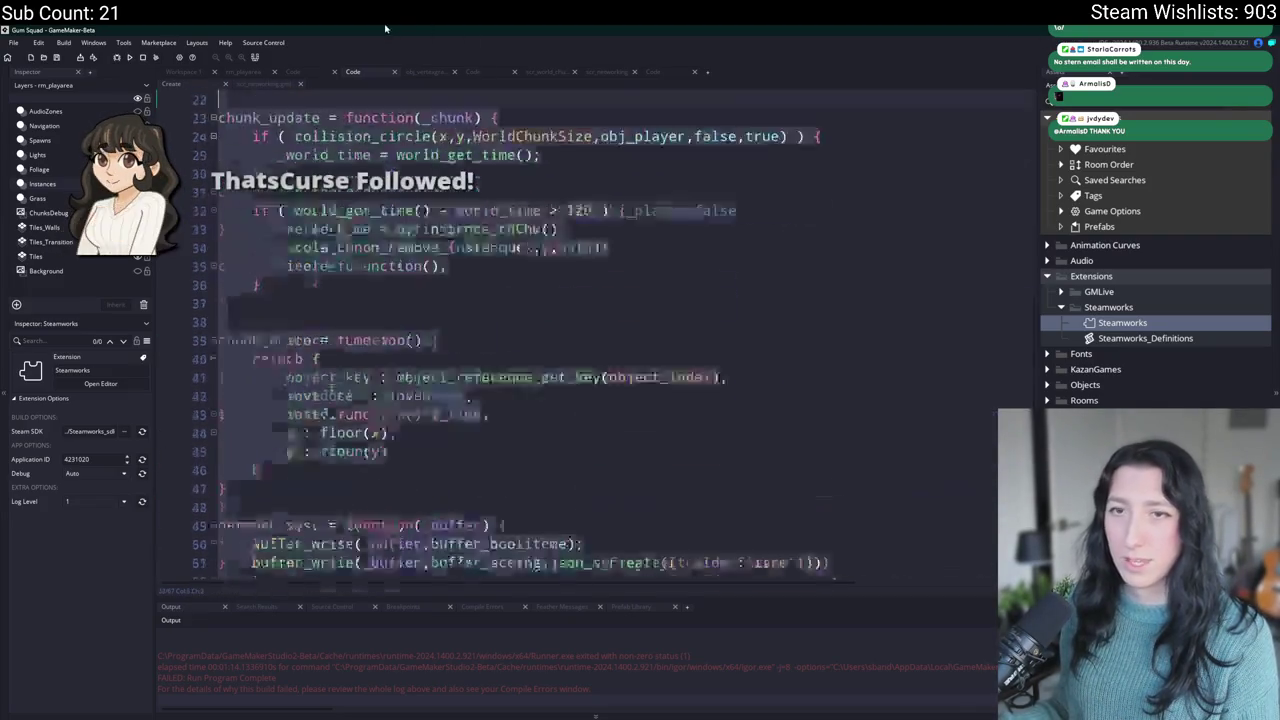
left_click(303, 99)
left_click(262, 395)
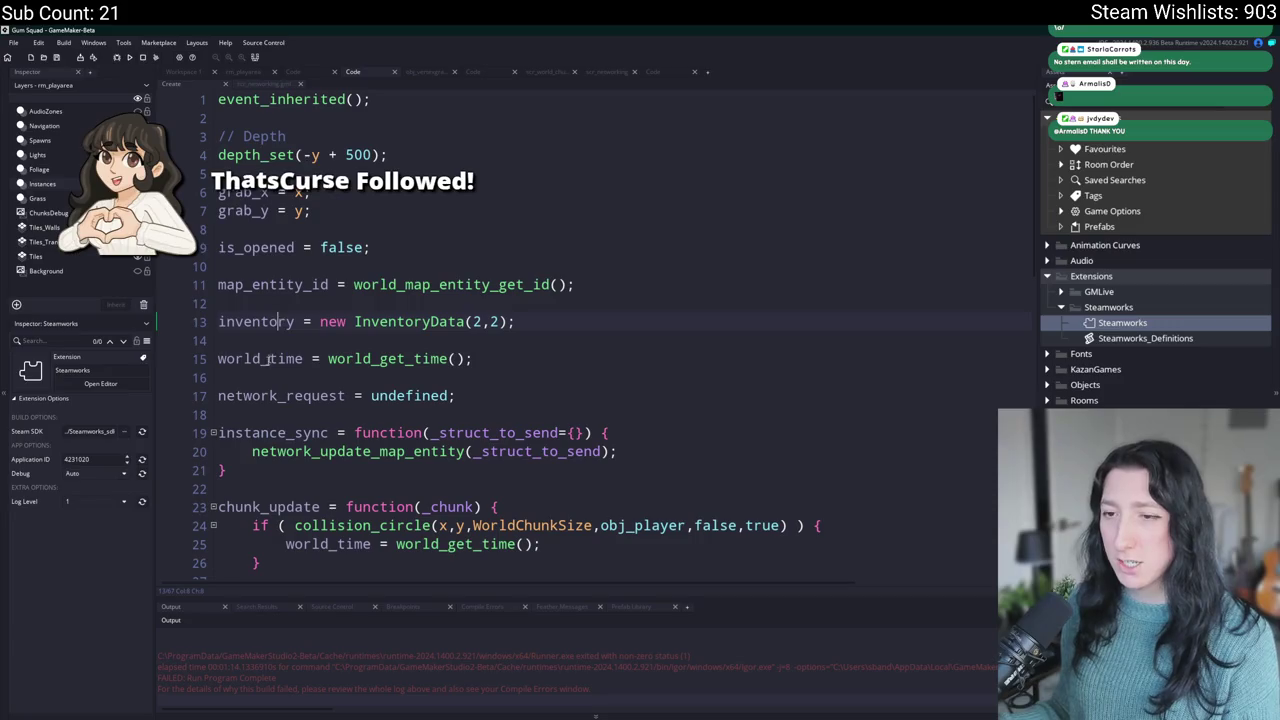
double_click(262, 395)
scroll(700, 450, "down", 14)
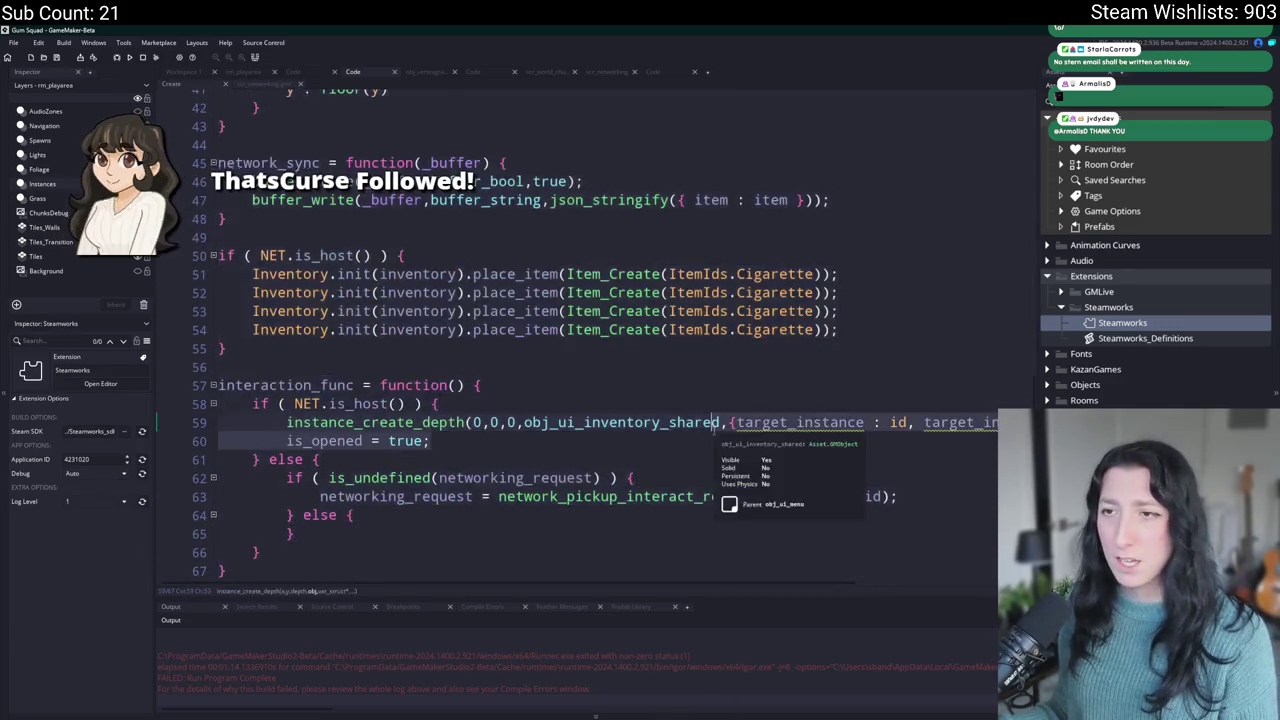
scroll(710, 480, "up", 8)
type("networking_request")
key("ctrl+d")
scroll(700, 410, "down", 9)
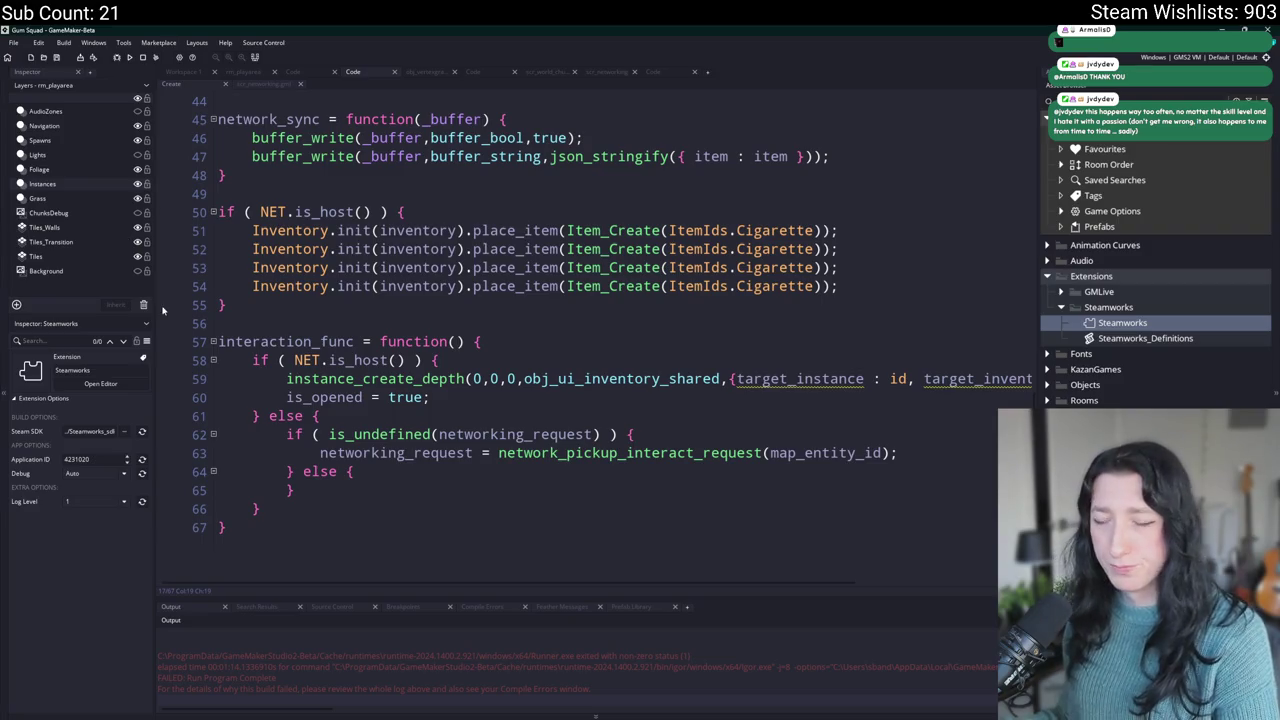
scroll(555, 348, "up", 1)
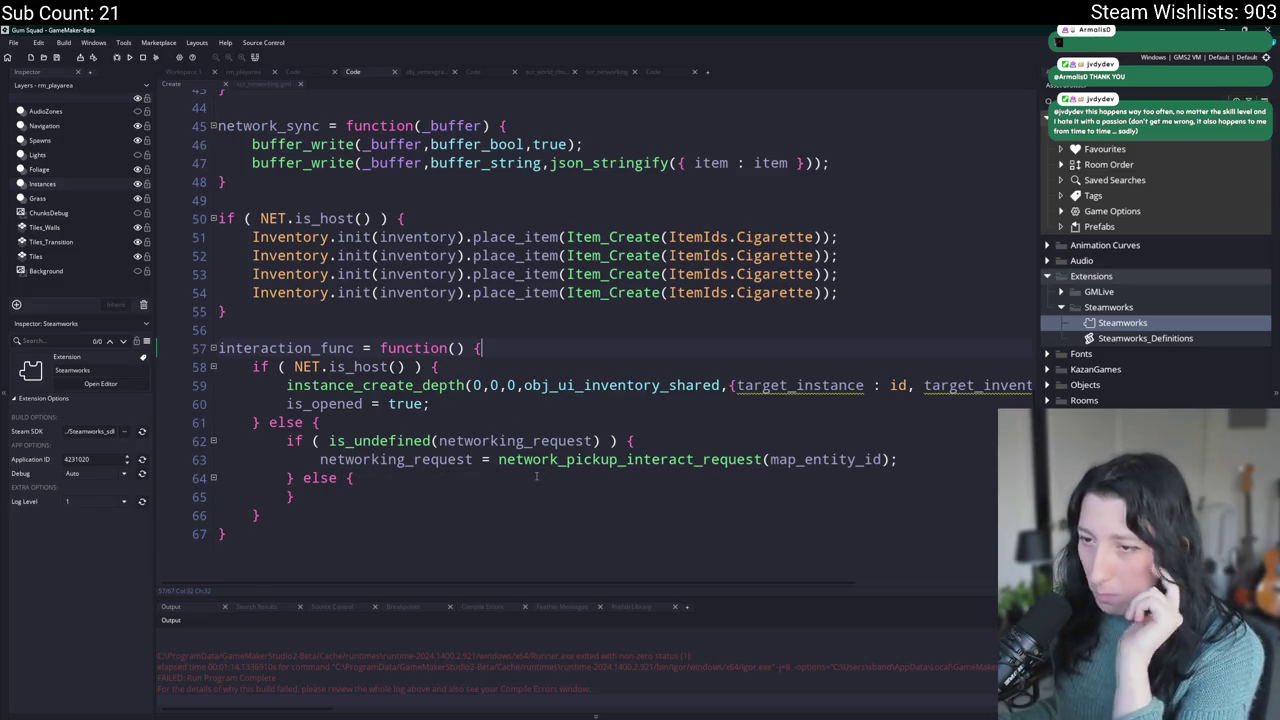
left_click(349, 478)
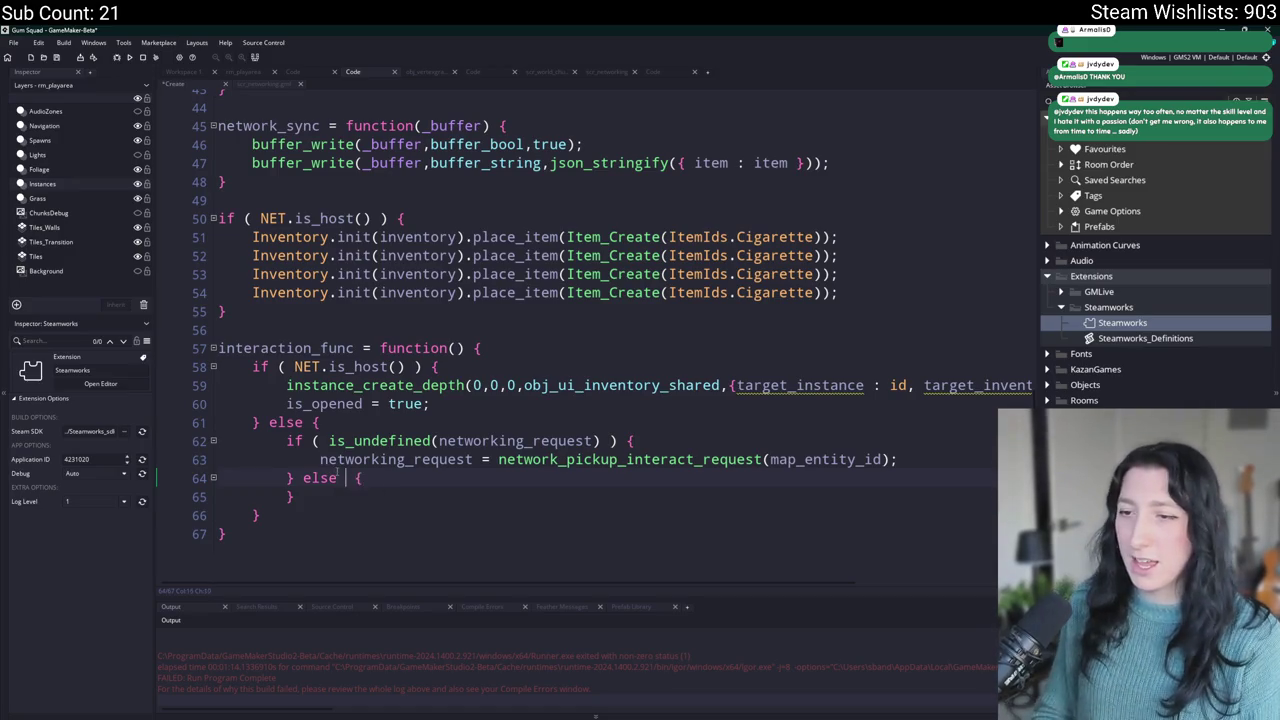
- Turn the else branch into 'else if ( networking_request.result )' with an empty line inside
type("if ( networking_request.result")
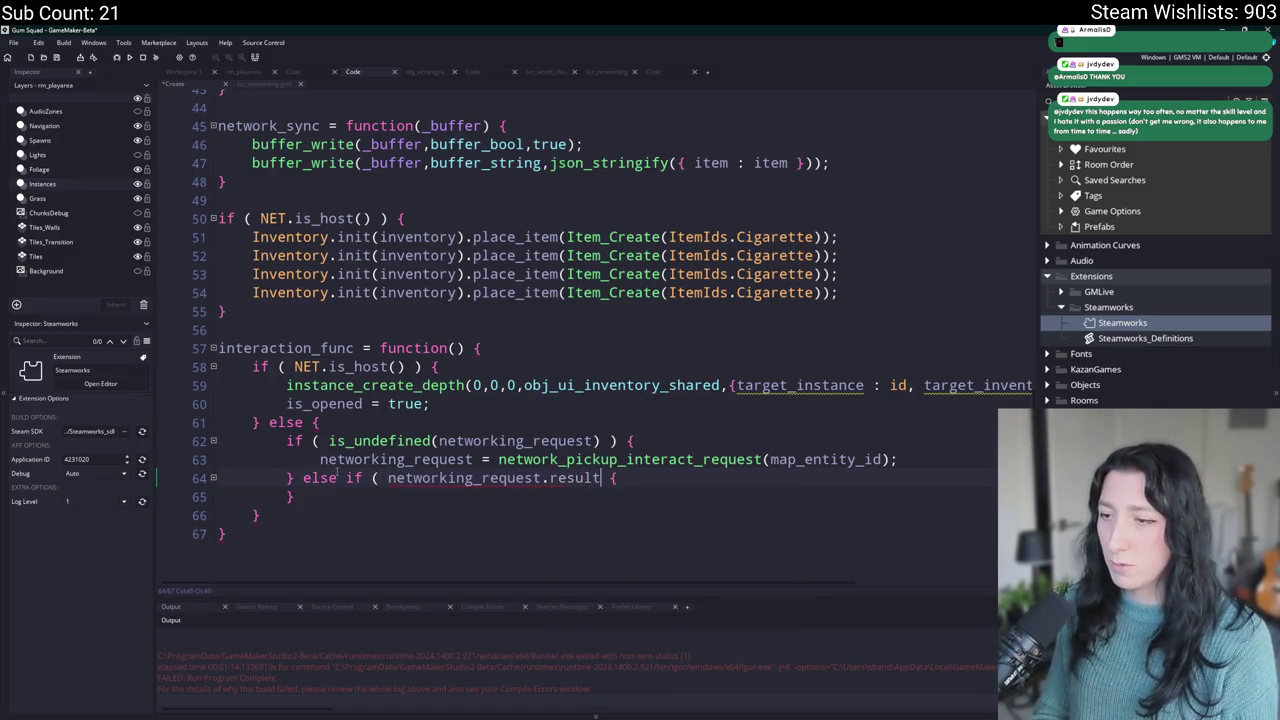
key("alt+Tab")
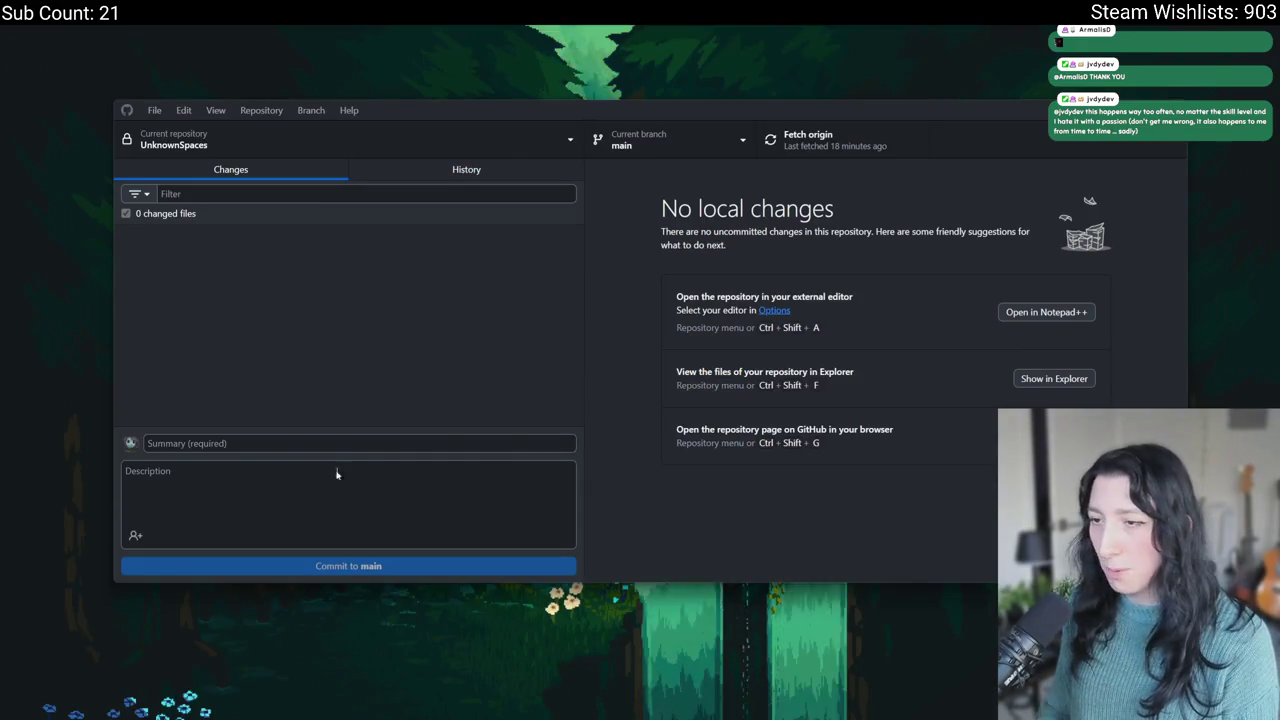
key("alt+Tab")
type(")")
key("Return")
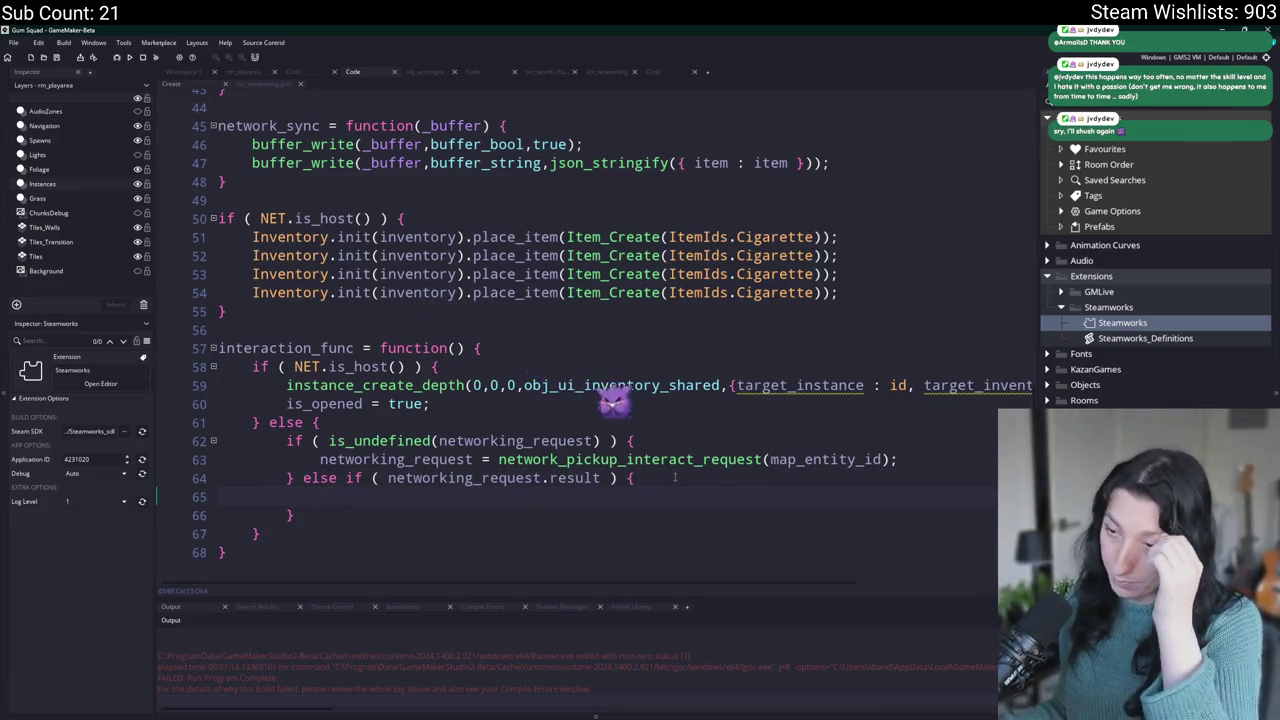
- Copy line 59's instance_create_depth inventory call into the new else-if branch
left_click(889, 385)
key("Home")
key("shift+End")
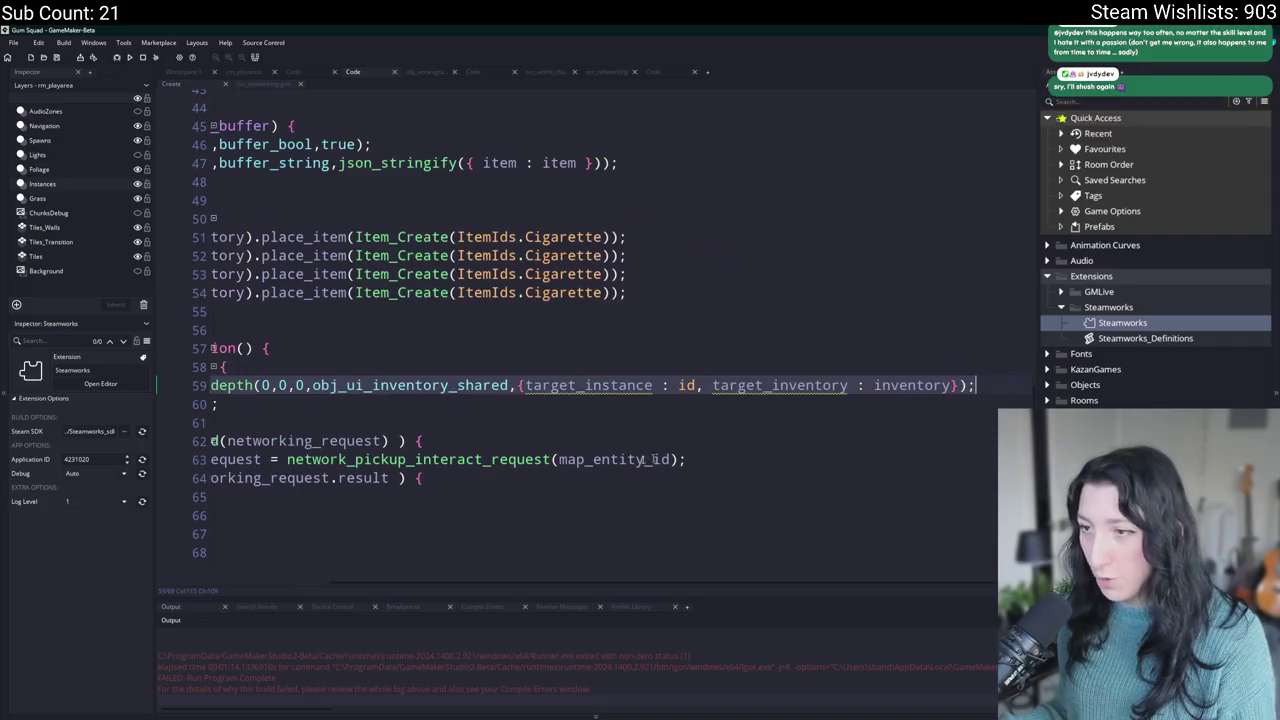
key("ctrl+c")
left_click(458, 497)
key("ctrl+v")
left_click(458, 513)
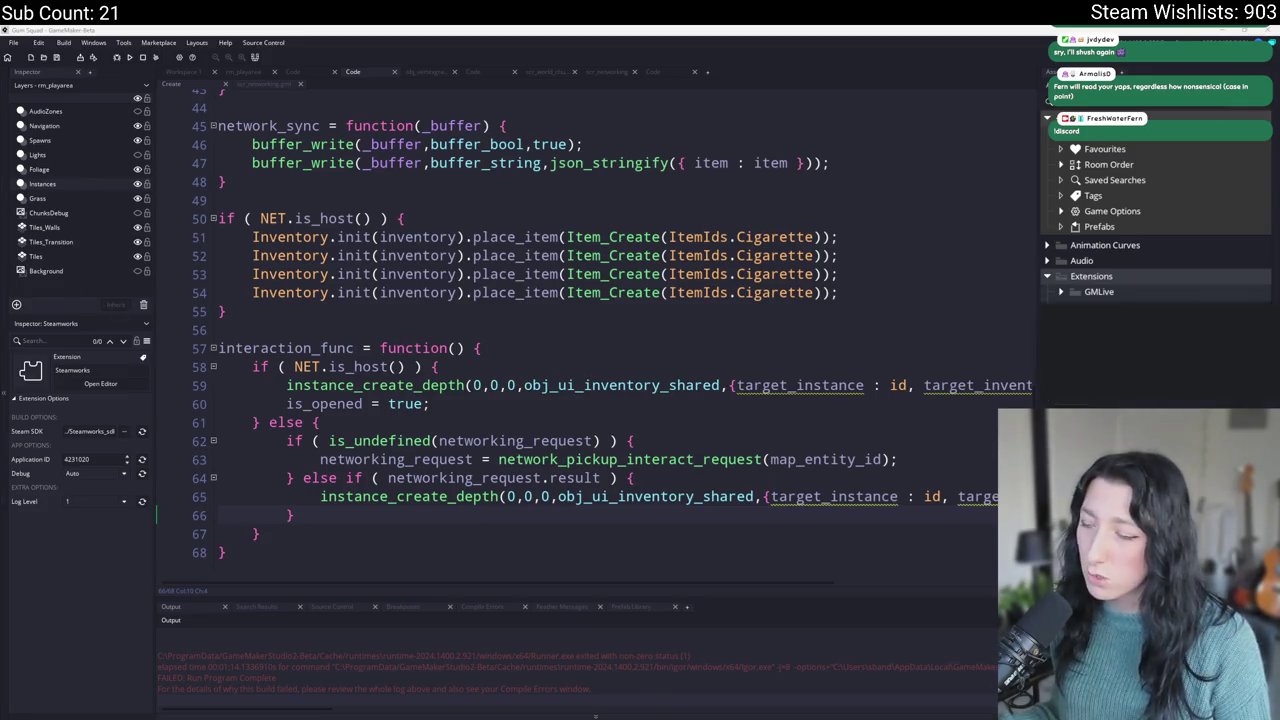
key("alt+Tab")
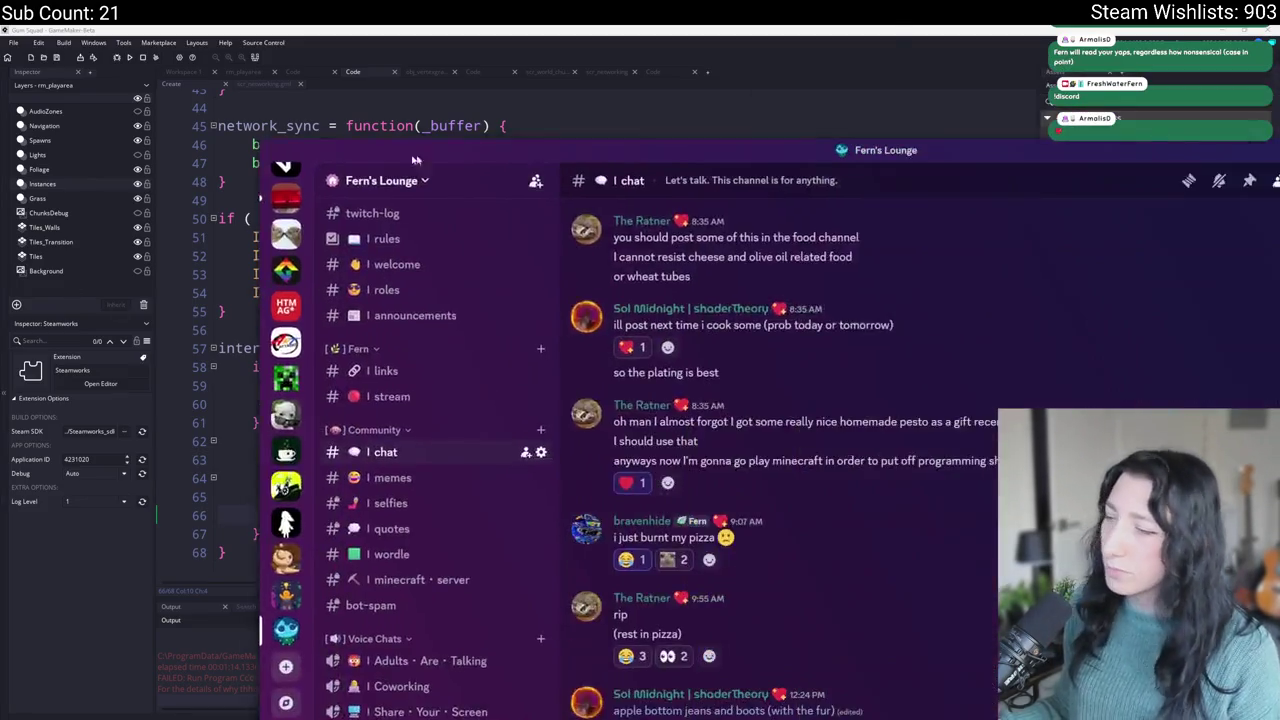
- Open #minecraft-server and view its screenshots, including the chests image, full size
scroll(277, 315, "down", 5)
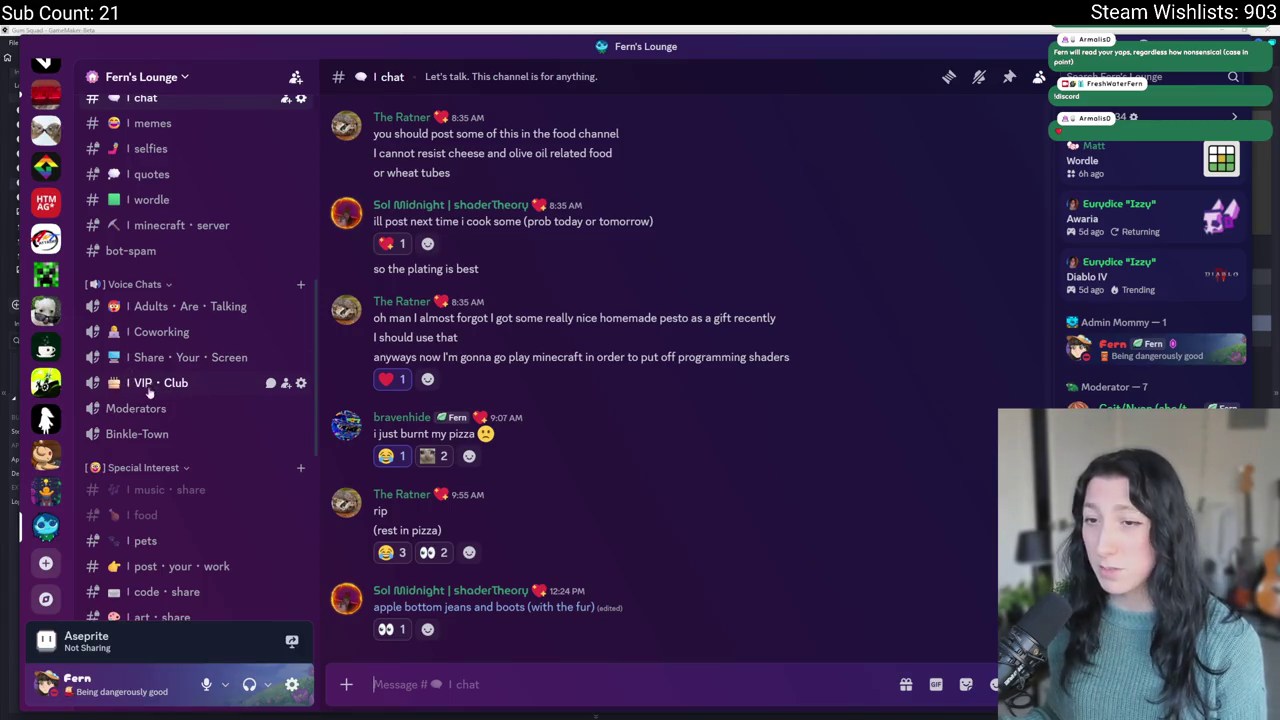
scroll(190, 380, "up", 3)
left_click(185, 375)
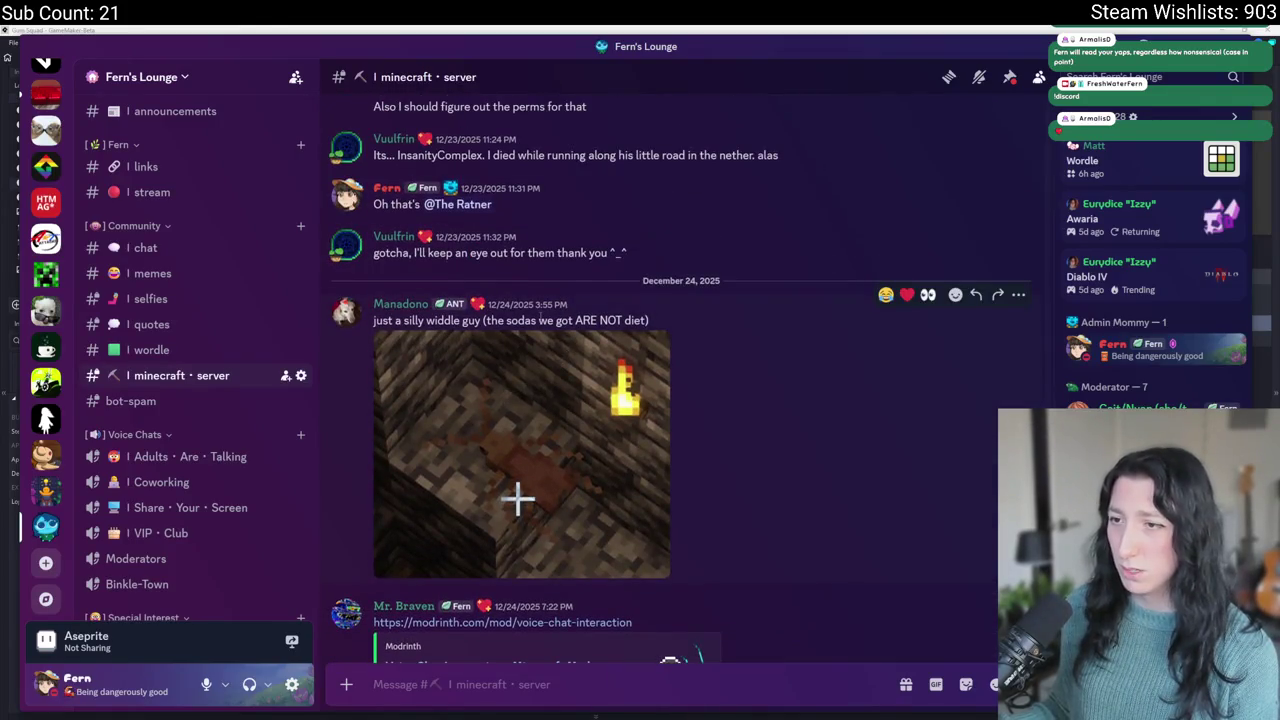
scroll(510, 390, "up", 5)
left_click(562, 359)
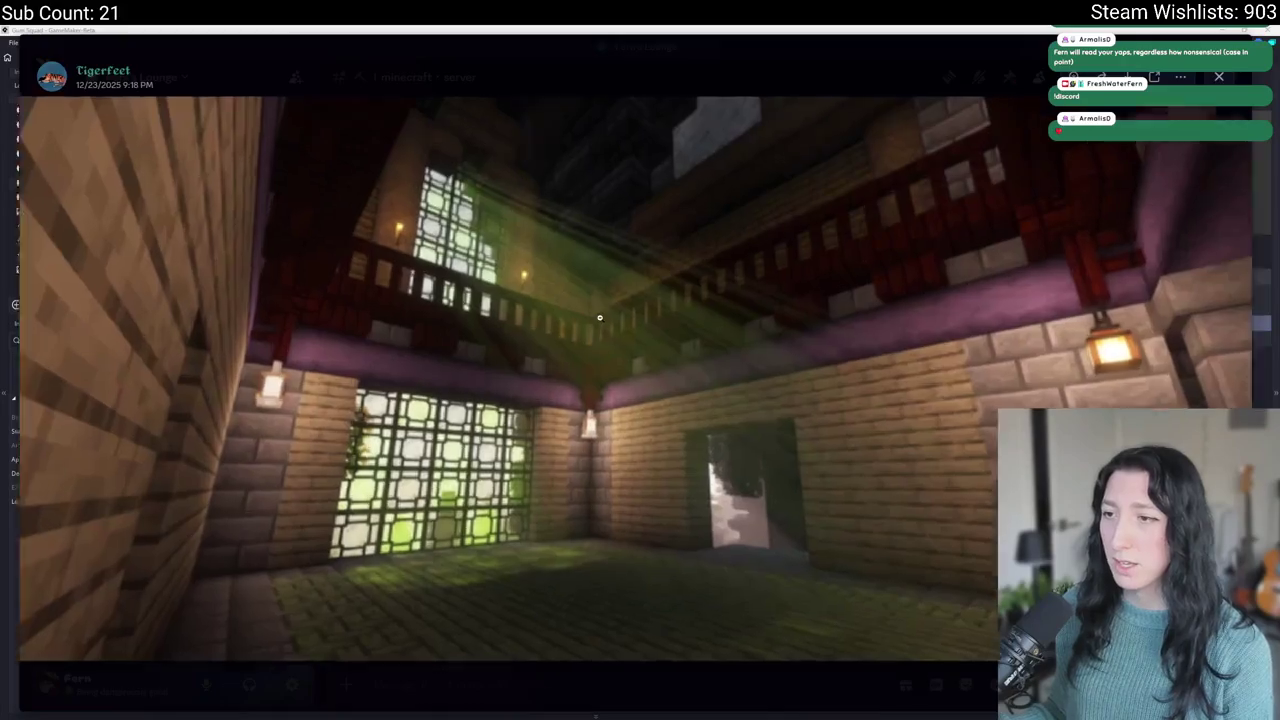
scroll(652, 344, "up", 10)
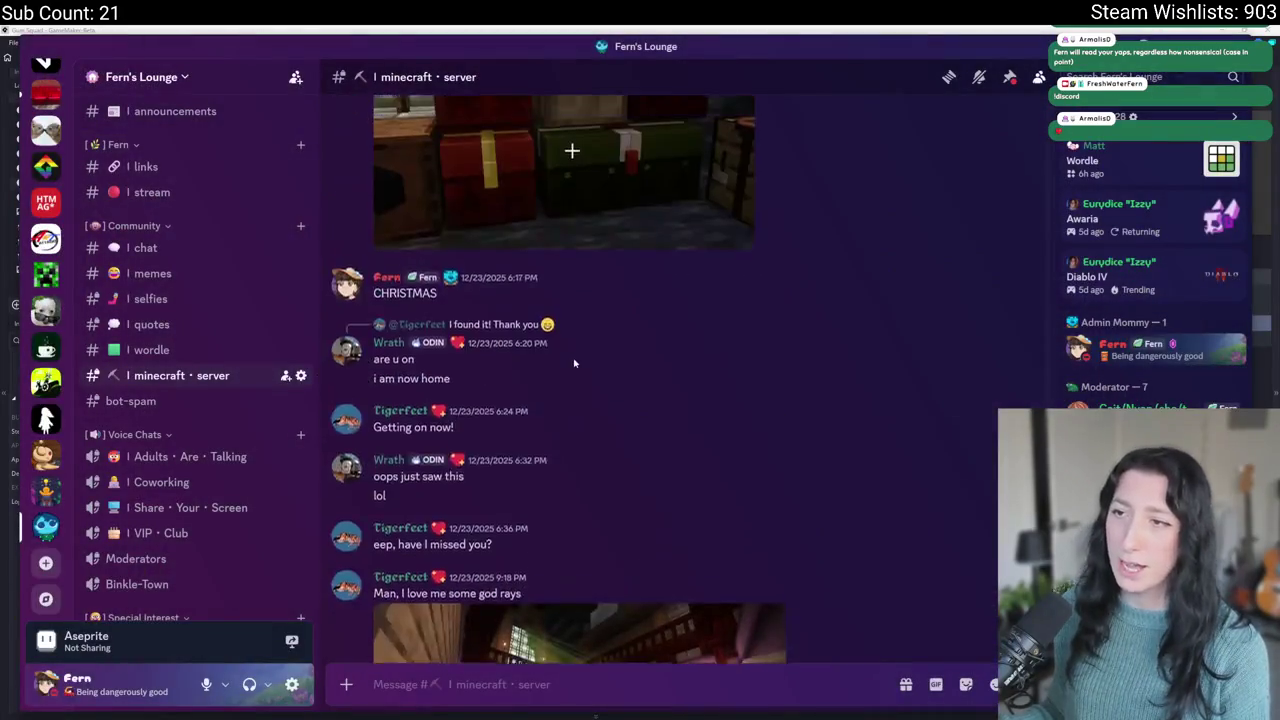
left_click(640, 420)
left_click(745, 674)
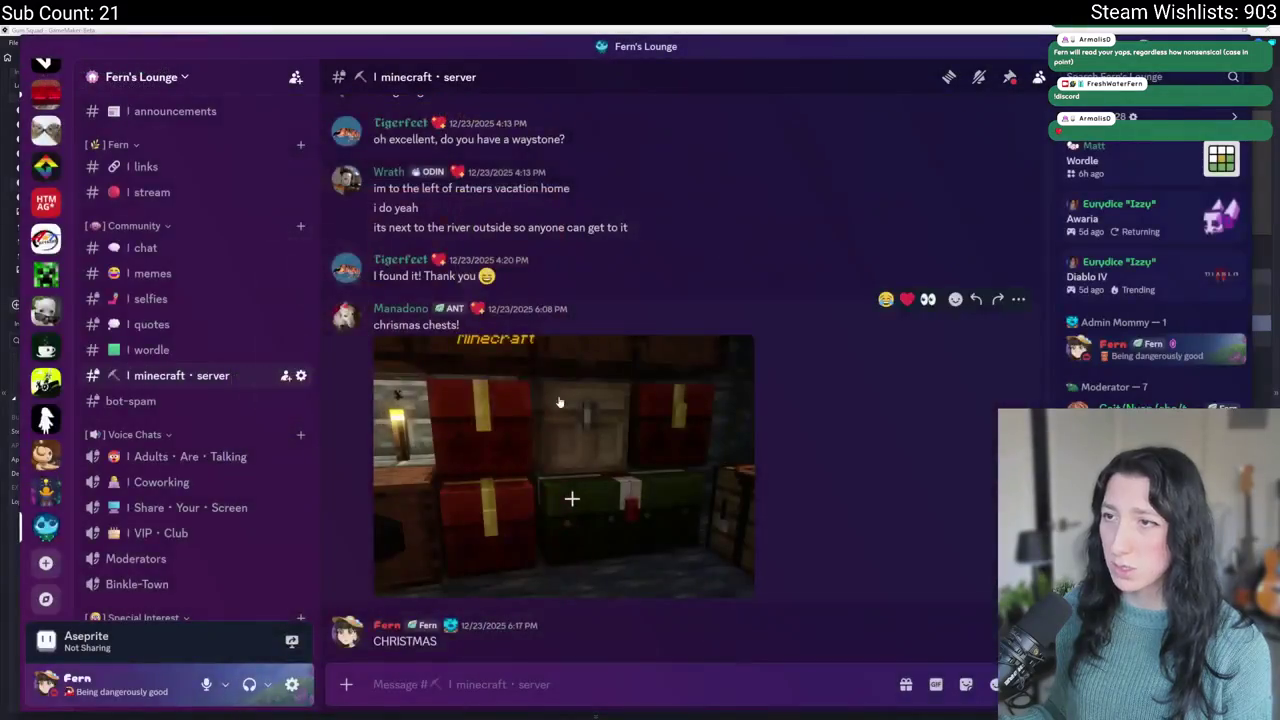
- Watch the snowy clip and another screenshot enlarged, then return to GameMaker
scroll(600, 379, "up", 10)
scroll(600, 379, "up", 15)
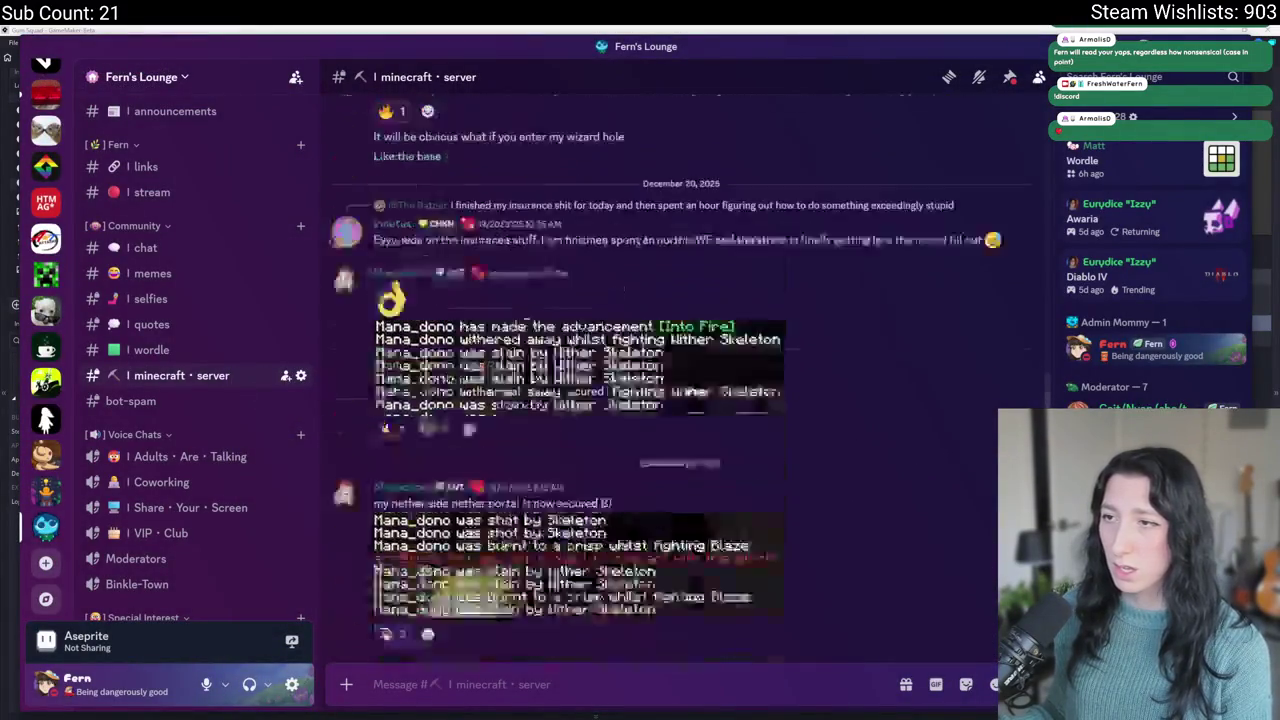
left_click(568, 335)
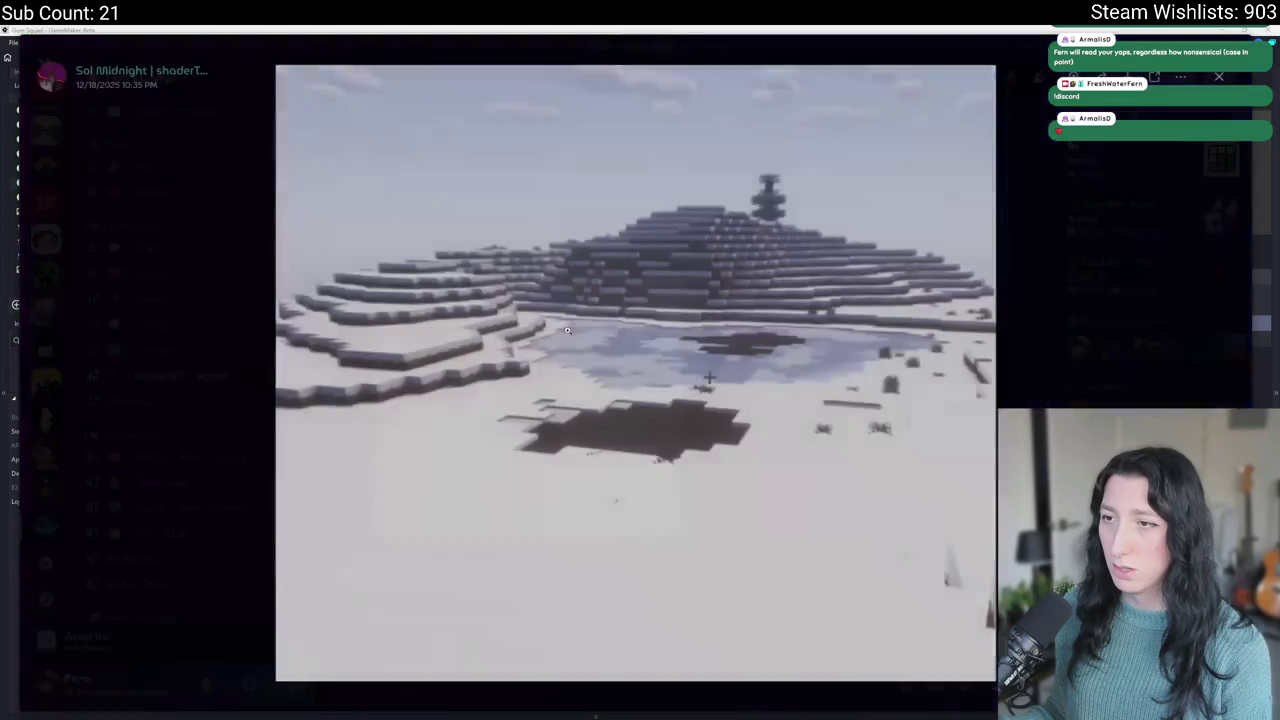
key("Escape")
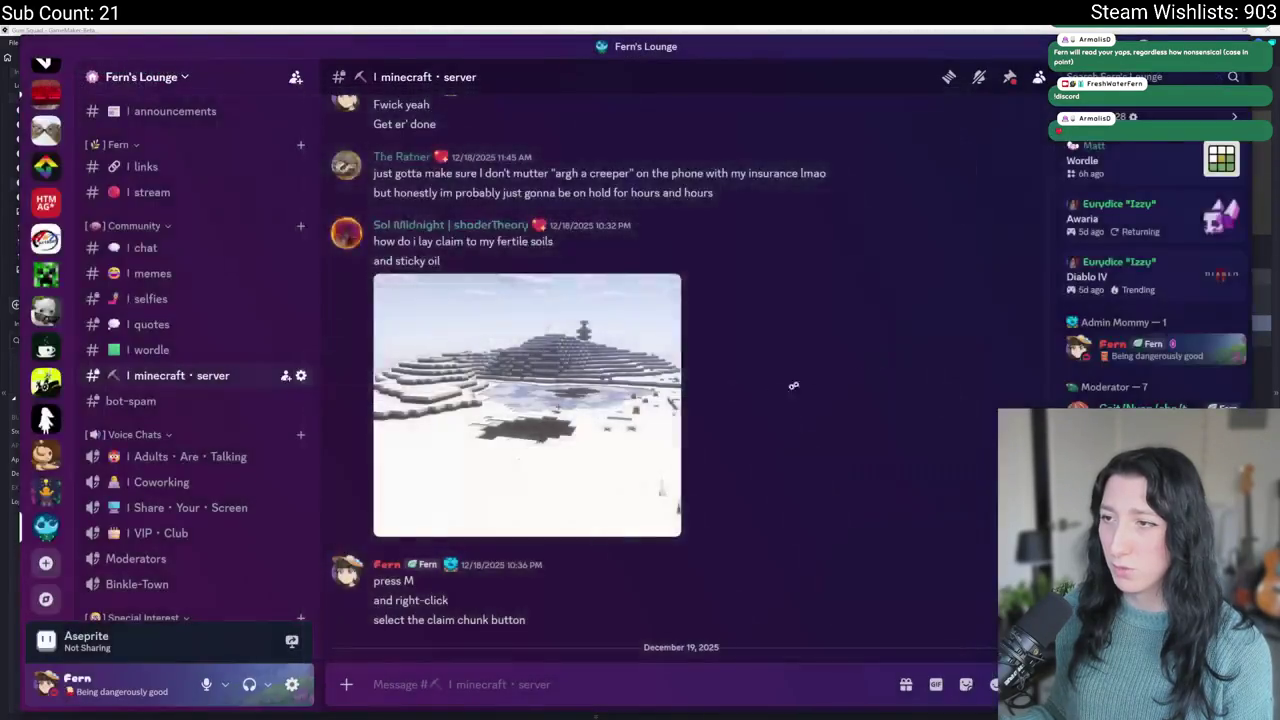
scroll(622, 538, "up", 15)
scroll(622, 538, "up", 20)
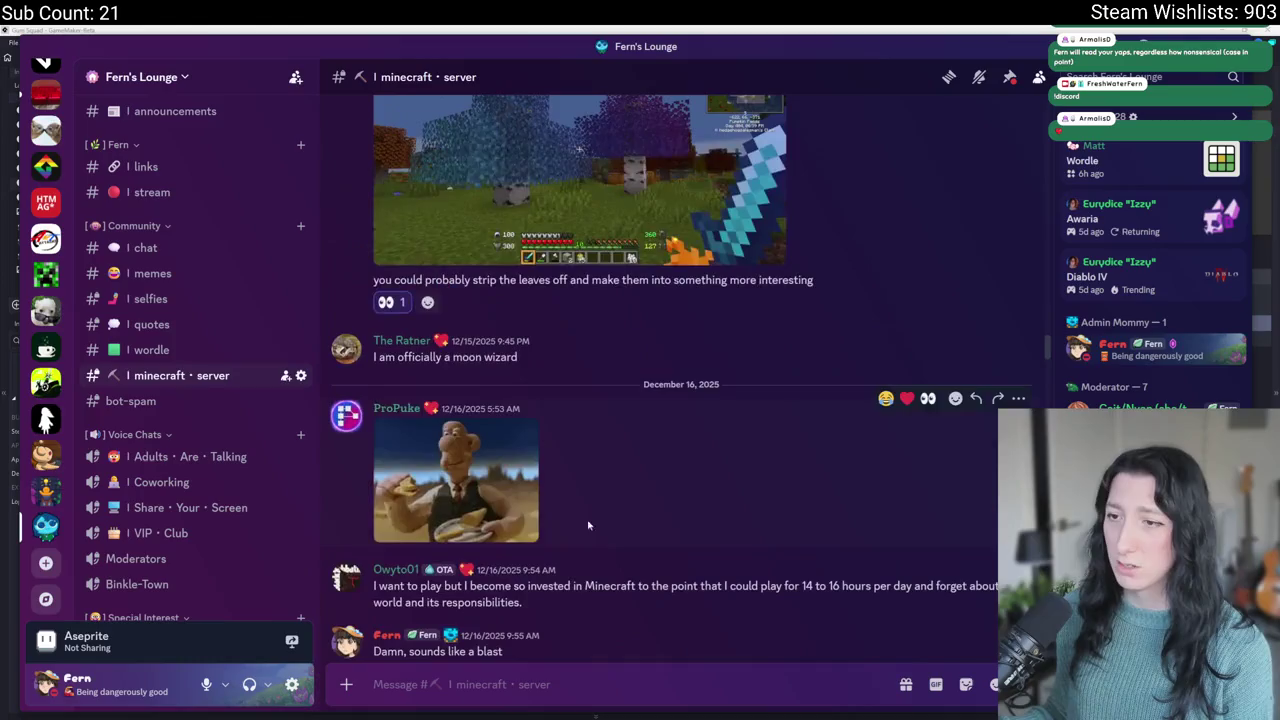
scroll(613, 473, "up", 6)
scroll(600, 480, "down", 2)
left_click(583, 391)
left_click(583, 391)
left_click(583, 391)
key("Escape")
scroll(583, 391, "down", 10)
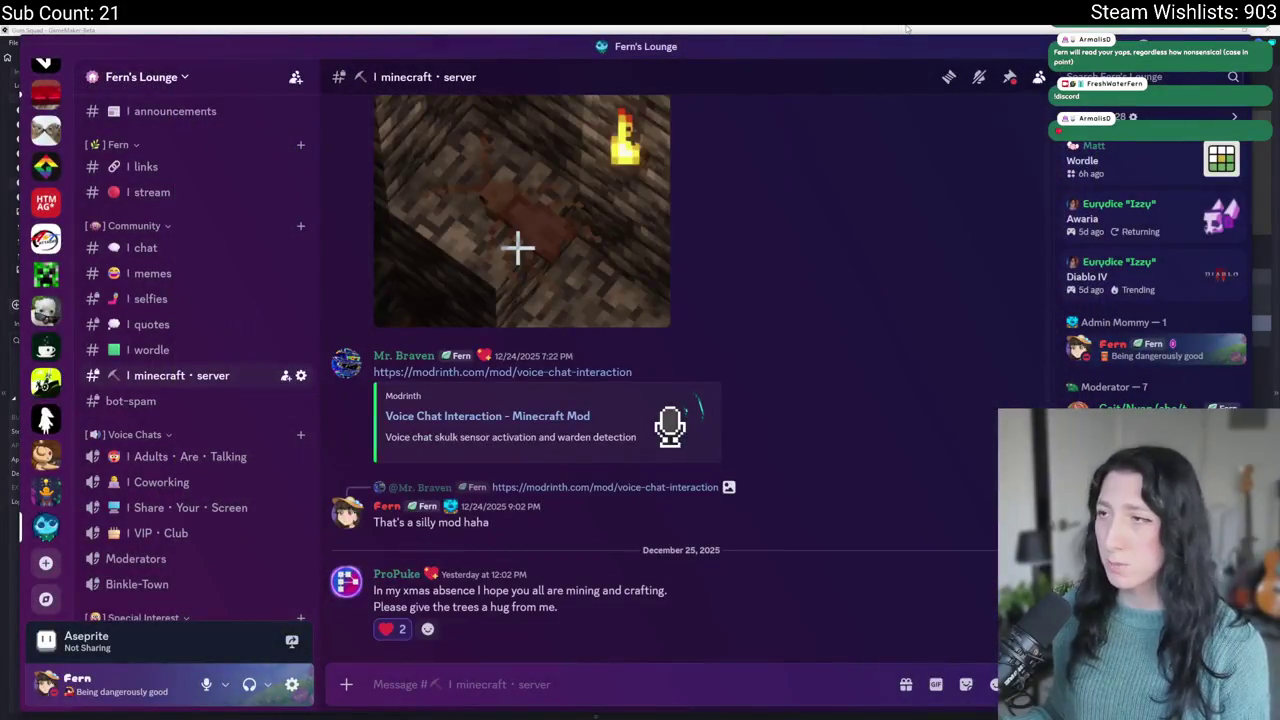
key("alt+Tab")
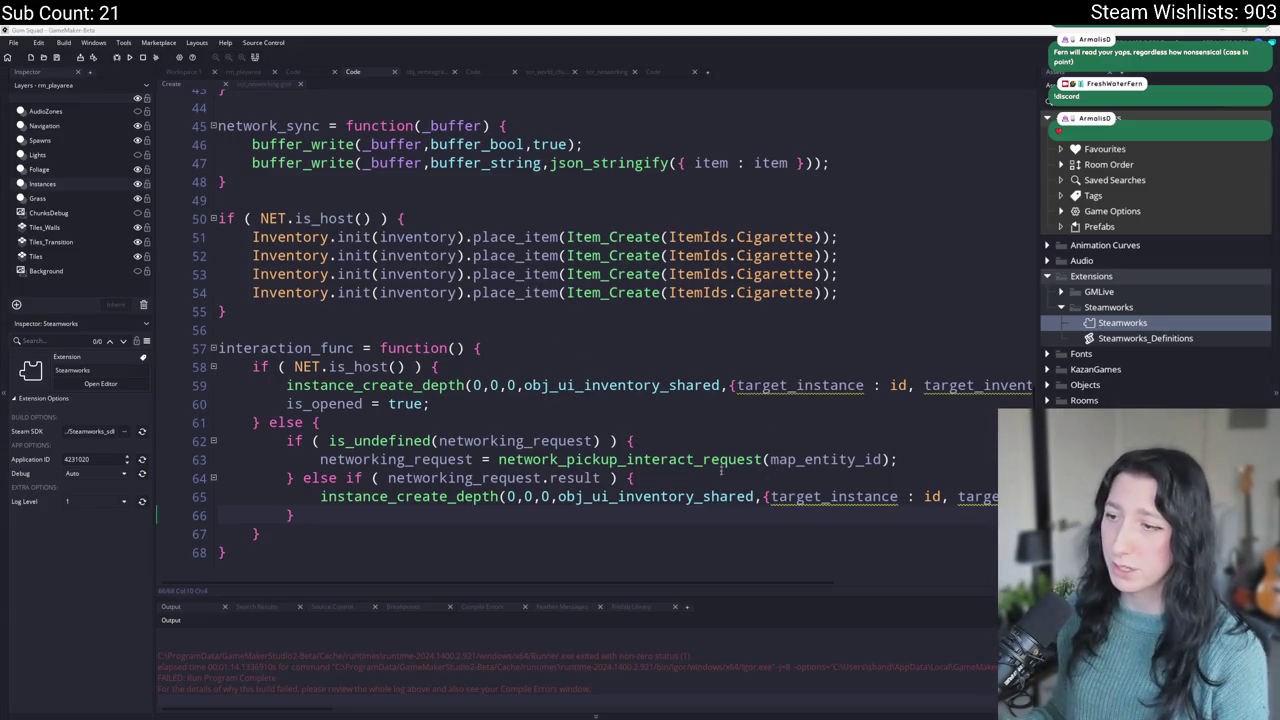
- Review interaction_func lines 57 and 62, then scroll the workspace to obj_loothole_sand_0's Create code
mouse_move(619, 459)
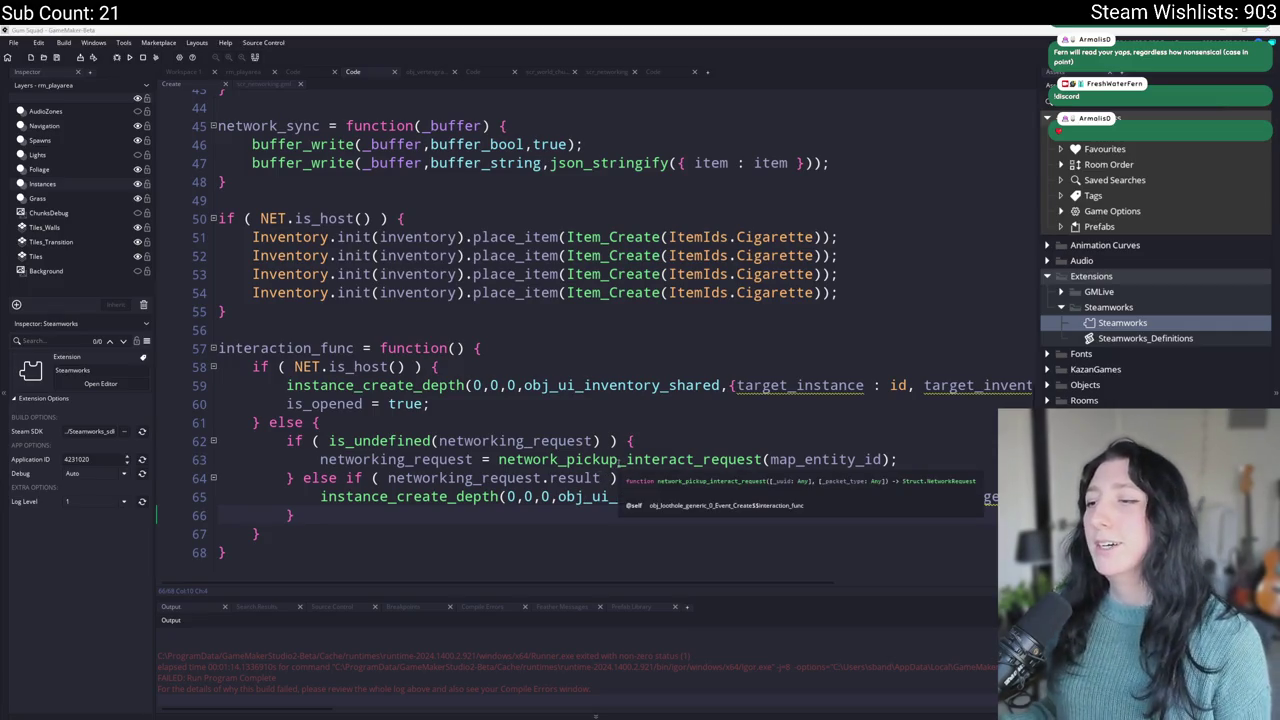
mouse_move(577, 478)
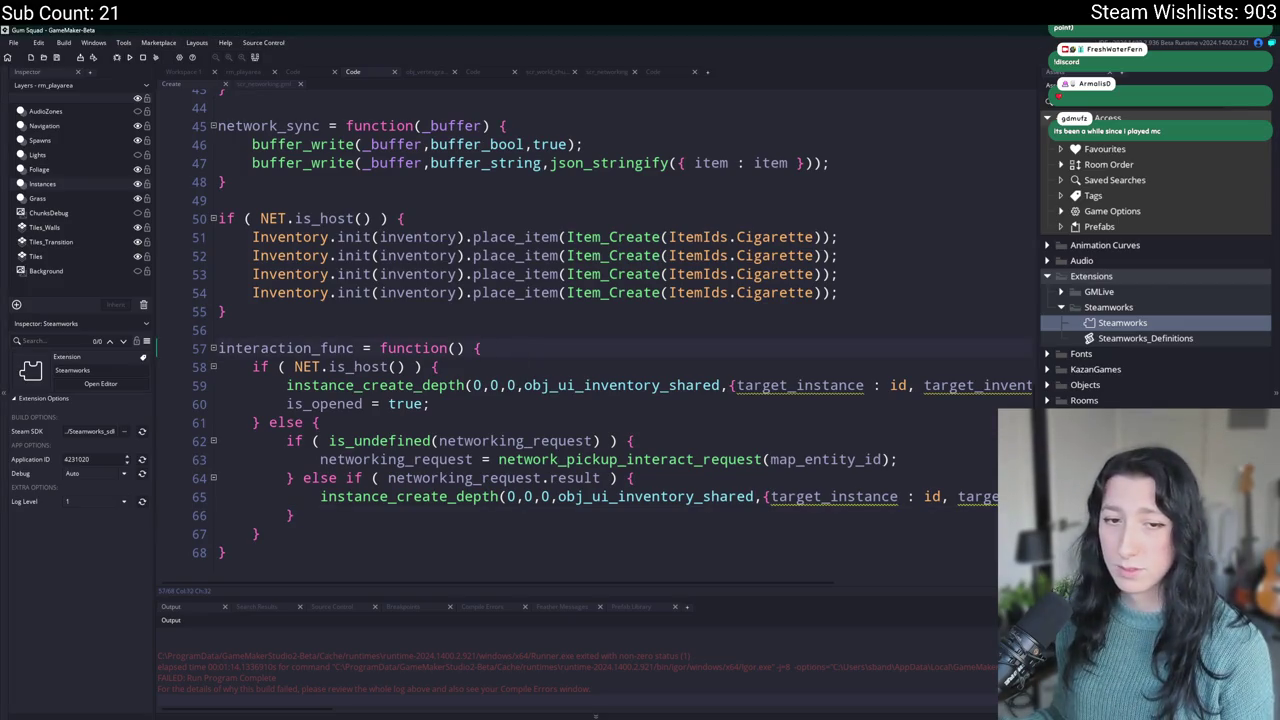
left_click(482, 348)
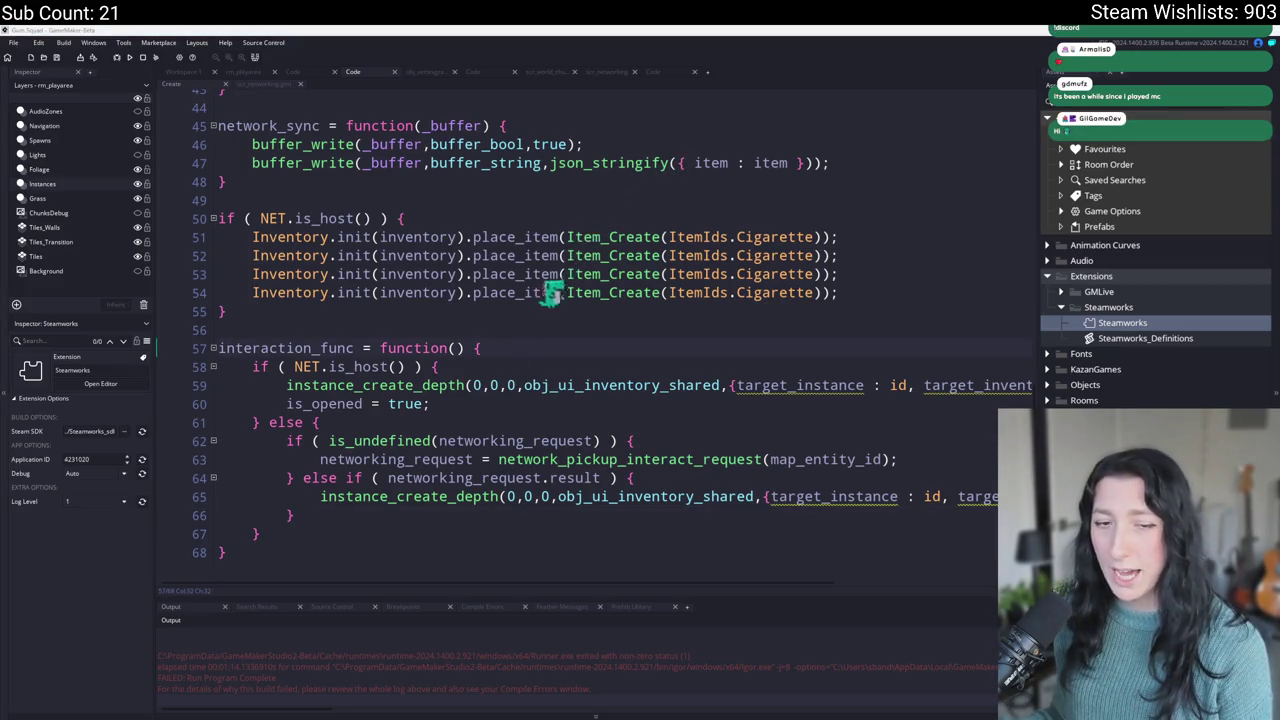
left_click(476, 440)
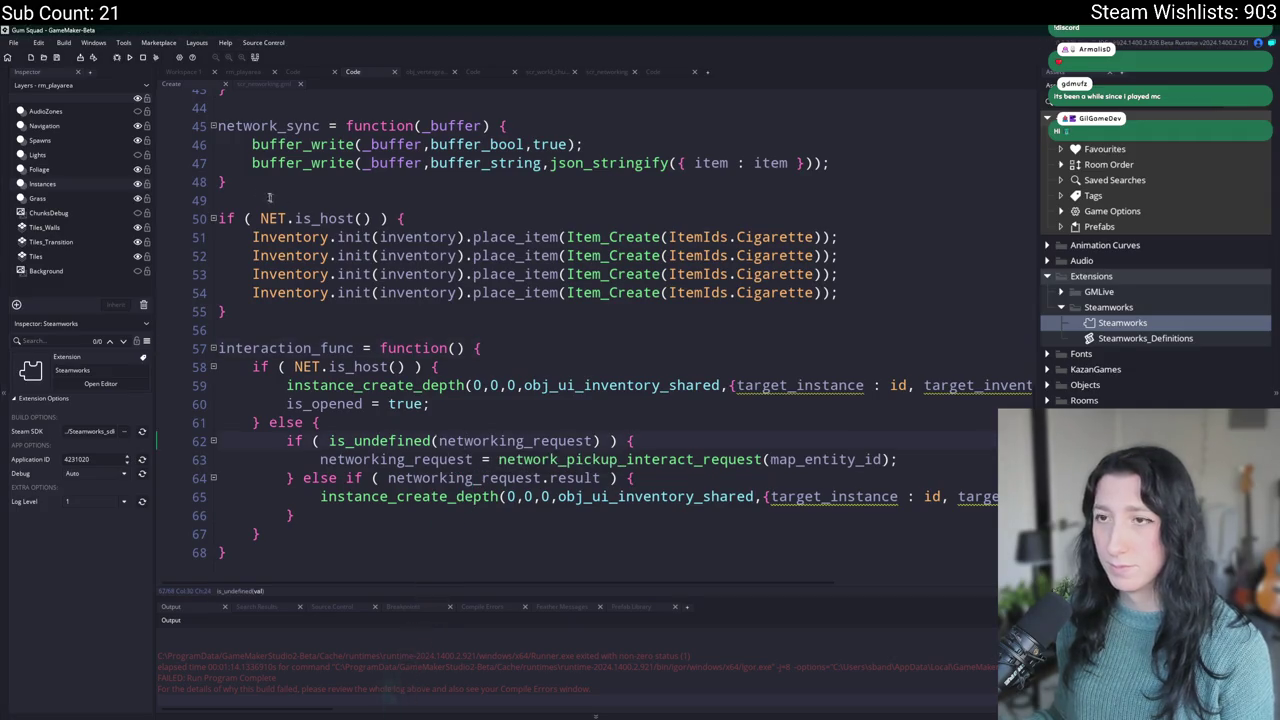
left_click(184, 73)
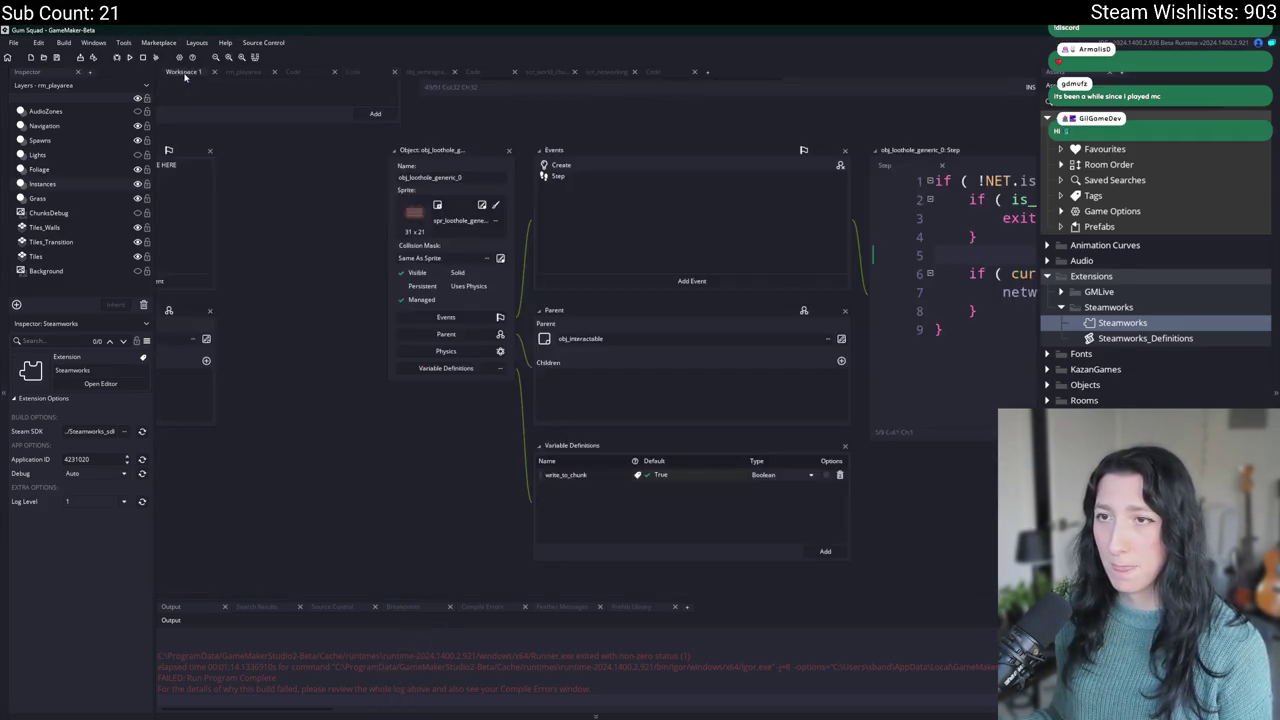
scroll(628, 495, "down", 3)
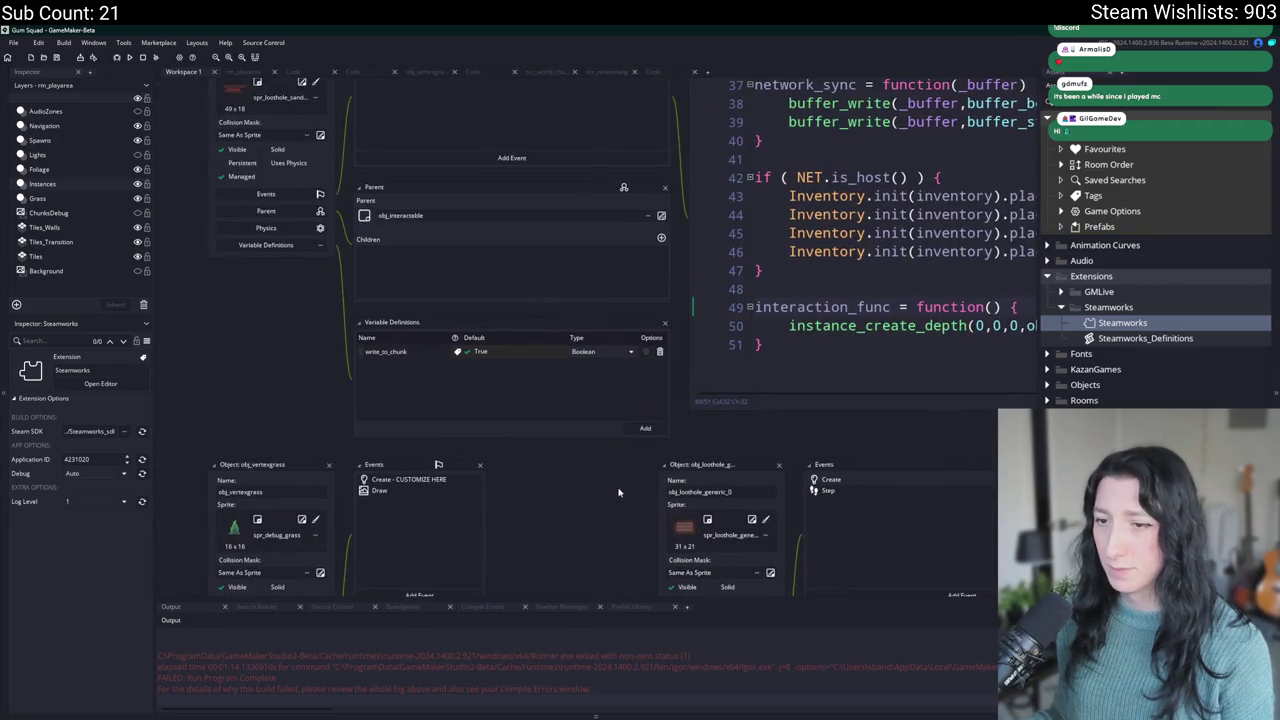
scroll(460, 400, "down", 3)
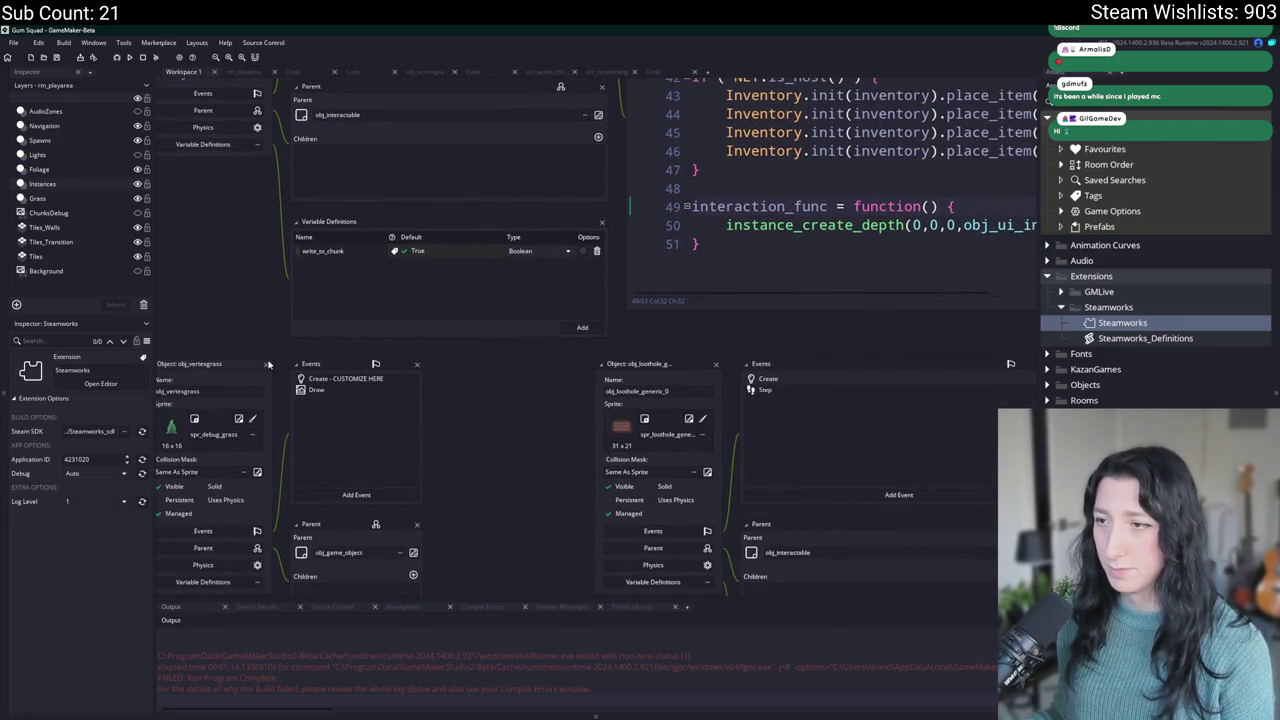
scroll(323, 138, "down", 5)
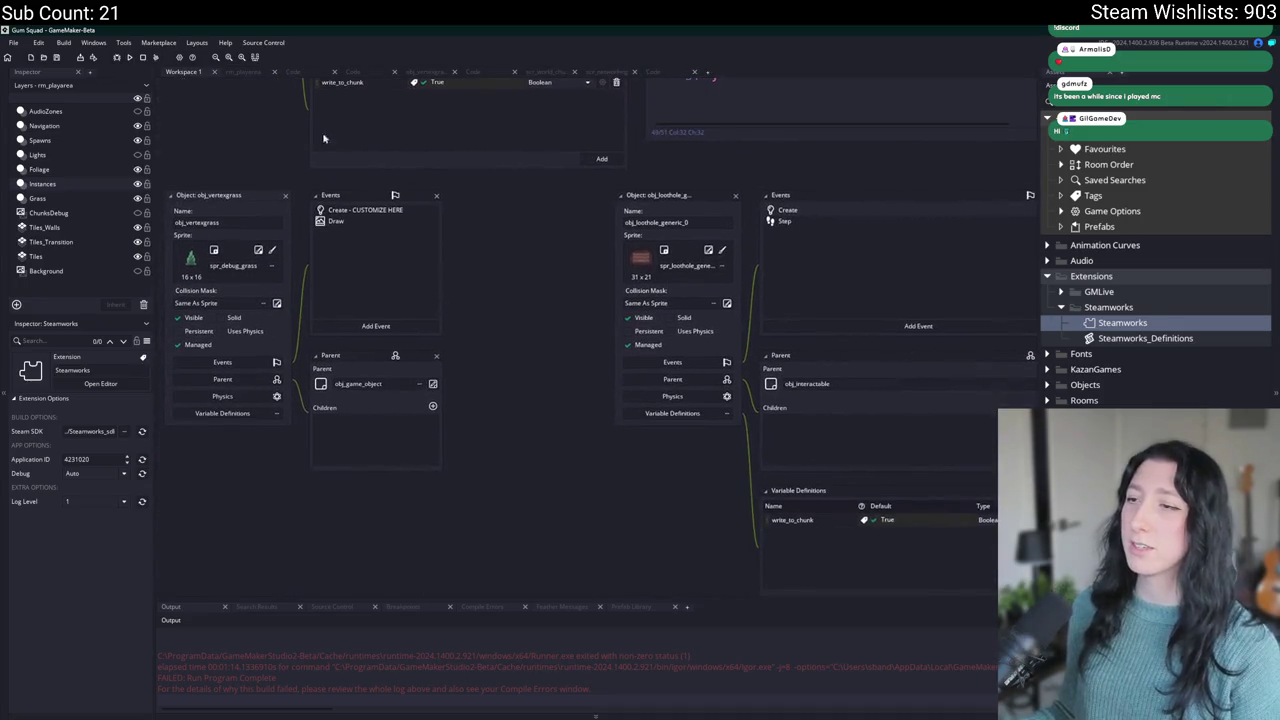
scroll(314, 304, "up", 5)
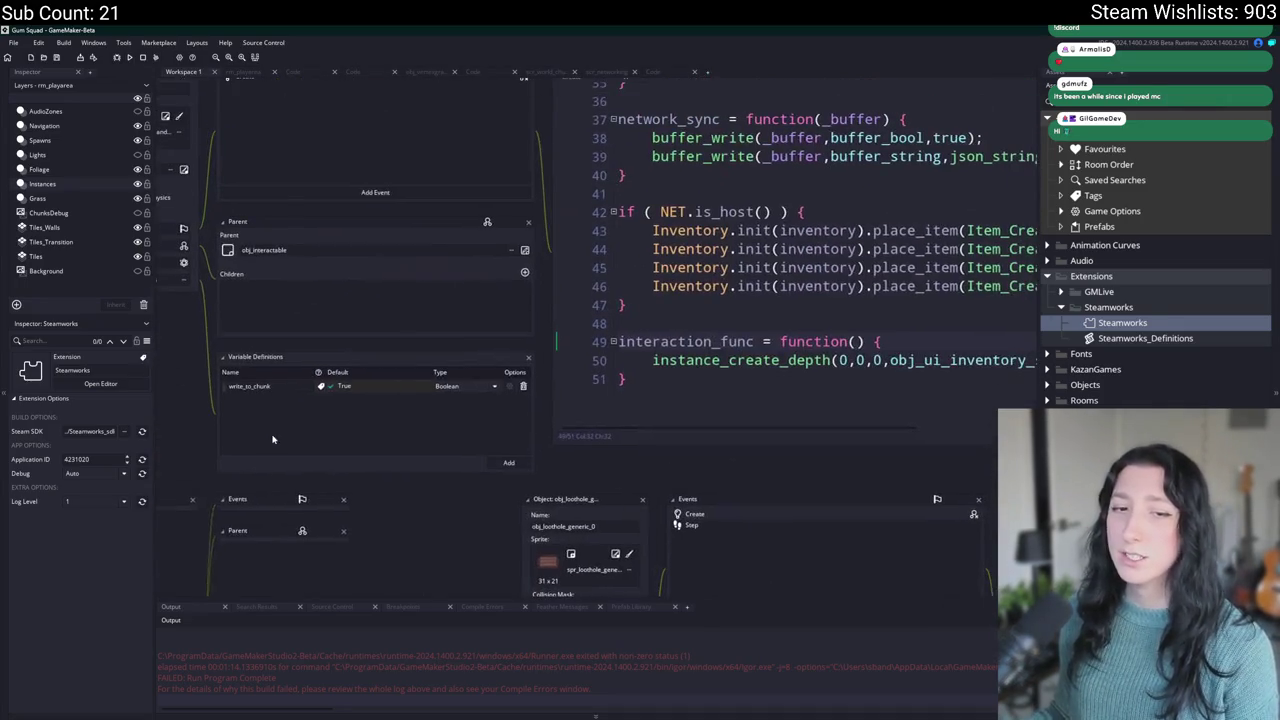
scroll(314, 304, "up", 3)
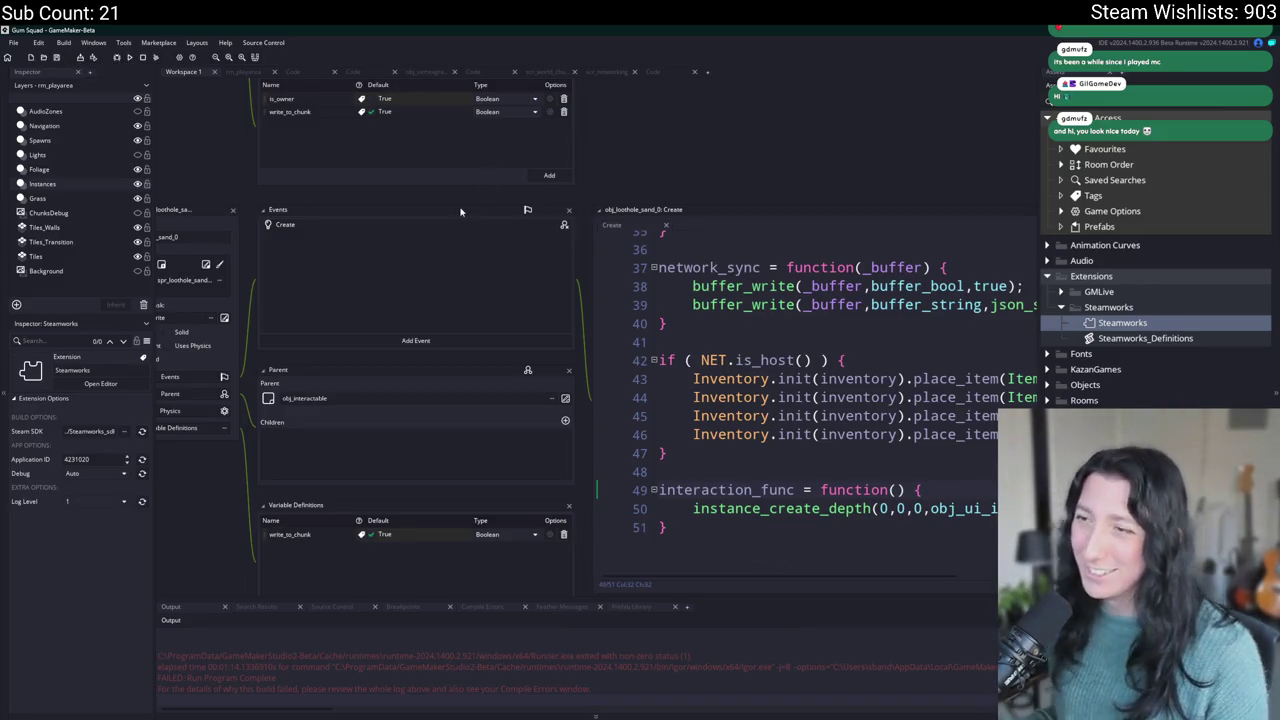
- Open the scr_networking script from the project asset search
key("ctrl+t")
type("network")
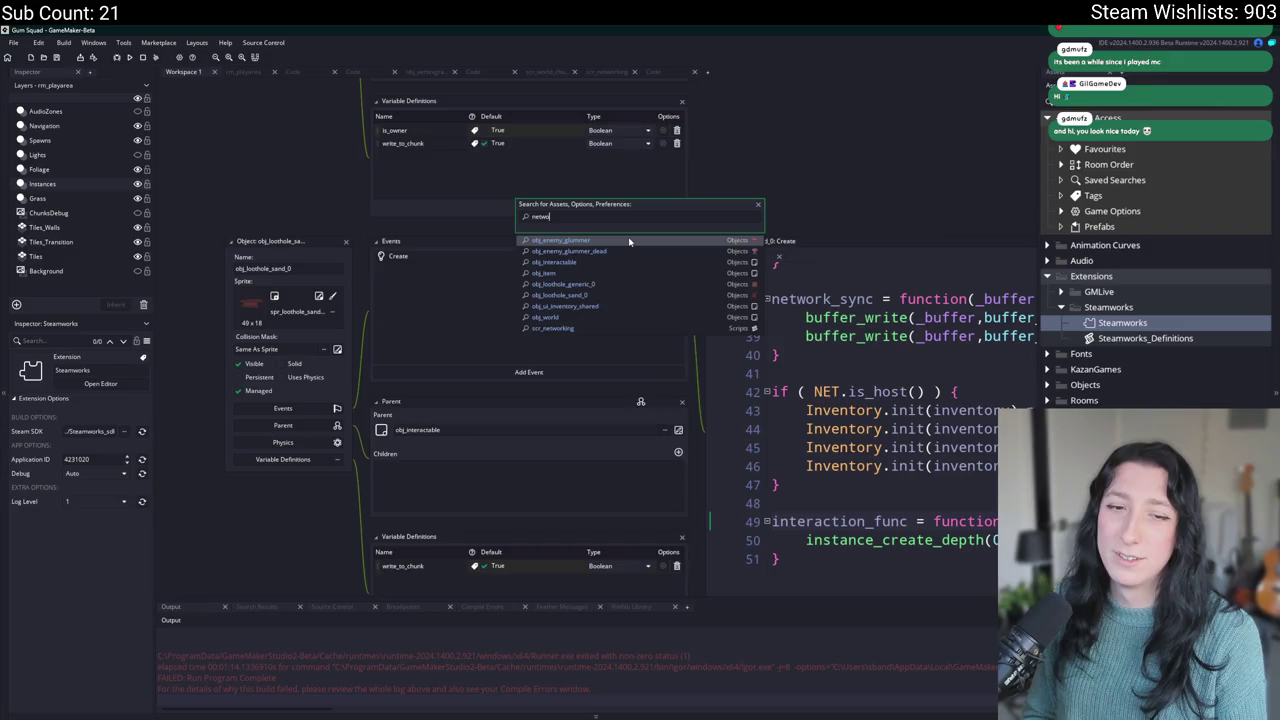
key("Down")
key("Return")
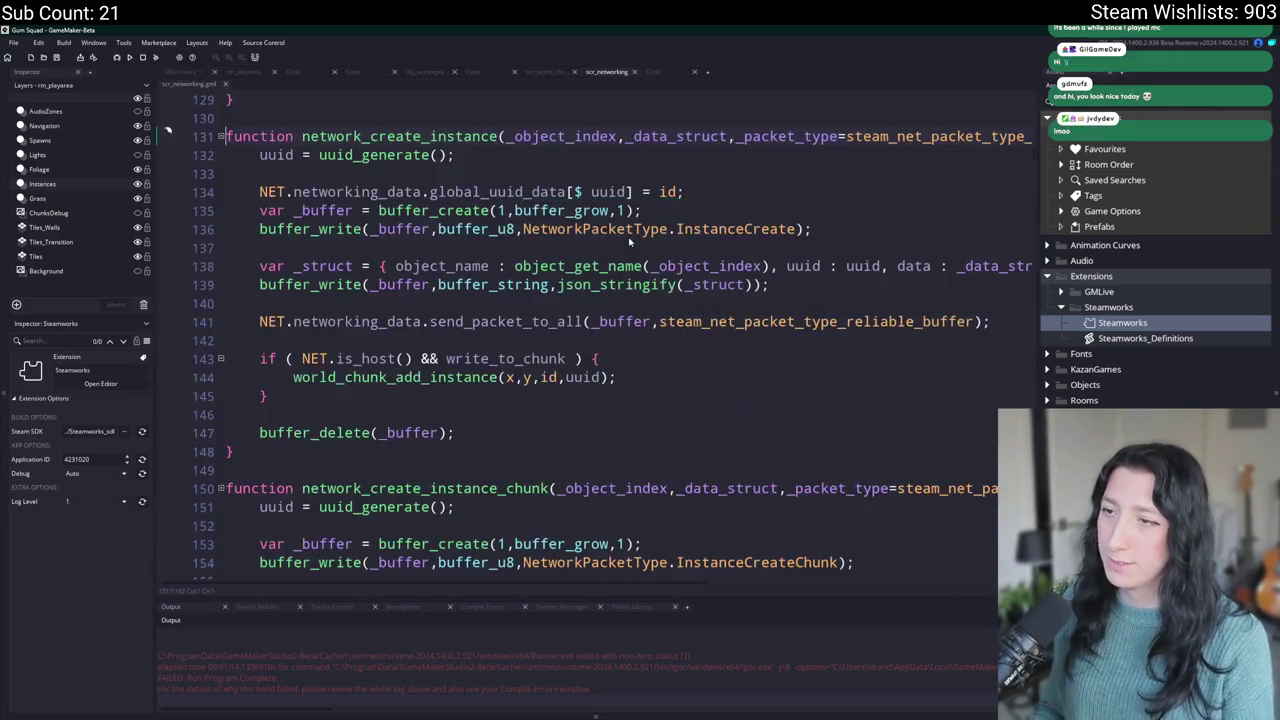
- Locate the ItemPickupRequest packet handler, select it and duplicate it below itself
key("ctrl+f")
type("request")
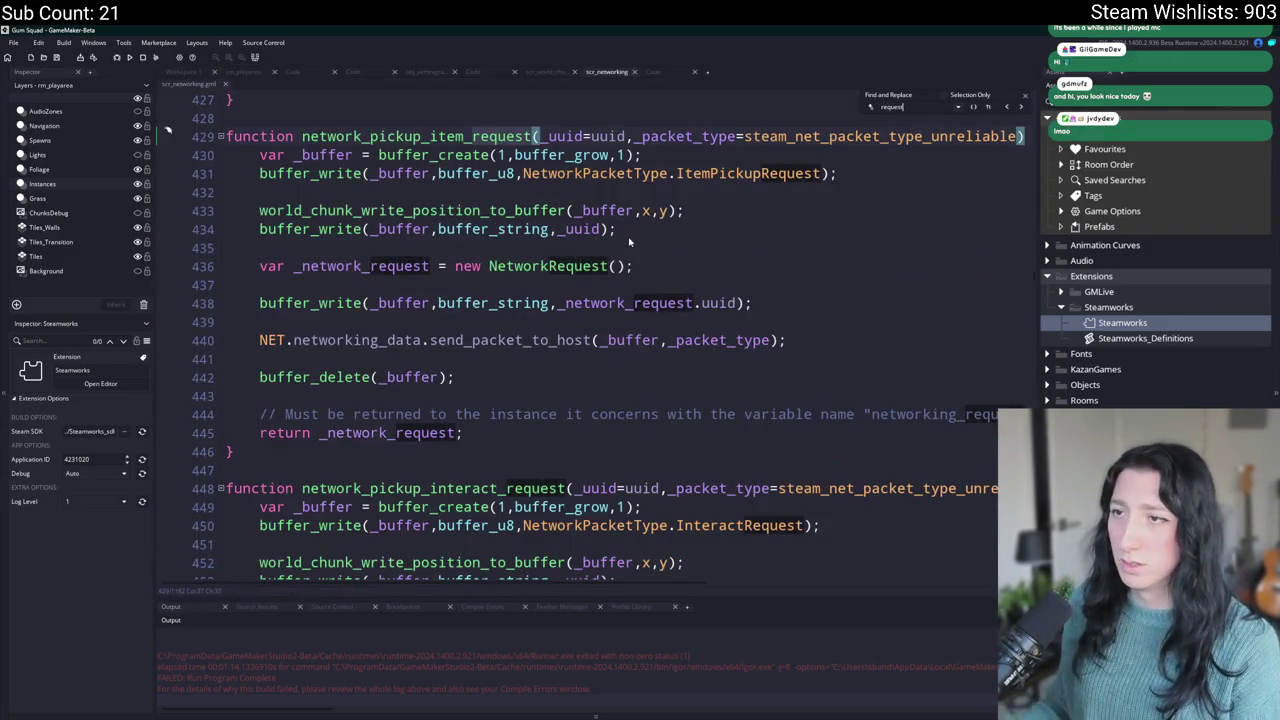
scroll(749, 233, "down", 3)
scroll(749, 233, "up", 2)
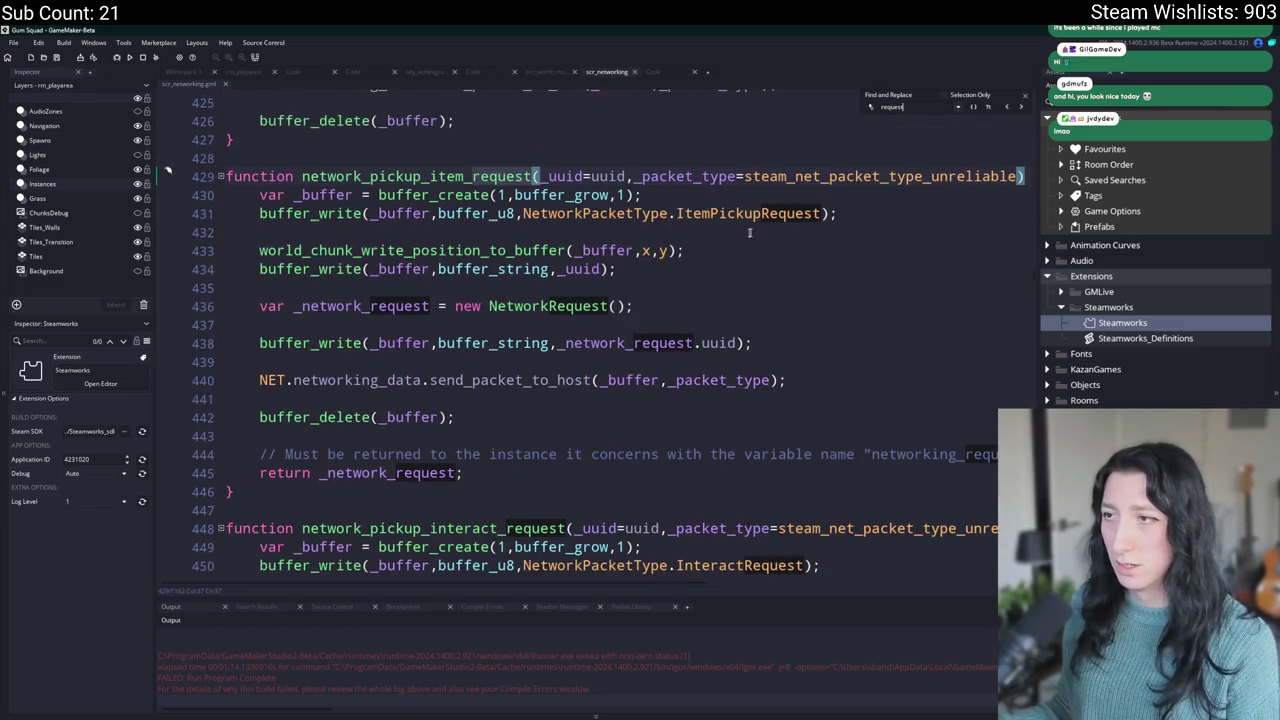
double_click(720, 213)
key("ctrl+f")
left_click(1019, 108)
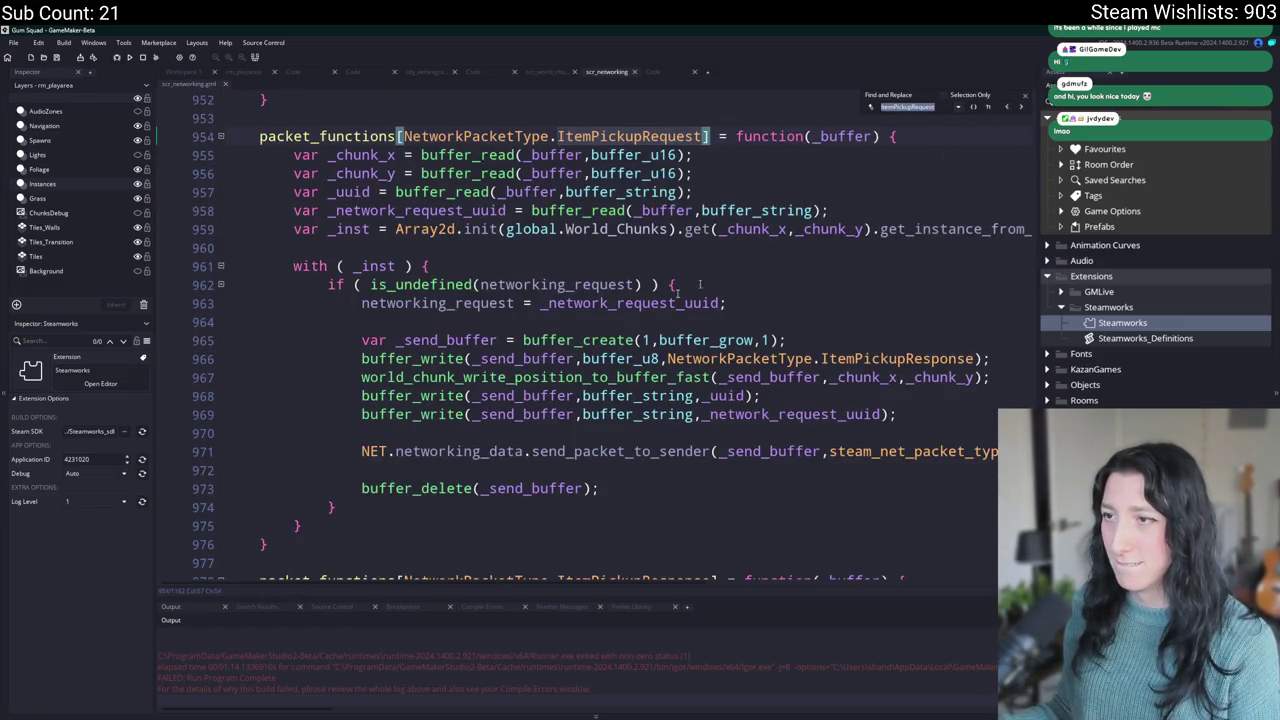
scroll(699, 286, "down", 2)
mouse_move(302, 487)
left_mouse_down()
mouse_move(362, 414)
mouse_move(330, 148)
left_mouse_up()
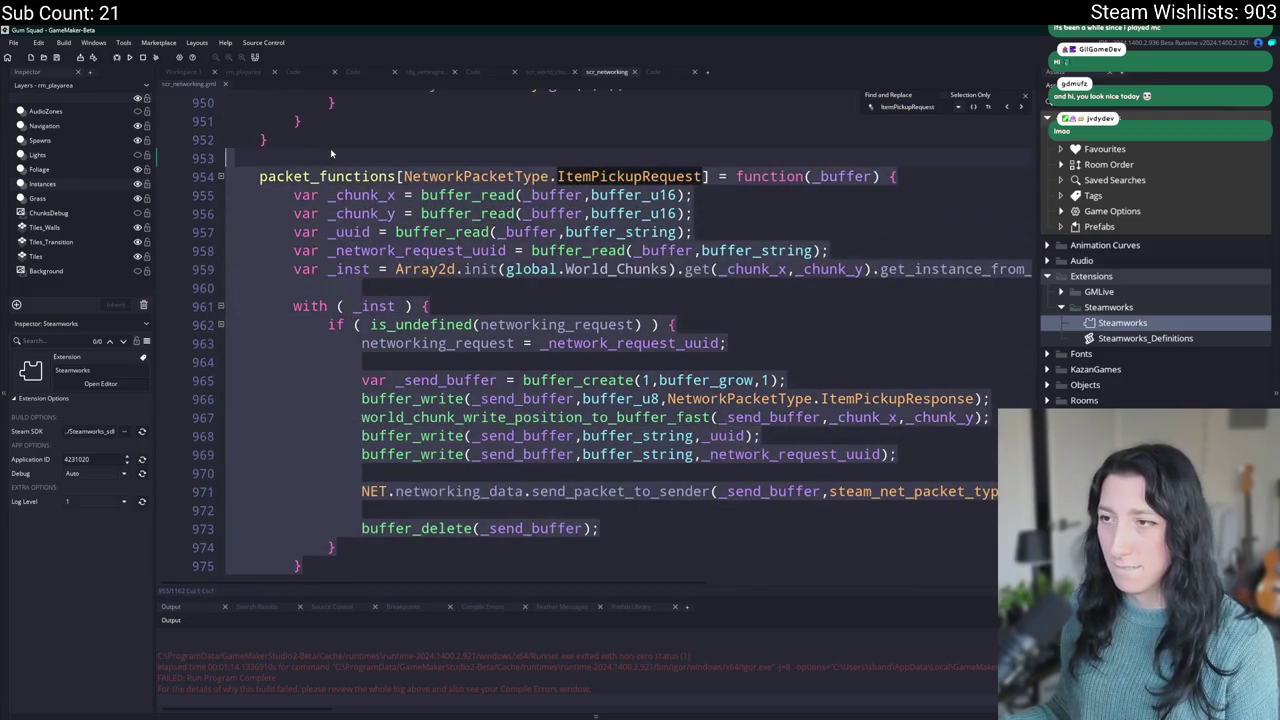
key("ctrl+d")
- Rename the duplicated handler's packet type to InteractRequest
scroll(568, 282, "up", 8)
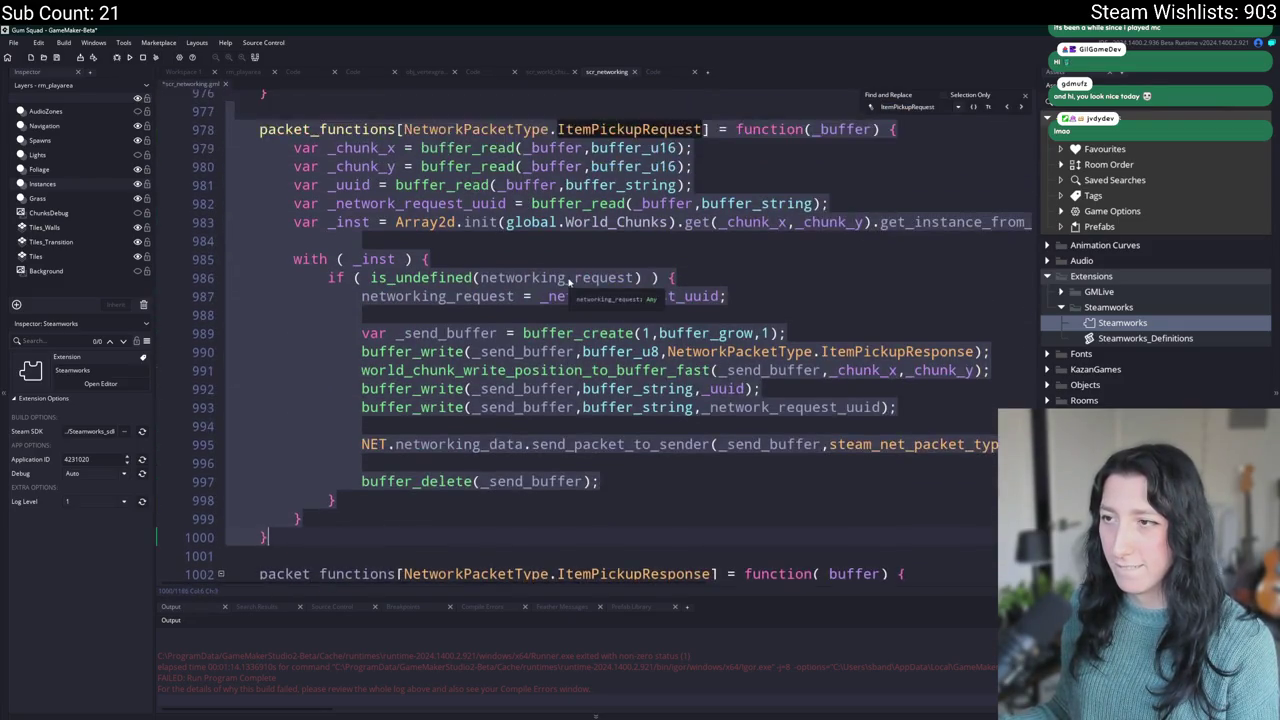
scroll(568, 282, "up", 3)
left_click(576, 209)
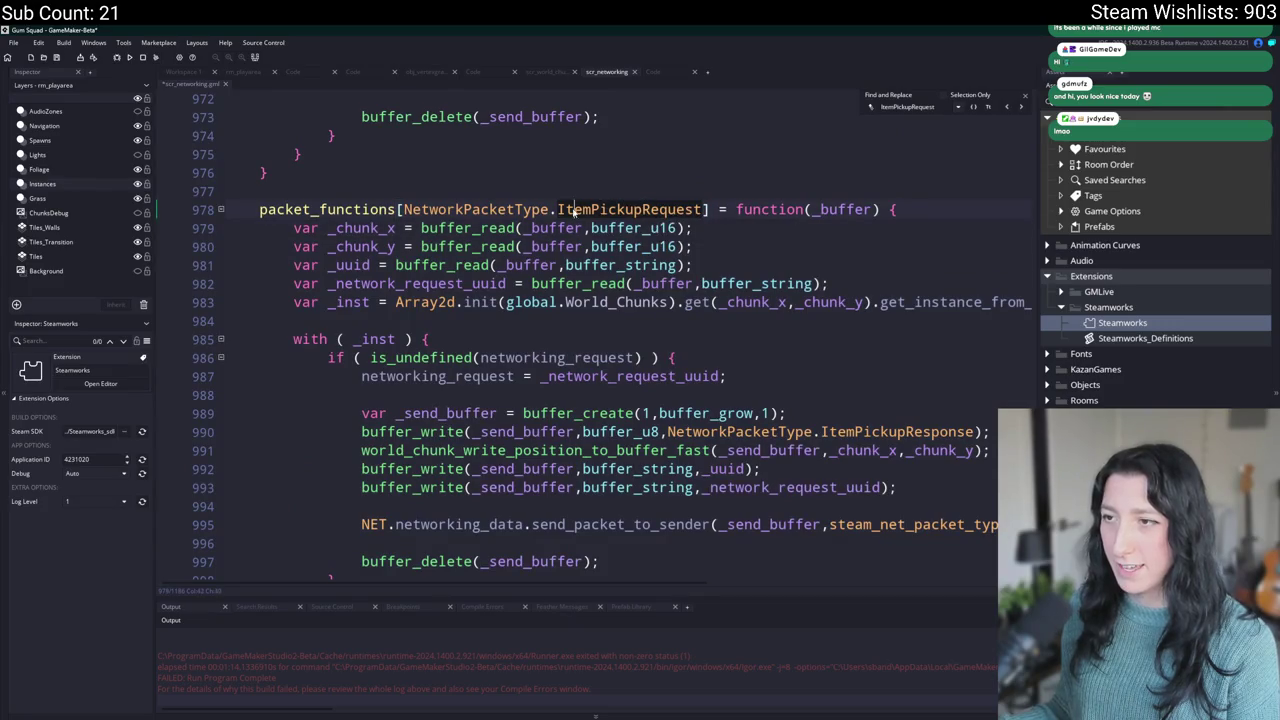
key("Delete")
key("Delete")
key("Delete")
type("nteract")
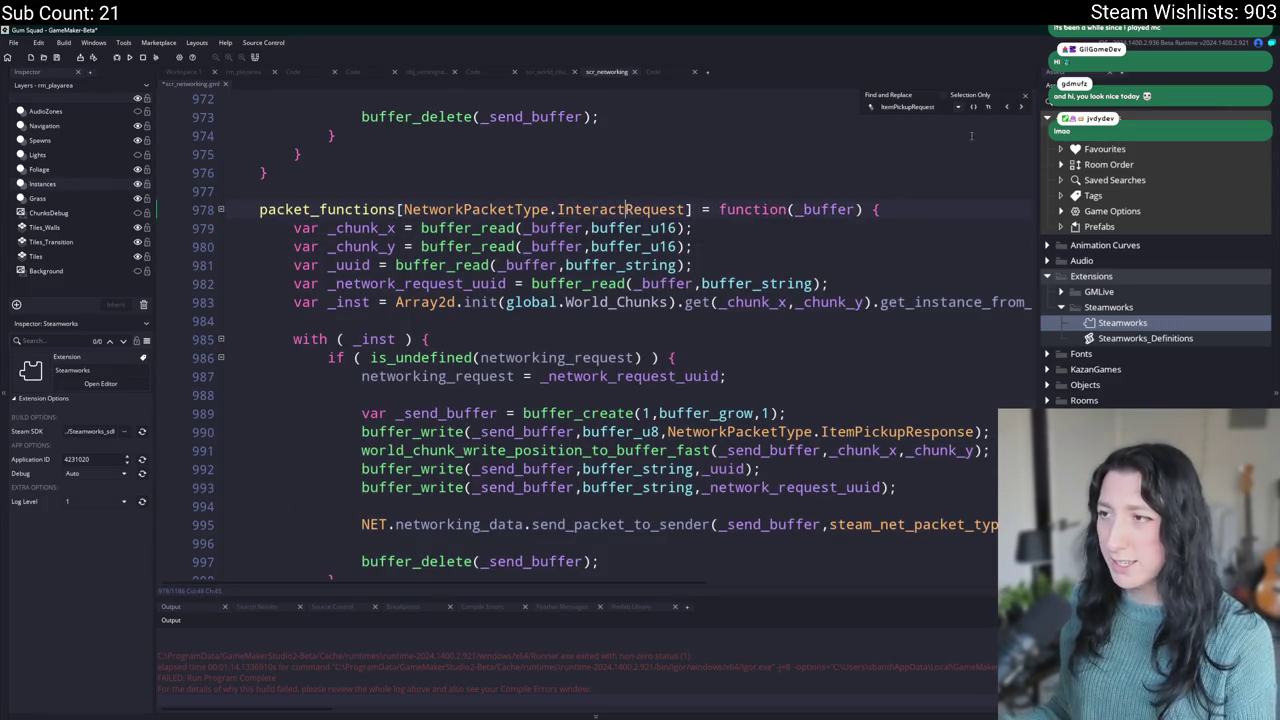
left_click(1024, 97)
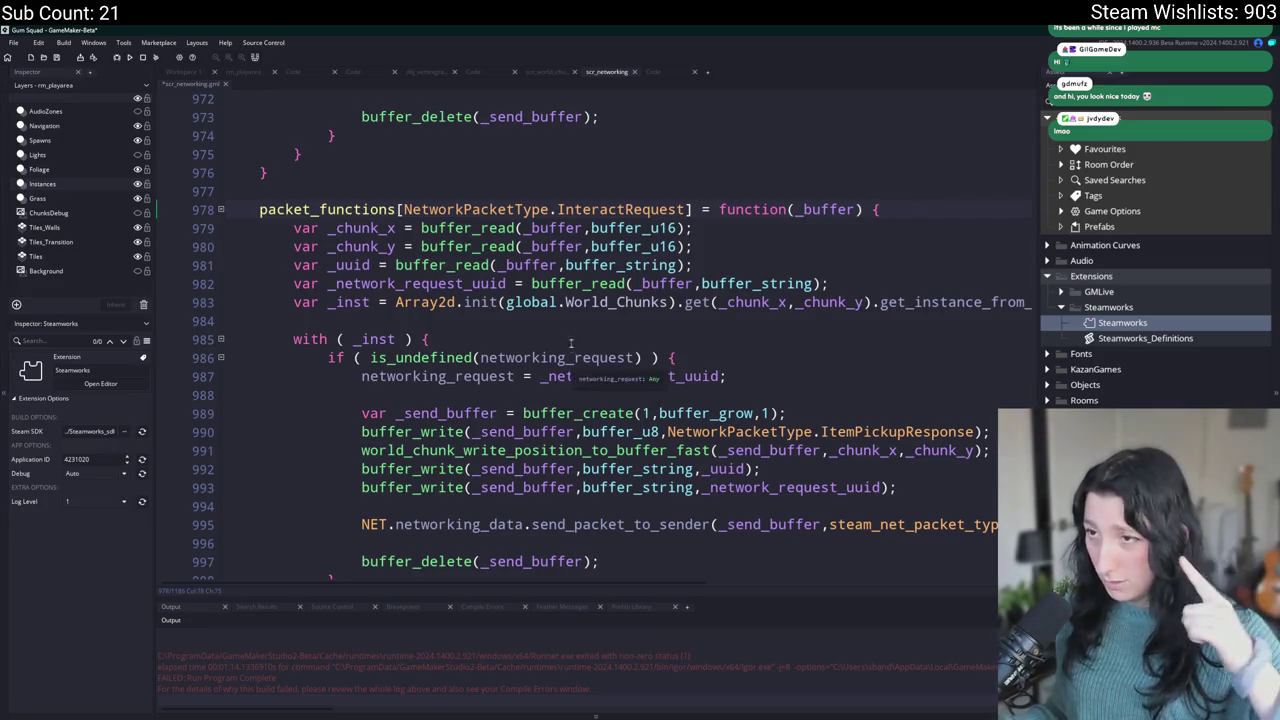
- Enlarge the code area and step through InteractRequest matches to the new handler at line 978
key("F12")
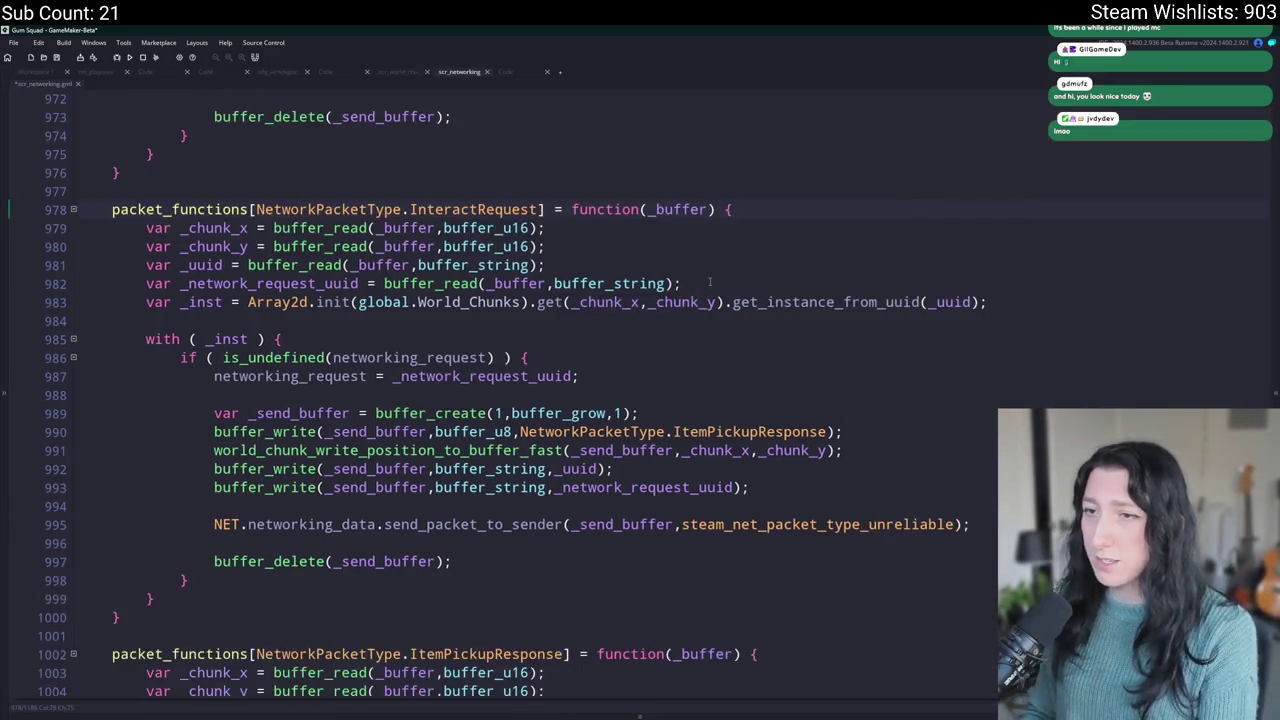
double_click(500, 209)
key("ctrl+f")
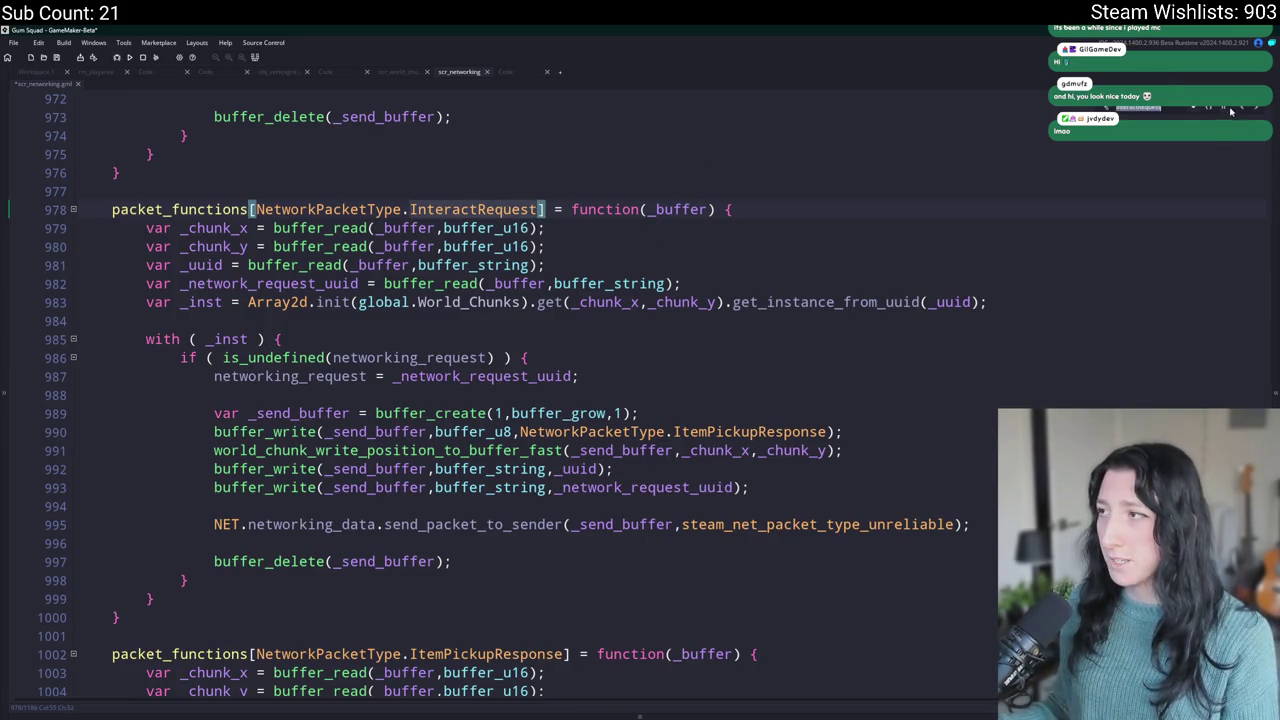
left_click(1248, 110)
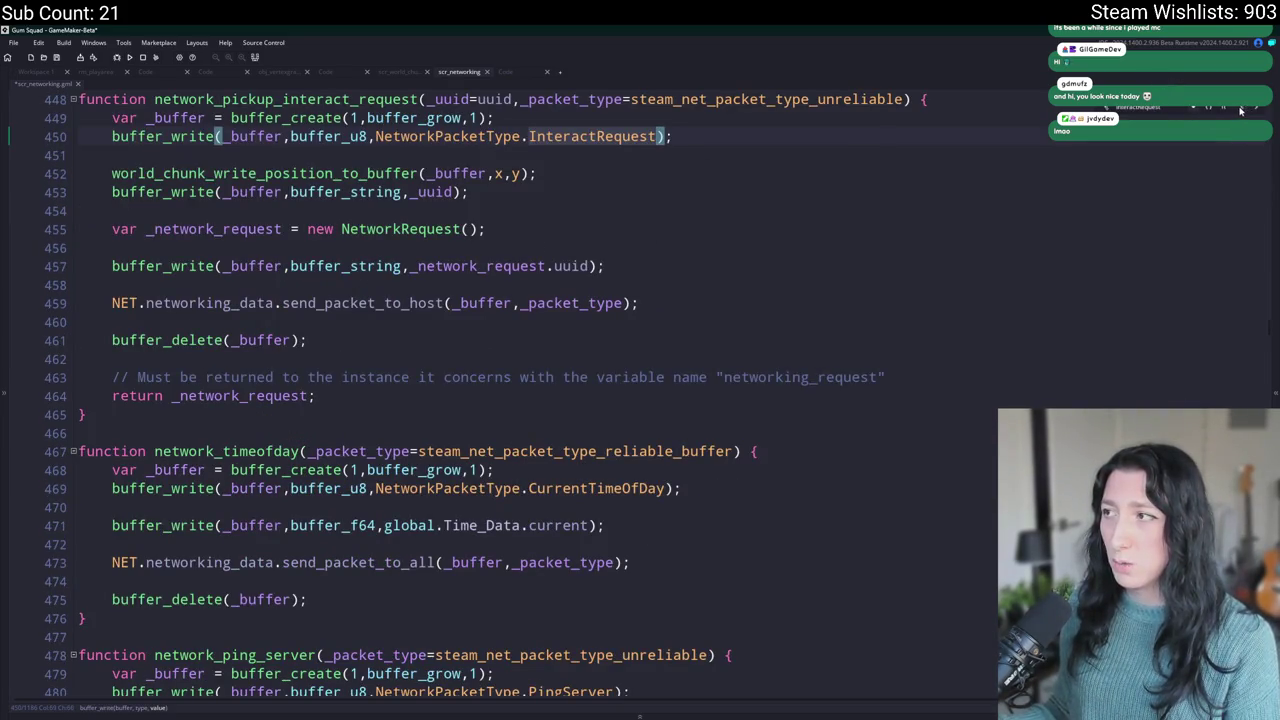
left_click(563, 170)
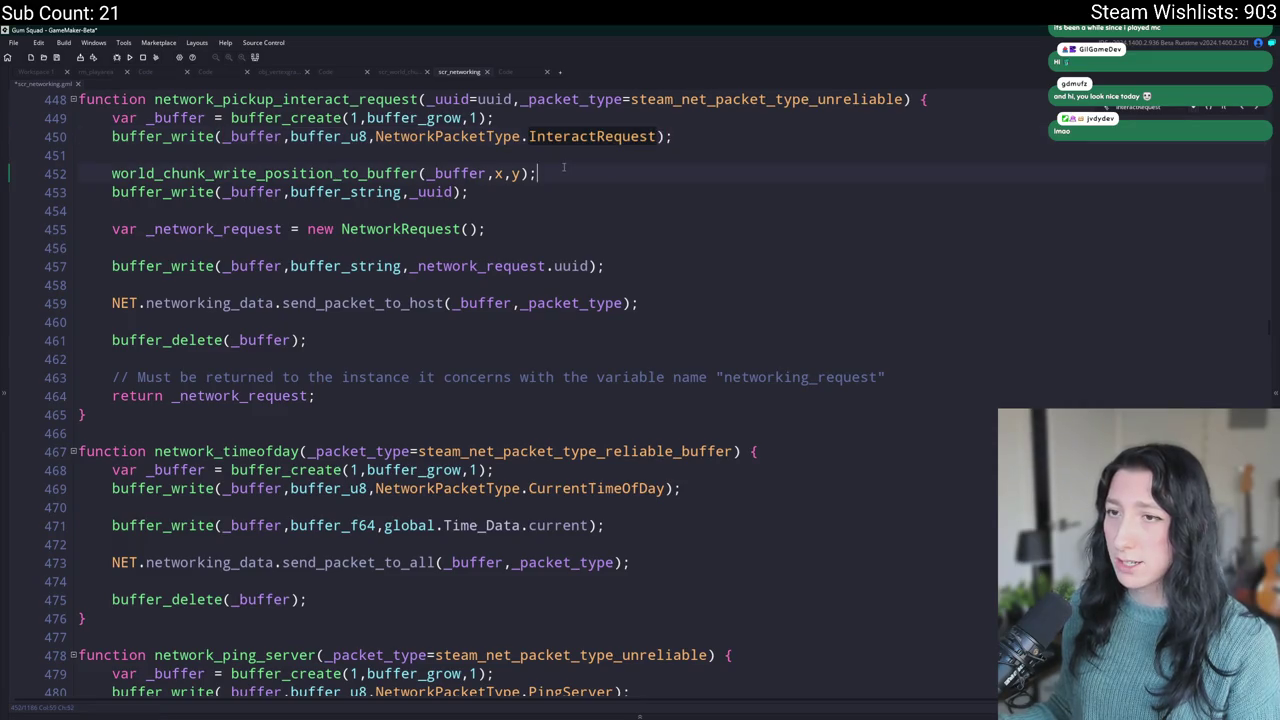
left_click(1250, 108)
left_click(1252, 110)
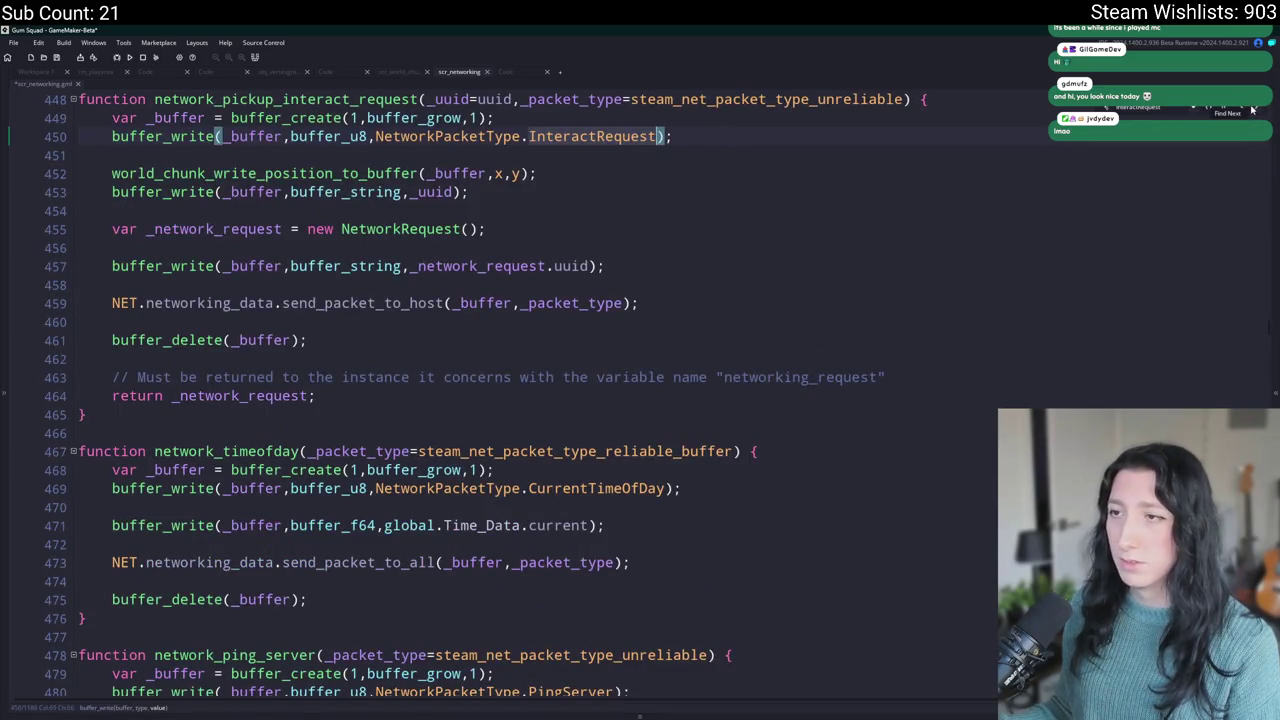
left_click(1250, 109)
left_click(1254, 111)
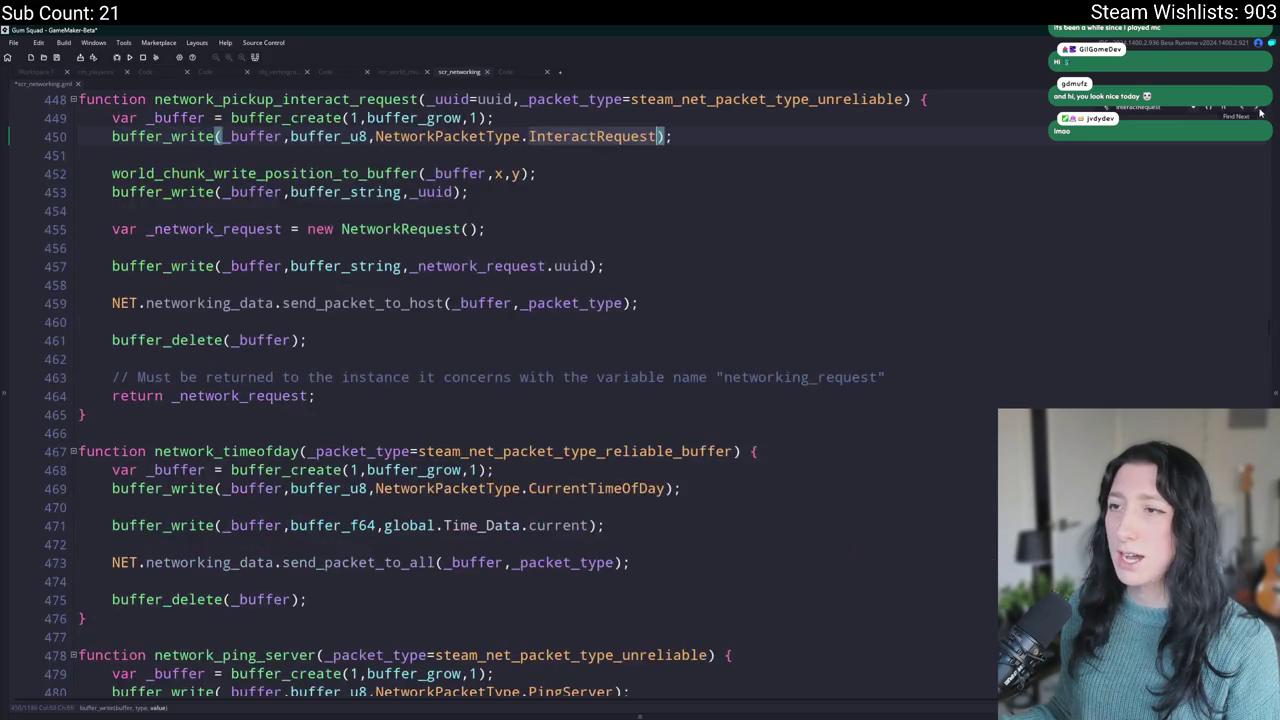
left_click(1258, 112)
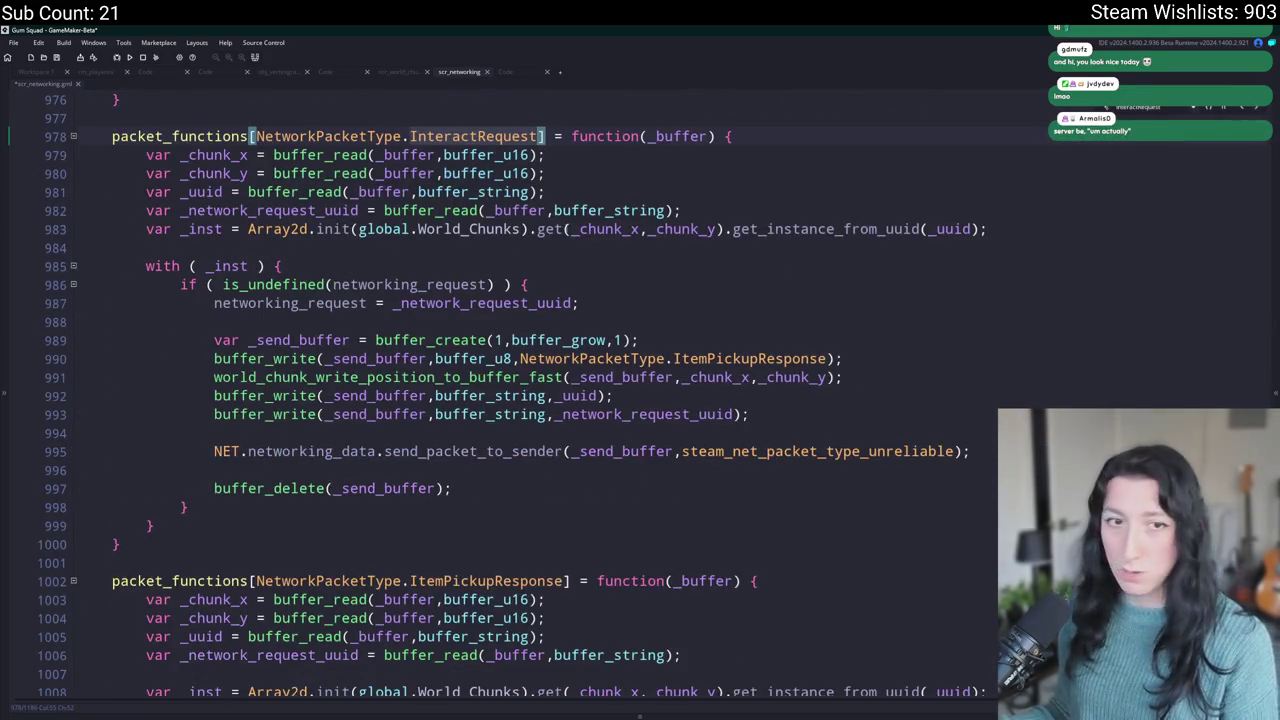
- Inspect the handler's lines 980-982, selecting the _network_request_uuid variable
left_click(620, 171)
left_click(606, 185)
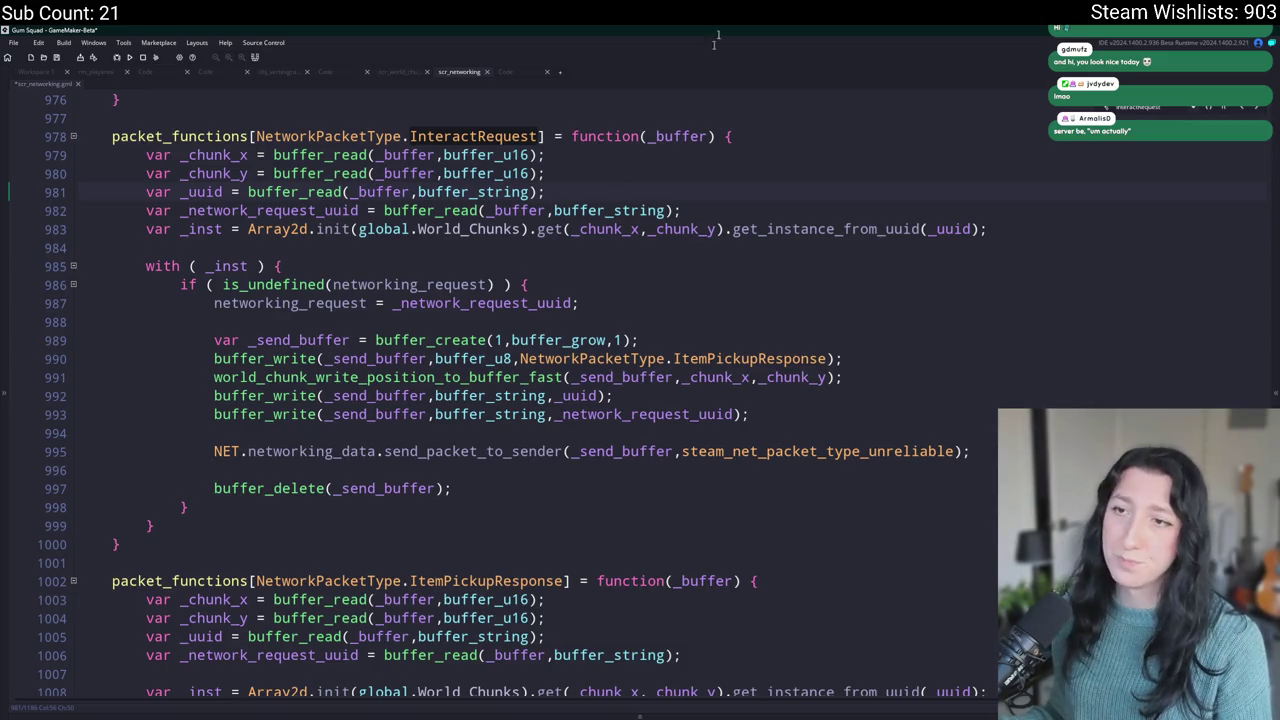
left_click(760, 211)
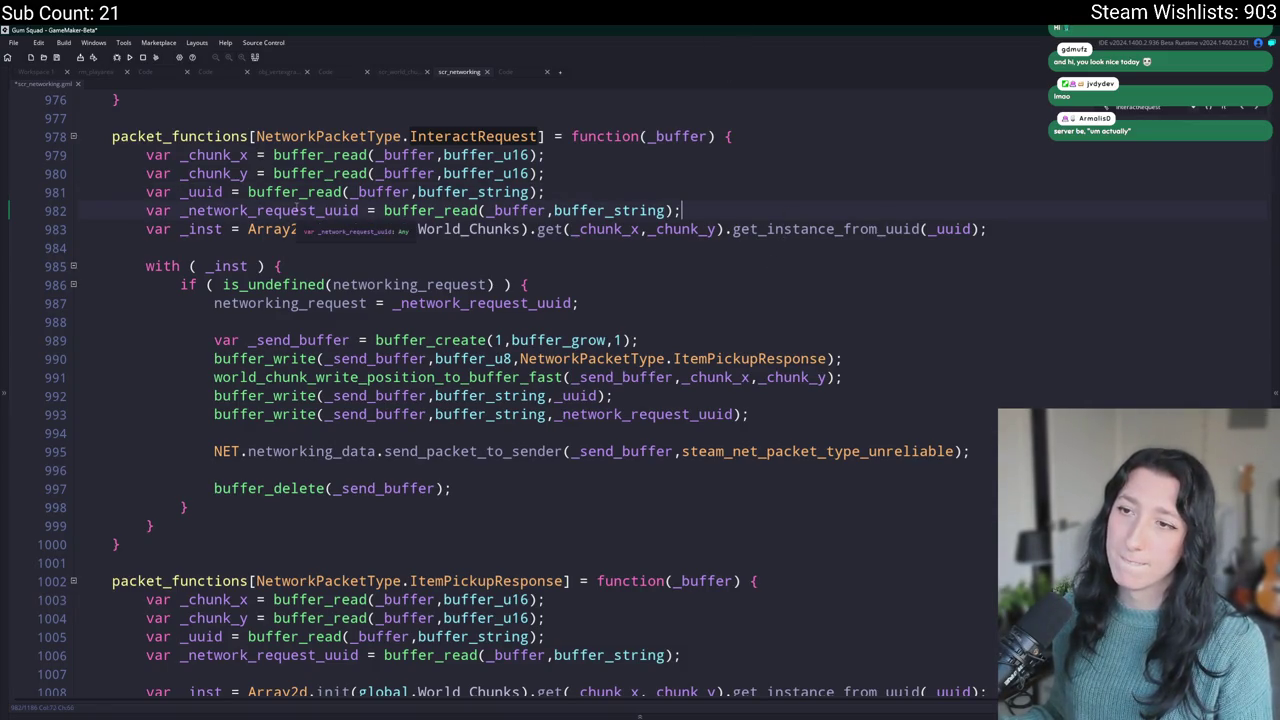
double_click(350, 211)
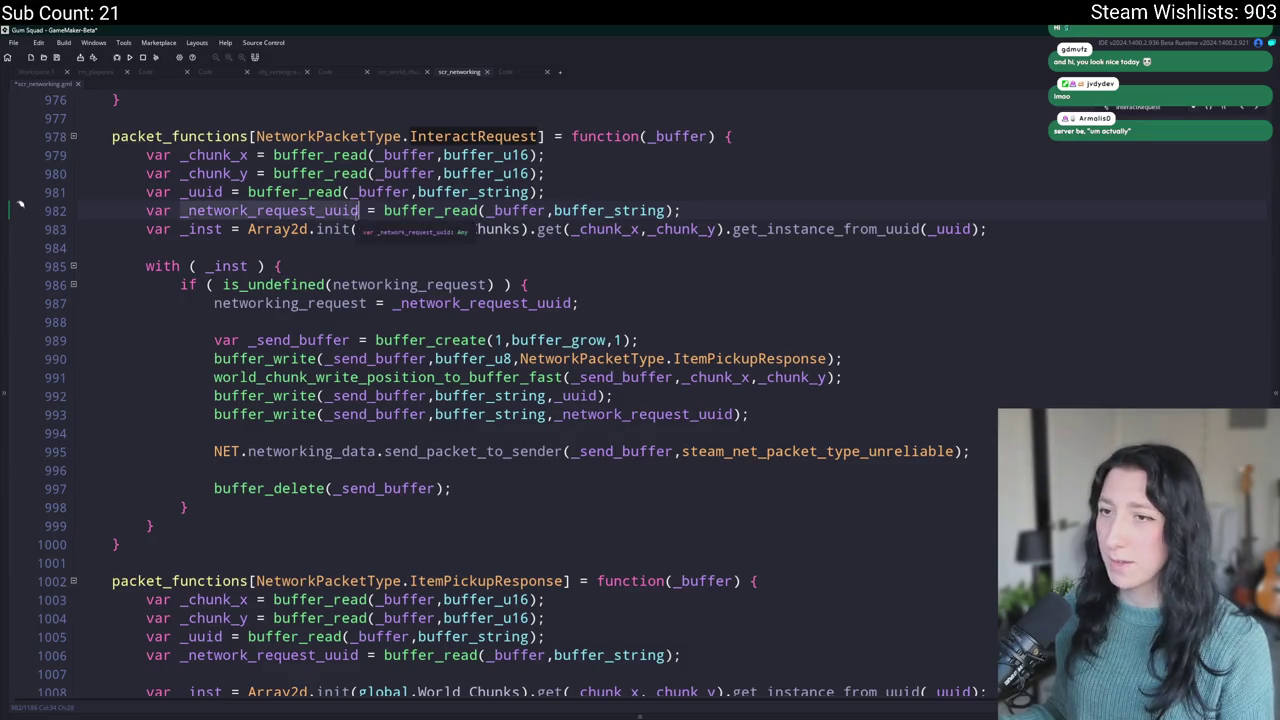
scroll(318, 253, "down", 2)
scroll(978, 167, "up", 3)
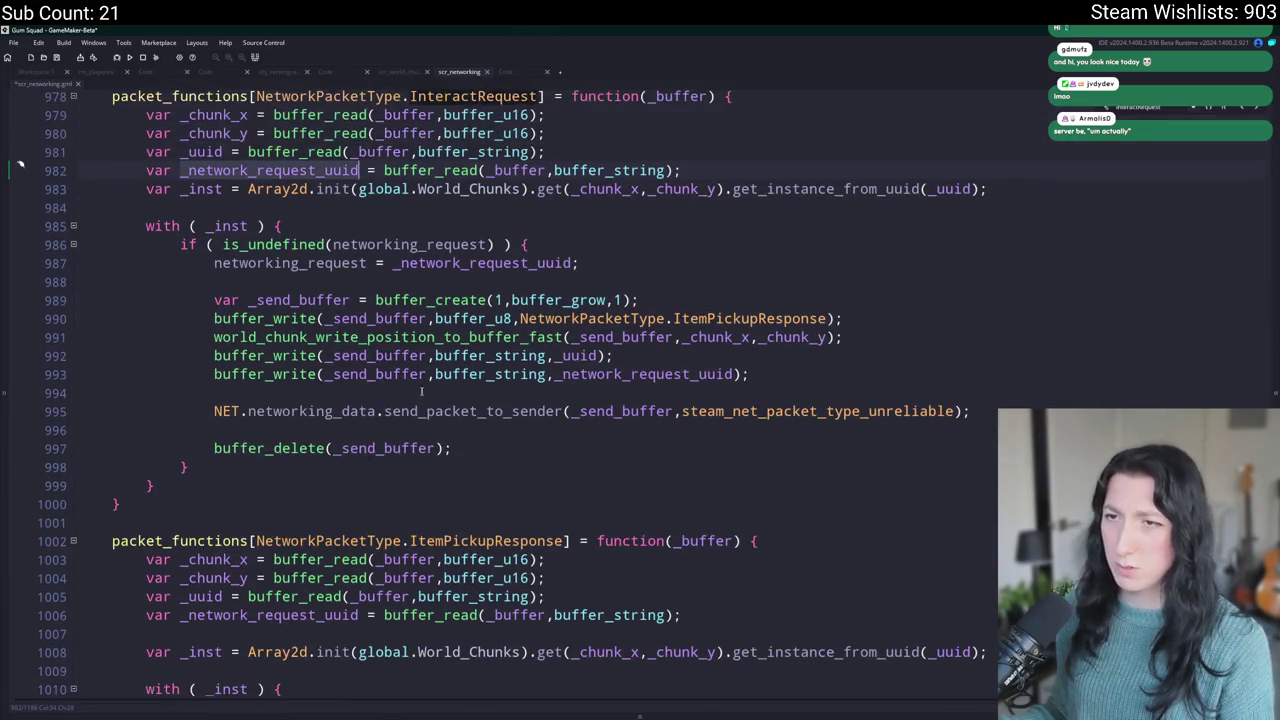
- Compare the request uuid written by the sender at line 450 with the handler's _uuid lines
left_click(1238, 108)
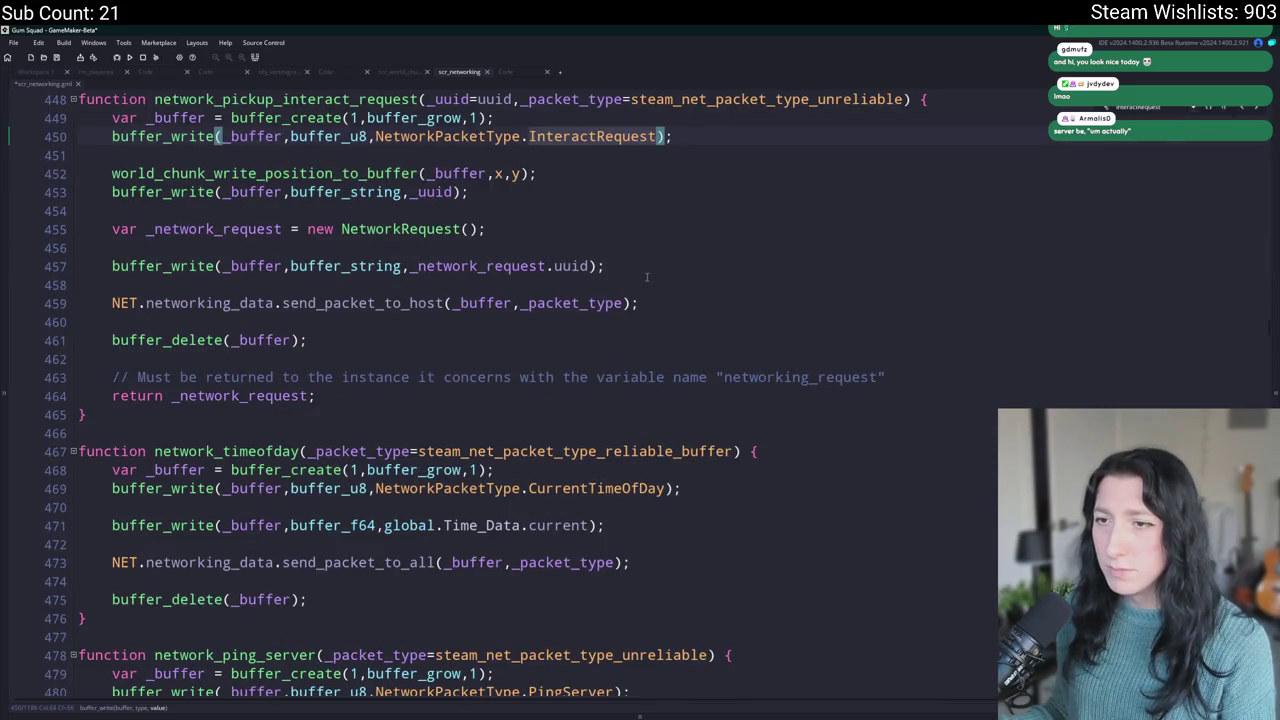
left_click(686, 254)
left_click_drag(606, 266, 147, 244)
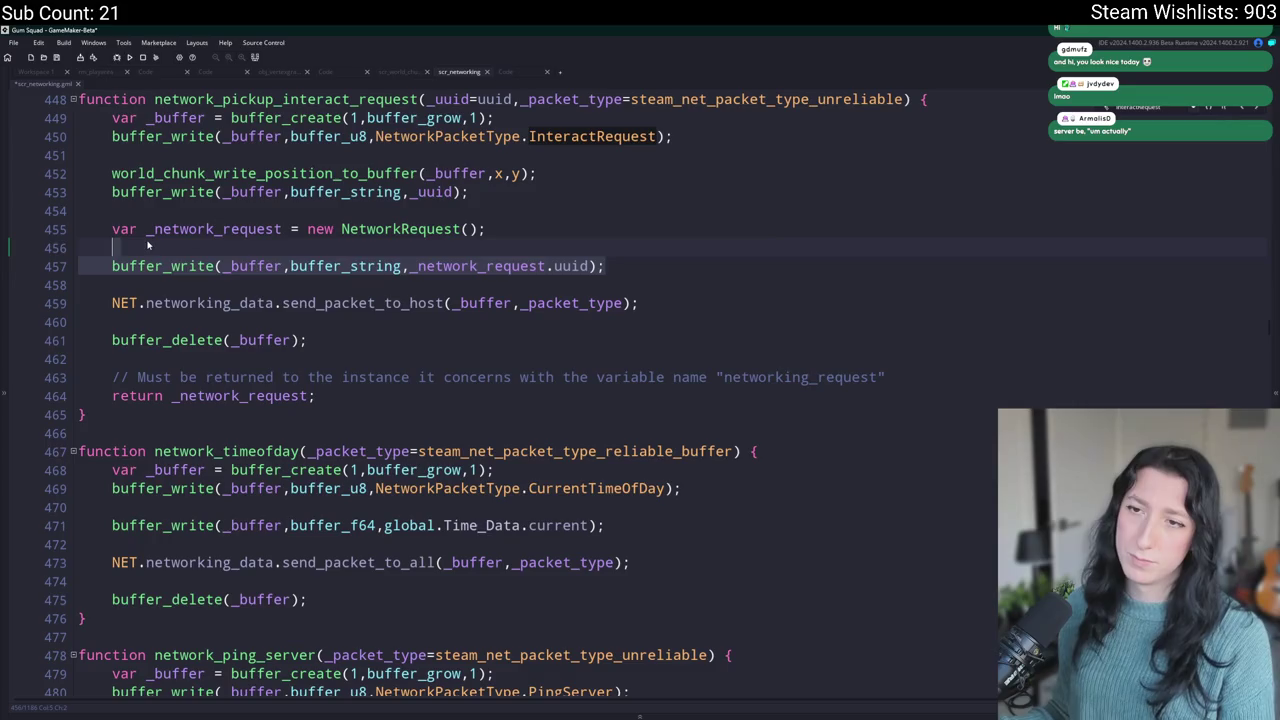
left_click(1258, 115)
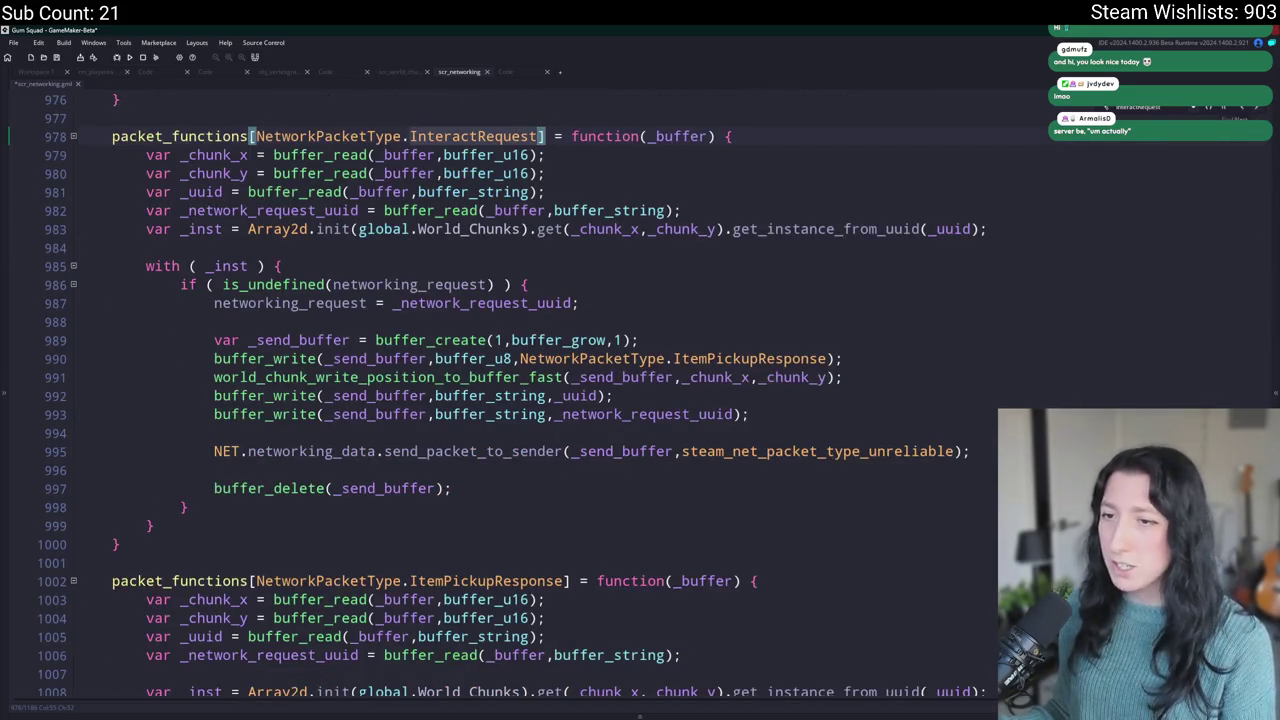
left_click(572, 395)
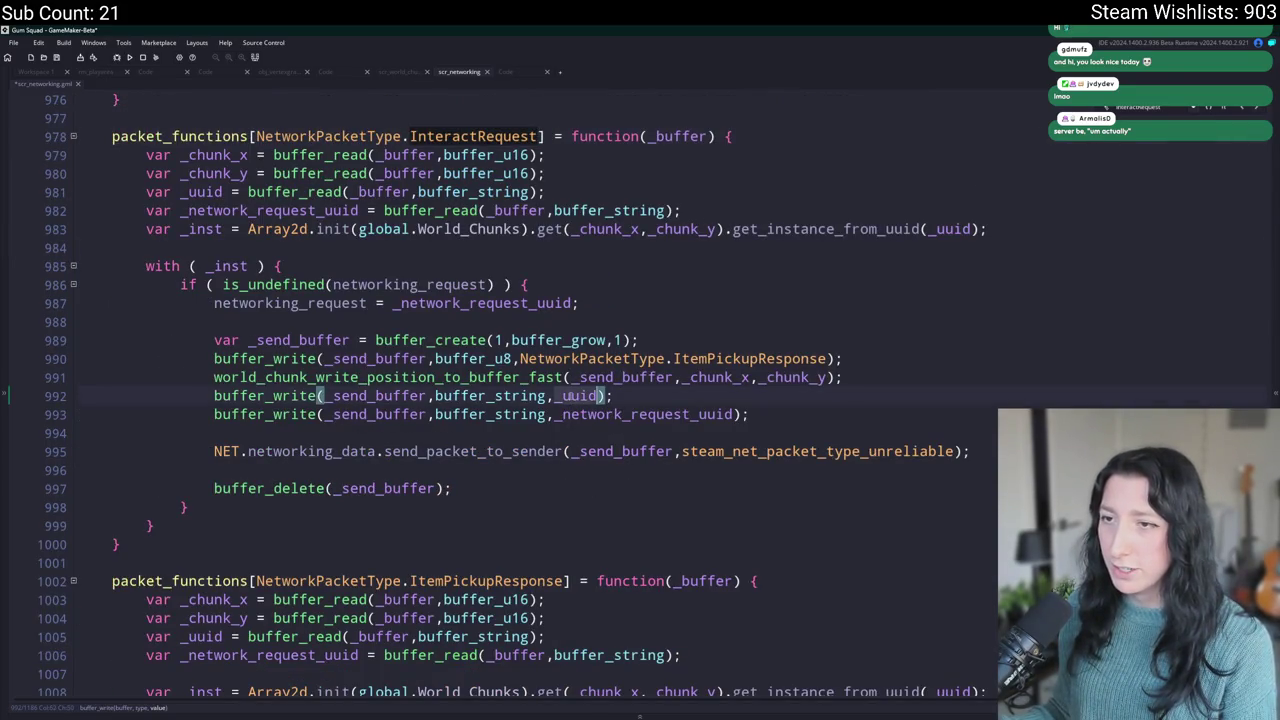
left_click(578, 414)
double_click(578, 414)
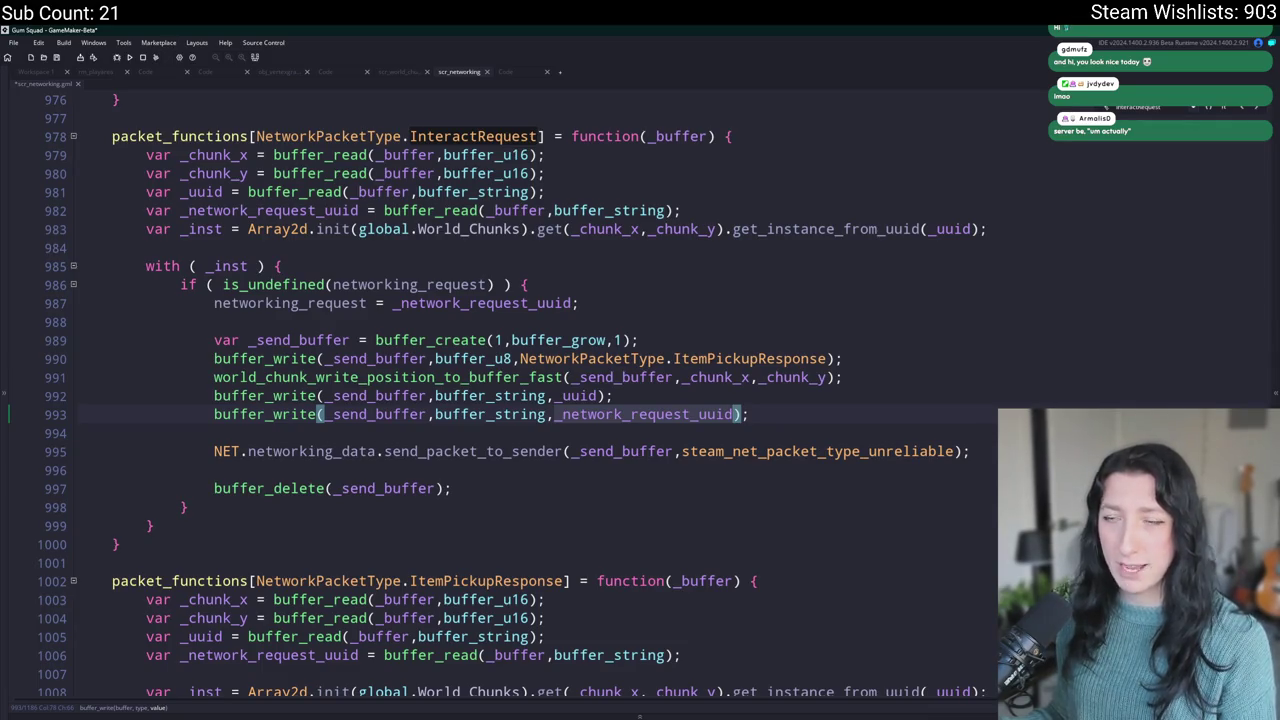
left_click(603, 196)
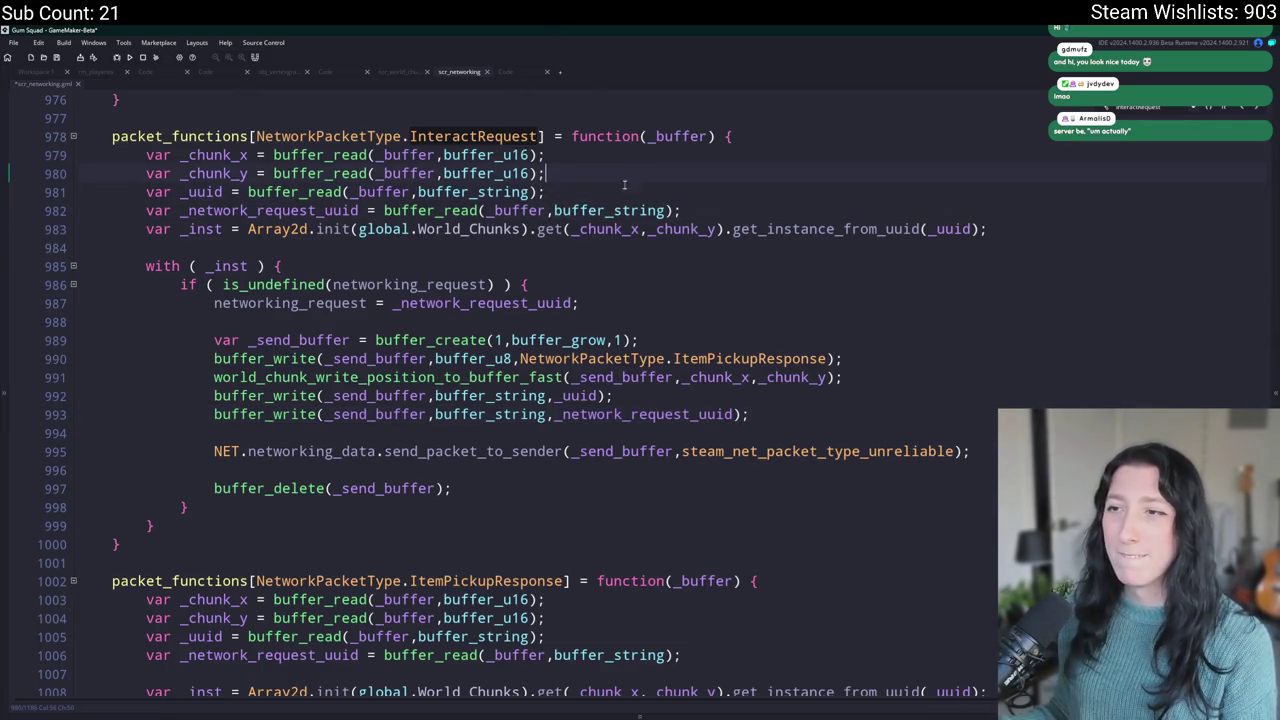
left_click(700, 210)
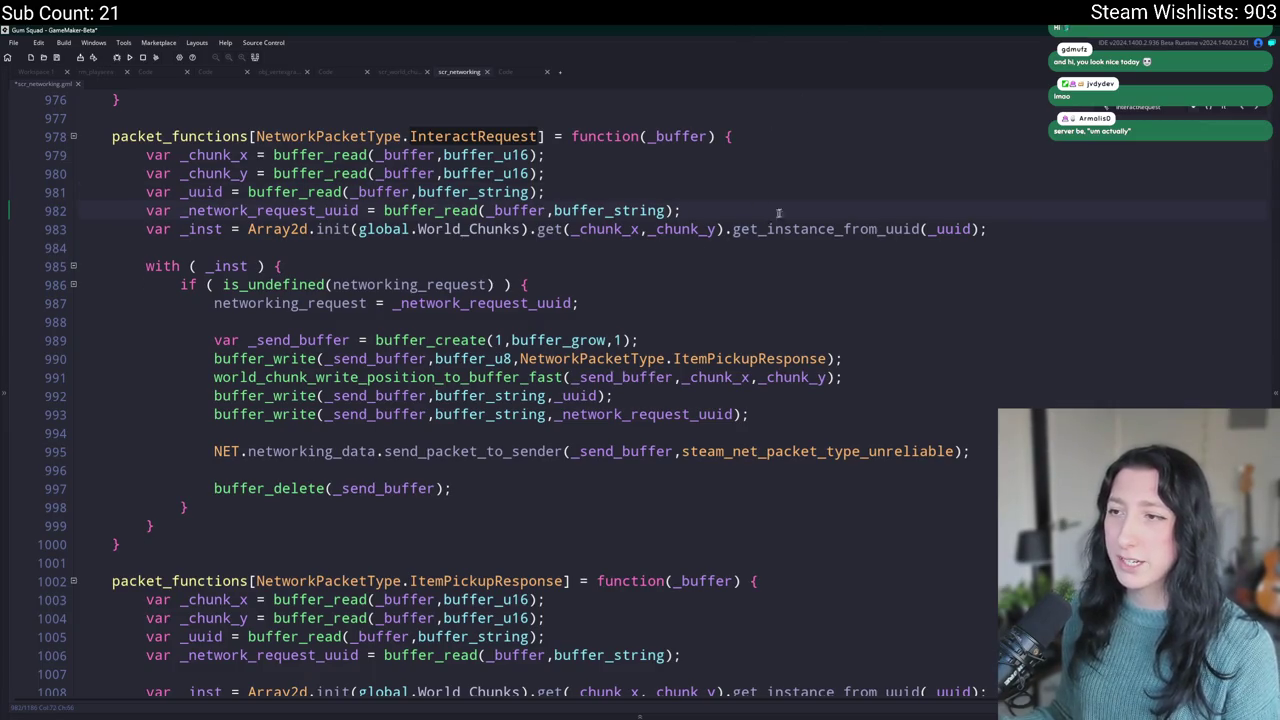
- Add the comment '// Figure out what type entity this is' above the instance lookup
key("Return")
key("Return")
type("// ")
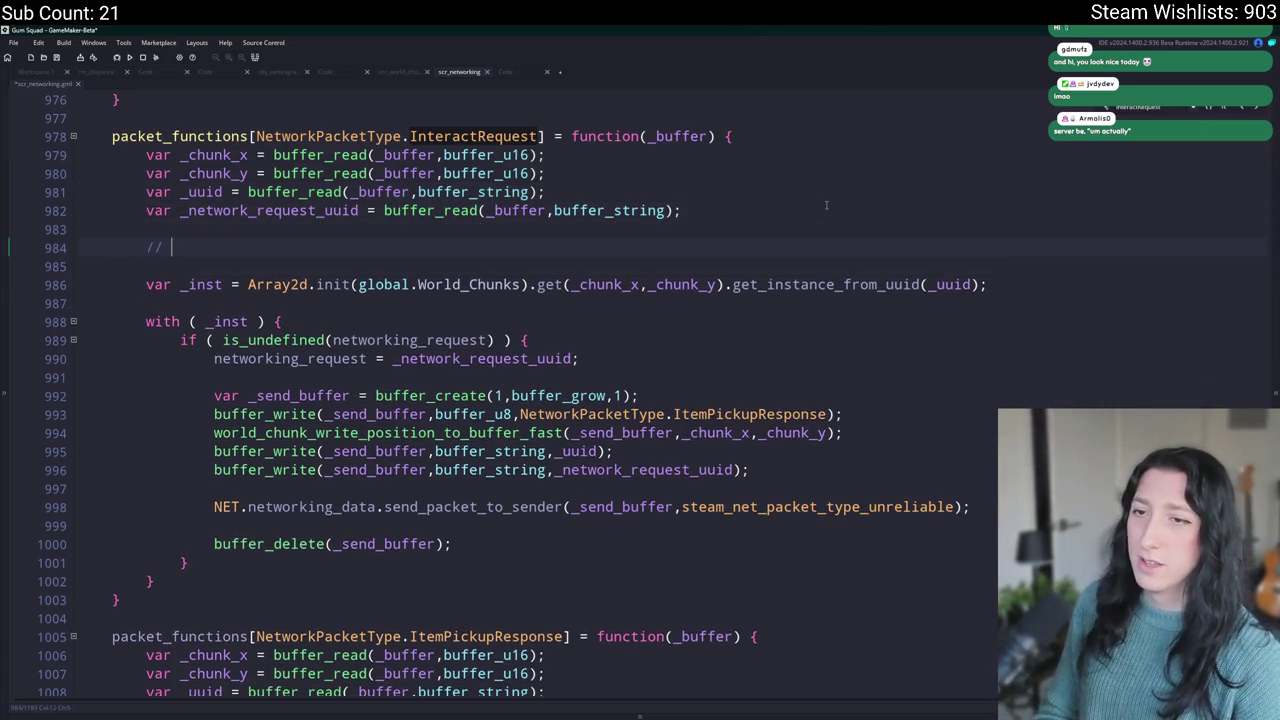
type("Figure out i")
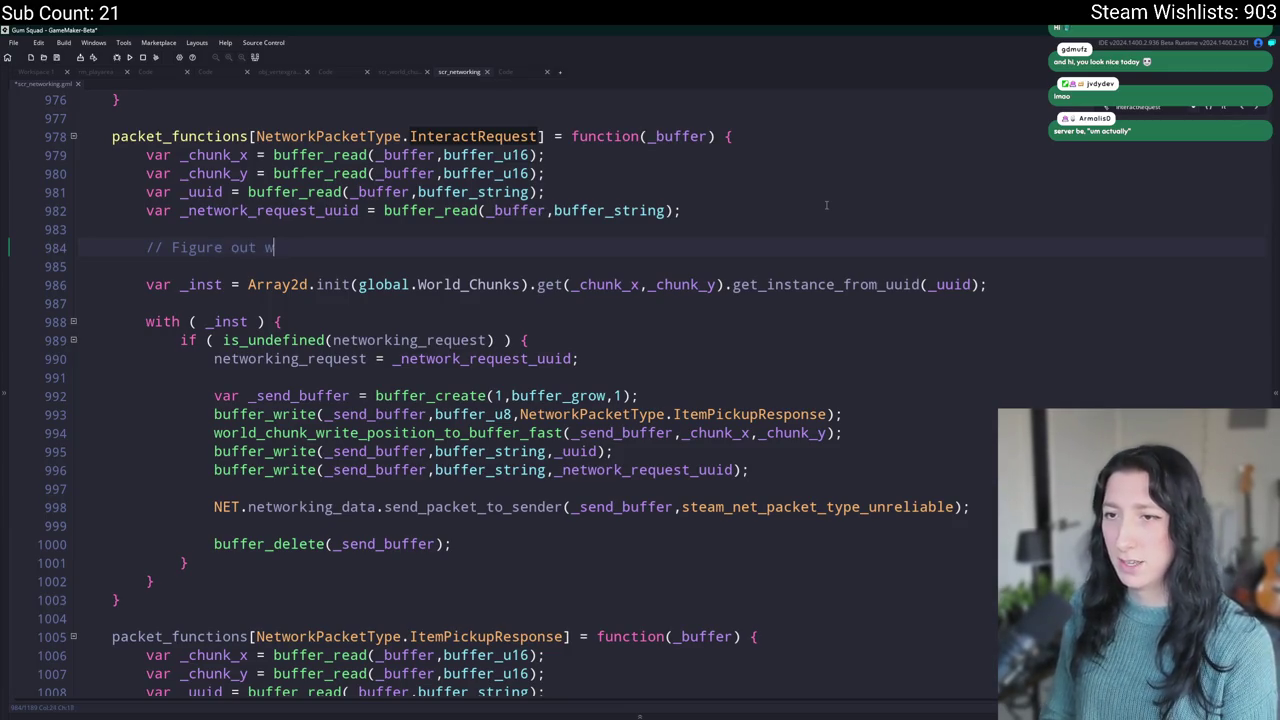
type("hat type entity thjis isr")
key("BackSpace")
key("BackSpace")
key("BackSpace")
type("is is")
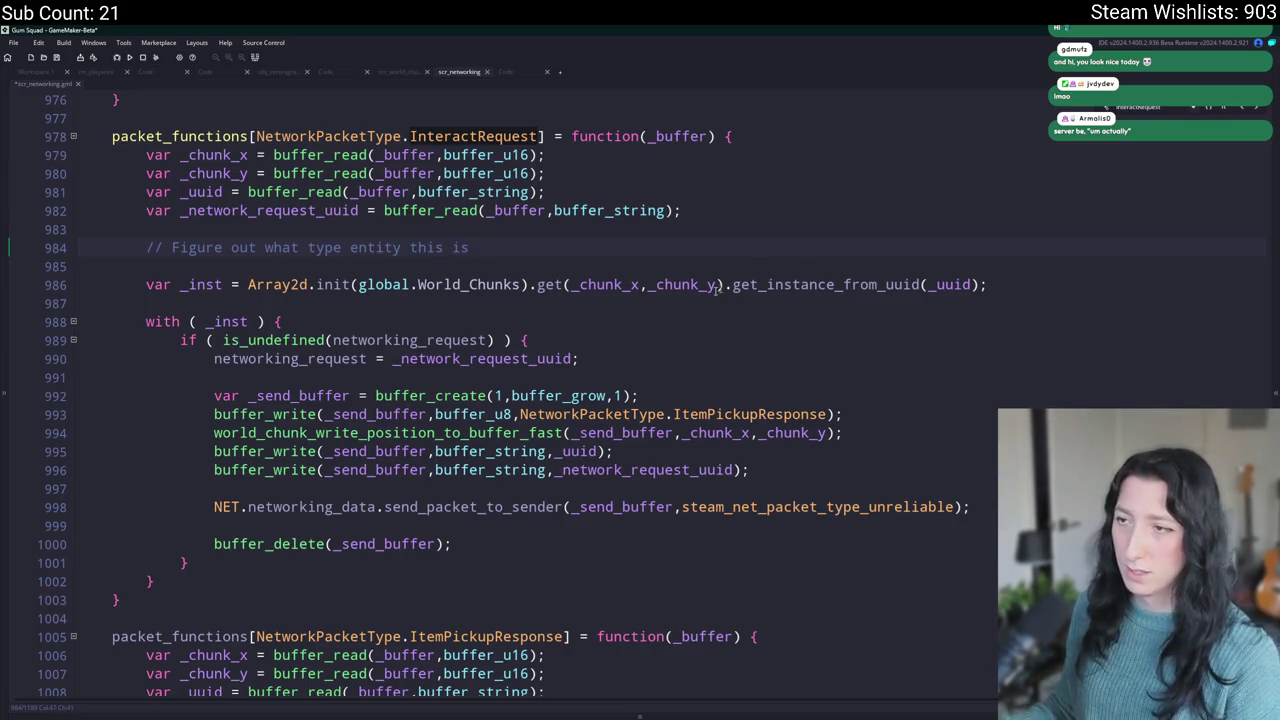
- Search all scripts for get_instance_from_uuid and view its definition, then return to scr_networking
double_click(795, 284)
key("ctrl+f")
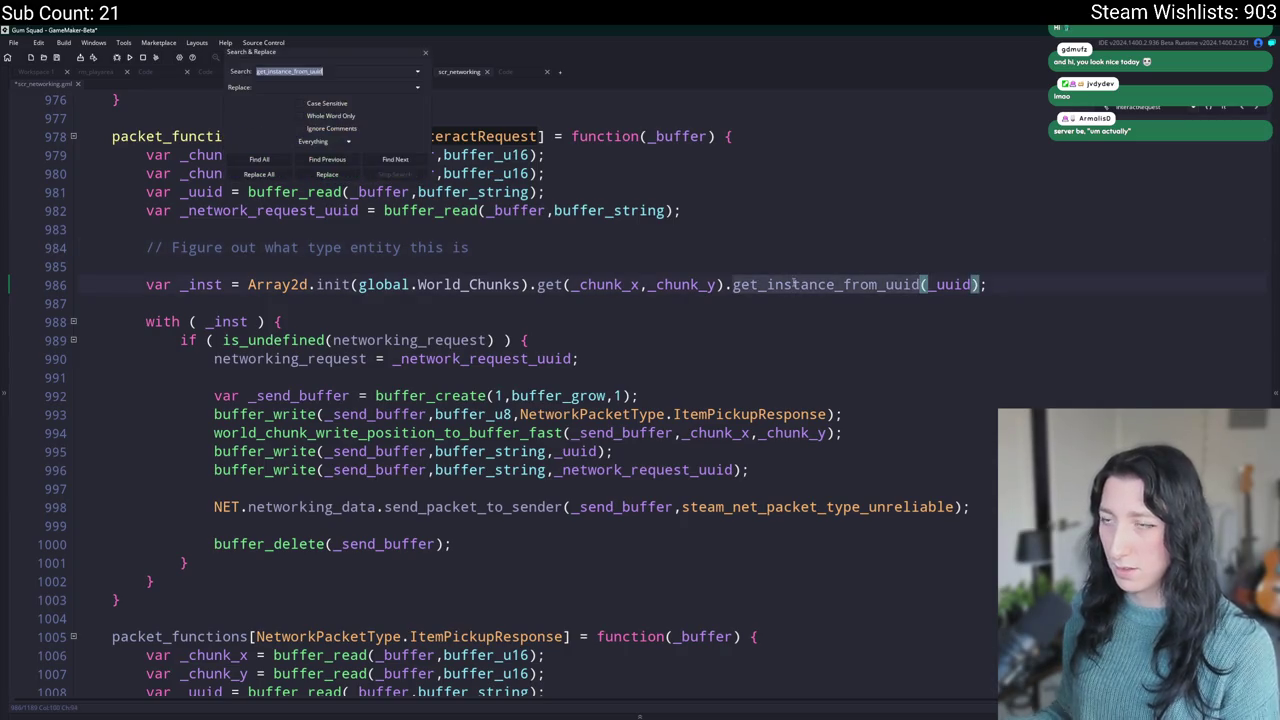
left_click(339, 71)
type("= func")
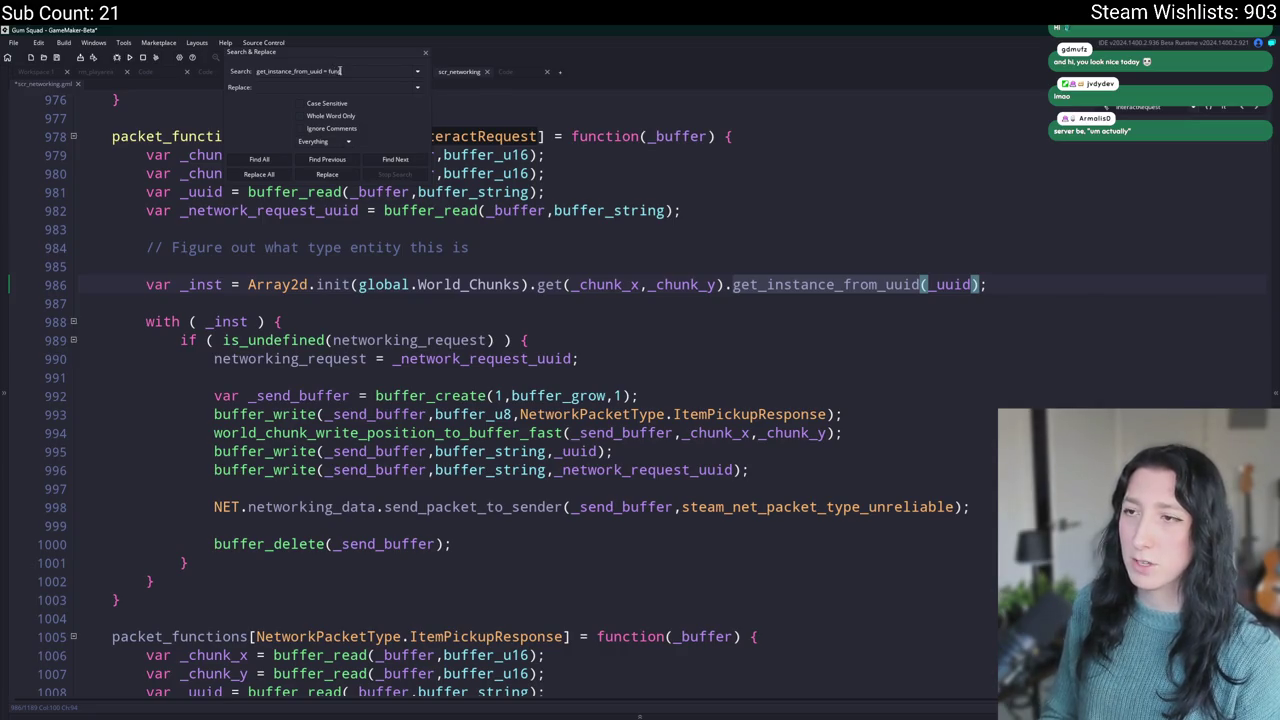
key("Return")
double_click(297, 645)
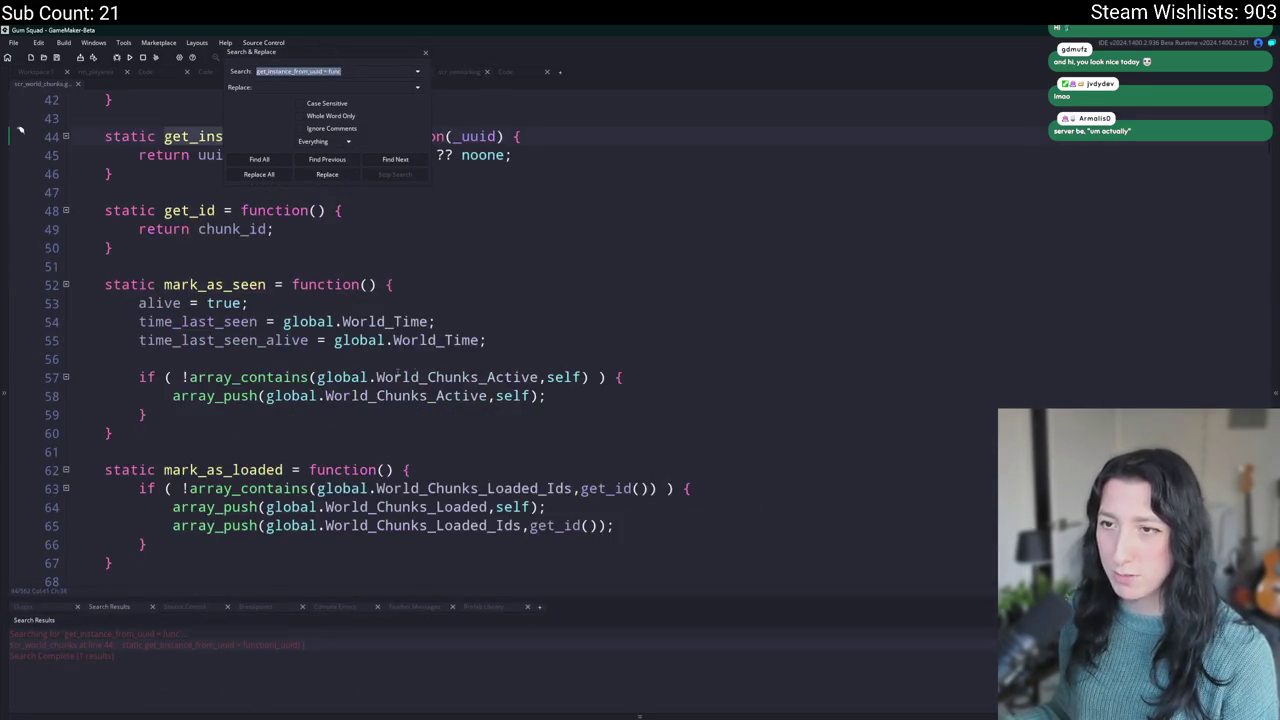
left_click(426, 55)
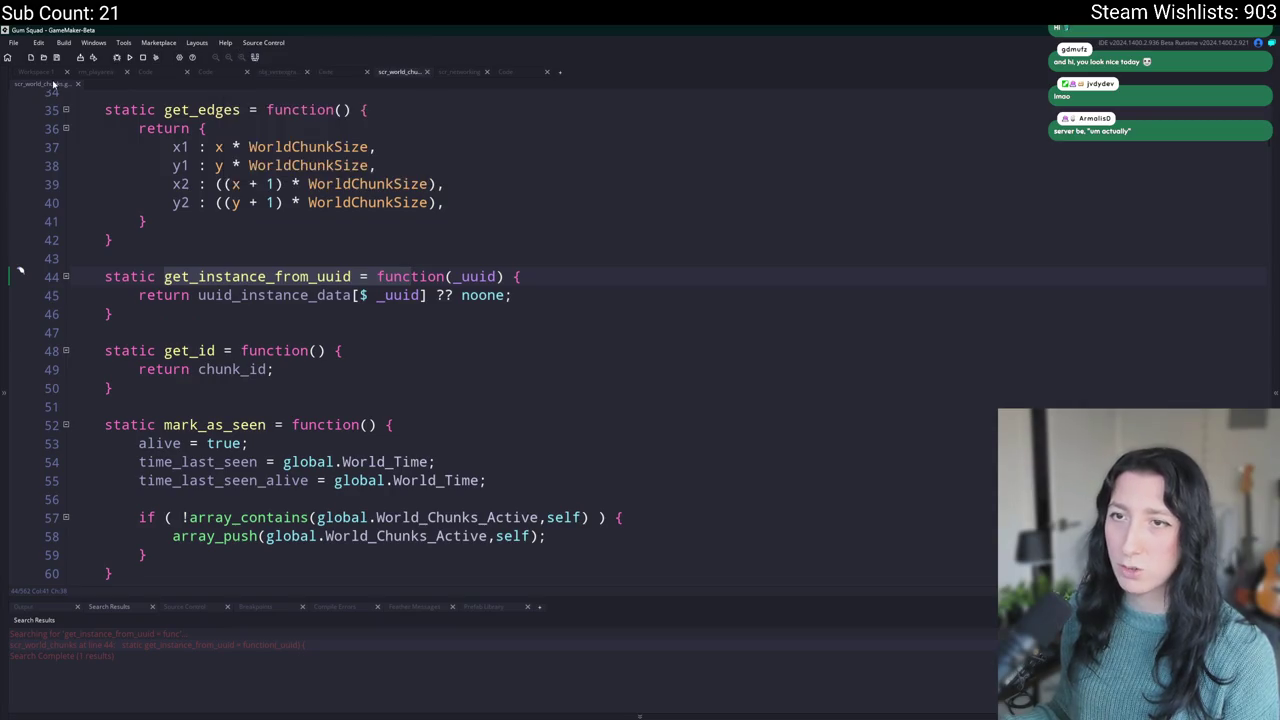
left_click(506, 72)
left_click(458, 72)
- Remove the blank line above the get_instance_from_uuid lookup
left_click(719, 285)
left_click(182, 287)
left_click(1034, 268)
key("ctrl+d")
- Add an if ( _inst == noone ) block setting _inst = global_uuid_data[$ _uuid] ?? noone
key("Return")
type("if ( _inst == noone ) {")
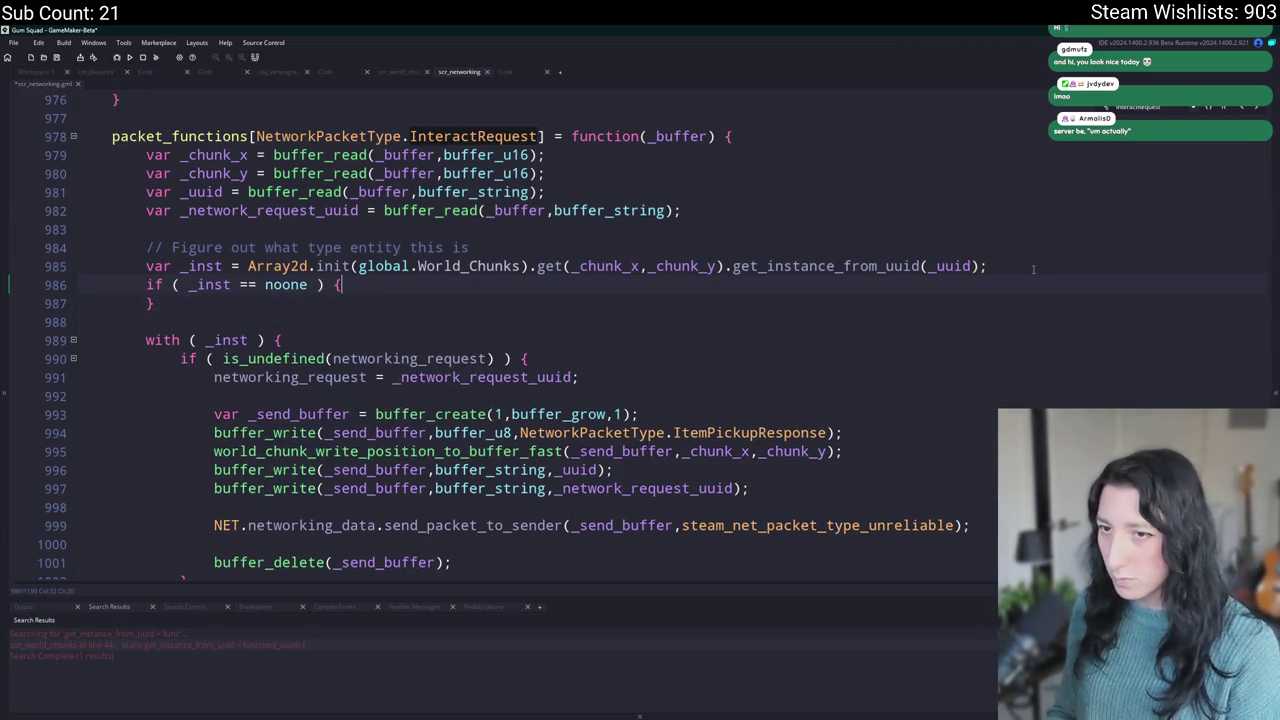
key("Return")
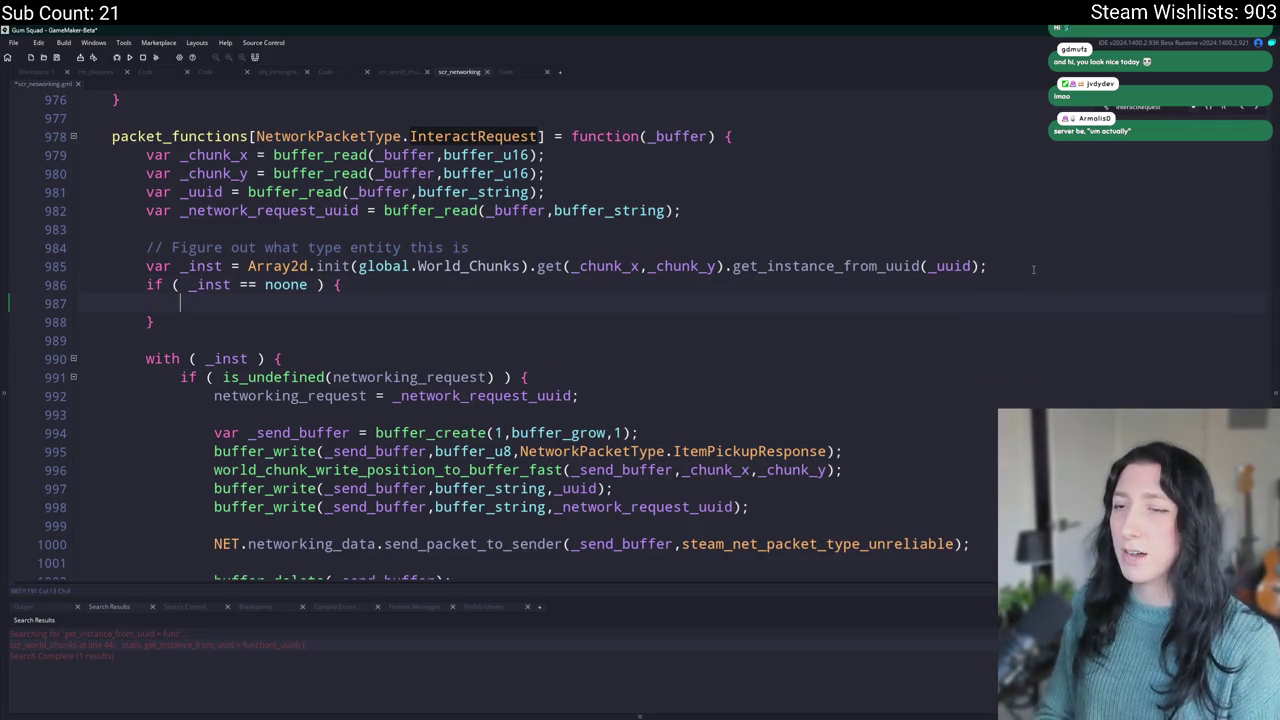
type("global_uui")
key("Return")
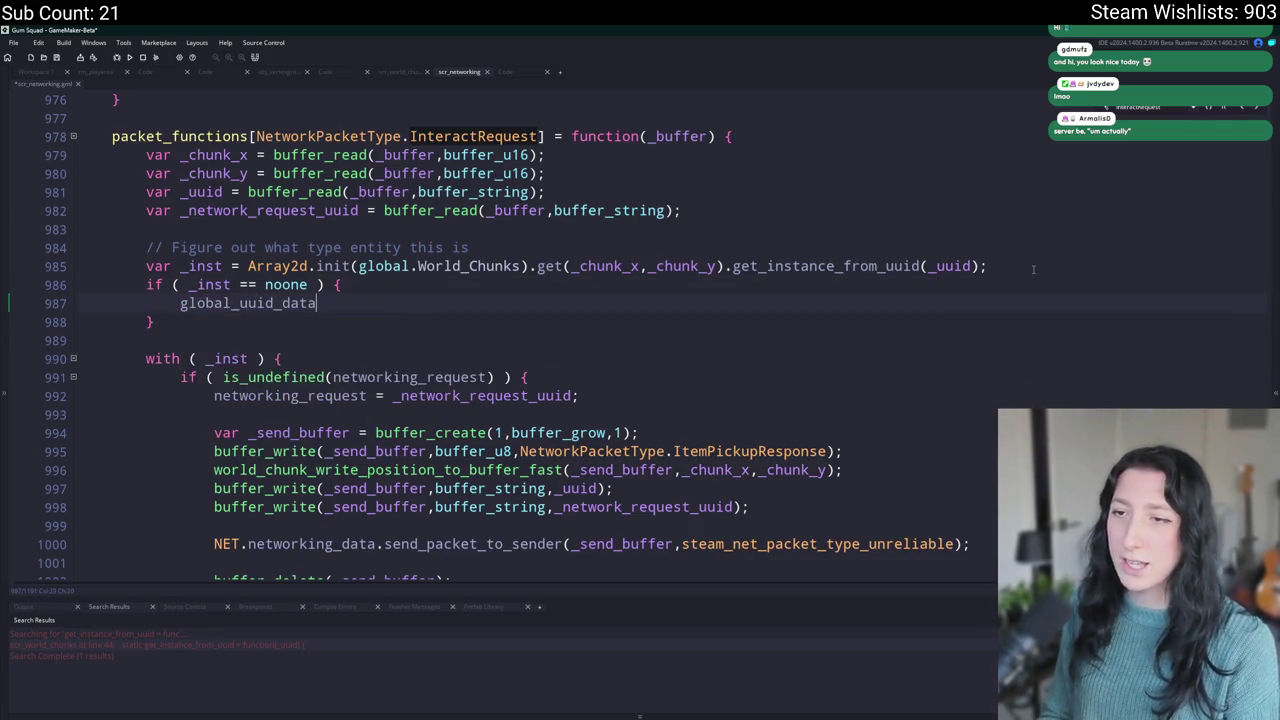
type("[$")
double_click(196, 285)
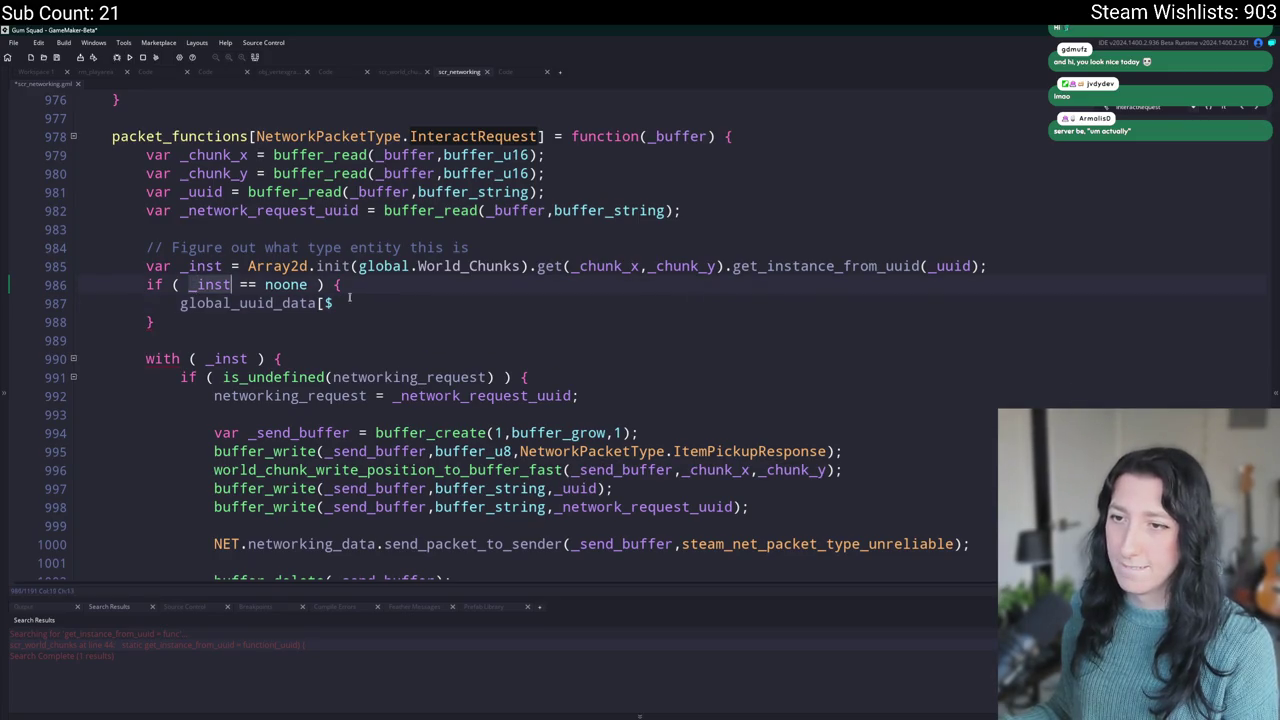
double_click(951, 266)
key("ctrl+c")
left_click(454, 306)
key("ctrl+v")
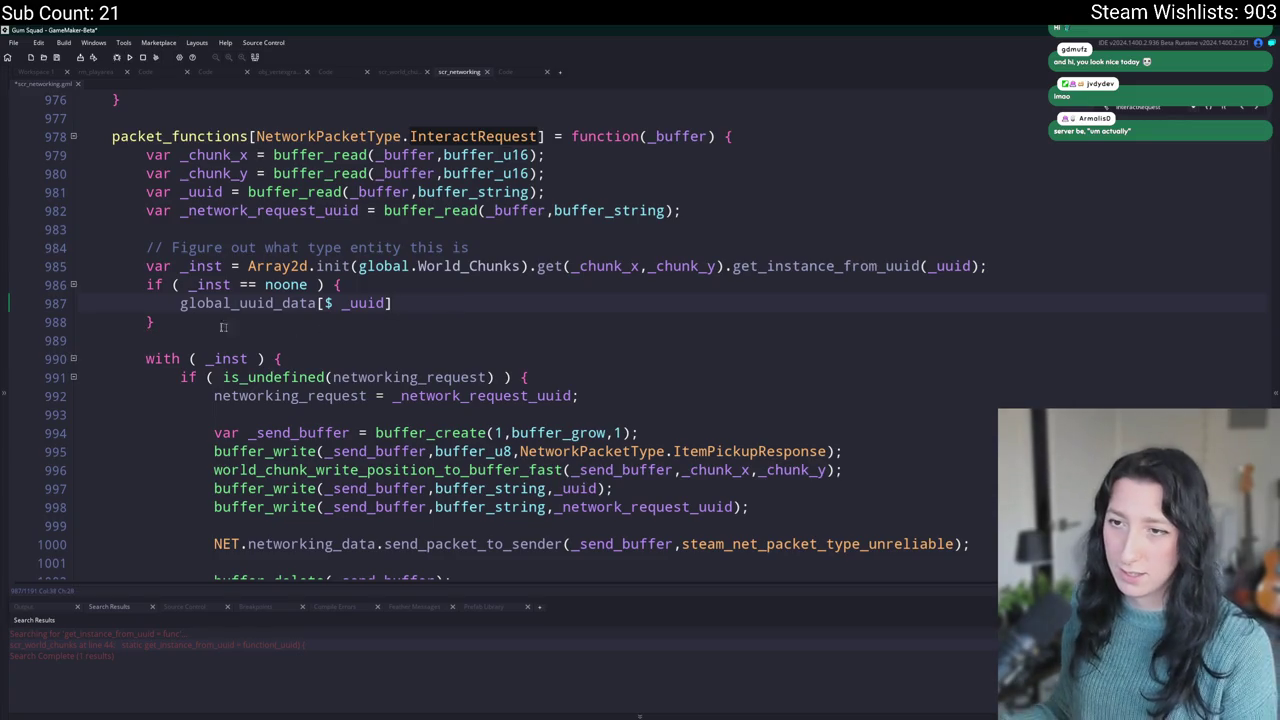
type("_inst =")
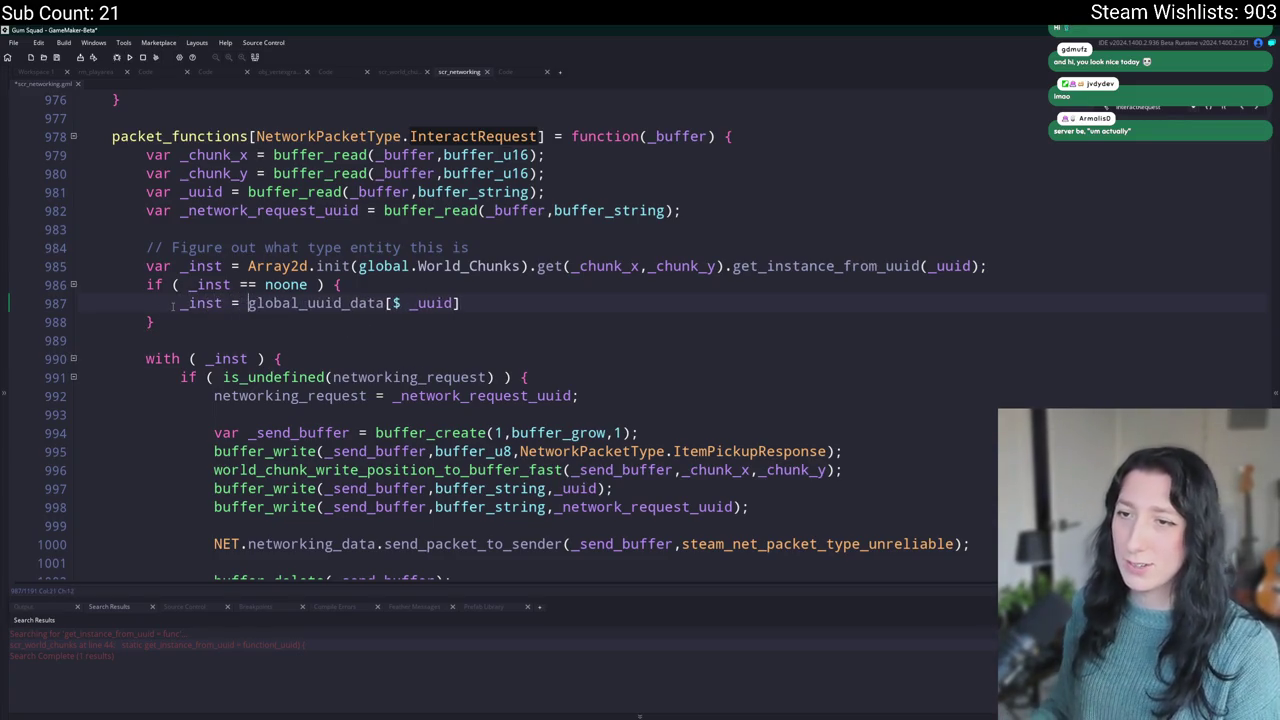
key("BackSpace")
key("BackSpace")
key("BackSpace")
type("?? noone;")
- Nest a second if ( _inst == noone ) block after the global uuid lookup
key("Return")
type("iif (")
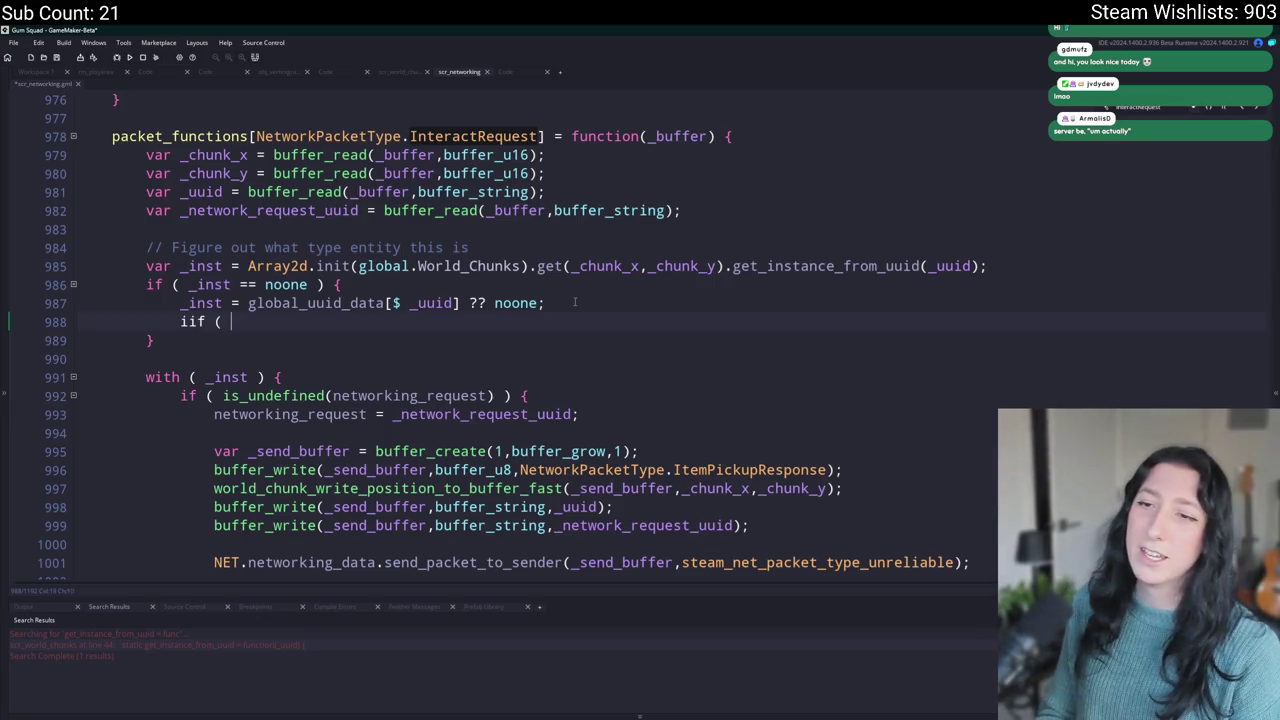
key("BackSpace")
type("f ( _inst == noone ) {")
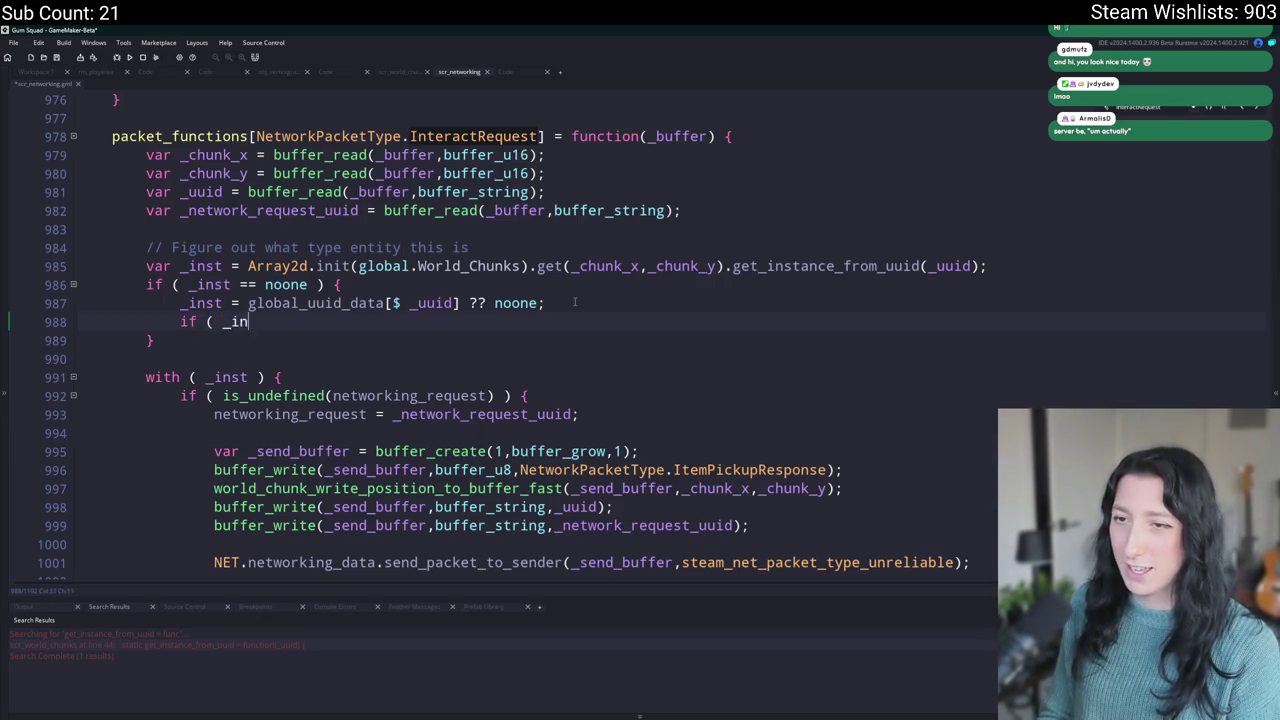
key("Return")
- Add the comments '// Is it a global uuid' and '// Is it a chunked uuid?'
left_click(608, 284)
key("Return")
type("// isi")
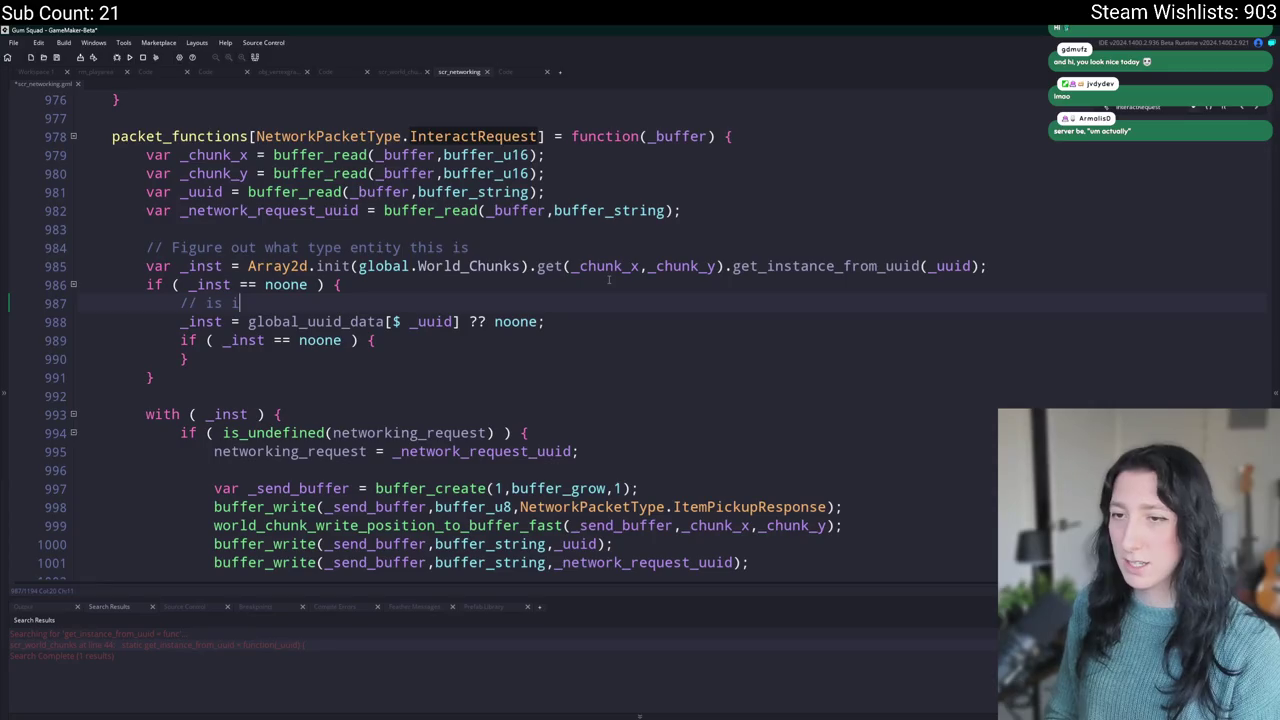
type("t a ")
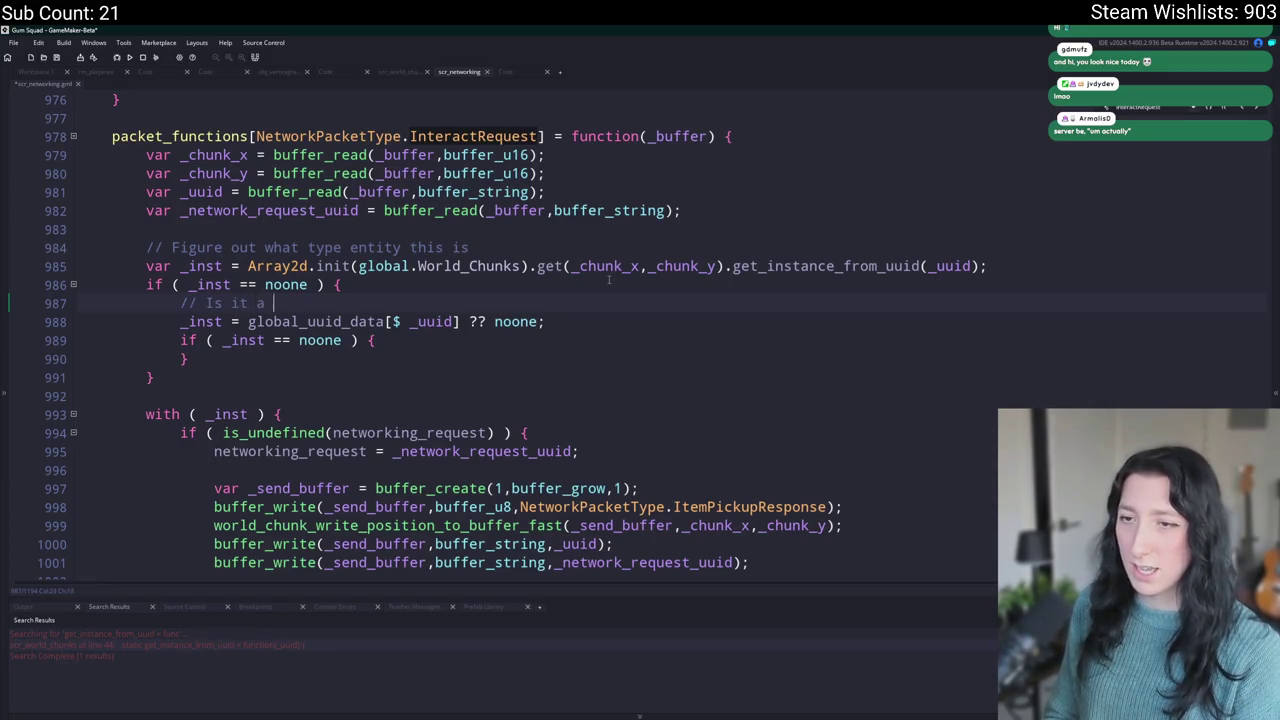
type("globaluuid")
left_click(612, 253)
key("Return")
key("Return")
type("// Is it a chunked uuid?")
- Add the comment '// Is it a map_entity_id?' inside the nested noone check
left_click(584, 386)
left_click(594, 376)
key("Return")
type("// Is it a map entityu")
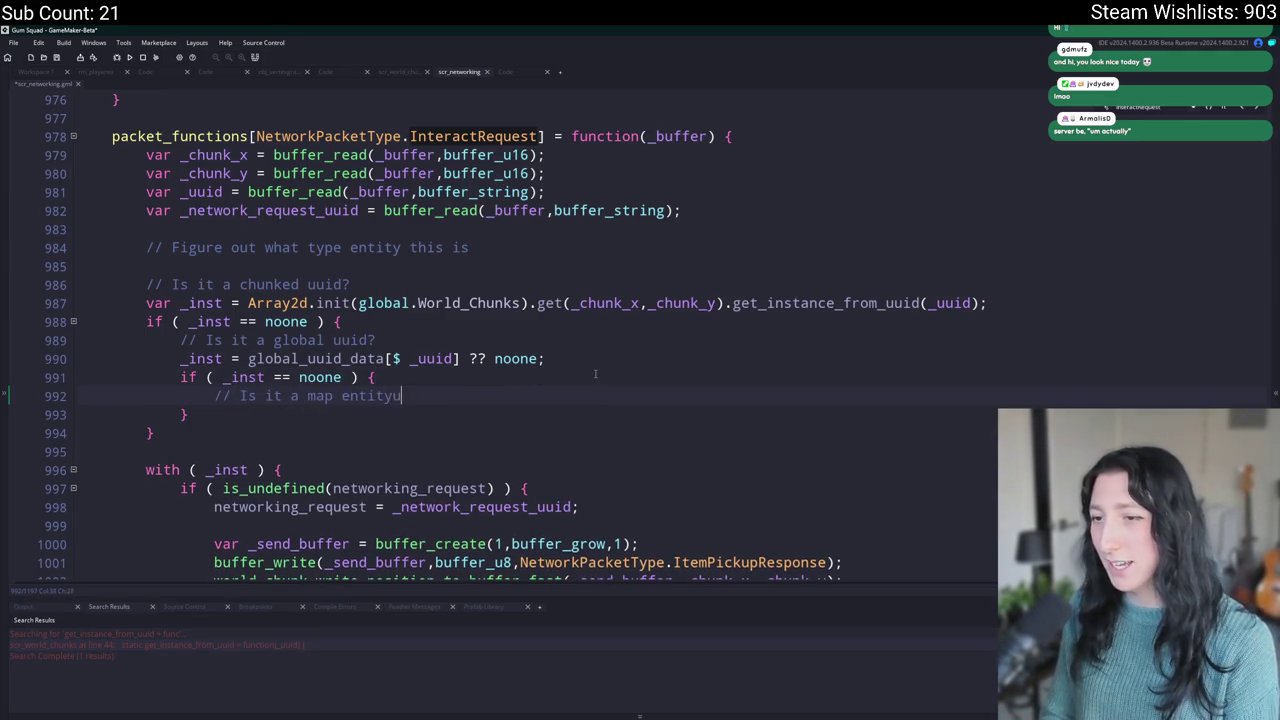
type("idu")
type("?")
left_click(393, 396)
type("_")
left_click(342, 396)
key("BackSpace")
type("_")
left_click(495, 397)
- Set _inst = world_chunk_get_map_entity(_uuid) inside the nested block
key("Return")
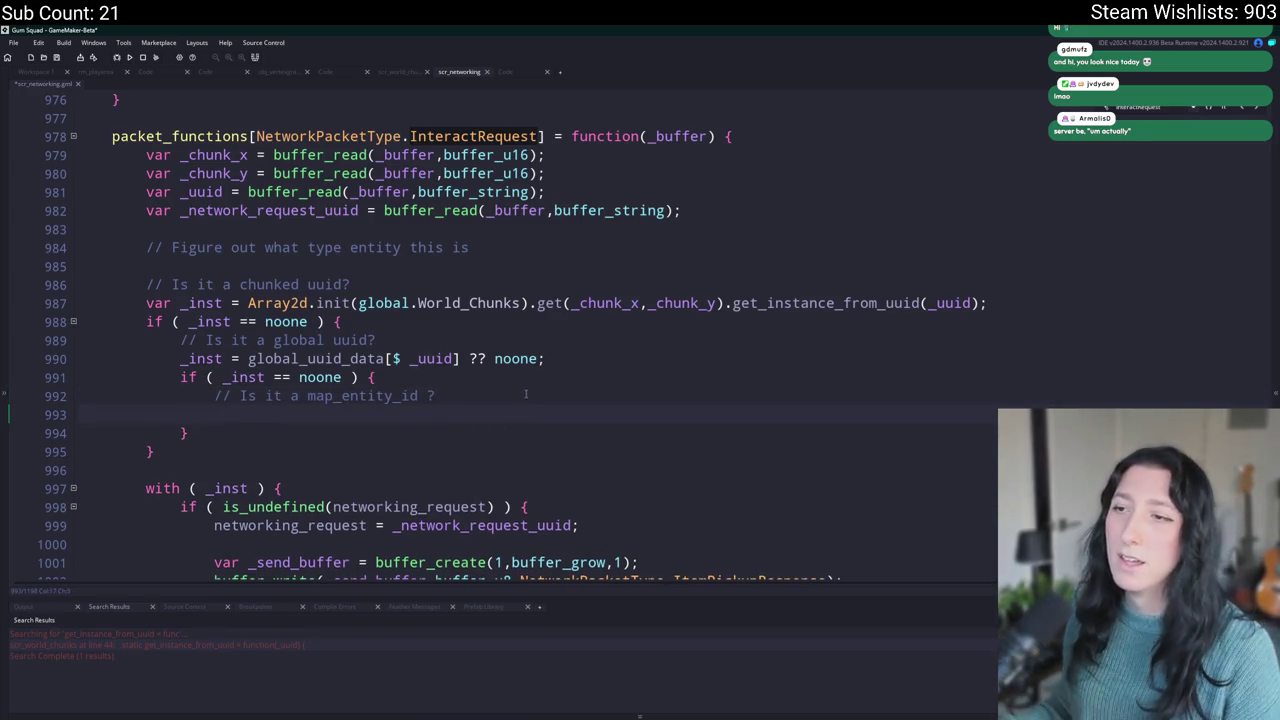
scroll(536, 317, "down", 1)
type("w")
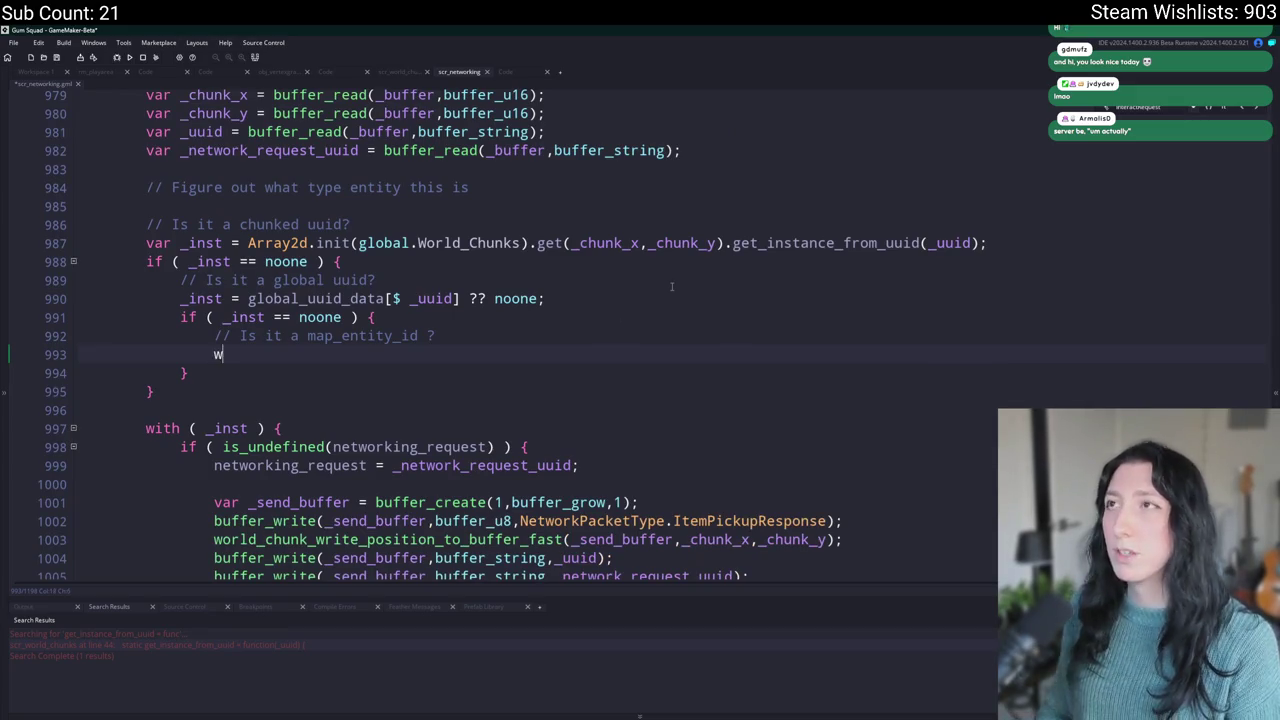
type("orld_chunk_get")
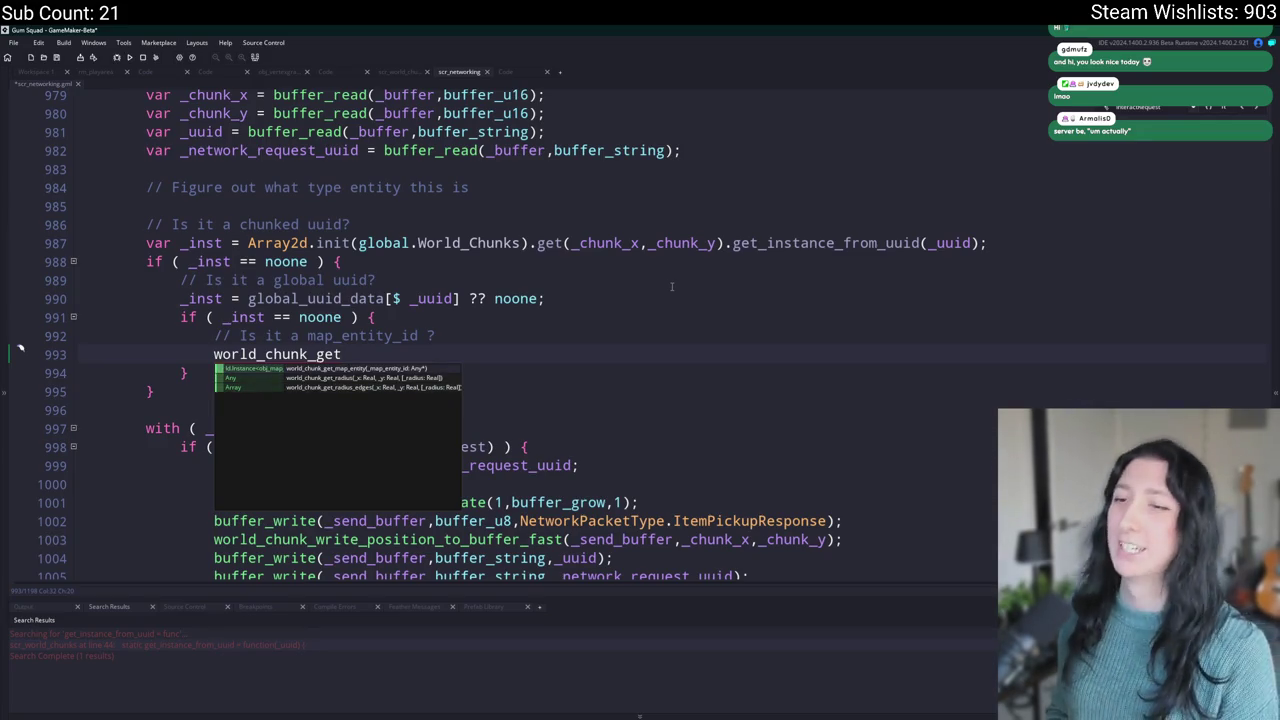
key("Return")
type("_uuid);")
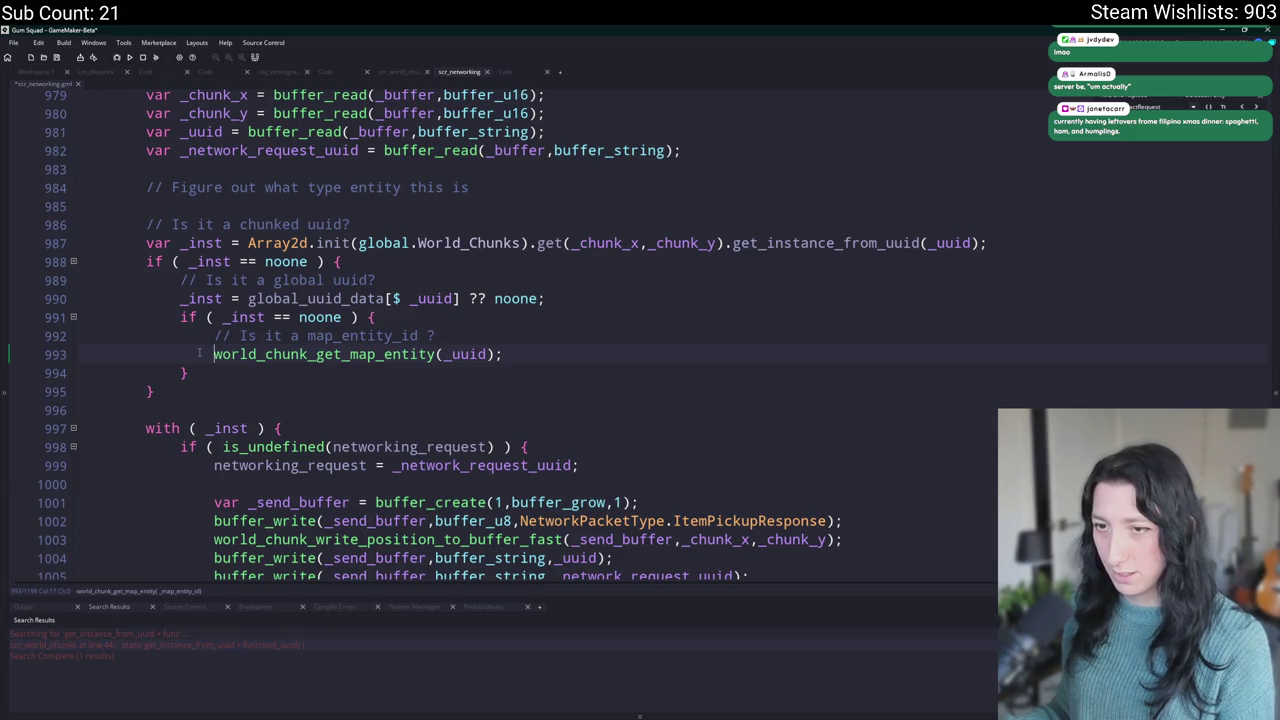
key("Home")
type("_inst =")
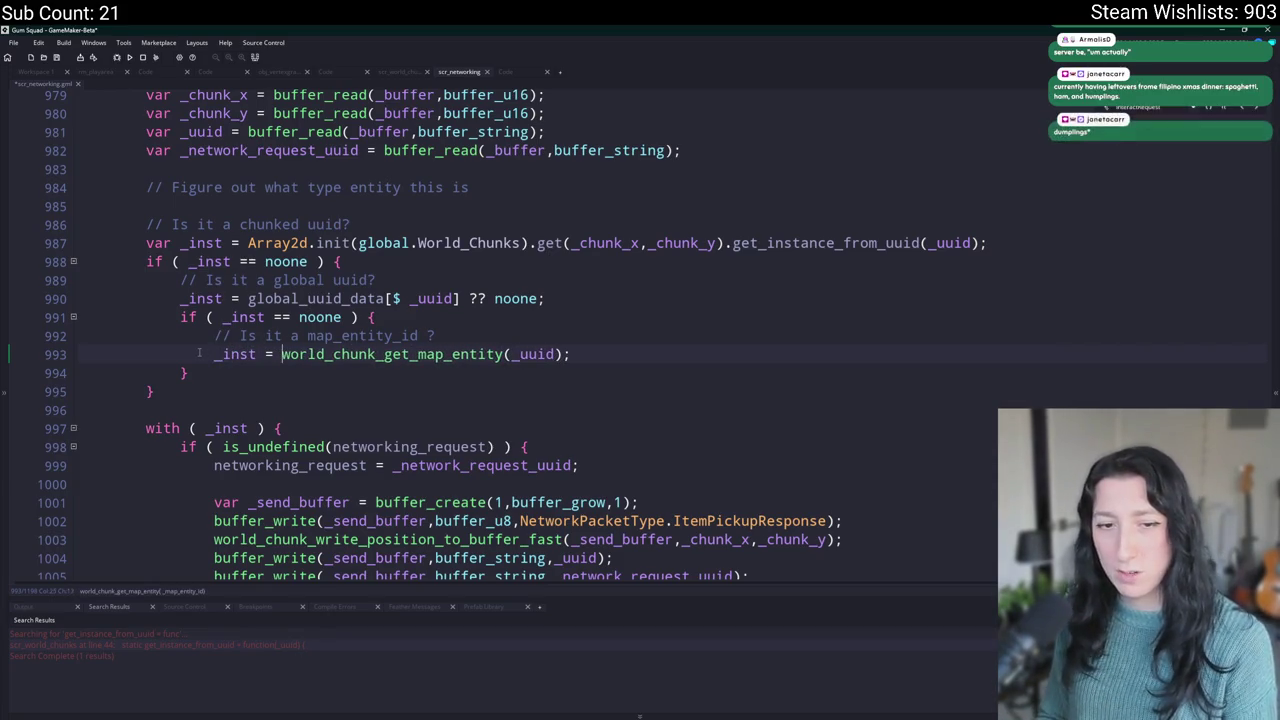